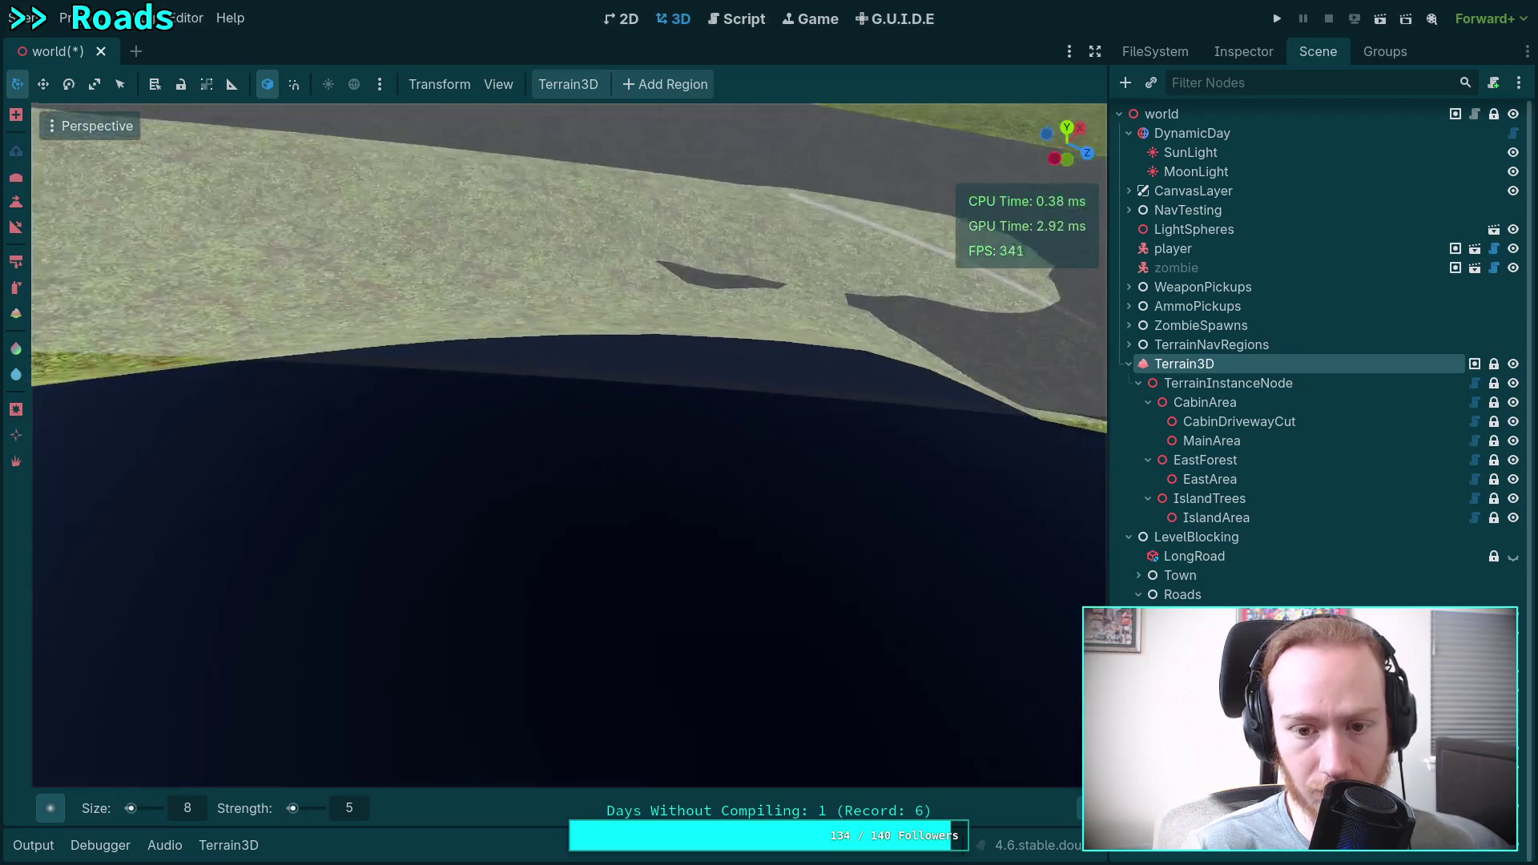
Paint asphalt over the grass strip along the road edge (brush size 8, strength 5), undoing a bad stroke.
{"action": "mouse_move", "coordinate": [587, 407]}
{"action": "left_mouse_down"}
{"action": "mouse_move", "coordinate": [573, 414]}
{"action": "mouse_move", "coordinate": [828, 442]}
{"action": "mouse_move", "coordinate": [192, 419]}
{"action": "mouse_move", "coordinate": [415, 421]}
{"action": "left_mouse_up"}
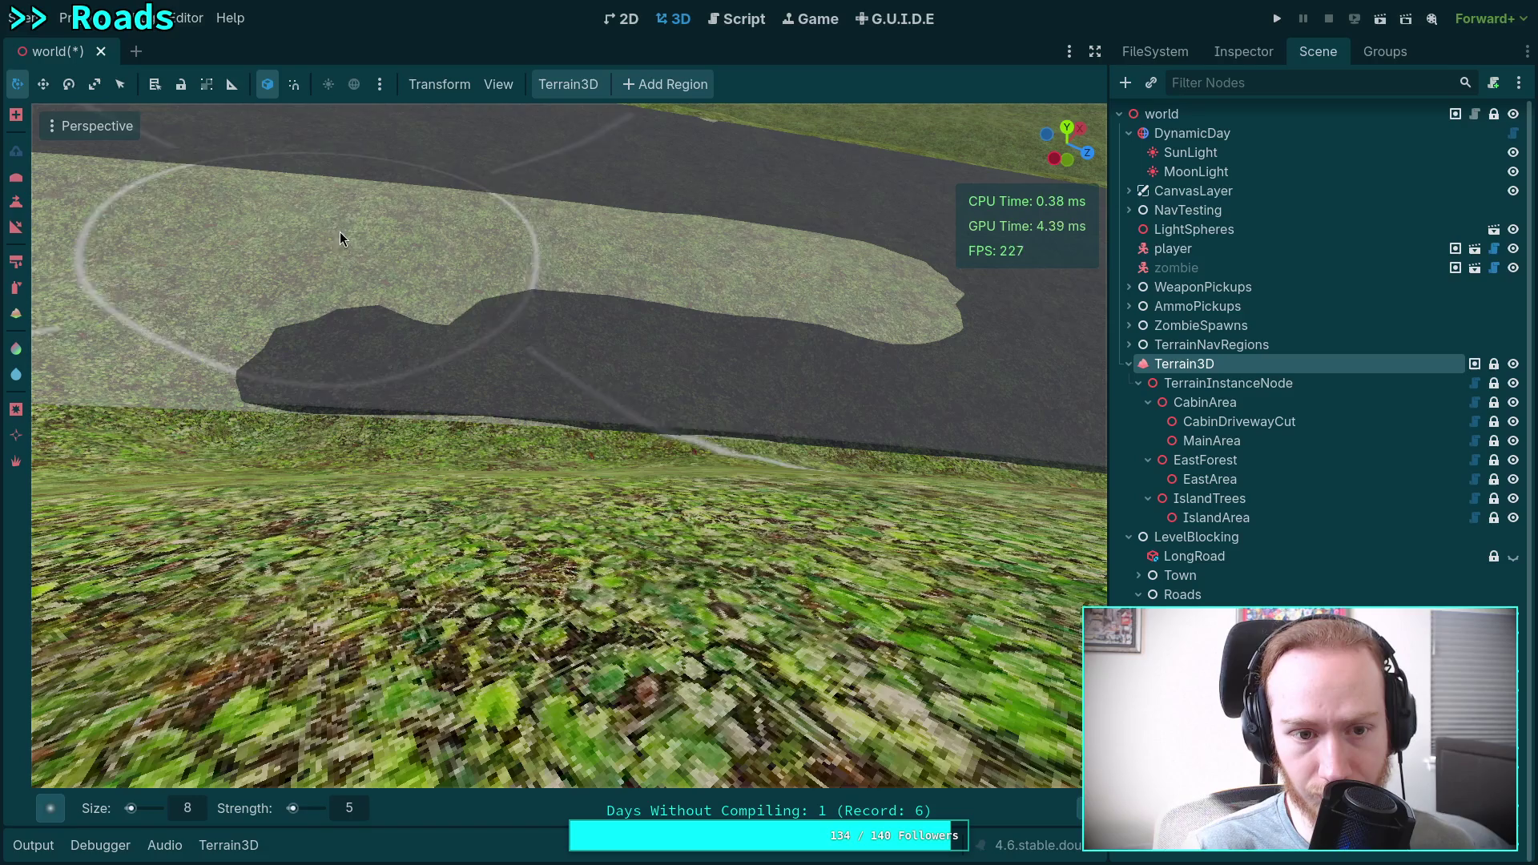
{"action": "key", "text": "ctrl"}
{"action": "mouse_move", "coordinate": [392, 238]}
{"action": "left_mouse_down"}
{"action": "mouse_move", "coordinate": [539, 240]}
{"action": "mouse_move", "coordinate": [803, 285]}
{"action": "left_mouse_up"}
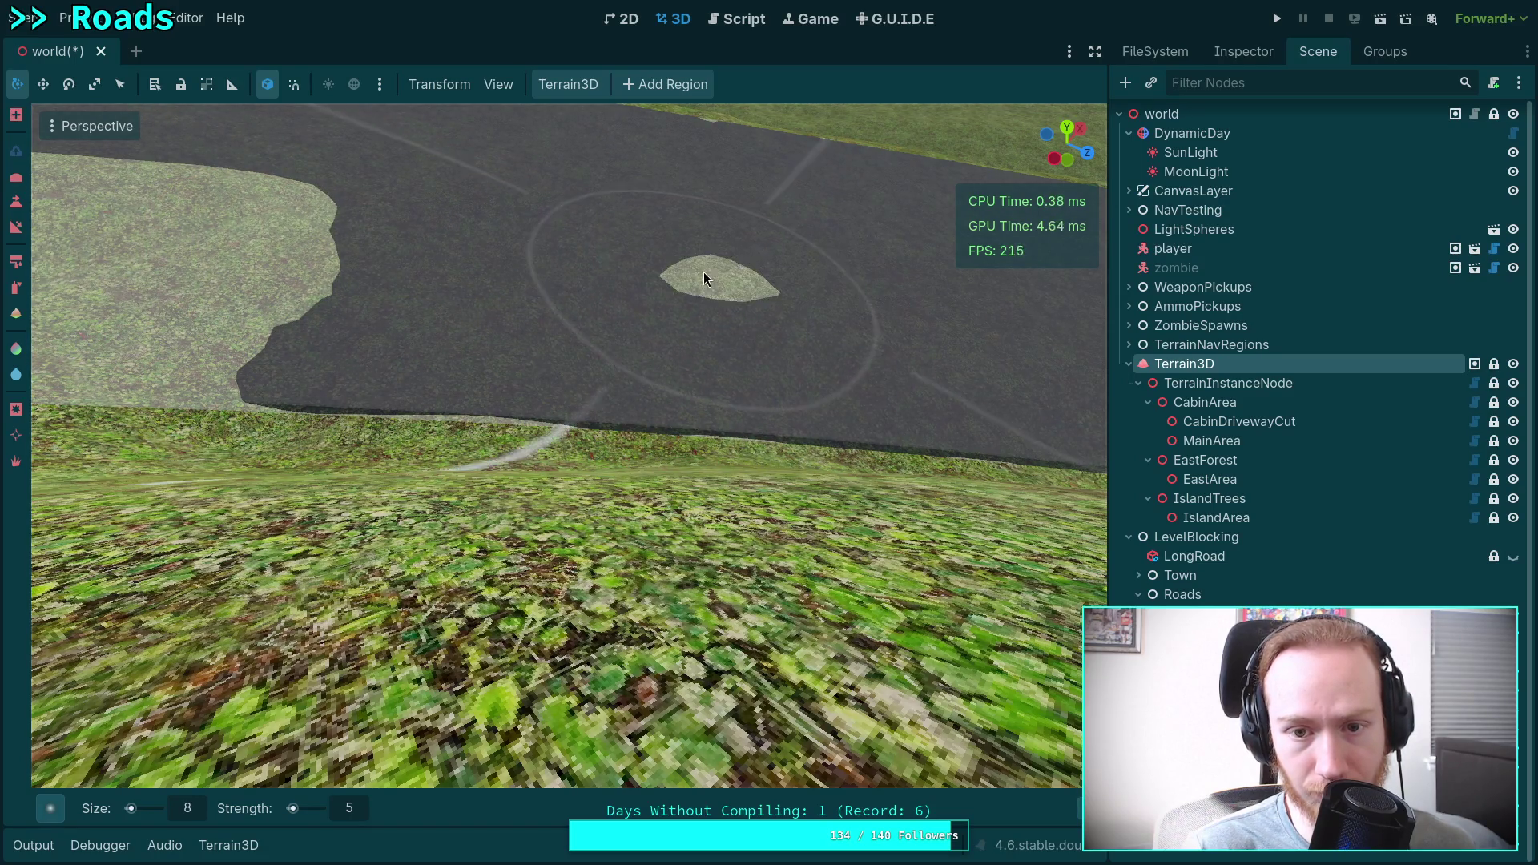
{"action": "right_click", "coordinate": [703, 271]}
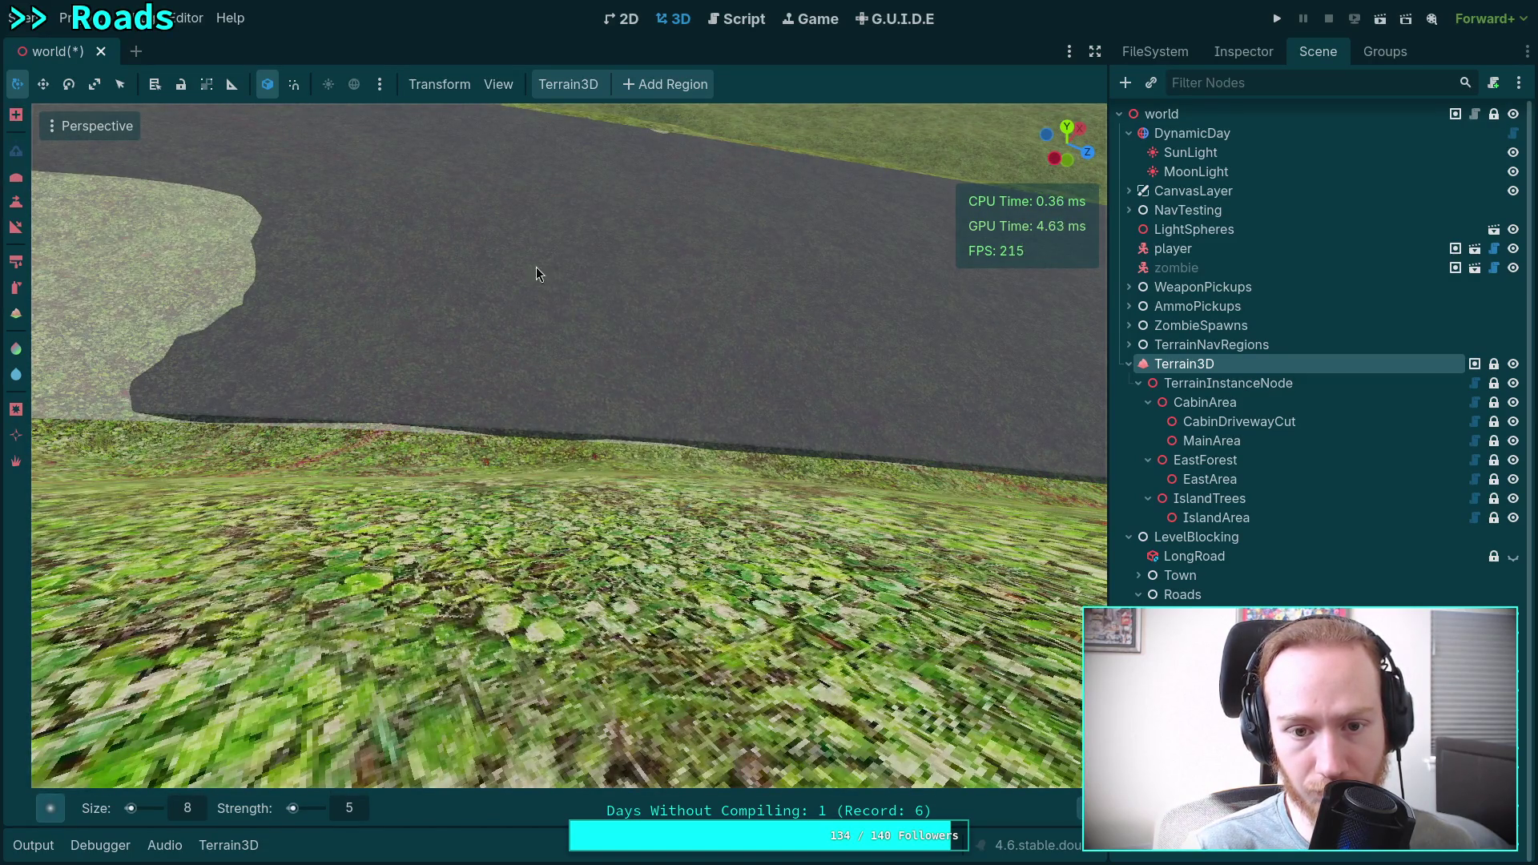
{"action": "key", "text": "ctrl+z"}
{"action": "key", "text": "ctrl+z"}
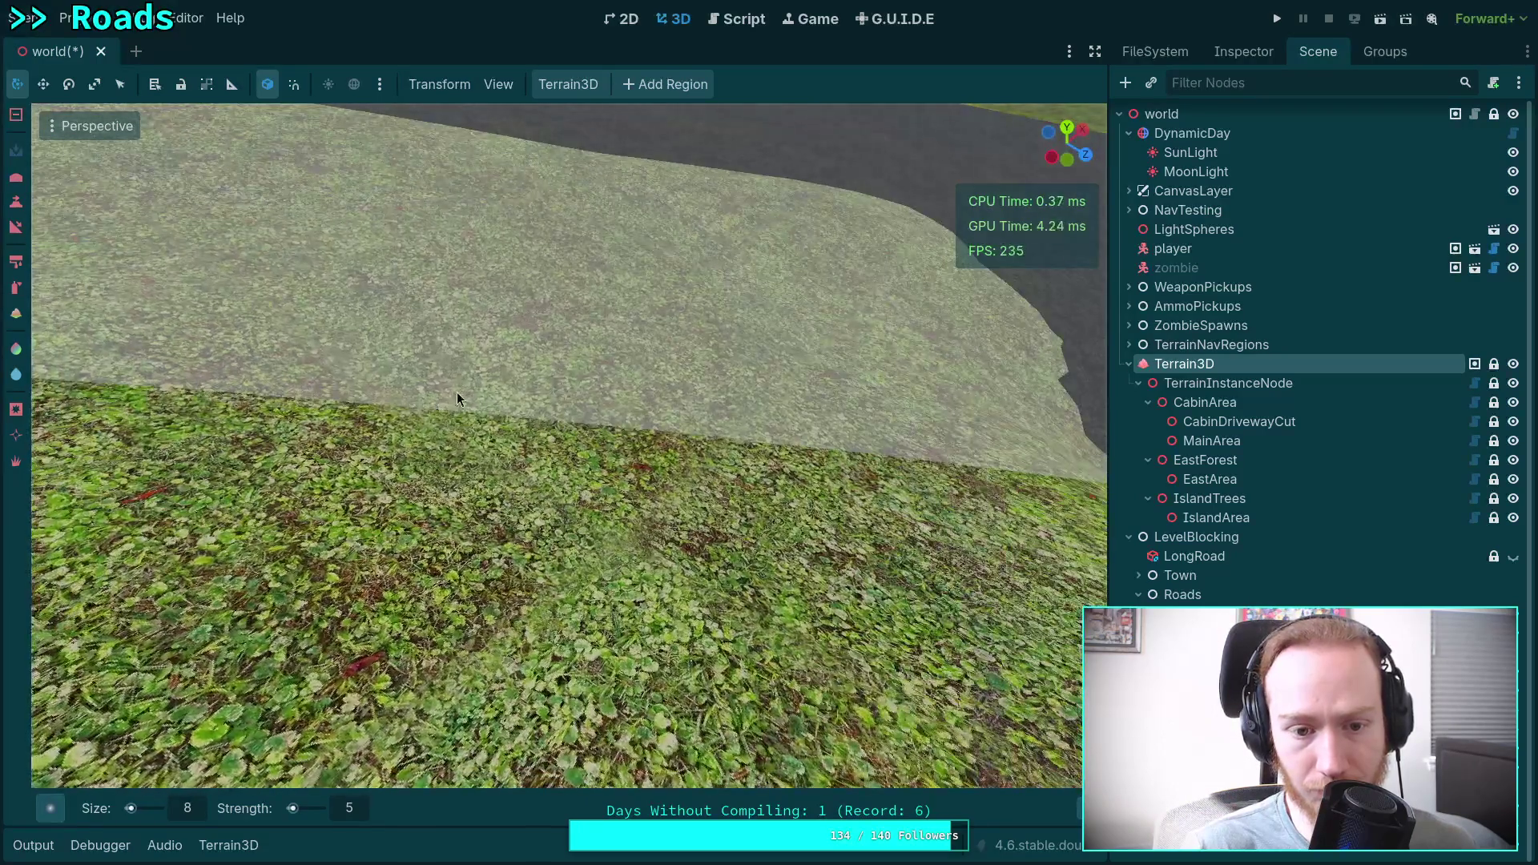
{"action": "mouse_move", "coordinate": [943, 439]}
{"action": "left_mouse_down"}
{"action": "mouse_move", "coordinate": [899, 281]}
{"action": "mouse_move", "coordinate": [562, 251]}
{"action": "mouse_move", "coordinate": [294, 199]}
{"action": "mouse_move", "coordinate": [96, 232]}
{"action": "mouse_move", "coordinate": [194, 340]}
{"action": "mouse_move", "coordinate": [324, 388]}
{"action": "mouse_move", "coordinate": [739, 416]}
{"action": "left_mouse_up"}
Cover the grass island and grass bands at the road edge with asphalt, undoing one stray stroke.
{"action": "scroll", "coordinate": [738, 416], "scroll_direction": "down", "scroll_amount": 5}
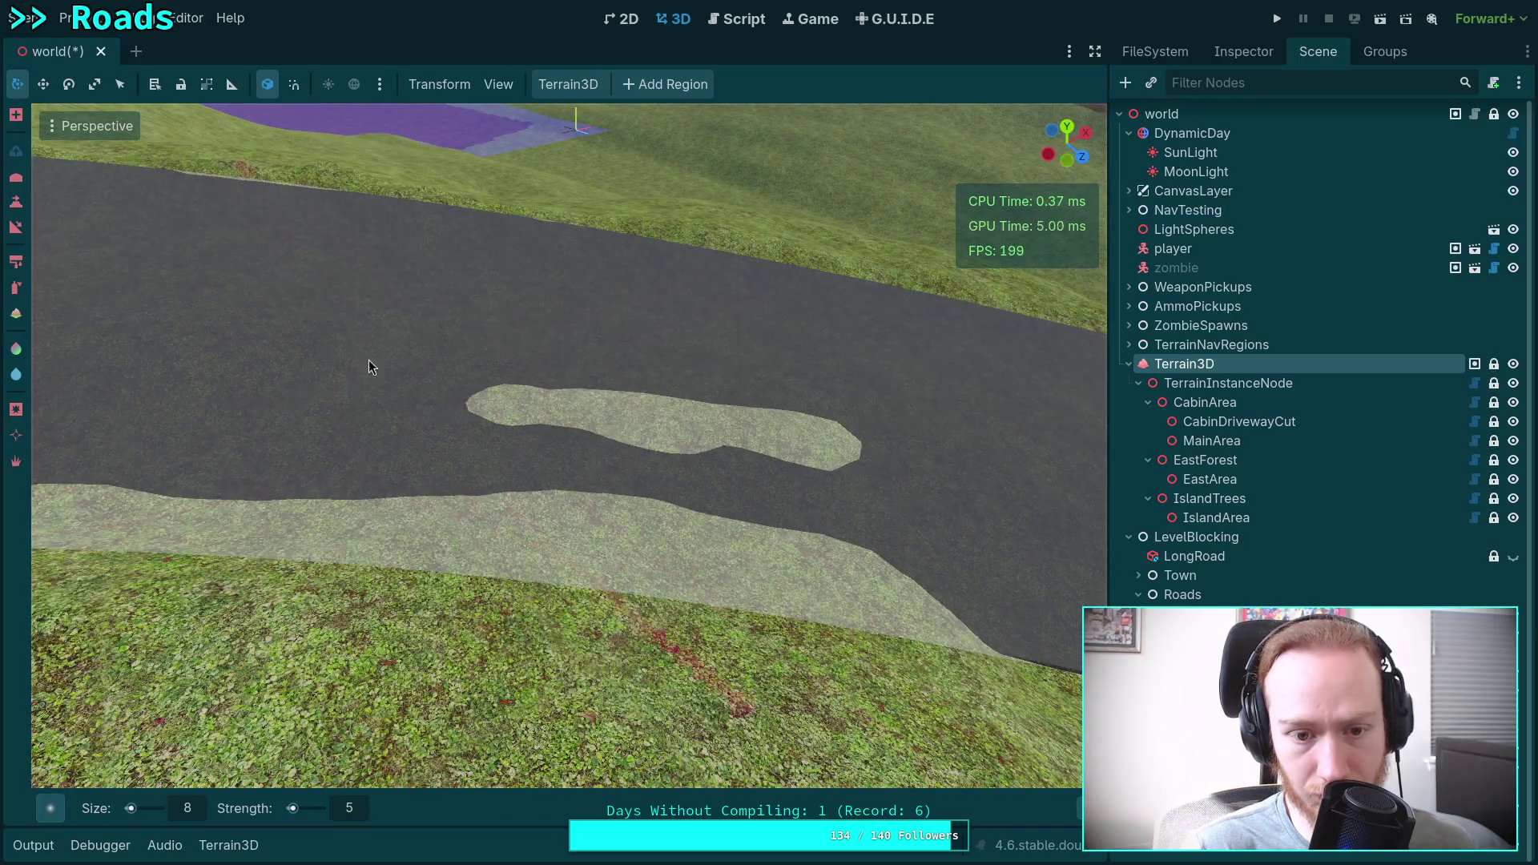
{"action": "mouse_move", "coordinate": [472, 405]}
{"action": "left_mouse_down"}
{"action": "mouse_move", "coordinate": [682, 401]}
{"action": "mouse_move", "coordinate": [593, 432]}
{"action": "mouse_move", "coordinate": [791, 446]}
{"action": "mouse_move", "coordinate": [657, 405]}
{"action": "mouse_move", "coordinate": [578, 530]}
{"action": "mouse_move", "coordinate": [503, 581]}
{"action": "mouse_move", "coordinate": [907, 639]}
{"action": "mouse_move", "coordinate": [127, 557]}
{"action": "mouse_move", "coordinate": [656, 613]}
{"action": "mouse_move", "coordinate": [680, 593]}
{"action": "mouse_move", "coordinate": [653, 575]}
{"action": "mouse_move", "coordinate": [830, 570]}
{"action": "mouse_move", "coordinate": [1011, 615]}
{"action": "left_mouse_up"}
{"action": "key", "text": "ctrl+z"}
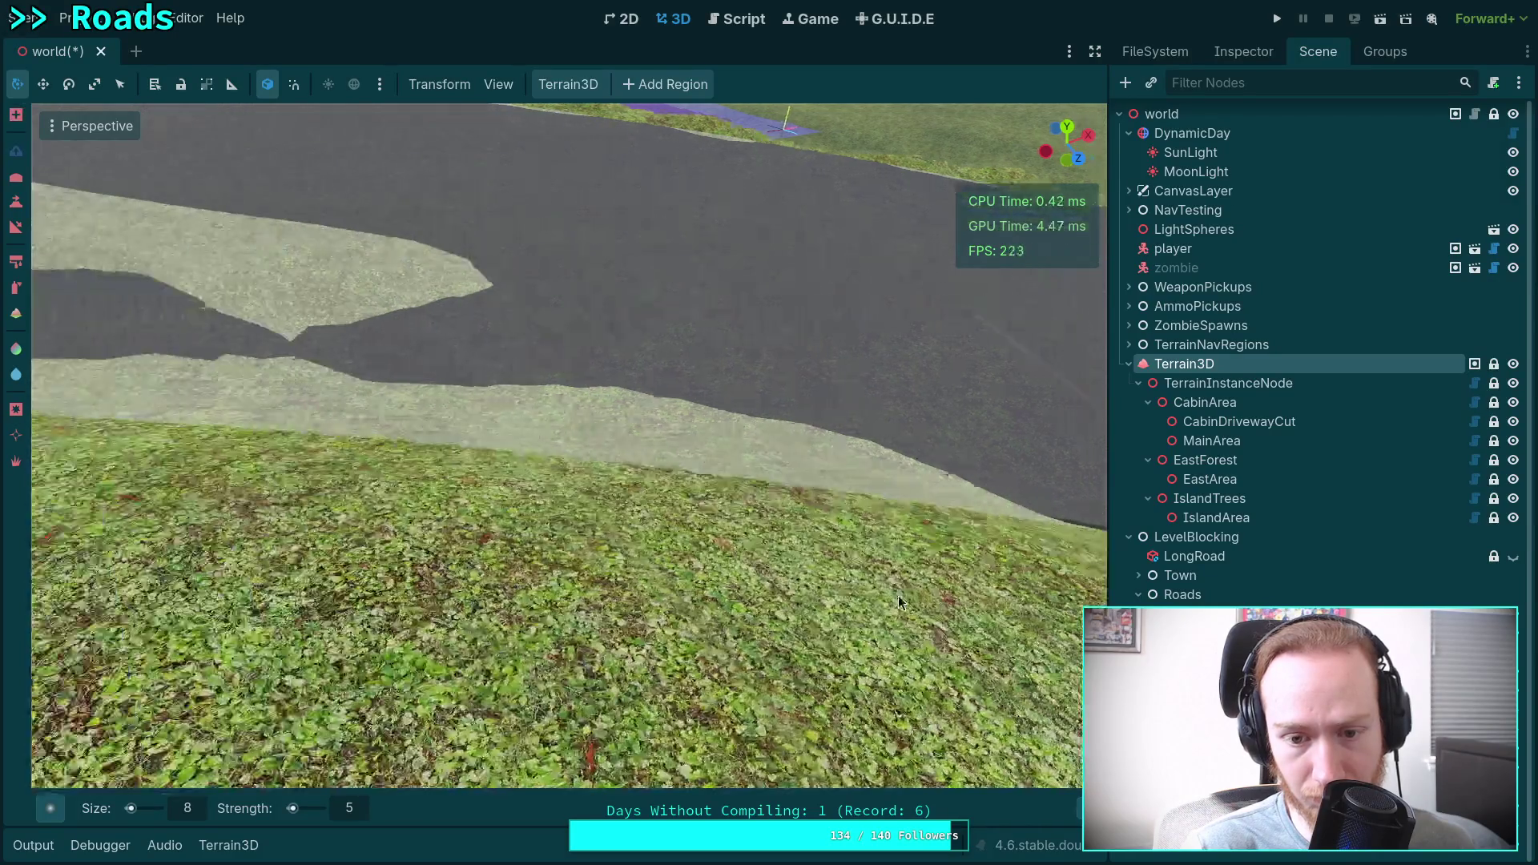
{"action": "mouse_move", "coordinate": [978, 521]}
{"action": "left_mouse_down"}
{"action": "mouse_move", "coordinate": [660, 499]}
{"action": "mouse_move", "coordinate": [243, 431]}
{"action": "left_mouse_up"}
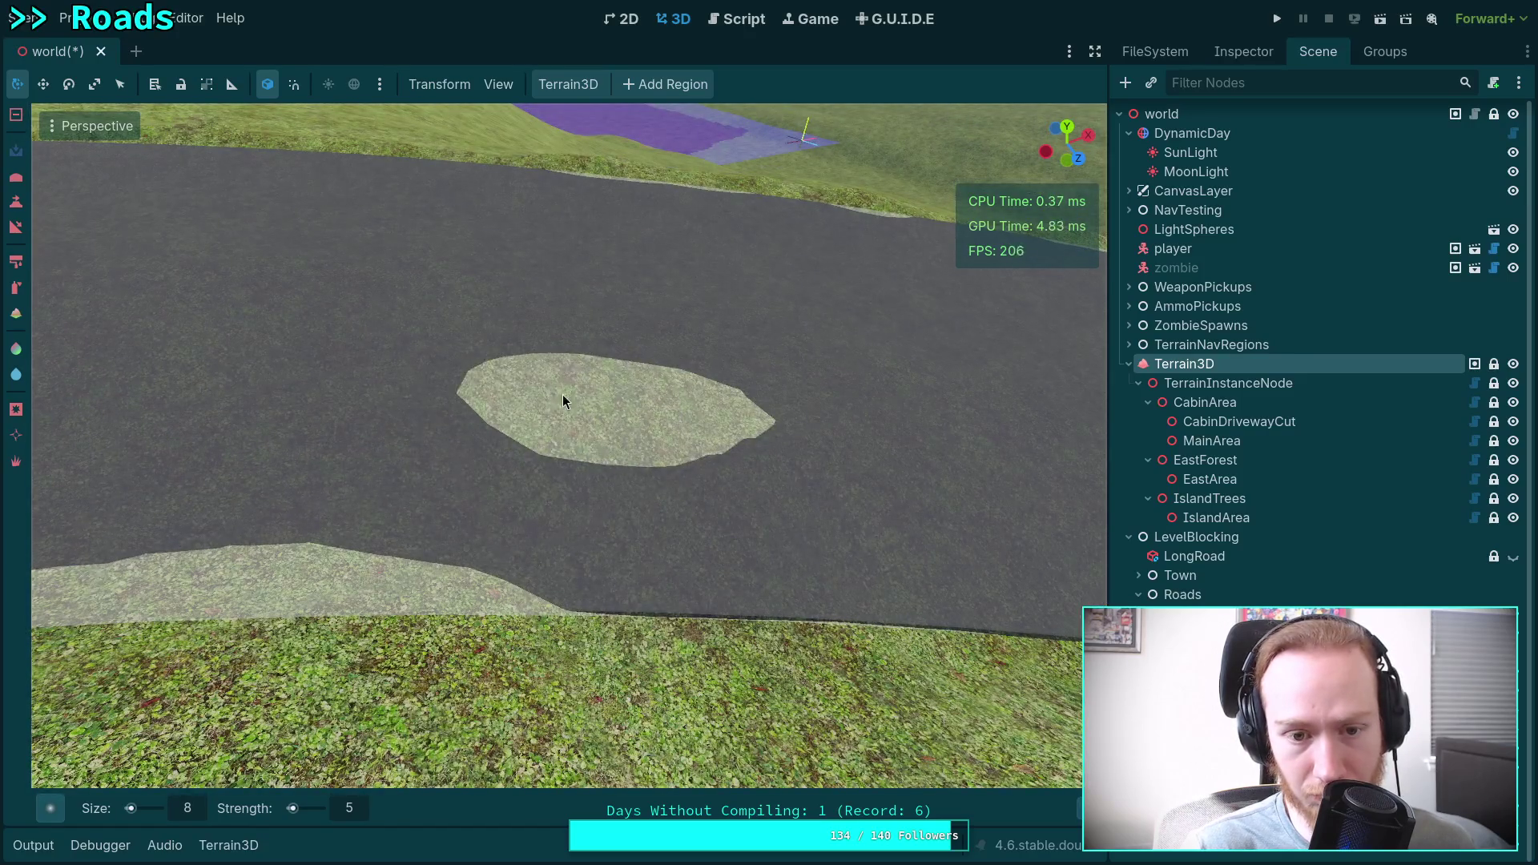
{"action": "left_click_drag", "start_coordinate": [563, 400], "coordinate": [628, 417]}
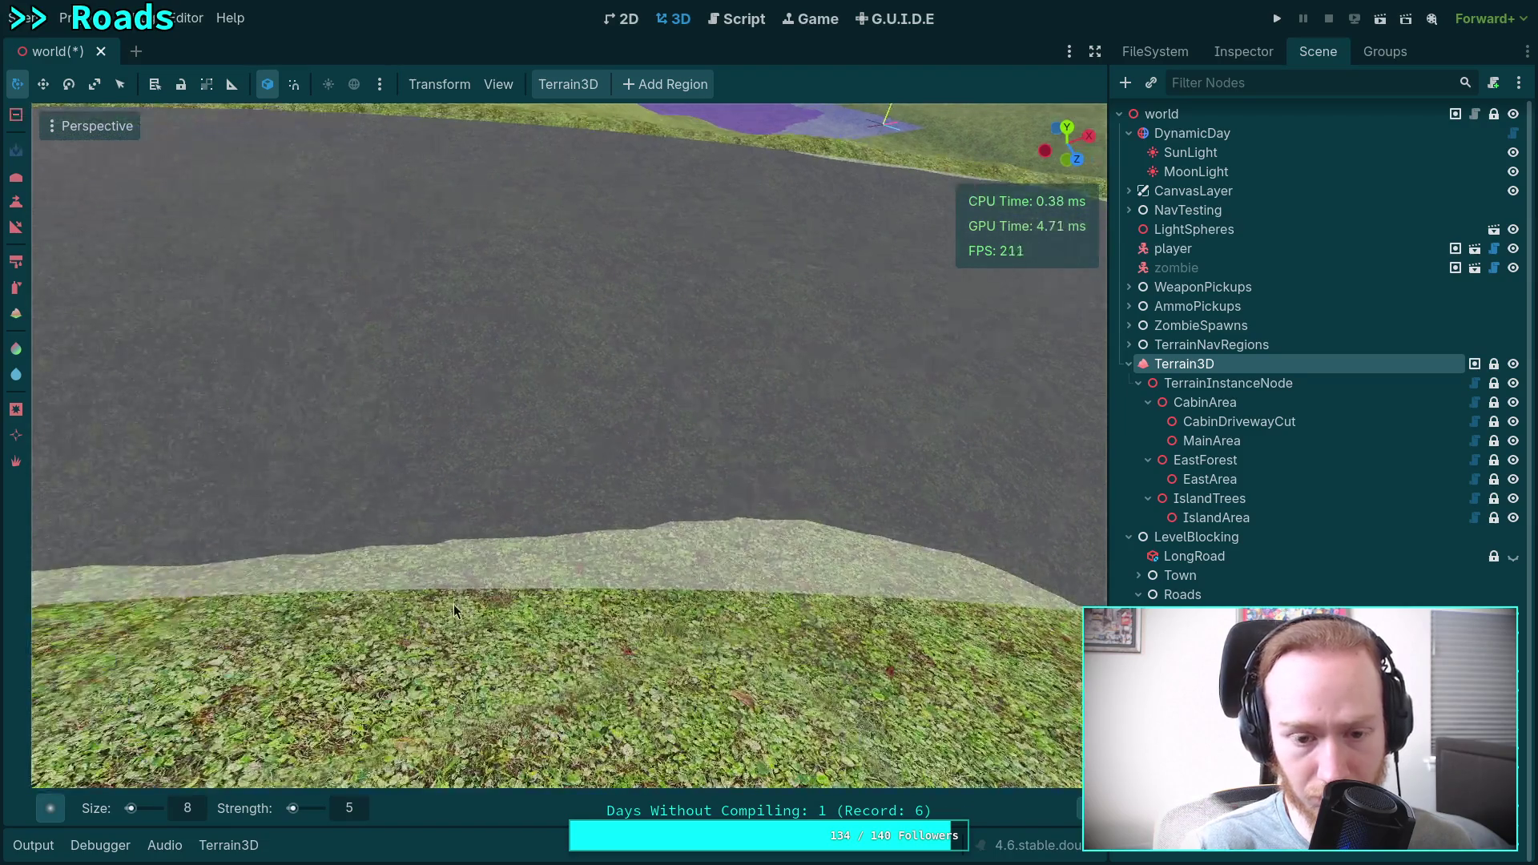
{"action": "left_click_drag", "start_coordinate": [453, 604], "coordinate": [997, 644]}
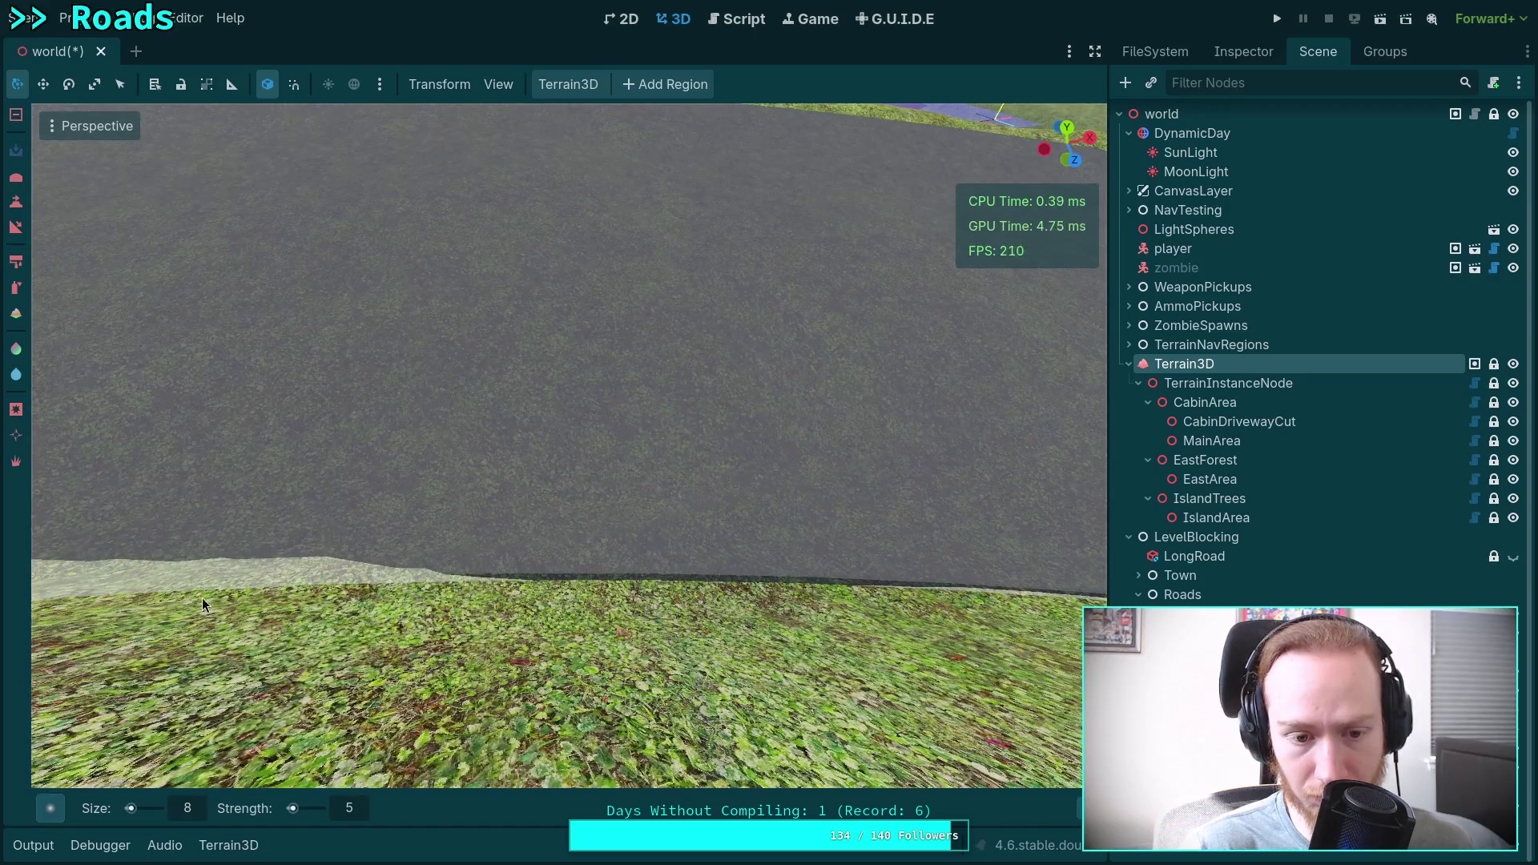
{"action": "mouse_move", "coordinate": [255, 548]}
{"action": "left_mouse_down"}
{"action": "mouse_move", "coordinate": [885, 570]}
{"action": "mouse_move", "coordinate": [480, 561]}
{"action": "mouse_move", "coordinate": [737, 632]}
{"action": "mouse_move", "coordinate": [575, 556]}
{"action": "mouse_move", "coordinate": [858, 597]}
{"action": "mouse_move", "coordinate": [790, 473]}
{"action": "mouse_move", "coordinate": [646, 522]}
{"action": "mouse_move", "coordinate": [800, 521]}
{"action": "mouse_move", "coordinate": [436, 479]}
{"action": "mouse_move", "coordinate": [452, 492]}
{"action": "mouse_move", "coordinate": [203, 482]}
{"action": "mouse_move", "coordinate": [425, 489]}
{"action": "left_mouse_up"}
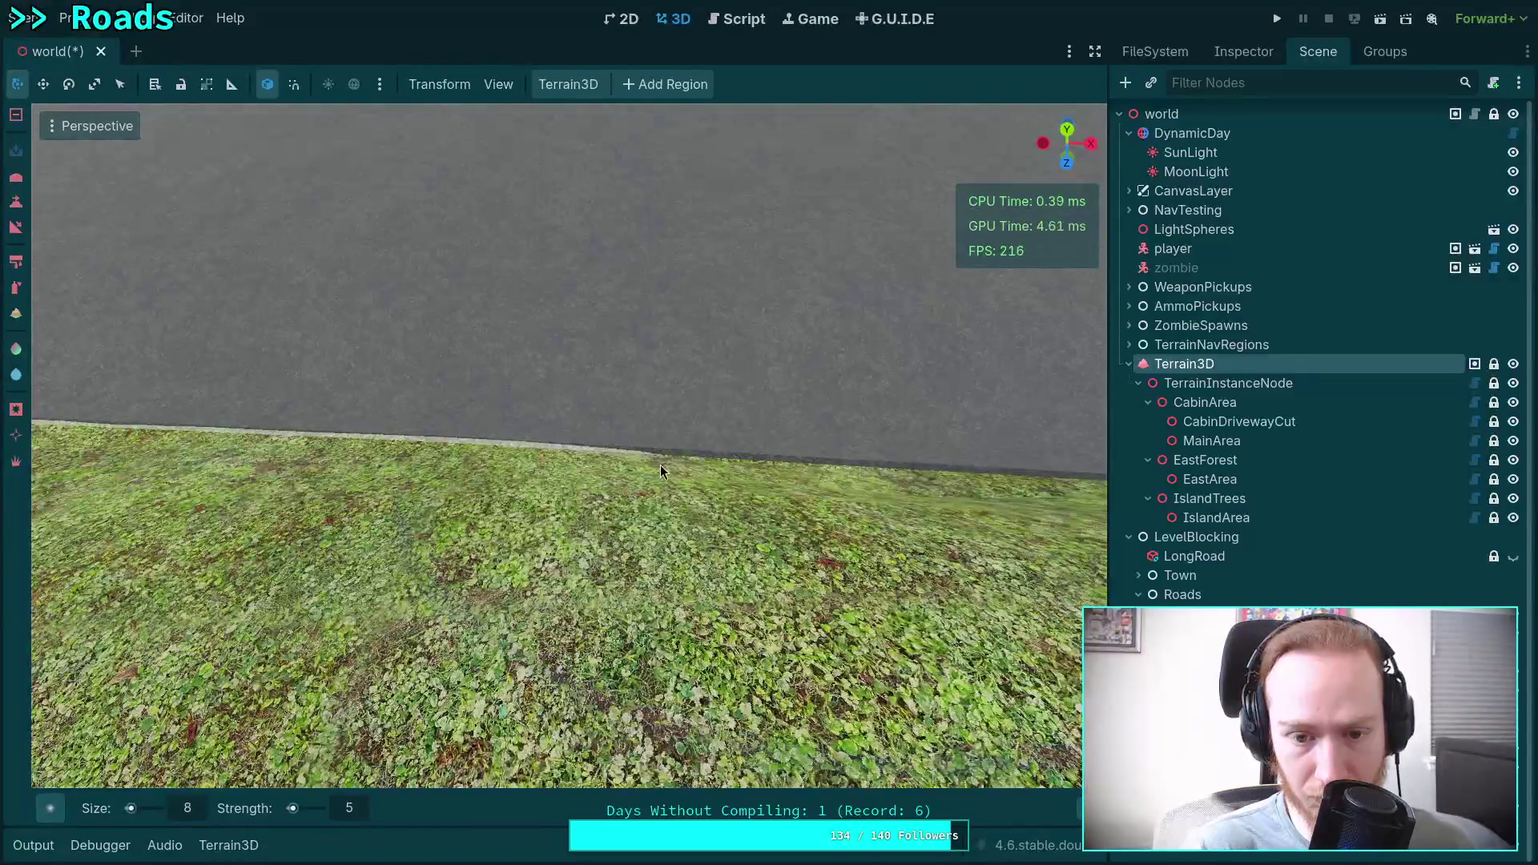
Restore grass along the road edge with the brush's inverse mode after undoing and redoing a stroke.
{"action": "key", "text": "ctrl+z"}
{"action": "key", "text": "ctrl+z"}
{"action": "key", "text": "s"}
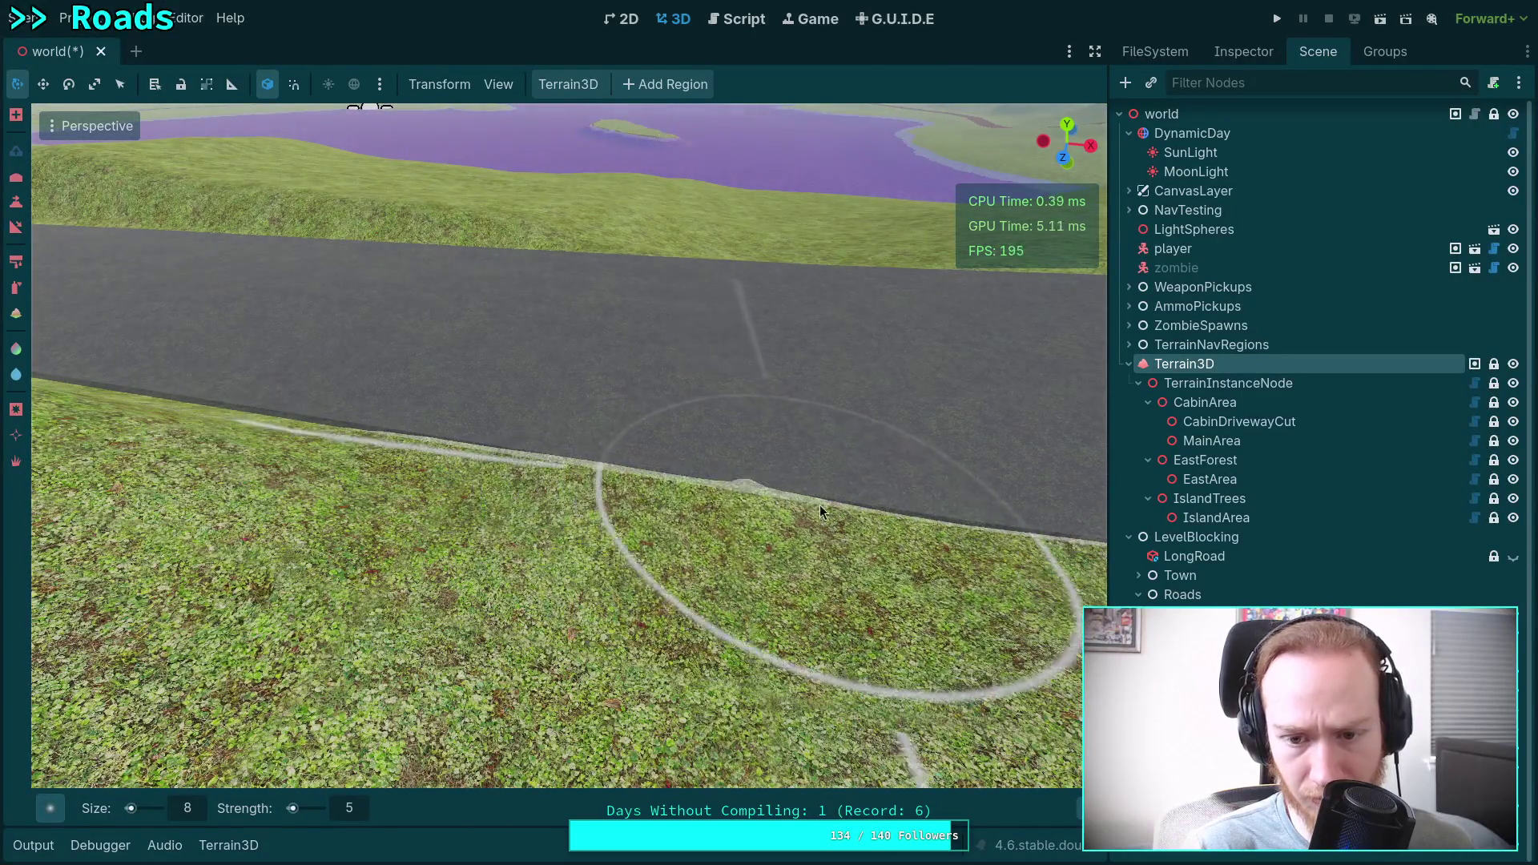
{"action": "key", "text": "ctrl+shift+z"}
{"action": "key", "text": "ctrl+z"}
{"action": "key", "text": "ctrl+shift+z"}
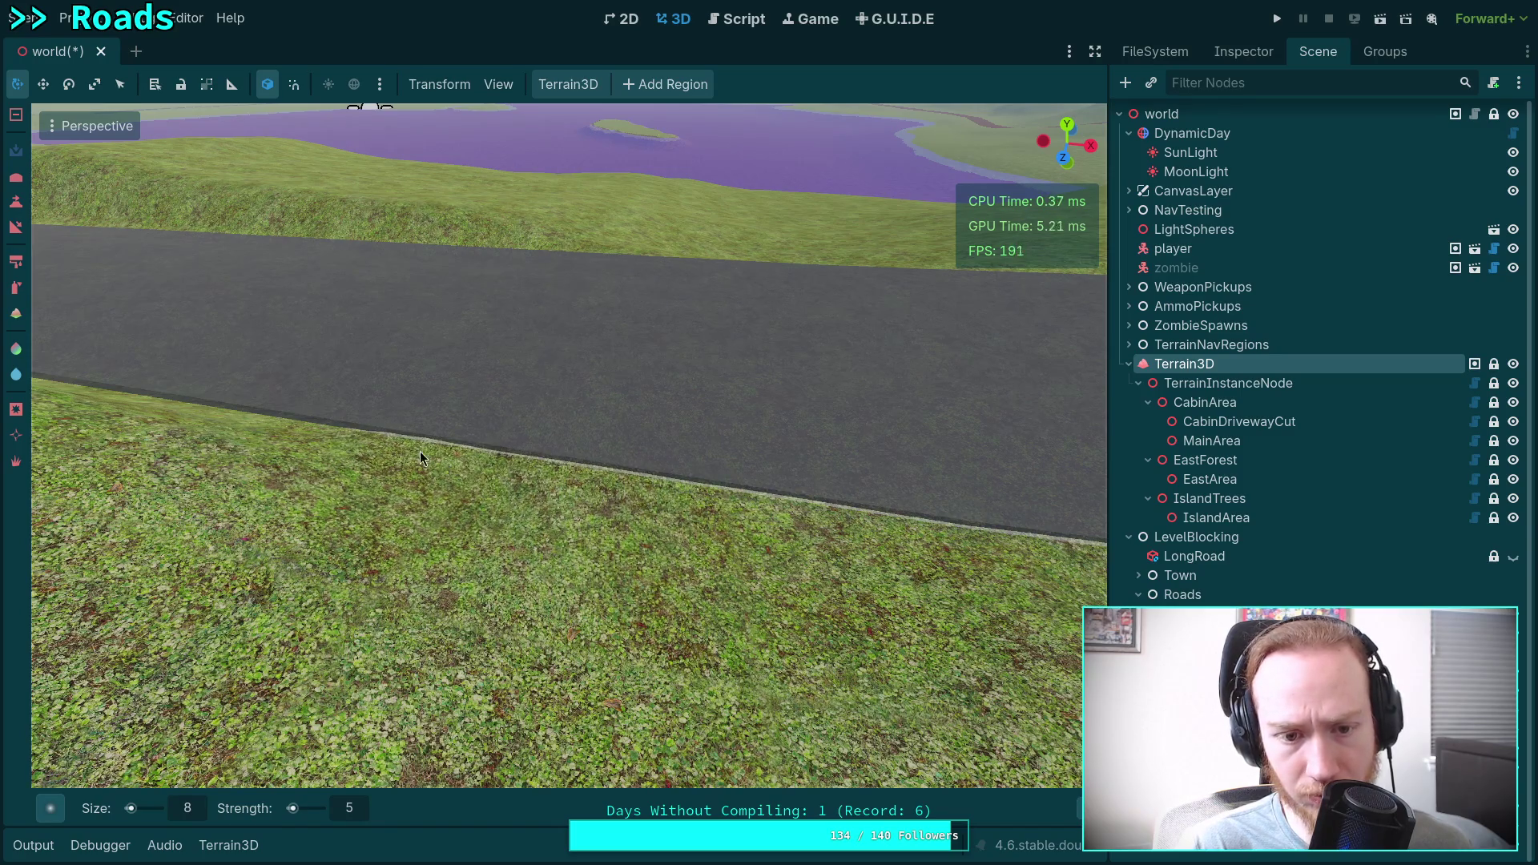
{"action": "scroll", "coordinate": [420, 450], "scroll_direction": "up", "scroll_amount": 5}
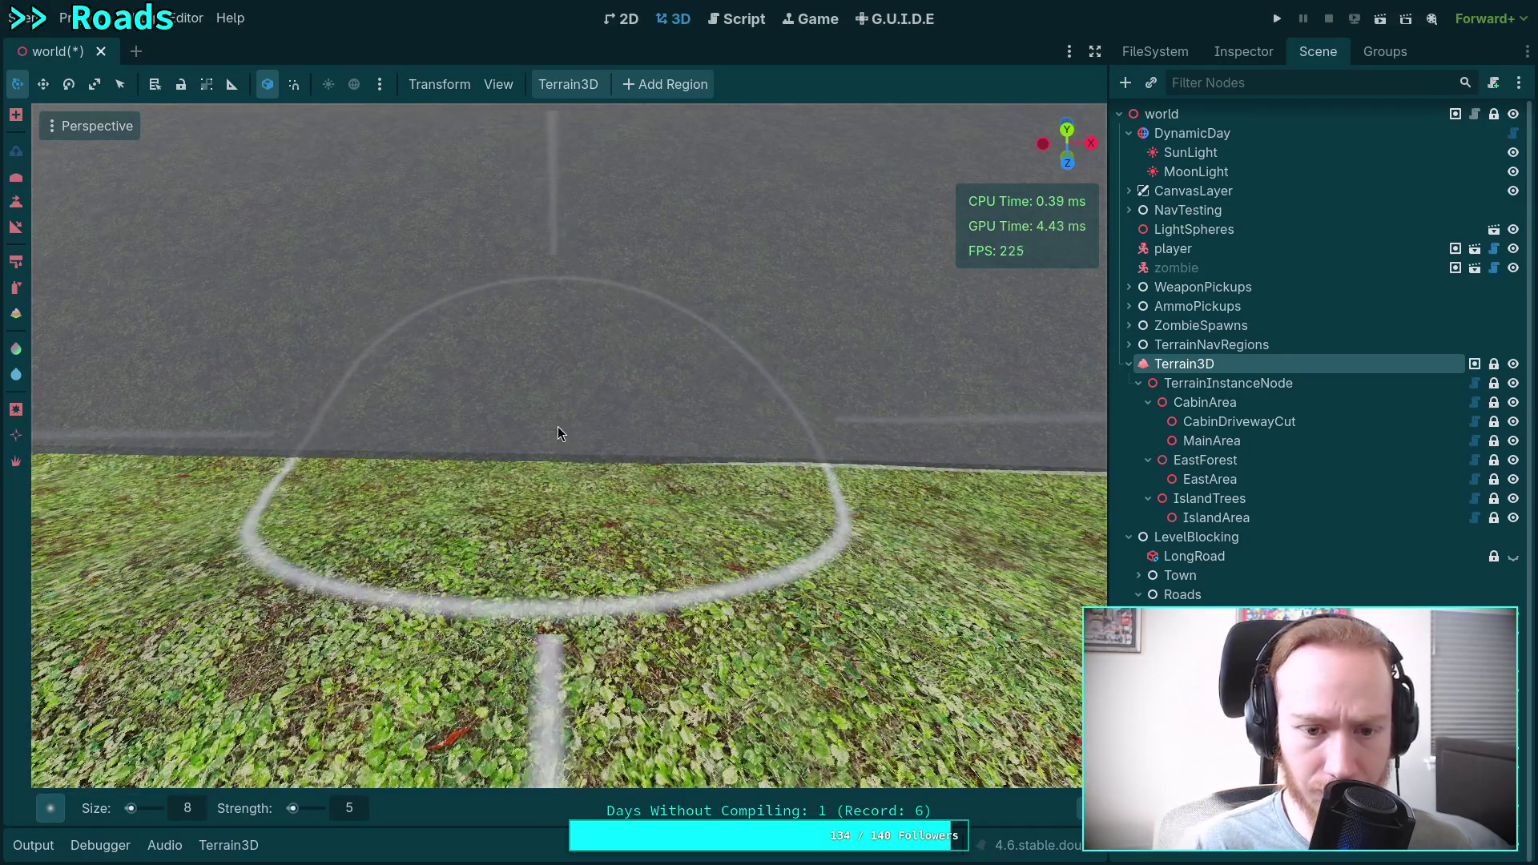
{"action": "scroll", "coordinate": [590, 416], "scroll_direction": "down", "scroll_amount": 1}
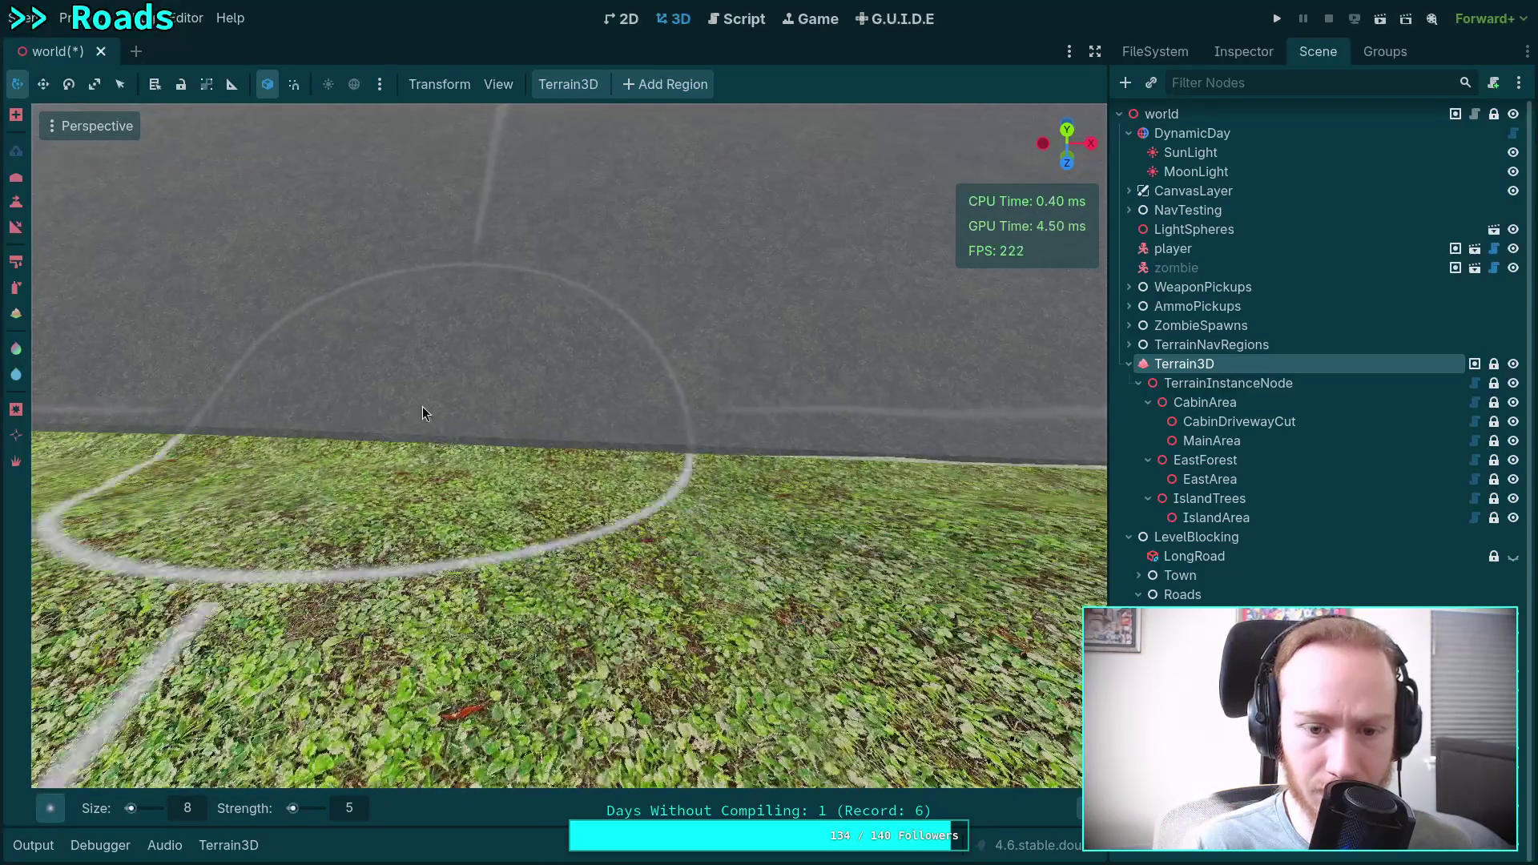
{"action": "mouse_move", "coordinate": [632, 425]}
{"action": "left_mouse_down"}
{"action": "mouse_move", "coordinate": [689, 412]}
{"action": "mouse_move", "coordinate": [459, 413]}
{"action": "mouse_move", "coordinate": [575, 401]}
{"action": "mouse_move", "coordinate": [402, 390]}
{"action": "mouse_move", "coordinate": [584, 386]}
{"action": "mouse_move", "coordinate": [551, 368]}
{"action": "mouse_move", "coordinate": [431, 365]}
{"action": "mouse_move", "coordinate": [593, 383]}
{"action": "mouse_move", "coordinate": [524, 357]}
{"action": "mouse_move", "coordinate": [452, 387]}
{"action": "mouse_move", "coordinate": [239, 362]}
{"action": "mouse_move", "coordinate": [89, 380]}
{"action": "mouse_move", "coordinate": [681, 431]}
{"action": "mouse_move", "coordinate": [483, 441]}
{"action": "mouse_move", "coordinate": [685, 434]}
{"action": "mouse_move", "coordinate": [348, 442]}
{"action": "mouse_move", "coordinate": [185, 427]}
{"action": "left_mouse_up"}
Paint asphalt across the pale ground patch beside the road, covering its left and right sides.
{"action": "scroll", "coordinate": [185, 426], "scroll_direction": "down", "scroll_amount": 2}
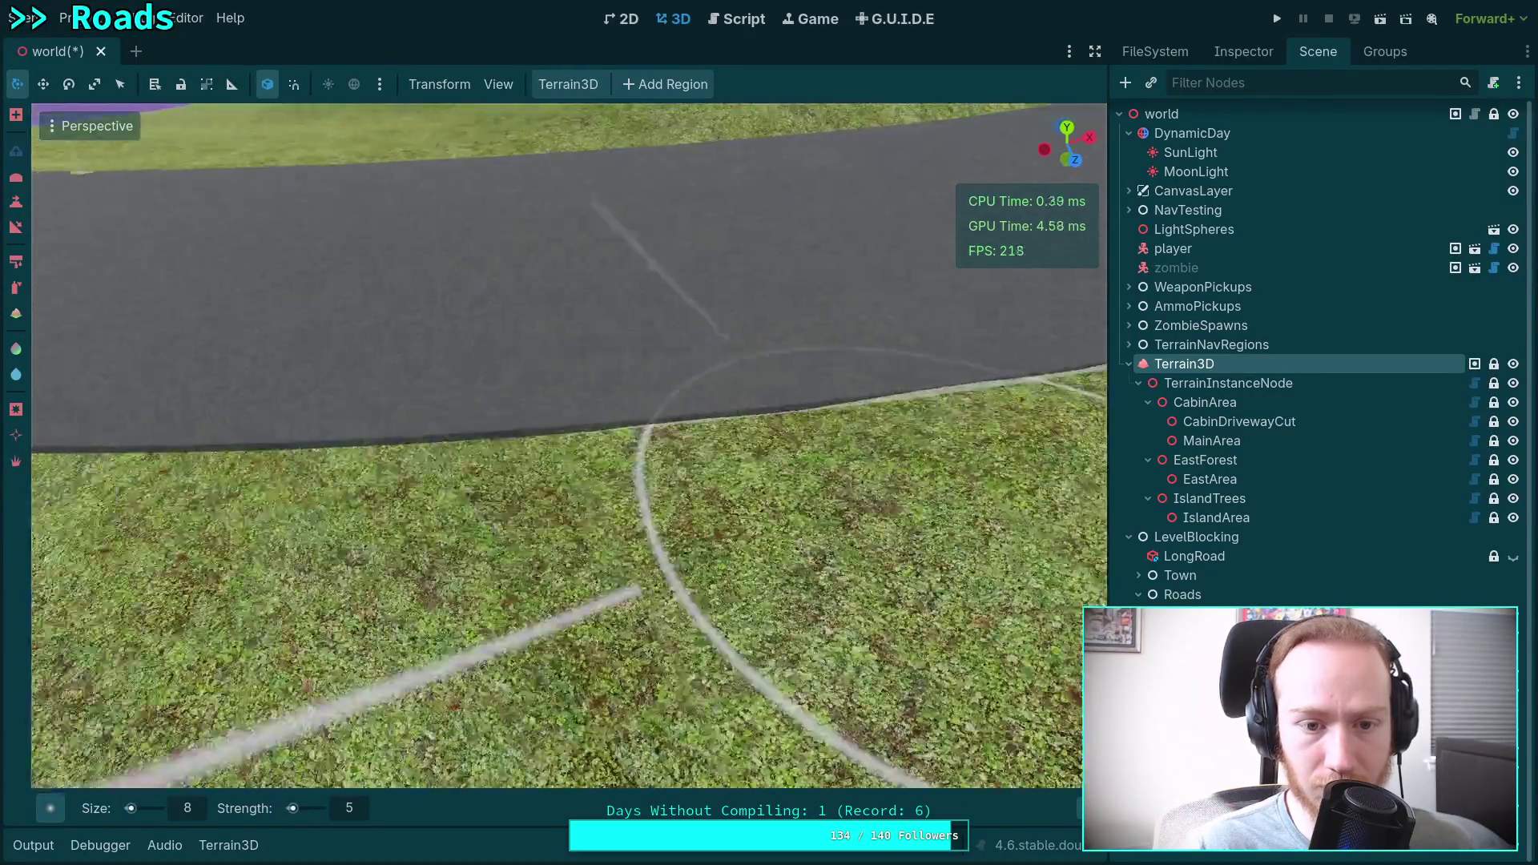
{"action": "mouse_move", "coordinate": [265, 507]}
{"action": "left_mouse_down"}
{"action": "mouse_move", "coordinate": [561, 609]}
{"action": "mouse_move", "coordinate": [673, 560]}
{"action": "mouse_move", "coordinate": [642, 484]}
{"action": "mouse_move", "coordinate": [753, 497]}
{"action": "left_mouse_up"}
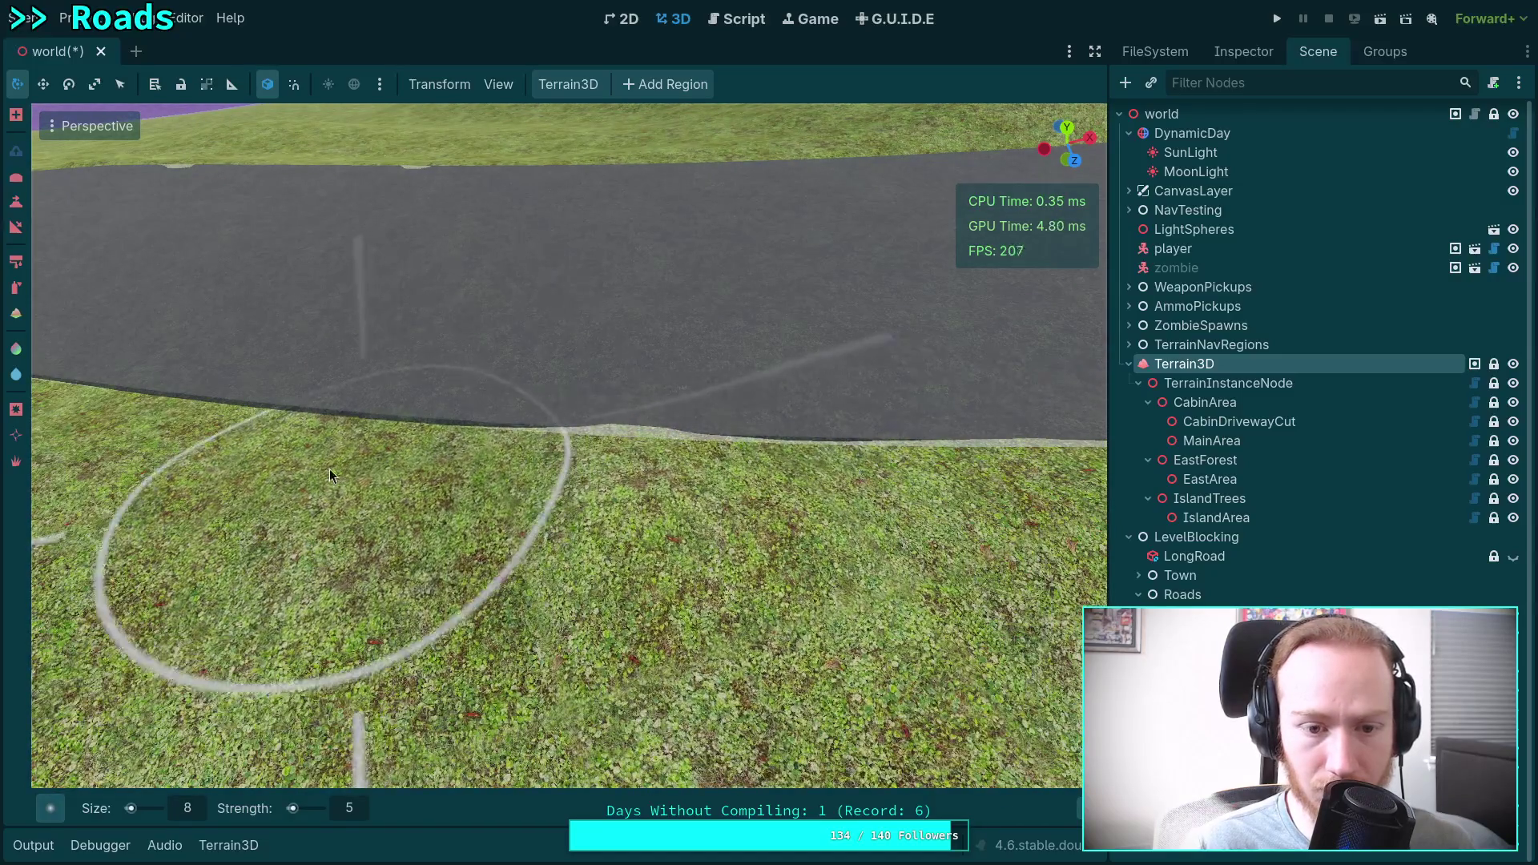
{"action": "mouse_move", "coordinate": [313, 470]}
{"action": "left_mouse_down"}
{"action": "mouse_move", "coordinate": [921, 472]}
{"action": "mouse_move", "coordinate": [607, 479]}
{"action": "left_mouse_up"}
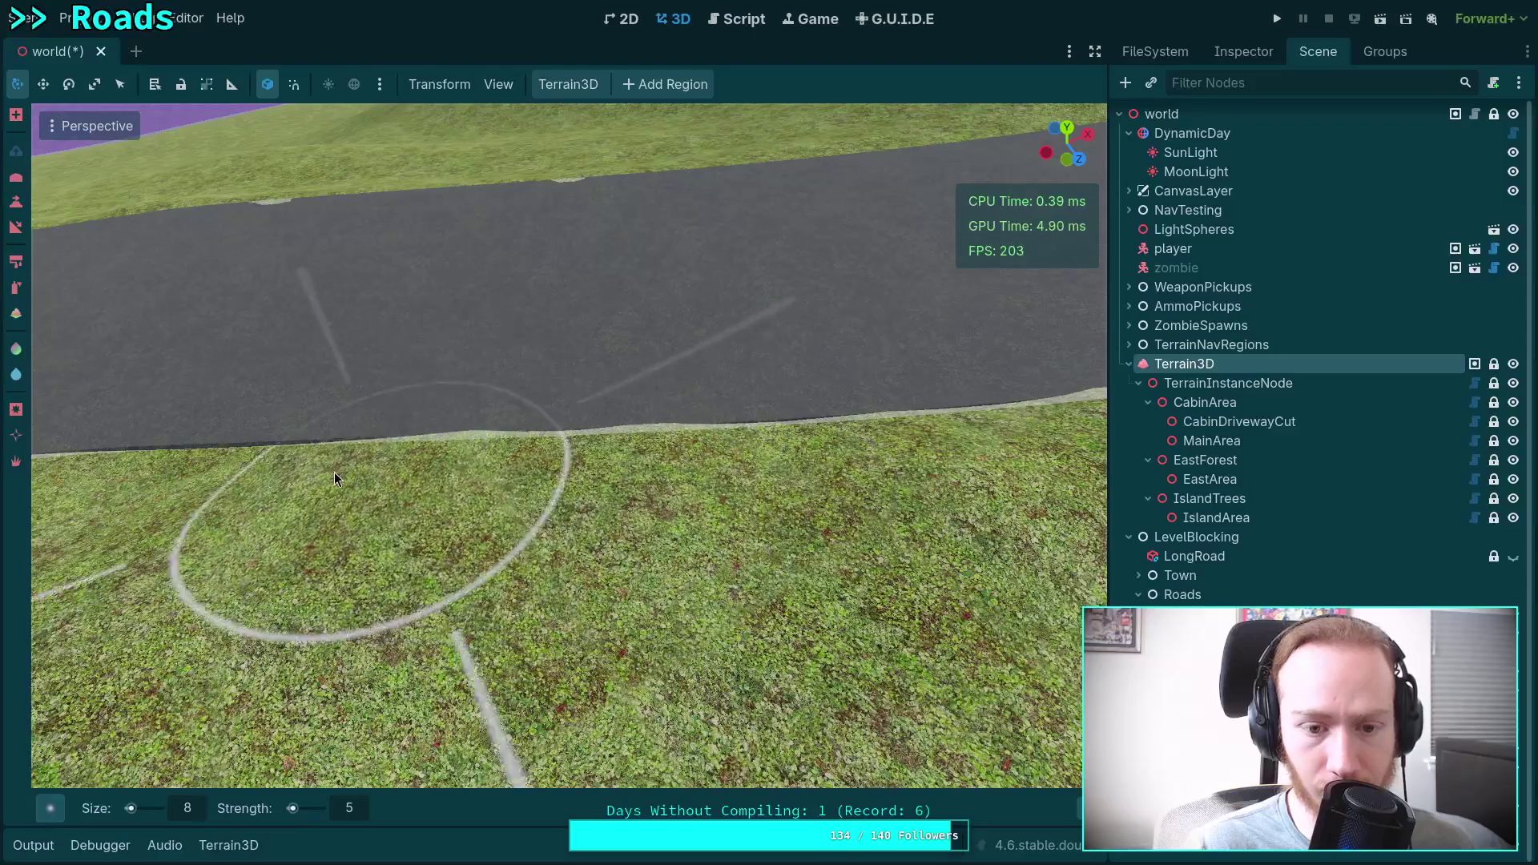
{"action": "left_click_drag", "start_coordinate": [334, 473], "coordinate": [656, 479]}
{"action": "mouse_move", "coordinate": [749, 465]}
{"action": "left_mouse_down"}
{"action": "mouse_move", "coordinate": [618, 463]}
{"action": "mouse_move", "coordinate": [703, 473]}
{"action": "mouse_move", "coordinate": [675, 490]}
{"action": "mouse_move", "coordinate": [716, 413]}
{"action": "left_mouse_up"}
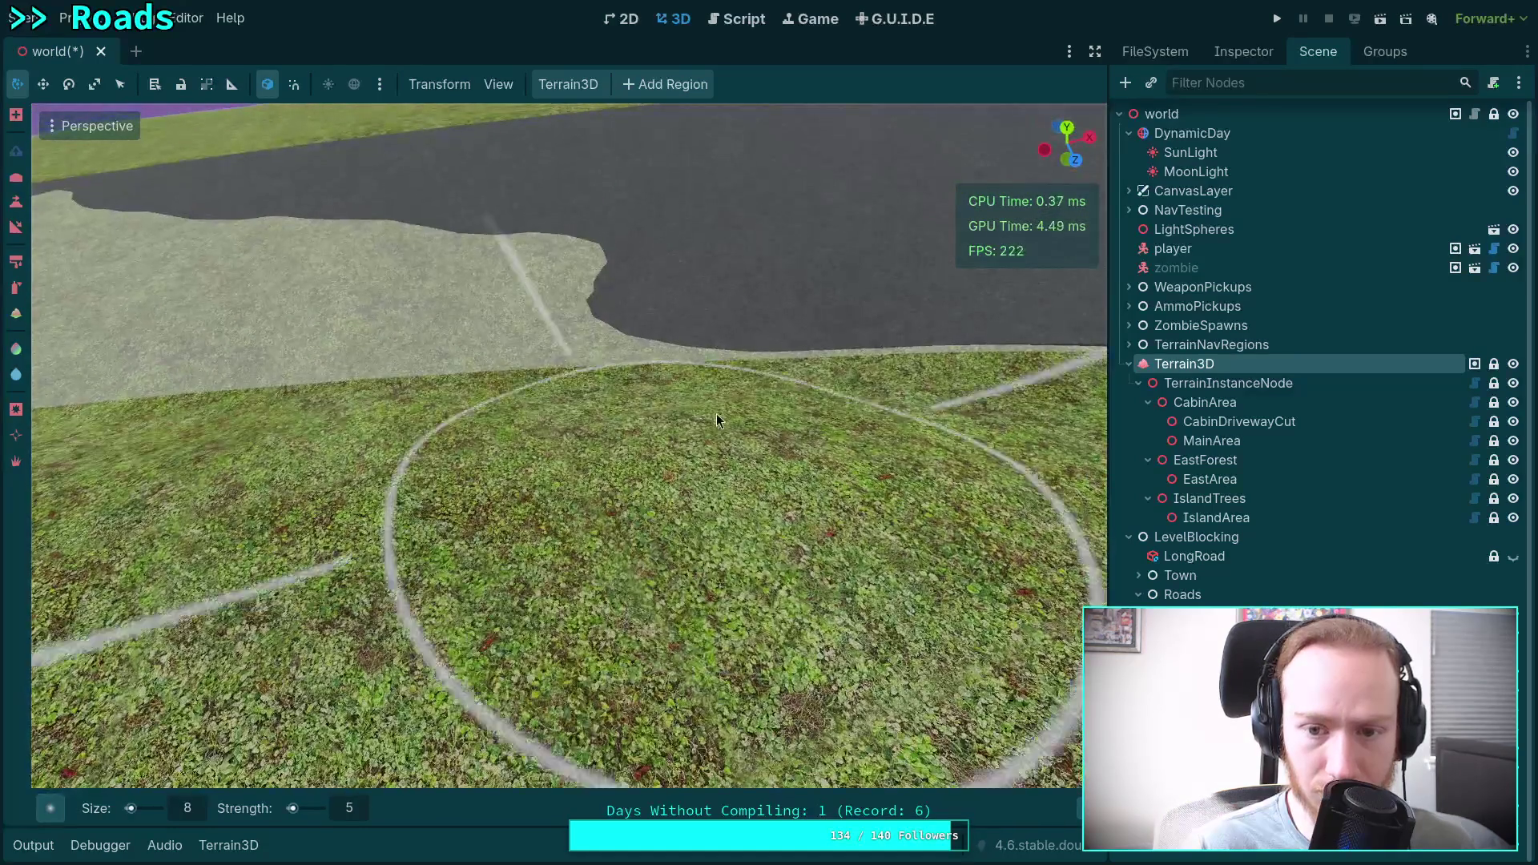
{"action": "mouse_move", "coordinate": [507, 371]}
{"action": "left_mouse_down"}
{"action": "mouse_move", "coordinate": [205, 368]}
{"action": "mouse_move", "coordinate": [305, 292]}
{"action": "mouse_move", "coordinate": [369, 274]}
{"action": "mouse_move", "coordinate": [483, 258]}
{"action": "mouse_move", "coordinate": [623, 291]}
{"action": "left_mouse_up"}
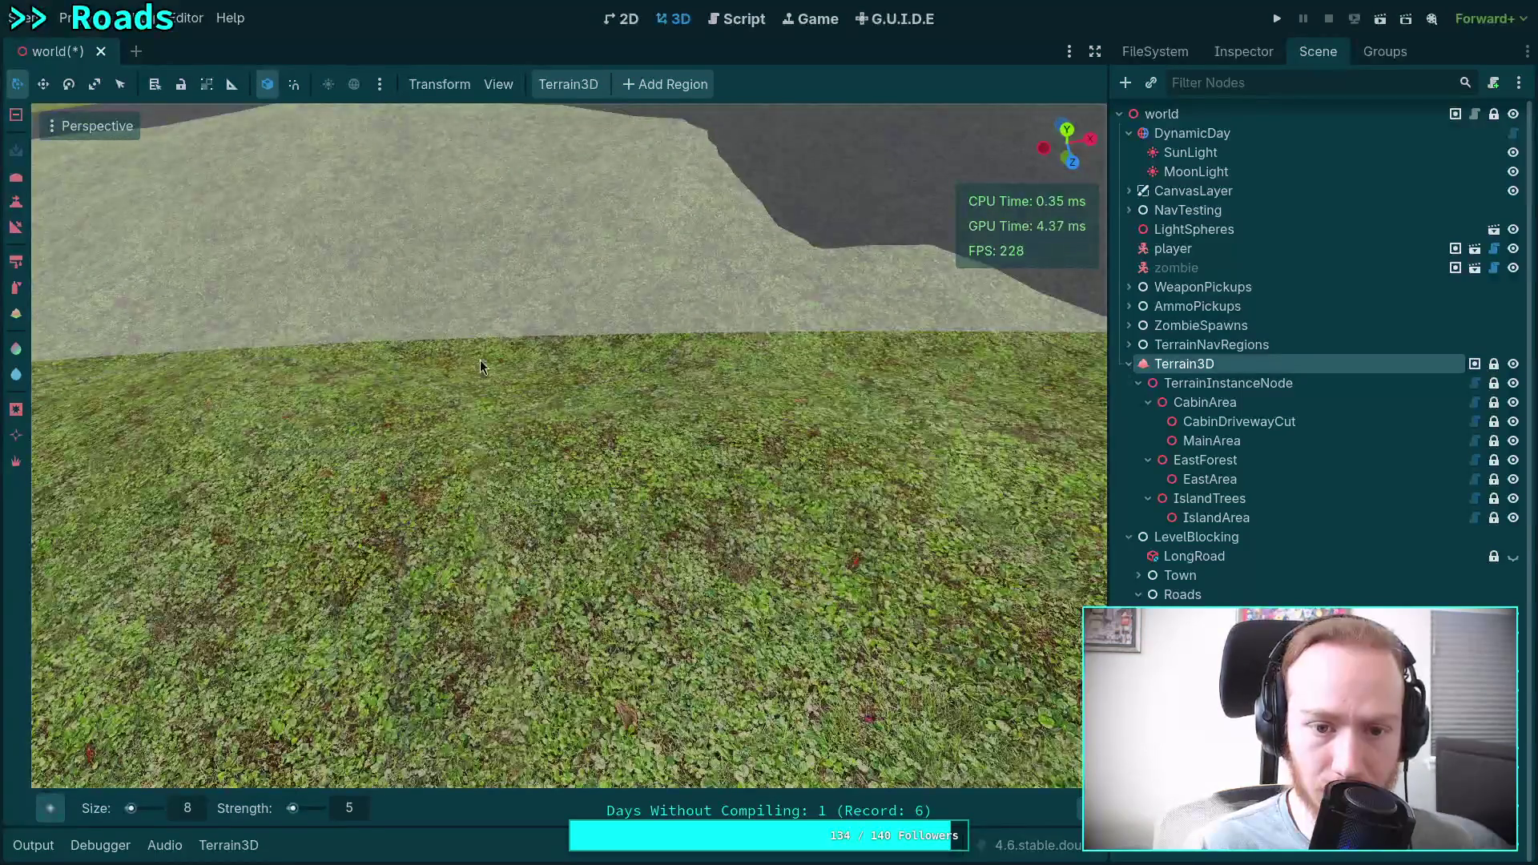
{"action": "mouse_move", "coordinate": [753, 346]}
{"action": "left_mouse_down"}
{"action": "mouse_move", "coordinate": [912, 343]}
{"action": "mouse_move", "coordinate": [826, 293]}
{"action": "mouse_move", "coordinate": [455, 219]}
{"action": "mouse_move", "coordinate": [328, 130]}
{"action": "mouse_move", "coordinate": [245, 215]}
{"action": "mouse_move", "coordinate": [369, 226]}
{"action": "mouse_move", "coordinate": [320, 258]}
{"action": "mouse_move", "coordinate": [628, 263]}
{"action": "mouse_move", "coordinate": [672, 218]}
{"action": "left_mouse_up"}
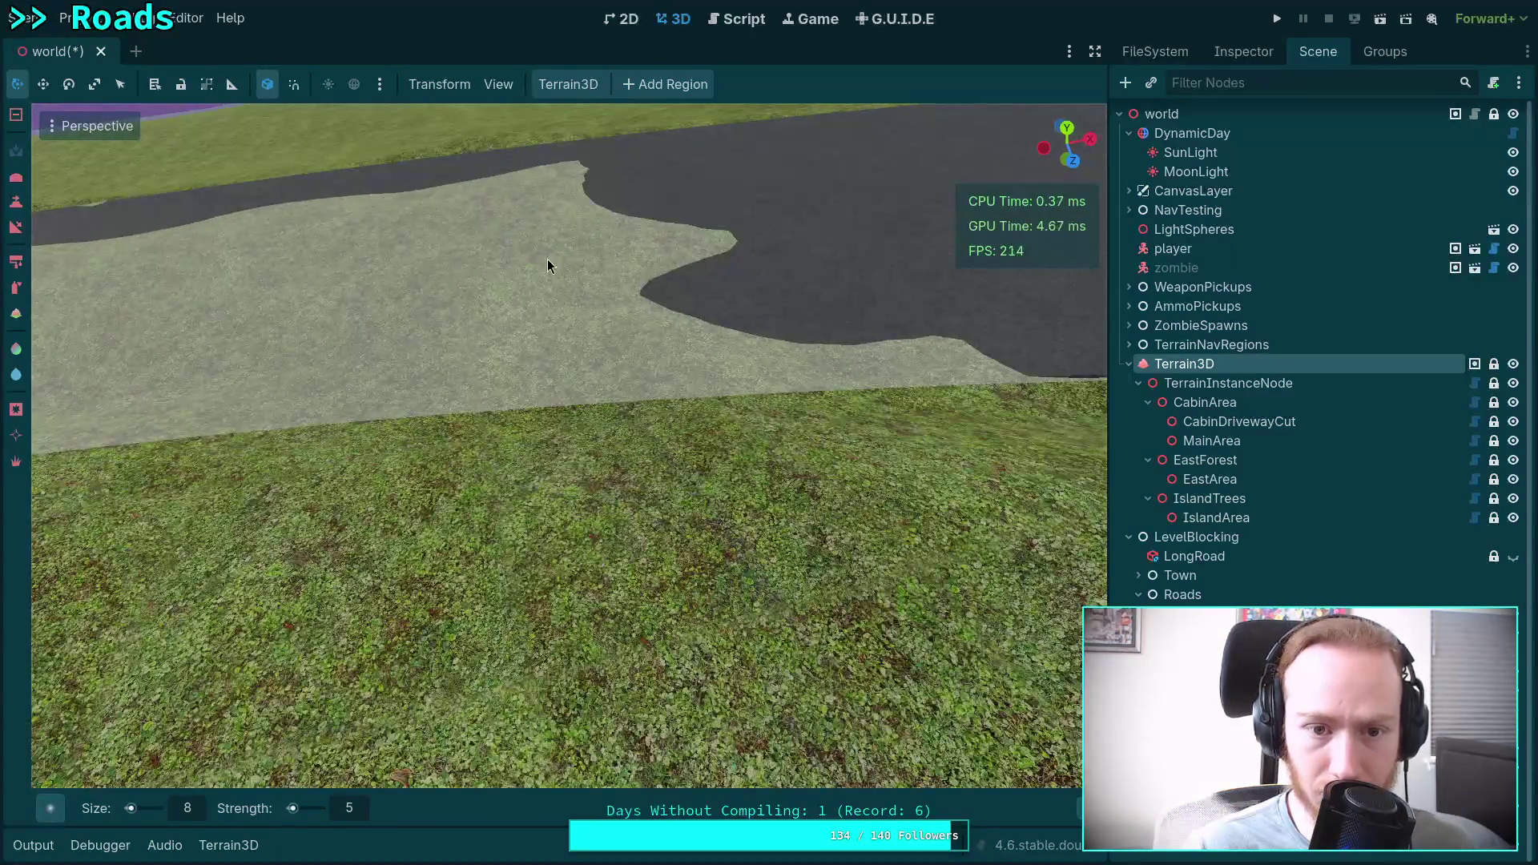
{"action": "mouse_move", "coordinate": [546, 258]}
{"action": "left_mouse_down"}
{"action": "mouse_move", "coordinate": [324, 237]}
{"action": "mouse_move", "coordinate": [371, 252]}
{"action": "mouse_move", "coordinate": [400, 301]}
{"action": "mouse_move", "coordinate": [481, 319]}
{"action": "mouse_move", "coordinate": [609, 261]}
{"action": "mouse_move", "coordinate": [497, 332]}
{"action": "mouse_move", "coordinate": [536, 373]}
{"action": "mouse_move", "coordinate": [590, 388]}
{"action": "mouse_move", "coordinate": [936, 368]}
{"action": "left_mouse_up"}
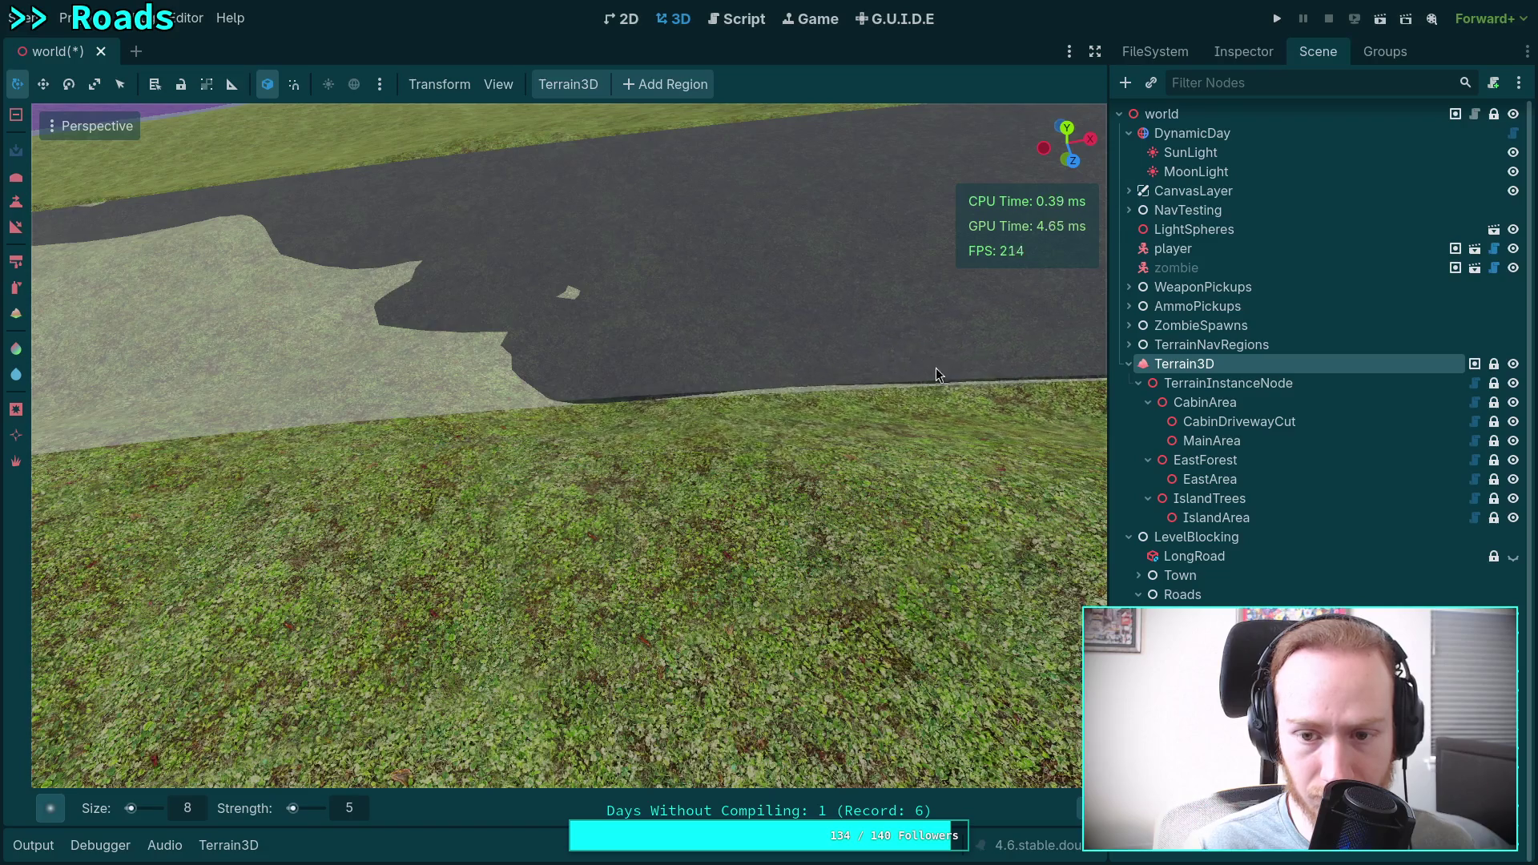
Undo a stroke, then extend asphalt down and across the pale patch, covering the remaining sliver.
{"action": "key", "text": "ctrl+z"}
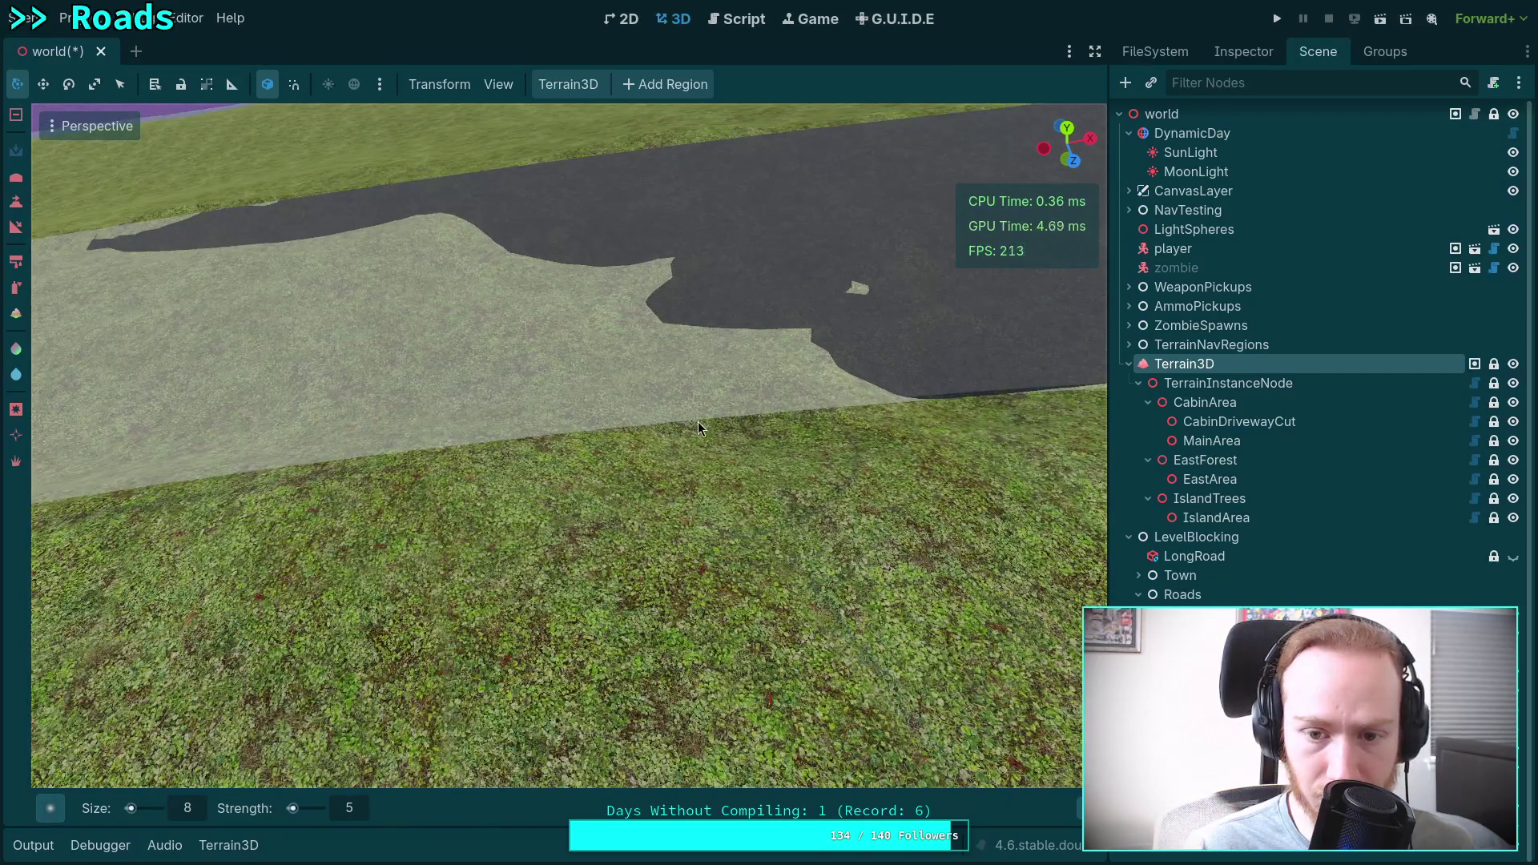
{"action": "left_click_drag", "start_coordinate": [797, 401], "coordinate": [737, 397]}
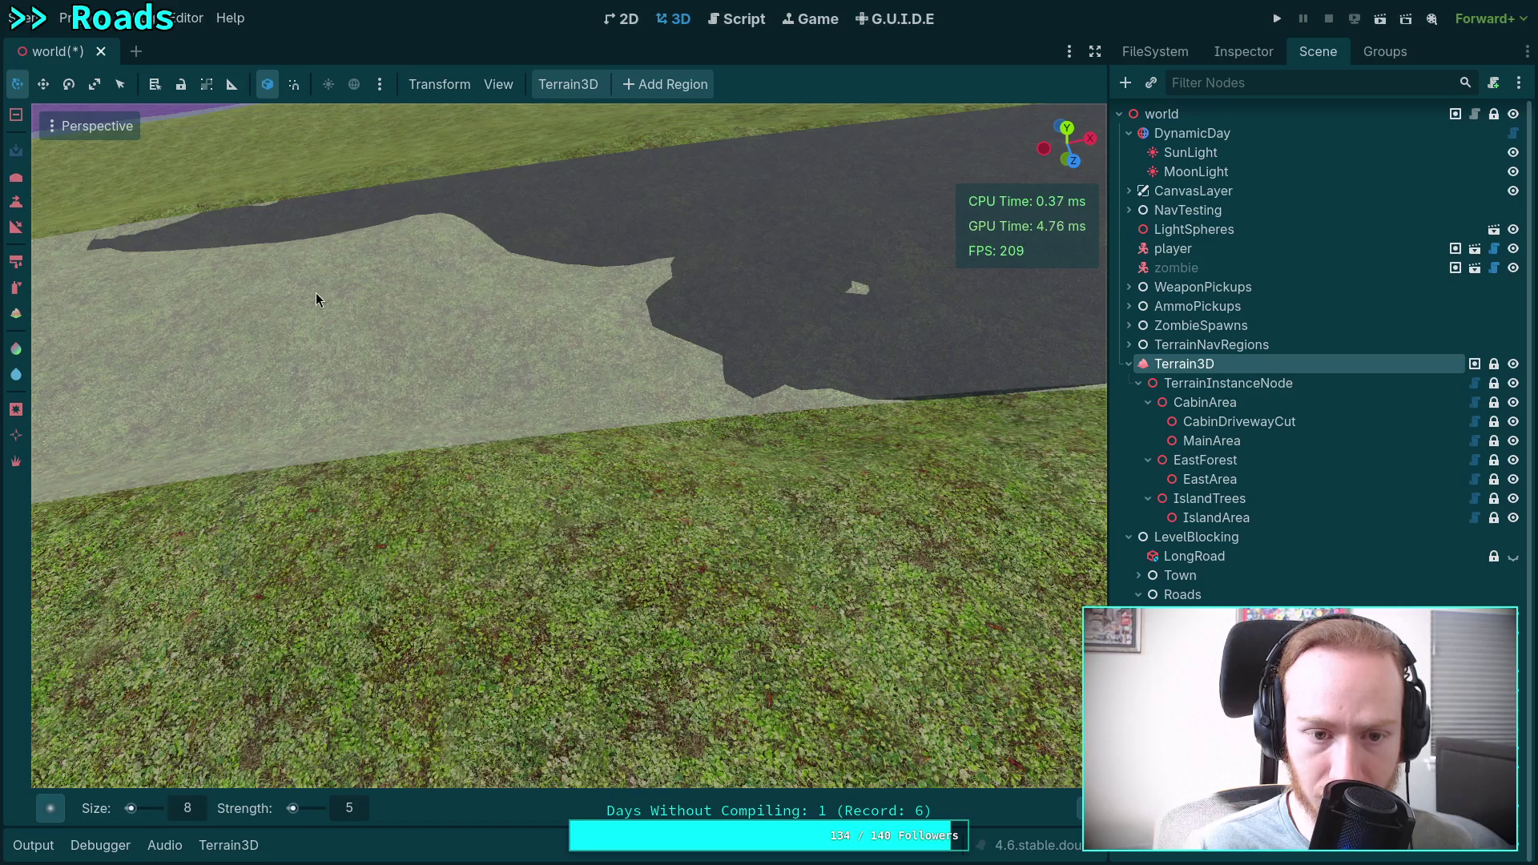
{"action": "mouse_move", "coordinate": [316, 292]}
{"action": "left_mouse_down"}
{"action": "mouse_move", "coordinate": [275, 277]}
{"action": "mouse_move", "coordinate": [365, 371]}
{"action": "mouse_move", "coordinate": [615, 301]}
{"action": "mouse_move", "coordinate": [631, 367]}
{"action": "mouse_move", "coordinate": [865, 284]}
{"action": "left_mouse_up"}
{"action": "mouse_move", "coordinate": [483, 258]}
{"action": "left_mouse_down"}
{"action": "mouse_move", "coordinate": [446, 233]}
{"action": "mouse_move", "coordinate": [429, 309]}
{"action": "mouse_move", "coordinate": [762, 306]}
{"action": "mouse_move", "coordinate": [723, 293]}
{"action": "left_mouse_up"}
{"action": "scroll", "coordinate": [722, 293], "scroll_direction": "up", "scroll_amount": 3}
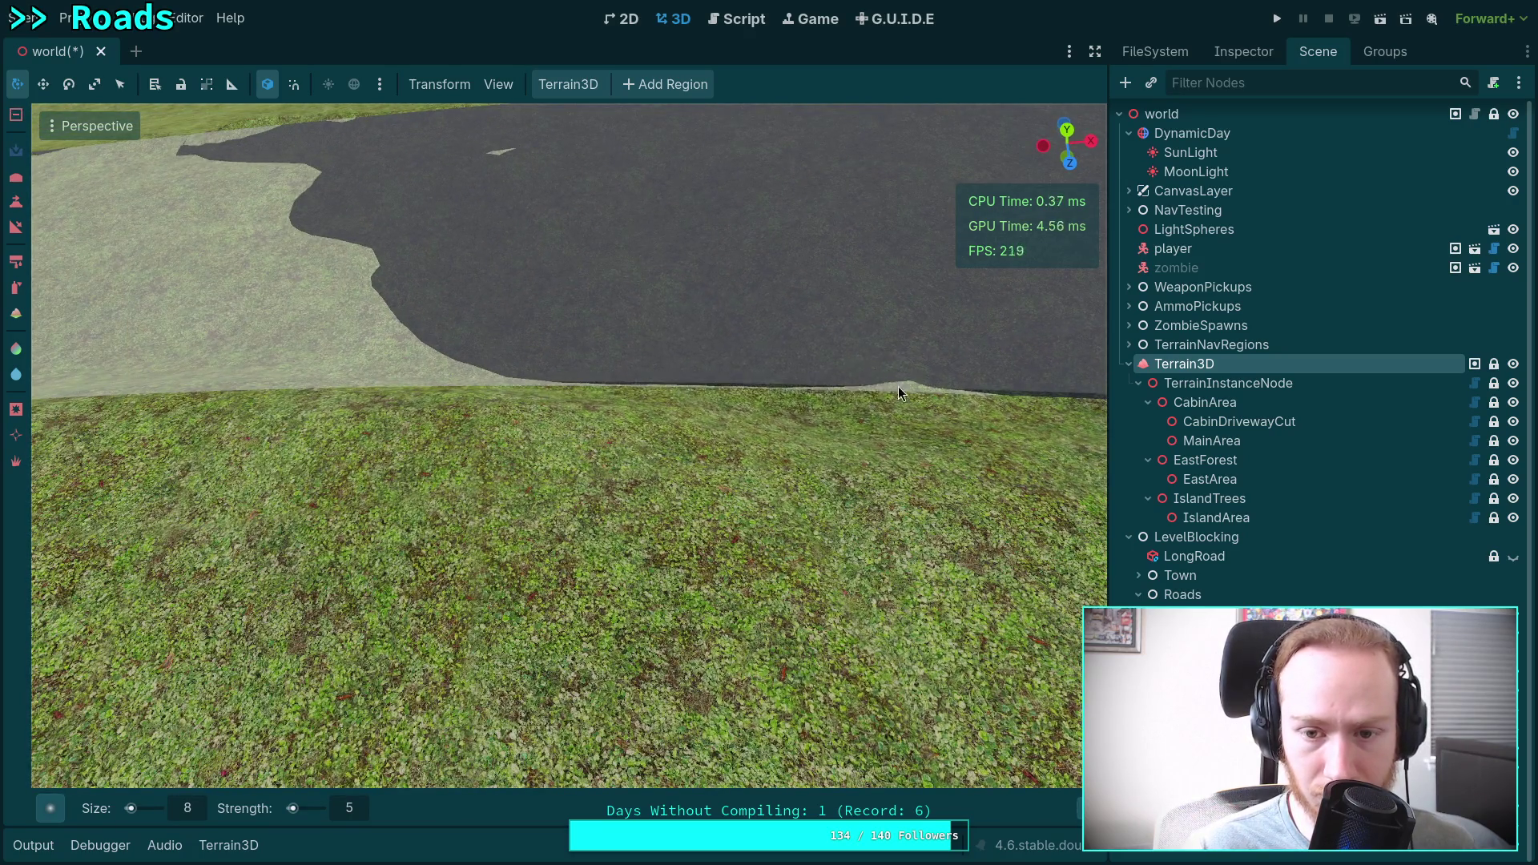
{"action": "scroll", "coordinate": [897, 386], "scroll_direction": "down", "scroll_amount": 3}
{"action": "scroll", "coordinate": [729, 375], "scroll_direction": "up", "scroll_amount": 3}
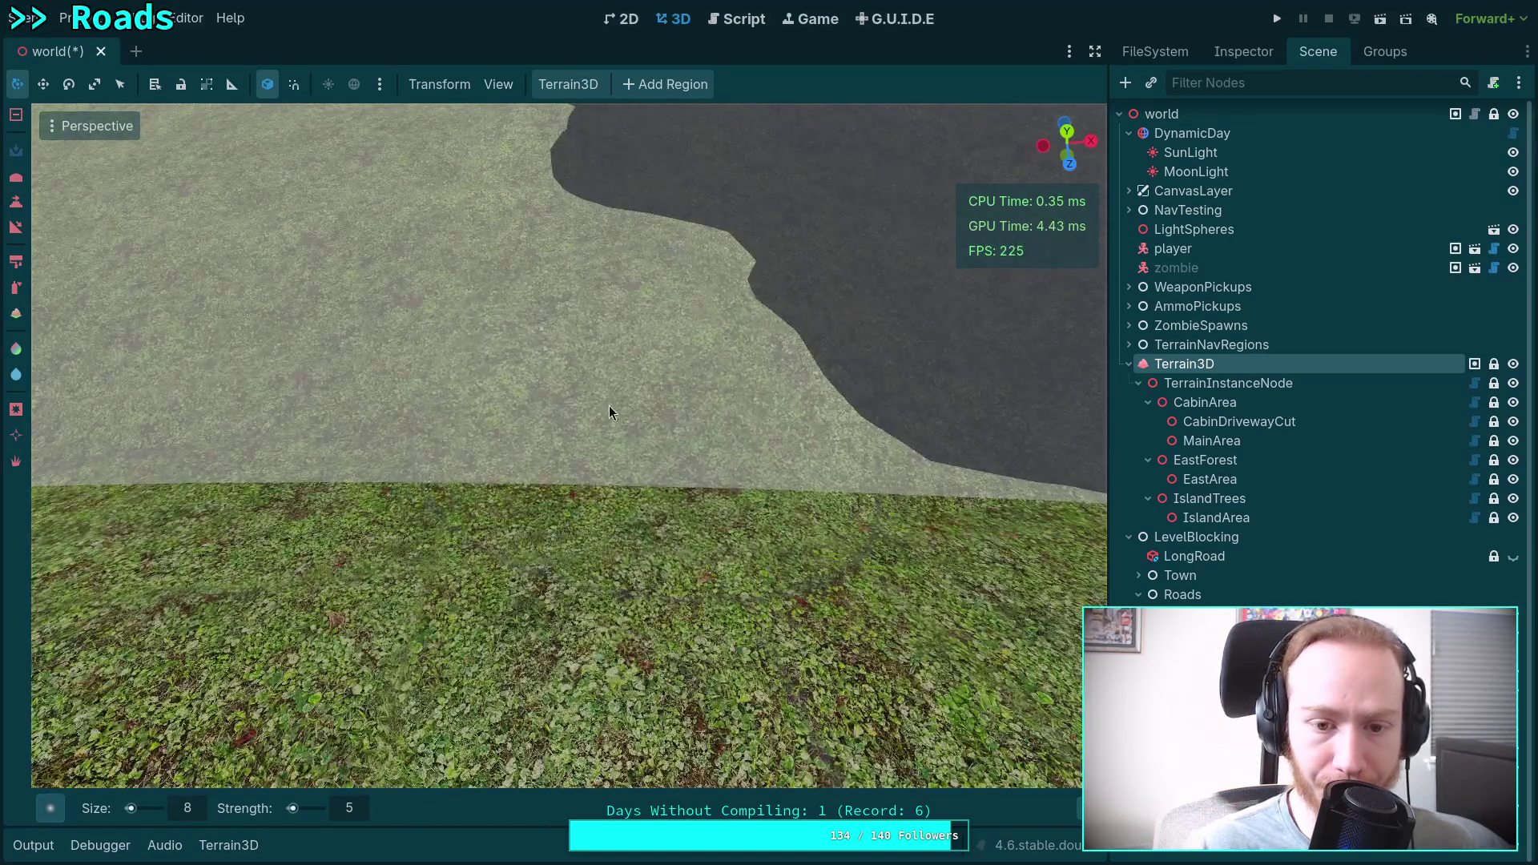
{"action": "mouse_move", "coordinate": [608, 413]}
{"action": "left_mouse_down"}
{"action": "mouse_move", "coordinate": [524, 428]}
{"action": "mouse_move", "coordinate": [641, 401]}
{"action": "mouse_move", "coordinate": [755, 447]}
{"action": "mouse_move", "coordinate": [505, 425]}
{"action": "left_mouse_up"}
{"action": "mouse_move", "coordinate": [284, 437]}
{"action": "left_mouse_down"}
{"action": "mouse_move", "coordinate": [211, 441]}
{"action": "mouse_move", "coordinate": [248, 445]}
{"action": "mouse_move", "coordinate": [410, 376]}
{"action": "mouse_move", "coordinate": [737, 290]}
{"action": "mouse_move", "coordinate": [360, 251]}
{"action": "mouse_move", "coordinate": [388, 257]}
{"action": "left_mouse_up"}
{"action": "scroll", "coordinate": [388, 257], "scroll_direction": "down", "scroll_amount": 3}
{"action": "mouse_move", "coordinate": [650, 255]}
{"action": "left_mouse_down"}
{"action": "mouse_move", "coordinate": [513, 240]}
{"action": "mouse_move", "coordinate": [421, 409]}
{"action": "mouse_move", "coordinate": [686, 446]}
{"action": "left_mouse_up"}
{"action": "scroll", "coordinate": [687, 446], "scroll_direction": "up", "scroll_amount": 3}
Spread asphalt along the lower pale ground and carve an asphalt bay into its edge.
{"action": "key", "text": "w"}
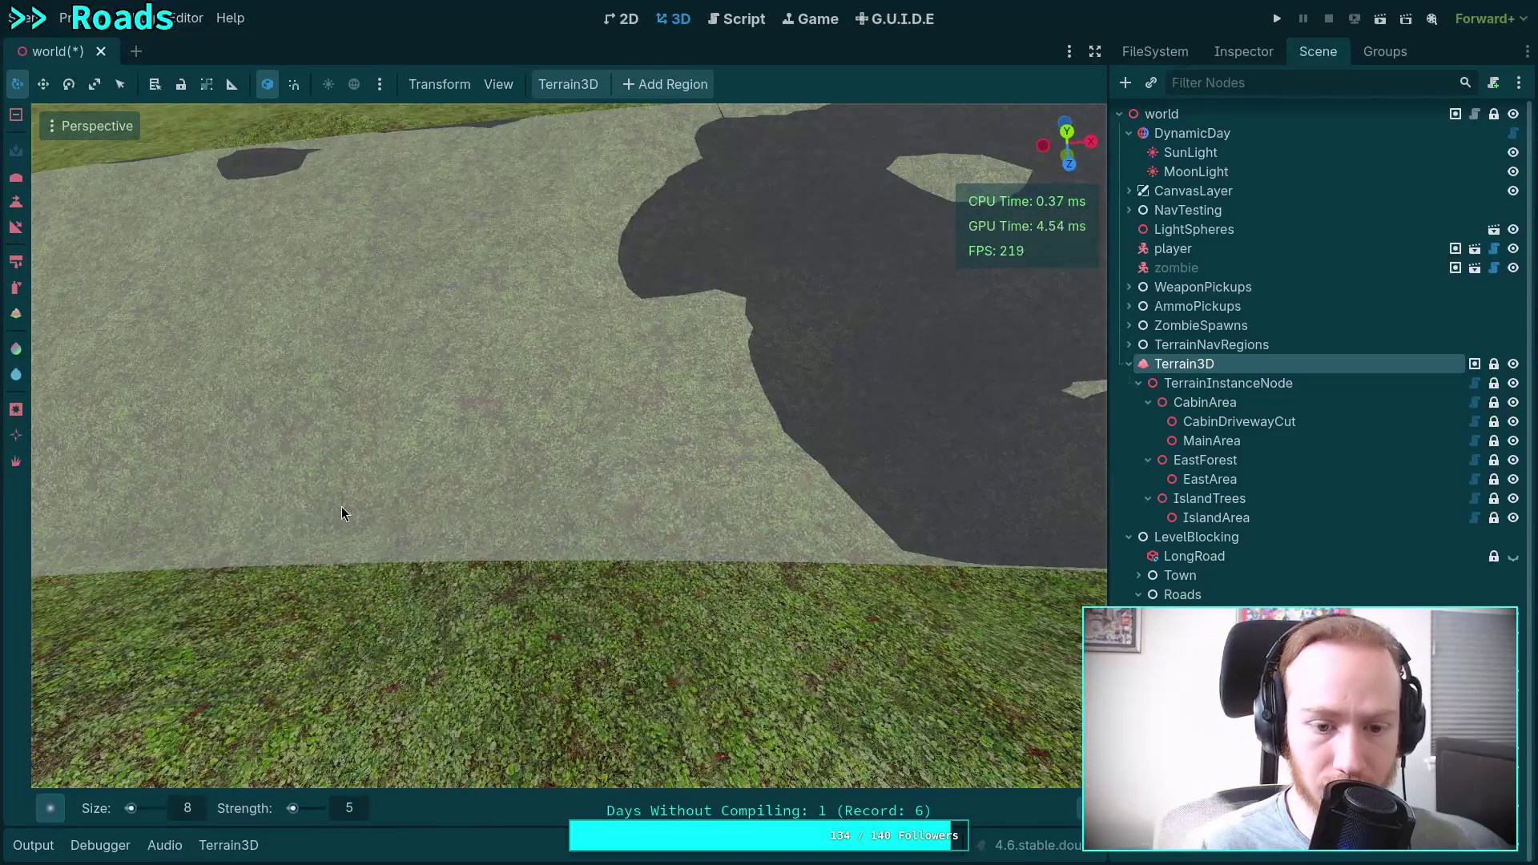
{"action": "mouse_move", "coordinate": [801, 496]}
{"action": "left_mouse_down"}
{"action": "mouse_move", "coordinate": [426, 481]}
{"action": "mouse_move", "coordinate": [647, 318]}
{"action": "mouse_move", "coordinate": [418, 340]}
{"action": "mouse_move", "coordinate": [483, 192]}
{"action": "mouse_move", "coordinate": [649, 172]}
{"action": "mouse_move", "coordinate": [506, 254]}
{"action": "left_mouse_up"}
{"action": "scroll", "coordinate": [506, 262], "scroll_direction": "down", "scroll_amount": 3}
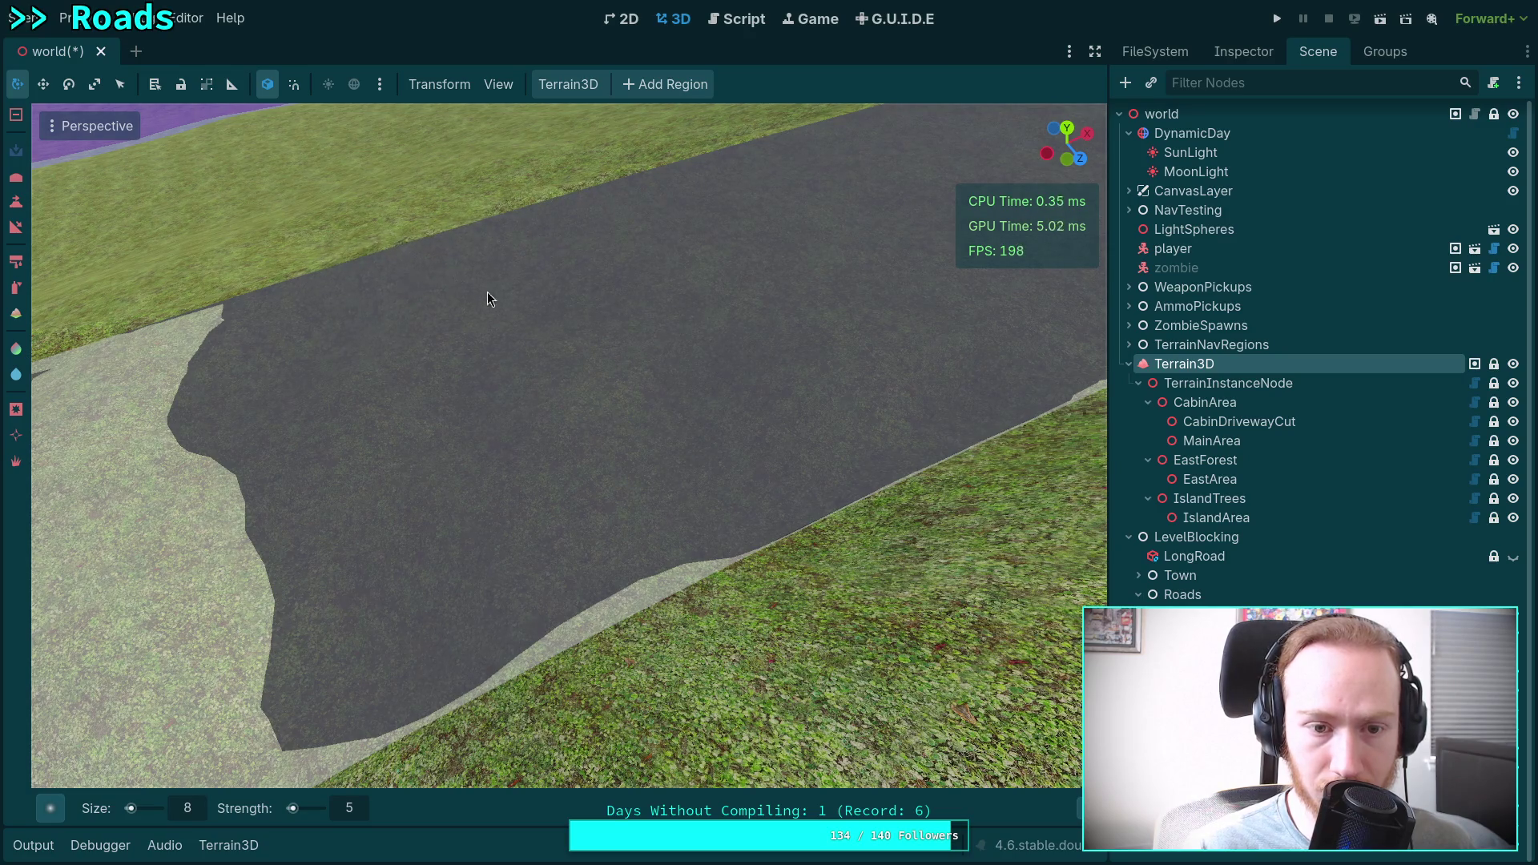
{"action": "scroll", "coordinate": [521, 361], "scroll_direction": "up", "scroll_amount": 3}
{"action": "mouse_move", "coordinate": [665, 478]}
{"action": "left_mouse_down"}
{"action": "mouse_move", "coordinate": [689, 477]}
{"action": "mouse_move", "coordinate": [292, 497]}
{"action": "mouse_move", "coordinate": [237, 537]}
{"action": "mouse_move", "coordinate": [157, 556]}
{"action": "left_mouse_up"}
{"action": "scroll", "coordinate": [425, 464], "scroll_direction": "down", "scroll_amount": 3}
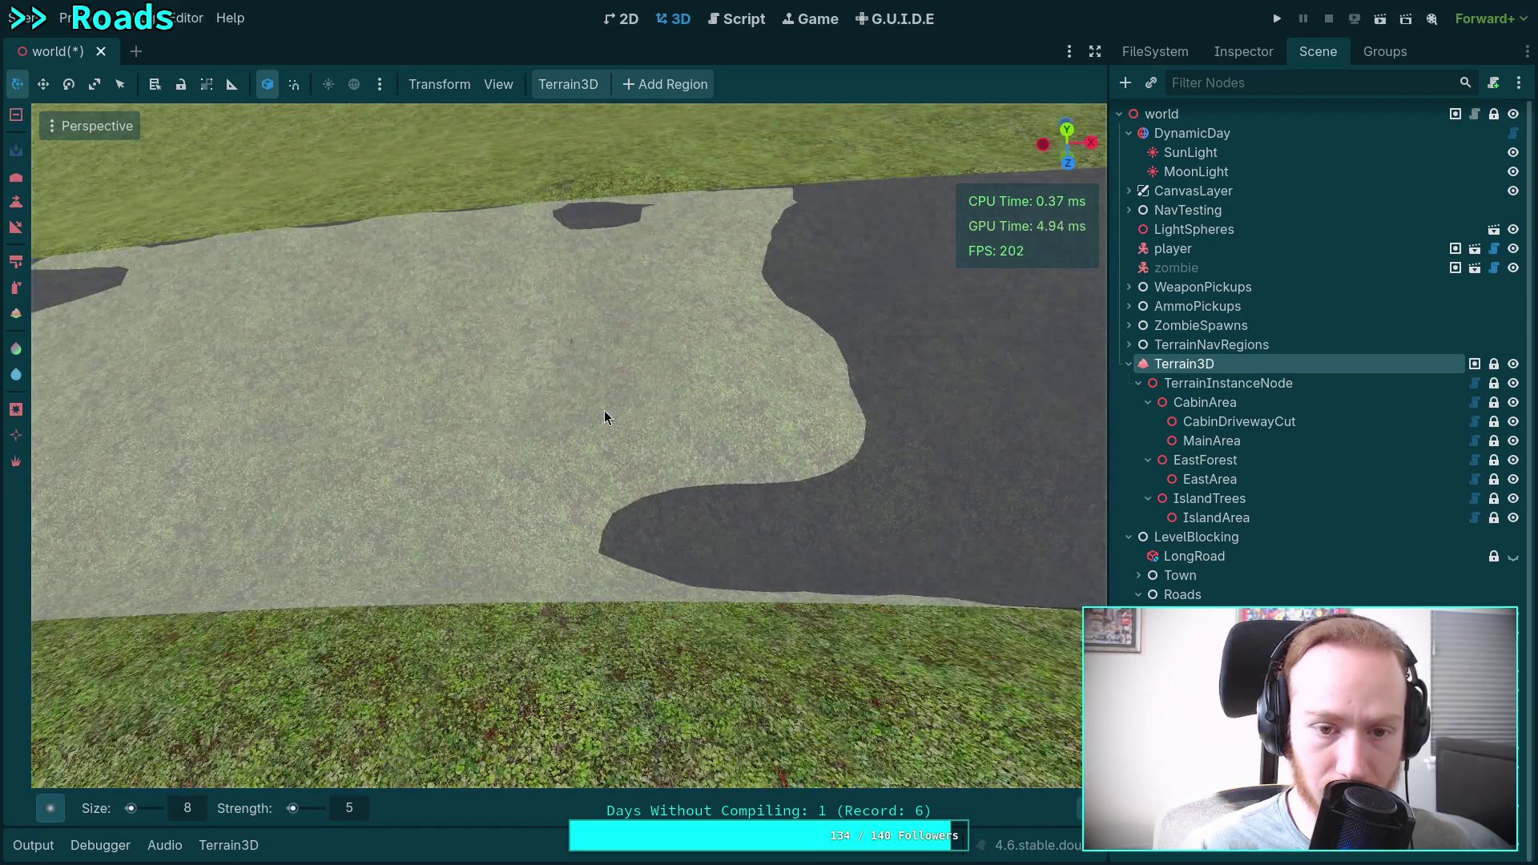
{"action": "mouse_move", "coordinate": [604, 410]}
{"action": "left_mouse_down"}
{"action": "mouse_move", "coordinate": [657, 325]}
{"action": "mouse_move", "coordinate": [711, 280]}
{"action": "mouse_move", "coordinate": [741, 407]}
{"action": "mouse_move", "coordinate": [609, 446]}
{"action": "mouse_move", "coordinate": [806, 429]}
{"action": "mouse_move", "coordinate": [735, 227]}
{"action": "mouse_move", "coordinate": [287, 263]}
{"action": "mouse_move", "coordinate": [114, 298]}
{"action": "mouse_move", "coordinate": [93, 272]}
{"action": "left_mouse_up"}
{"action": "mouse_move", "coordinate": [123, 368]}
{"action": "left_mouse_down"}
{"action": "mouse_move", "coordinate": [271, 355]}
{"action": "mouse_move", "coordinate": [260, 262]}
{"action": "mouse_move", "coordinate": [501, 330]}
{"action": "mouse_move", "coordinate": [305, 436]}
{"action": "mouse_move", "coordinate": [421, 537]}
{"action": "mouse_move", "coordinate": [515, 556]}
{"action": "mouse_move", "coordinate": [810, 539]}
{"action": "mouse_move", "coordinate": [531, 564]}
{"action": "mouse_move", "coordinate": [578, 573]}
{"action": "left_mouse_up"}
Paint asphalt over the pale patch and the pale strips along the road's lower edge.
{"action": "key", "text": "ctrl+z"}
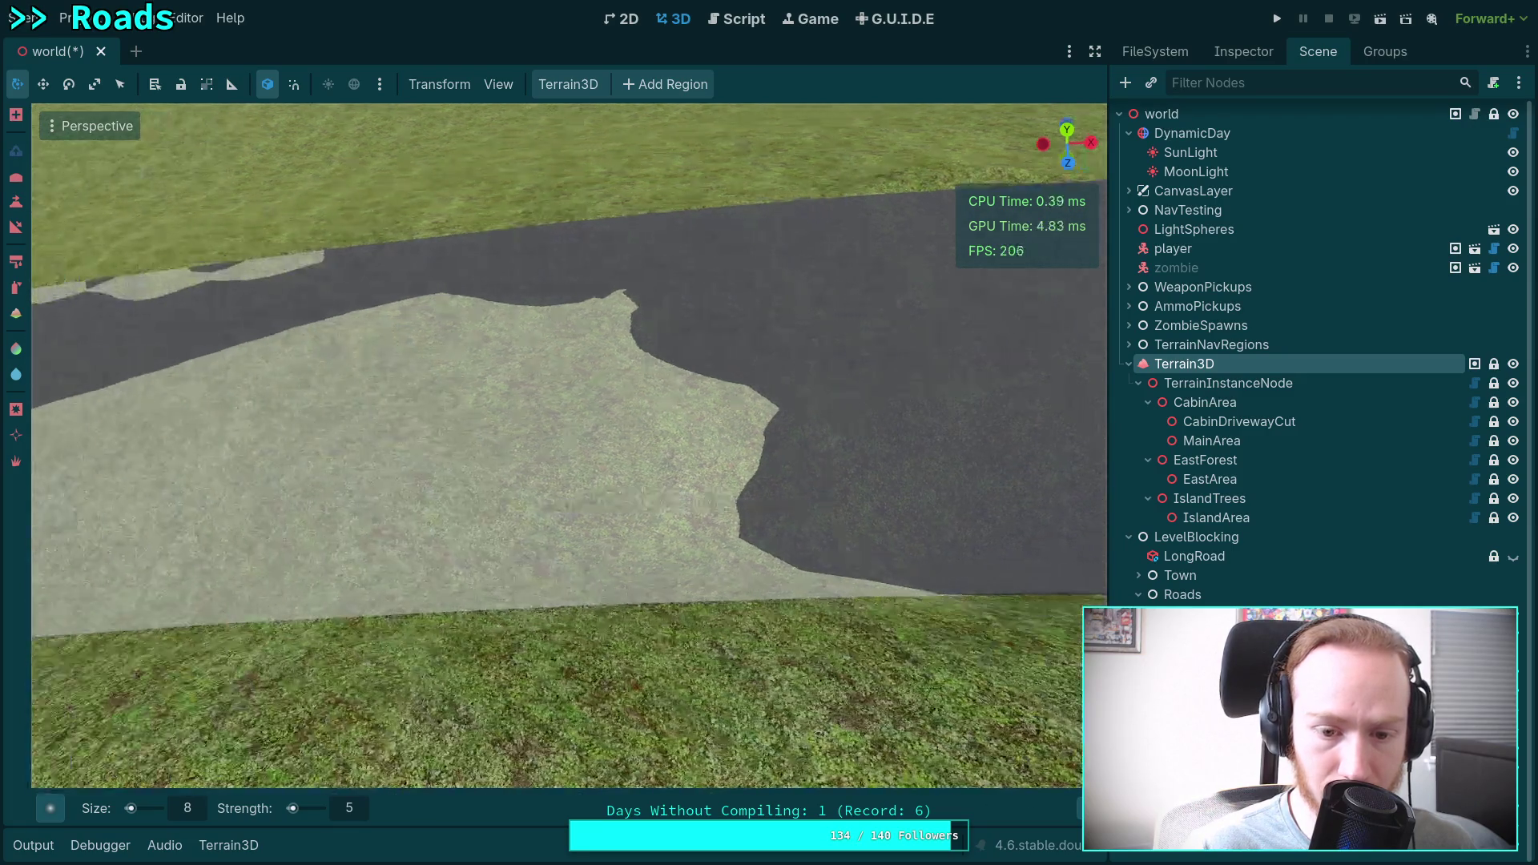
{"action": "mouse_move", "coordinate": [343, 577]}
{"action": "left_mouse_down"}
{"action": "mouse_move", "coordinate": [532, 560]}
{"action": "mouse_move", "coordinate": [295, 458]}
{"action": "mouse_move", "coordinate": [681, 401]}
{"action": "mouse_move", "coordinate": [387, 357]}
{"action": "mouse_move", "coordinate": [606, 378]}
{"action": "mouse_move", "coordinate": [691, 411]}
{"action": "mouse_move", "coordinate": [636, 418]}
{"action": "left_mouse_up"}
{"action": "scroll", "coordinate": [637, 418], "scroll_direction": "up", "scroll_amount": 2}
{"action": "mouse_move", "coordinate": [929, 405]}
{"action": "left_mouse_down"}
{"action": "mouse_move", "coordinate": [318, 496]}
{"action": "mouse_move", "coordinate": [576, 408]}
{"action": "mouse_move", "coordinate": [497, 425]}
{"action": "mouse_move", "coordinate": [298, 530]}
{"action": "mouse_move", "coordinate": [893, 527]}
{"action": "left_mouse_up"}
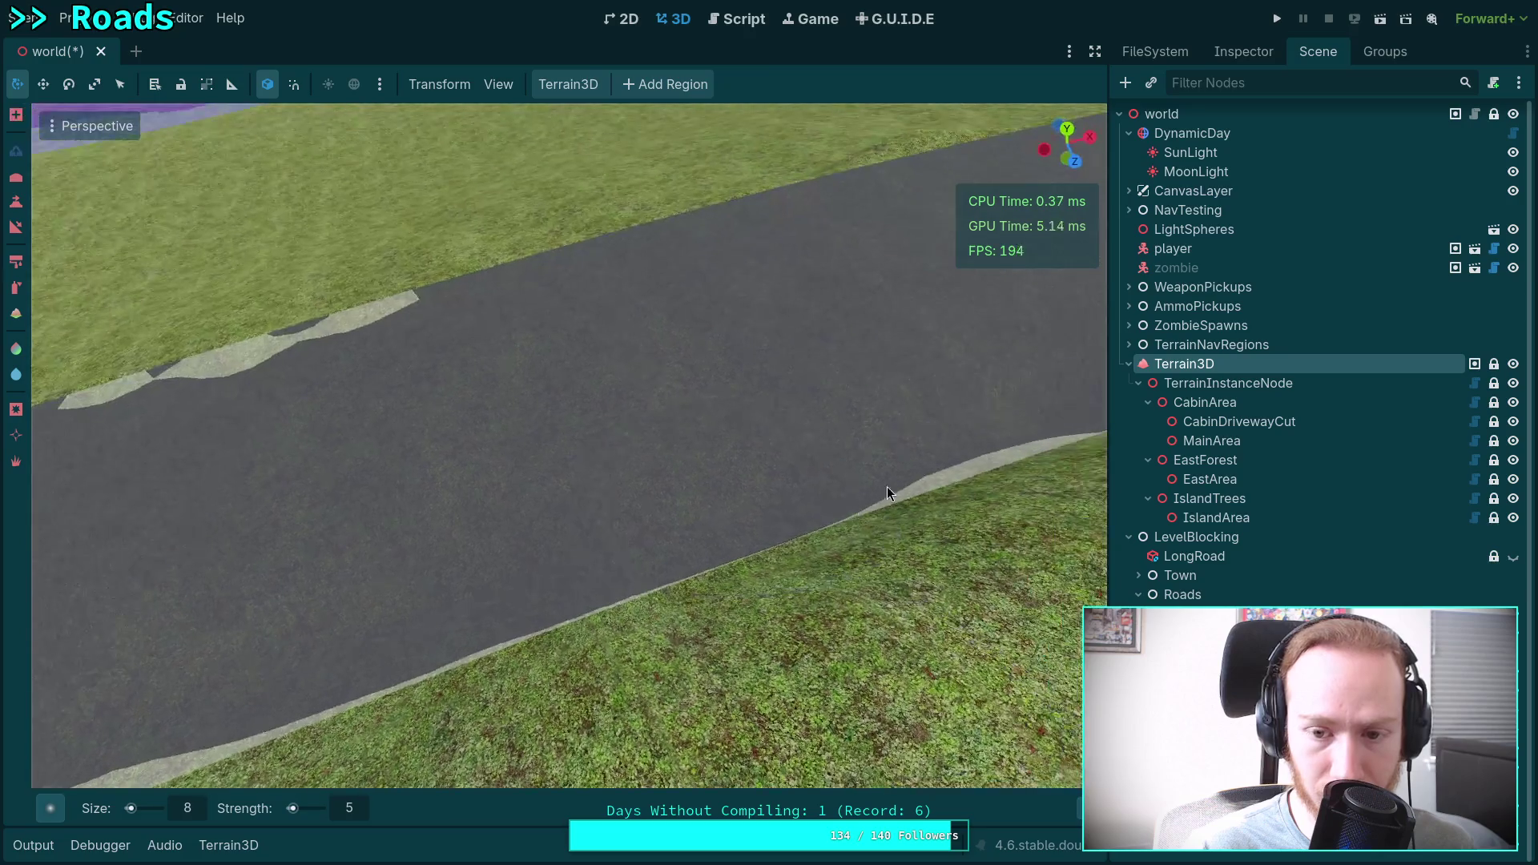
{"action": "left_click_drag", "start_coordinate": [1040, 461], "coordinate": [893, 523]}
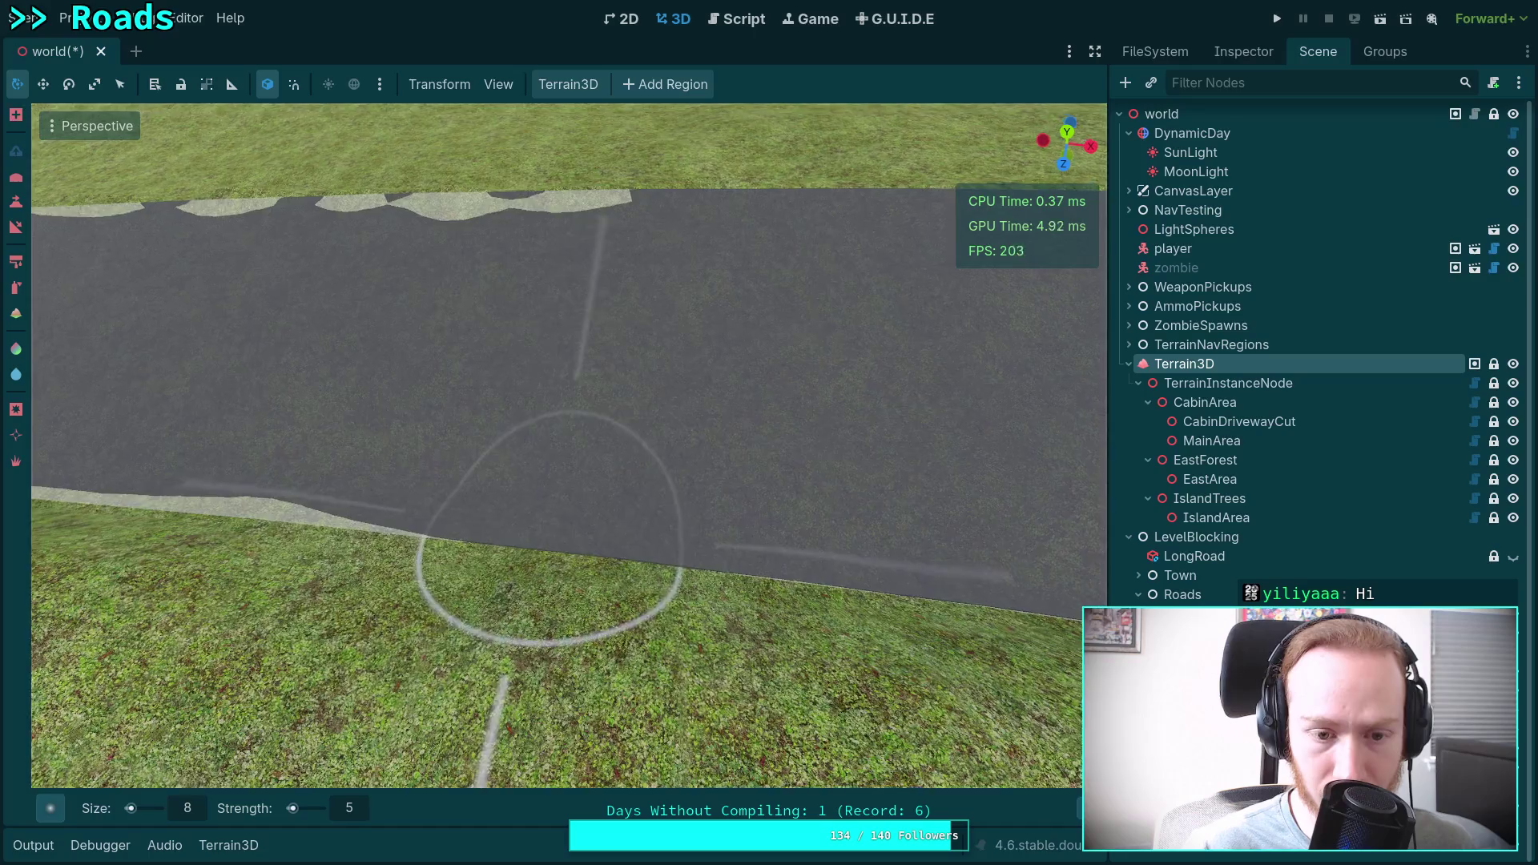
{"action": "left_click_drag", "start_coordinate": [580, 529], "coordinate": [331, 508]}
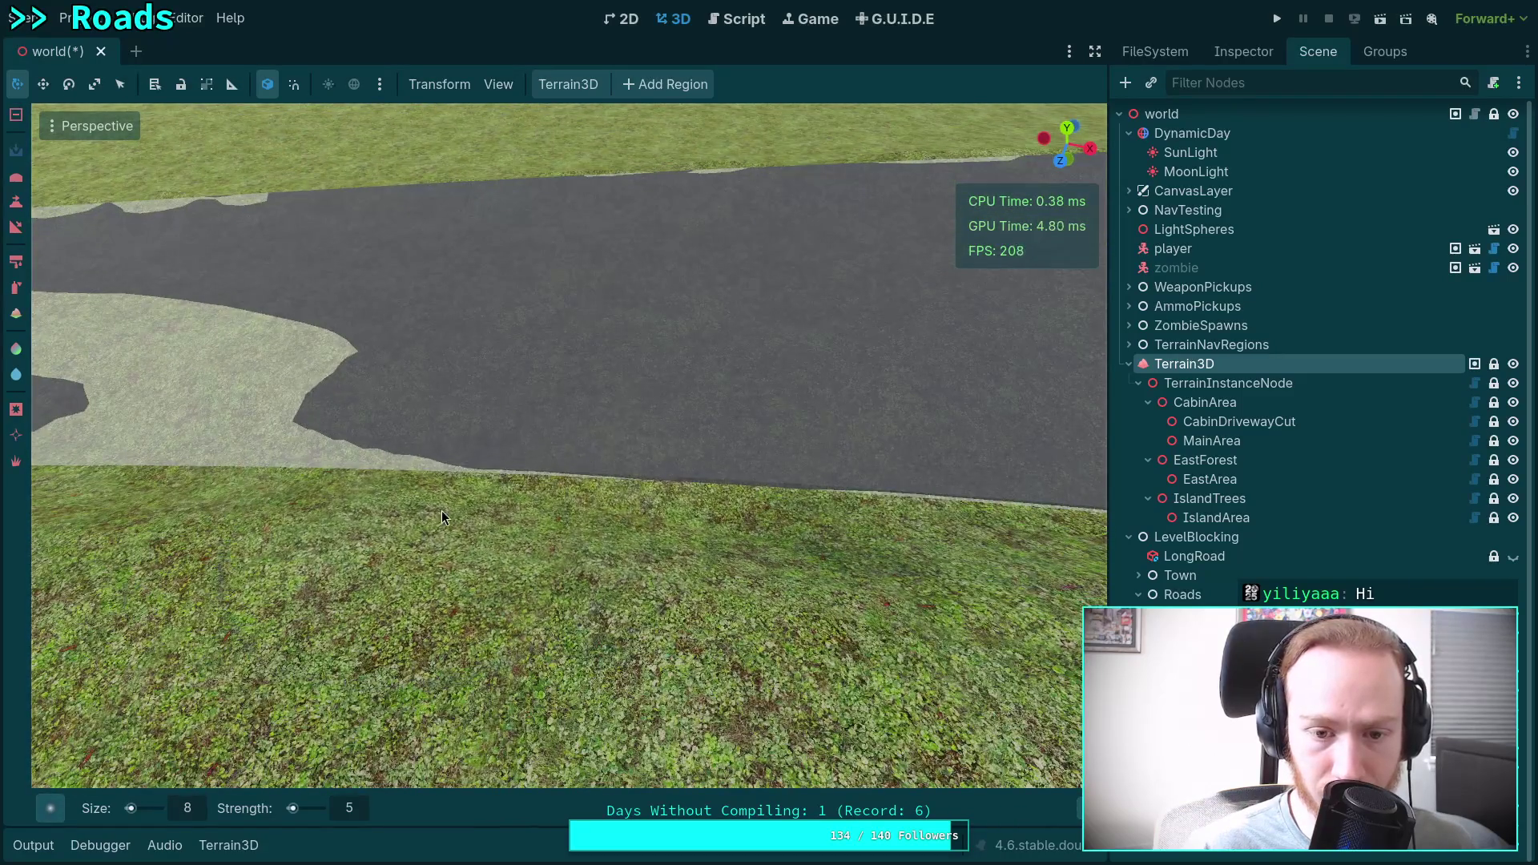
Undo two strokes and repaint the light-grey road patches with asphalt, covering the last grey areas.
{"action": "mouse_move", "coordinate": [526, 493]}
{"action": "left_mouse_down"}
{"action": "mouse_move", "coordinate": [371, 491]}
{"action": "mouse_move", "coordinate": [704, 480]}
{"action": "mouse_move", "coordinate": [439, 354]}
{"action": "mouse_move", "coordinate": [391, 386]}
{"action": "left_mouse_up"}
{"action": "key", "text": "ctrl+z"}
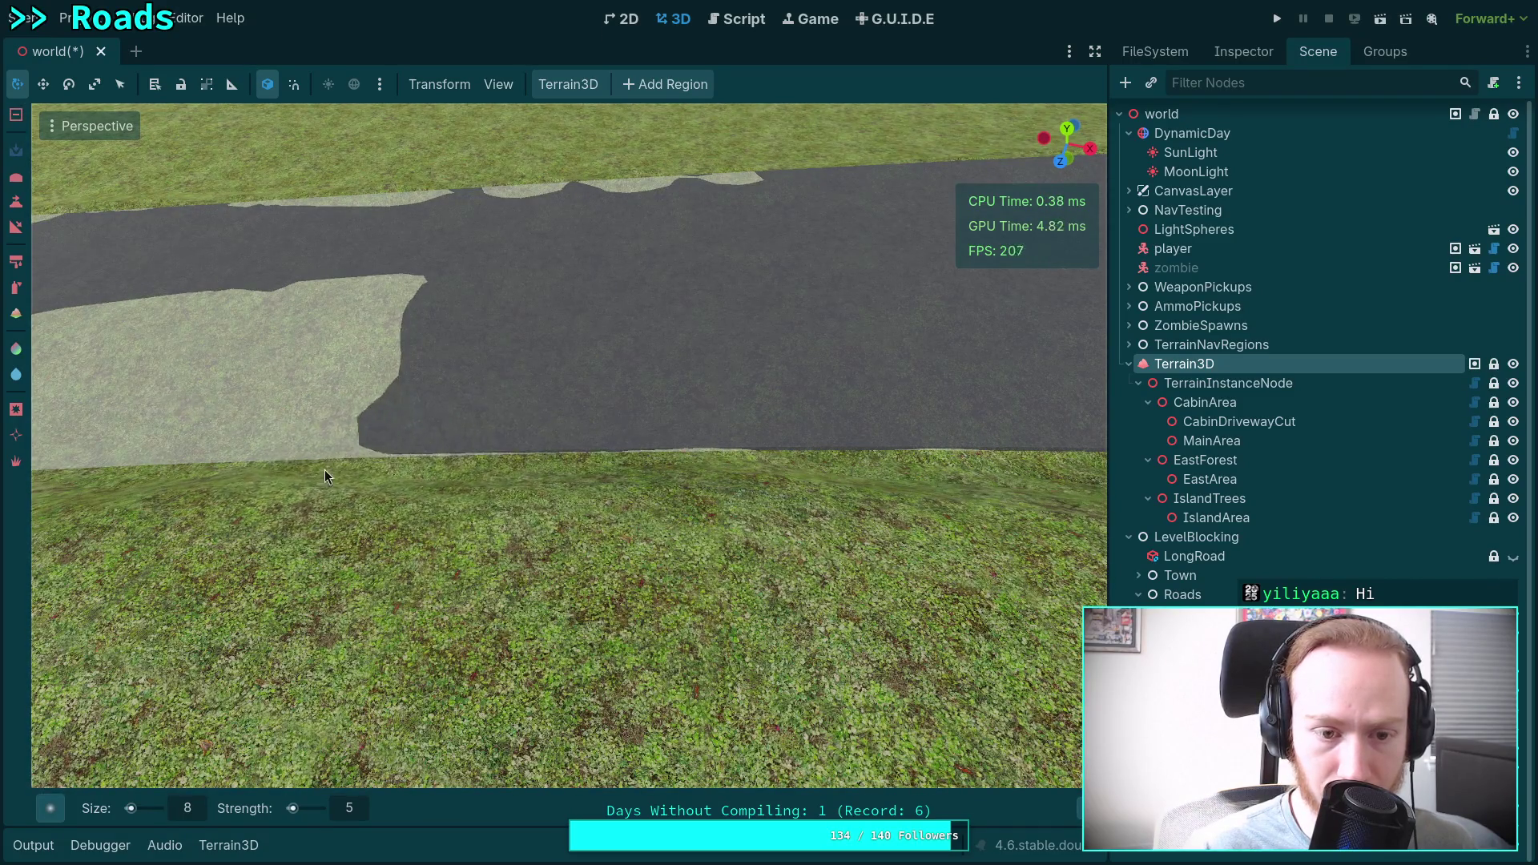
{"action": "key", "text": "ctrl+z"}
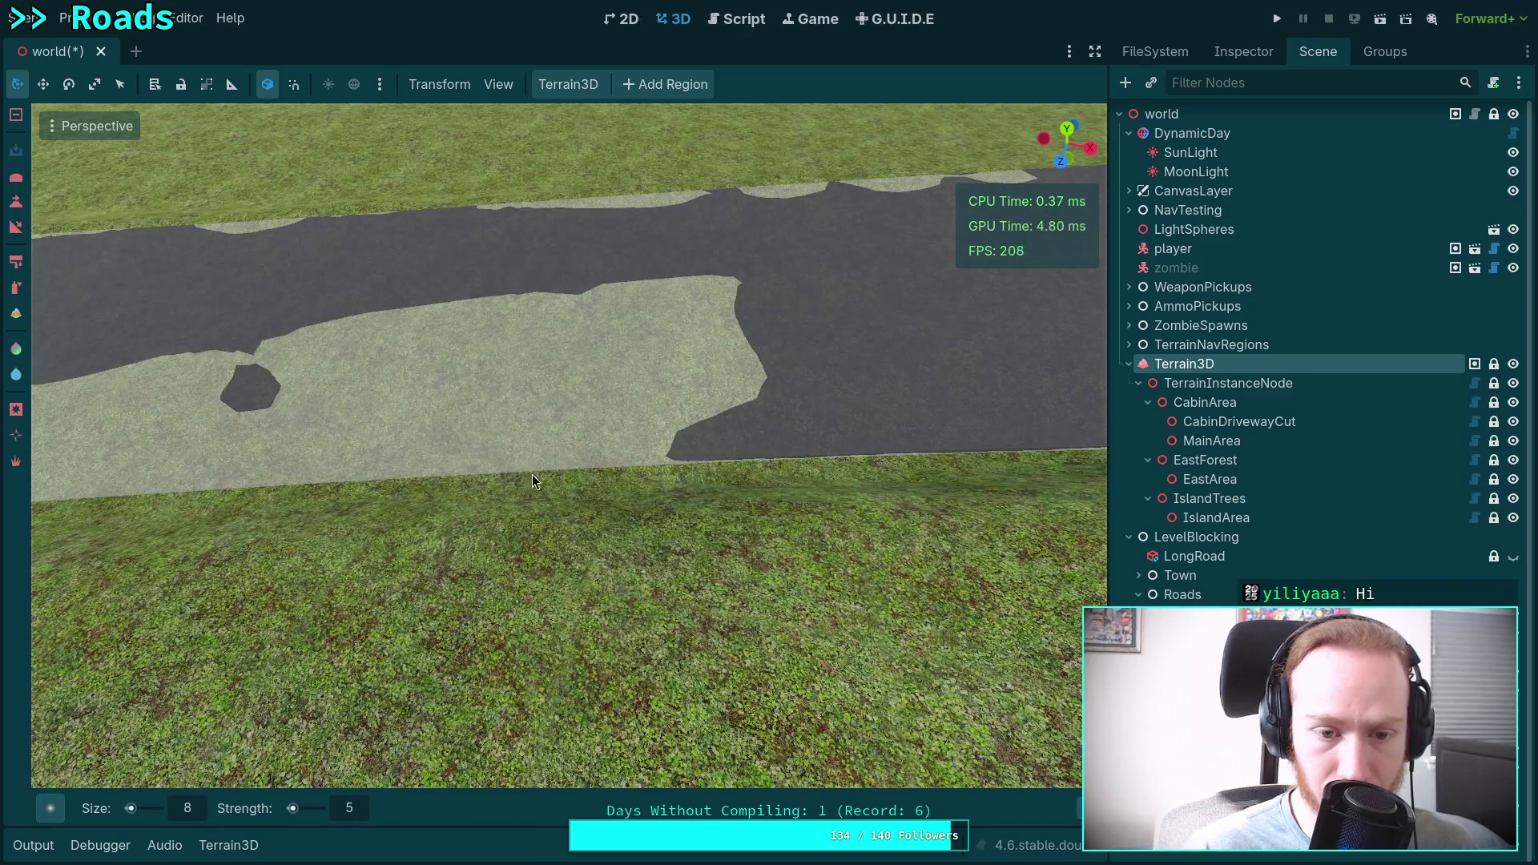
{"action": "left_click_drag", "start_coordinate": [499, 396], "coordinate": [631, 334]}
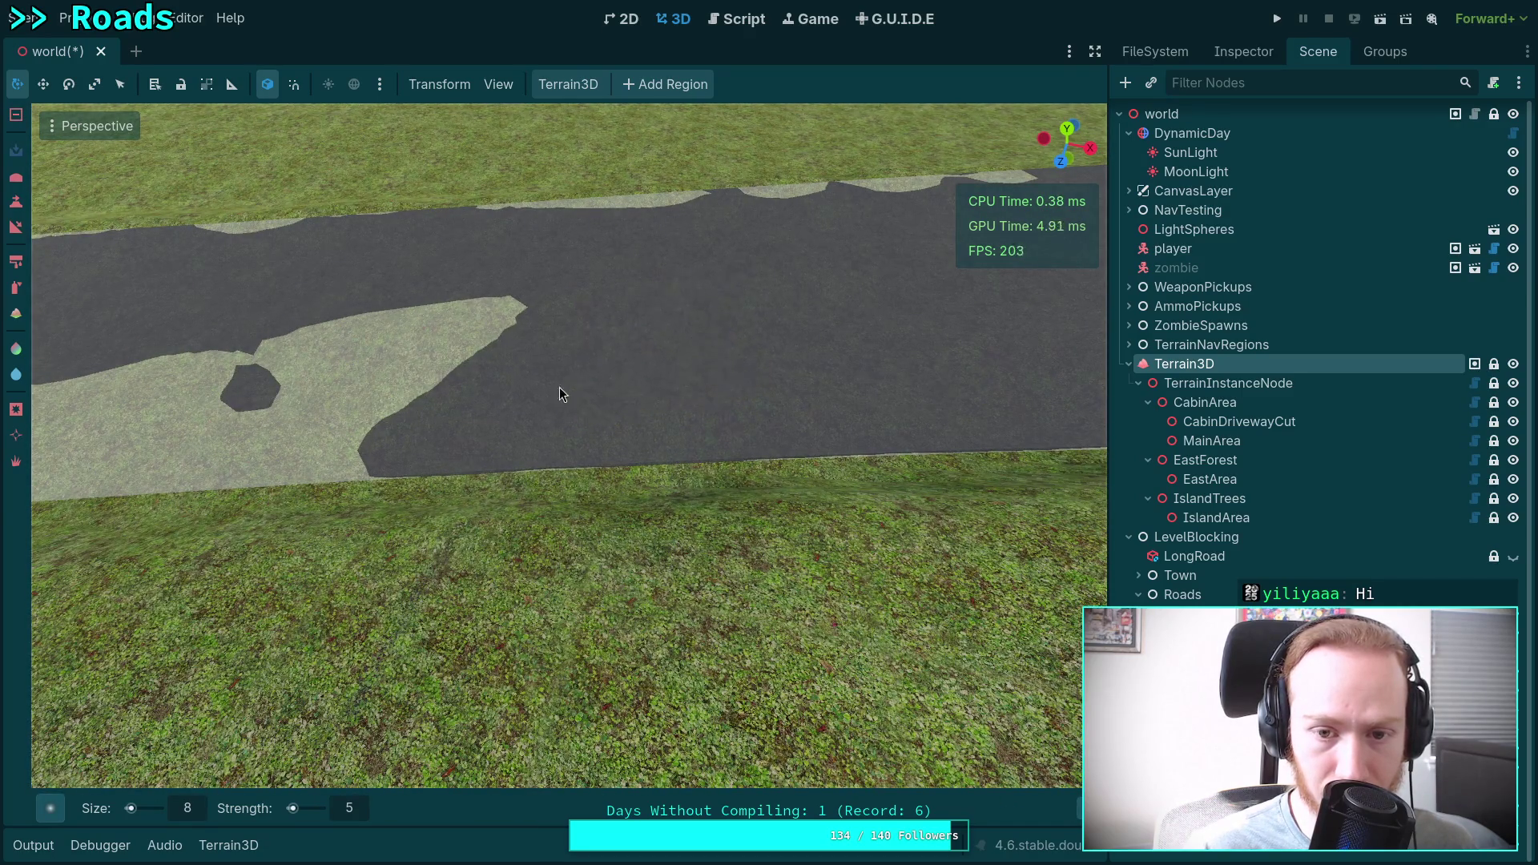
{"action": "scroll", "coordinate": [436, 411], "scroll_direction": "down", "scroll_amount": 3}
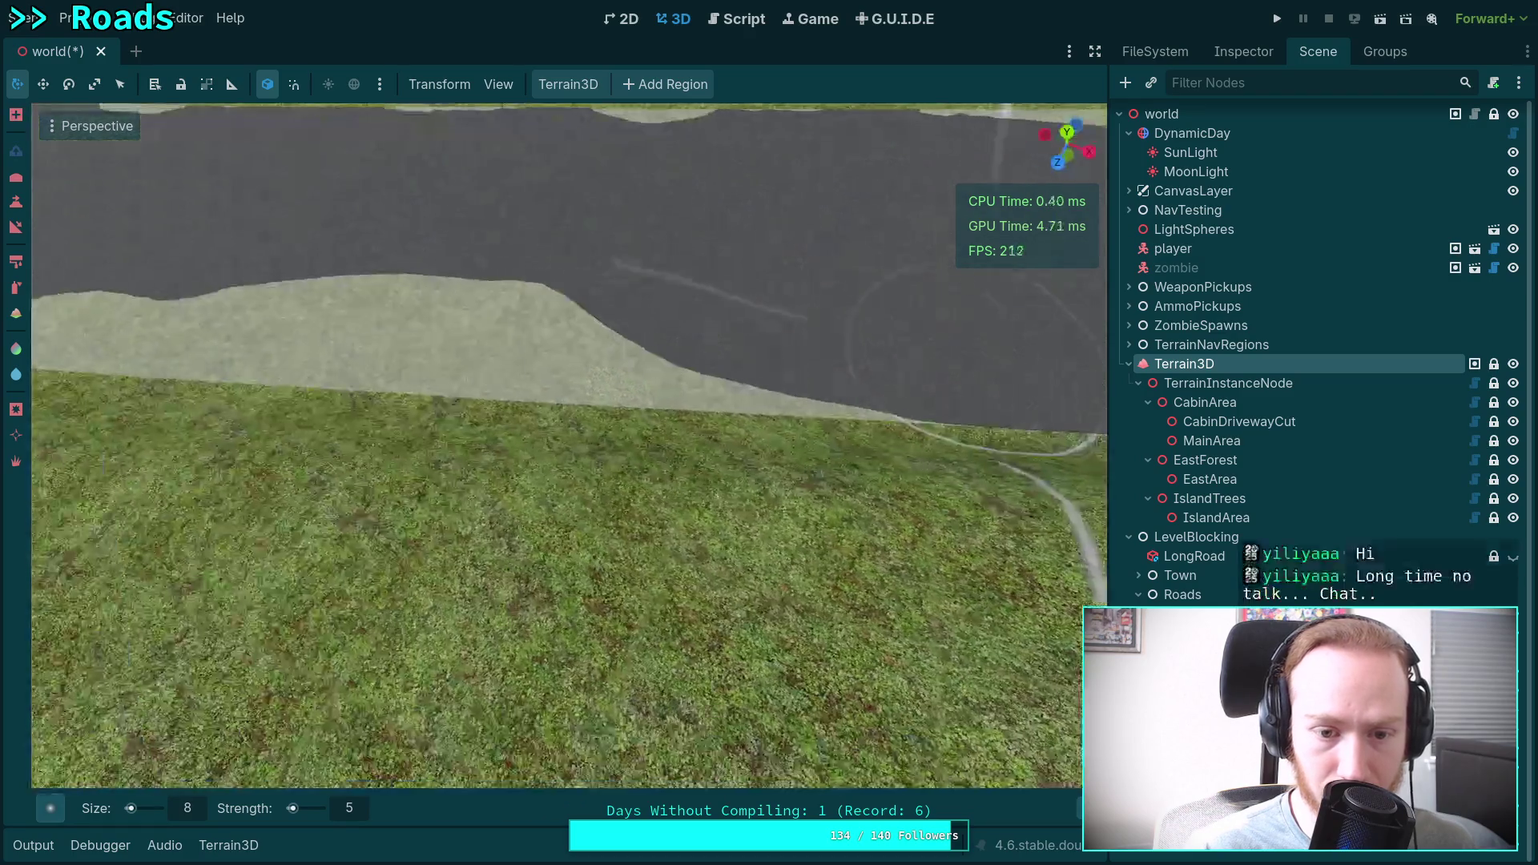
{"action": "mouse_move", "coordinate": [480, 414]}
{"action": "left_mouse_down"}
{"action": "mouse_move", "coordinate": [412, 357]}
{"action": "mouse_move", "coordinate": [675, 397]}
{"action": "left_mouse_up"}
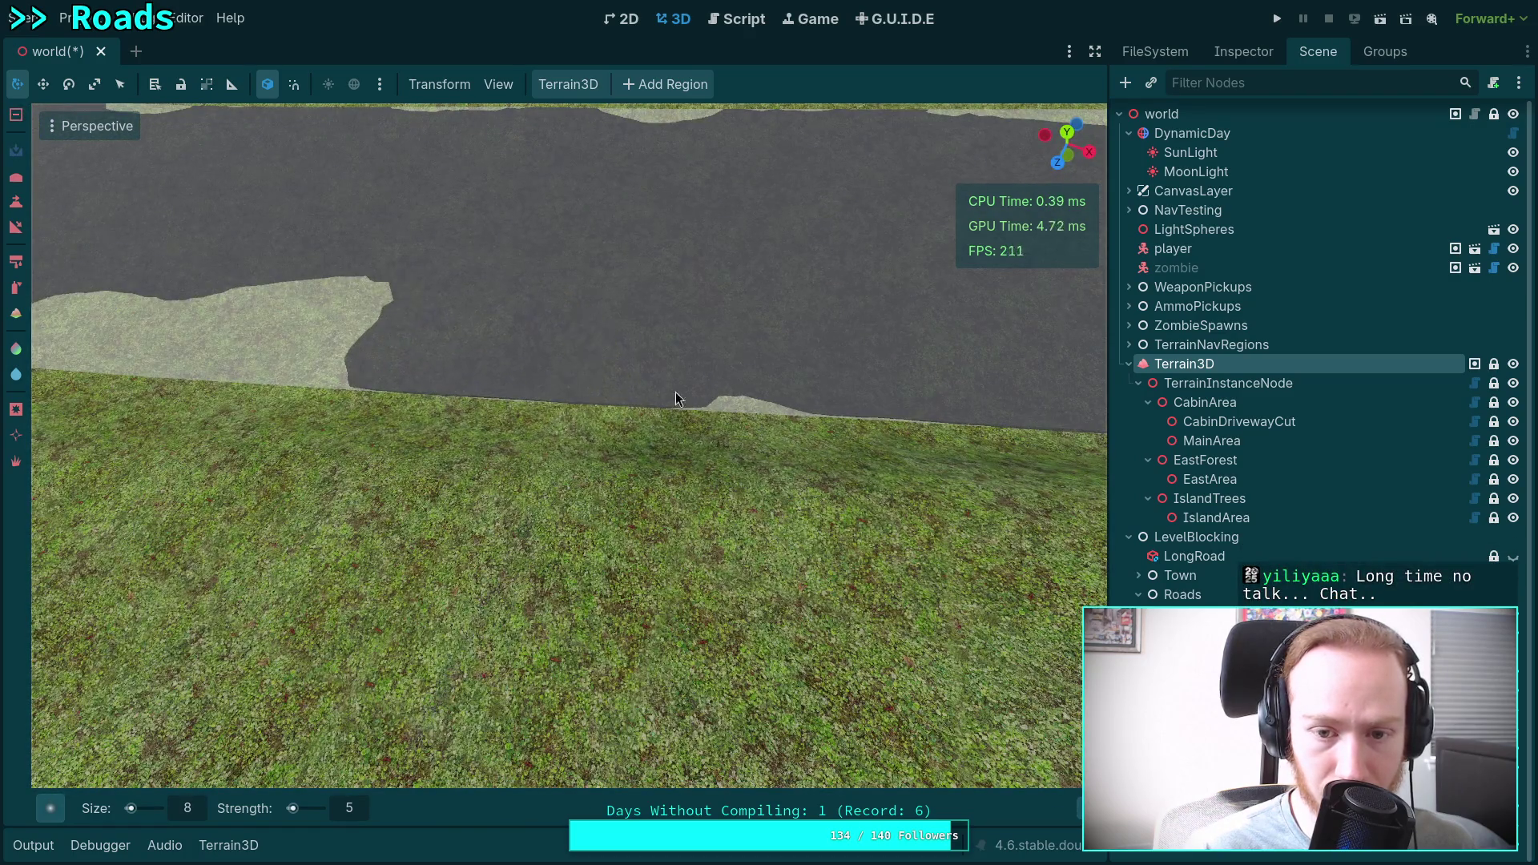
{"action": "scroll", "coordinate": [785, 410], "scroll_direction": "down", "scroll_amount": 2}
{"action": "mouse_move", "coordinate": [841, 367]}
{"action": "left_mouse_down"}
{"action": "mouse_move", "coordinate": [694, 429]}
{"action": "mouse_move", "coordinate": [769, 439]}
{"action": "left_mouse_up"}
{"action": "scroll", "coordinate": [769, 439], "scroll_direction": "down", "scroll_amount": 5}
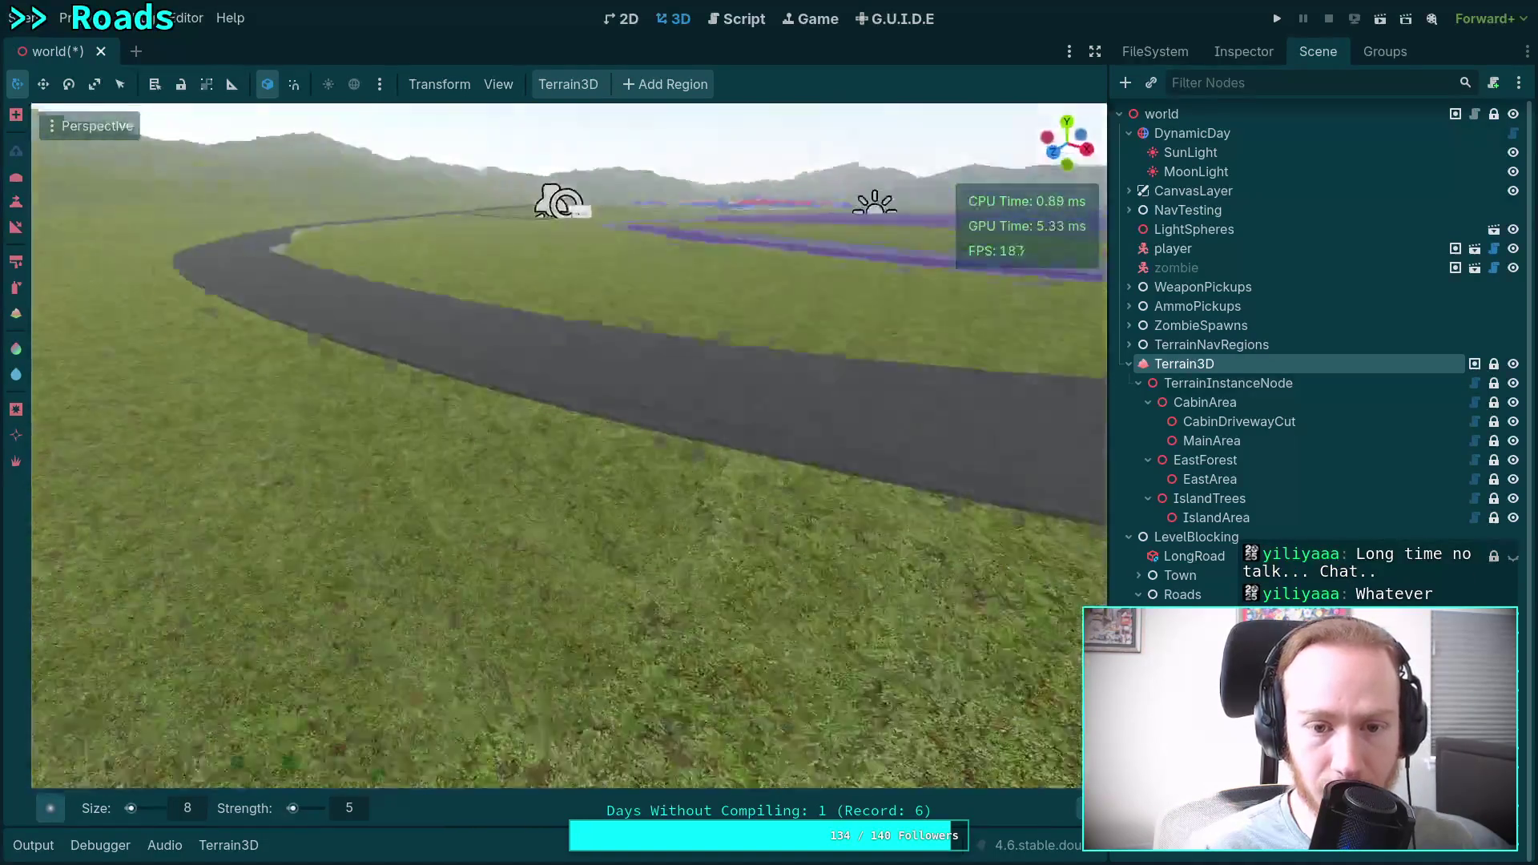
Fly along the curving road and smooth the ground bump where the road edge meets the grass.
{"action": "key", "text": "w"}
{"action": "scroll", "coordinate": [569, 445], "scroll_direction": "up", "scroll_amount": 3}
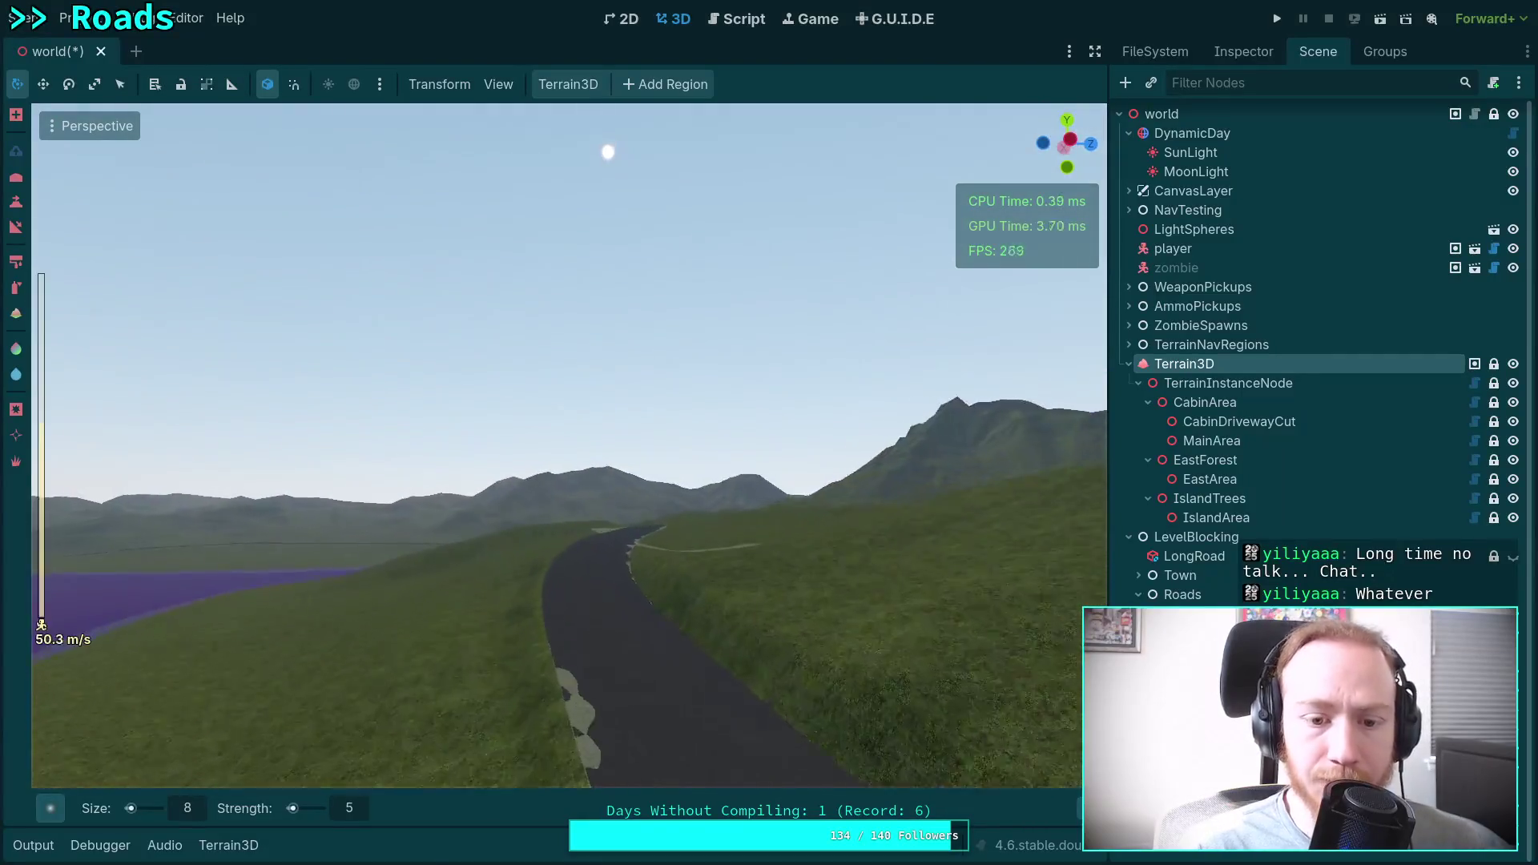
{"action": "key", "text": "w"}
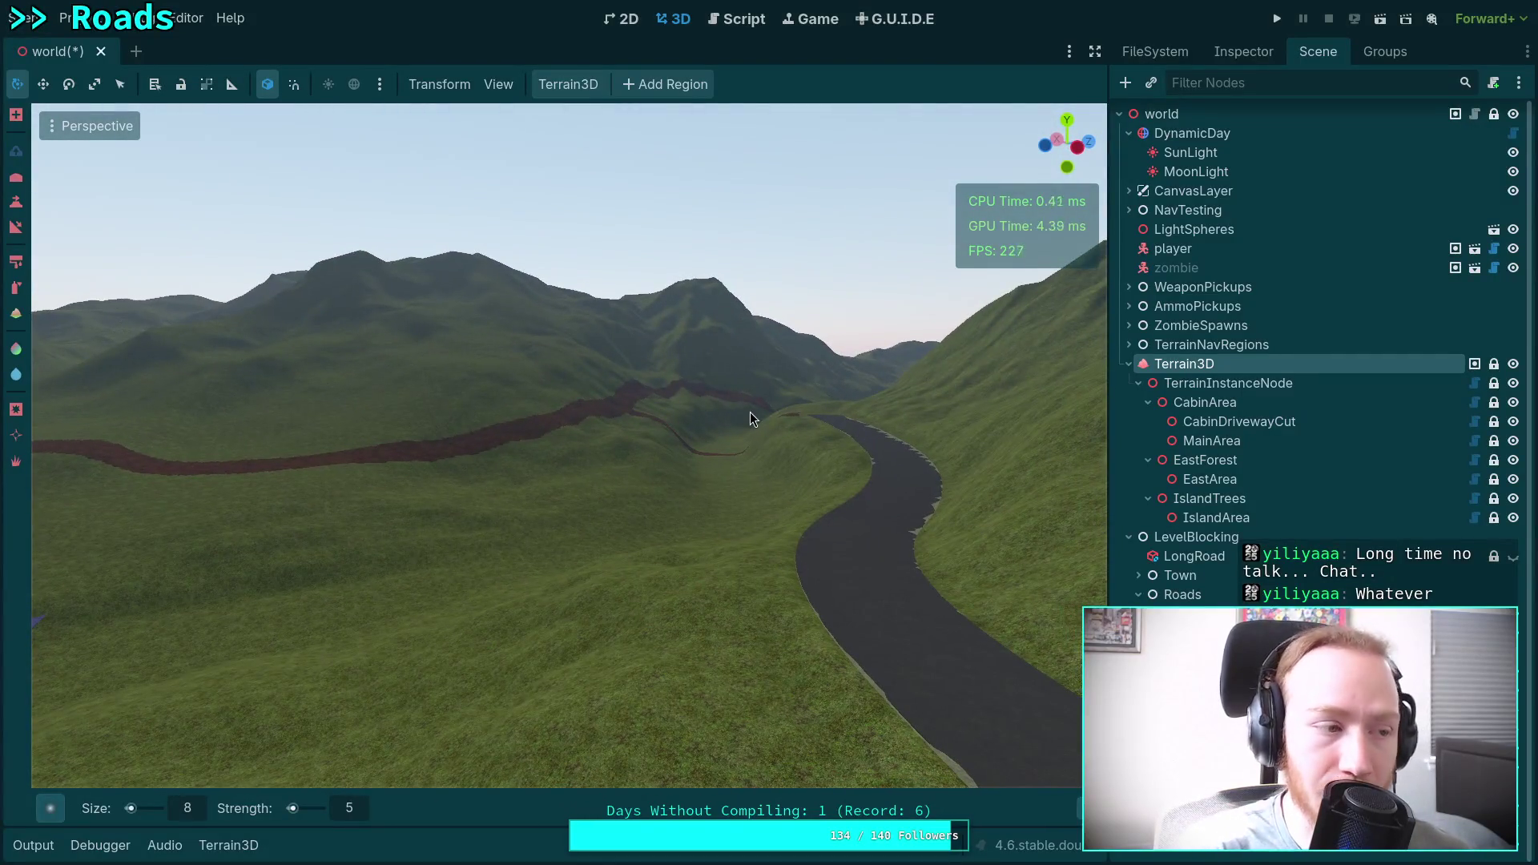
{"action": "key", "text": "w"}
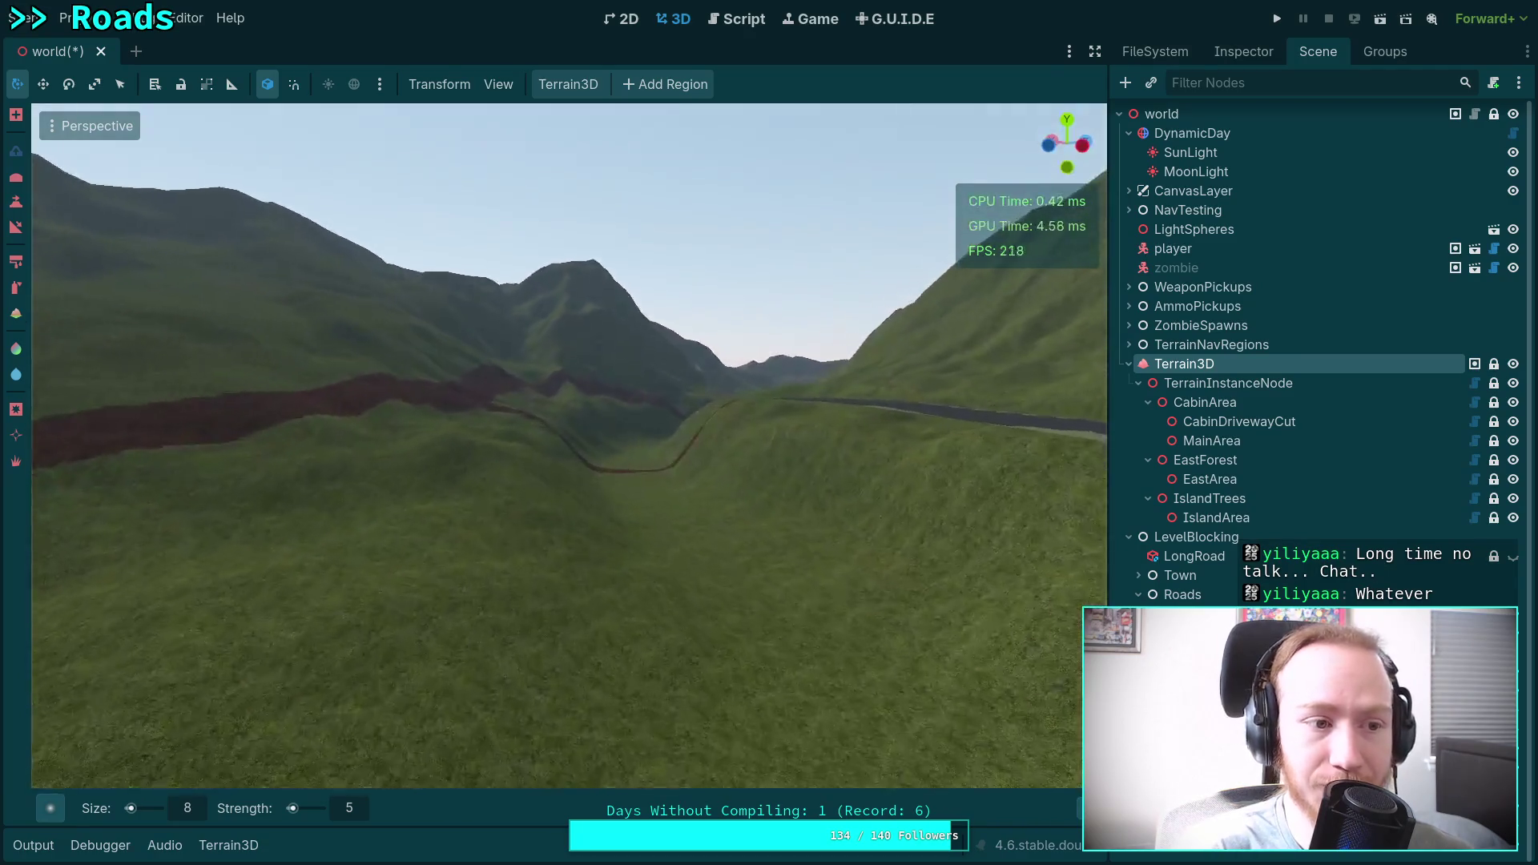
{"action": "key", "text": "w"}
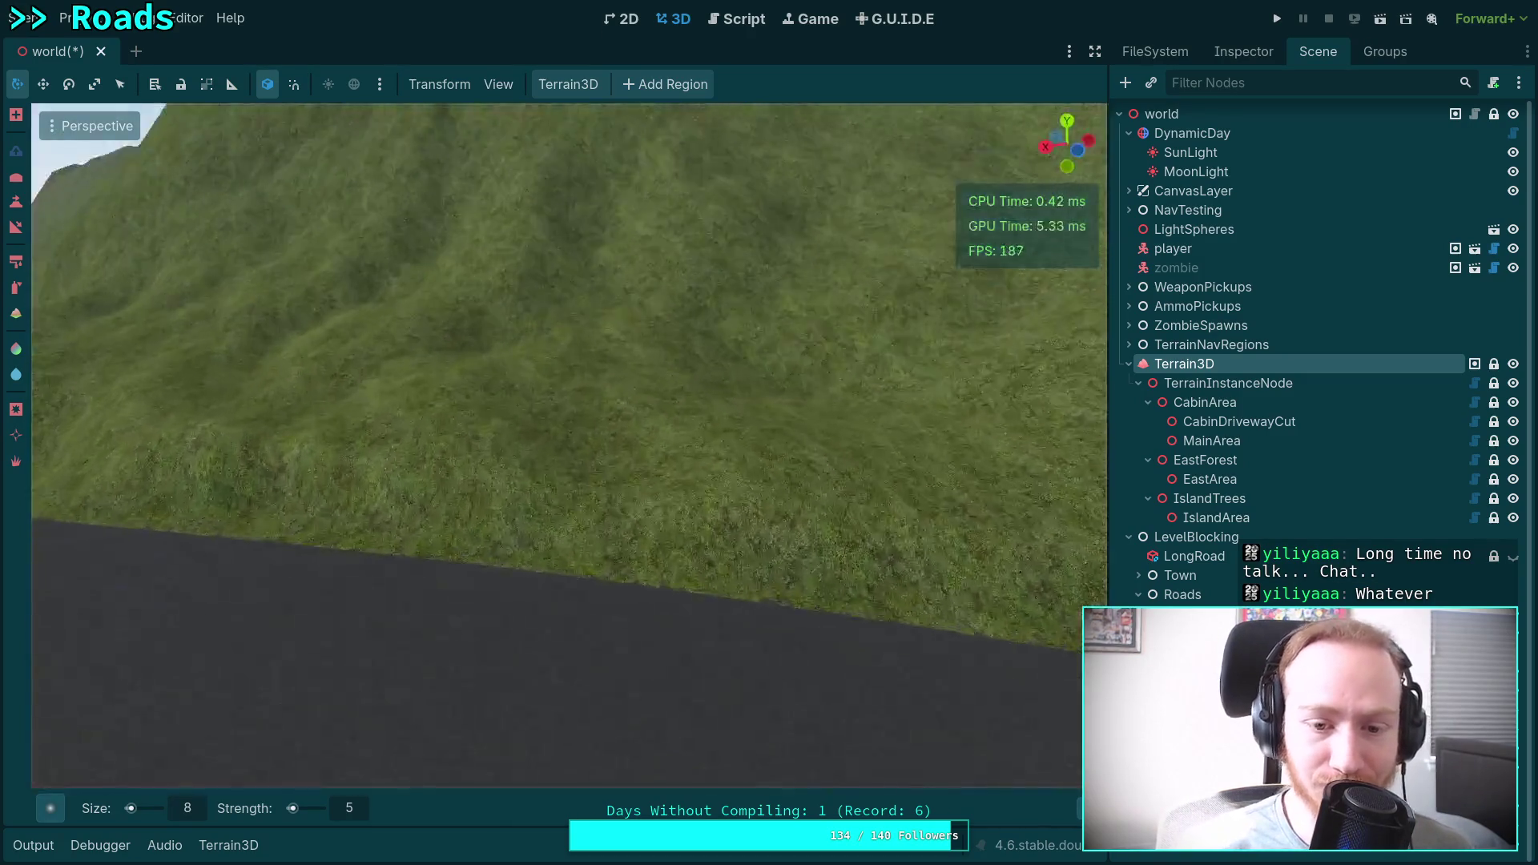
{"action": "scroll", "coordinate": [568, 445], "scroll_direction": "up", "scroll_amount": 2}
{"action": "key", "text": "a"}
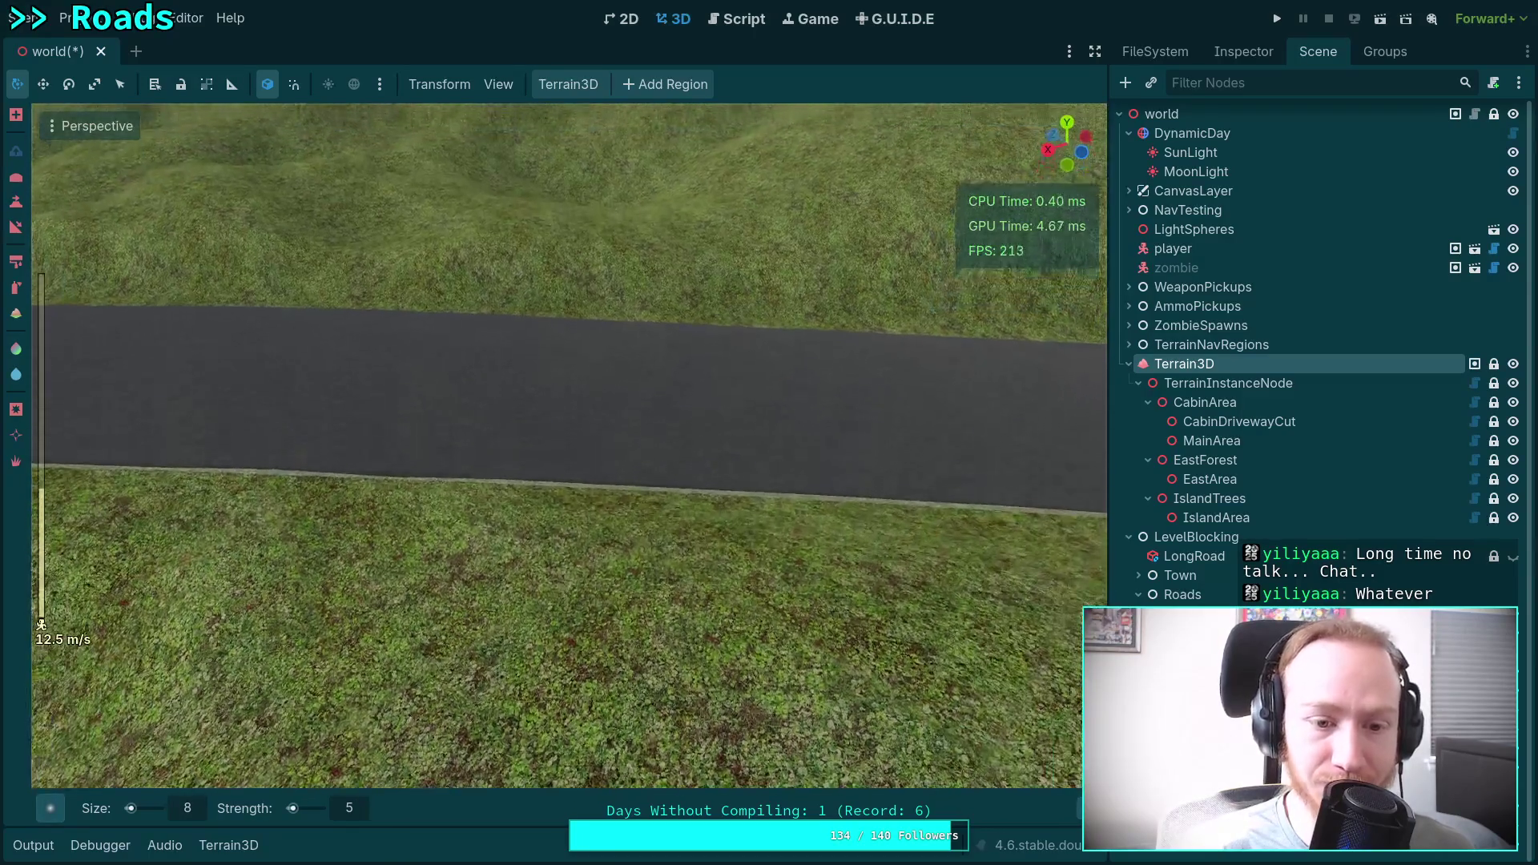
{"action": "key", "text": "a"}
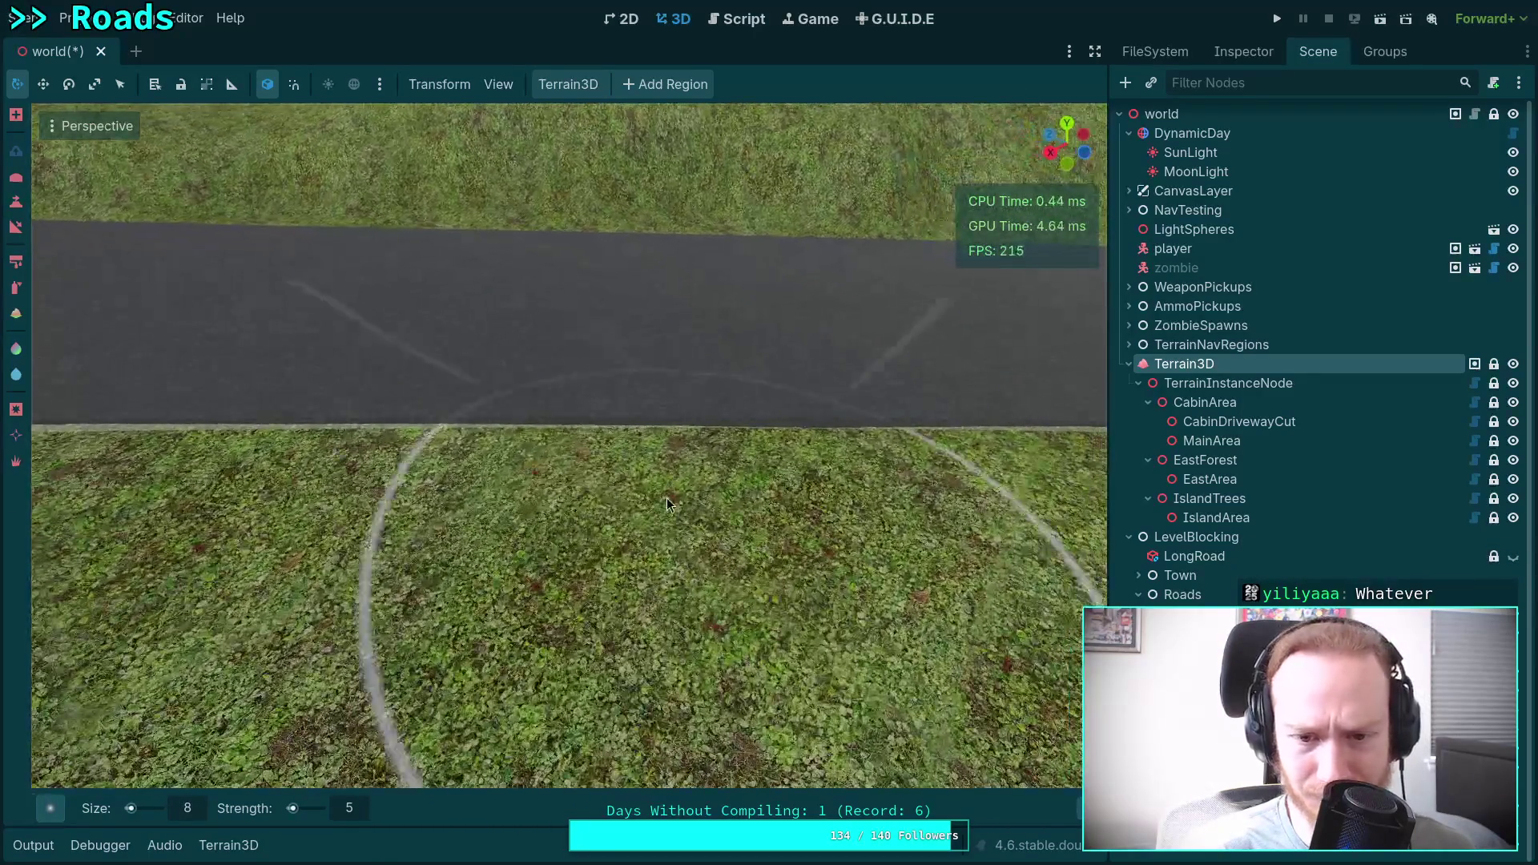
{"action": "key", "text": "a"}
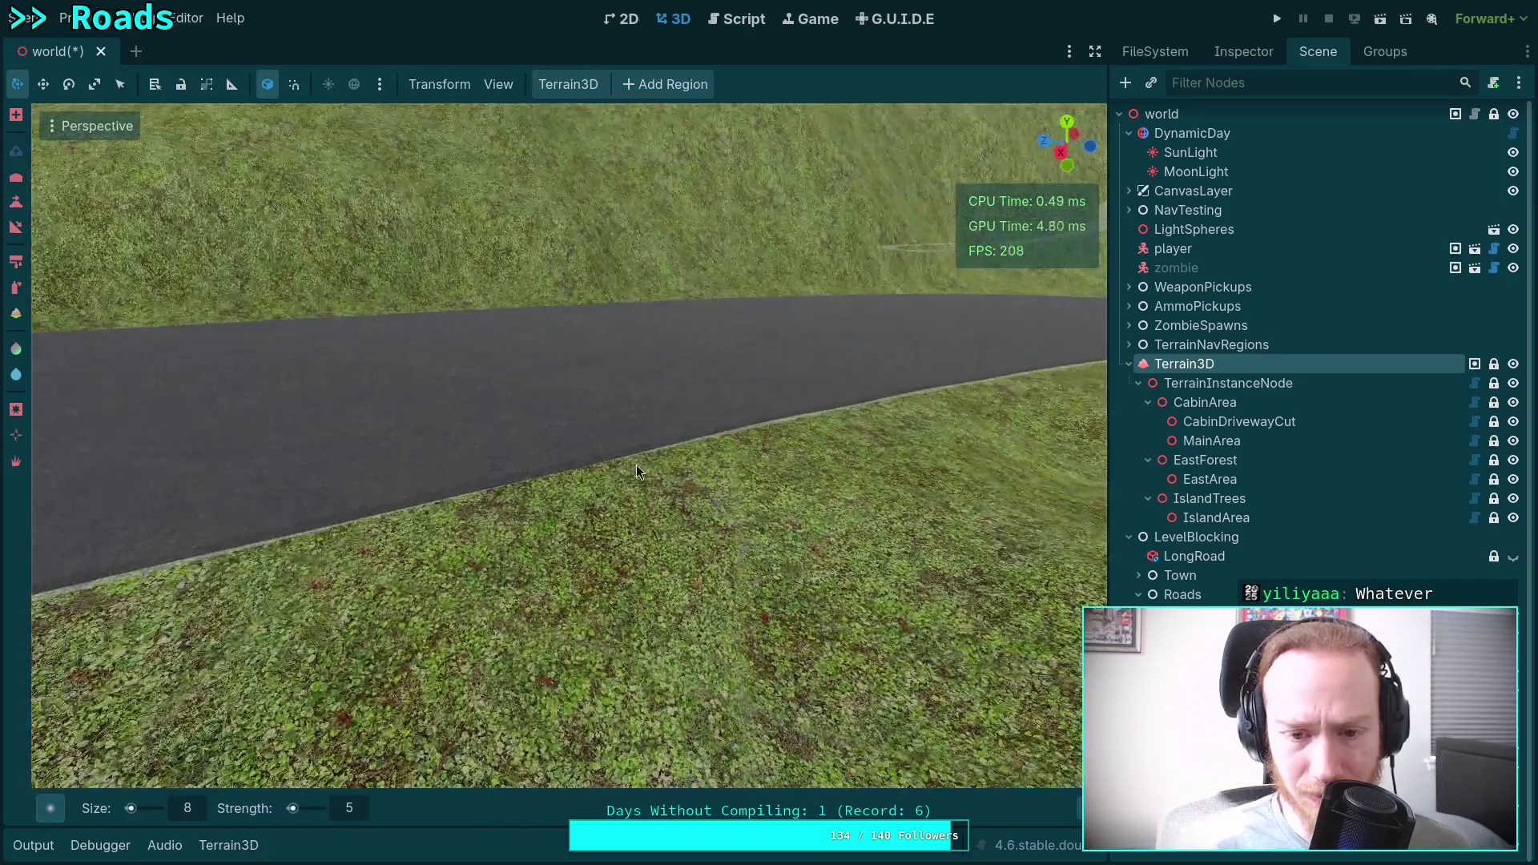
{"action": "left_click_drag", "start_coordinate": [432, 485], "coordinate": [415, 502]}
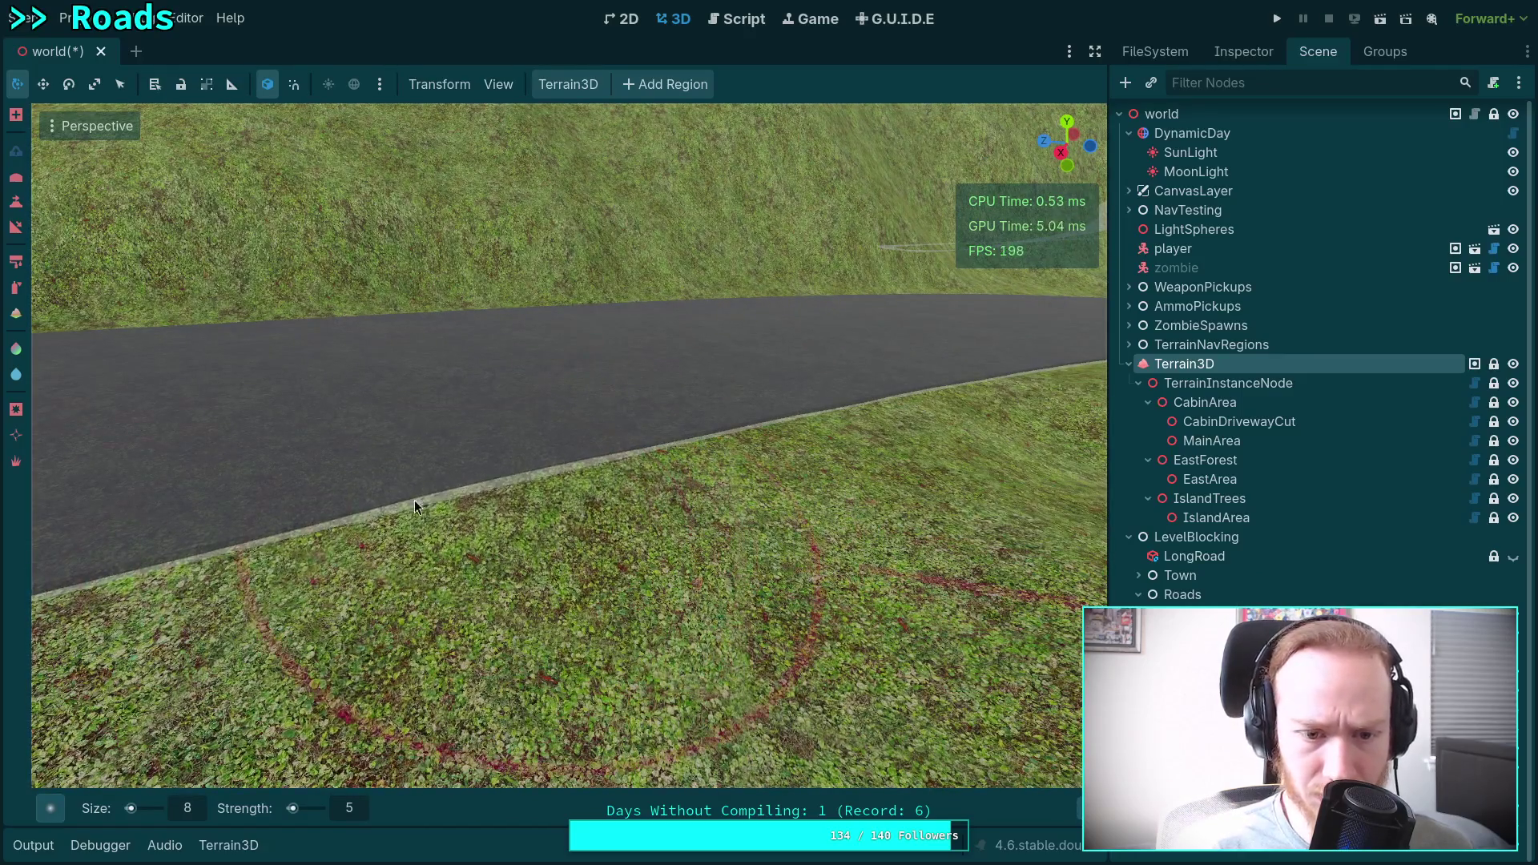
{"action": "scroll", "coordinate": [625, 470], "scroll_direction": "up", "scroll_amount": 2}
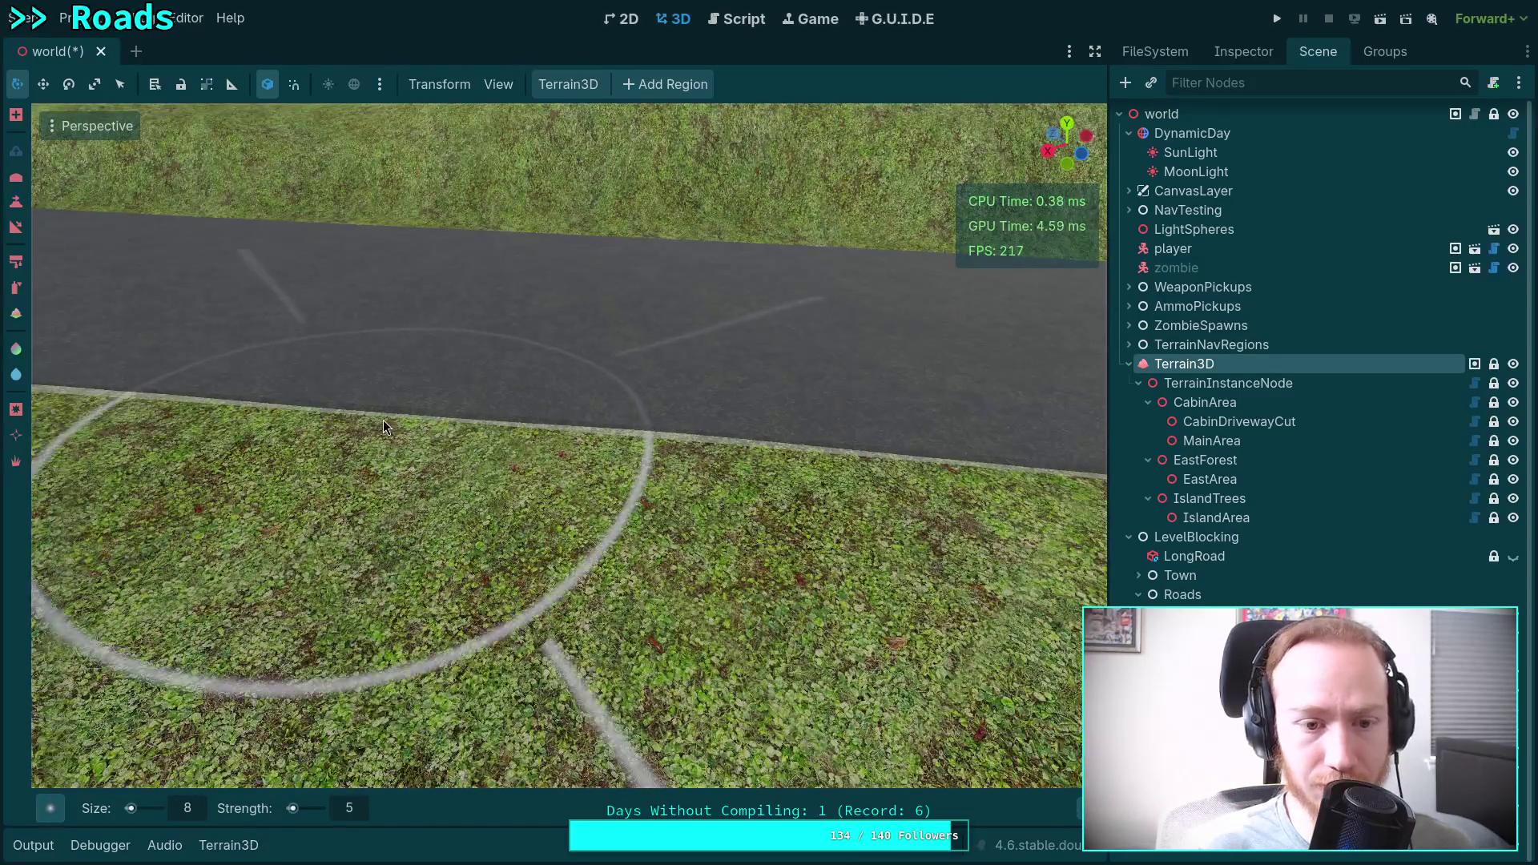
{"action": "key", "text": "w"}
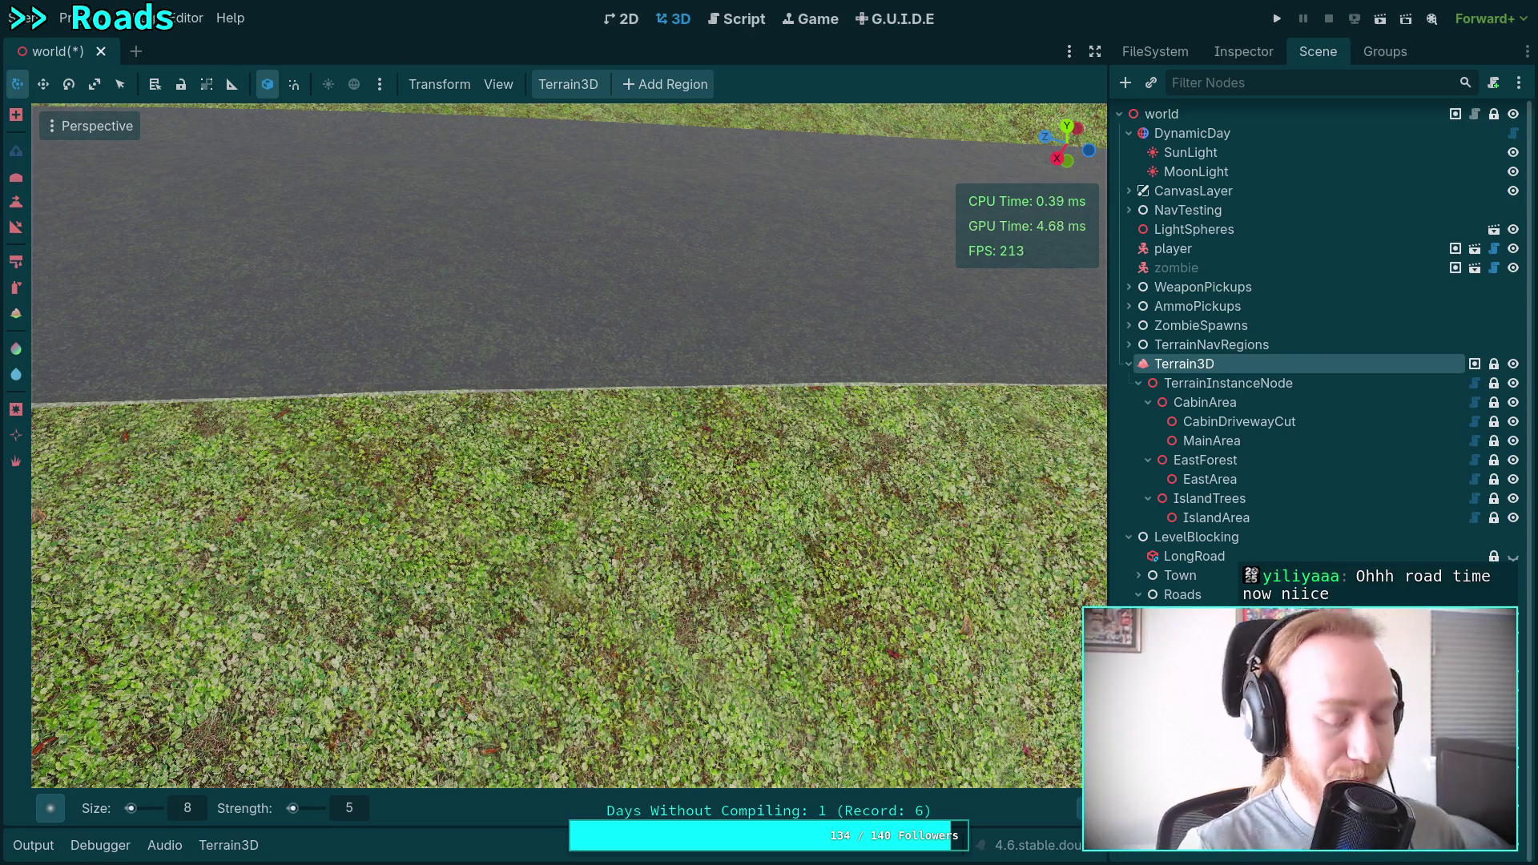
{"action": "scroll", "coordinate": [454, 348], "scroll_direction": "down", "scroll_amount": 10}
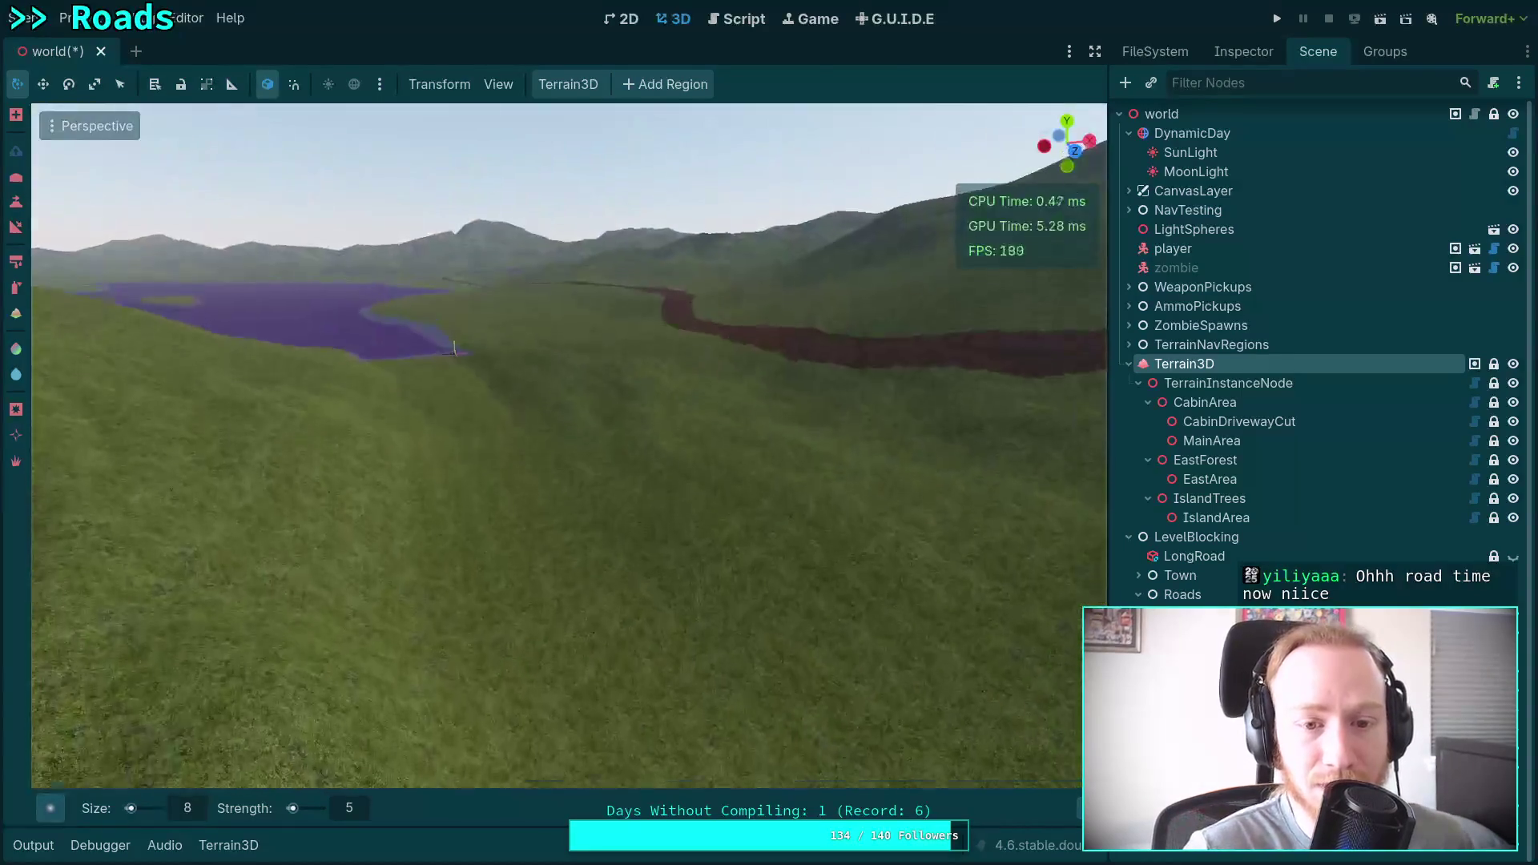
{"action": "scroll", "coordinate": [454, 348], "scroll_direction": "down", "scroll_amount": 5}
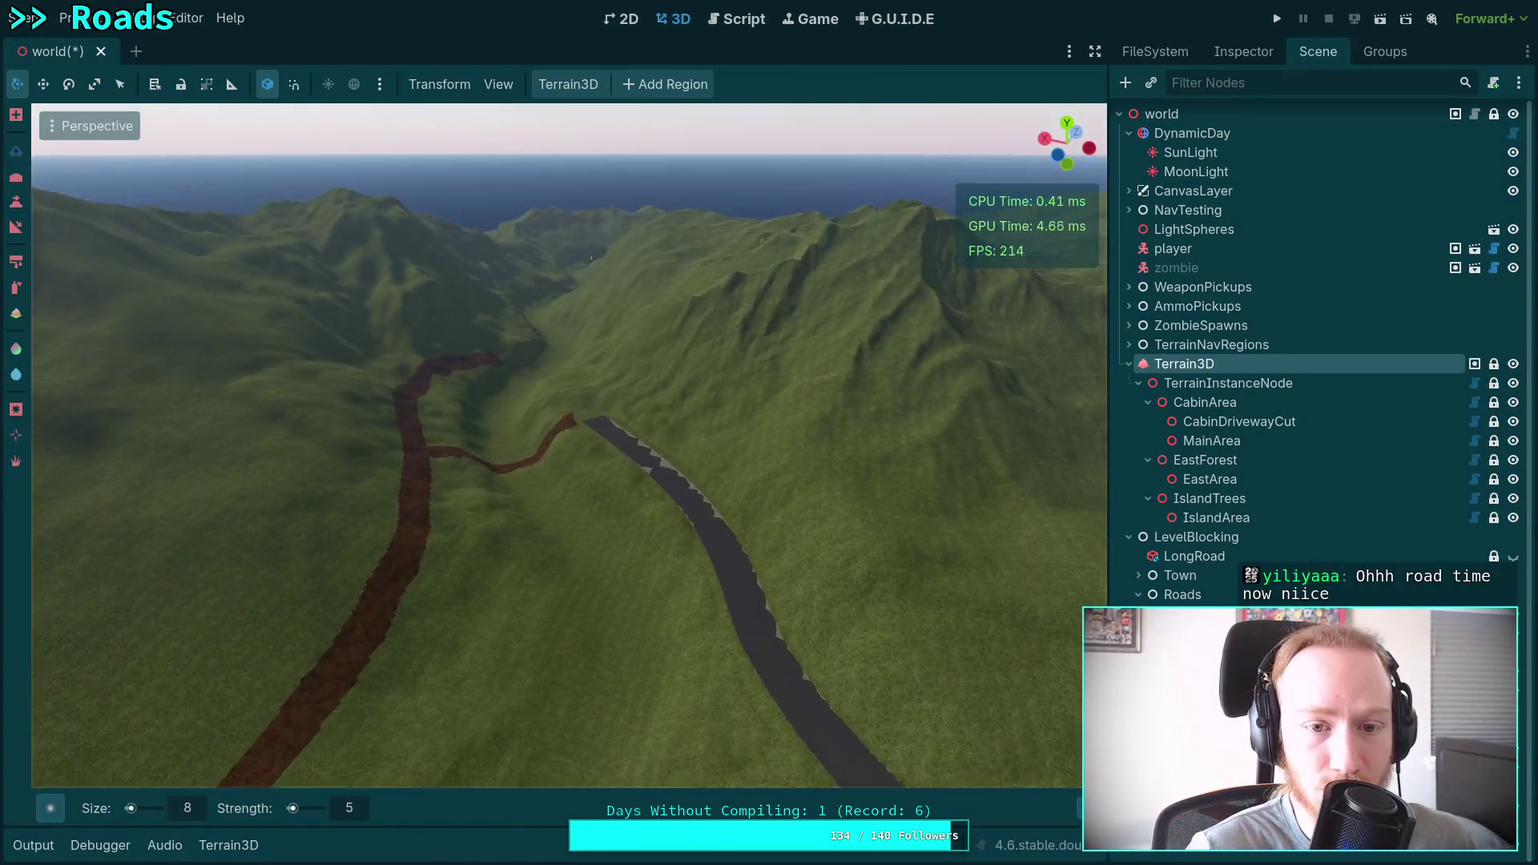
{"action": "scroll", "coordinate": [591, 258], "scroll_direction": "down", "scroll_amount": 5}
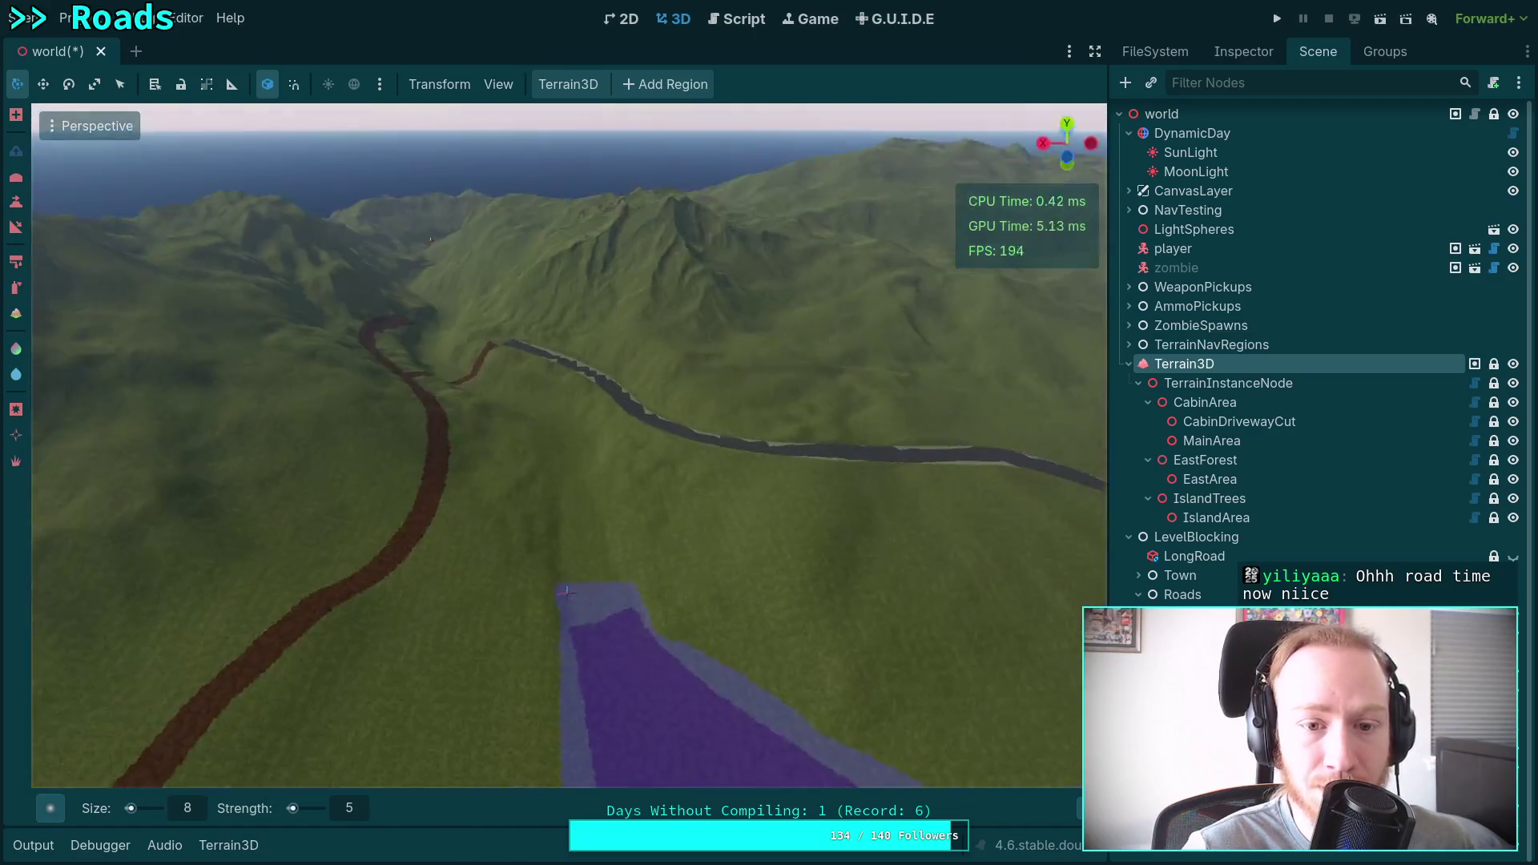
{"action": "scroll", "coordinate": [585, 533], "scroll_direction": "up", "scroll_amount": 3}
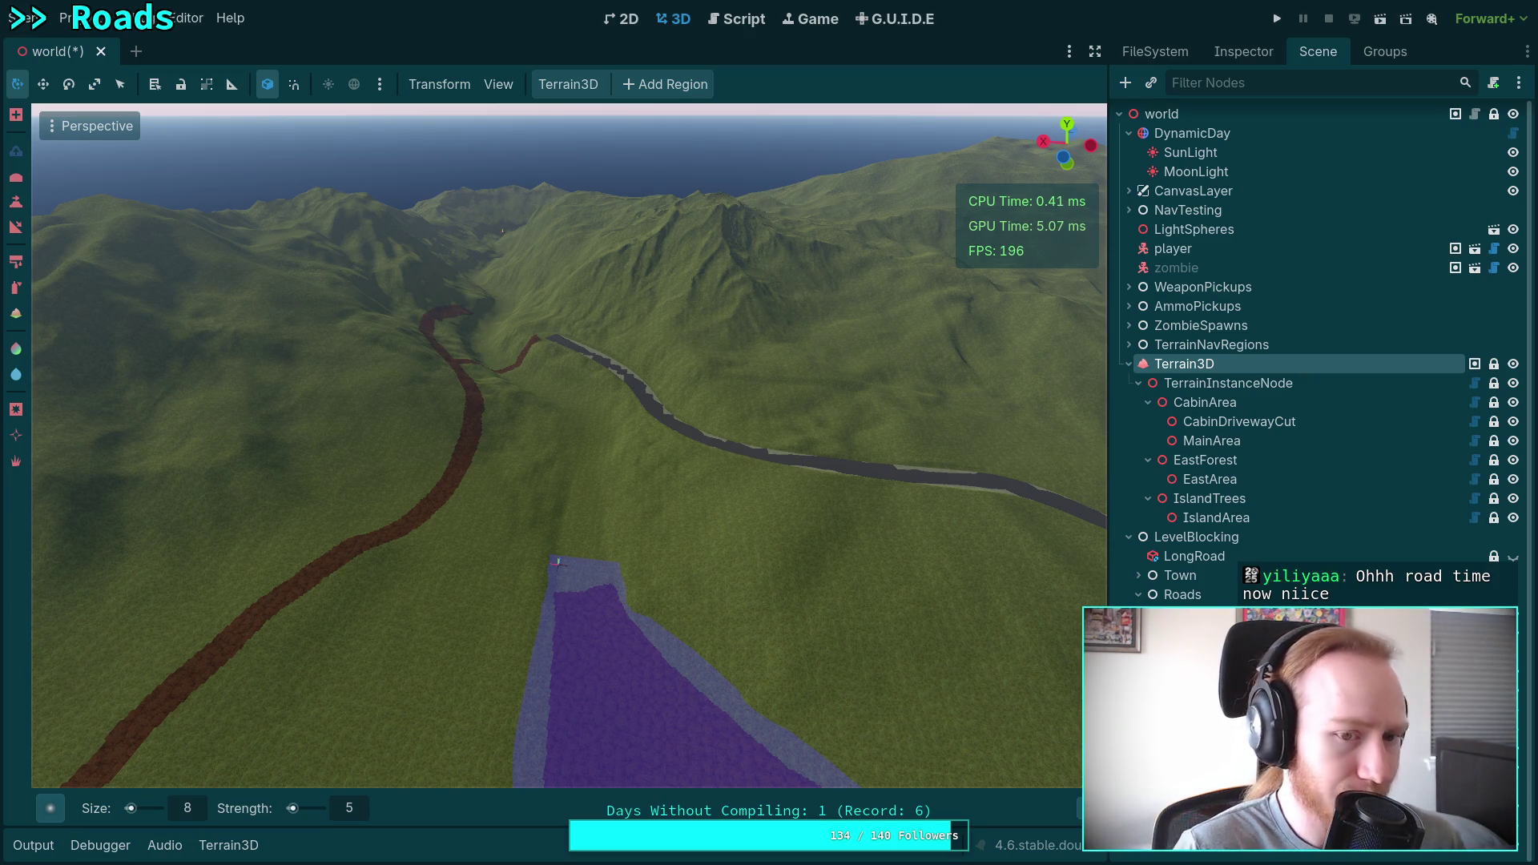
{"action": "key", "text": "w"}
{"action": "scroll", "coordinate": [550, 457], "scroll_direction": "up", "scroll_amount": 2}
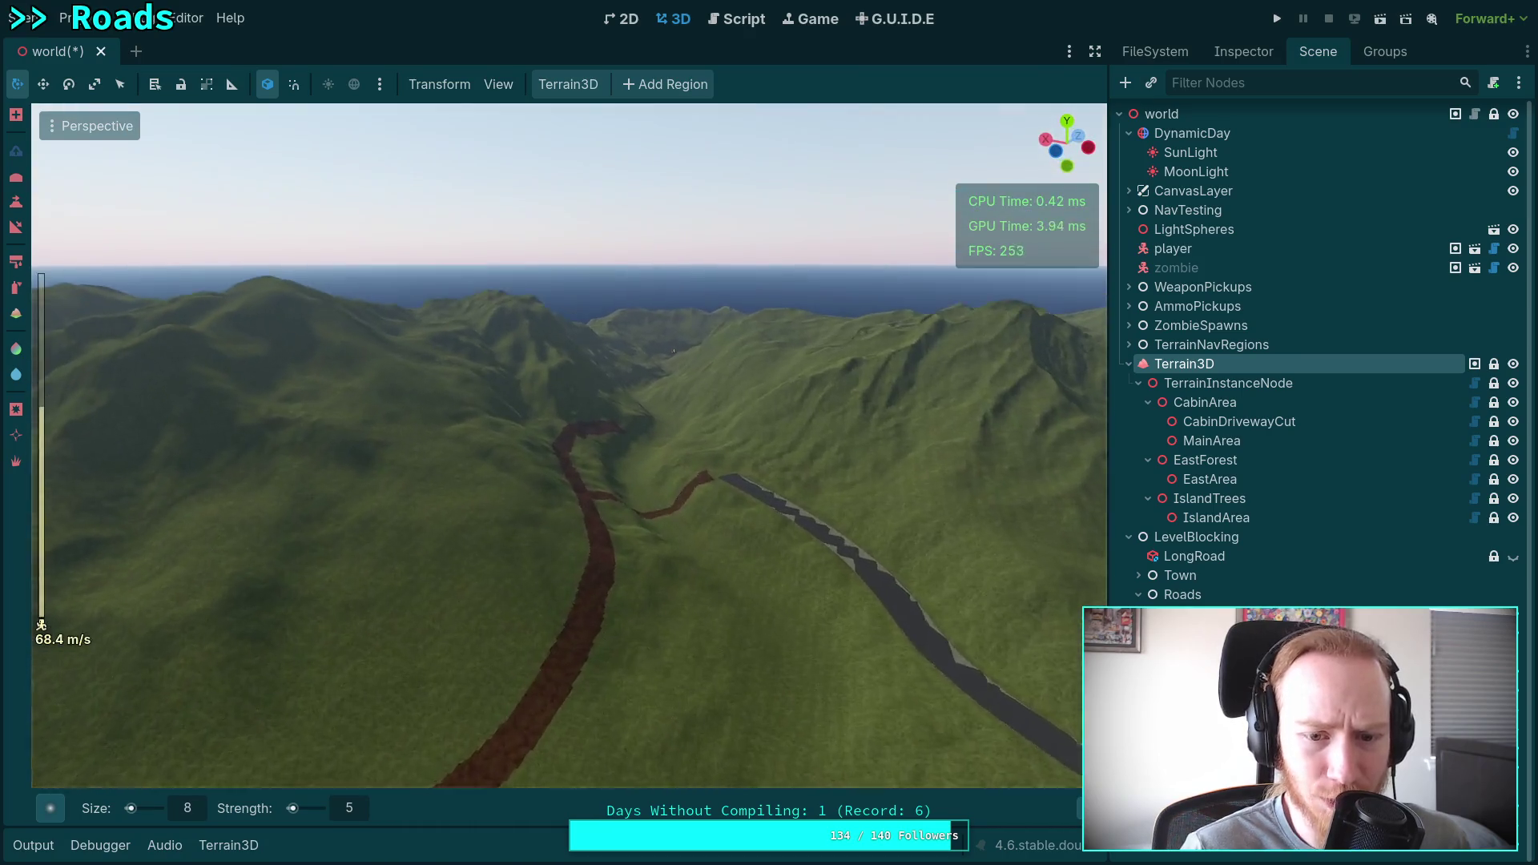
{"action": "key", "text": "w"}
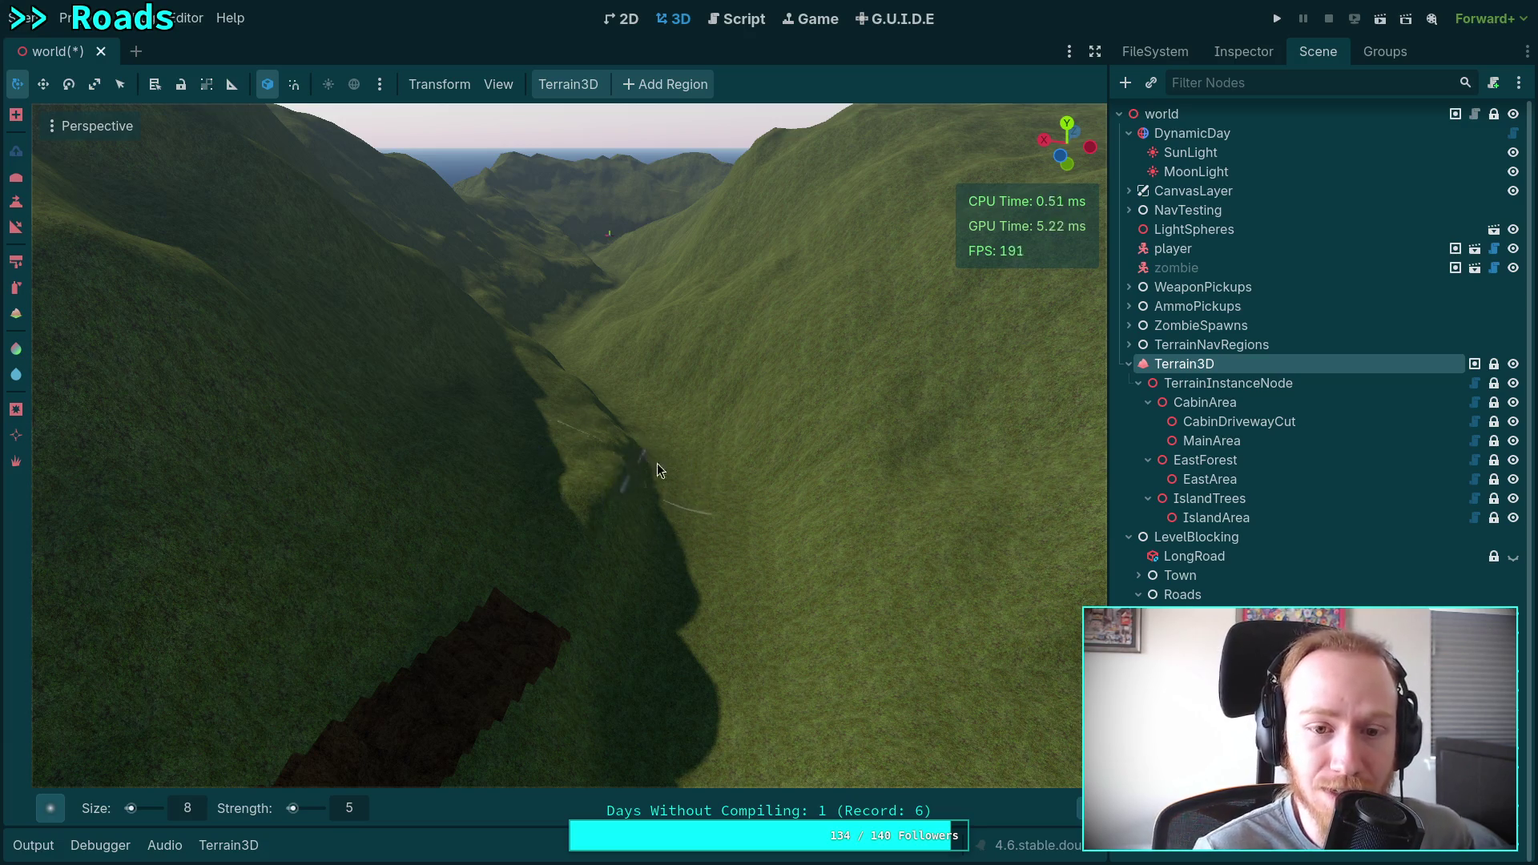
{"action": "mouse_move", "coordinate": [723, 459]}
{"action": "left_mouse_down"}
{"action": "mouse_move", "coordinate": [809, 466]}
{"action": "mouse_move", "coordinate": [797, 496]}
{"action": "mouse_move", "coordinate": [801, 480]}
{"action": "mouse_move", "coordinate": [719, 431]}
{"action": "left_mouse_up"}
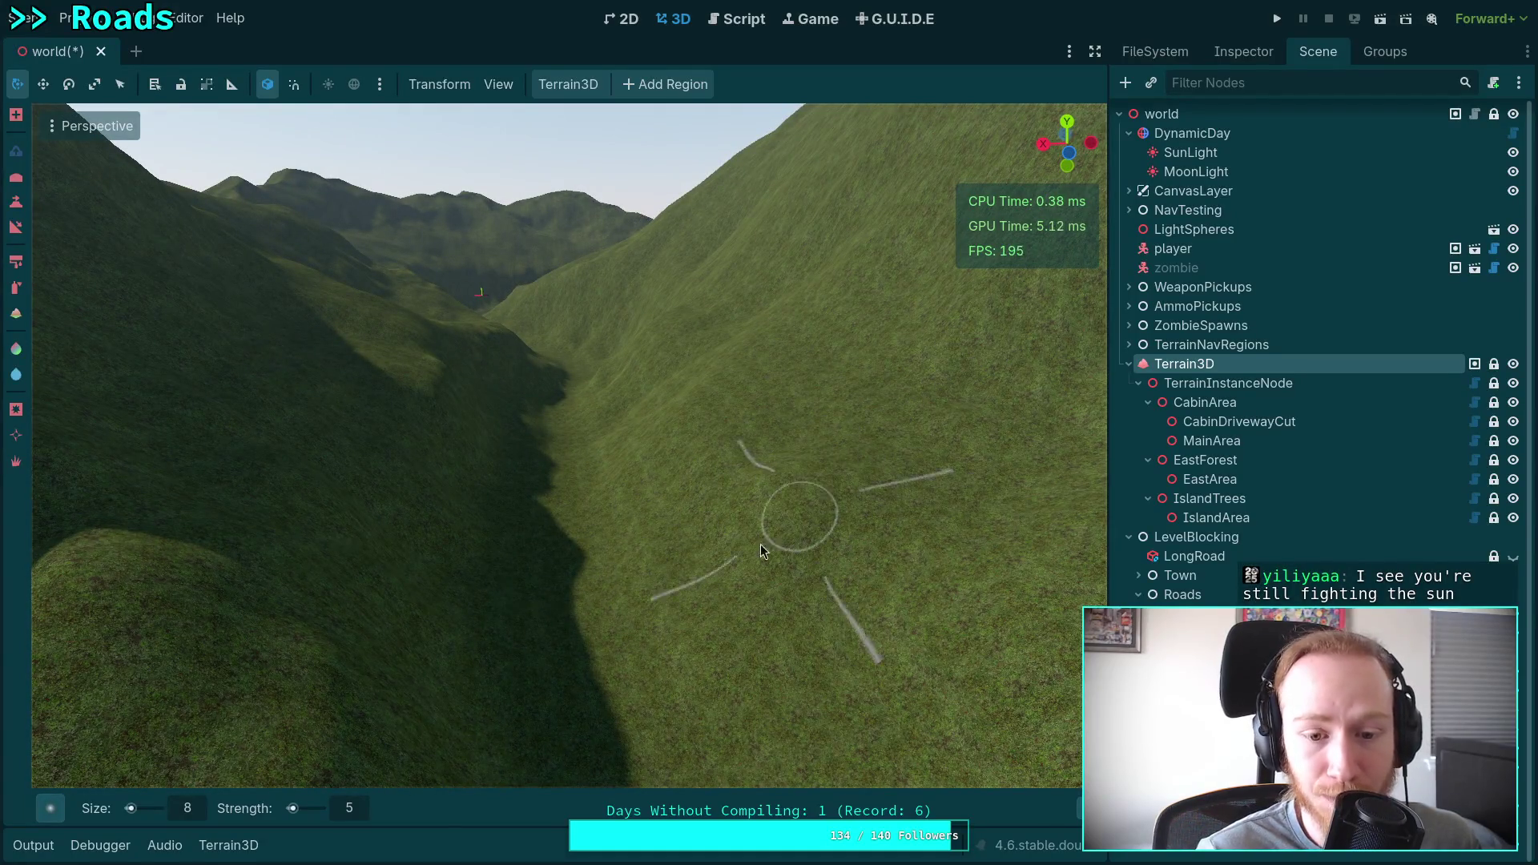
{"action": "mouse_move", "coordinate": [747, 567]}
{"action": "left_mouse_down"}
{"action": "mouse_move", "coordinate": [661, 525]}
{"action": "mouse_move", "coordinate": [587, 584]}
{"action": "left_mouse_up"}
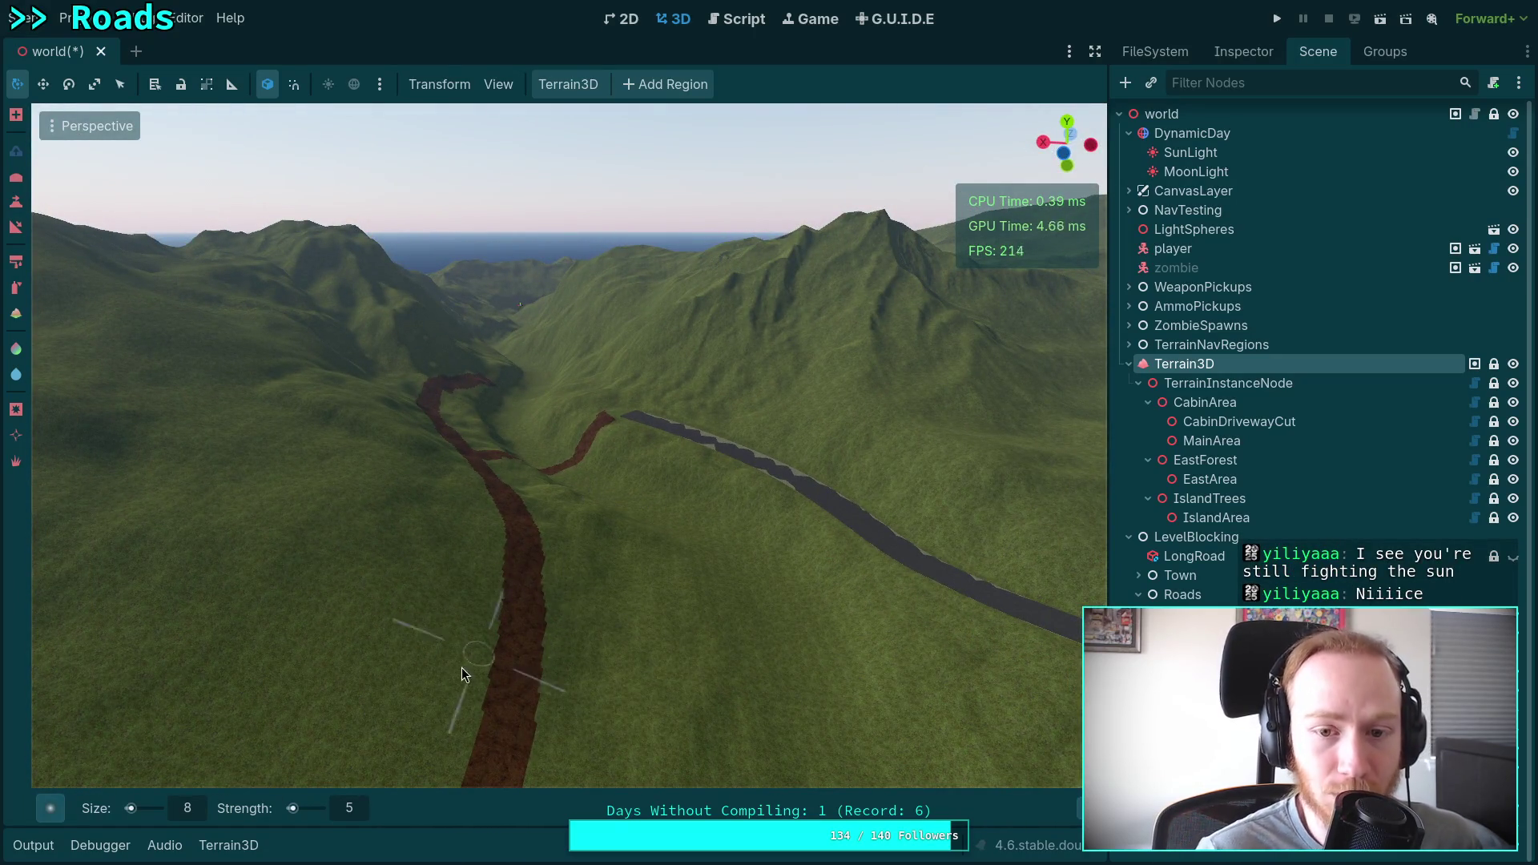
{"action": "left_click_drag", "start_coordinate": [462, 674], "coordinate": [412, 626]}
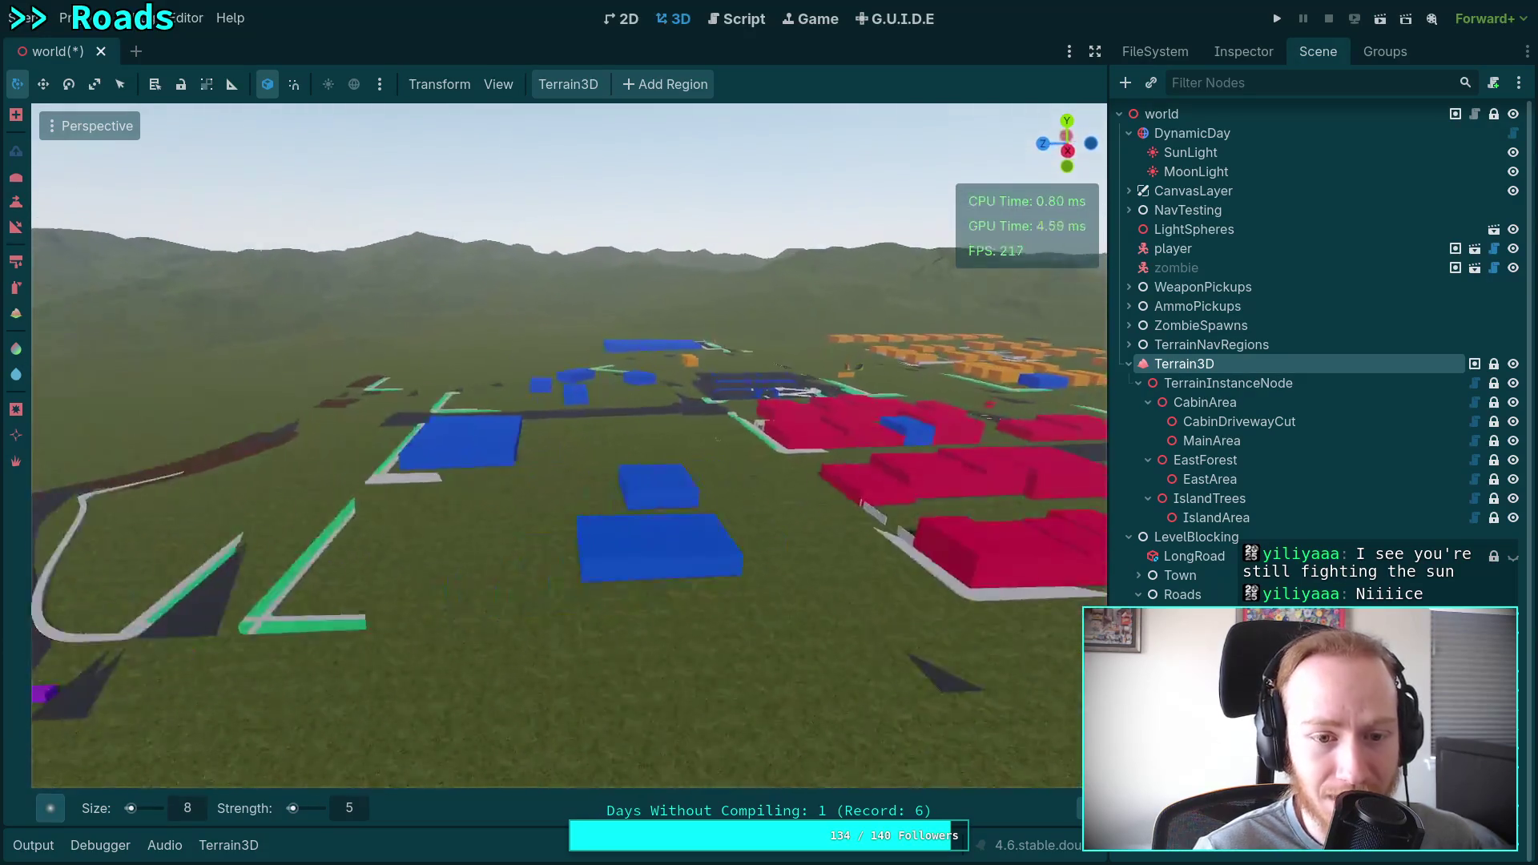
Fly the camera from above the town's red blocks down to the dirt riverbed and purple water.
{"action": "left_click_drag", "start_coordinate": [395, 485], "coordinate": [482, 455]}
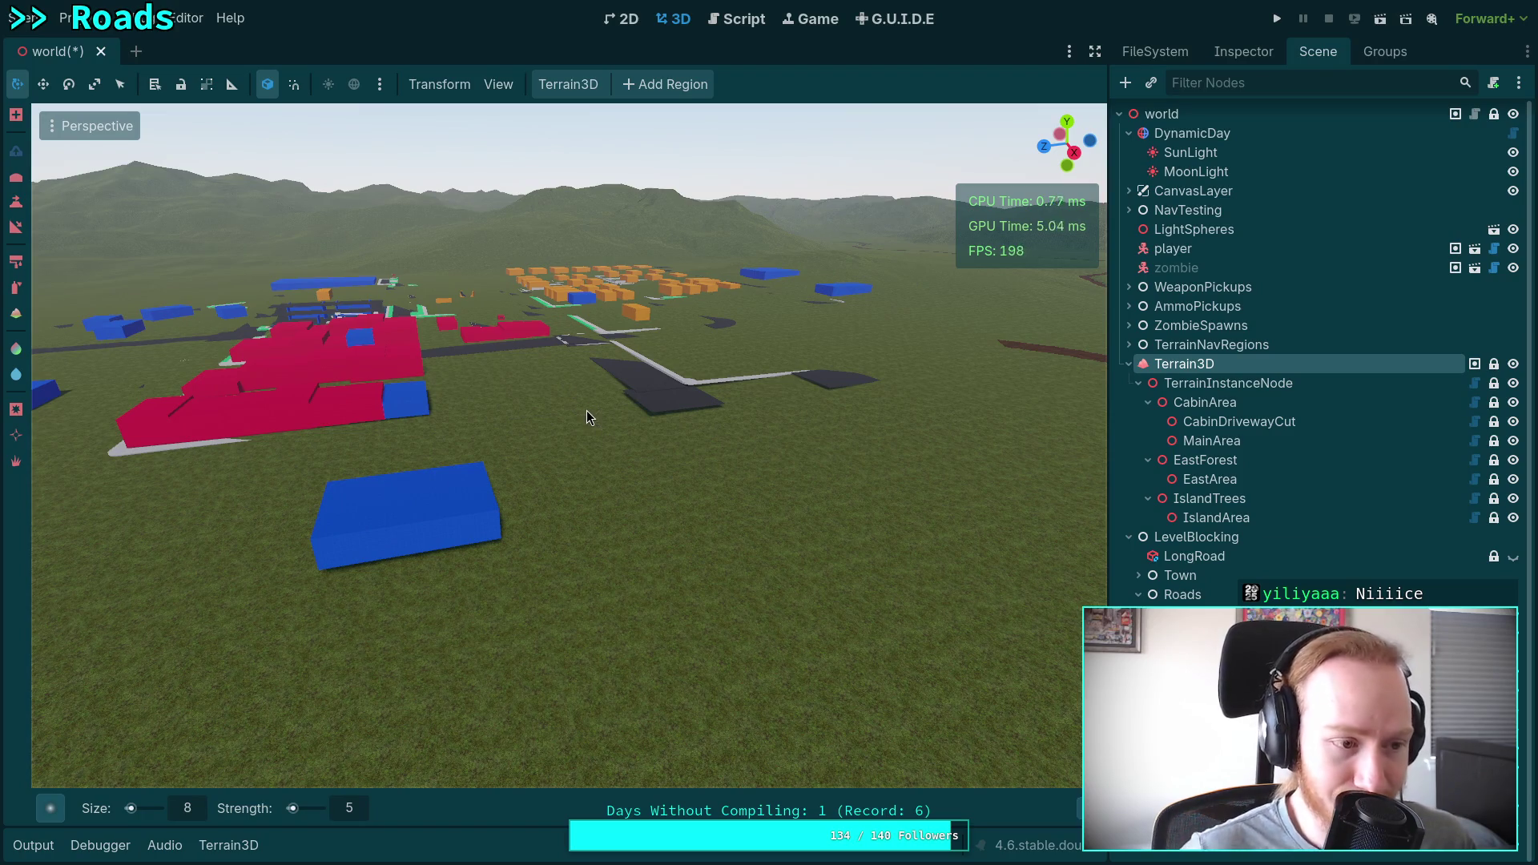
{"action": "left_click_drag", "start_coordinate": [587, 410], "coordinate": [444, 458]}
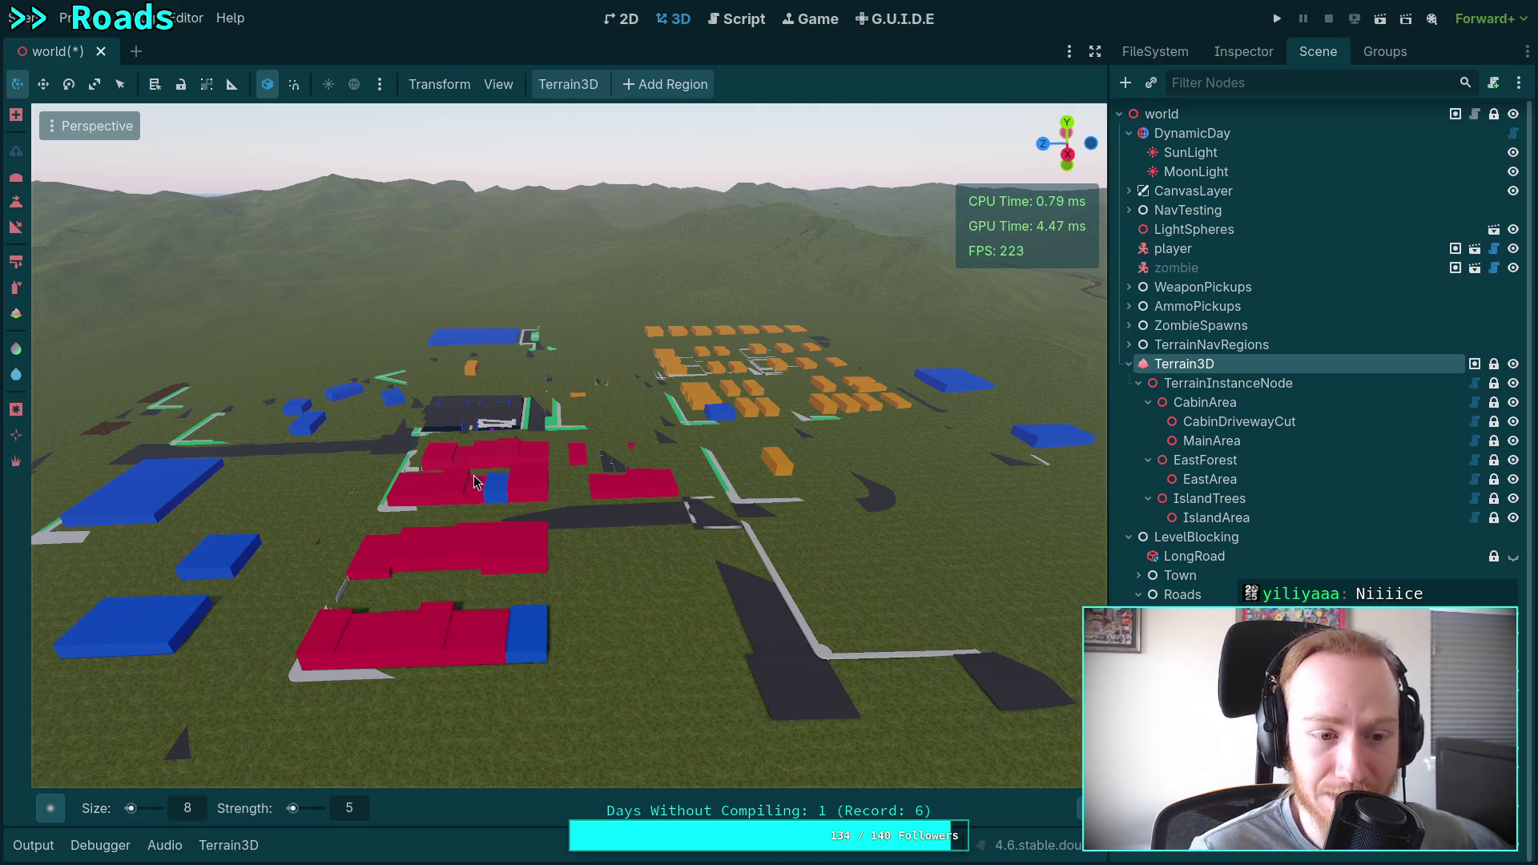
{"action": "mouse_move", "coordinate": [476, 575]}
{"action": "left_mouse_down"}
{"action": "mouse_move", "coordinate": [493, 576]}
{"action": "mouse_move", "coordinate": [481, 472]}
{"action": "mouse_move", "coordinate": [512, 474]}
{"action": "mouse_move", "coordinate": [386, 522]}
{"action": "left_mouse_up"}
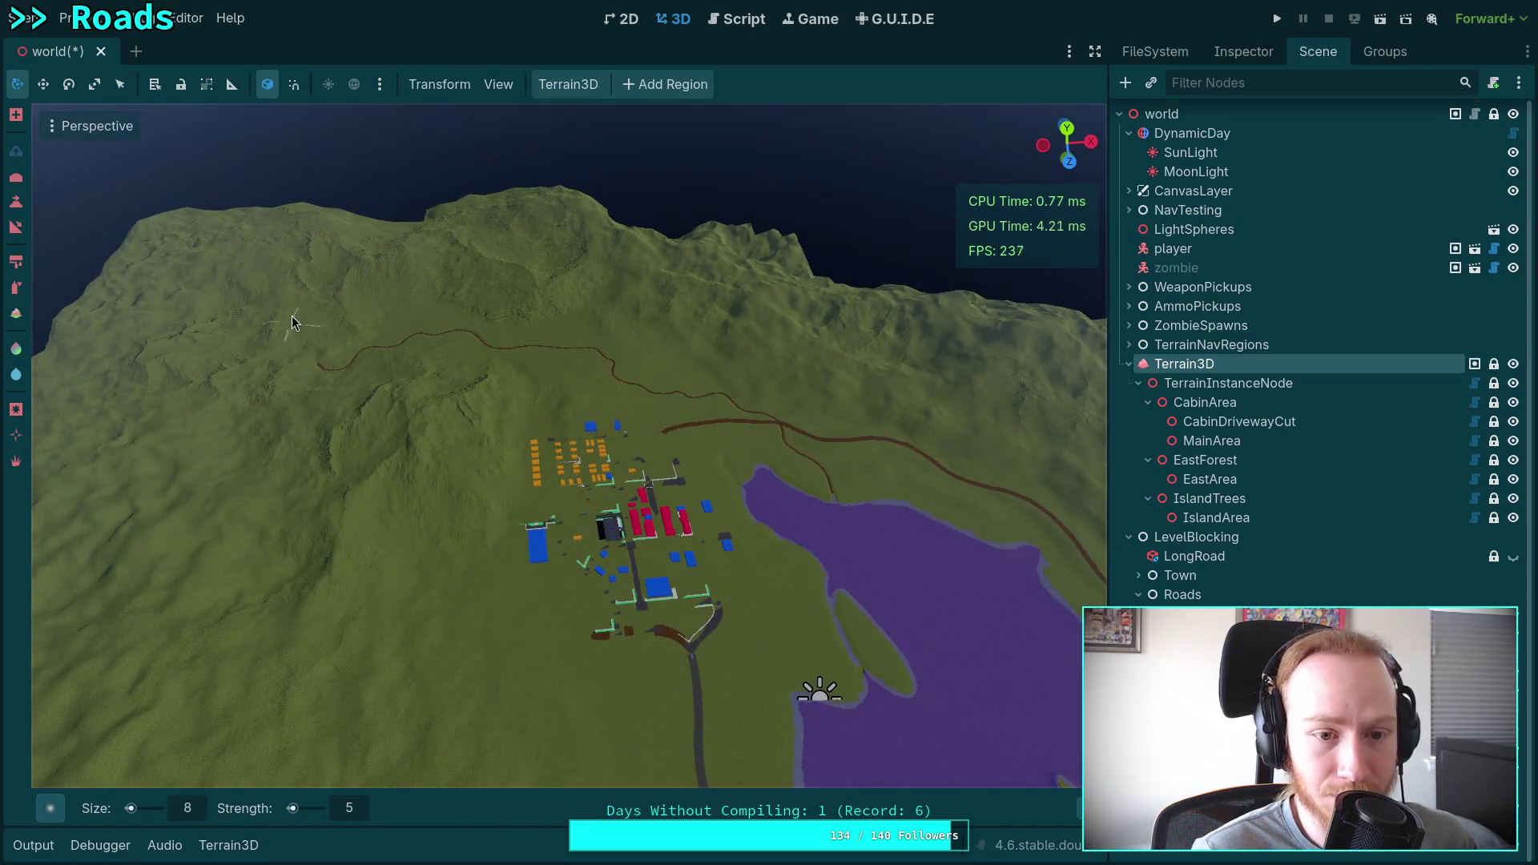
{"action": "mouse_move", "coordinate": [287, 296]}
{"action": "left_mouse_down"}
{"action": "mouse_move", "coordinate": [295, 240]}
{"action": "mouse_move", "coordinate": [306, 301]}
{"action": "left_mouse_up"}
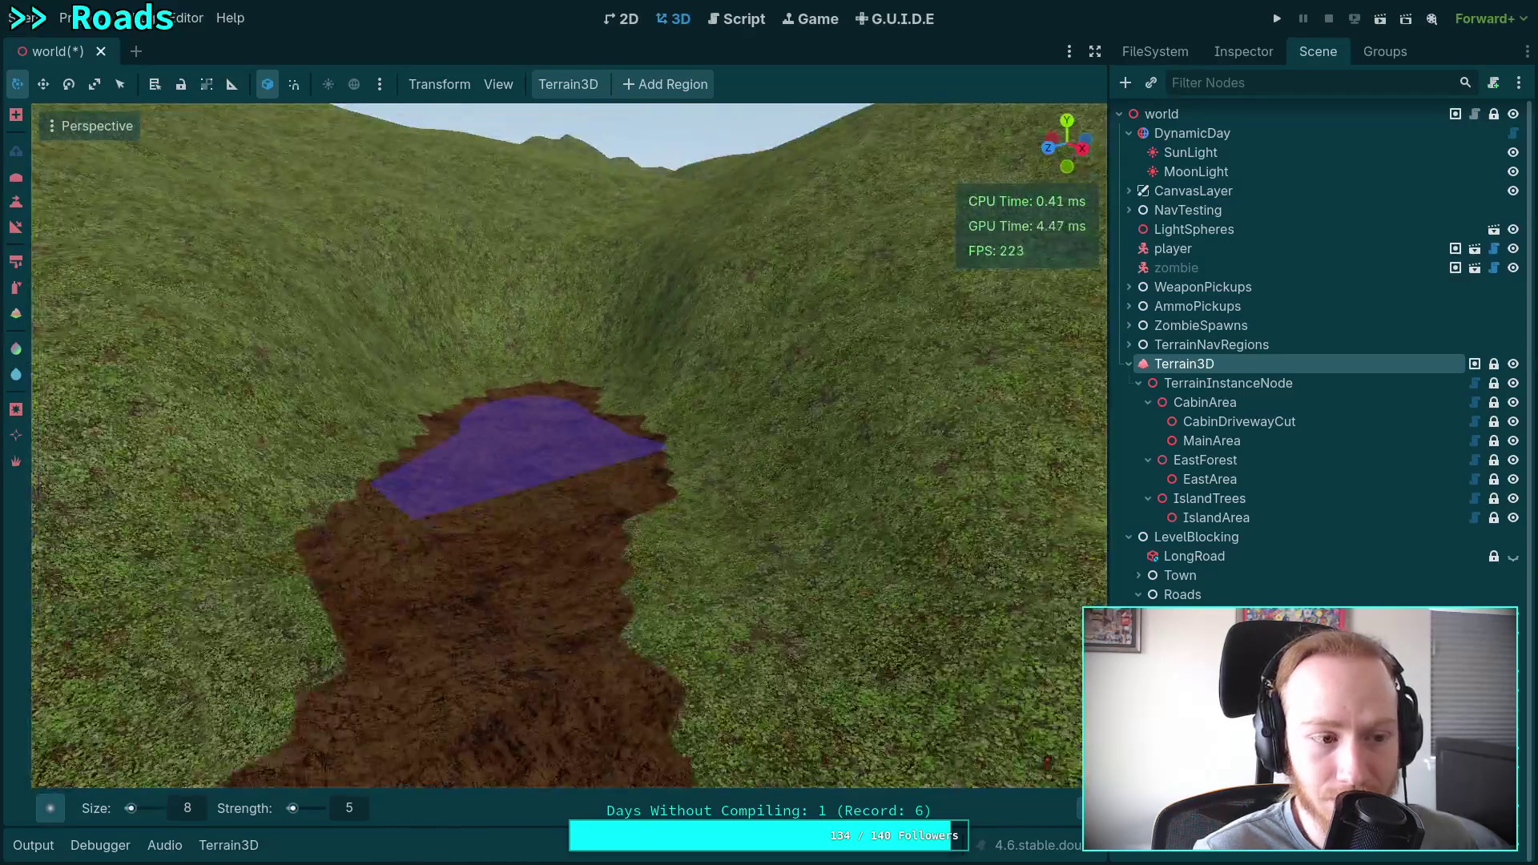
Inspect the slope beyond the riverbed, then pull back high for an overview of the lake and town.
{"action": "mouse_move", "coordinate": [522, 397]}
{"action": "left_mouse_down"}
{"action": "mouse_move", "coordinate": [594, 355]}
{"action": "mouse_move", "coordinate": [480, 344]}
{"action": "mouse_move", "coordinate": [459, 453]}
{"action": "left_mouse_up"}
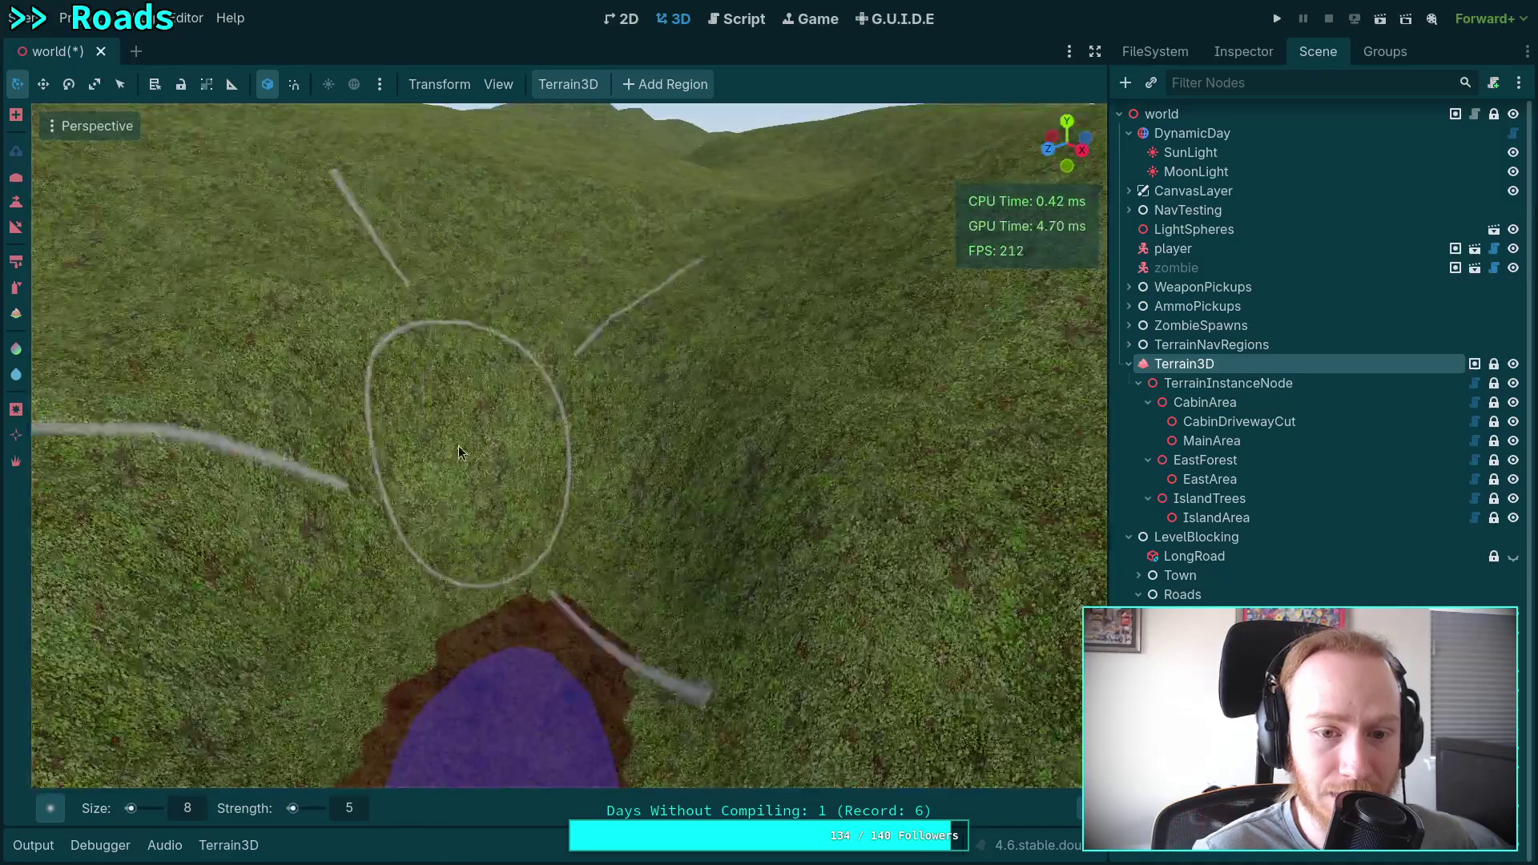
{"action": "left_click_drag", "start_coordinate": [462, 302], "coordinate": [628, 253]}
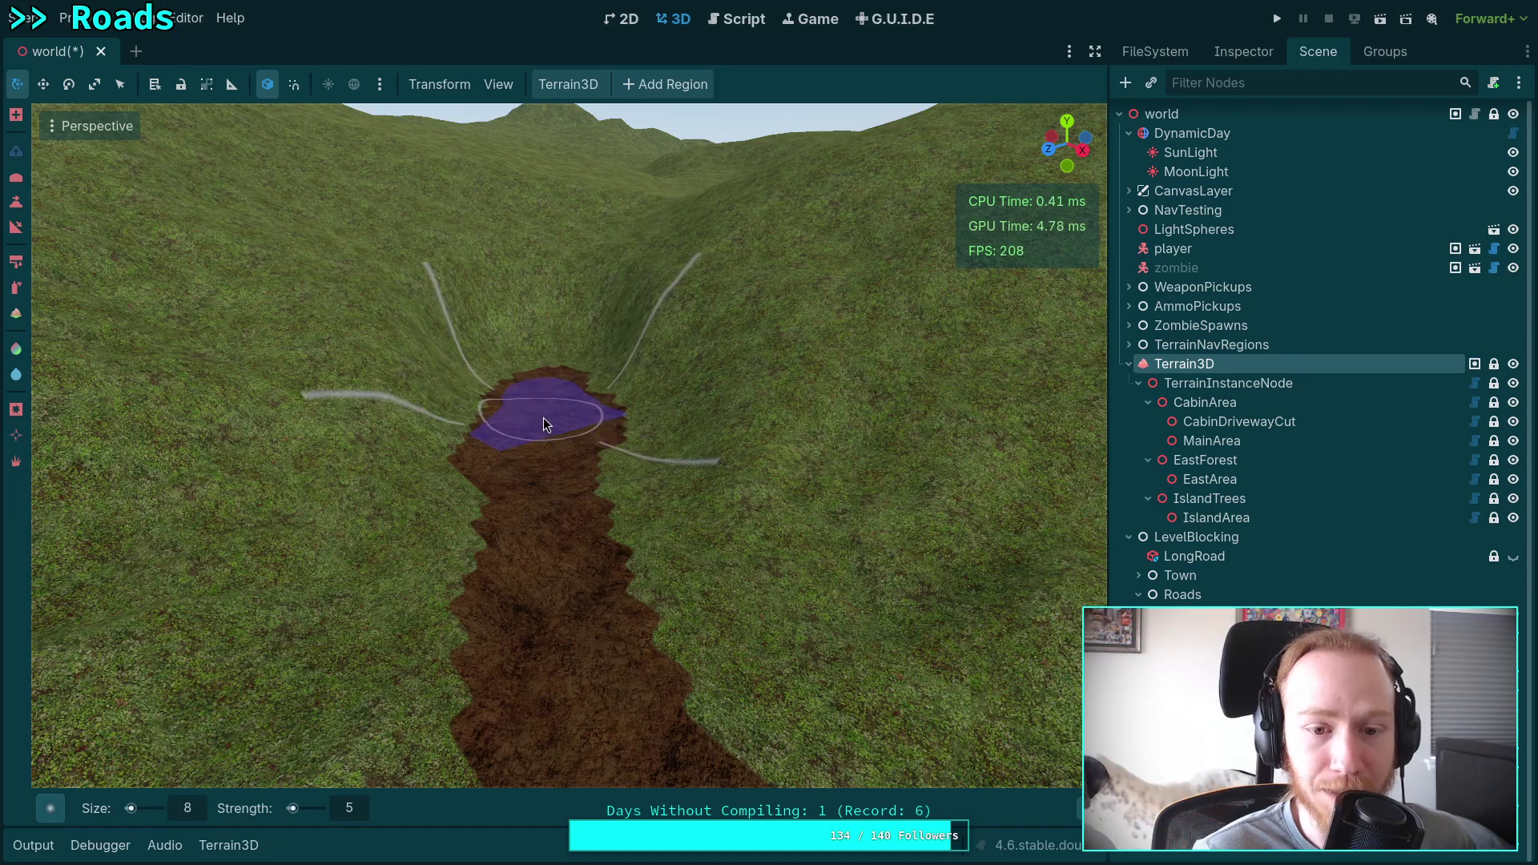
{"action": "mouse_move", "coordinate": [543, 417]}
{"action": "left_mouse_down"}
{"action": "mouse_move", "coordinate": [529, 353]}
{"action": "mouse_move", "coordinate": [448, 345]}
{"action": "mouse_move", "coordinate": [496, 336]}
{"action": "mouse_move", "coordinate": [411, 430]}
{"action": "mouse_move", "coordinate": [411, 389]}
{"action": "mouse_move", "coordinate": [505, 389]}
{"action": "mouse_move", "coordinate": [432, 424]}
{"action": "mouse_move", "coordinate": [213, 210]}
{"action": "left_mouse_up"}
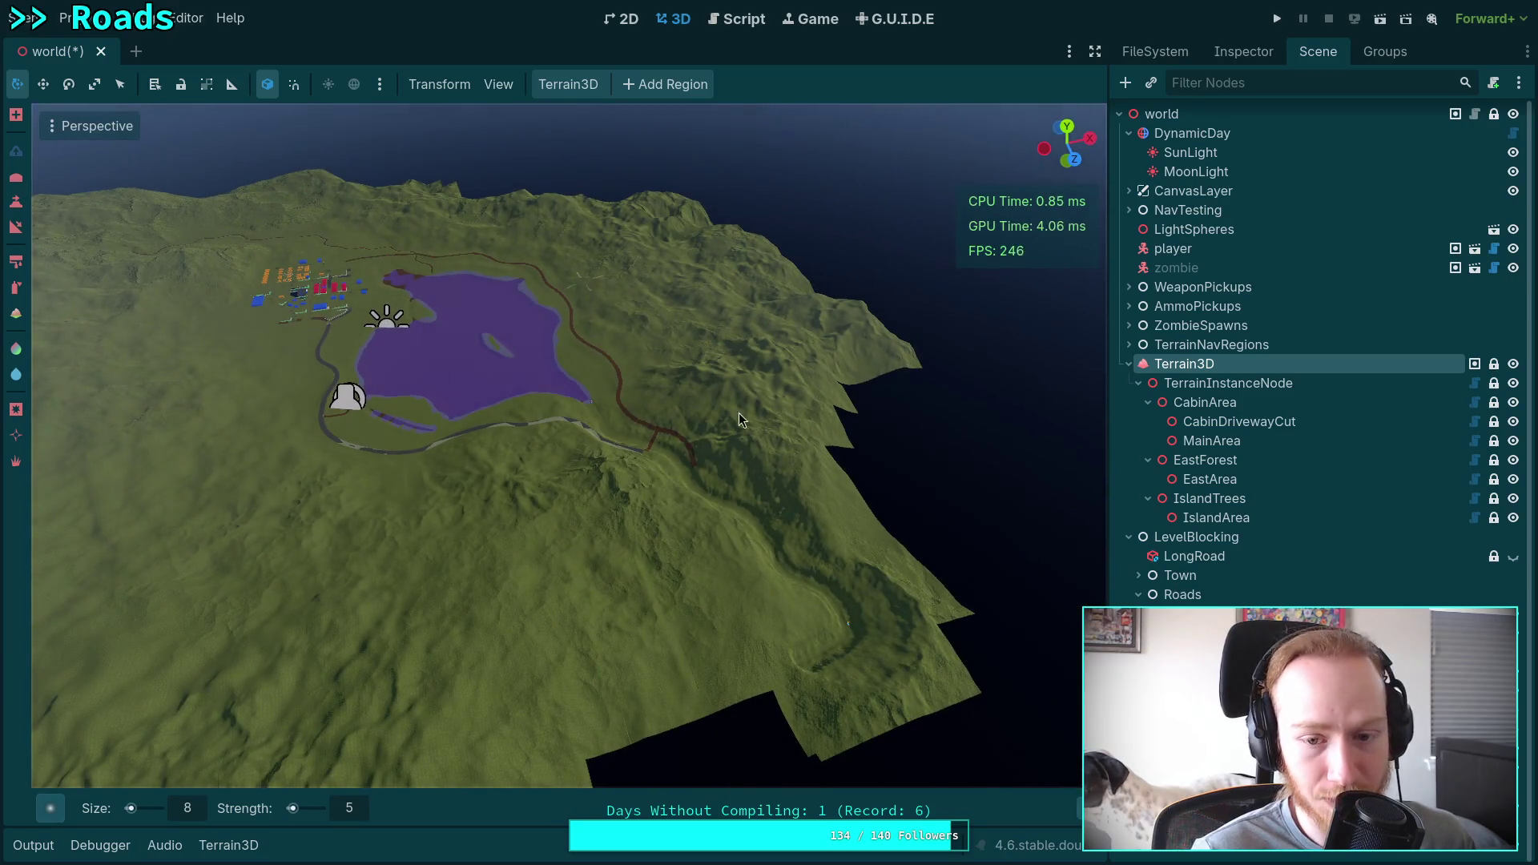
Descend from the lake overview and follow the road through the hills down to its grass edge.
{"action": "mouse_move", "coordinate": [819, 508]}
{"action": "left_mouse_down"}
{"action": "mouse_move", "coordinate": [314, 165]}
{"action": "mouse_move", "coordinate": [275, 168]}
{"action": "left_mouse_up"}
{"action": "left_click_drag", "start_coordinate": [762, 502], "coordinate": [849, 487]}
{"action": "mouse_move", "coordinate": [549, 320]}
{"action": "left_mouse_down"}
{"action": "mouse_move", "coordinate": [257, 299]}
{"action": "mouse_move", "coordinate": [277, 332]}
{"action": "mouse_move", "coordinate": [284, 300]}
{"action": "mouse_move", "coordinate": [290, 332]}
{"action": "mouse_move", "coordinate": [295, 320]}
{"action": "left_mouse_up"}
{"action": "scroll", "coordinate": [280, 316], "scroll_direction": "up", "scroll_amount": 2}
{"action": "scroll", "coordinate": [293, 325], "scroll_direction": "down", "scroll_amount": 3}
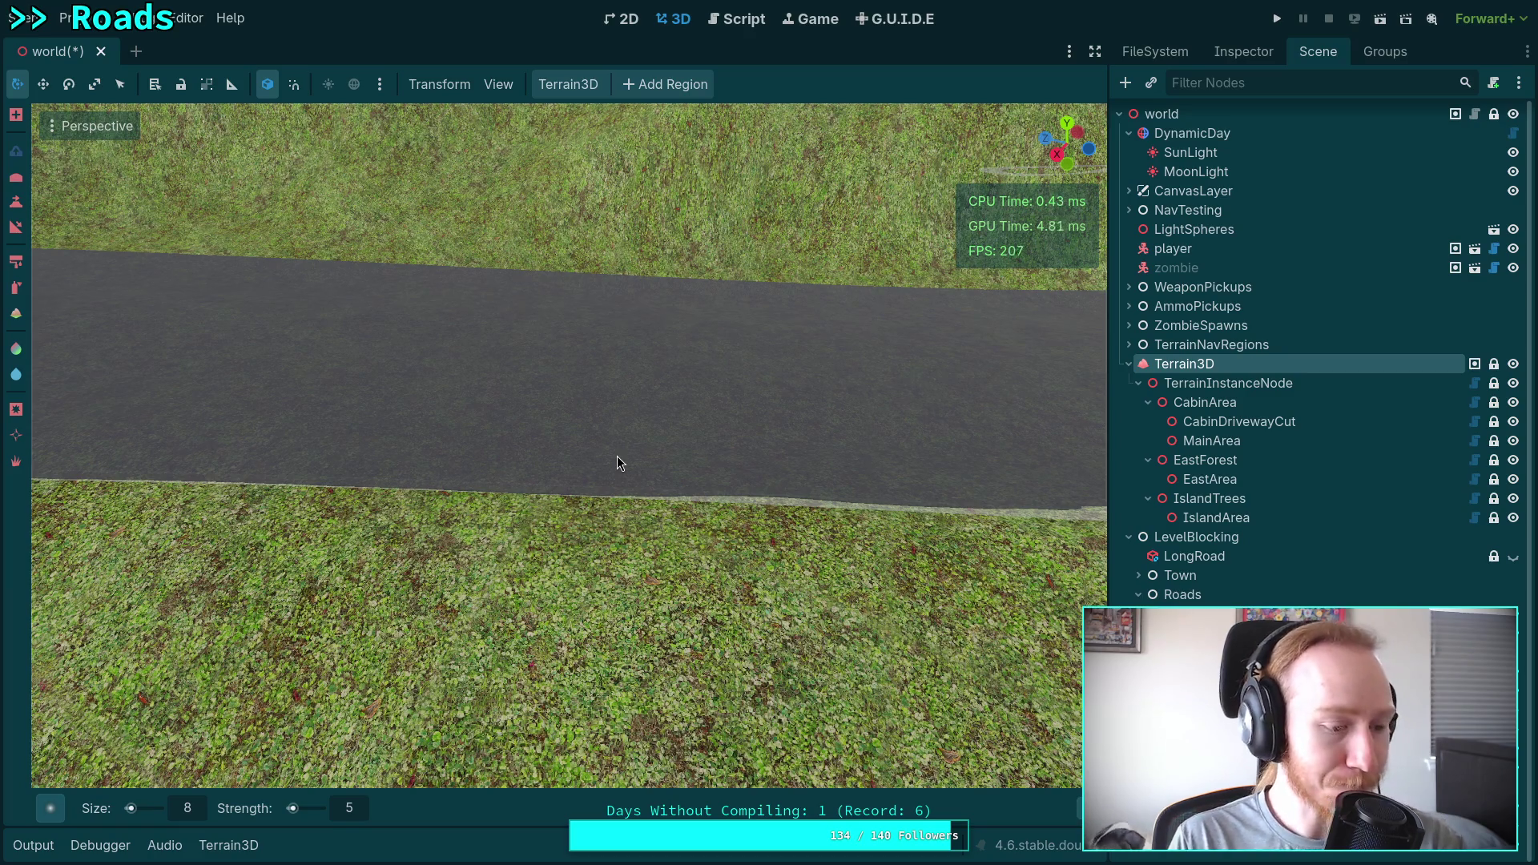
Sculpt and smooth the terrain along the road edge, stroking the grass beside the asphalt.
{"action": "mouse_move", "coordinate": [617, 457]}
{"action": "left_mouse_down"}
{"action": "mouse_move", "coordinate": [407, 488]}
{"action": "mouse_move", "coordinate": [560, 484]}
{"action": "left_mouse_up"}
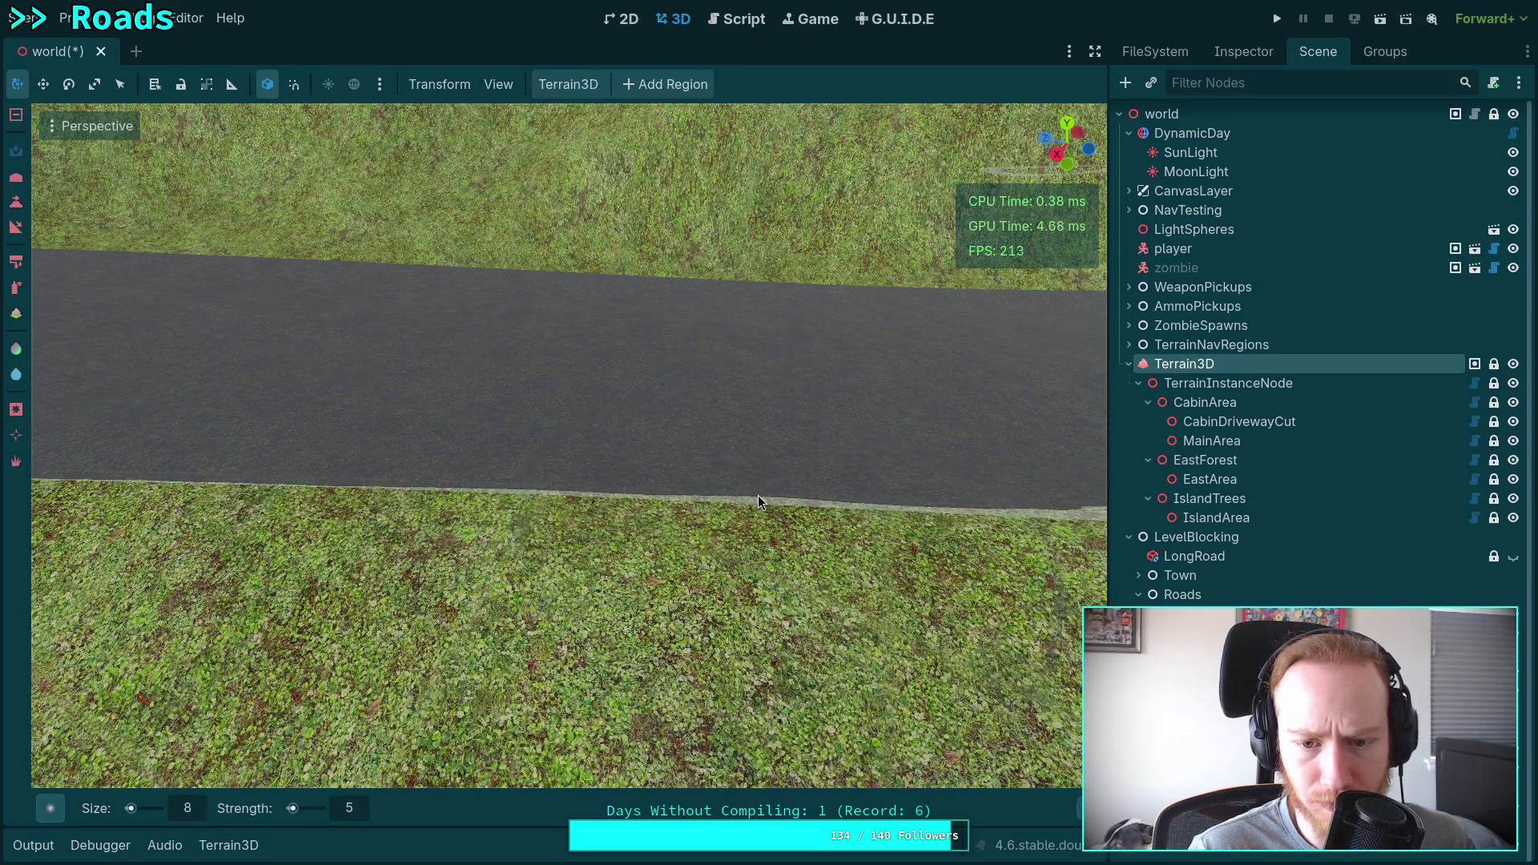
{"action": "left_click", "coordinate": [728, 503]}
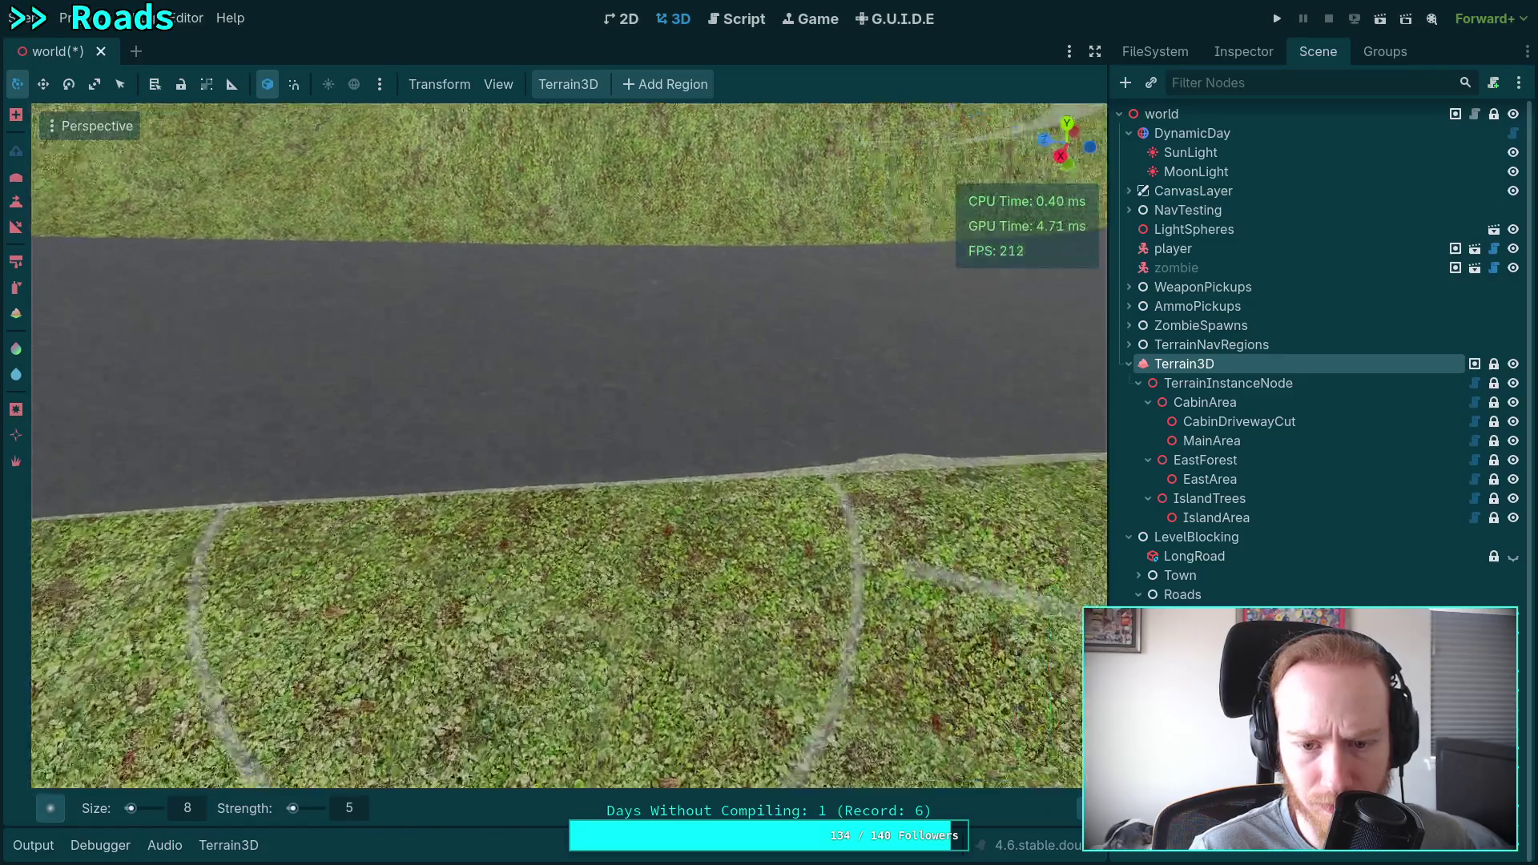
{"action": "scroll", "coordinate": [568, 445], "scroll_direction": "down", "scroll_amount": 2}
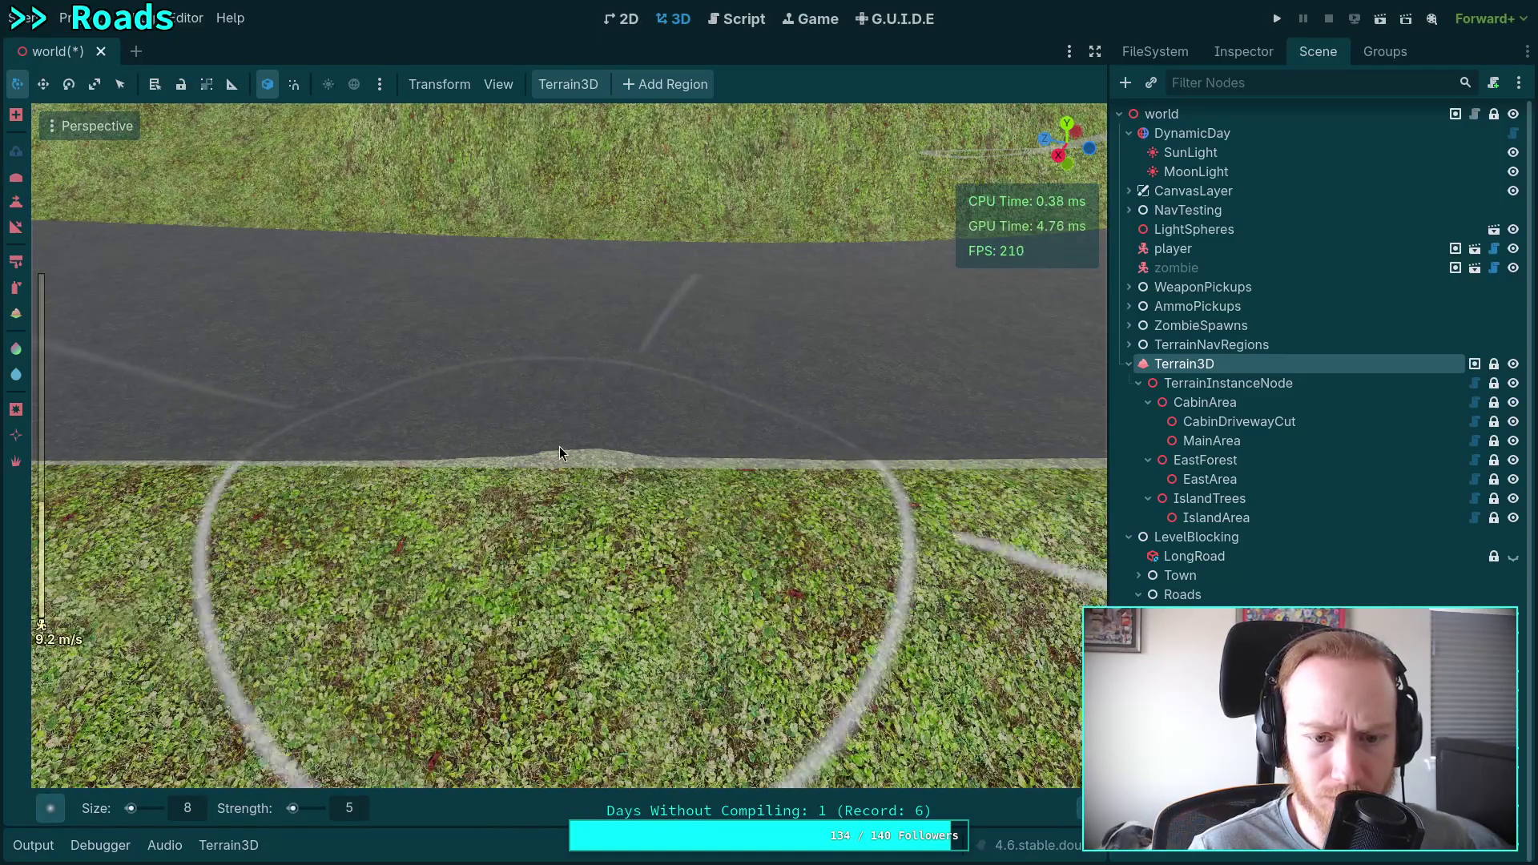
{"action": "mouse_move", "coordinate": [559, 452]}
{"action": "left_mouse_down"}
{"action": "mouse_move", "coordinate": [447, 460]}
{"action": "mouse_move", "coordinate": [551, 469]}
{"action": "mouse_move", "coordinate": [335, 465]}
{"action": "mouse_move", "coordinate": [440, 466]}
{"action": "left_mouse_up"}
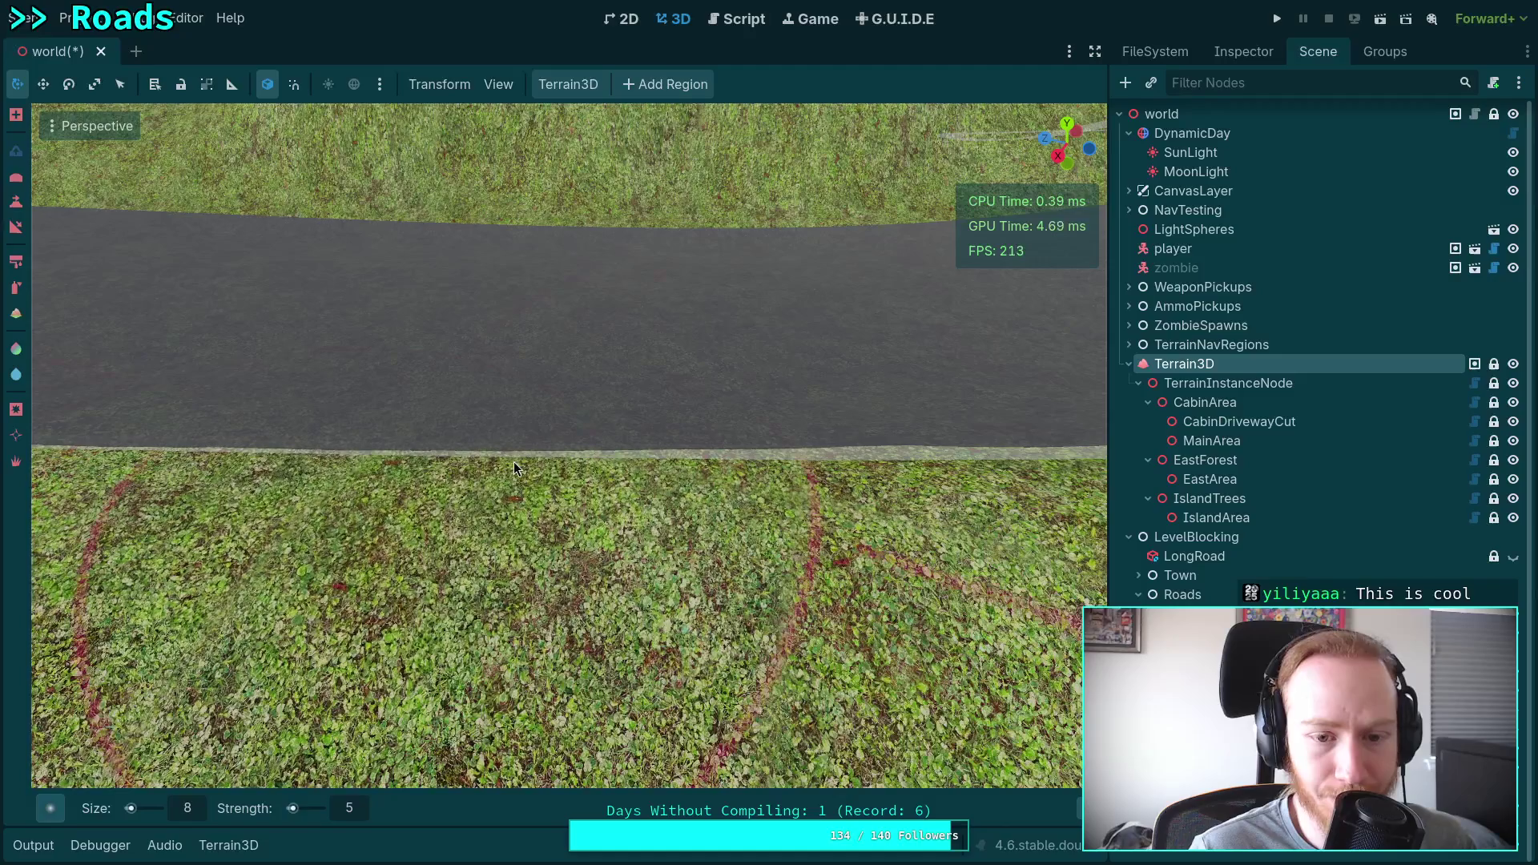
{"action": "mouse_move", "coordinate": [613, 464]}
{"action": "left_mouse_down"}
{"action": "mouse_move", "coordinate": [641, 469]}
{"action": "mouse_move", "coordinate": [607, 472]}
{"action": "left_mouse_up"}
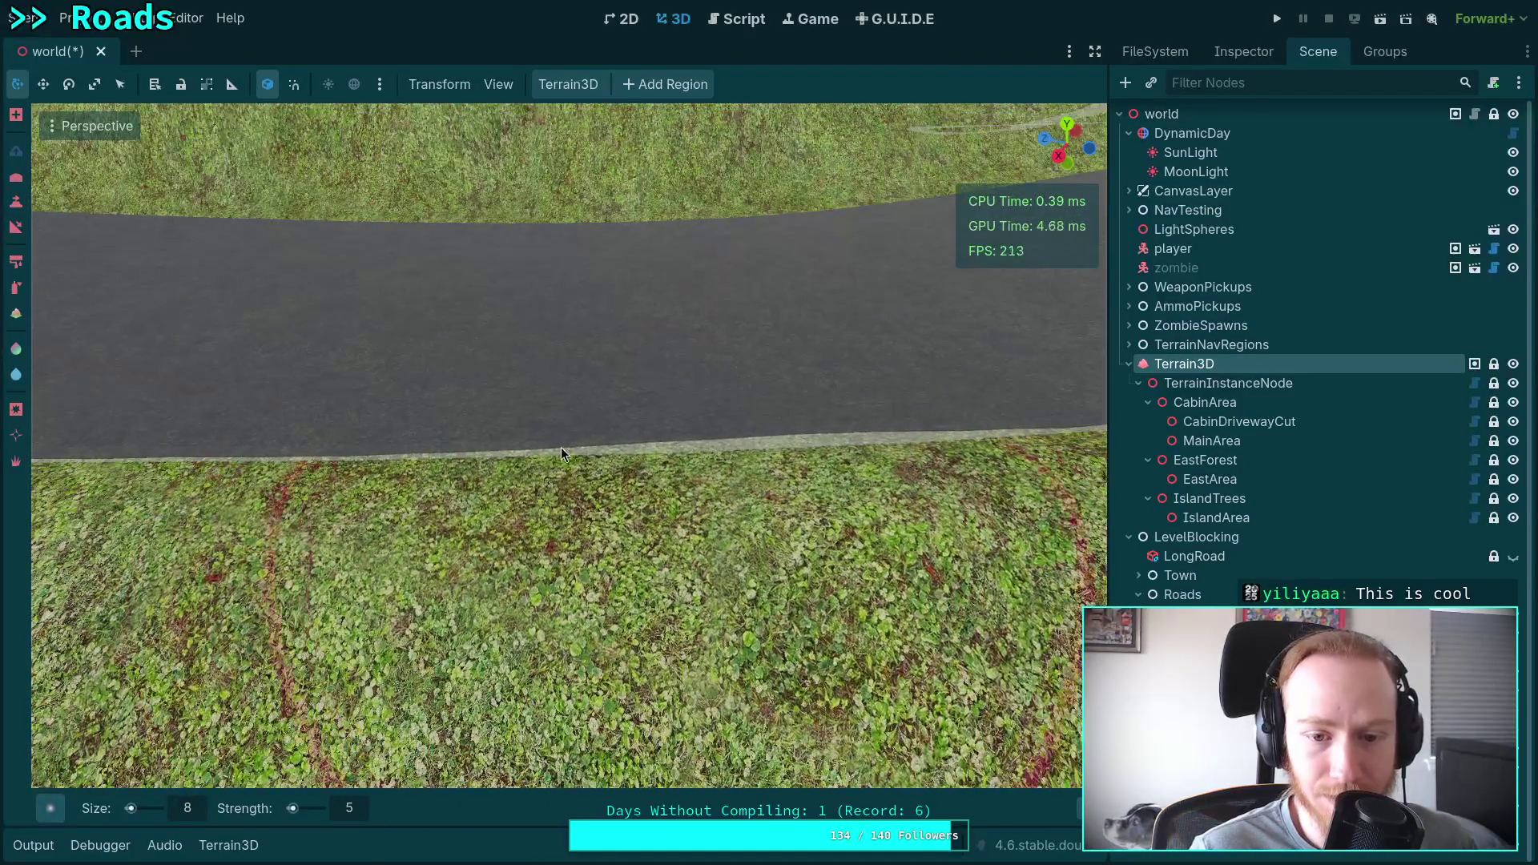
{"action": "left_click_drag", "start_coordinate": [826, 447], "coordinate": [817, 455]}
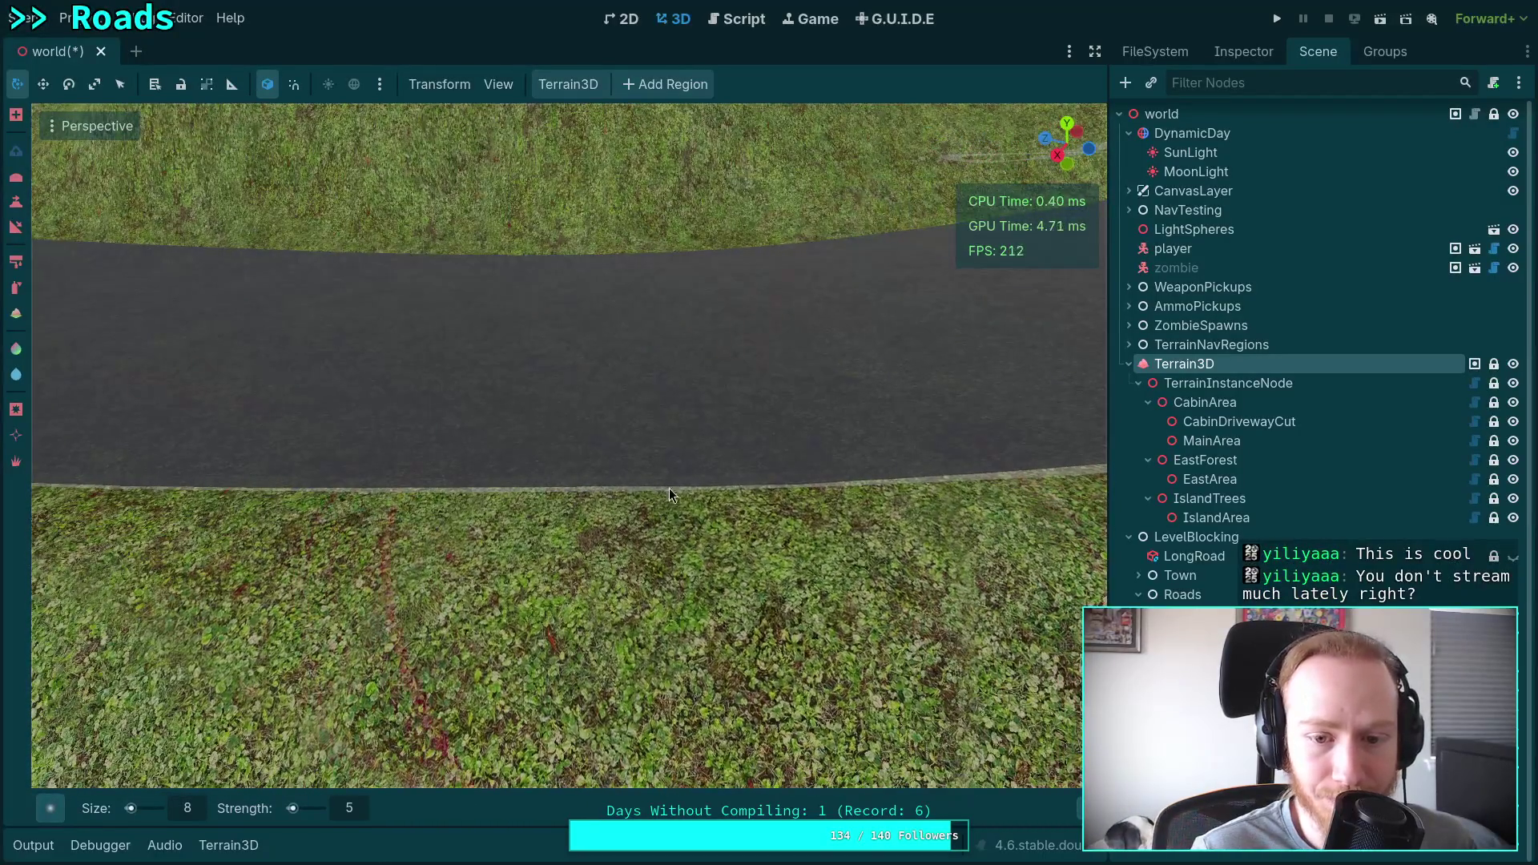
{"action": "mouse_move", "coordinate": [359, 484]}
{"action": "left_mouse_down"}
{"action": "mouse_move", "coordinate": [449, 561]}
{"action": "mouse_move", "coordinate": [481, 552]}
{"action": "left_mouse_up"}
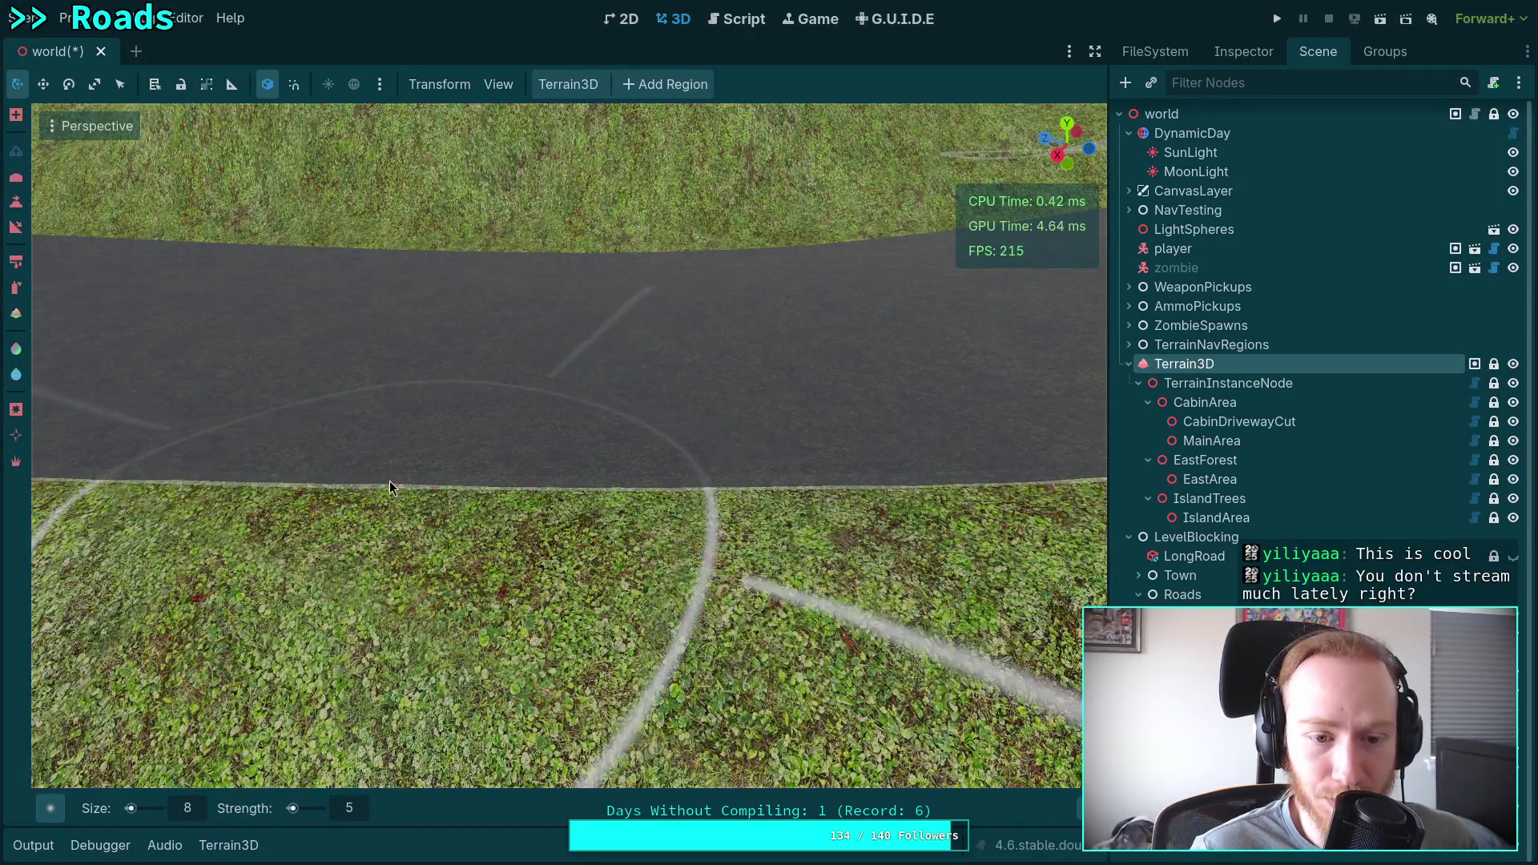
{"action": "left_click_drag", "start_coordinate": [454, 484], "coordinate": [473, 481]}
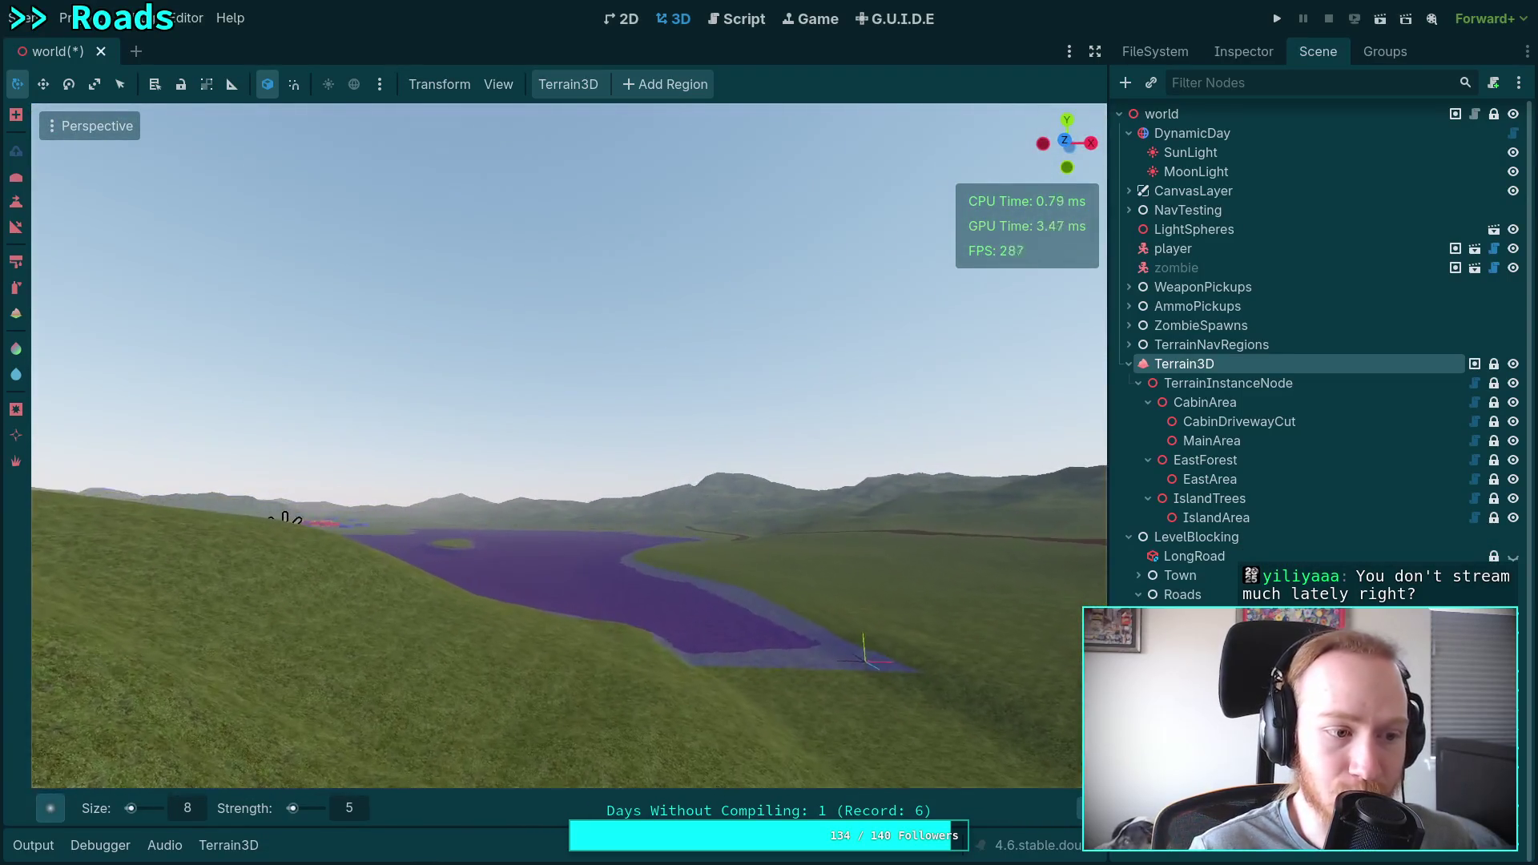
Raise the fly speed and fly back and forth over the lake island to view it.
{"action": "scroll", "coordinate": [569, 445], "scroll_direction": "up", "scroll_amount": 4}
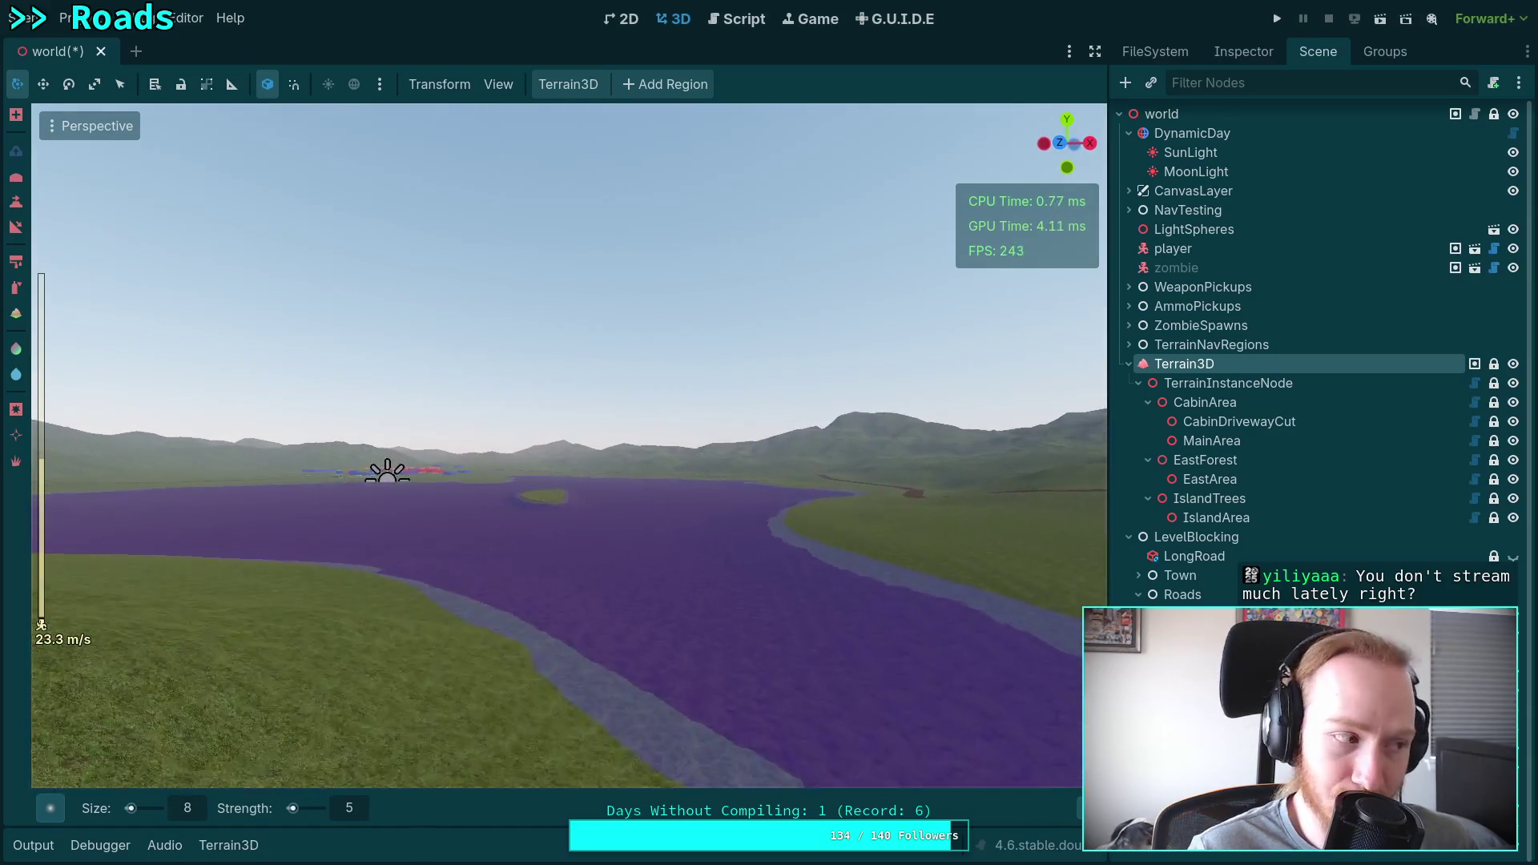
{"action": "scroll", "coordinate": [569, 444], "scroll_direction": "up", "scroll_amount": 8}
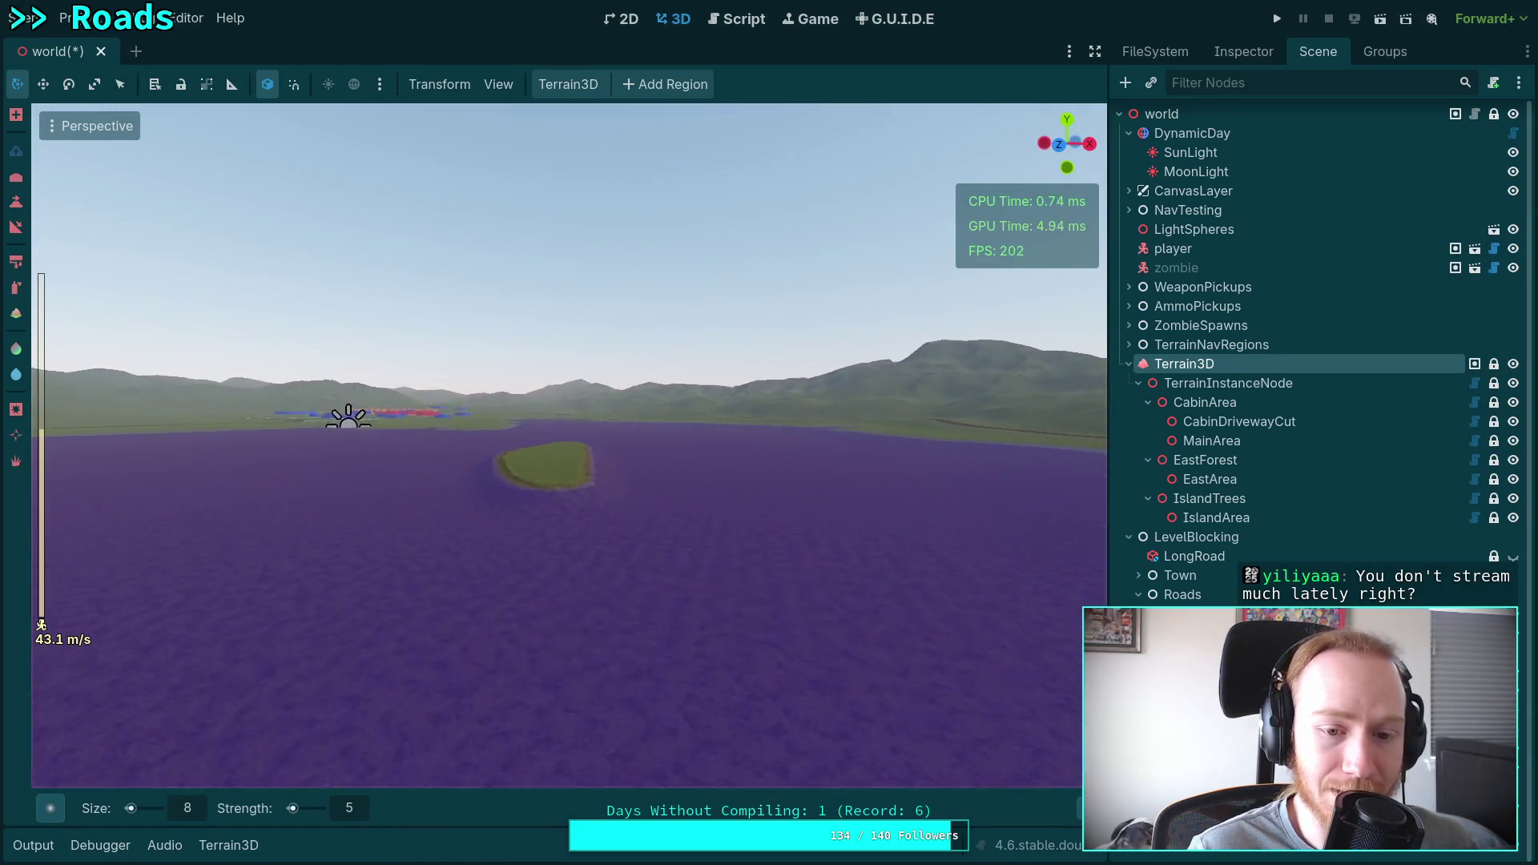
{"action": "key", "text": "w"}
{"action": "key", "text": "s"}
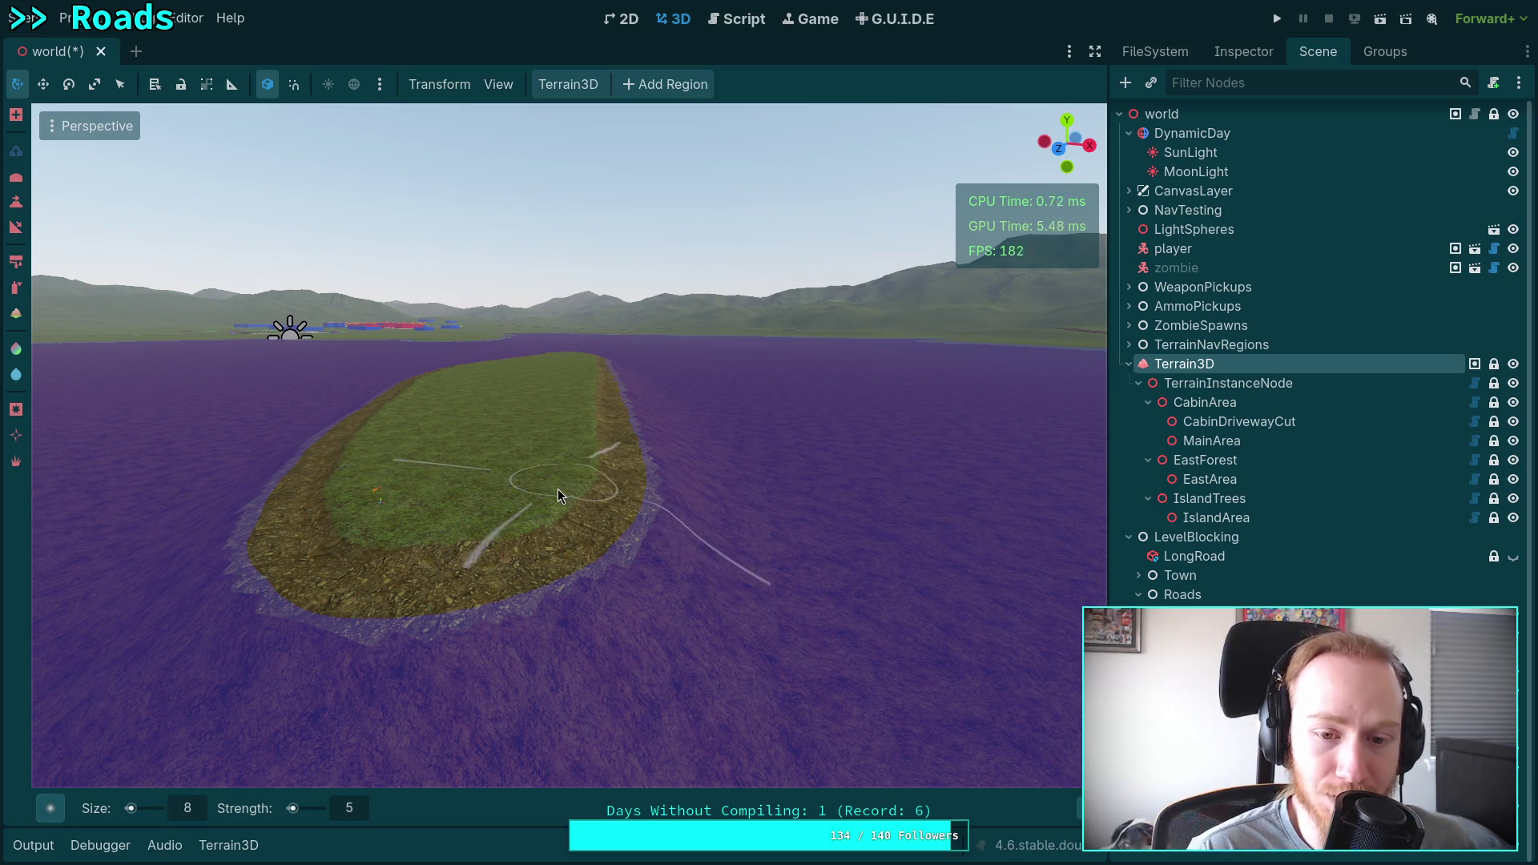
{"action": "key", "text": "w"}
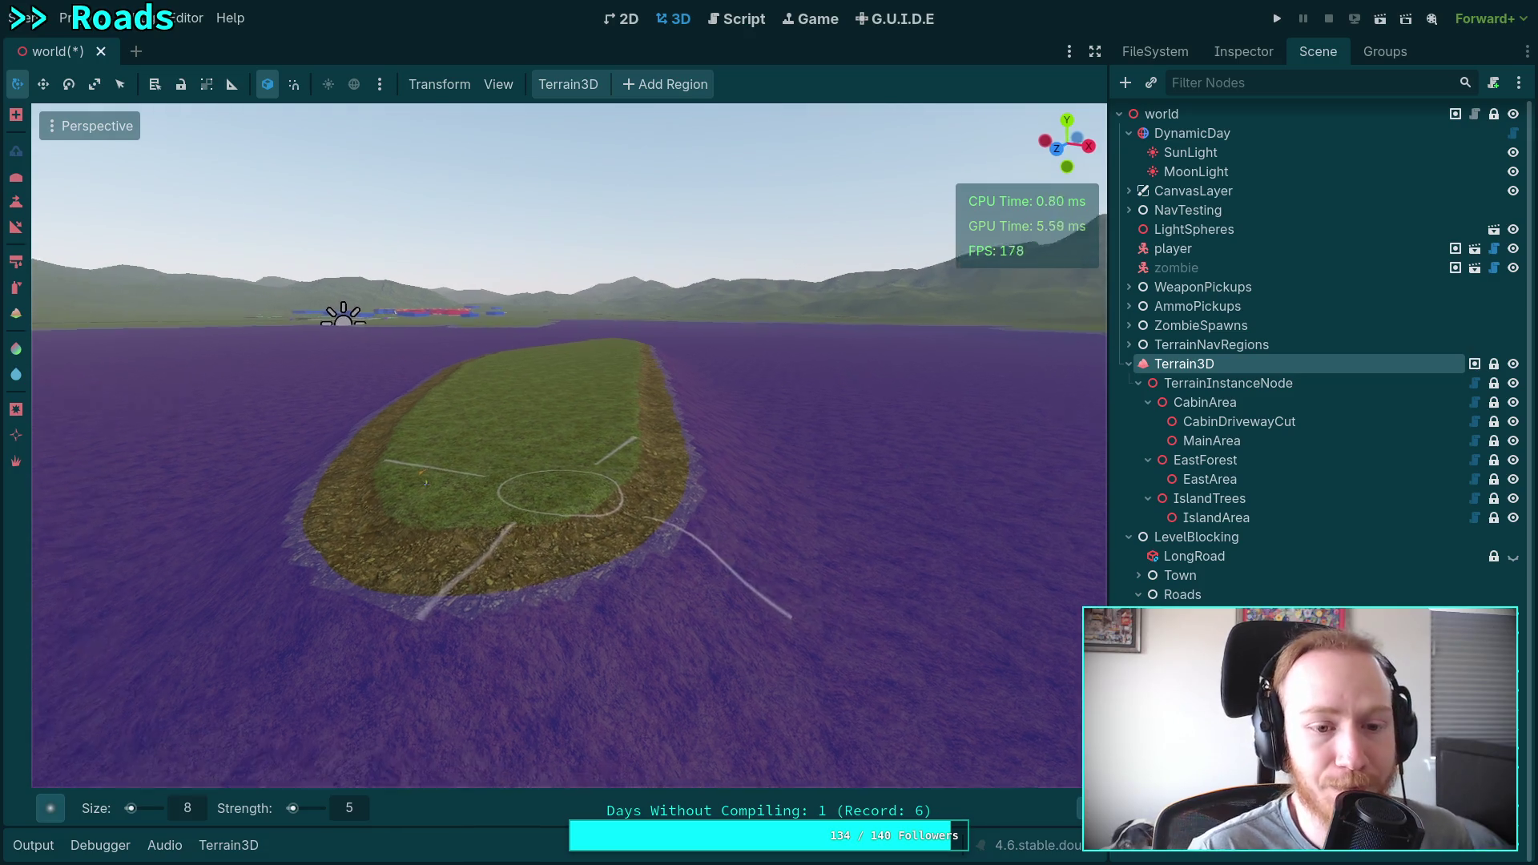
{"action": "key", "text": "s"}
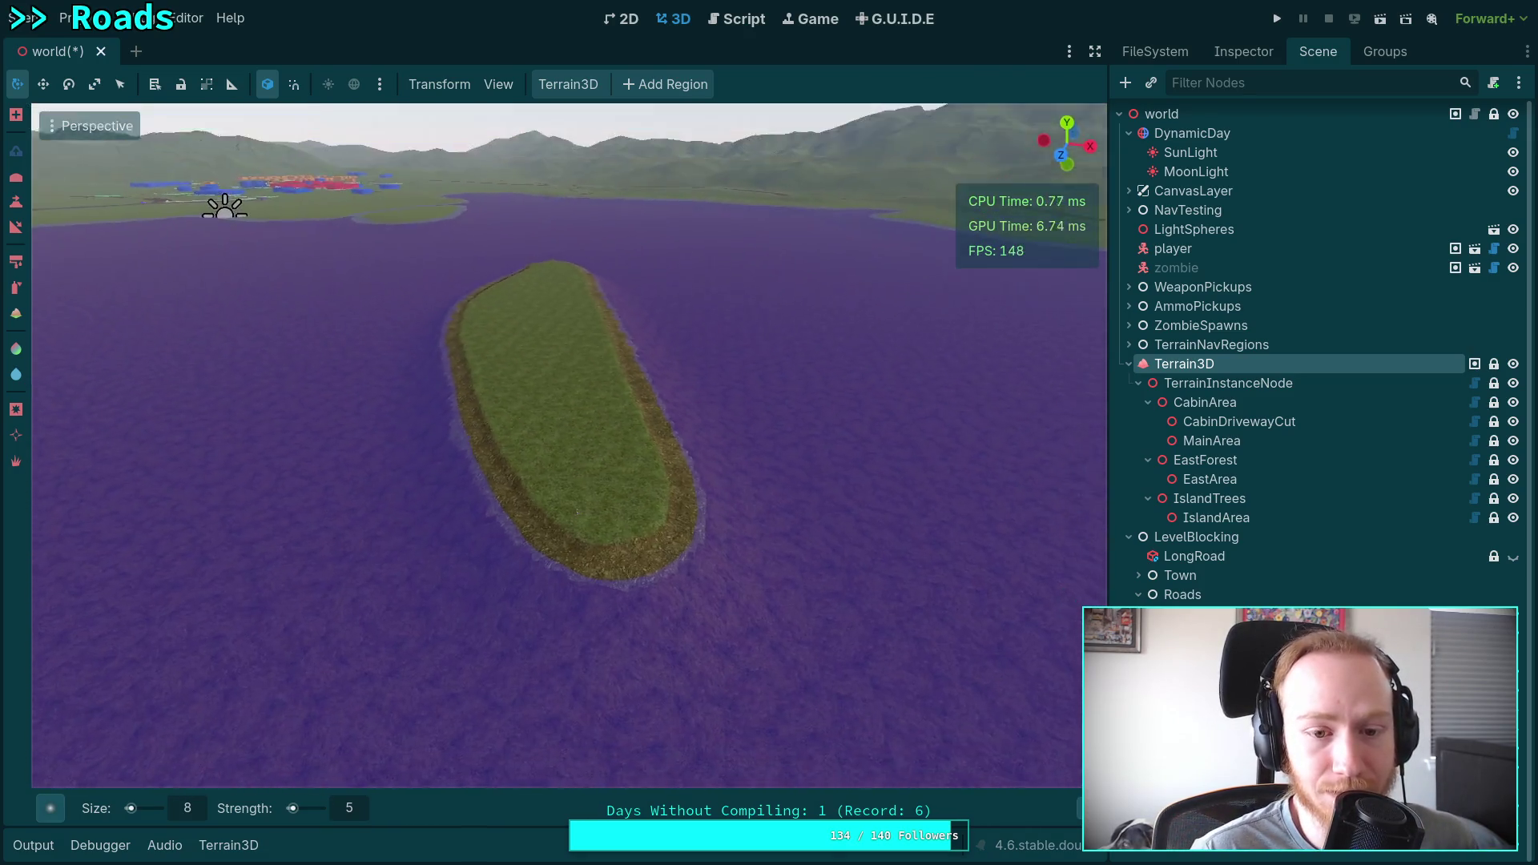
{"action": "key", "text": "w"}
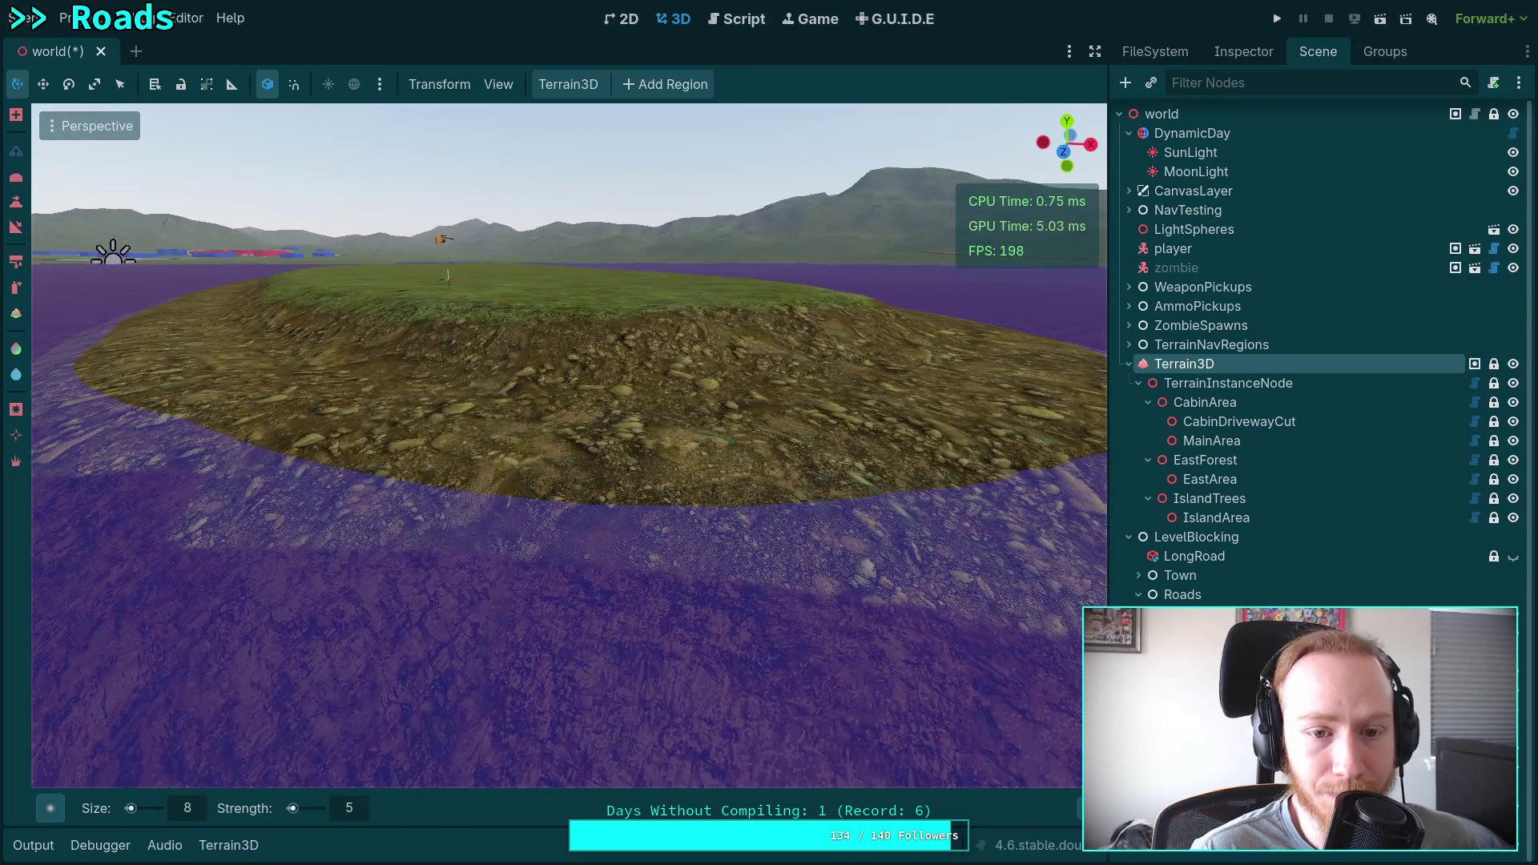
{"action": "key", "text": "s"}
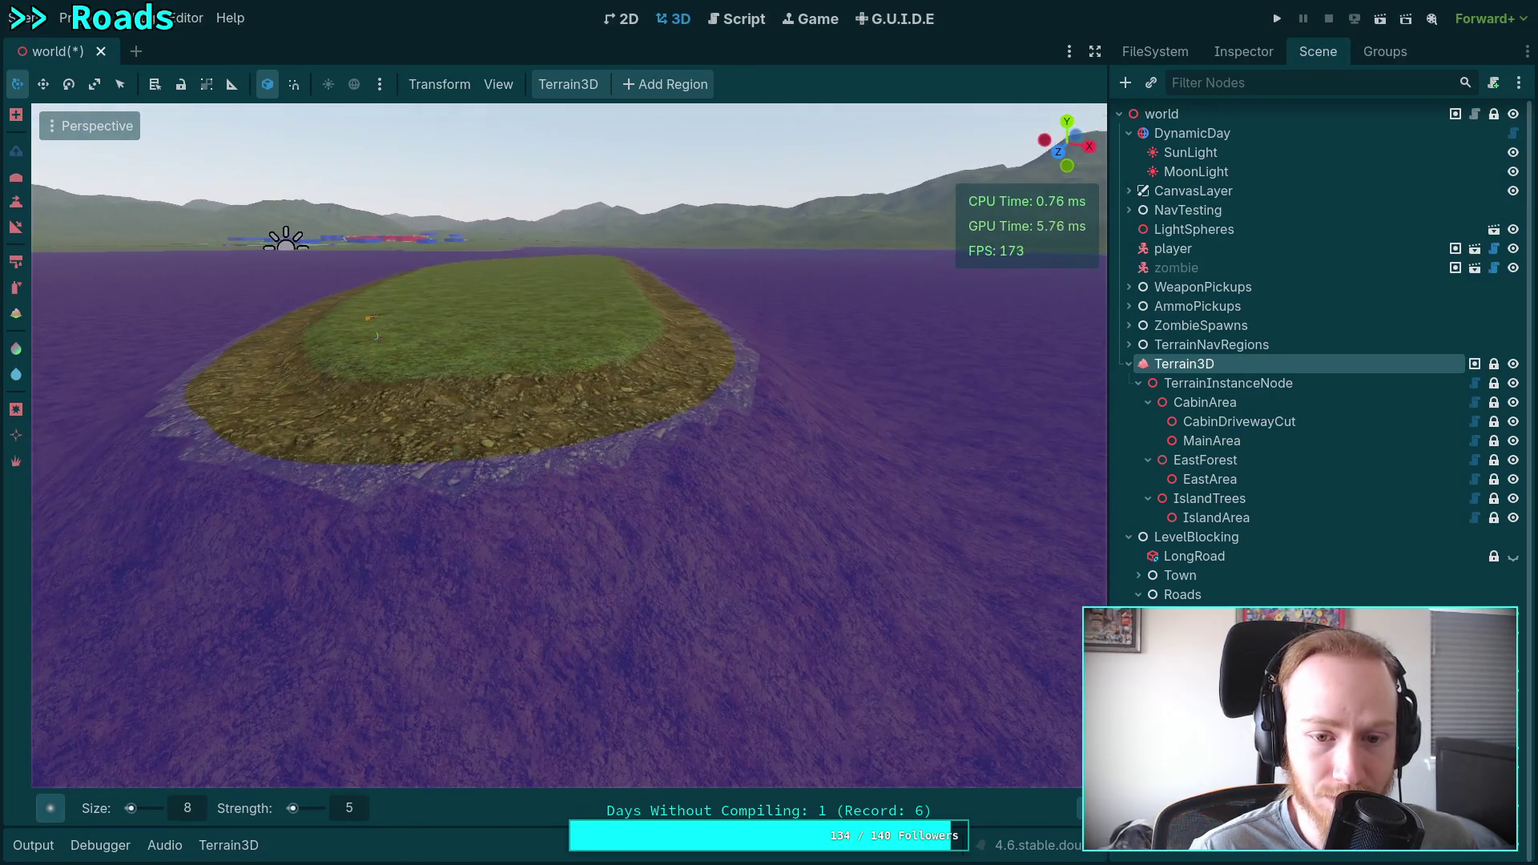
Follow the island's rocky shoreline with the water alongside, past the rifle pickup.
{"action": "key", "text": "w"}
{"action": "key", "text": "w"}
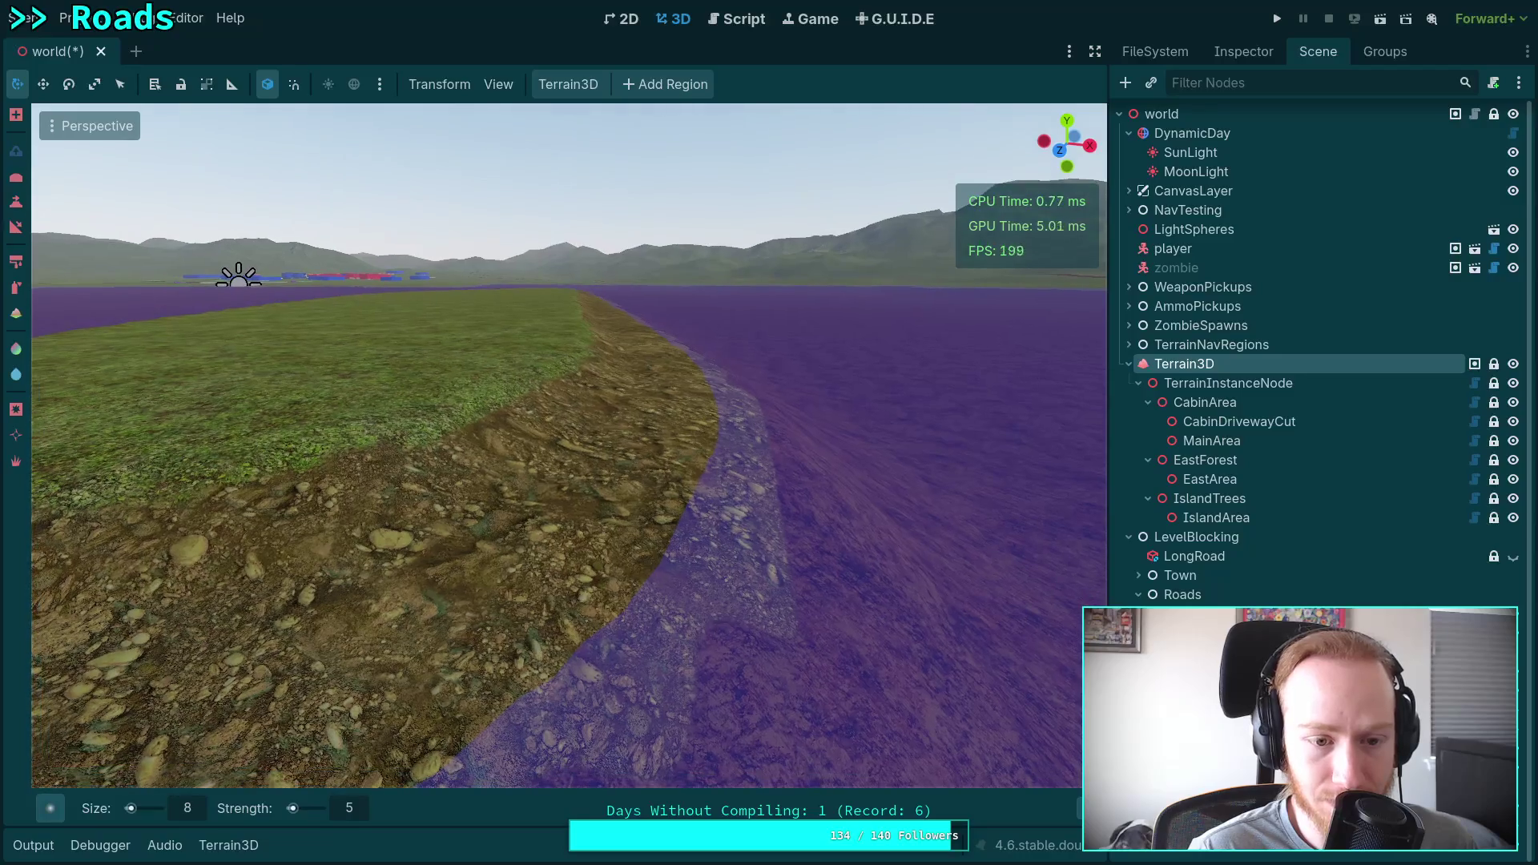
{"action": "key", "text": "w"}
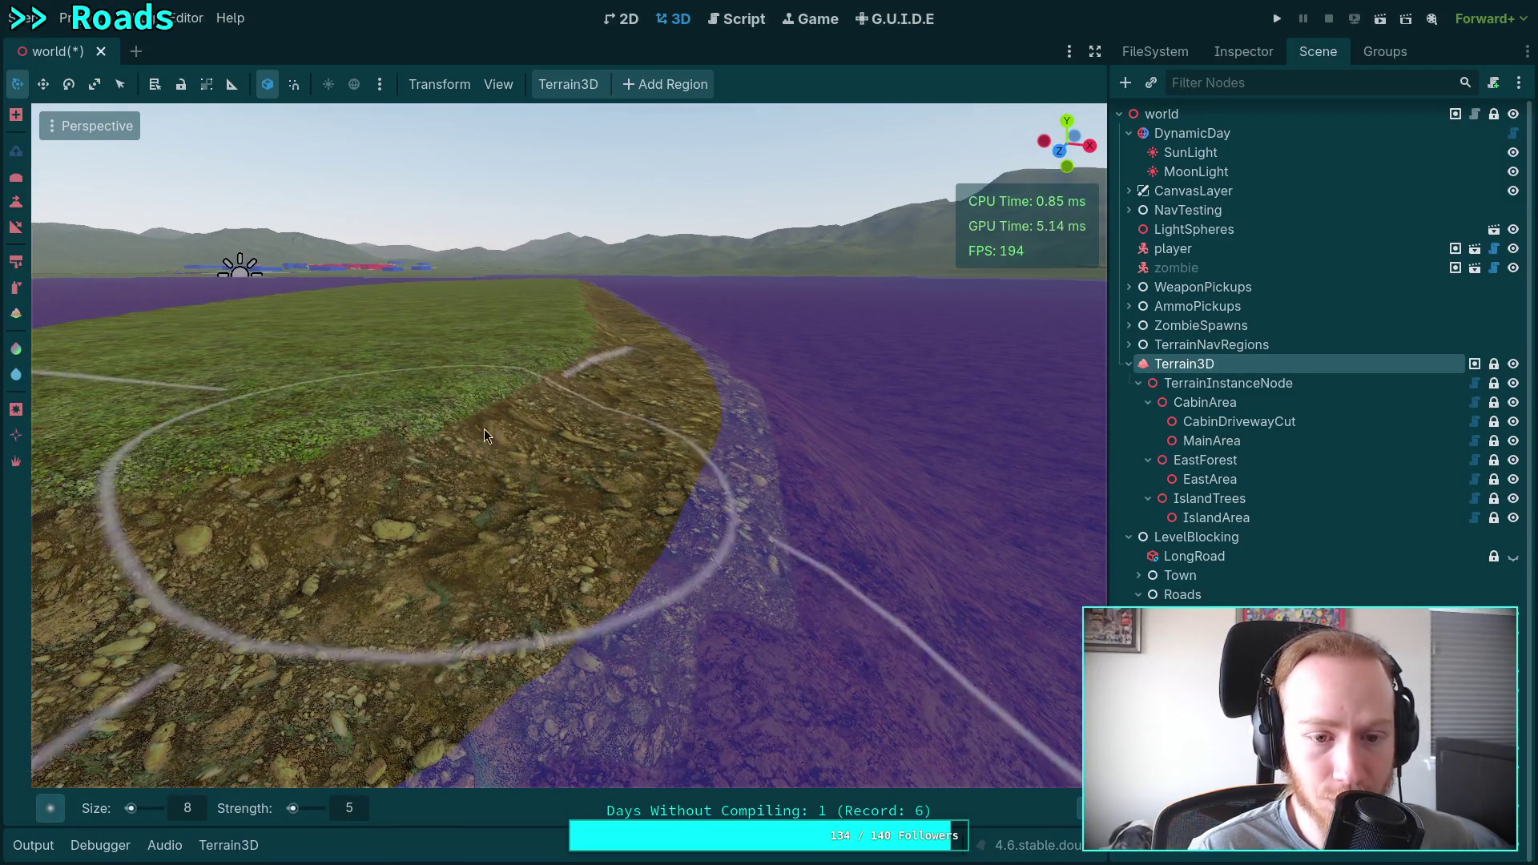
{"action": "key", "text": "w"}
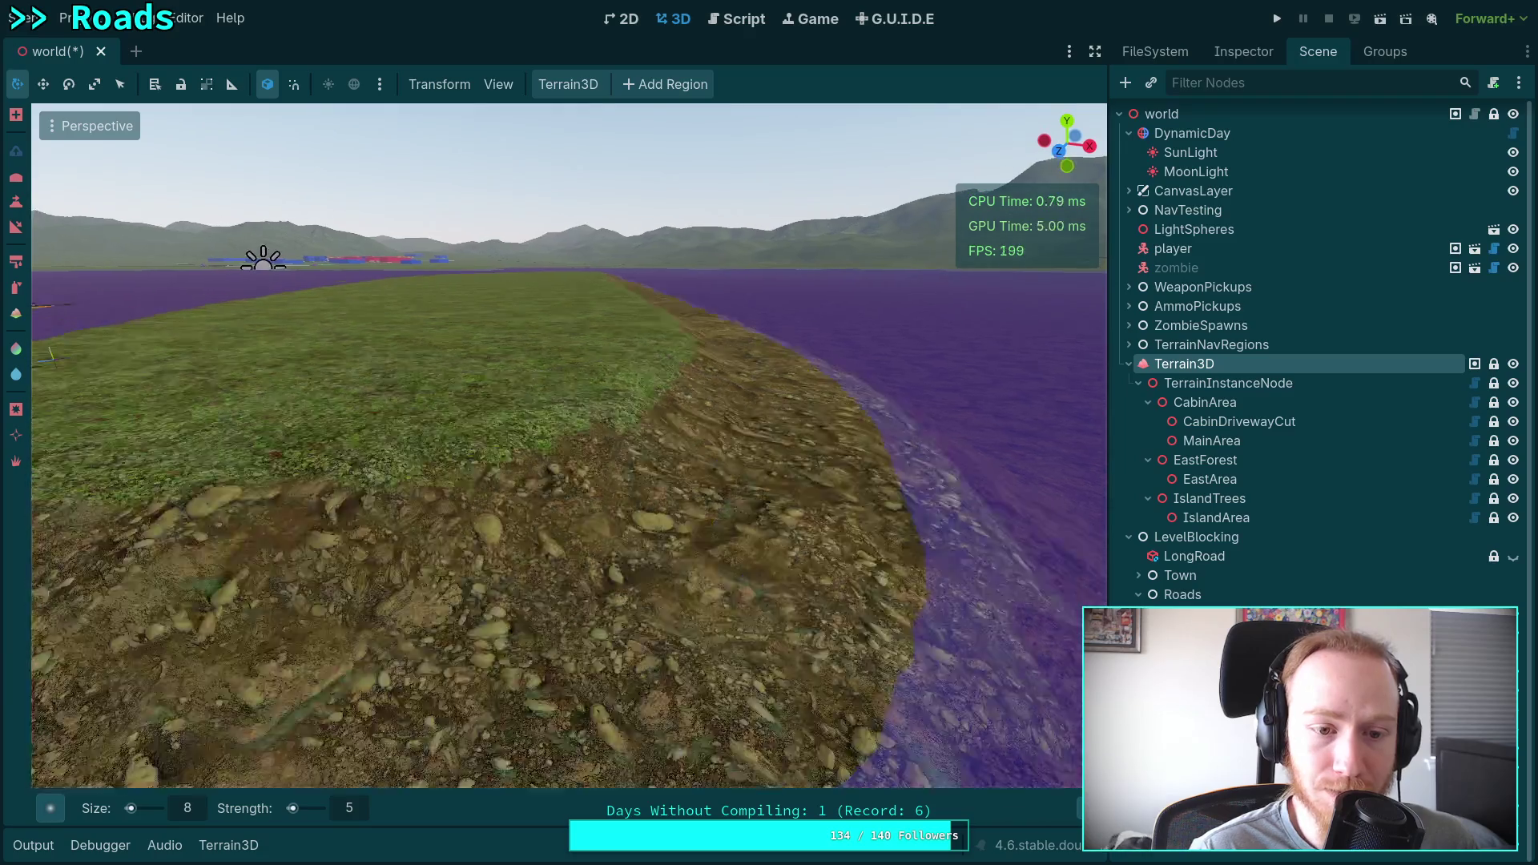
{"action": "key", "text": "w"}
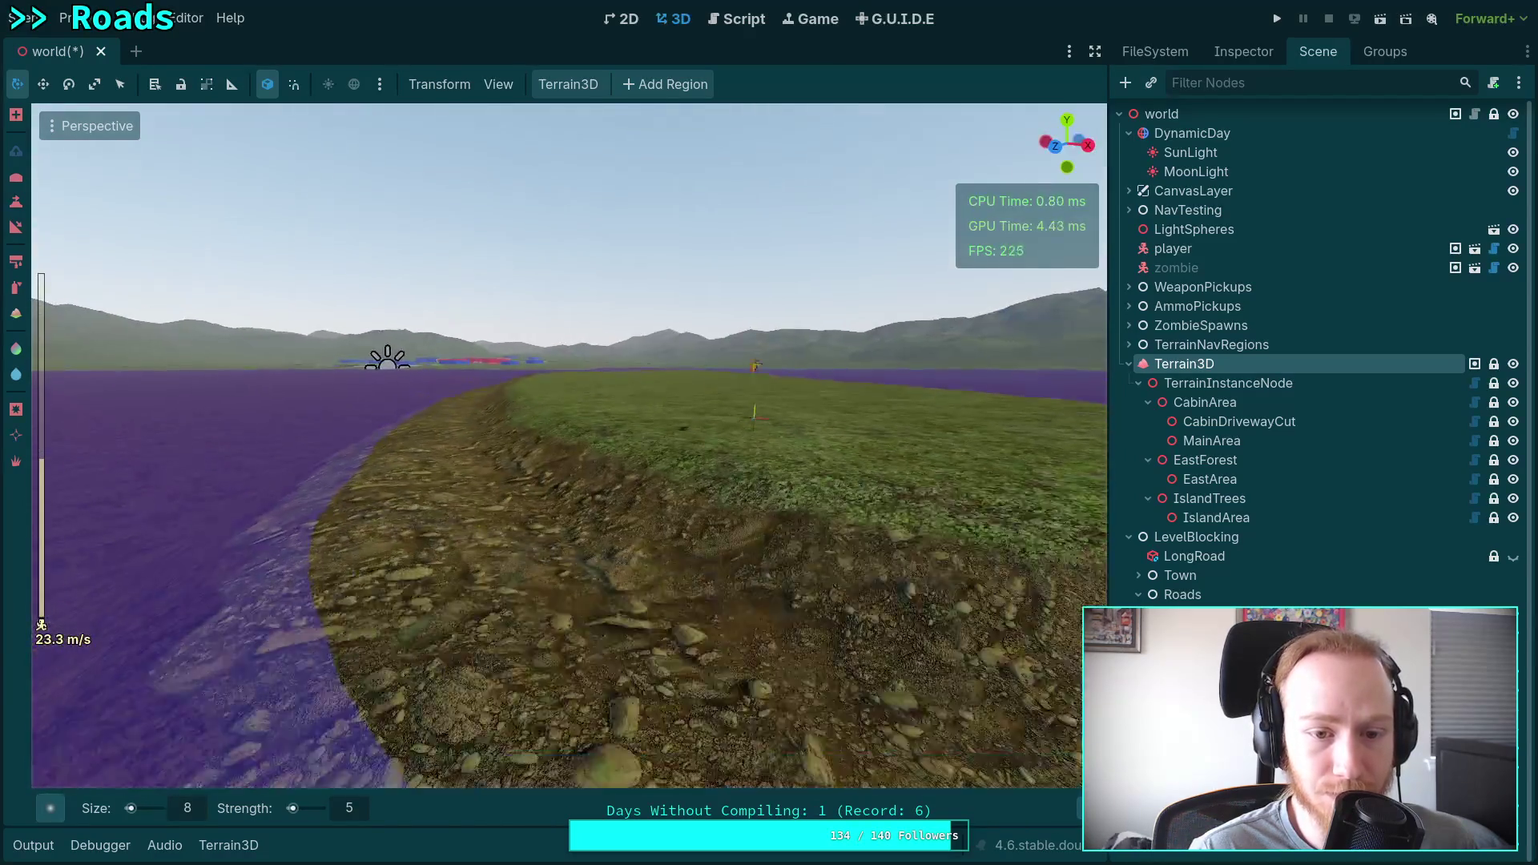
{"action": "key", "text": "w"}
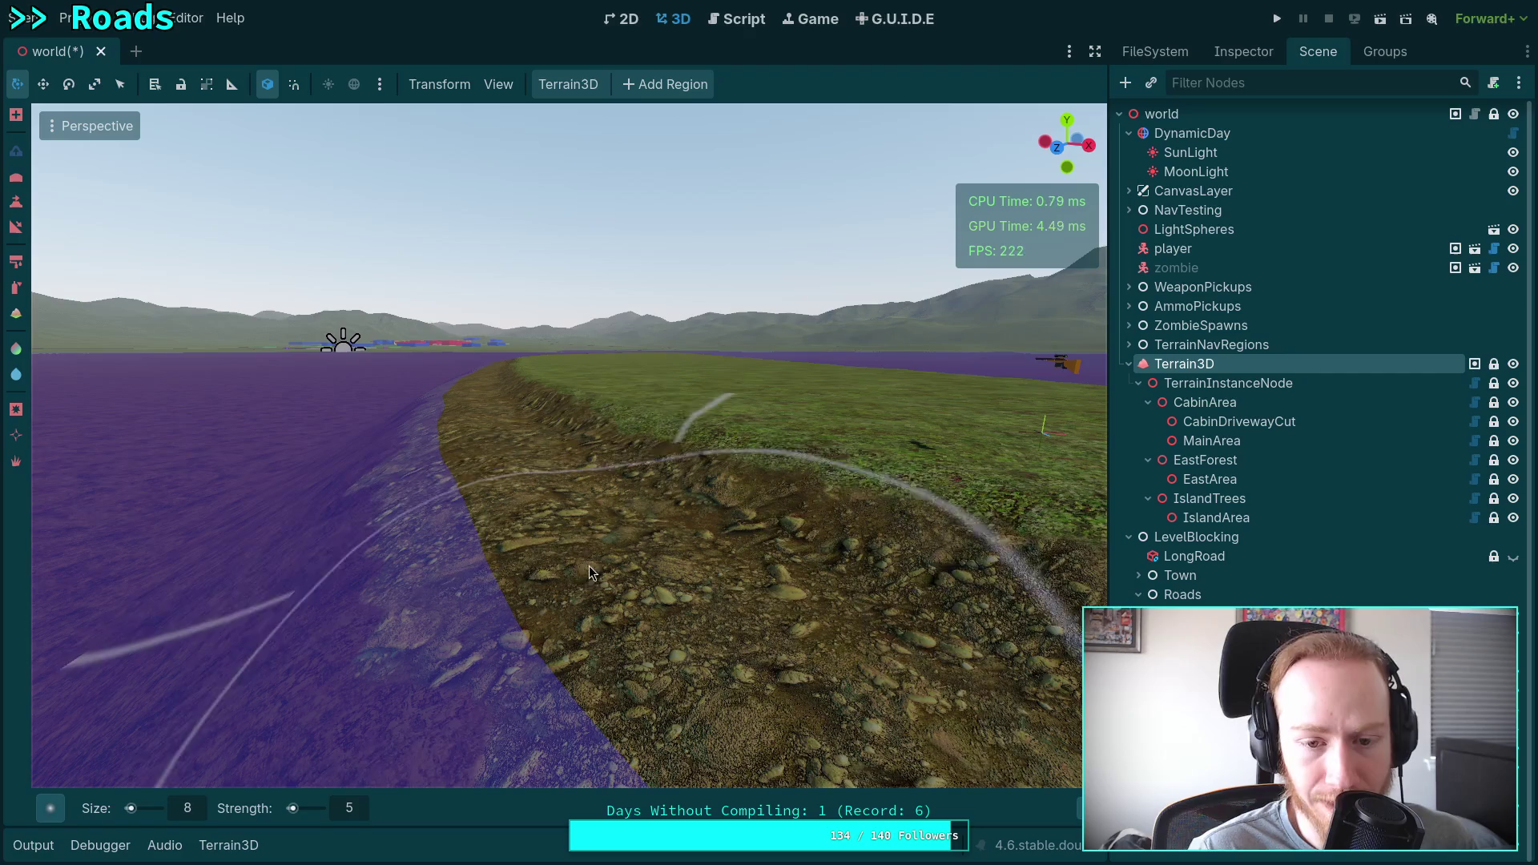
{"action": "key", "text": "w"}
{"action": "key", "text": "w"}
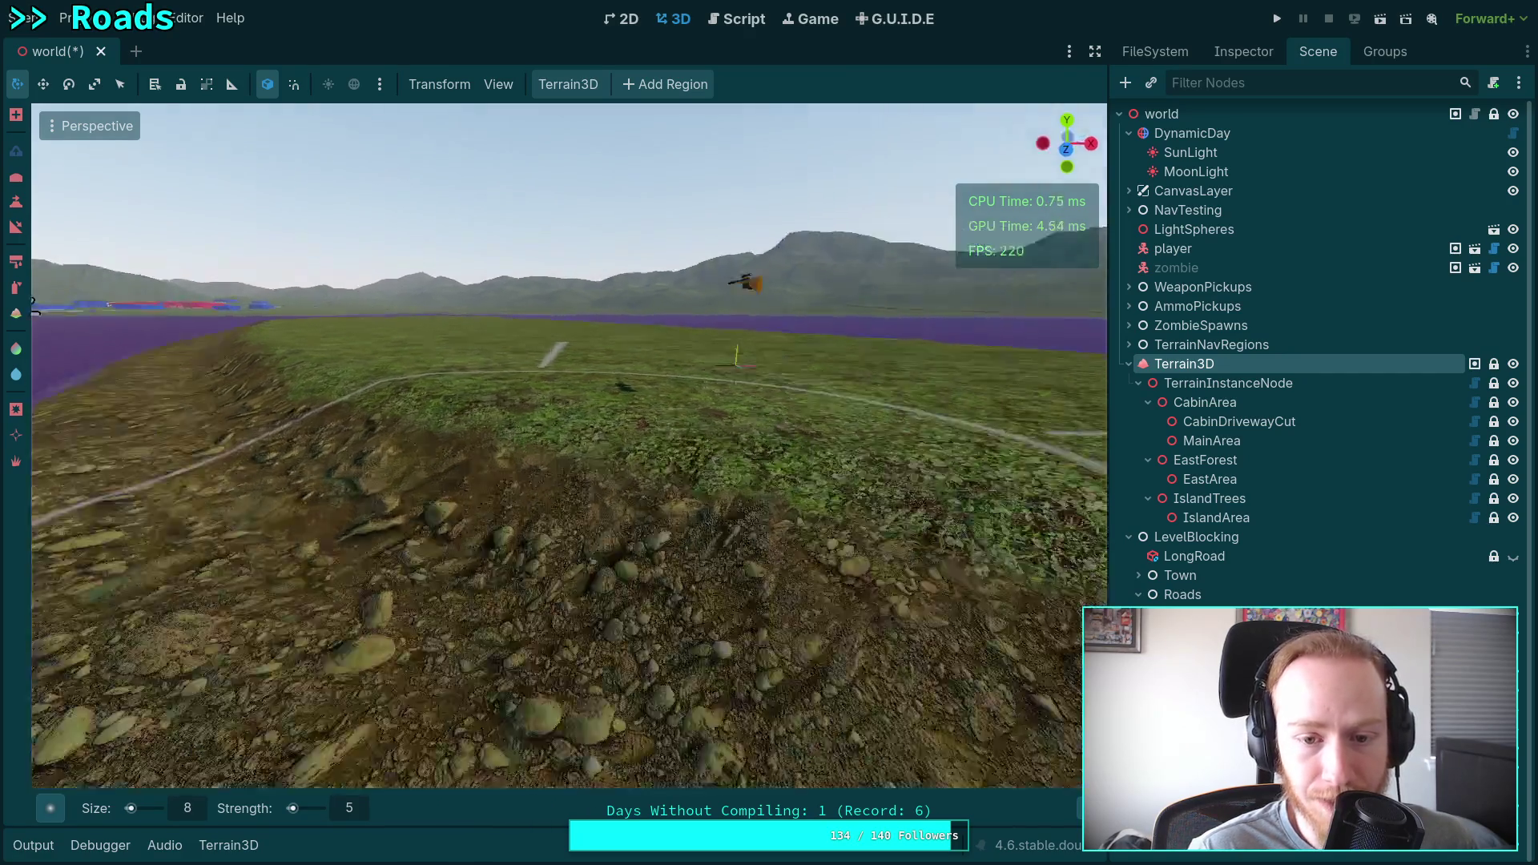
{"action": "key", "text": "w"}
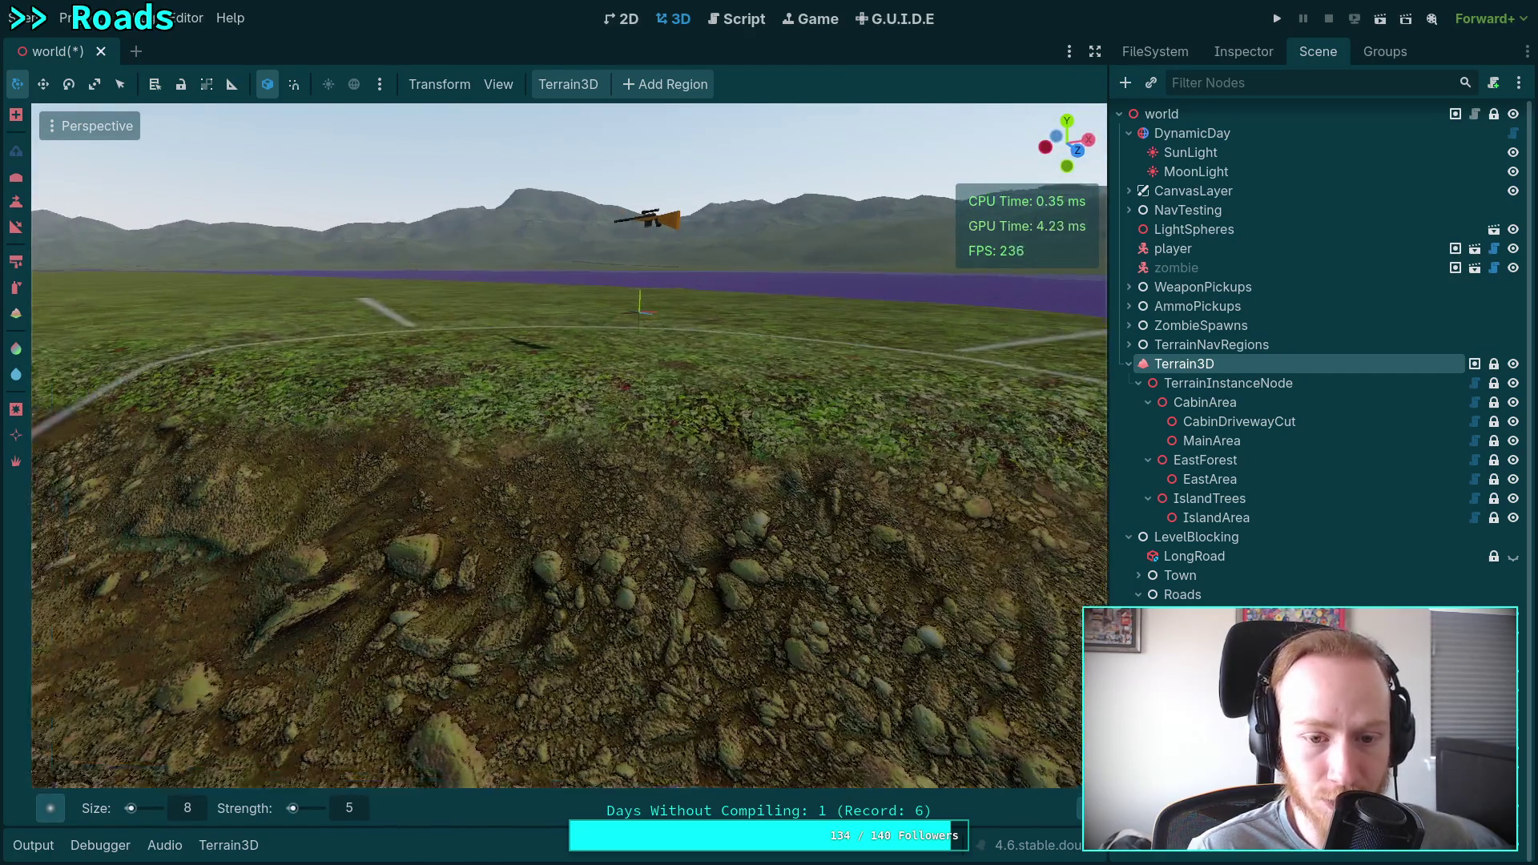
{"action": "key", "text": "w"}
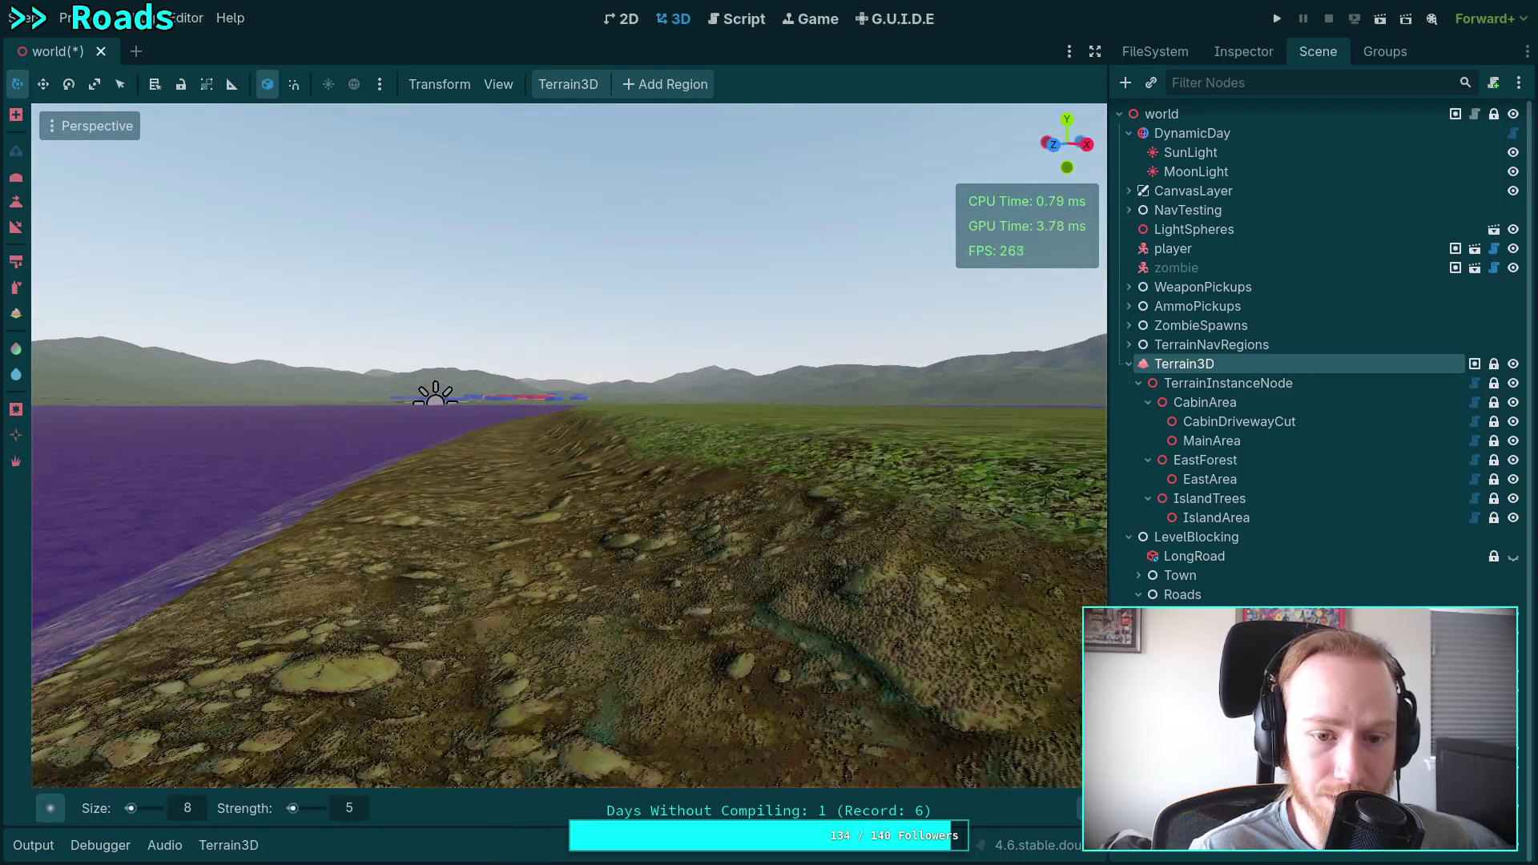
{"action": "key", "text": "w"}
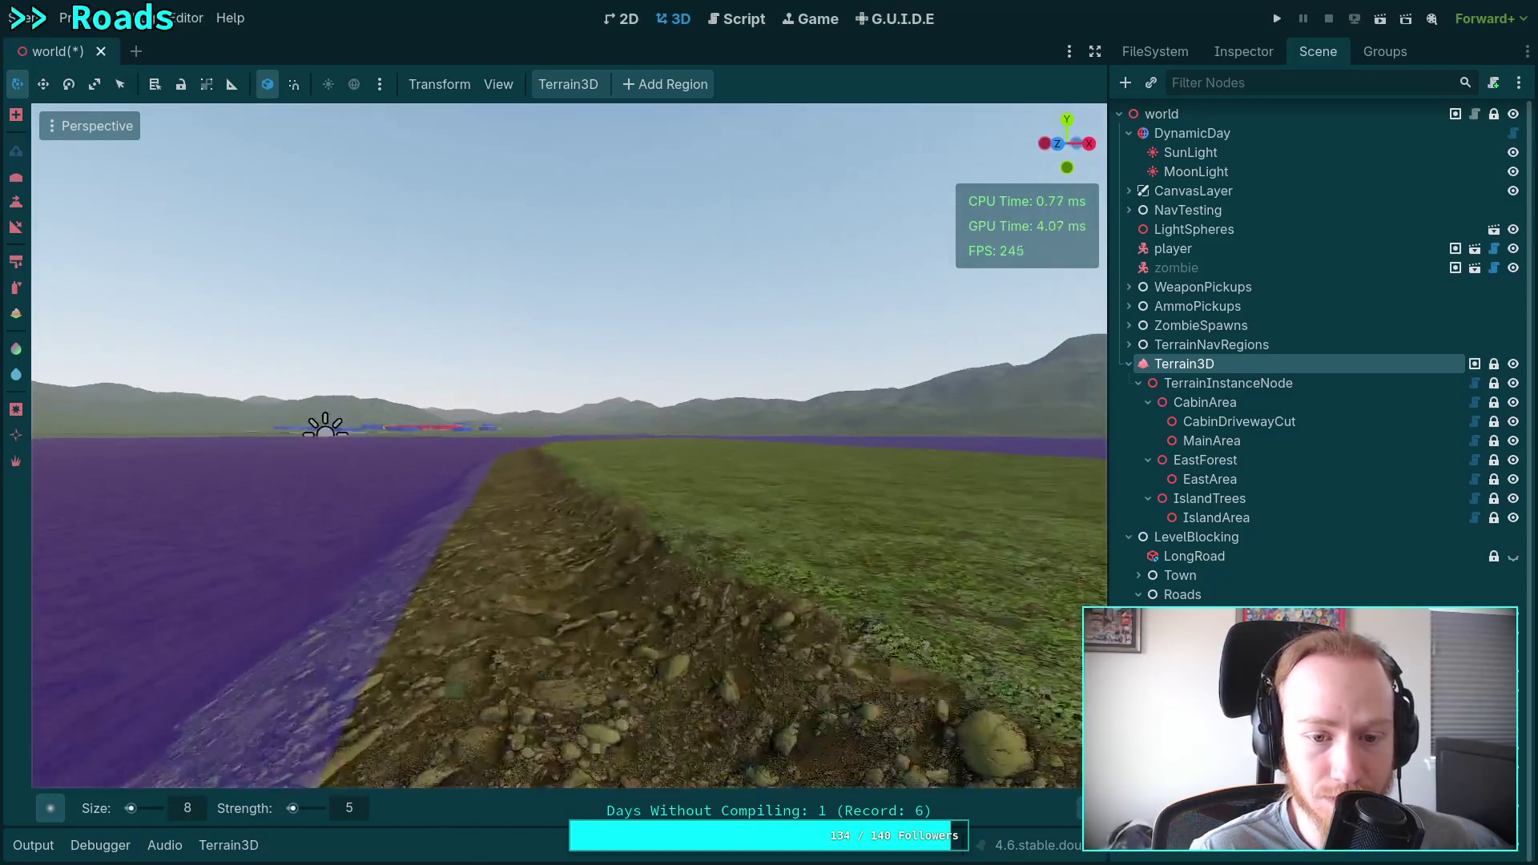
{"action": "key", "text": "w"}
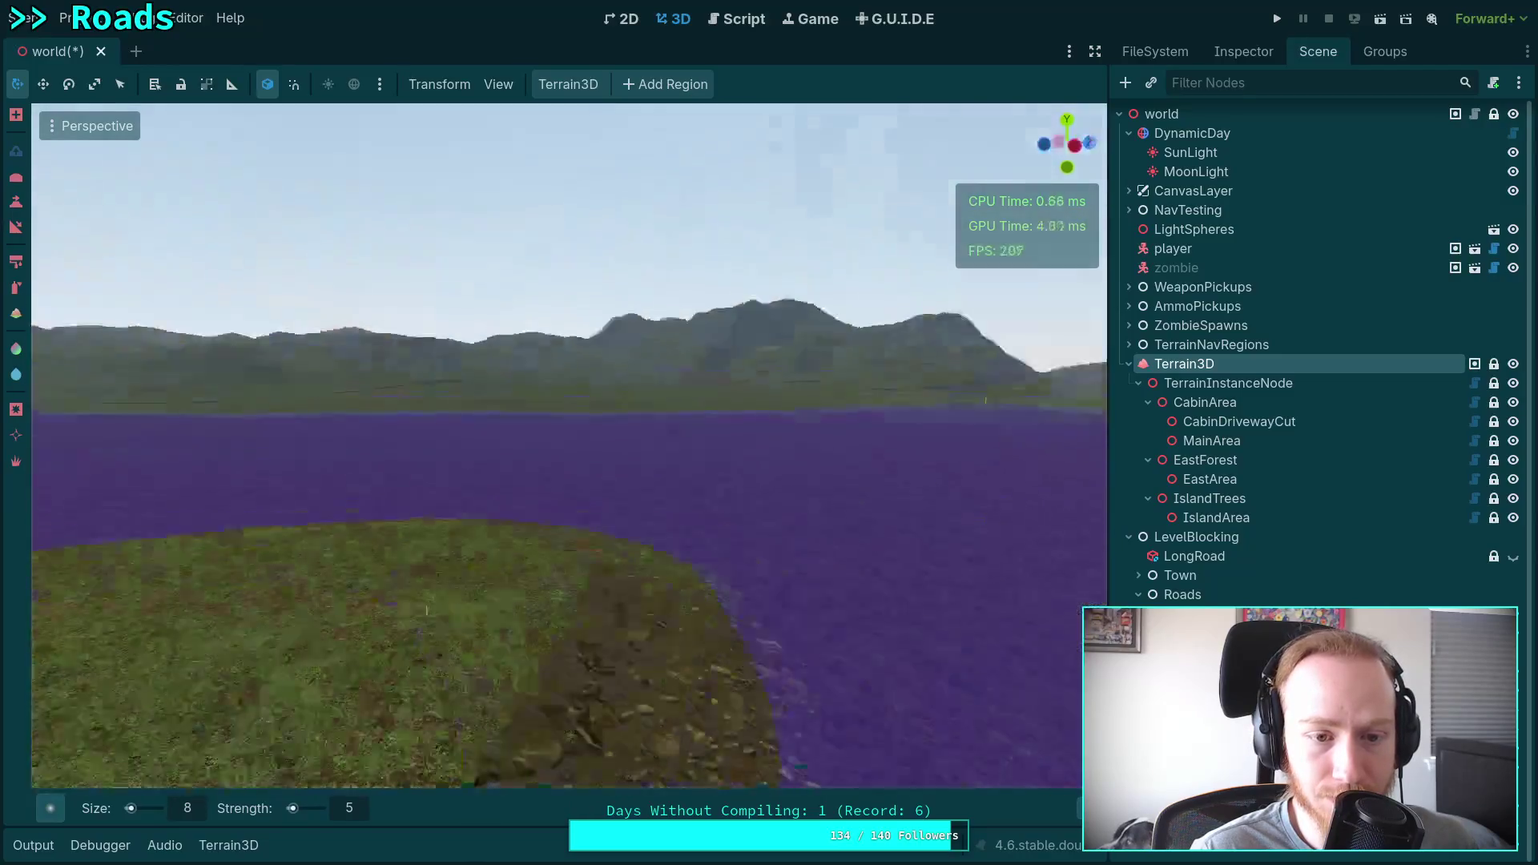
Fly forward from the purple lake down to the asphalt road edge and its roadside grass.
{"action": "key", "text": "w"}
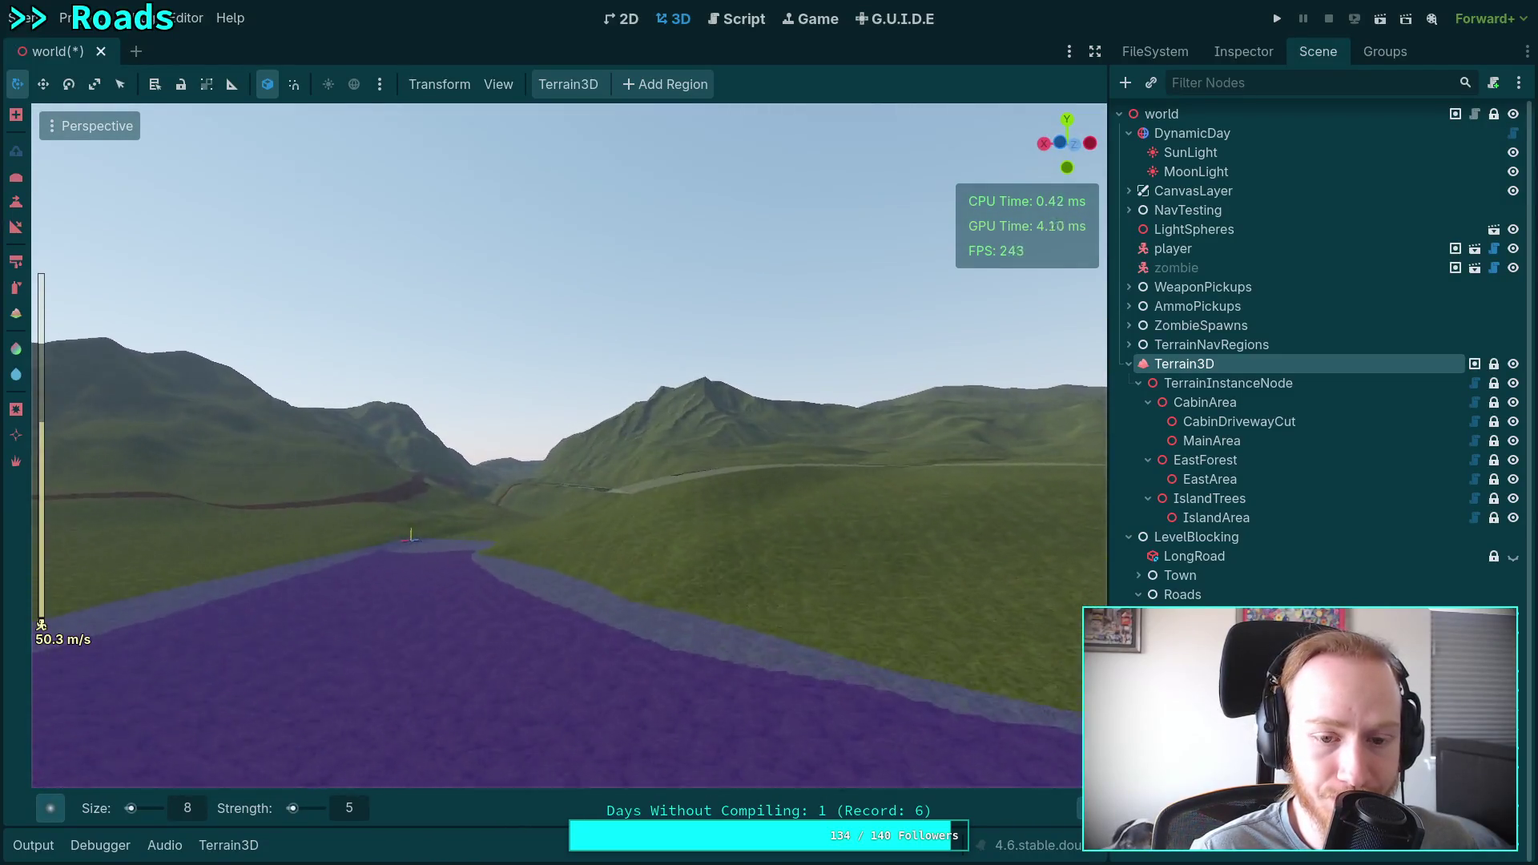
{"action": "key", "text": "w"}
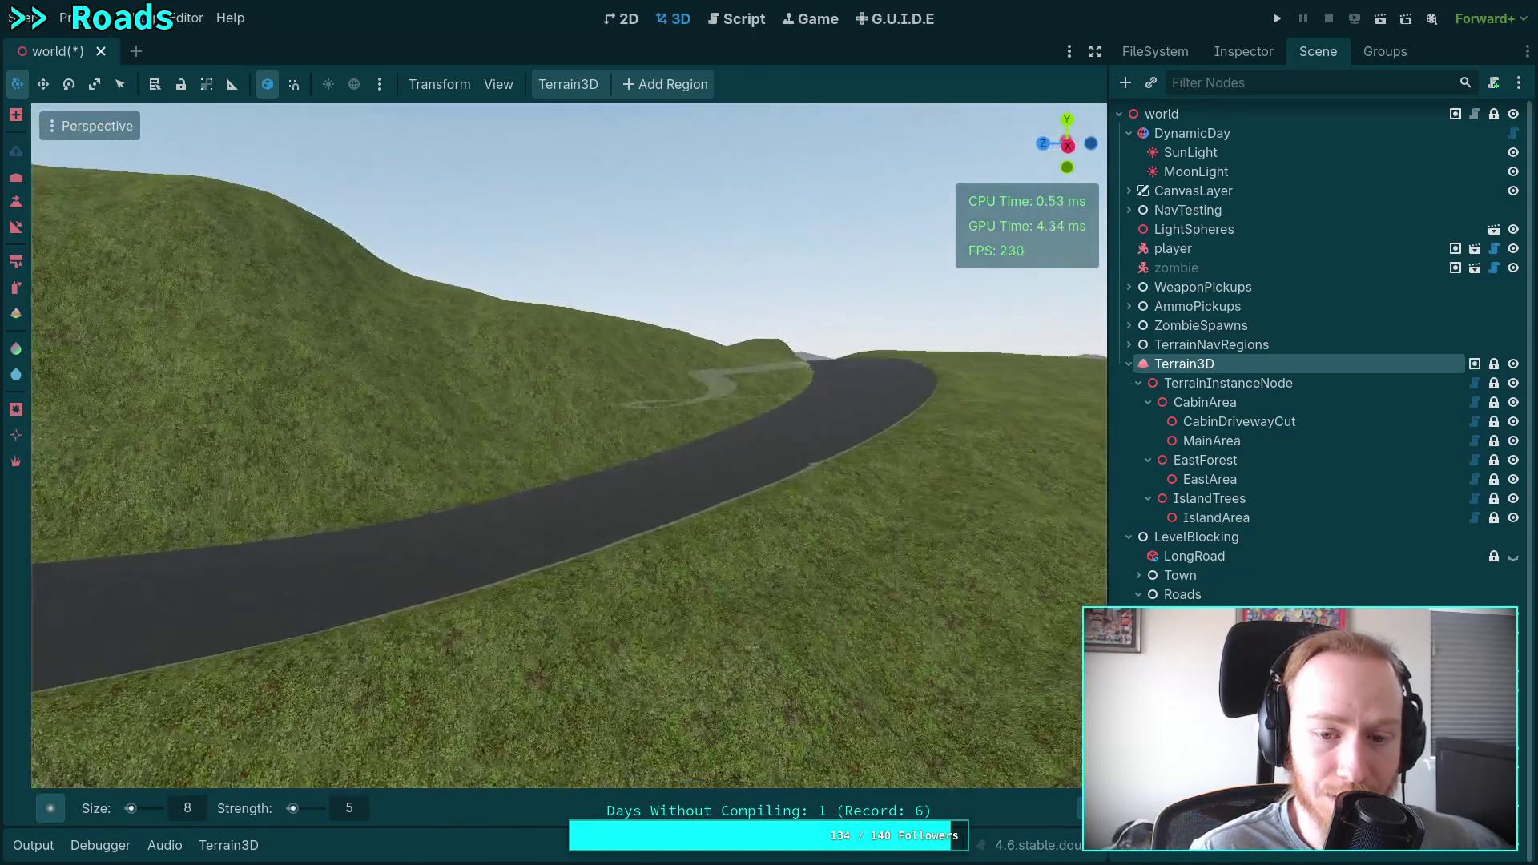
{"action": "key", "text": "w"}
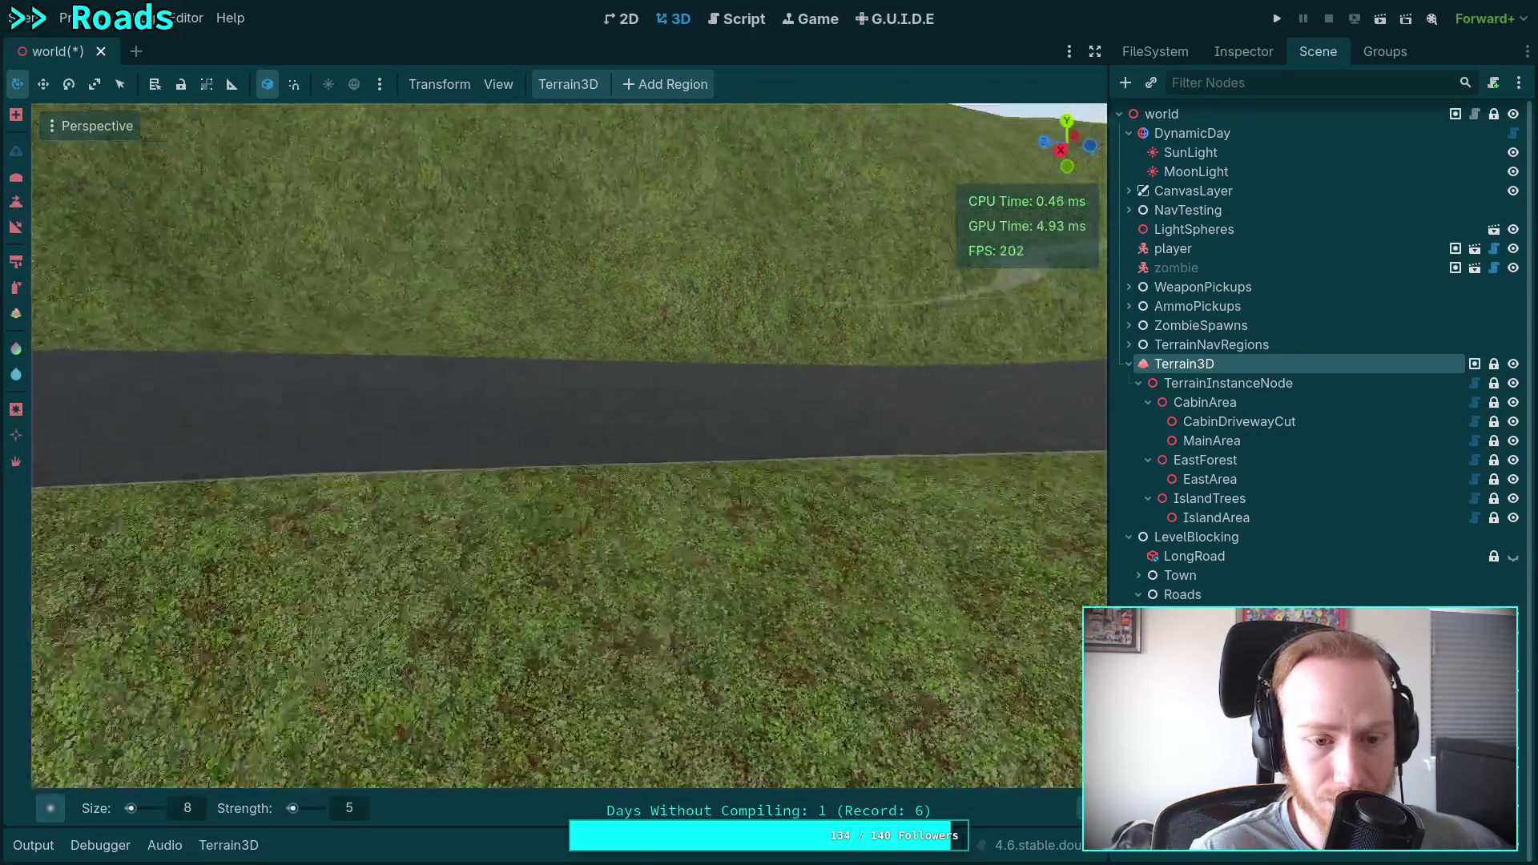
{"action": "key", "text": "w"}
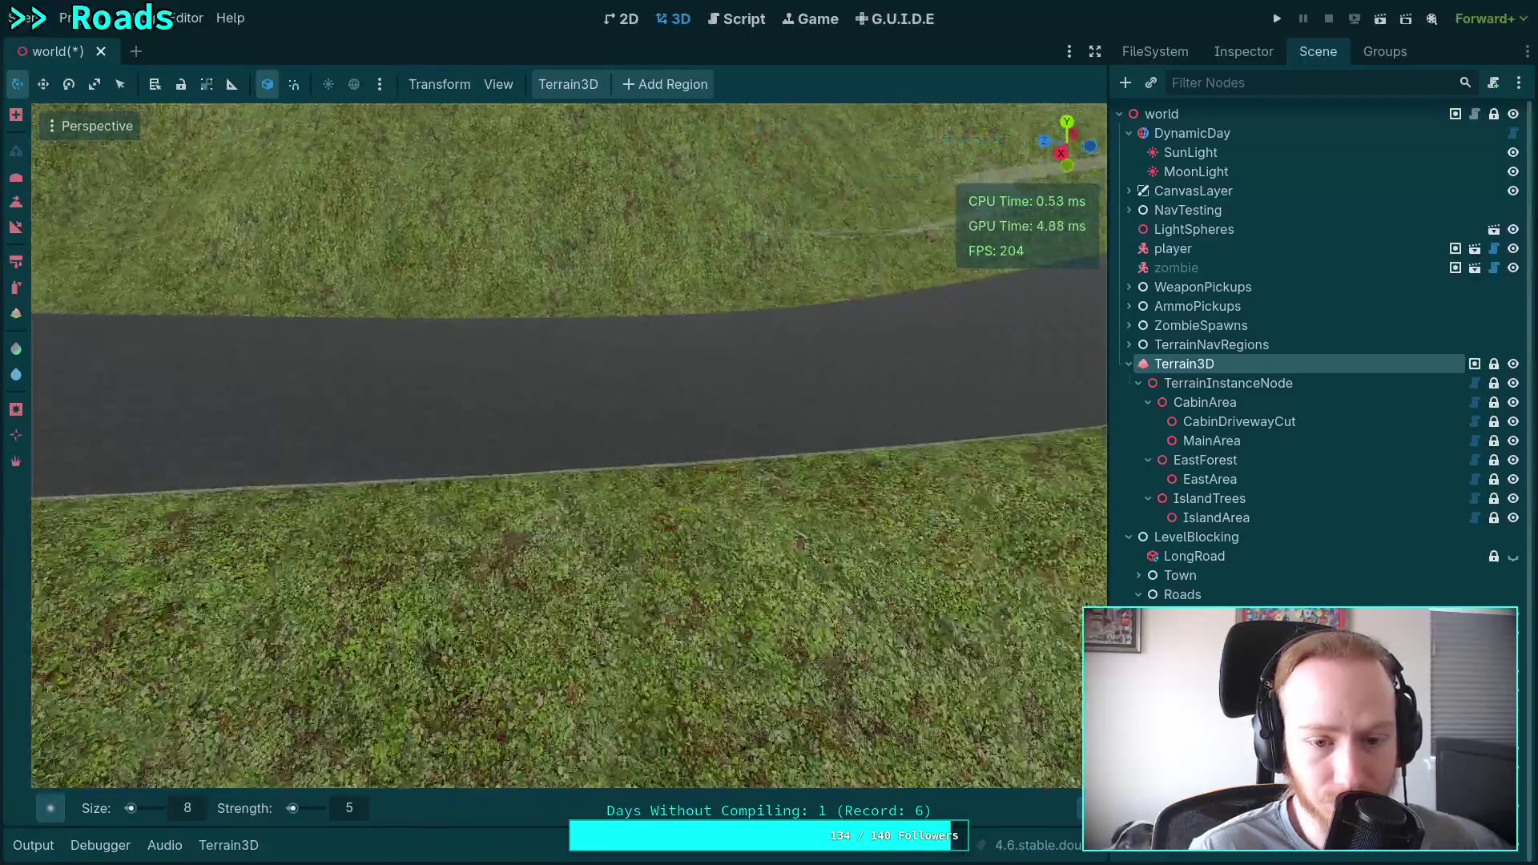
{"action": "key", "text": "w"}
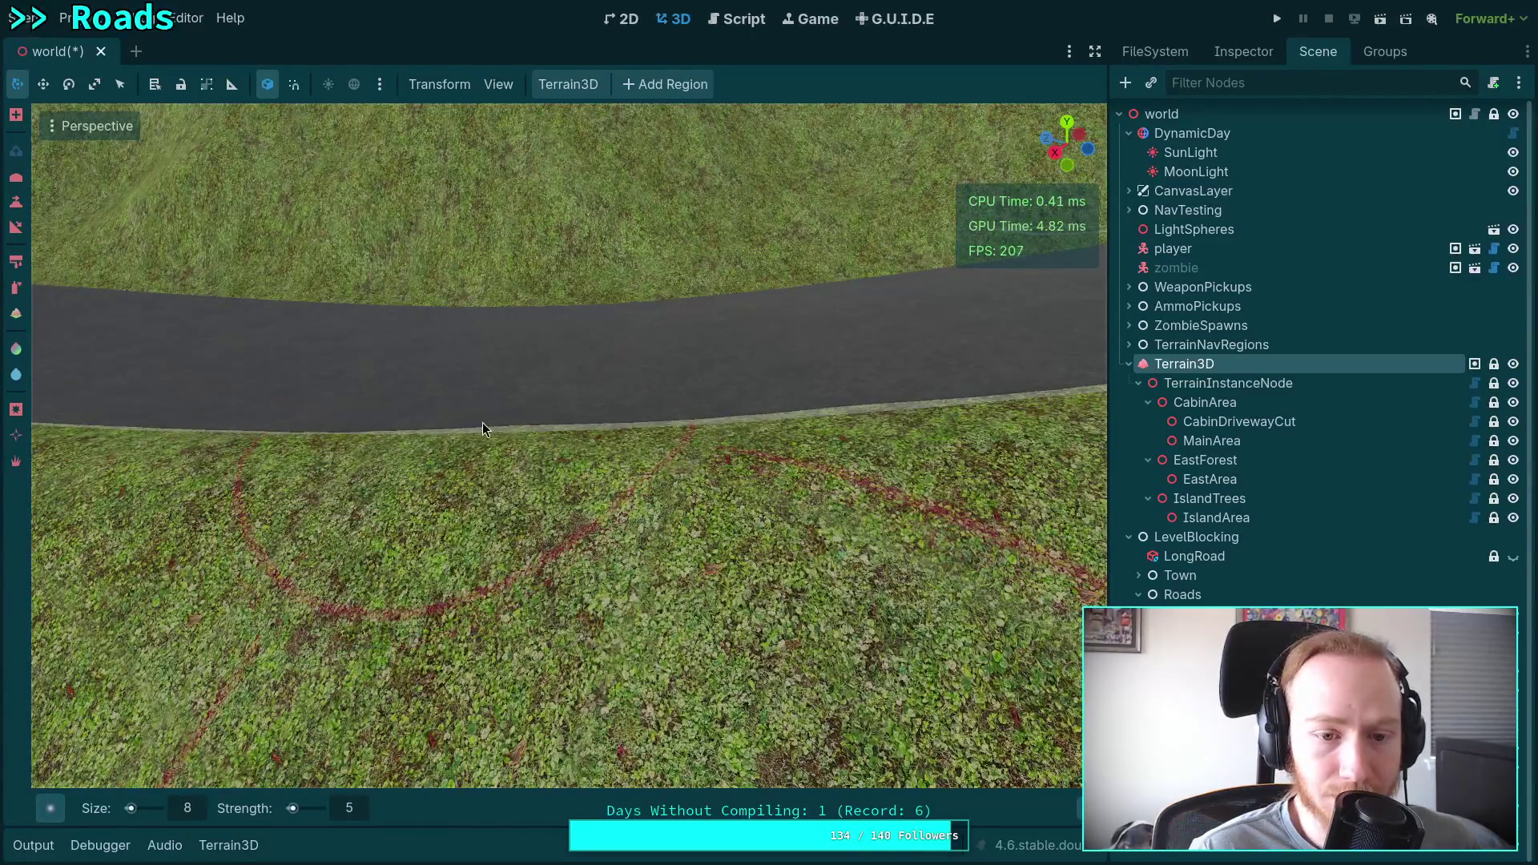
{"action": "key", "text": "w"}
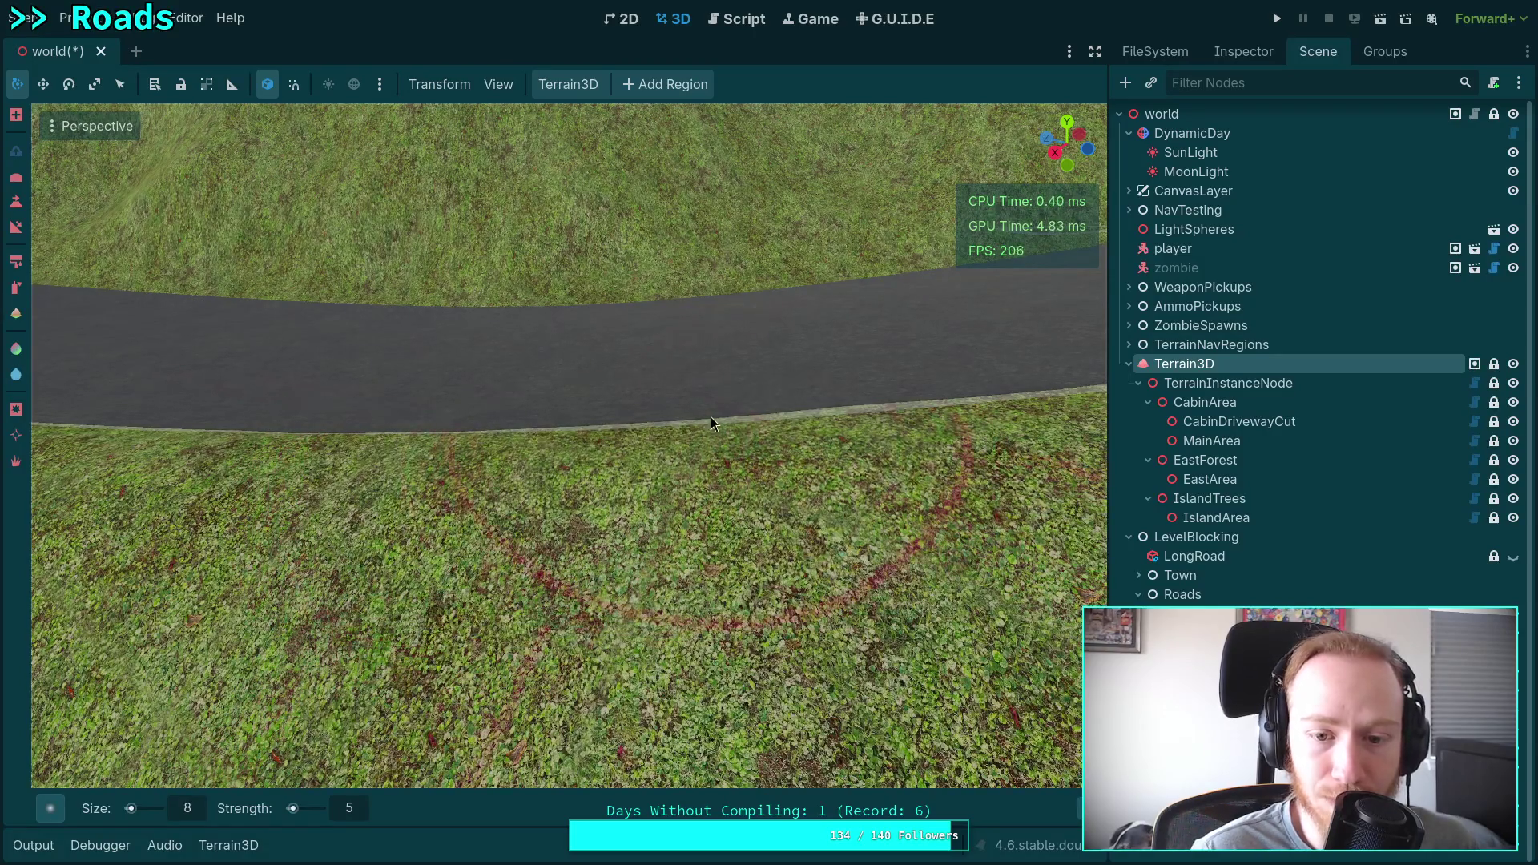
{"action": "key", "text": "w"}
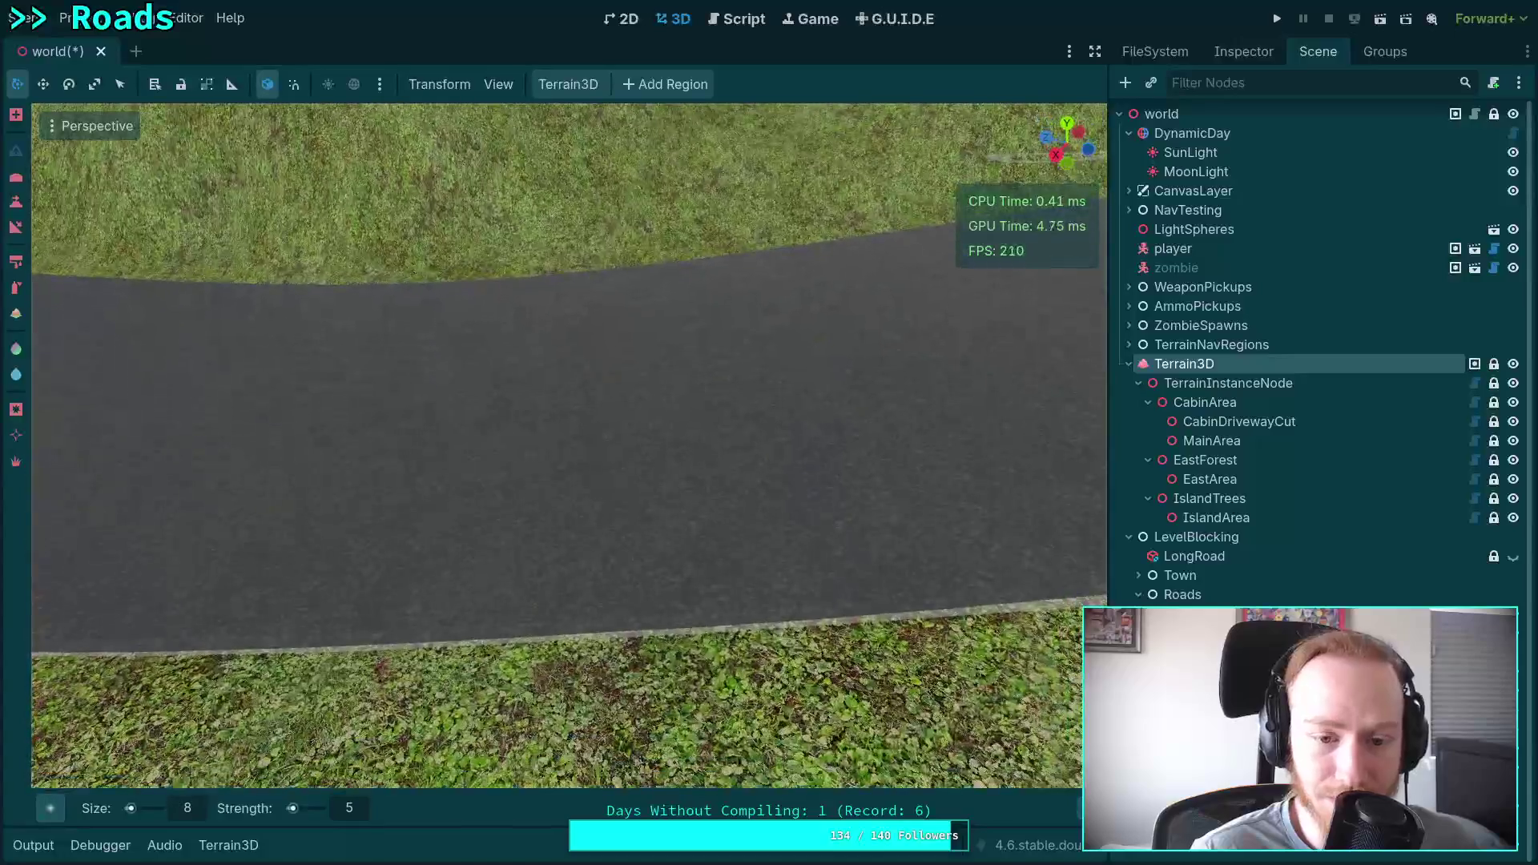
{"action": "key", "text": "w"}
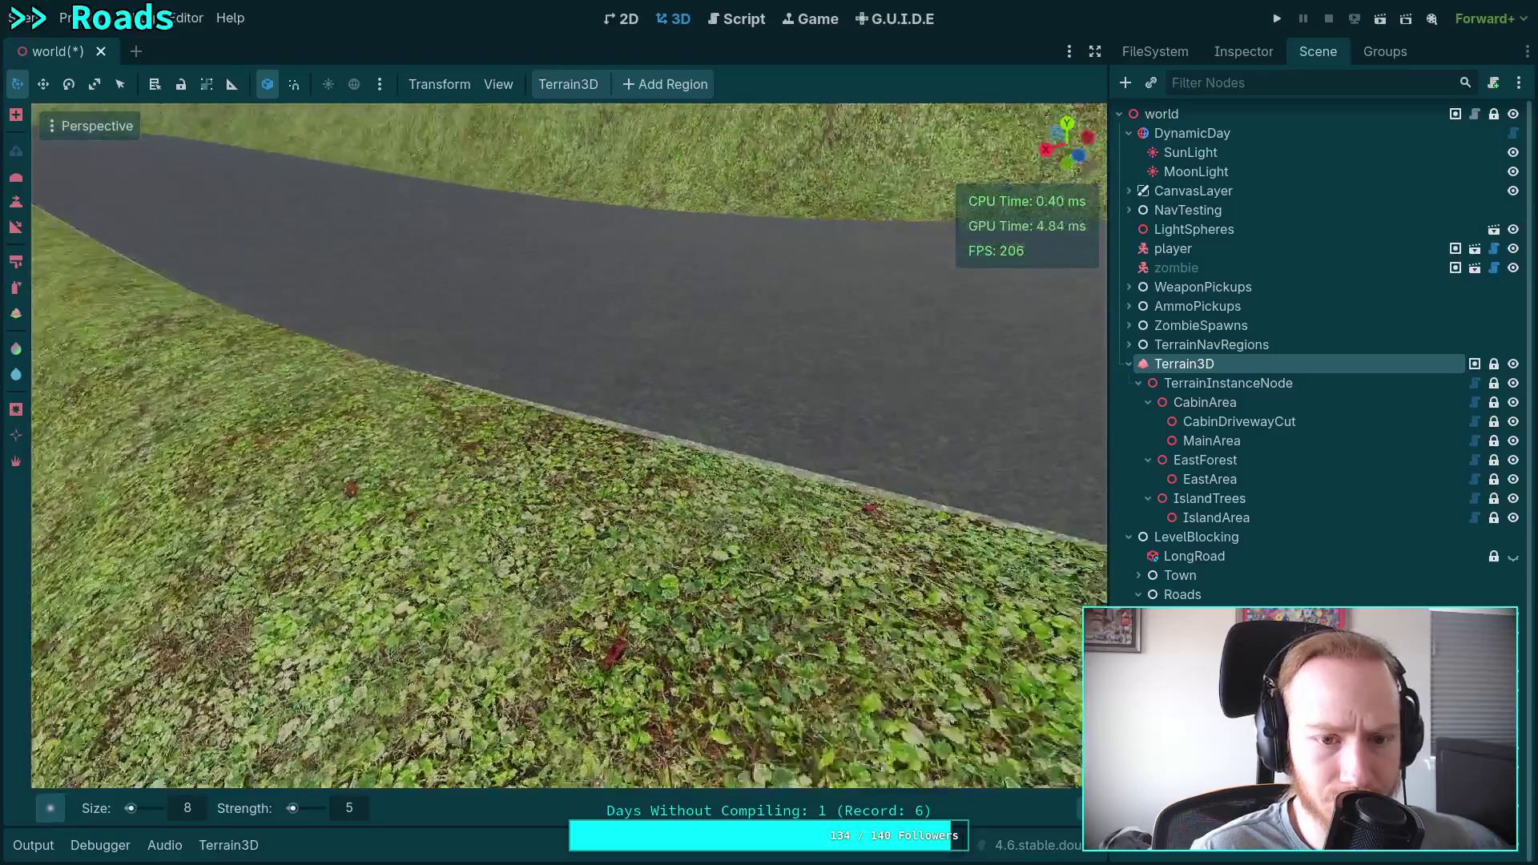
{"action": "scroll", "coordinate": [568, 444], "scroll_direction": "up", "scroll_amount": 2}
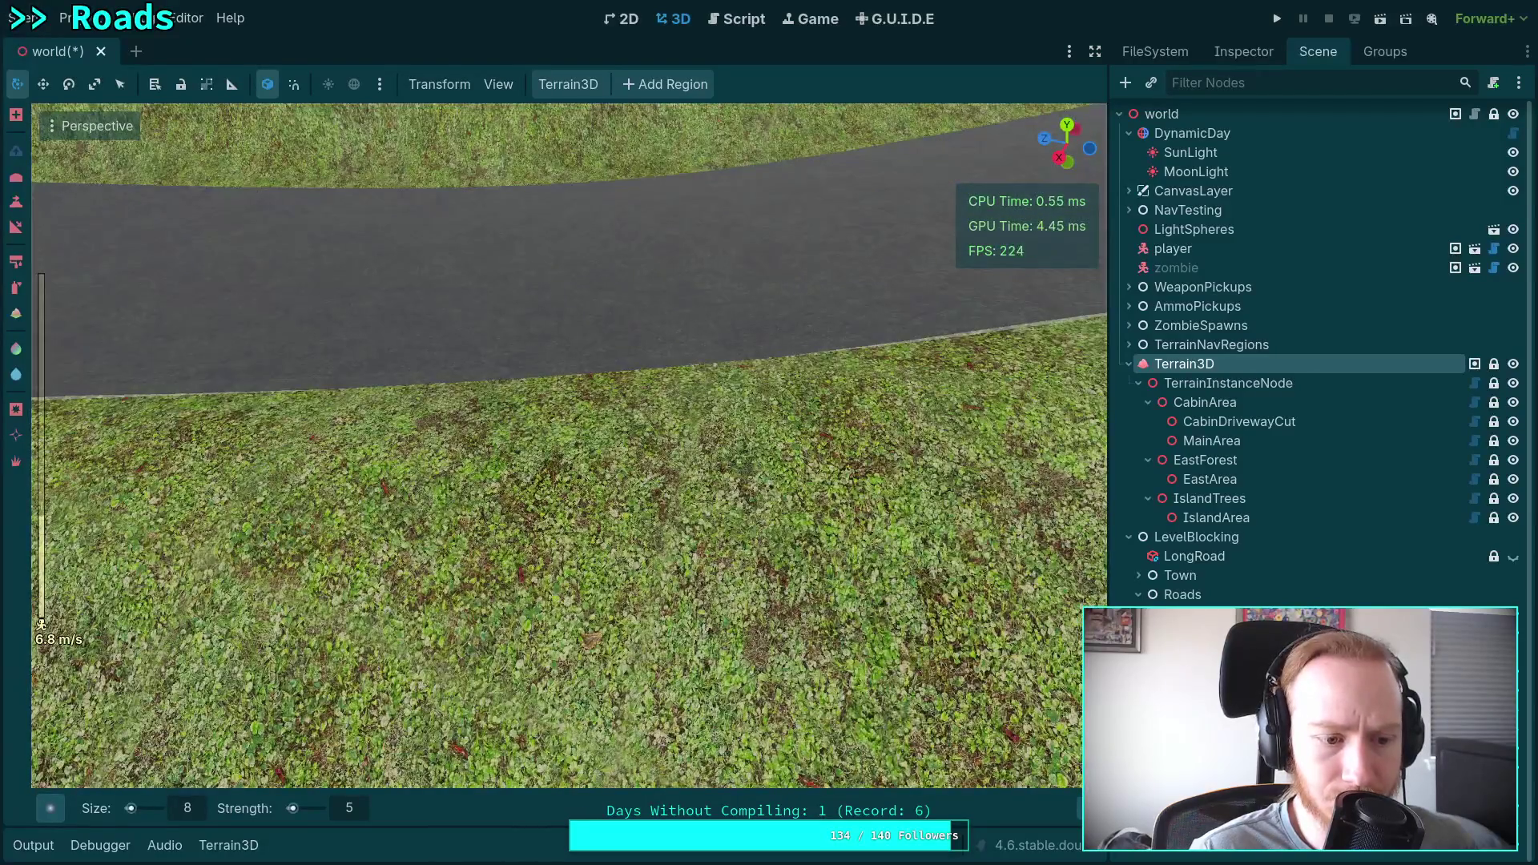
{"action": "scroll", "coordinate": [256, 315], "scroll_direction": "up", "scroll_amount": 4}
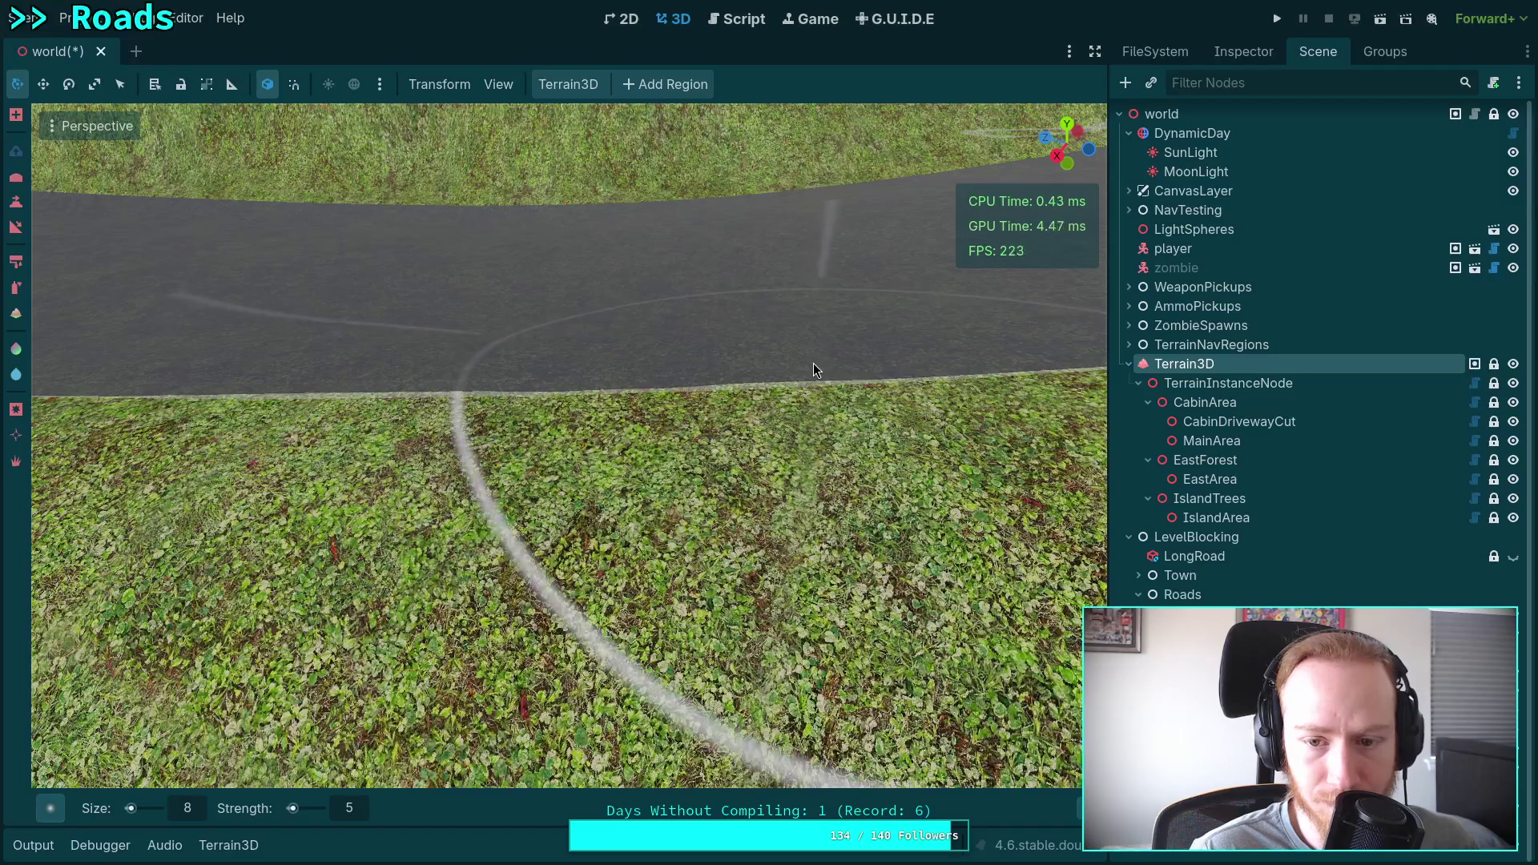
{"action": "right_click", "coordinate": [449, 374]}
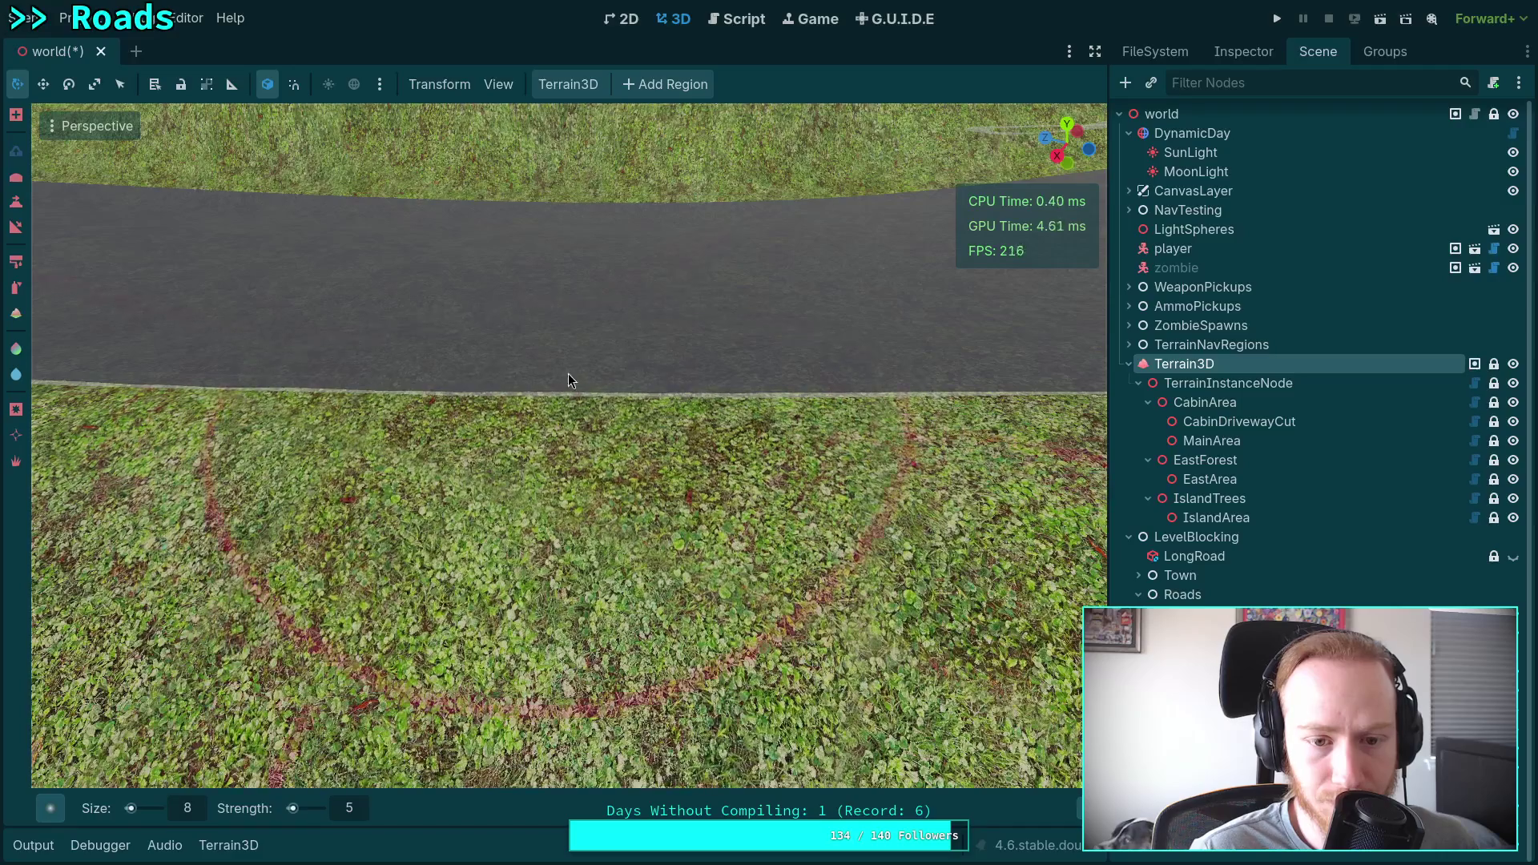
{"action": "right_click", "coordinate": [569, 380]}
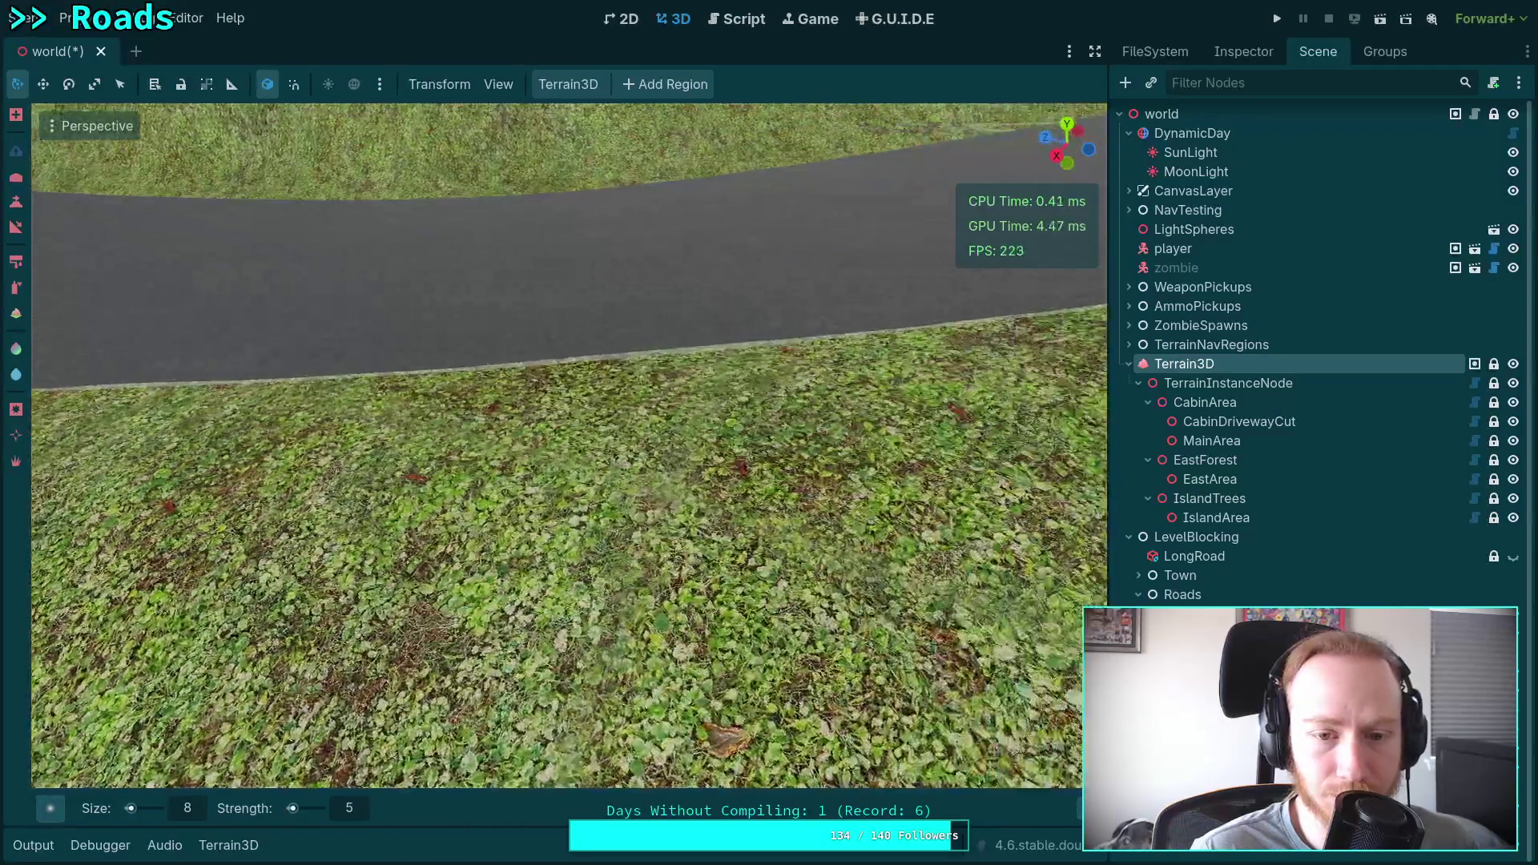
{"action": "right_click", "coordinate": [567, 386]}
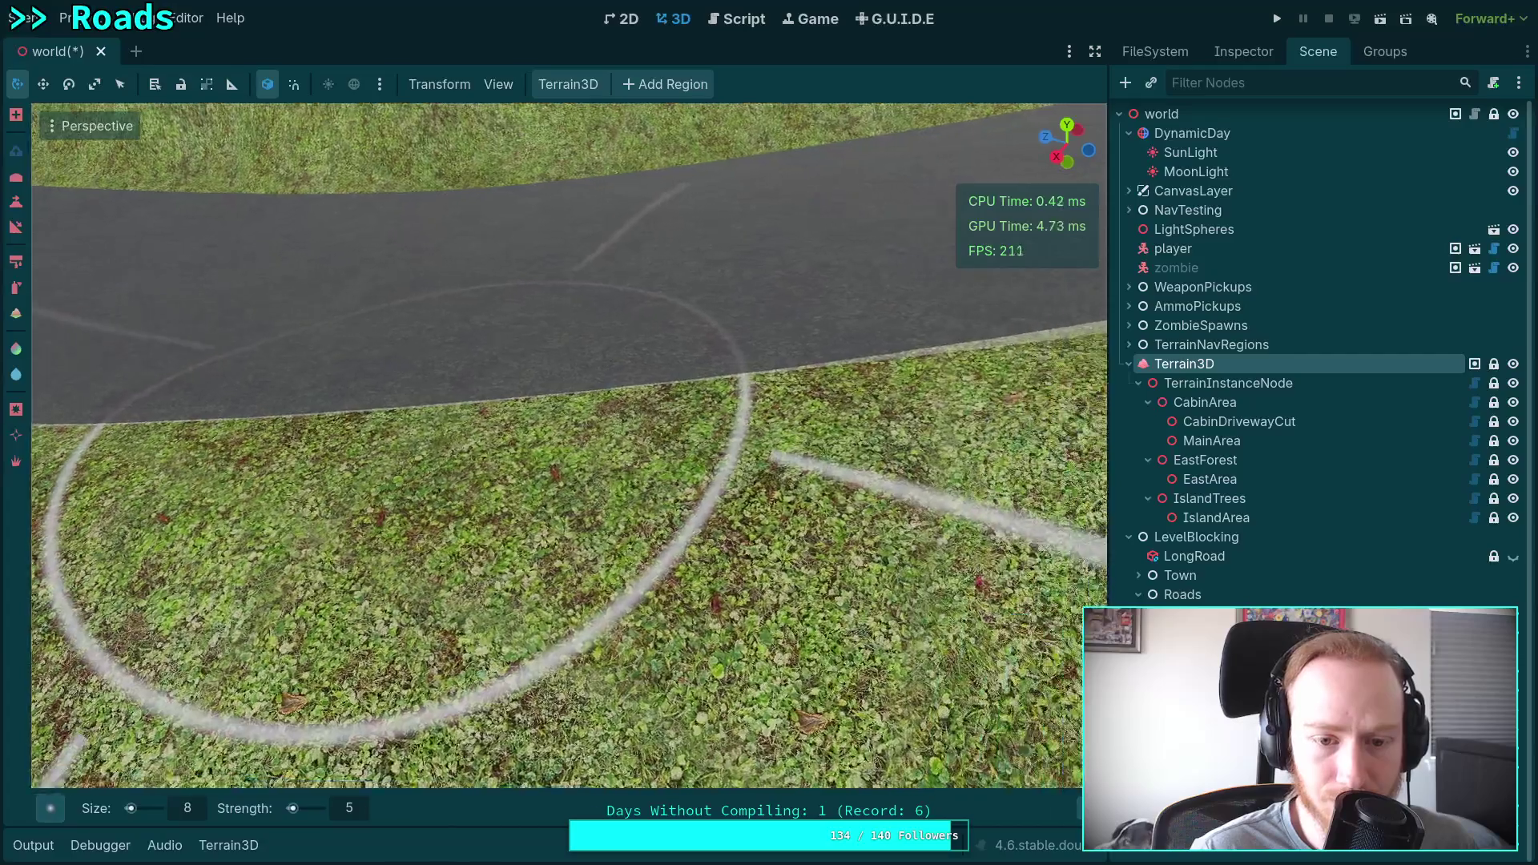
{"action": "right_click", "coordinate": [372, 369]}
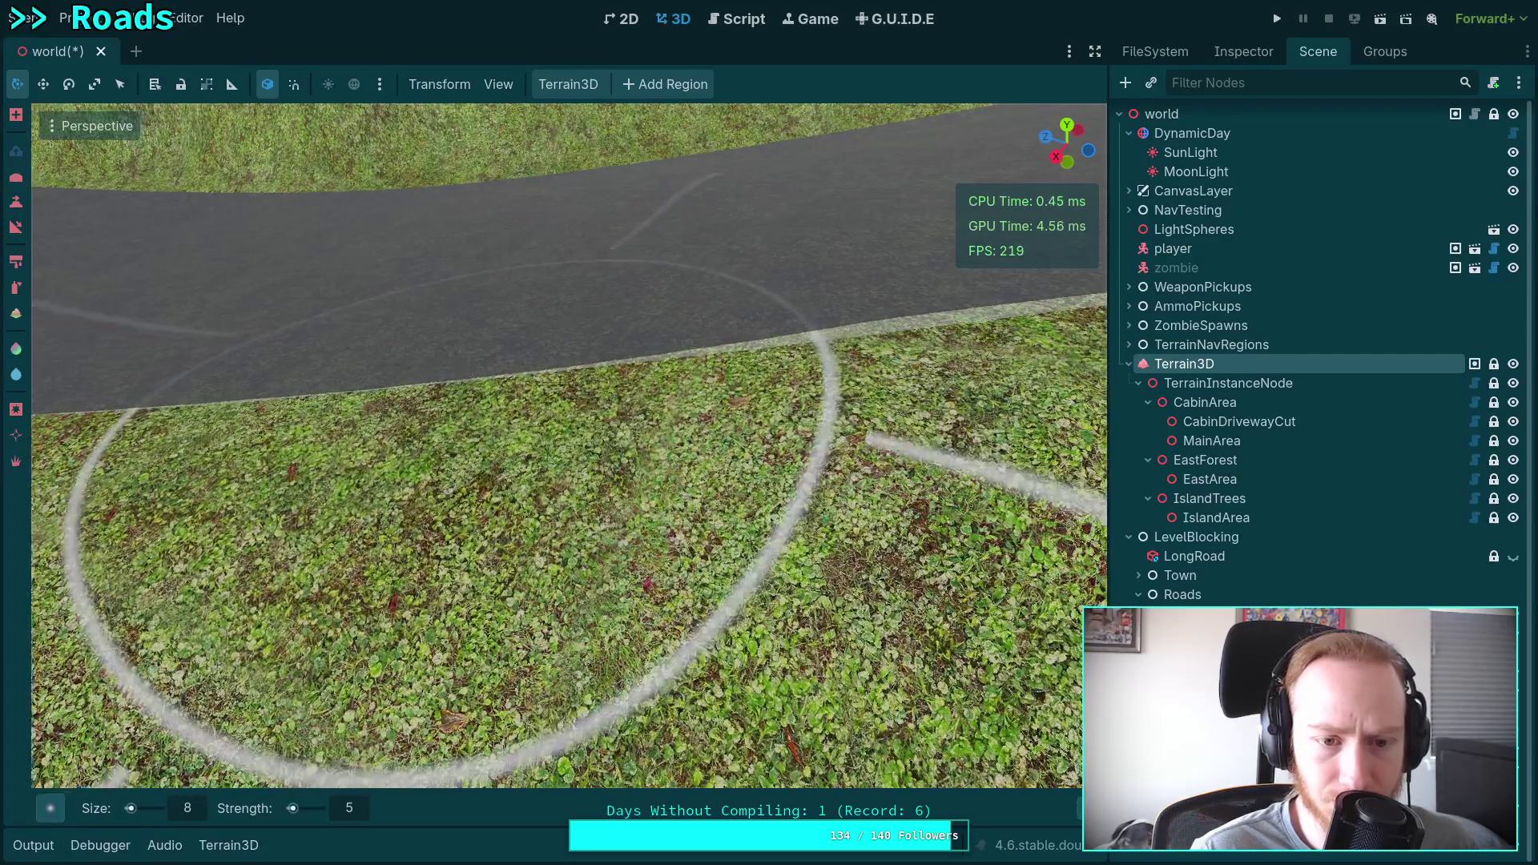
{"action": "right_click", "coordinate": [463, 407]}
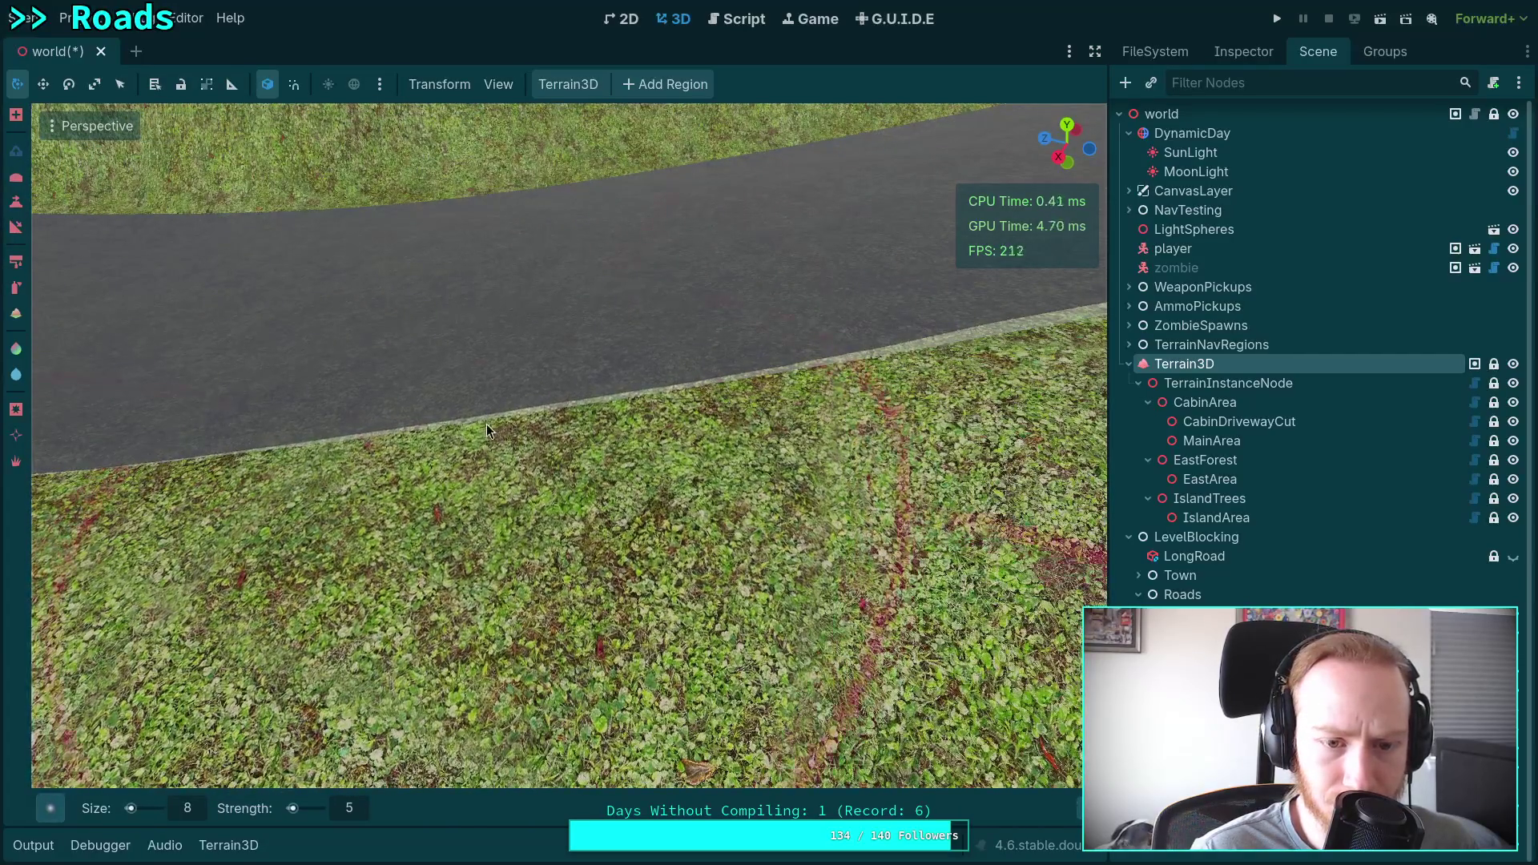
{"action": "key", "text": "ctrl"}
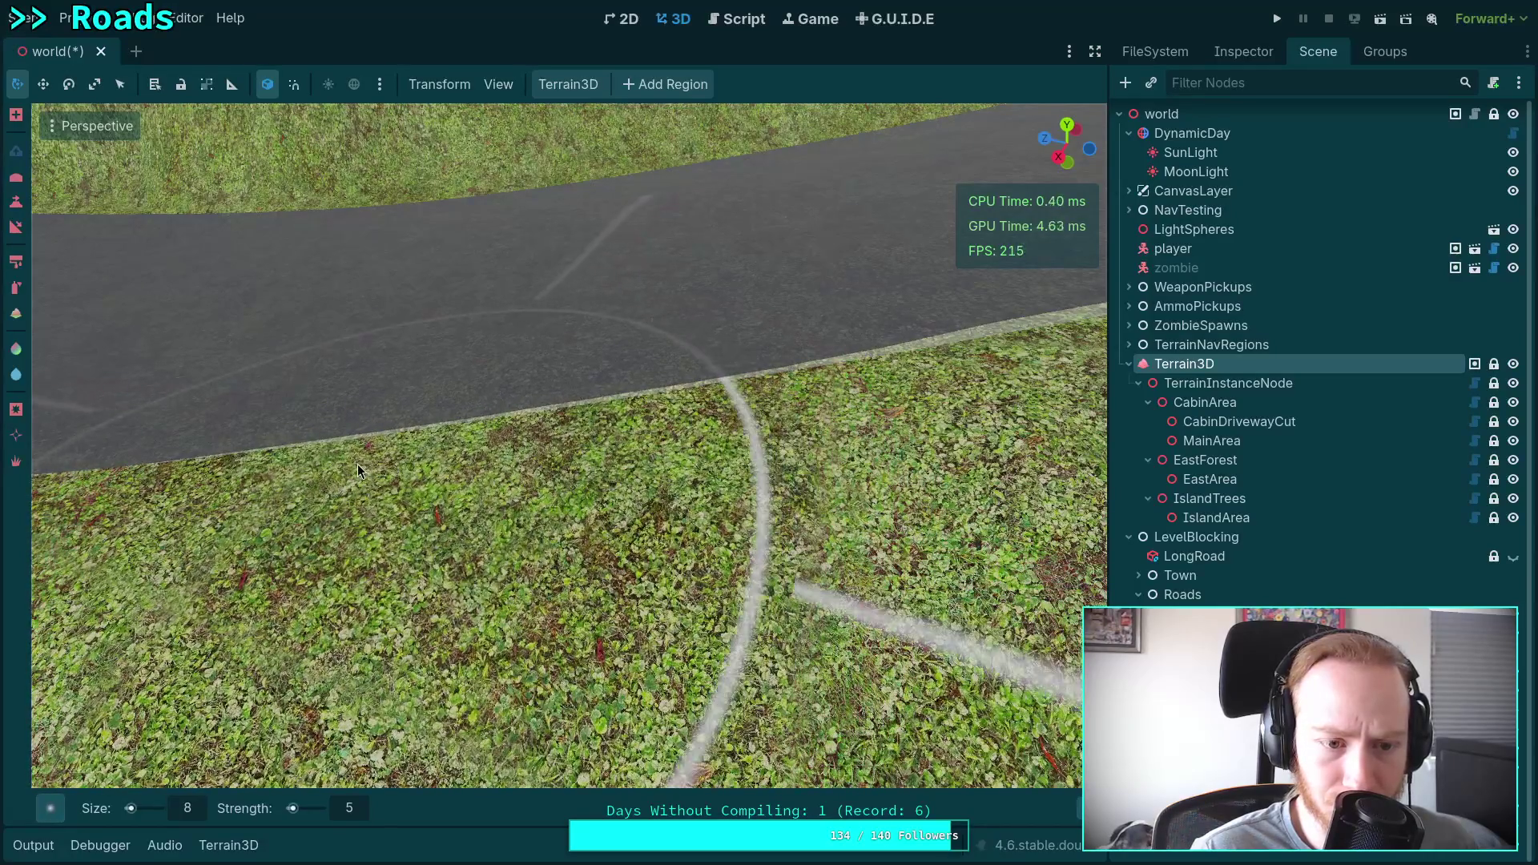
{"action": "right_click", "coordinate": [357, 464]}
{"action": "mouse_move", "coordinate": [546, 488]}
{"action": "left_mouse_down"}
{"action": "mouse_move", "coordinate": [602, 481]}
{"action": "mouse_move", "coordinate": [453, 469]}
{"action": "left_mouse_up"}
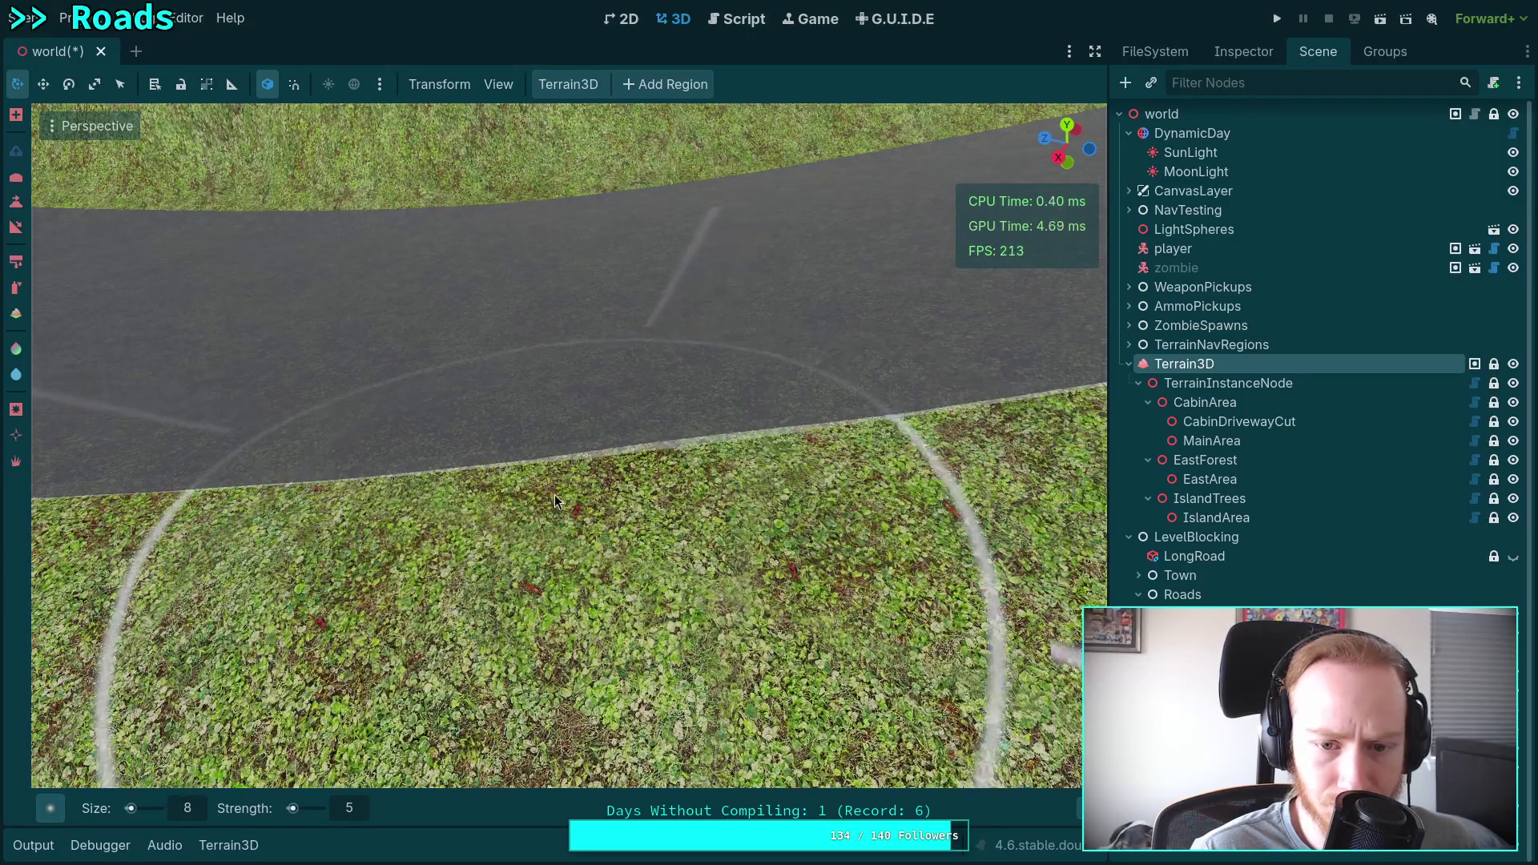
{"action": "right_click", "coordinate": [652, 463]}
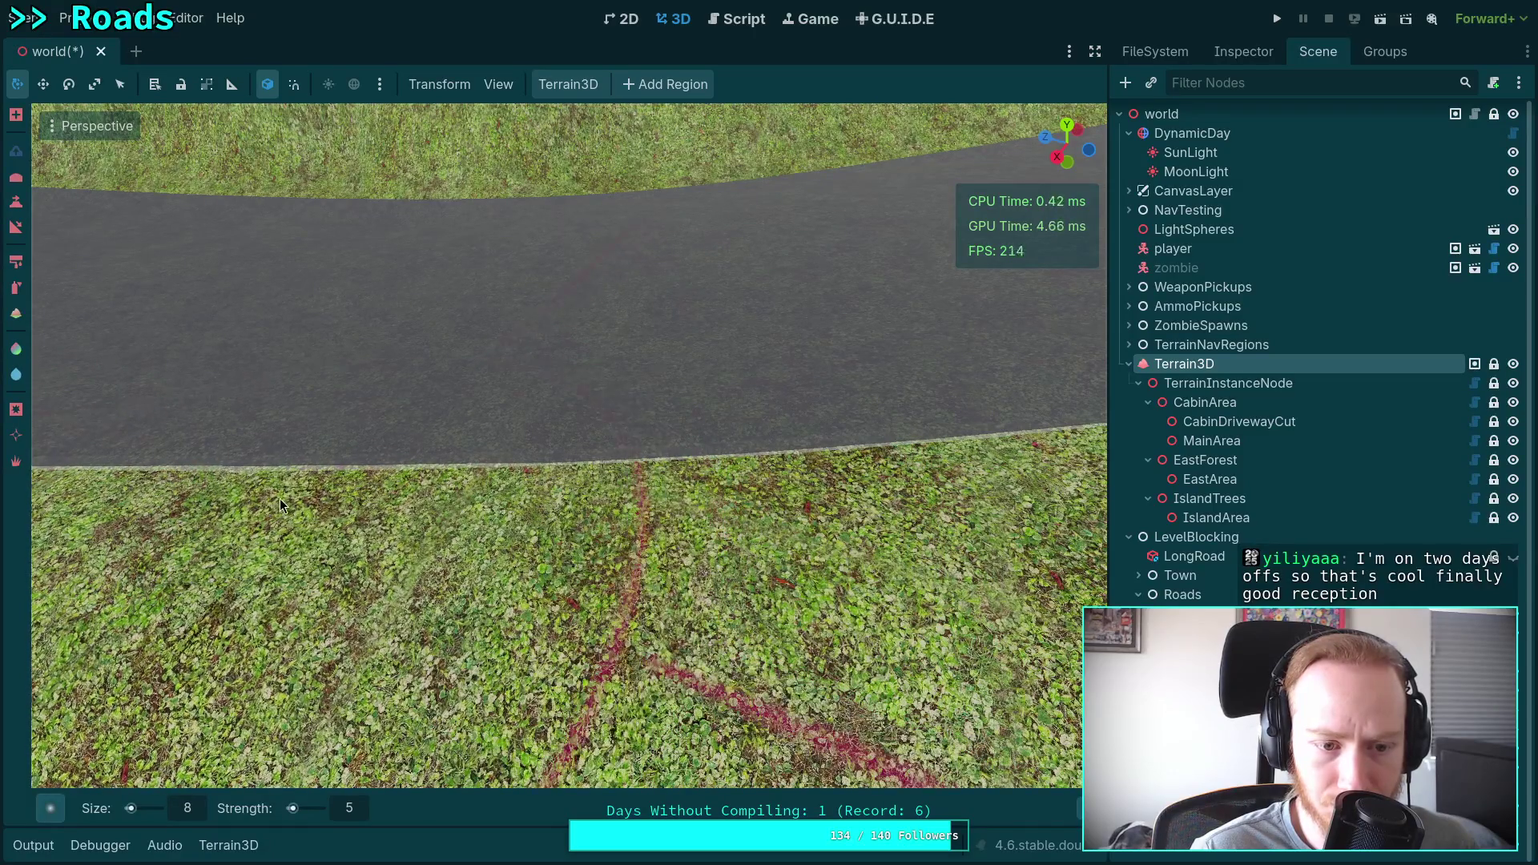
{"action": "key", "text": "ctrl+z"}
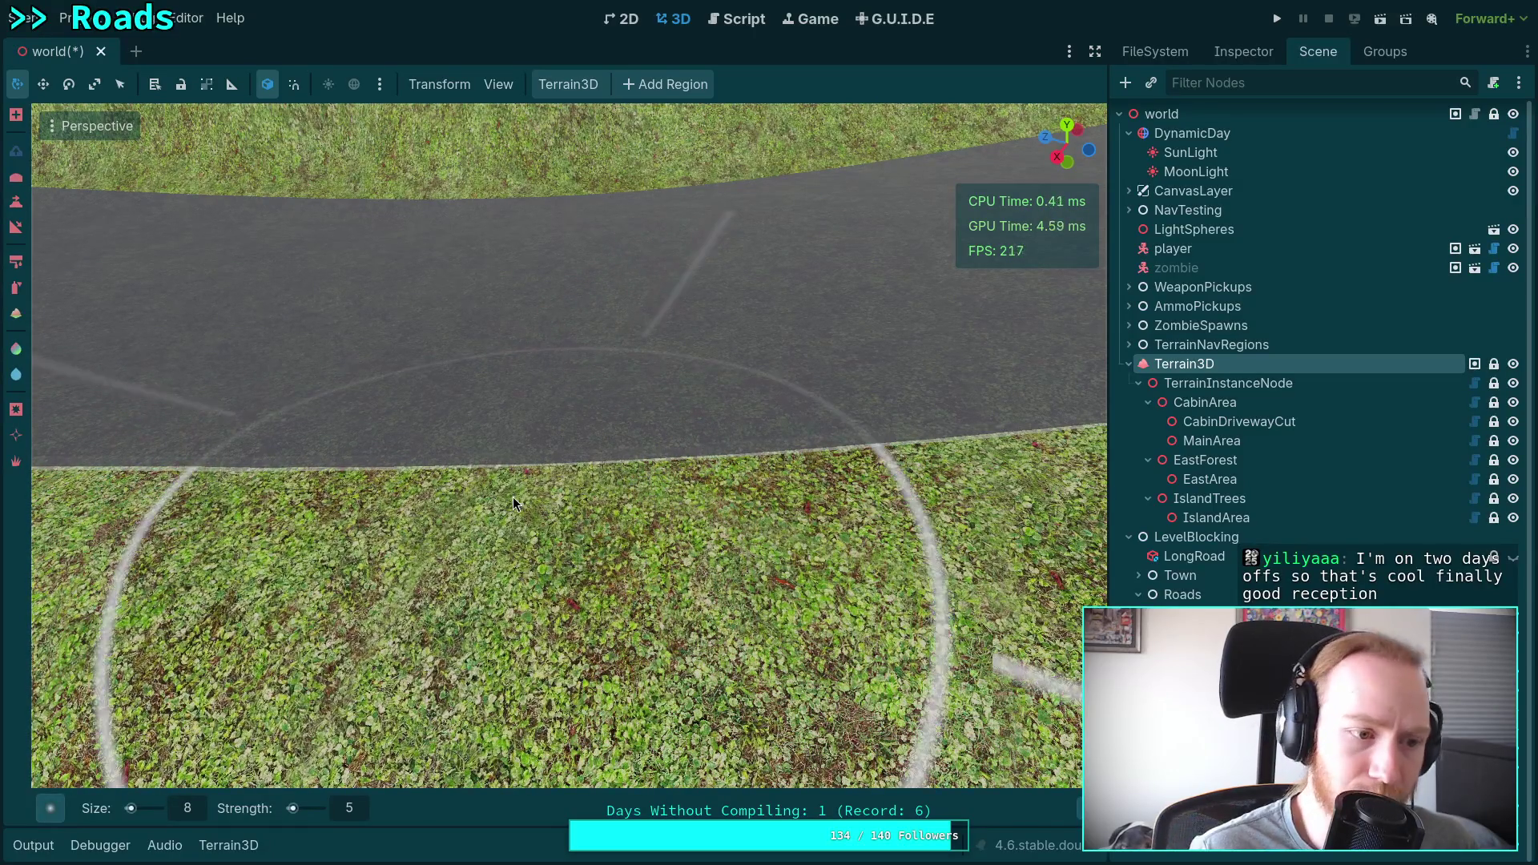
{"action": "right_click", "coordinate": [512, 497]}
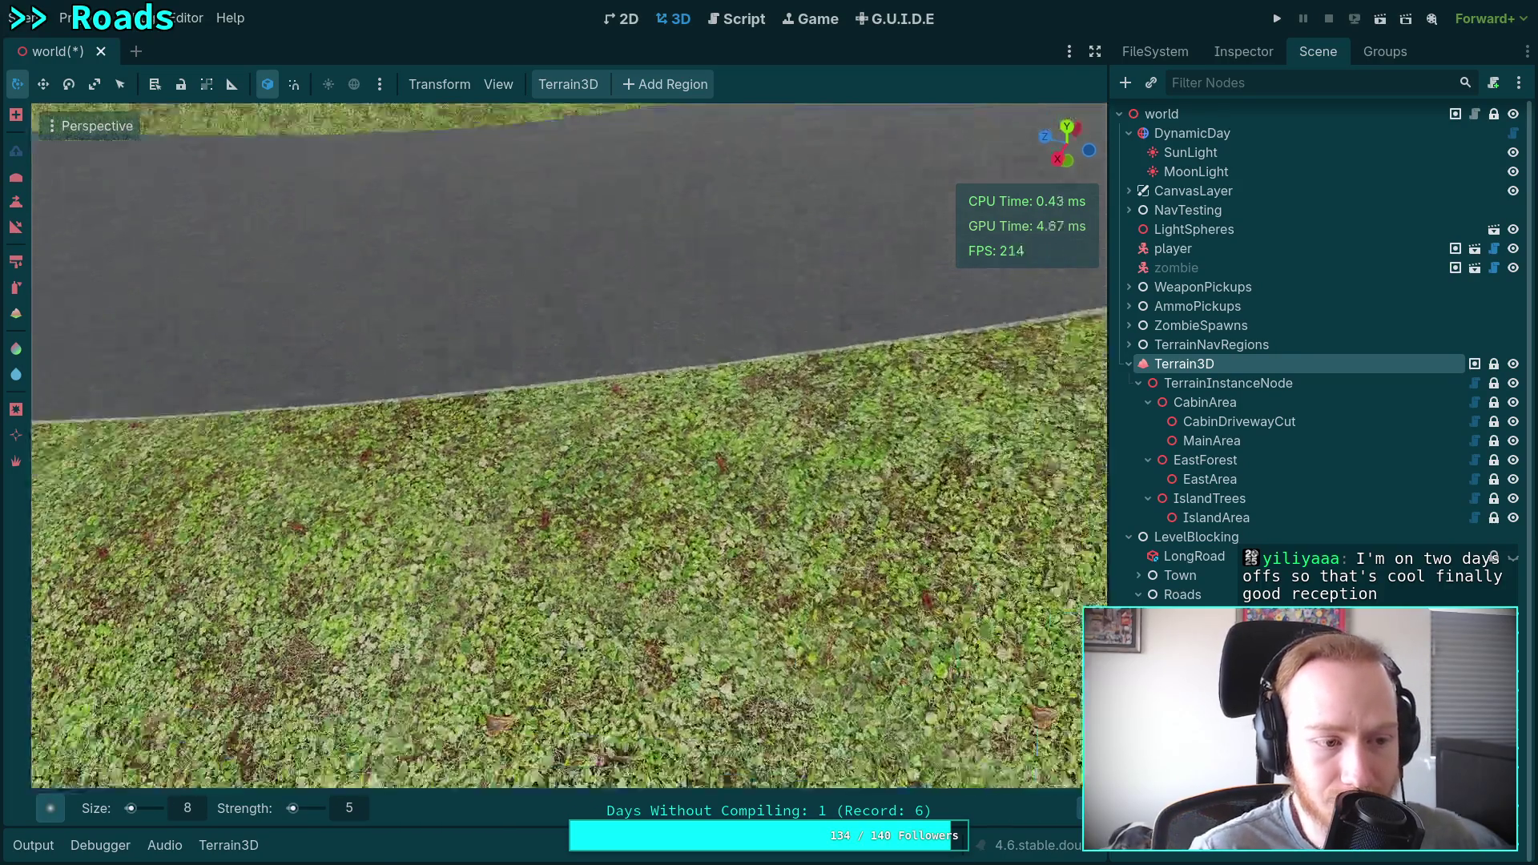
{"action": "scroll", "coordinate": [561, 449], "scroll_direction": "up", "scroll_amount": 3}
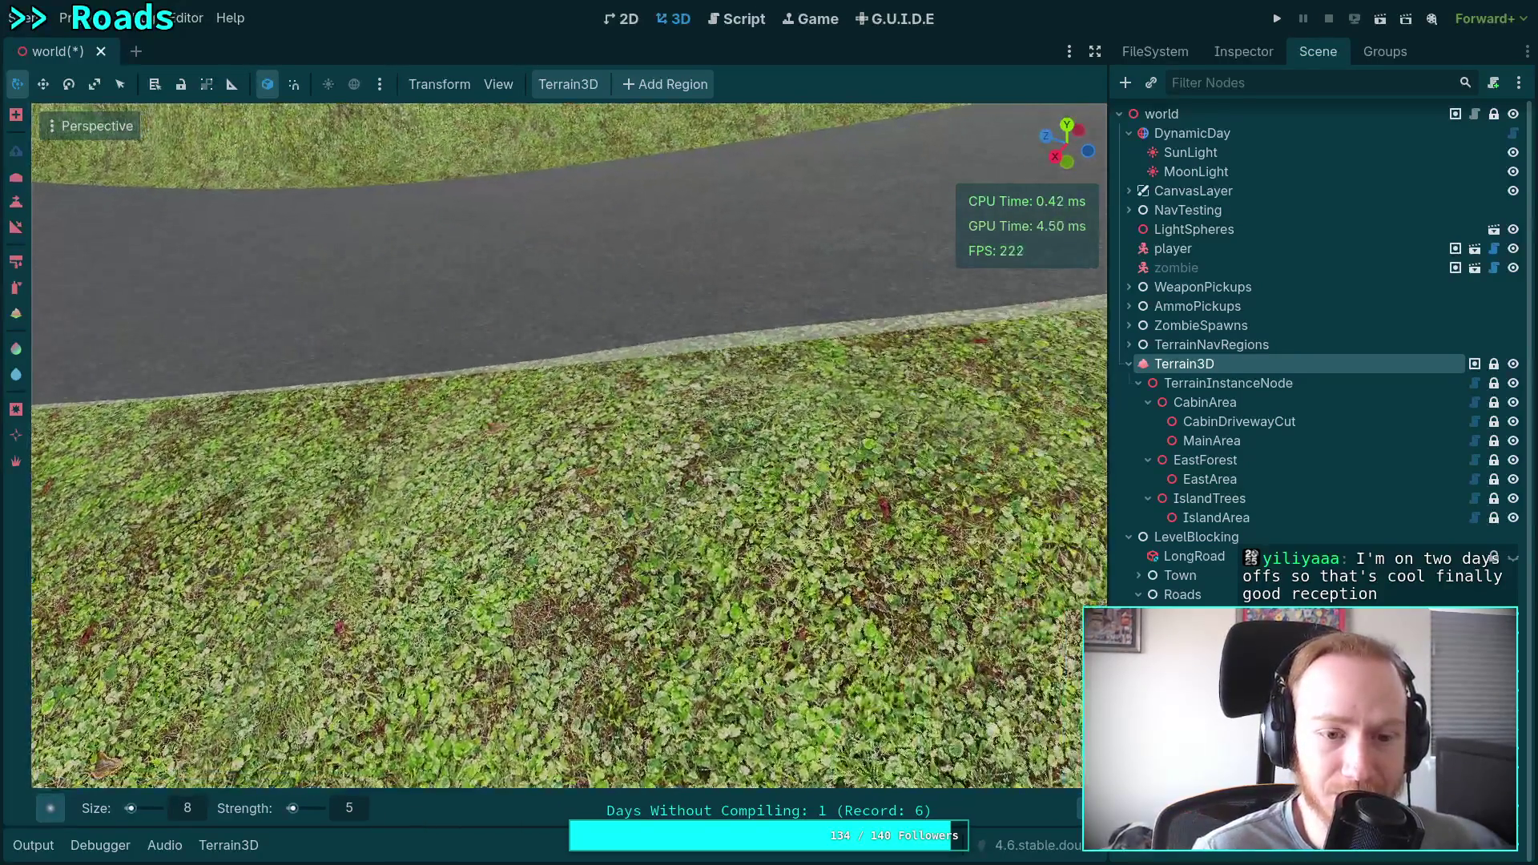
{"action": "scroll", "coordinate": [561, 448], "scroll_direction": "down", "scroll_amount": 1}
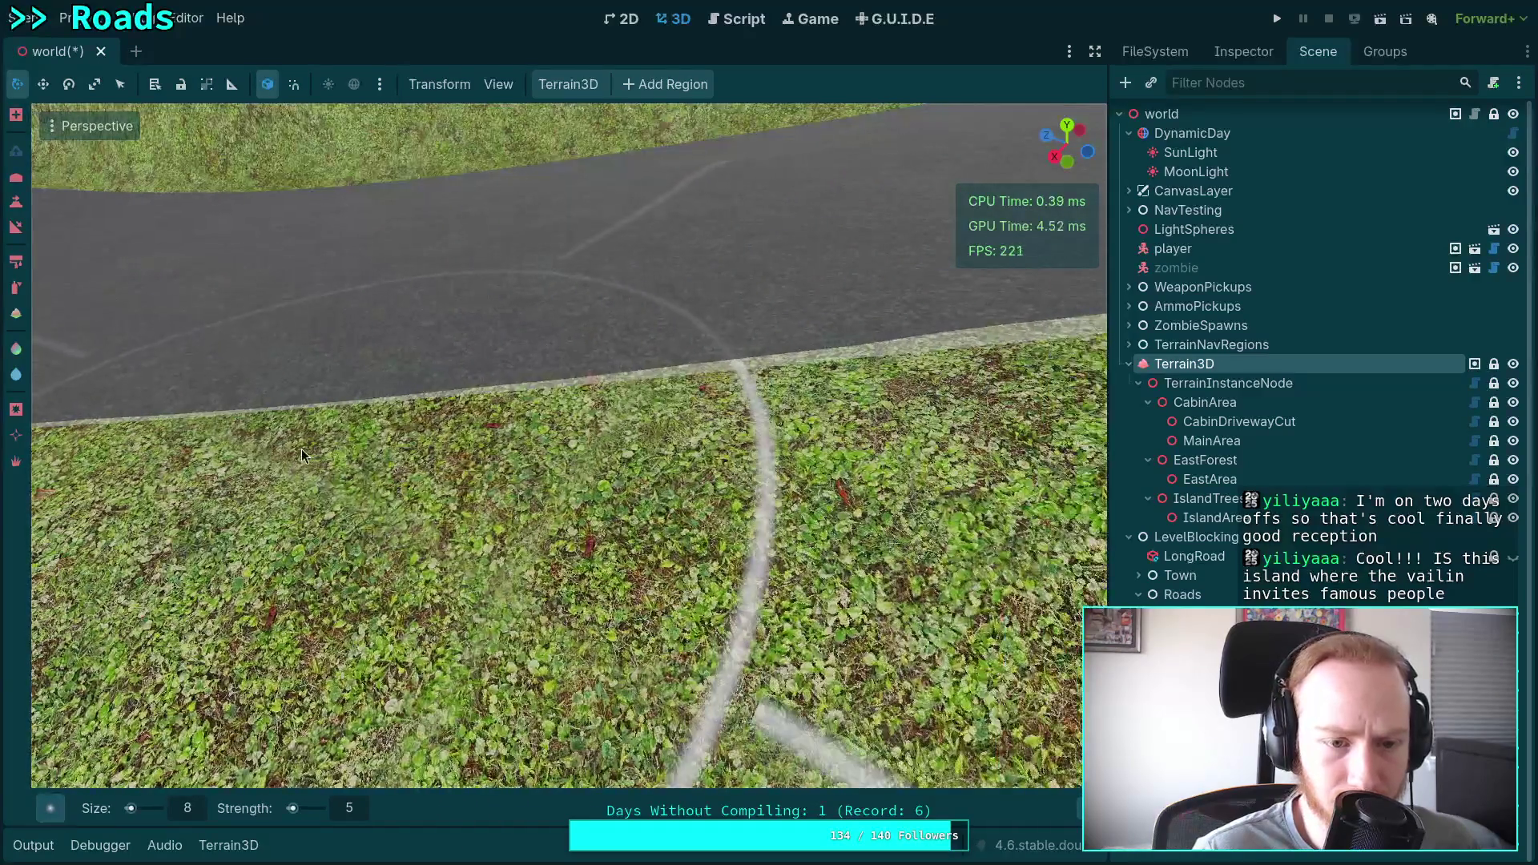
Undo the sculpt stroke that raised grass through the road, then look along the road edge.
{"action": "mouse_move", "coordinate": [301, 449]}
{"action": "left_mouse_down"}
{"action": "mouse_move", "coordinate": [277, 411]}
{"action": "mouse_move", "coordinate": [386, 374]}
{"action": "left_mouse_up"}
{"action": "key", "text": "ctrl+z"}
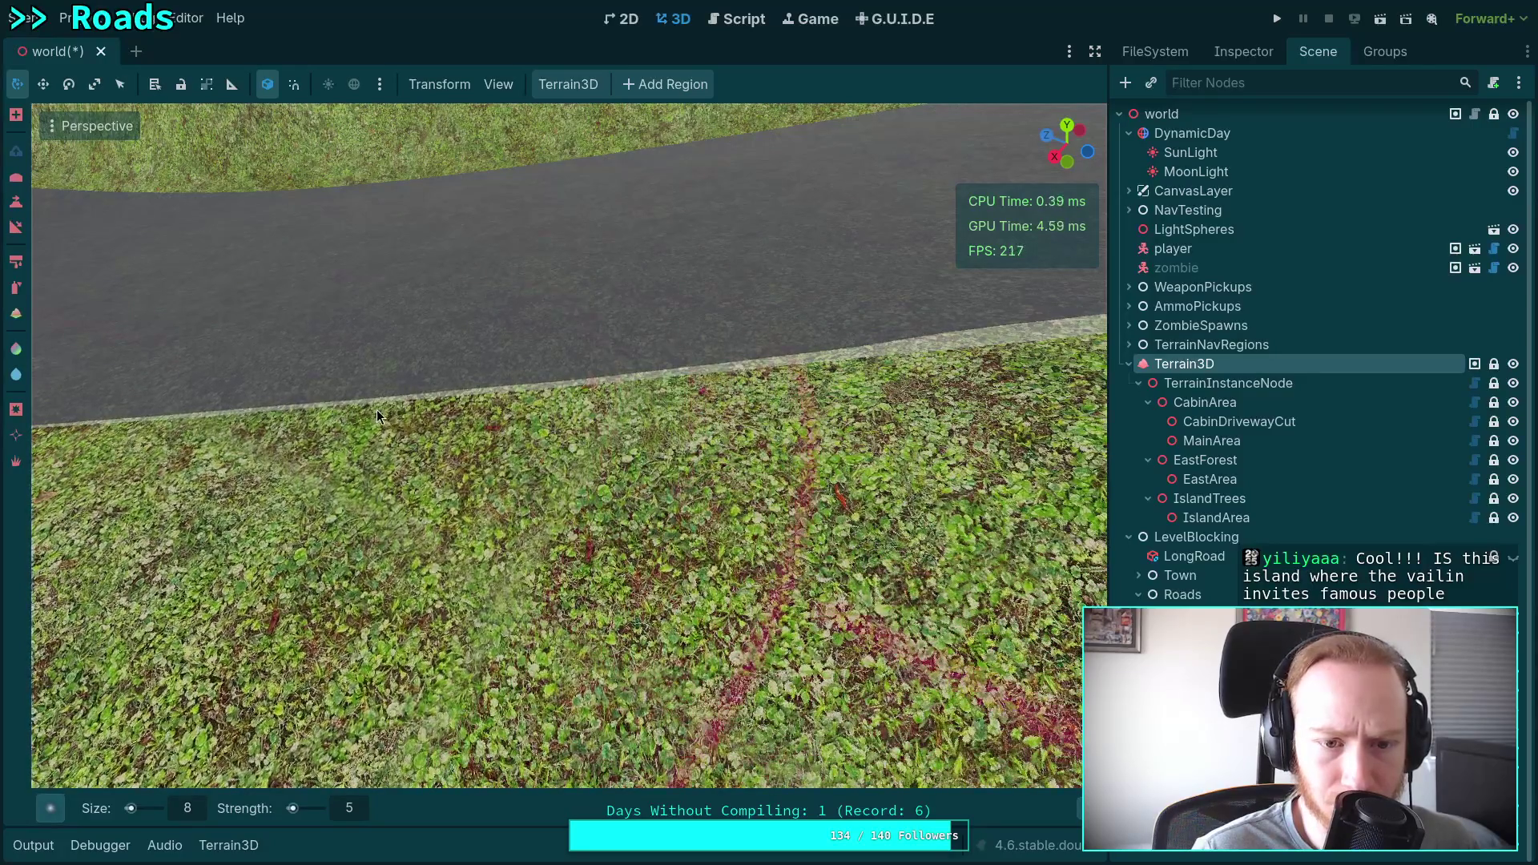
{"action": "mouse_move", "coordinate": [377, 415]}
{"action": "left_mouse_down"}
{"action": "mouse_move", "coordinate": [555, 356]}
{"action": "mouse_move", "coordinate": [718, 357]}
{"action": "mouse_move", "coordinate": [681, 344]}
{"action": "mouse_move", "coordinate": [695, 349]}
{"action": "mouse_move", "coordinate": [546, 352]}
{"action": "mouse_move", "coordinate": [672, 361]}
{"action": "mouse_move", "coordinate": [416, 372]}
{"action": "left_mouse_up"}
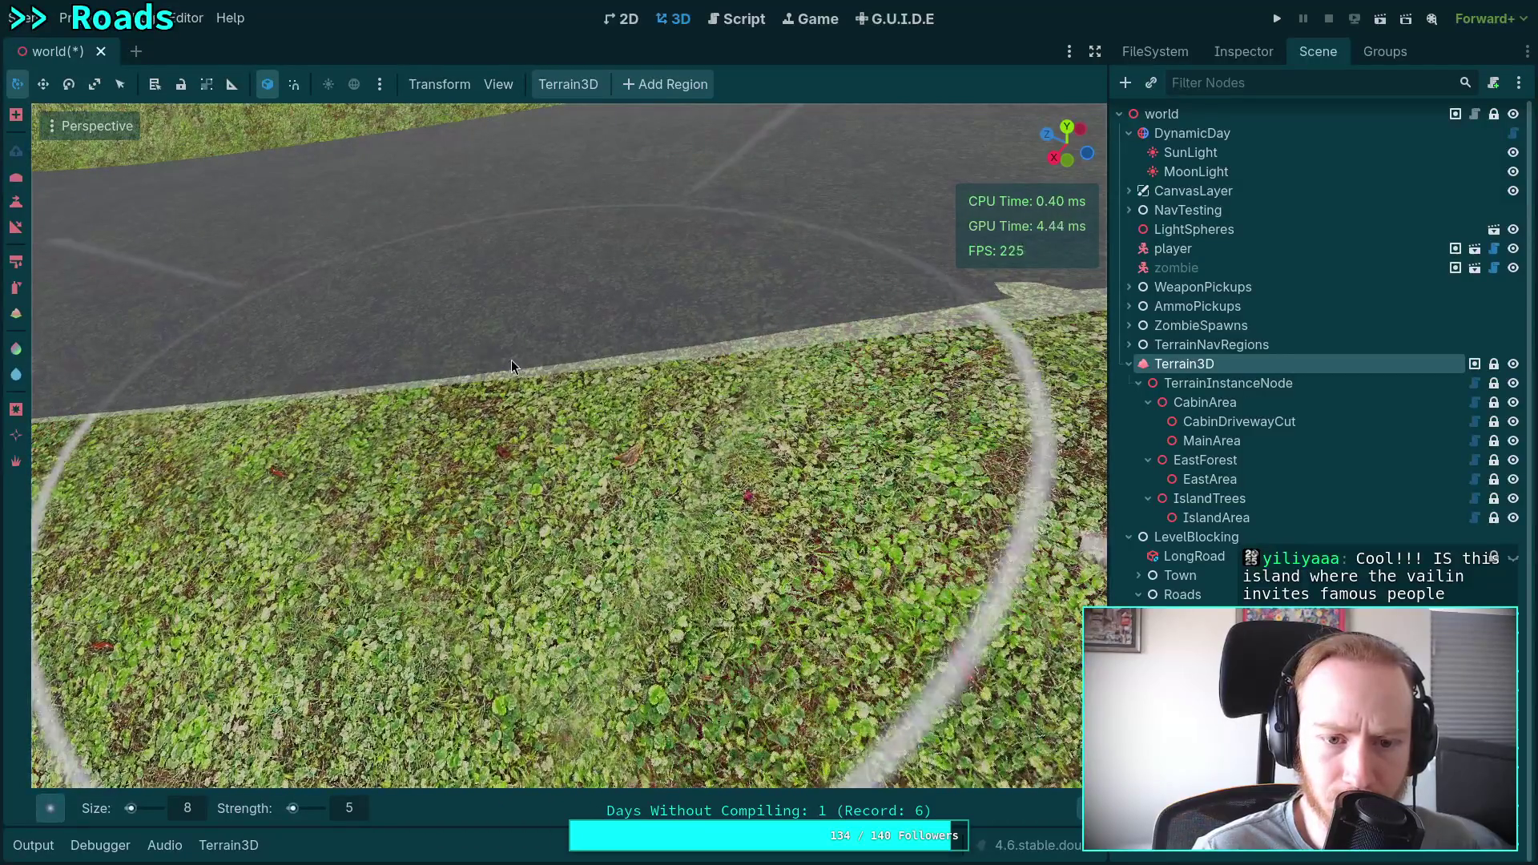
{"action": "left_click_drag", "start_coordinate": [511, 364], "coordinate": [481, 364]}
Flatten the grass poking through the road edge with two brush strokes.
{"action": "mouse_move", "coordinate": [719, 324]}
{"action": "left_mouse_down"}
{"action": "mouse_move", "coordinate": [772, 287]}
{"action": "mouse_move", "coordinate": [575, 312]}
{"action": "mouse_move", "coordinate": [589, 310]}
{"action": "left_mouse_up"}
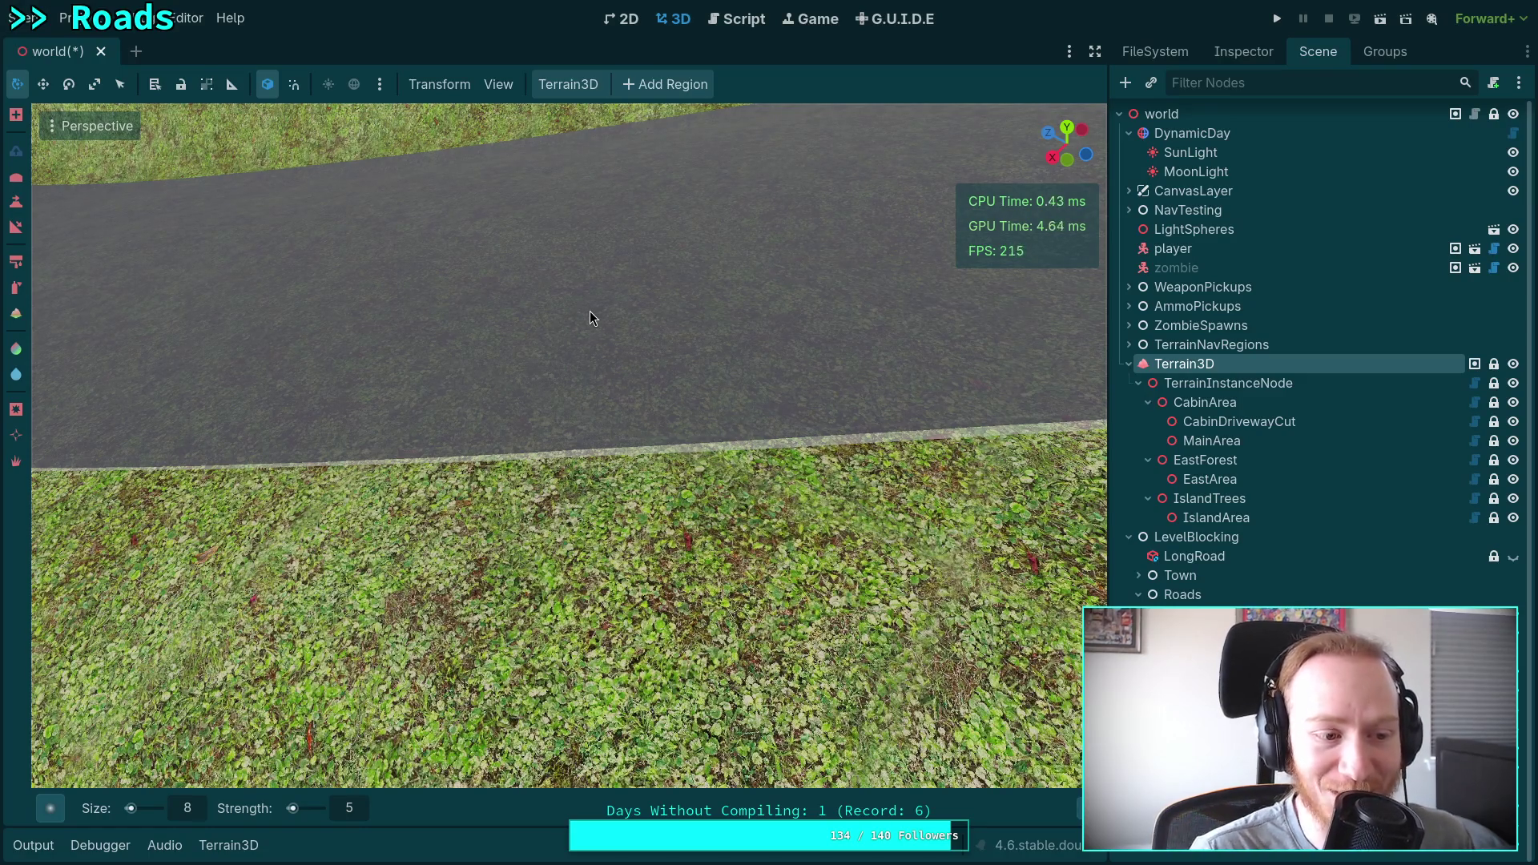
{"action": "mouse_move", "coordinate": [612, 338]}
{"action": "left_mouse_down"}
{"action": "mouse_move", "coordinate": [588, 443]}
{"action": "mouse_move", "coordinate": [506, 411]}
{"action": "left_mouse_up"}
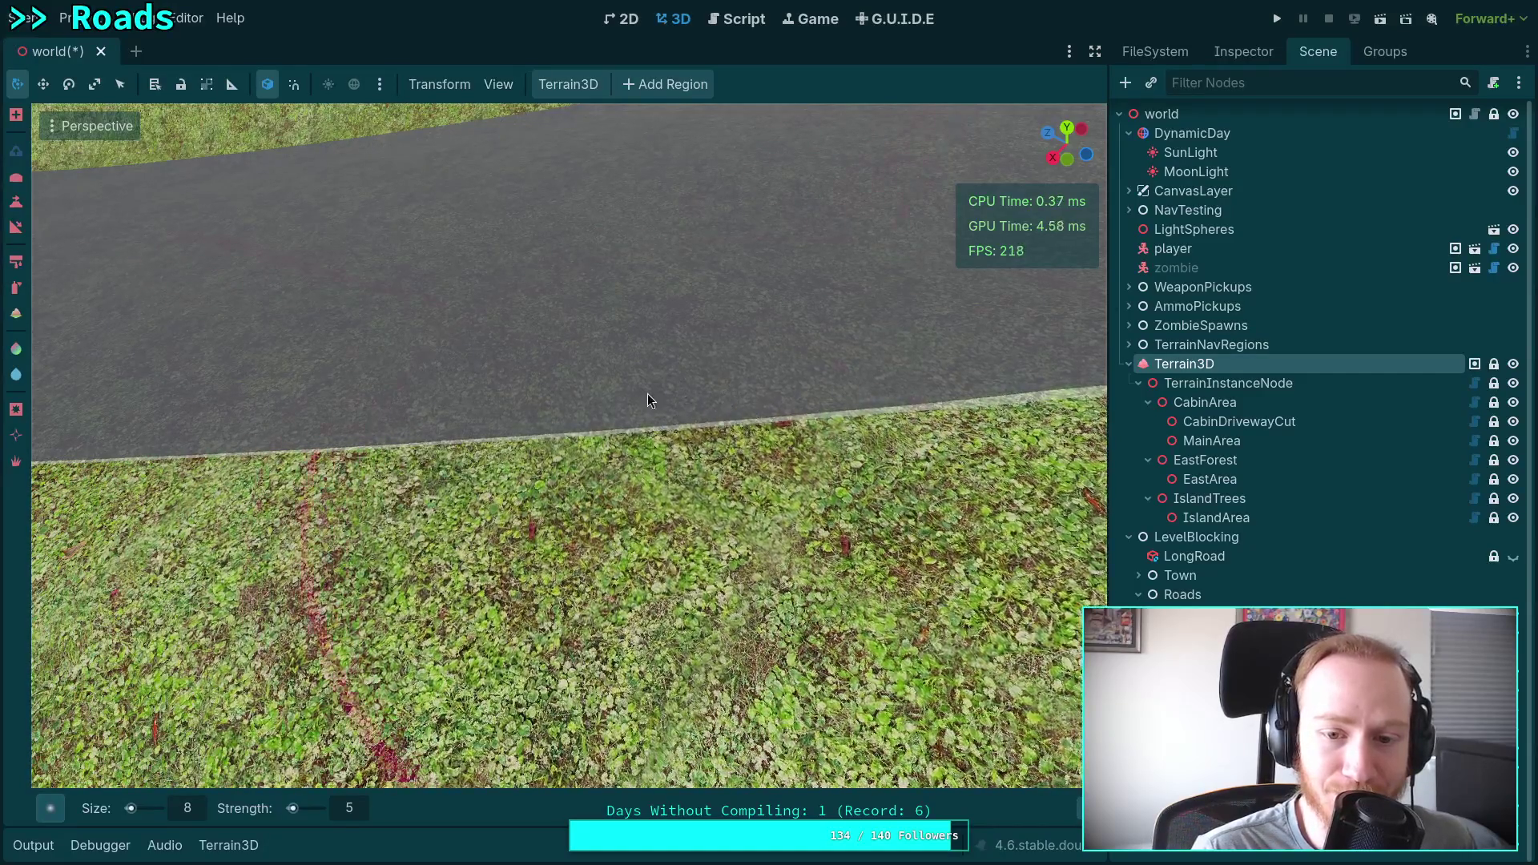
{"action": "left_click_drag", "start_coordinate": [647, 401], "coordinate": [724, 391]}
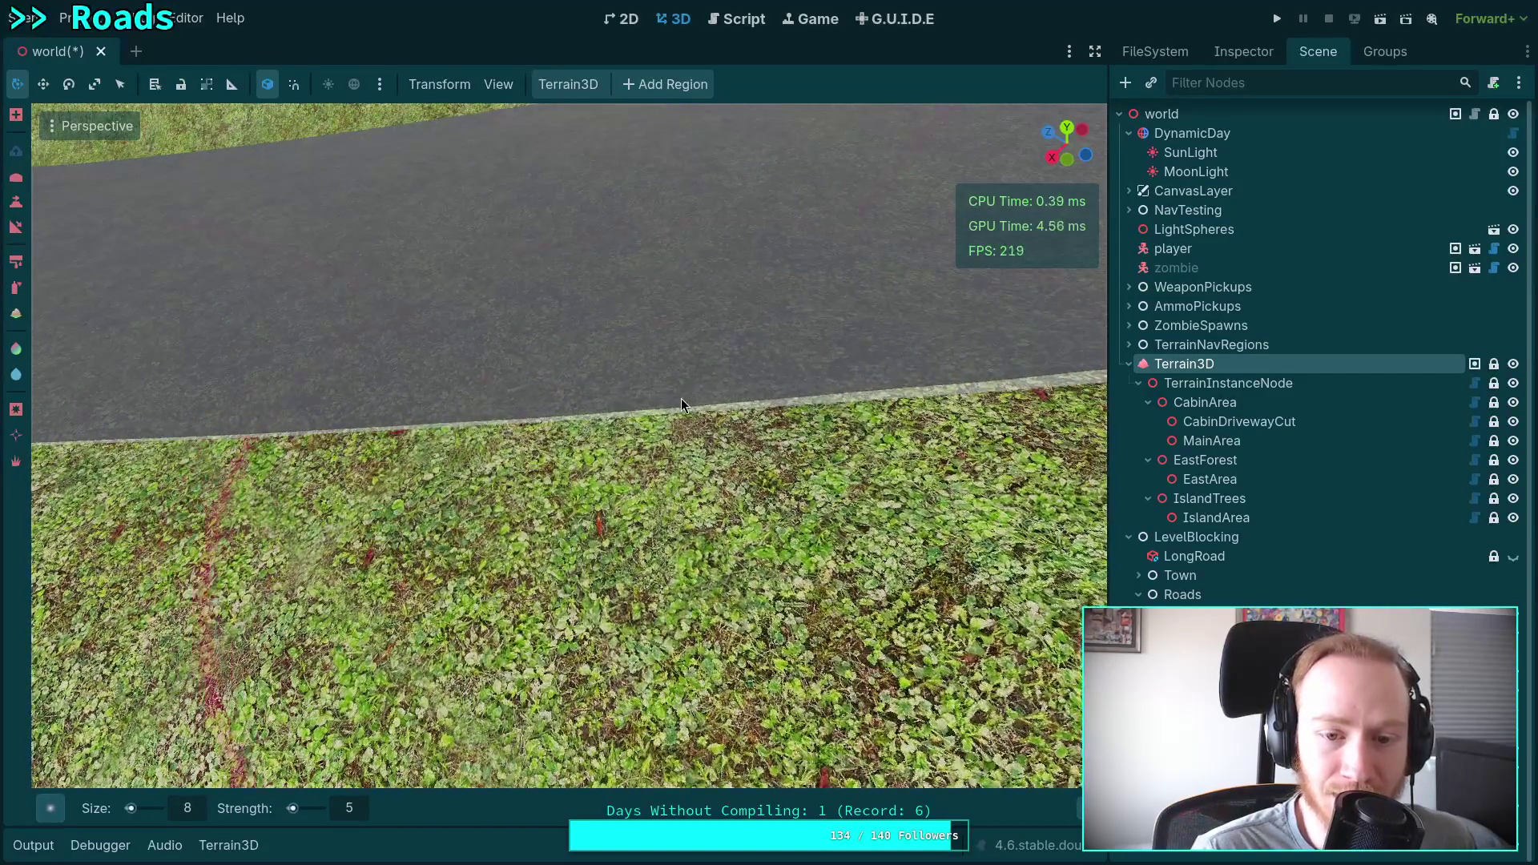
{"action": "scroll", "coordinate": [681, 404], "scroll_direction": "up", "scroll_amount": 3}
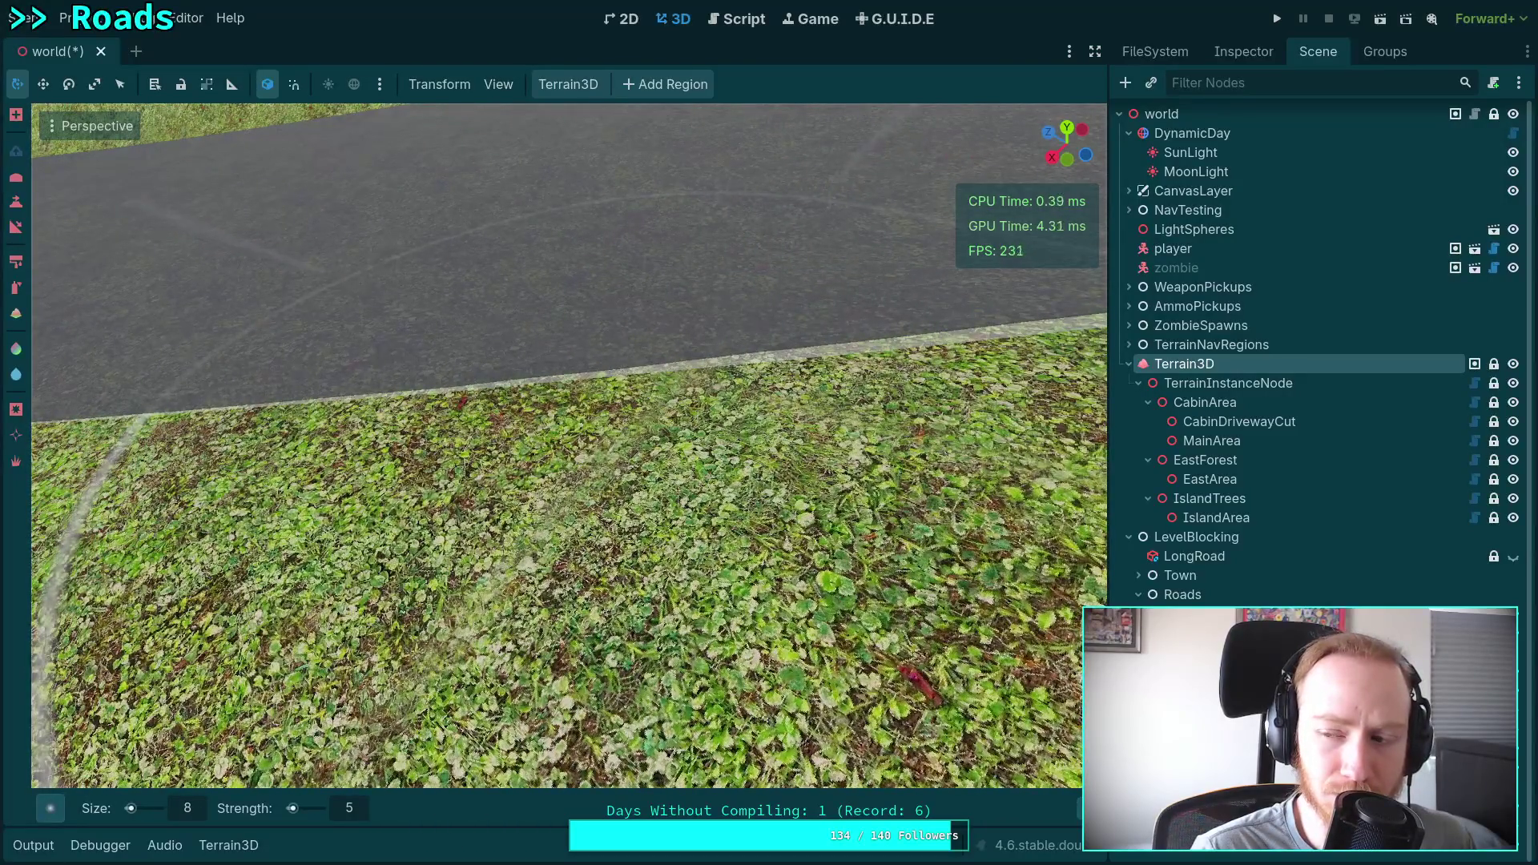
{"action": "scroll", "coordinate": [560, 448], "scroll_direction": "up", "scroll_amount": 3}
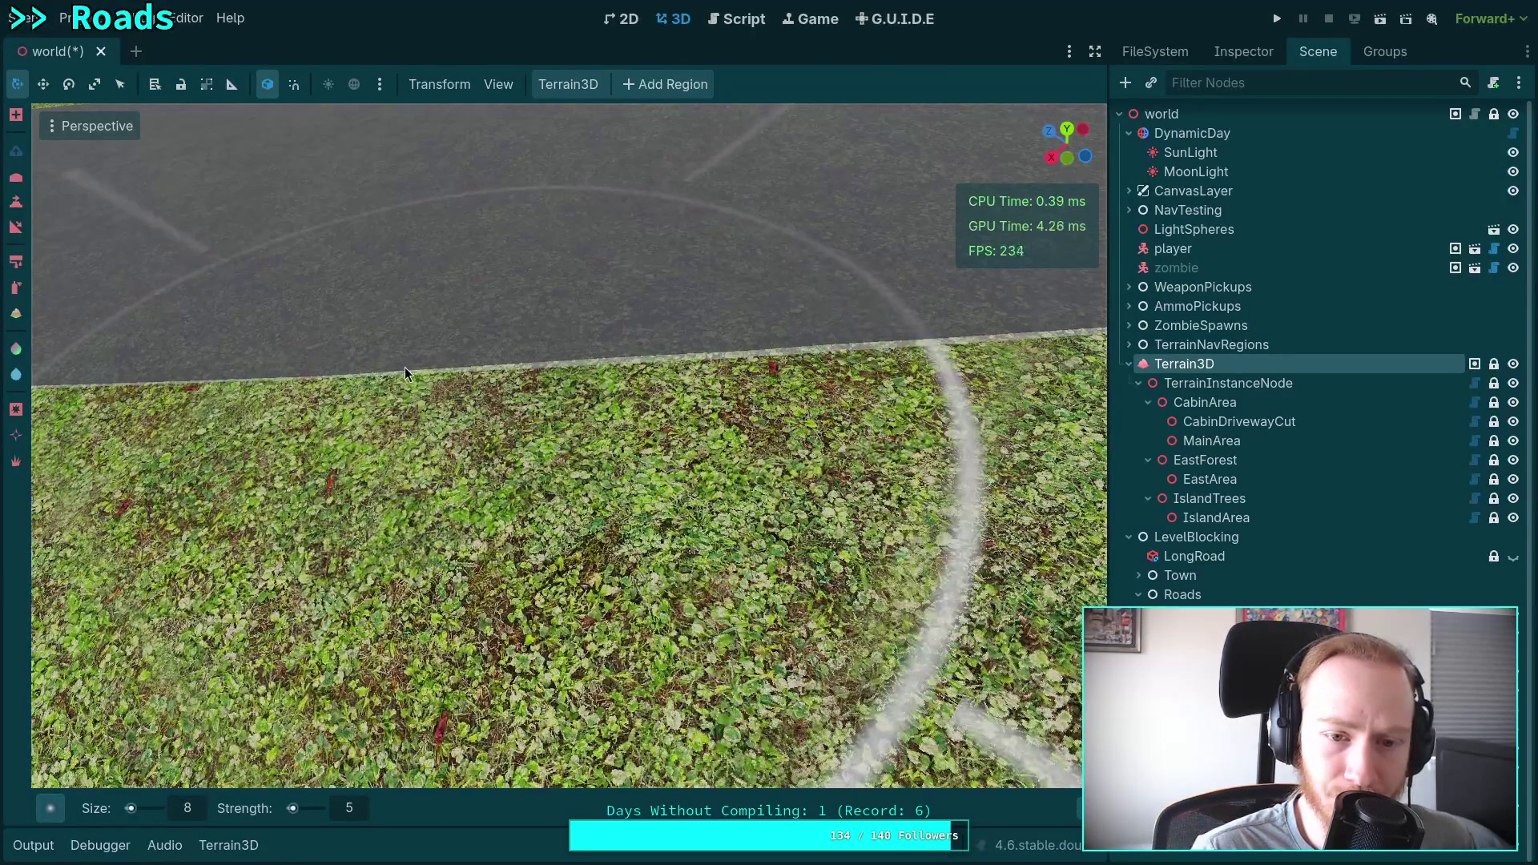
{"action": "left_click_drag", "start_coordinate": [406, 367], "coordinate": [488, 377]}
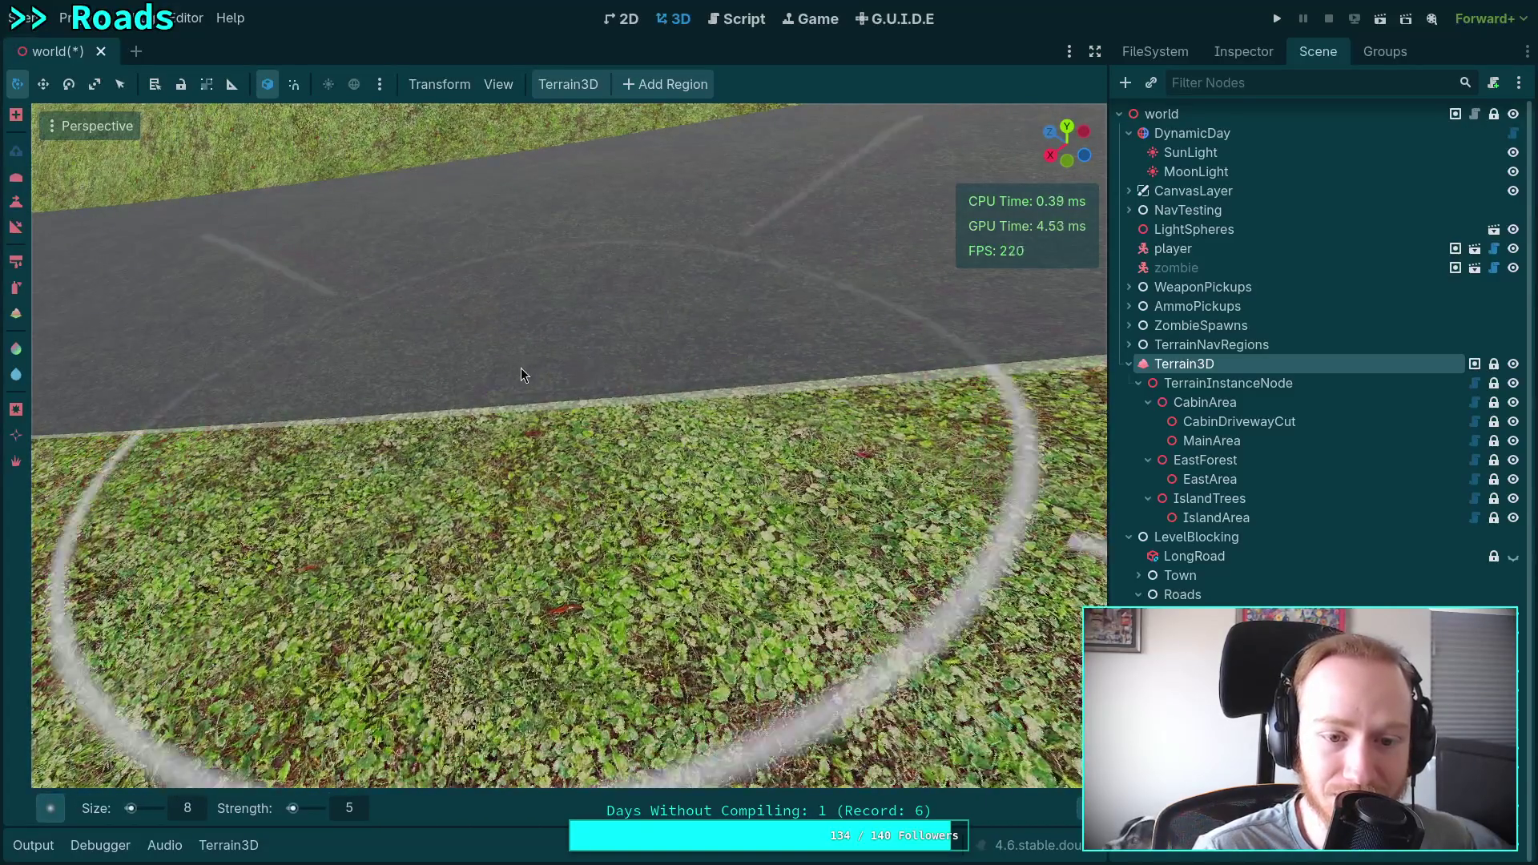
Switch to a different terrain sculpting tool with Ctrl+Z and look around the road.
{"action": "key", "text": "ctrl+z"}
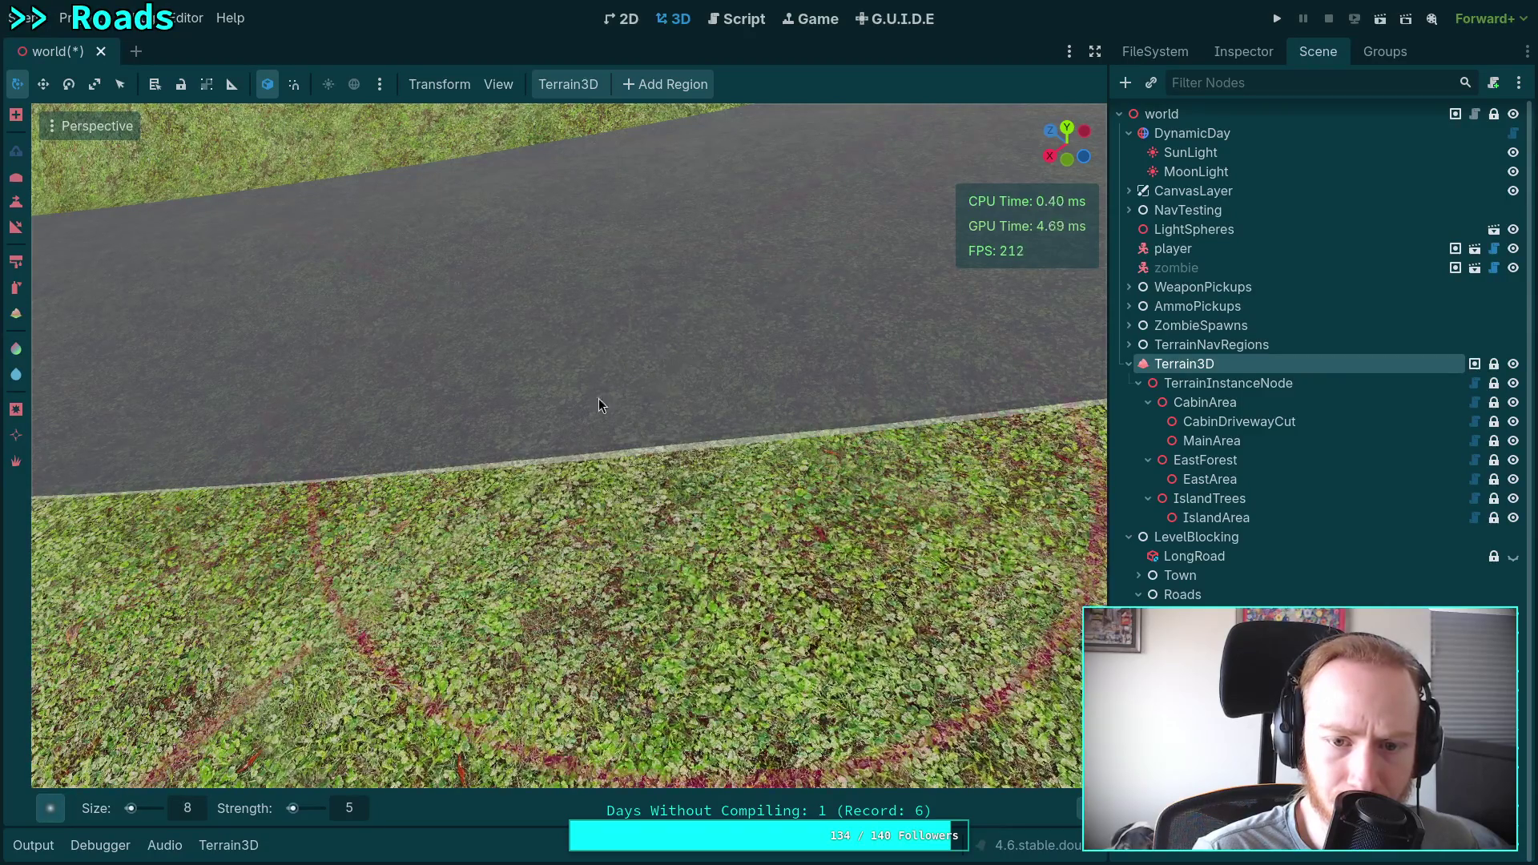
{"action": "right_click", "coordinate": [676, 391]}
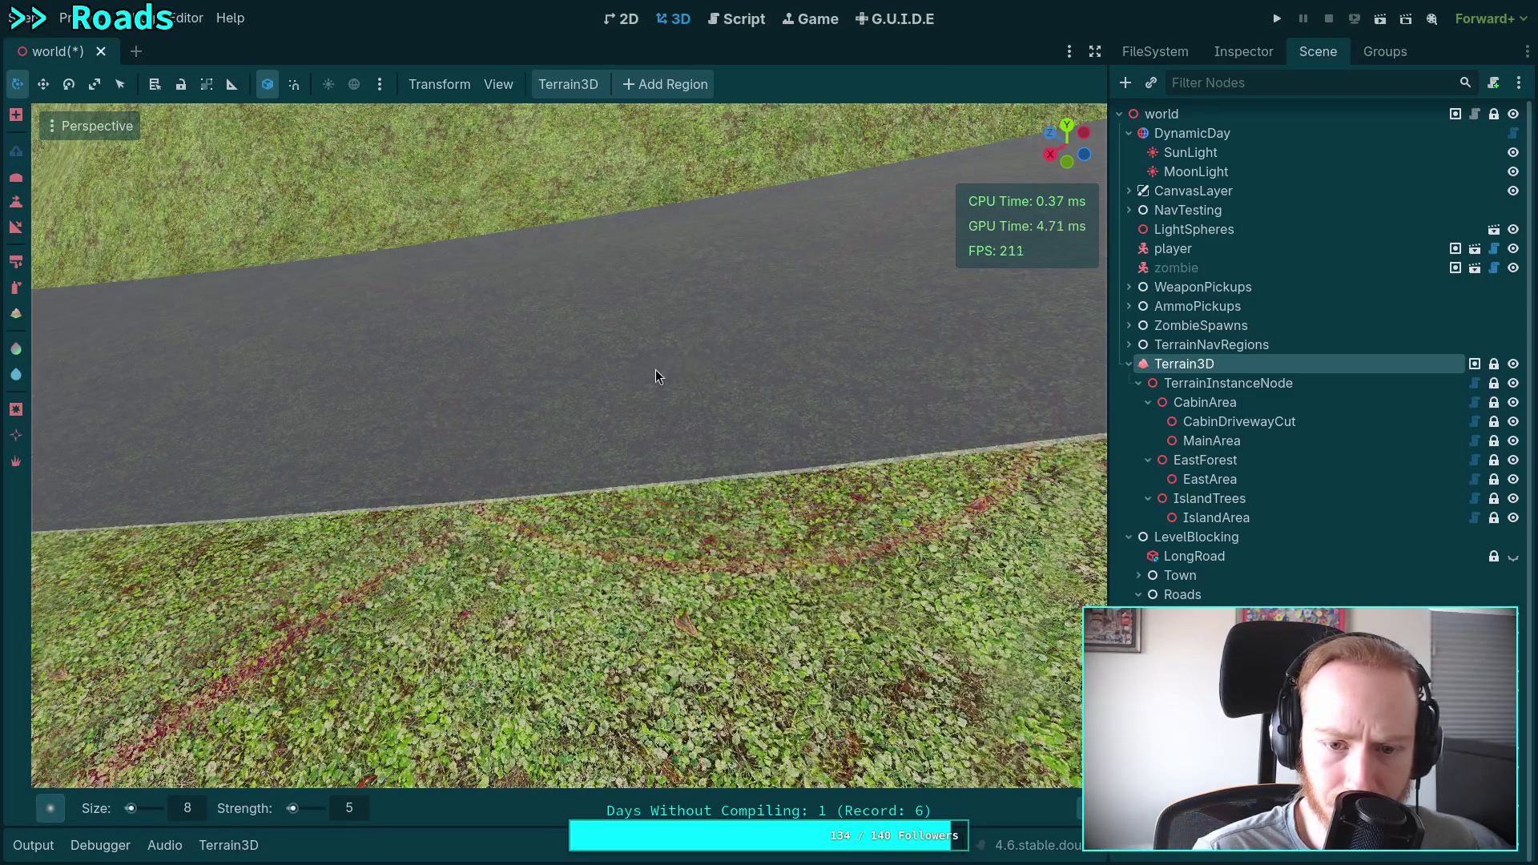
Fly down the winding road across the hills to a close view of its edge.
{"action": "right_click", "coordinate": [647, 357]}
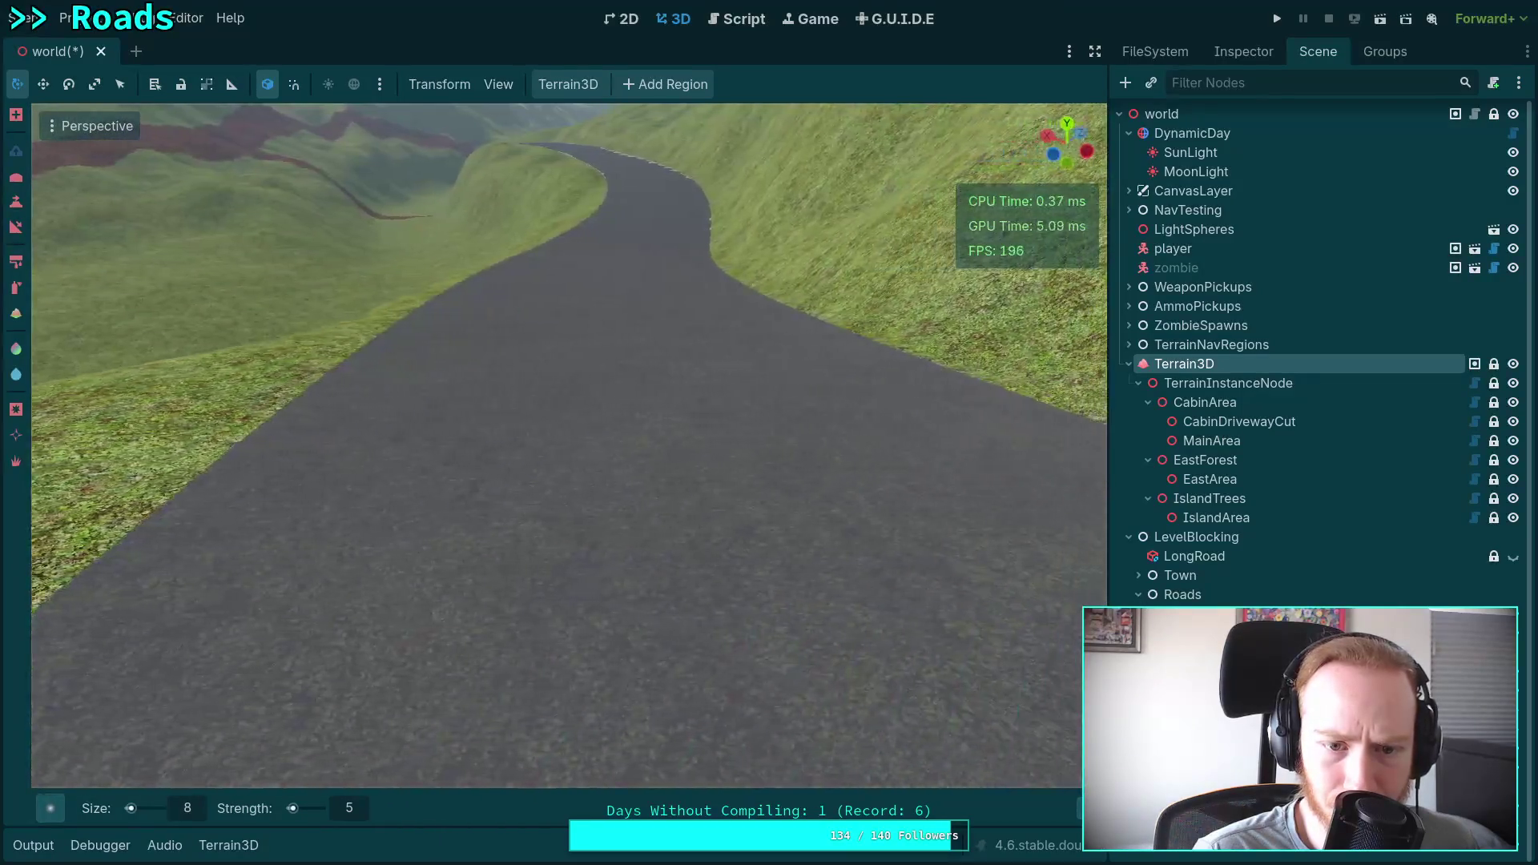
{"action": "key", "text": "w"}
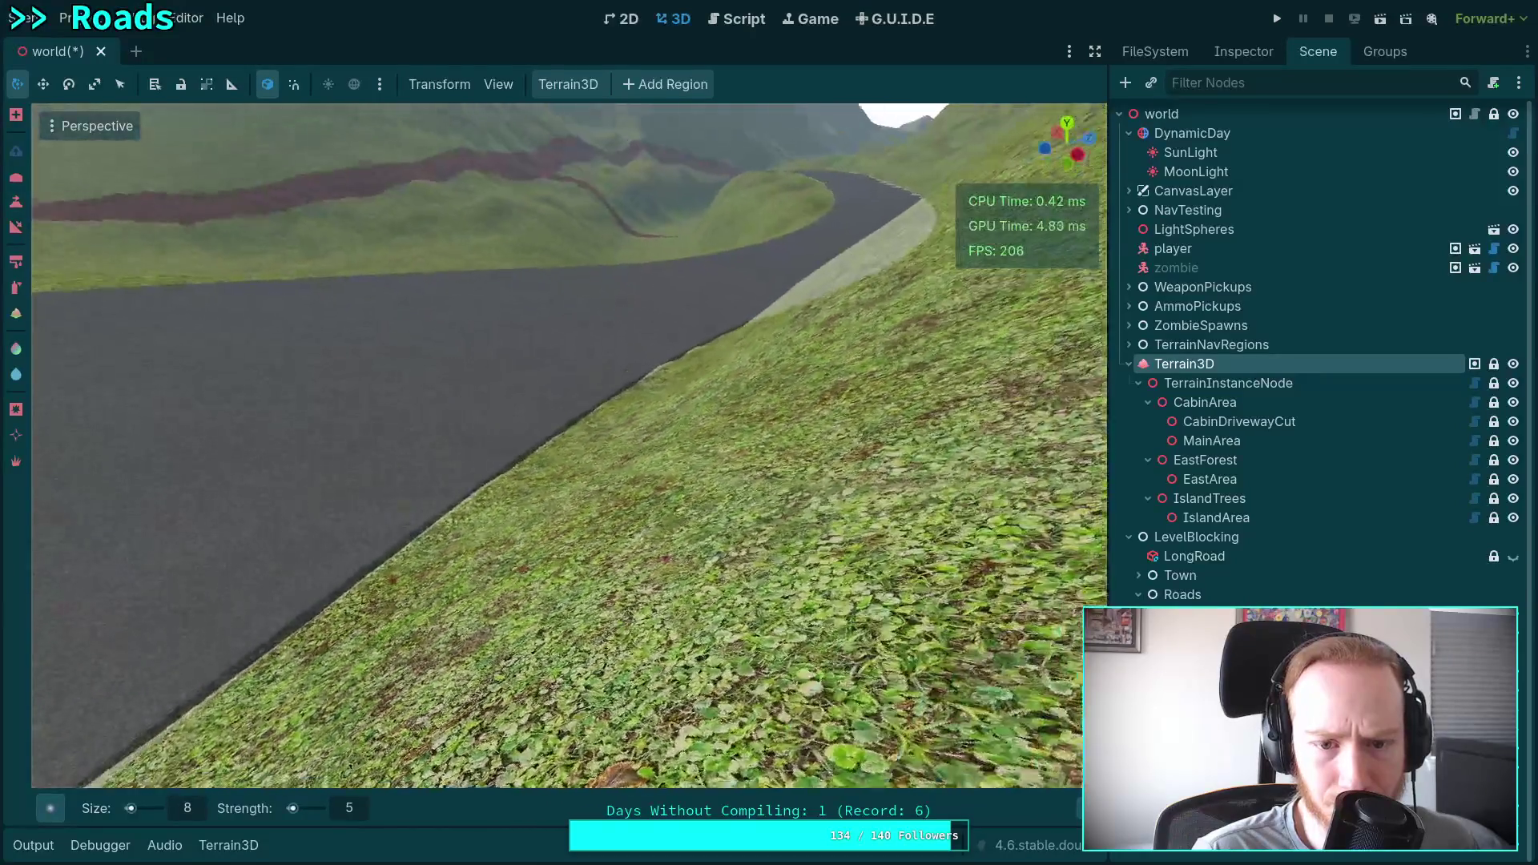
{"action": "key", "text": "w"}
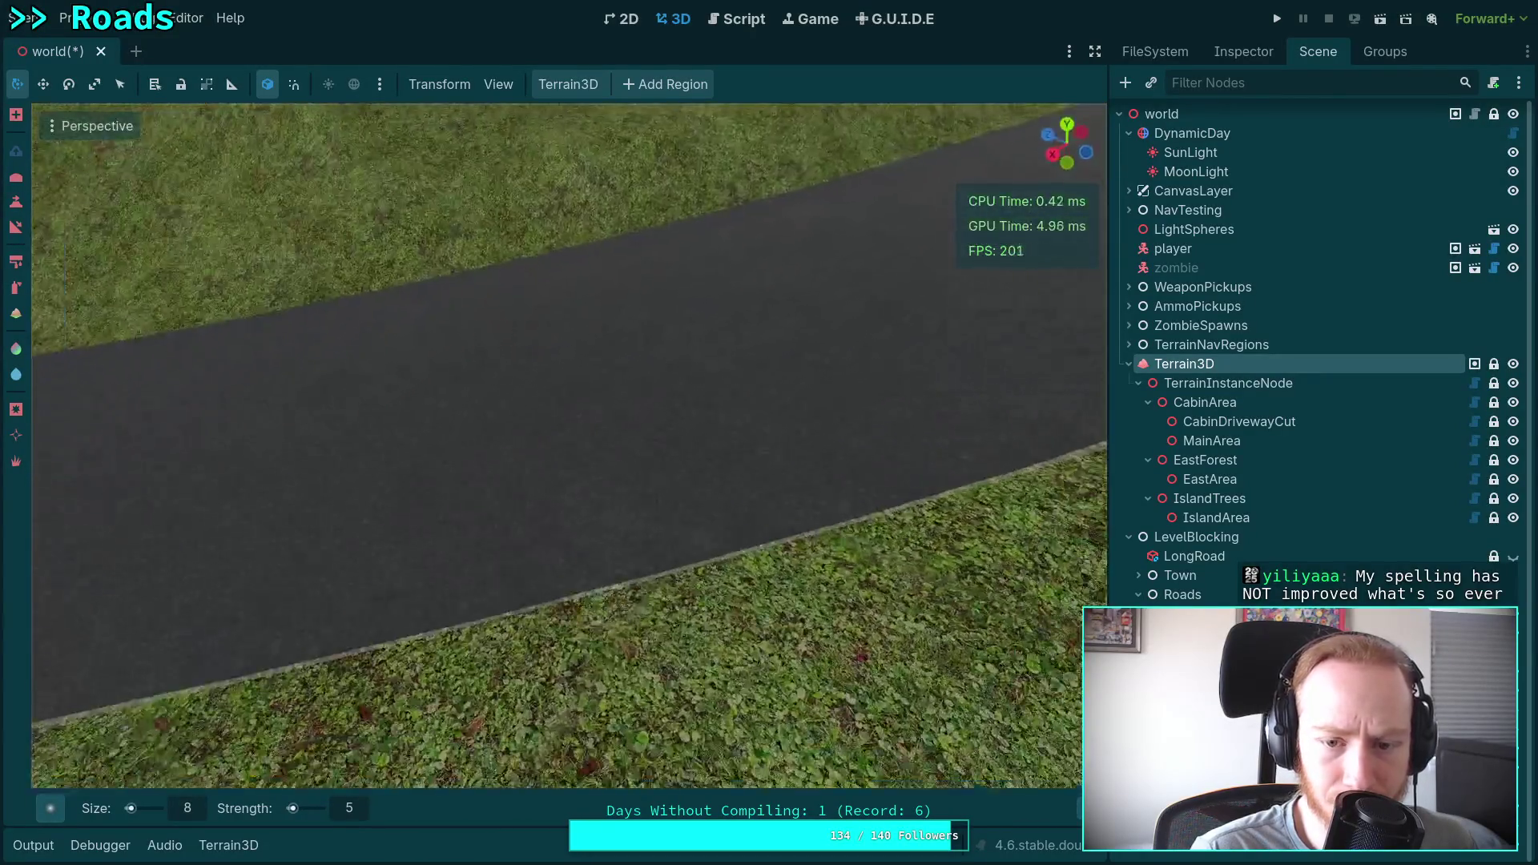
{"action": "key", "text": "w"}
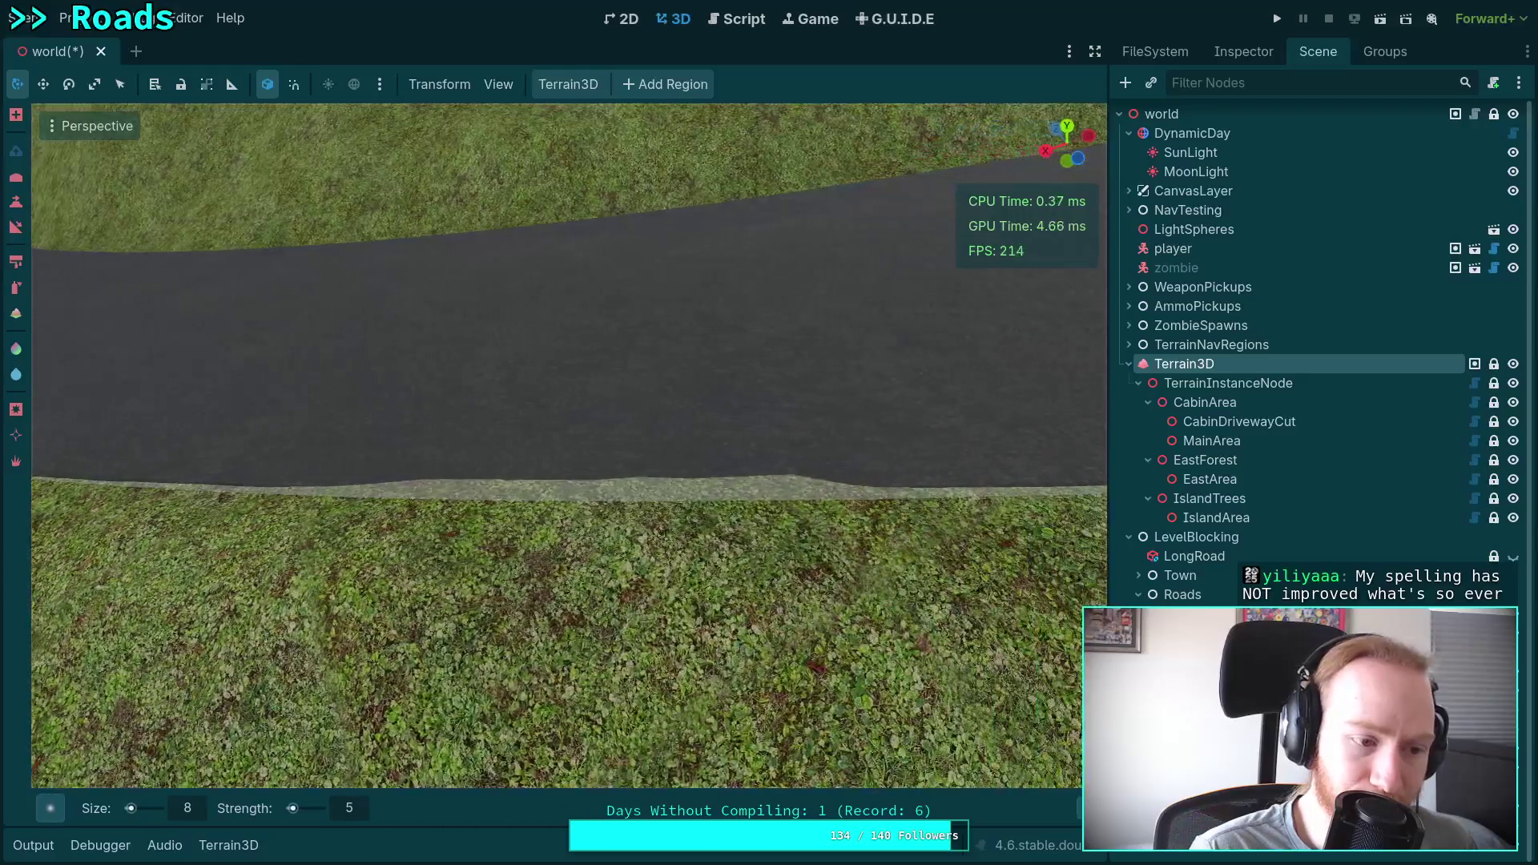
{"action": "key", "text": "w"}
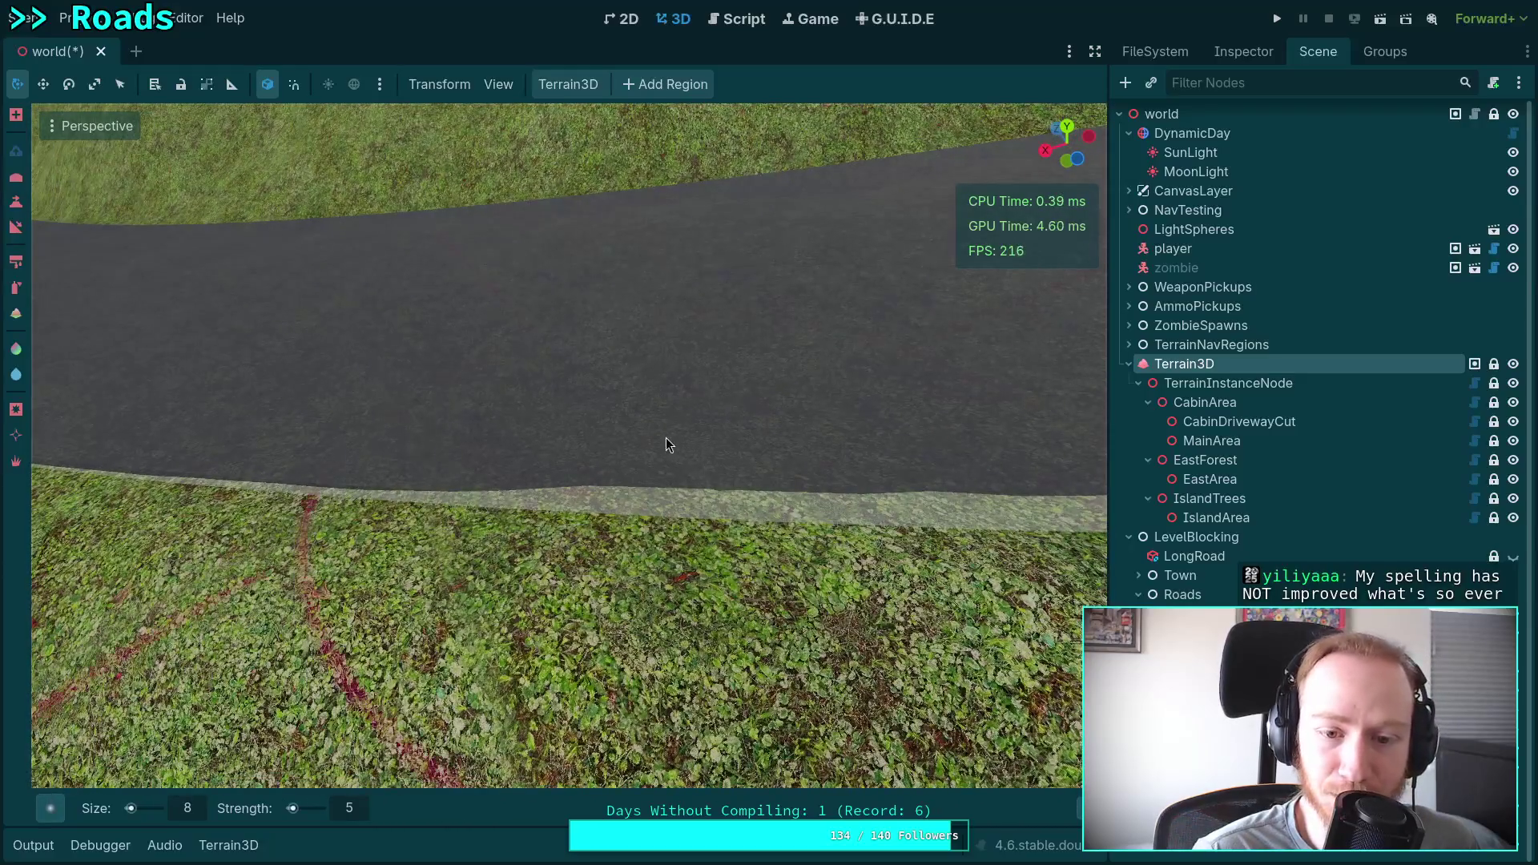
Flatten the light strip and the terrain bump along the lower road edge.
{"action": "mouse_move", "coordinate": [673, 471]}
{"action": "left_mouse_down"}
{"action": "mouse_move", "coordinate": [719, 490]}
{"action": "mouse_move", "coordinate": [643, 483]}
{"action": "mouse_move", "coordinate": [697, 435]}
{"action": "mouse_move", "coordinate": [612, 446]}
{"action": "left_mouse_up"}
{"action": "key", "text": "w"}
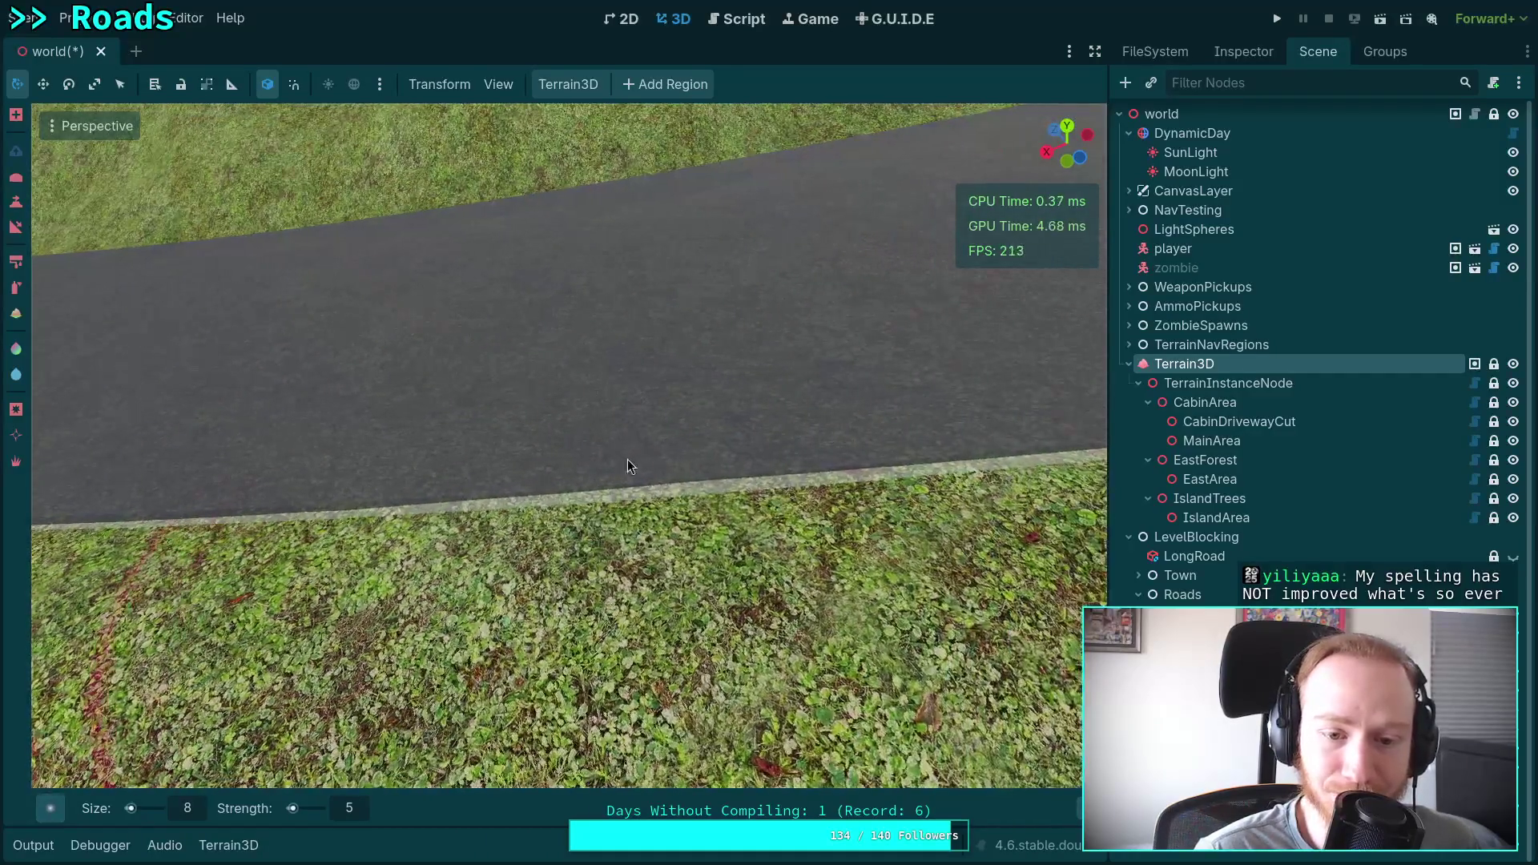
{"action": "key", "text": "w"}
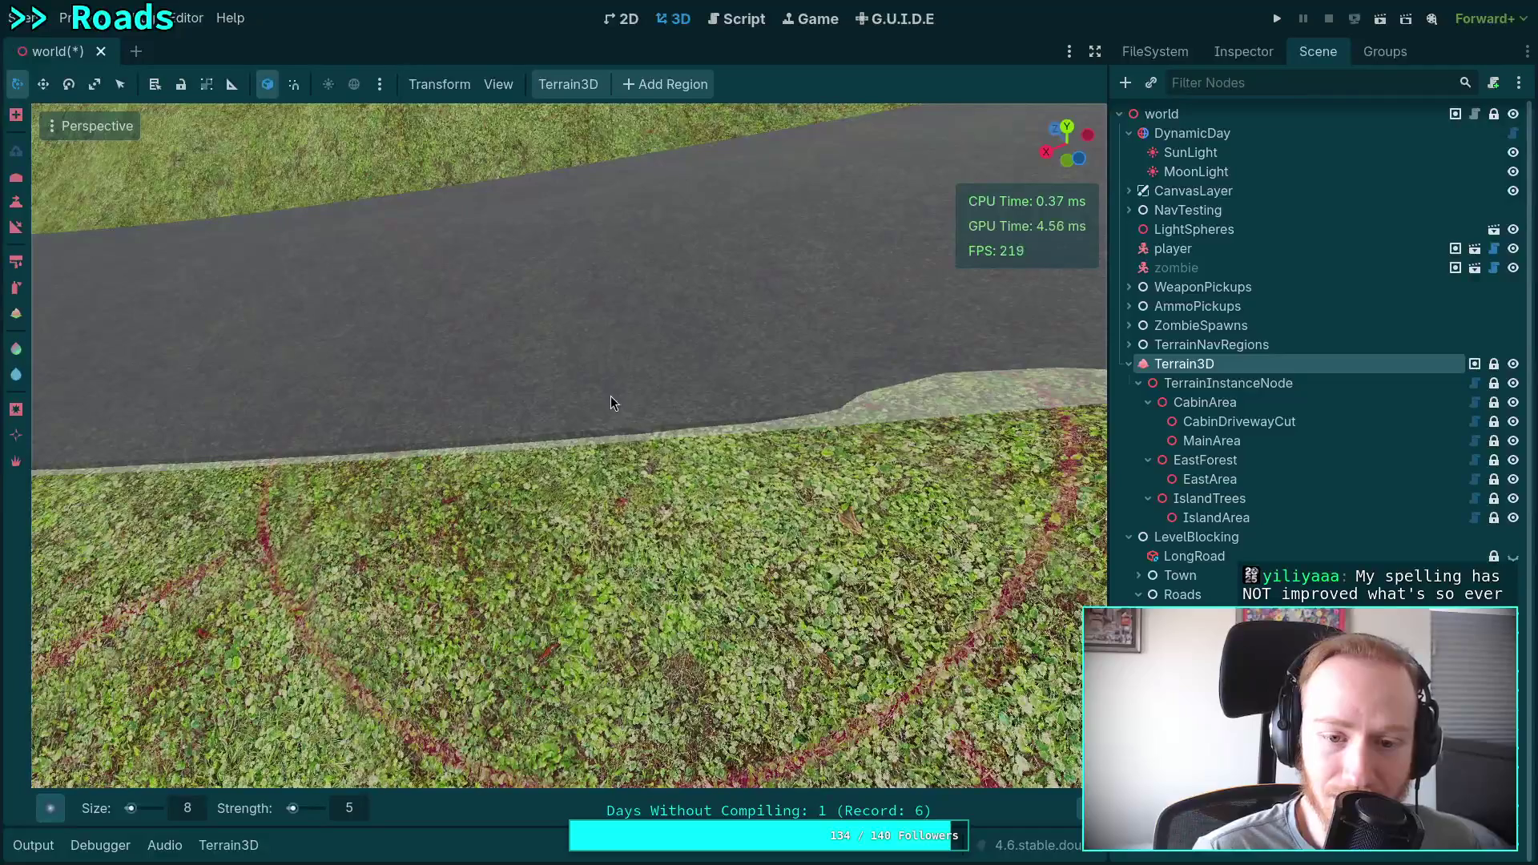
{"action": "key", "text": "w"}
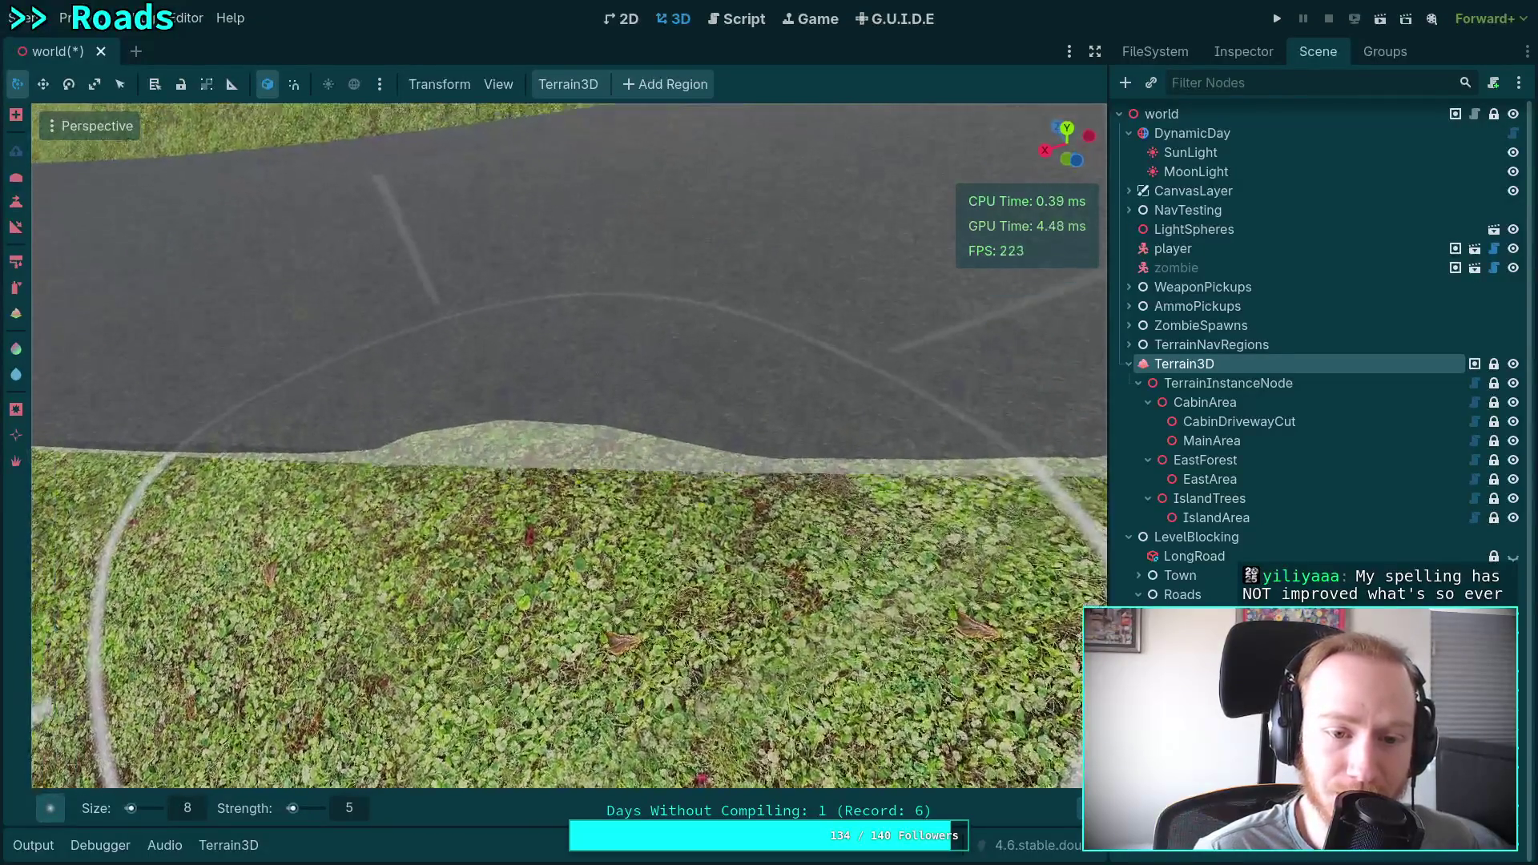
{"action": "mouse_move", "coordinate": [512, 449]}
{"action": "left_mouse_down"}
{"action": "mouse_move", "coordinate": [565, 454]}
{"action": "mouse_move", "coordinate": [588, 425]}
{"action": "mouse_move", "coordinate": [721, 437]}
{"action": "left_mouse_up"}
Zoom in and out beside the road, then turn to face the grassy bank.
{"action": "key", "text": "w"}
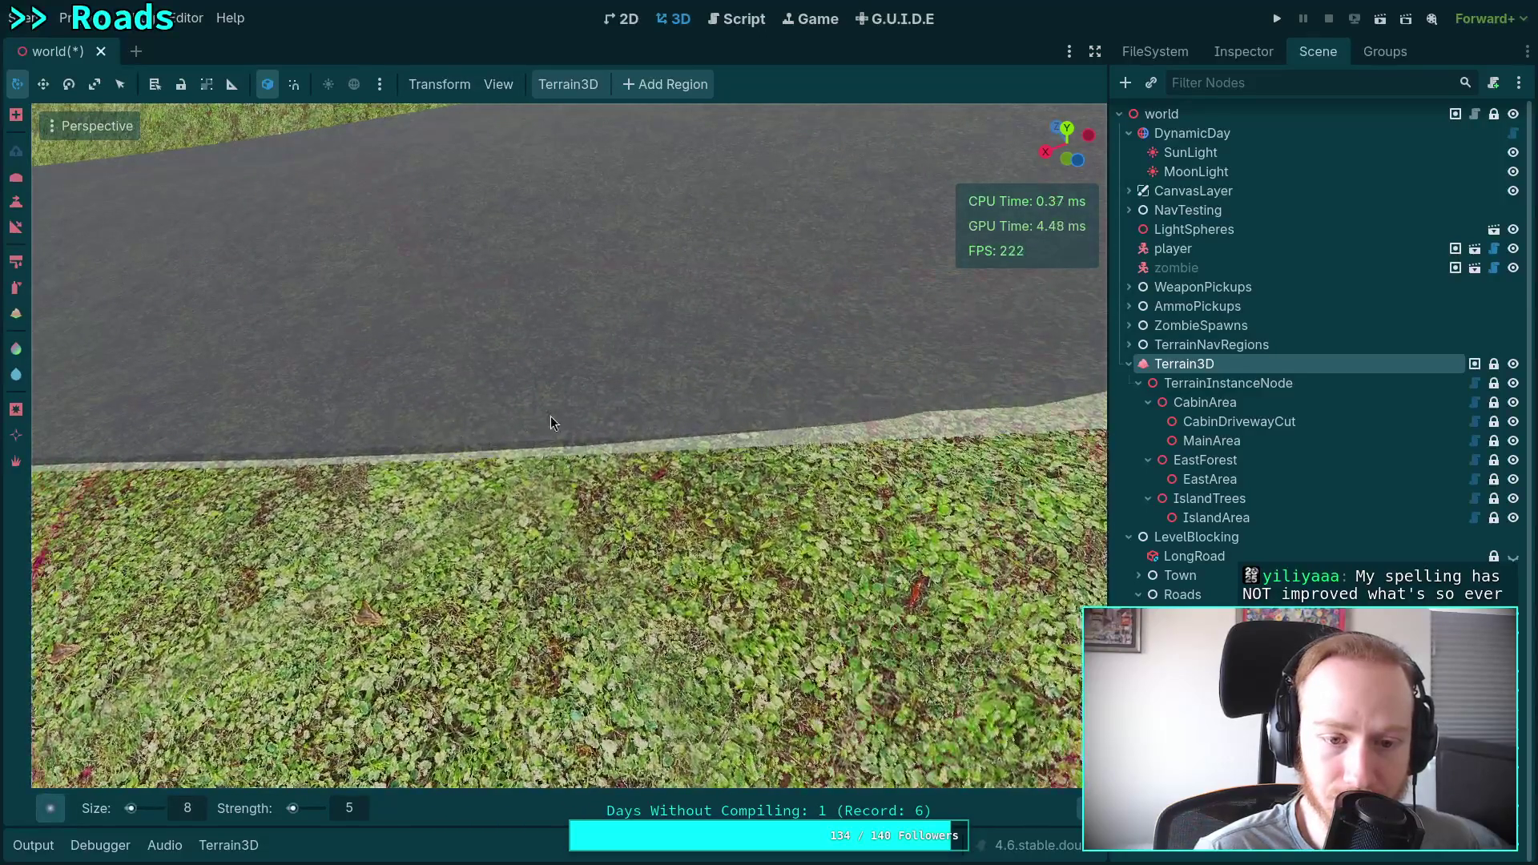
{"action": "key", "text": "w"}
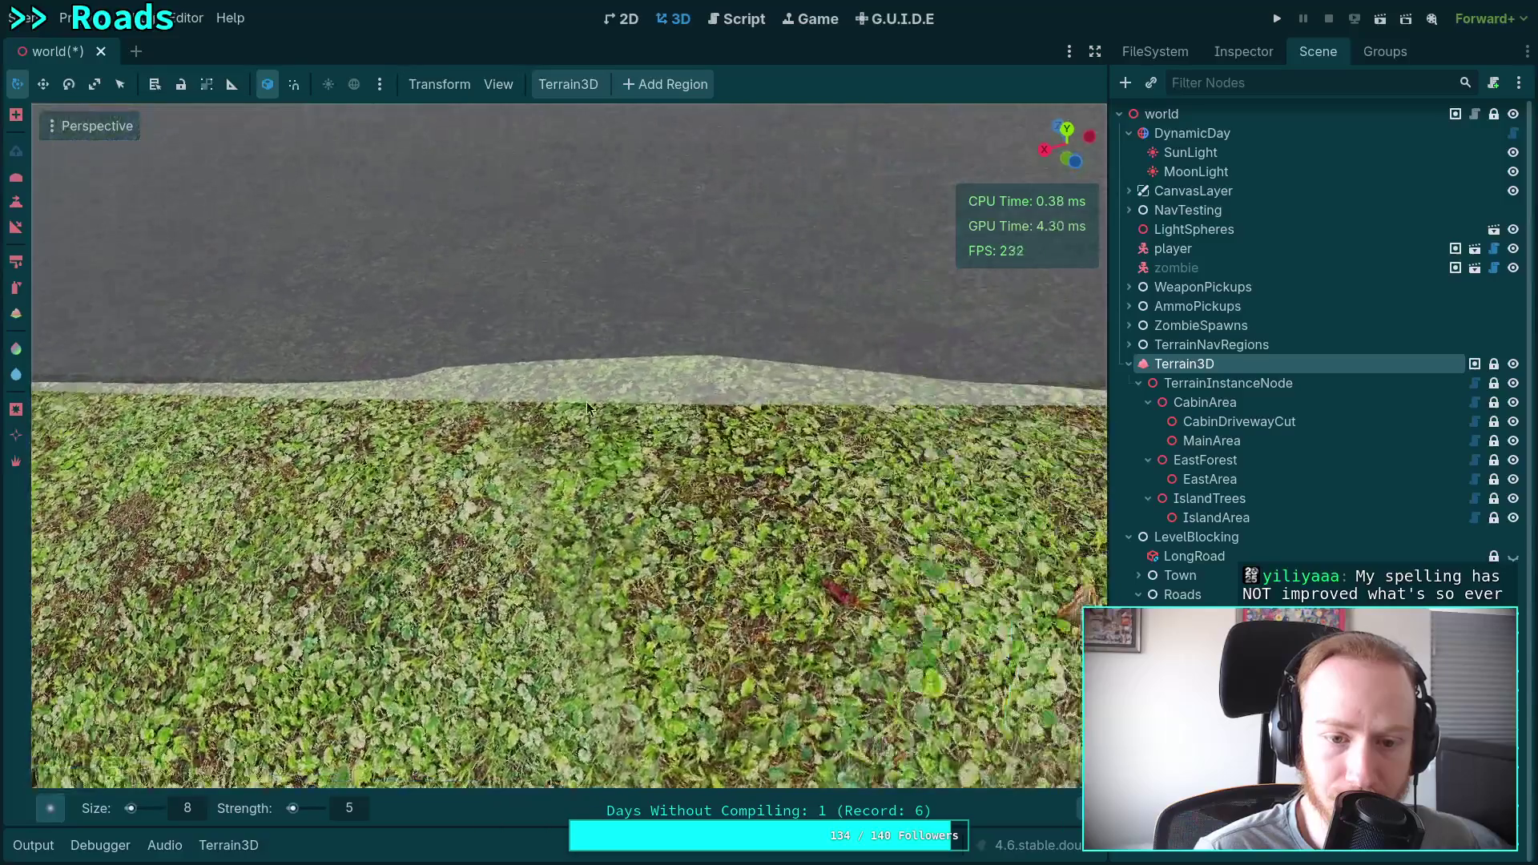
{"action": "scroll", "coordinate": [559, 373], "scroll_direction": "down", "scroll_amount": 3}
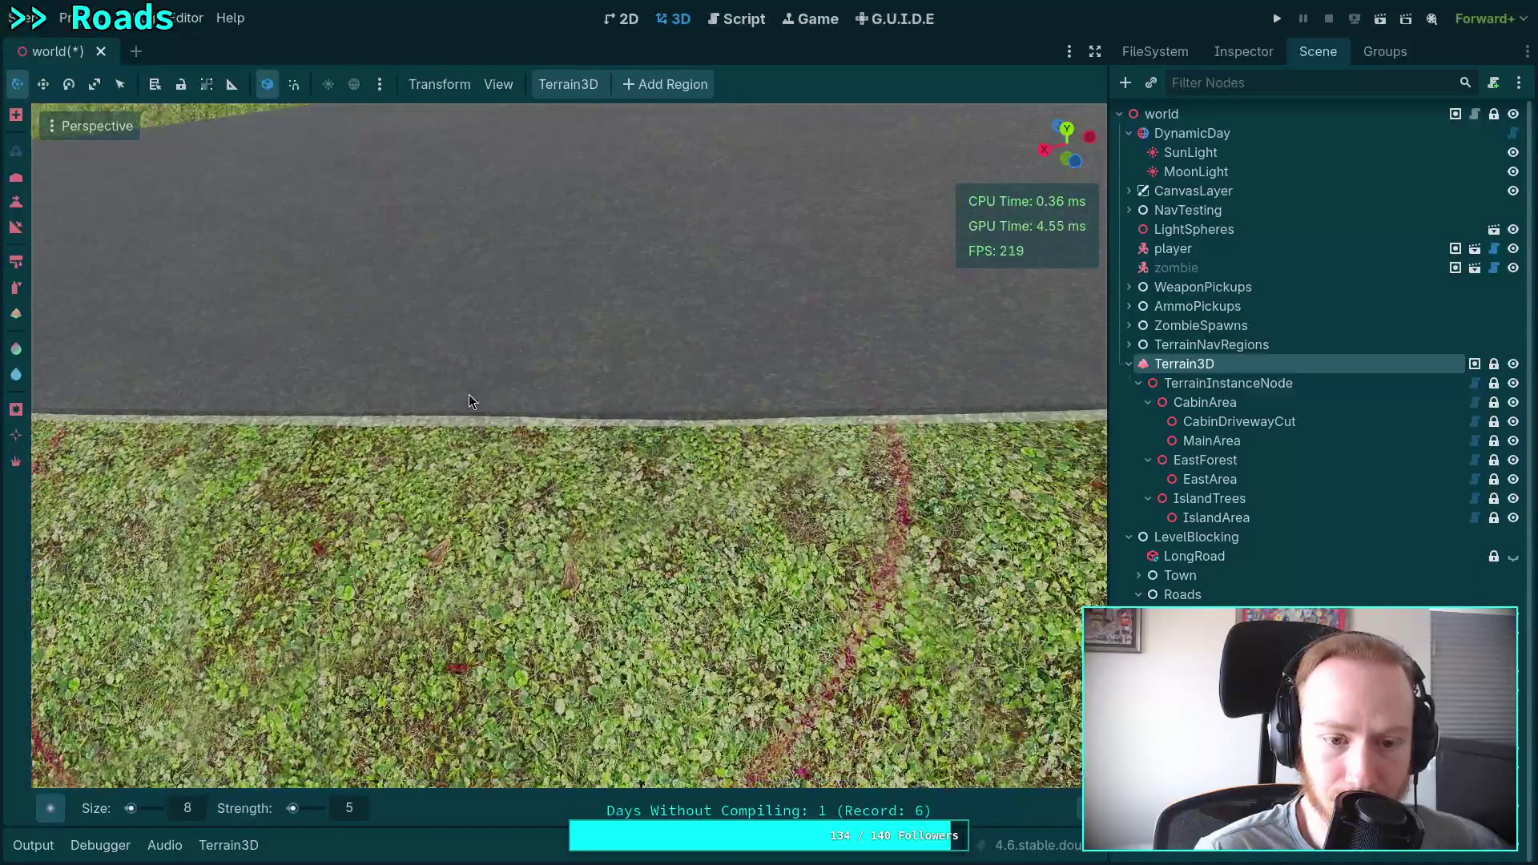
{"action": "scroll", "coordinate": [426, 390], "scroll_direction": "down", "scroll_amount": 3}
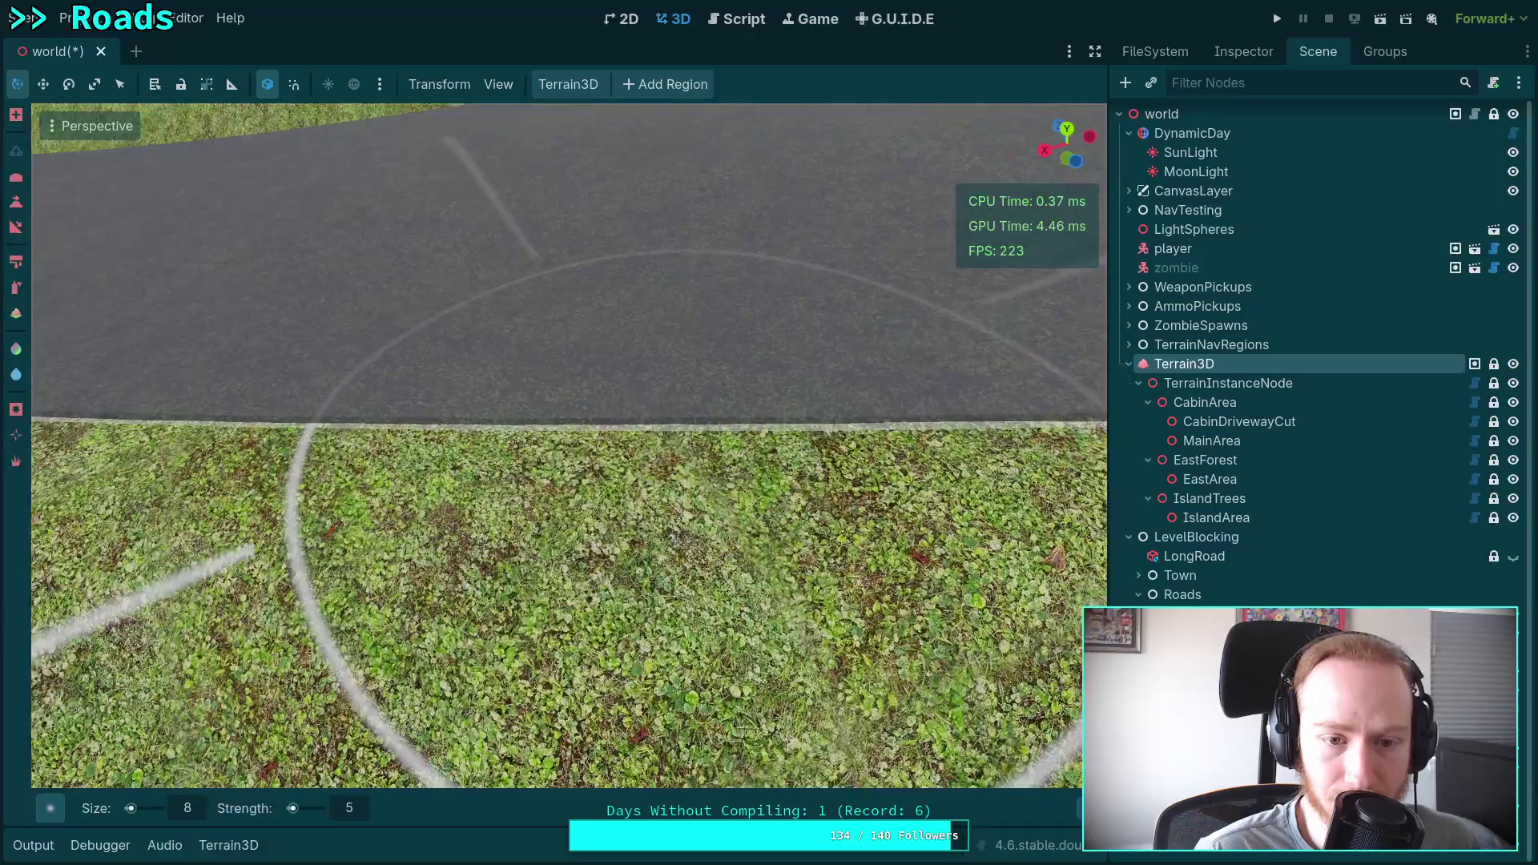
{"action": "scroll", "coordinate": [627, 401], "scroll_direction": "down", "scroll_amount": 5}
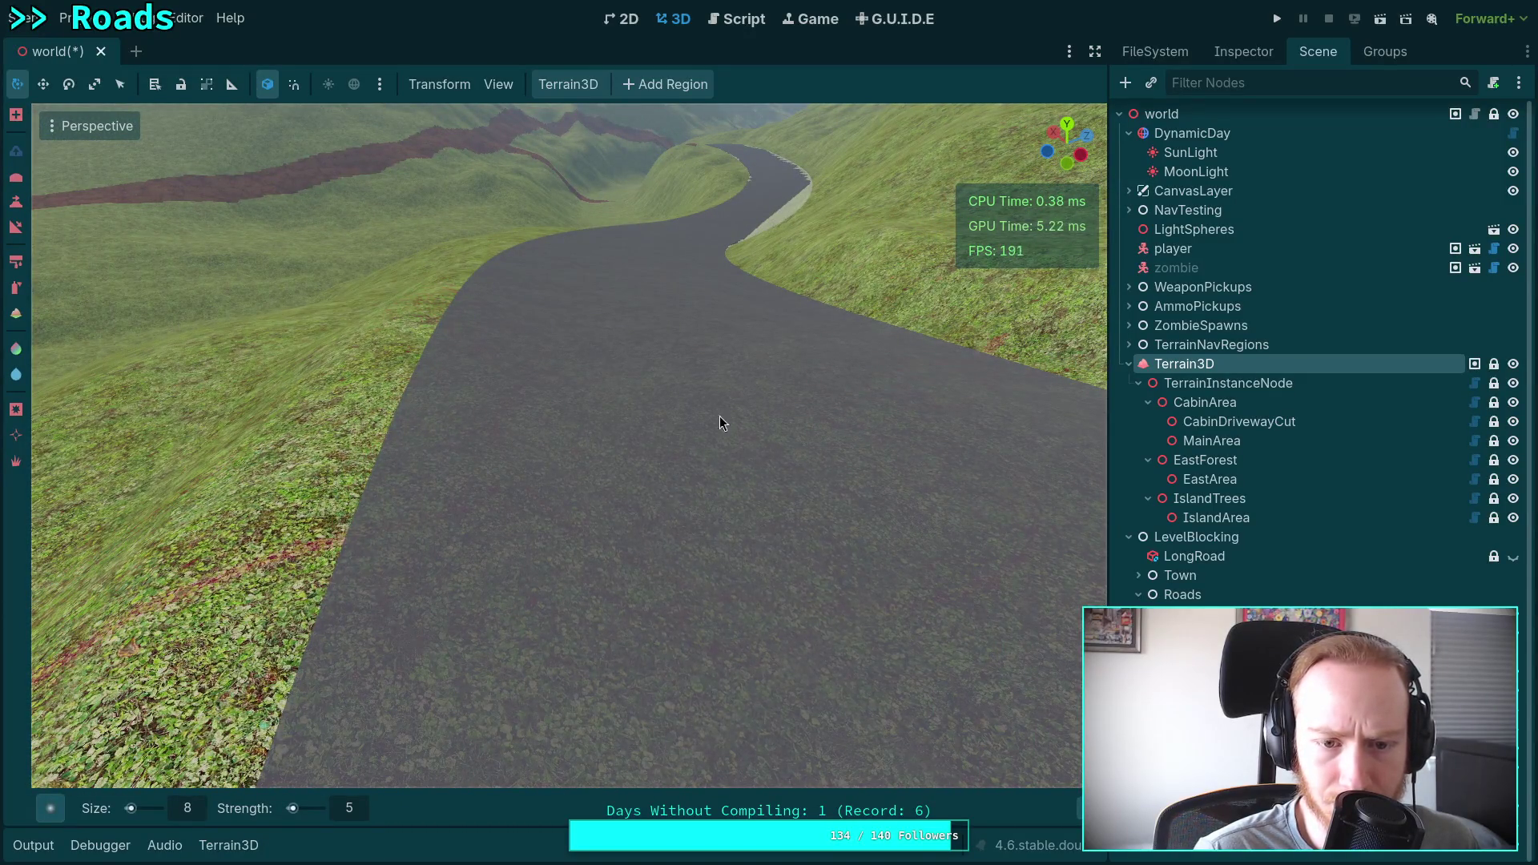
{"action": "scroll", "coordinate": [566, 515], "scroll_direction": "down", "scroll_amount": 3}
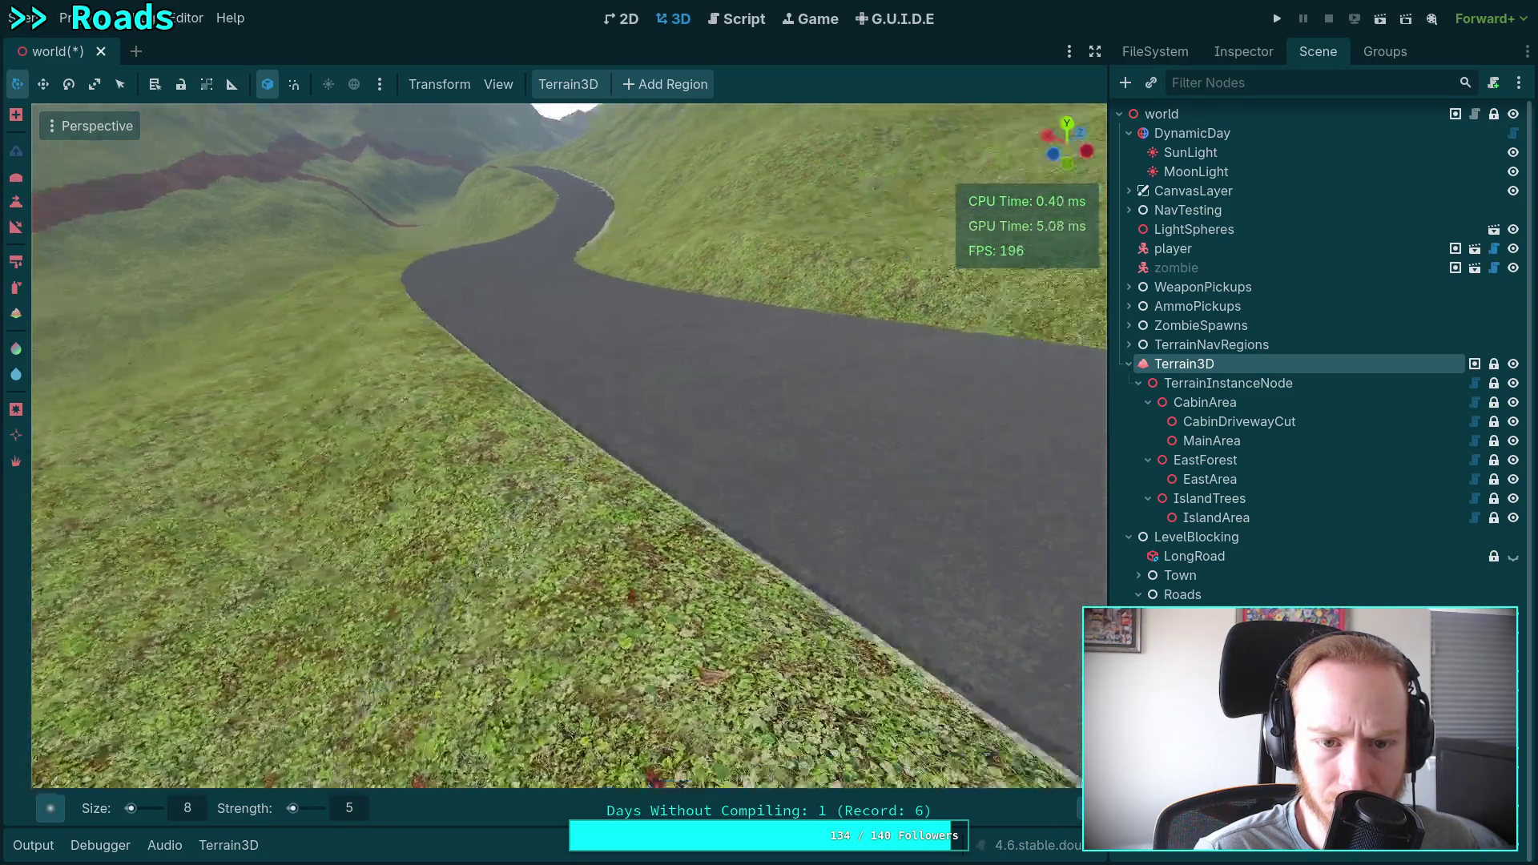
{"action": "scroll", "coordinate": [615, 391], "scroll_direction": "up", "scroll_amount": 5}
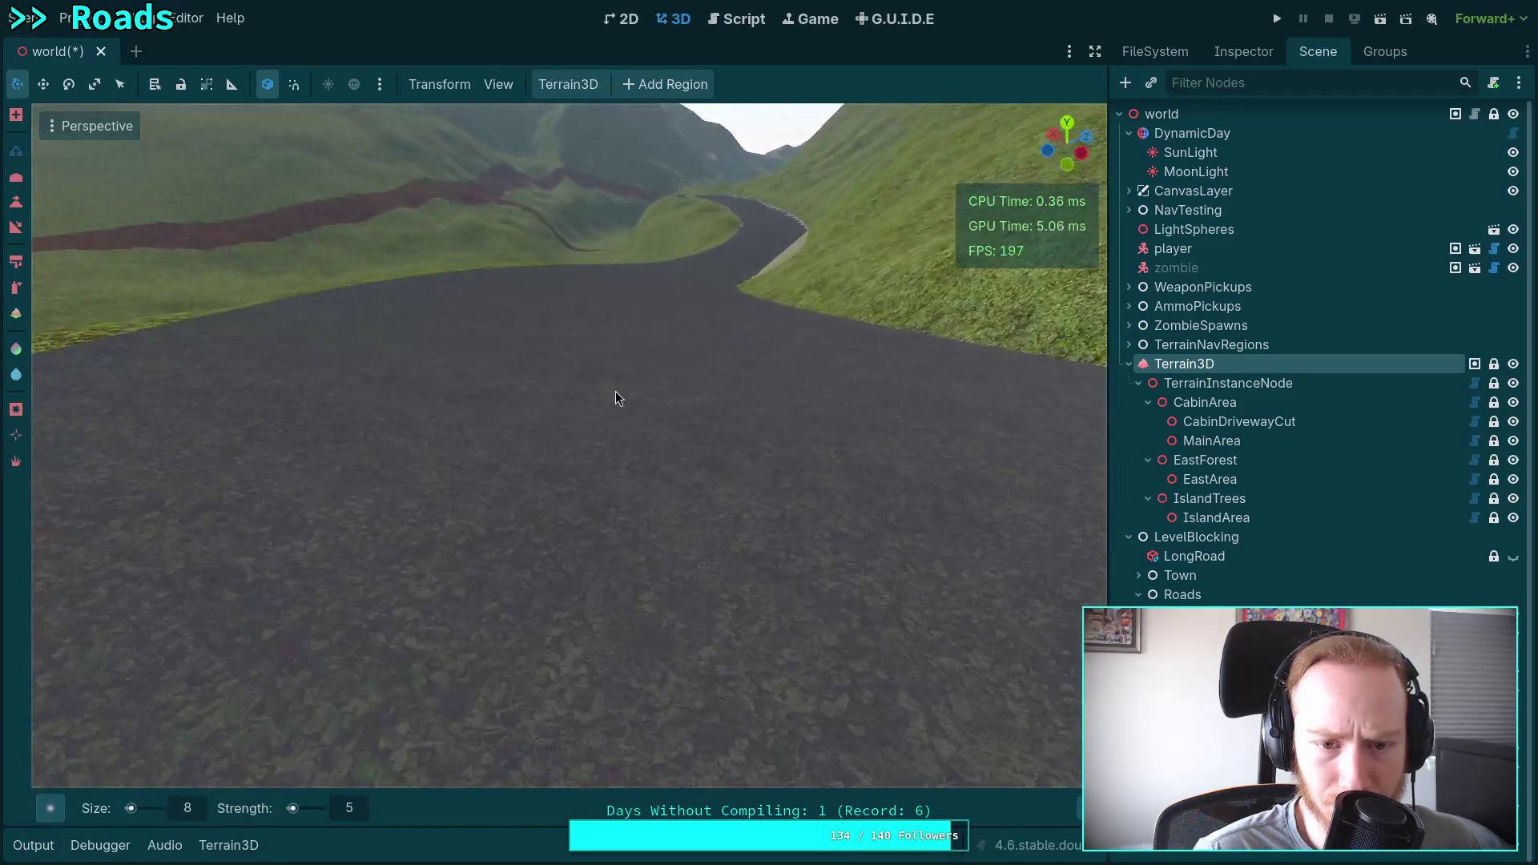
{"action": "scroll", "coordinate": [568, 352], "scroll_direction": "up", "scroll_amount": 3}
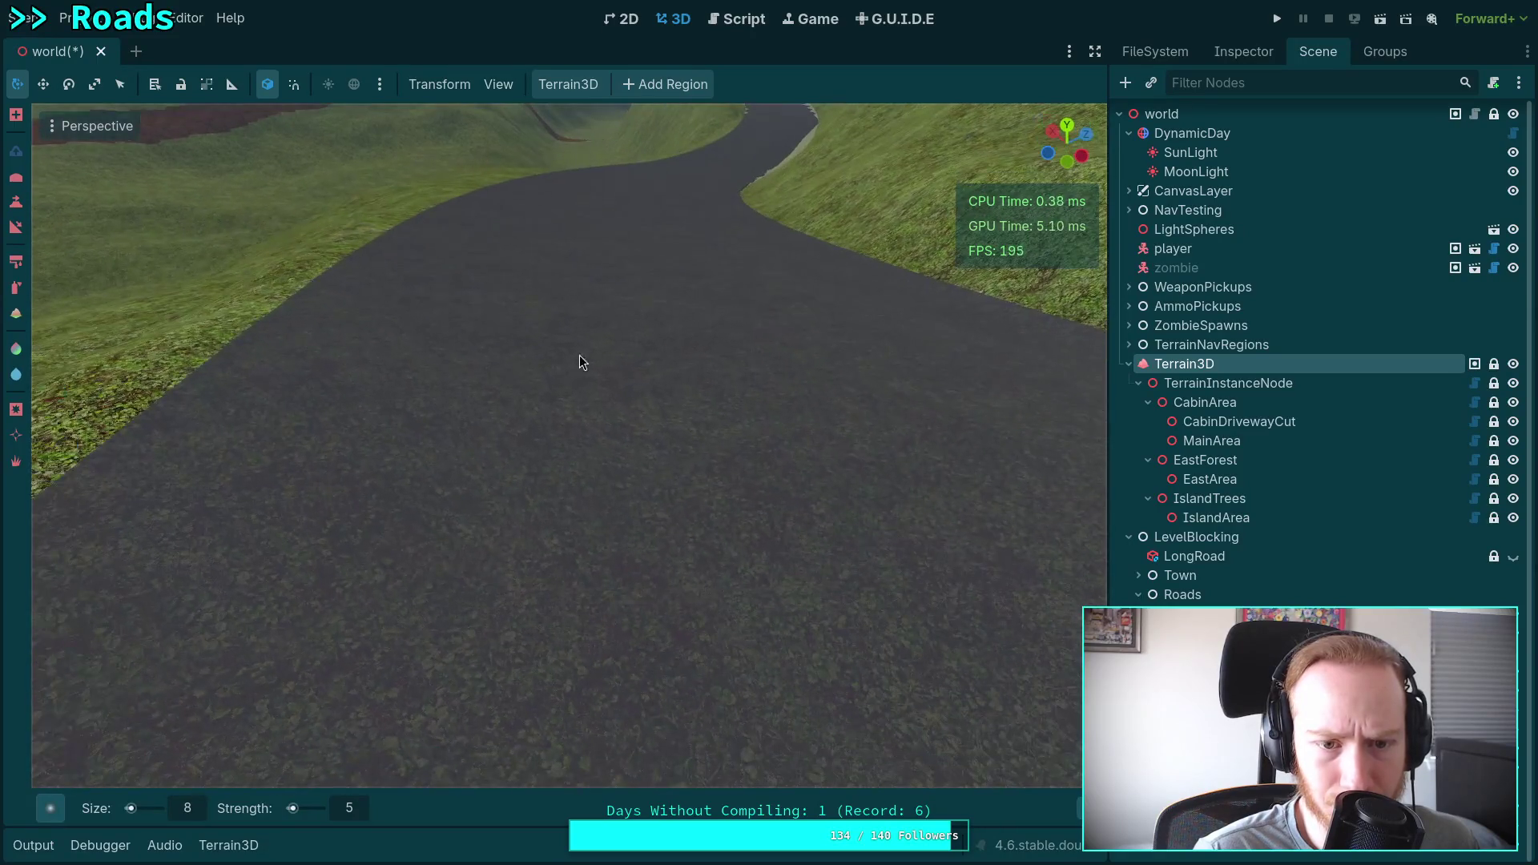
{"action": "scroll", "coordinate": [553, 336], "scroll_direction": "up", "scroll_amount": 2}
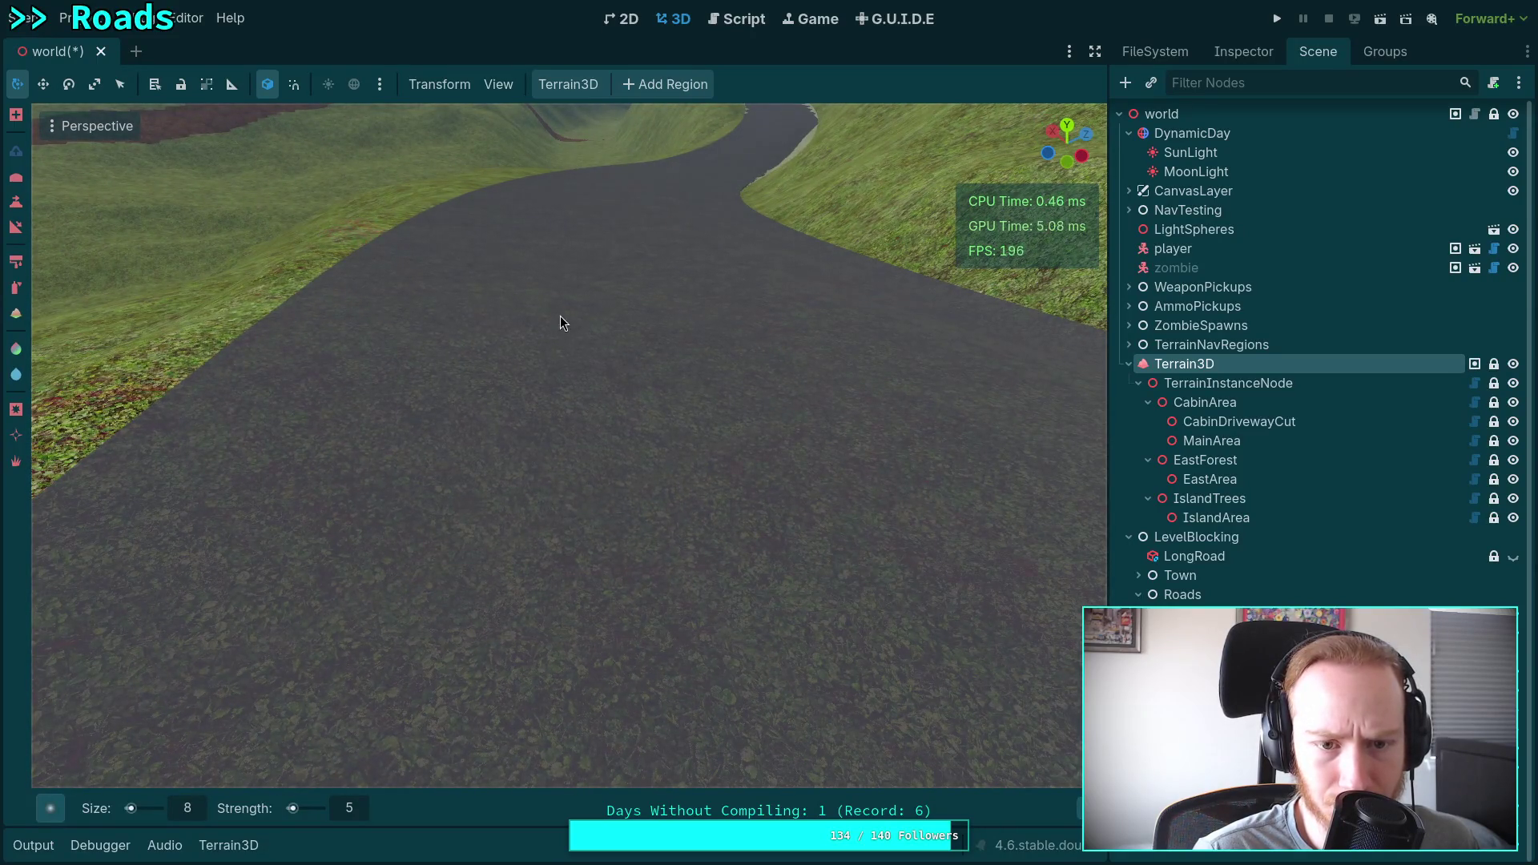
{"action": "scroll", "coordinate": [658, 467], "scroll_direction": "down", "scroll_amount": 4}
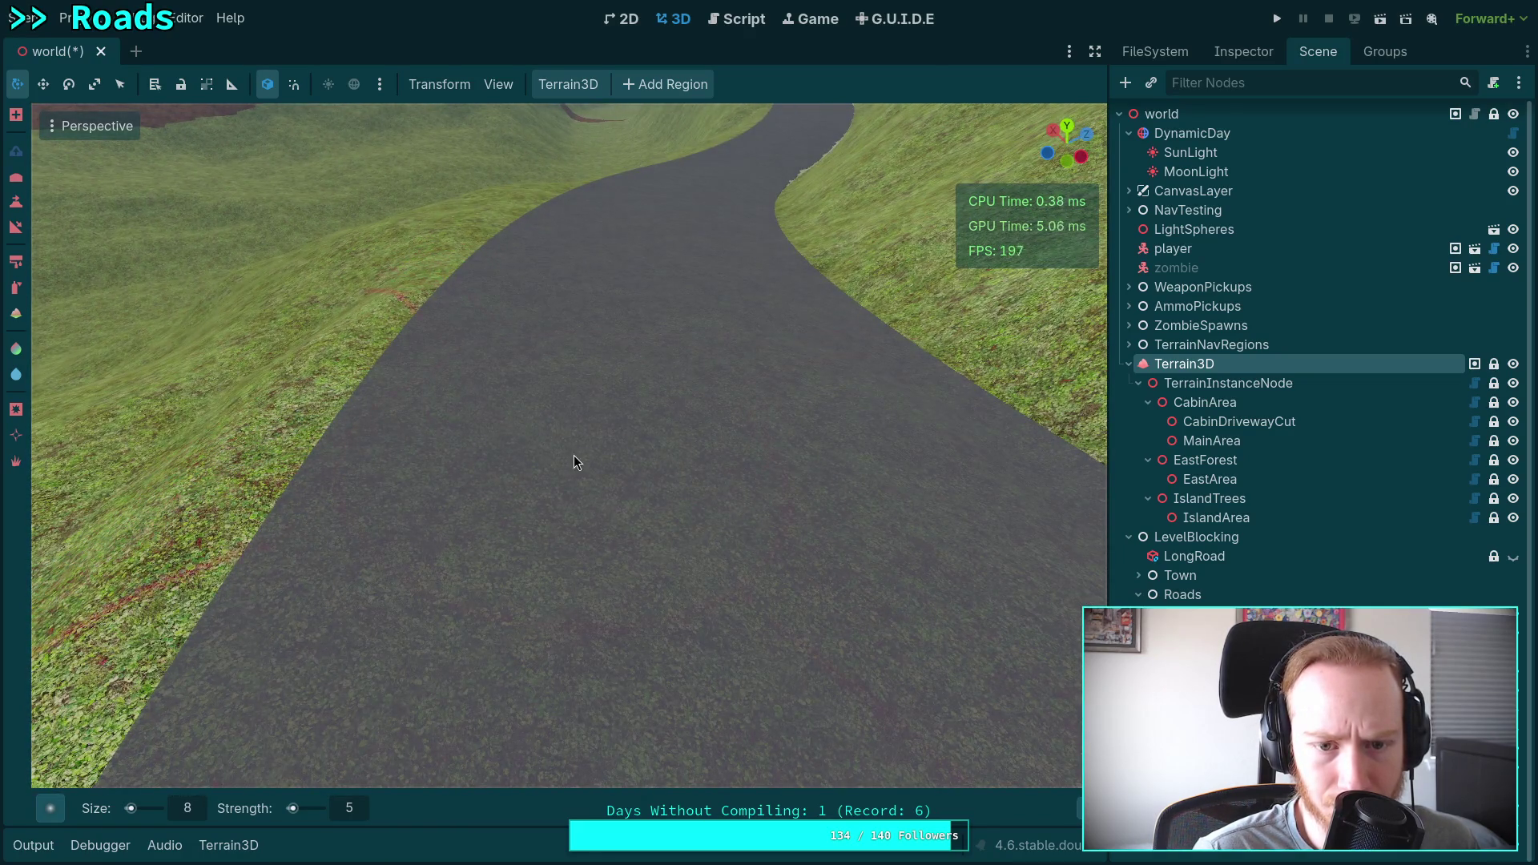
{"action": "mouse_move", "coordinate": [574, 462]}
{"action": "left_mouse_down"}
{"action": "mouse_move", "coordinate": [561, 480]}
{"action": "mouse_move", "coordinate": [520, 449]}
{"action": "mouse_move", "coordinate": [376, 449]}
{"action": "mouse_move", "coordinate": [417, 421]}
{"action": "mouse_move", "coordinate": [433, 468]}
{"action": "mouse_move", "coordinate": [516, 431]}
{"action": "left_mouse_up"}
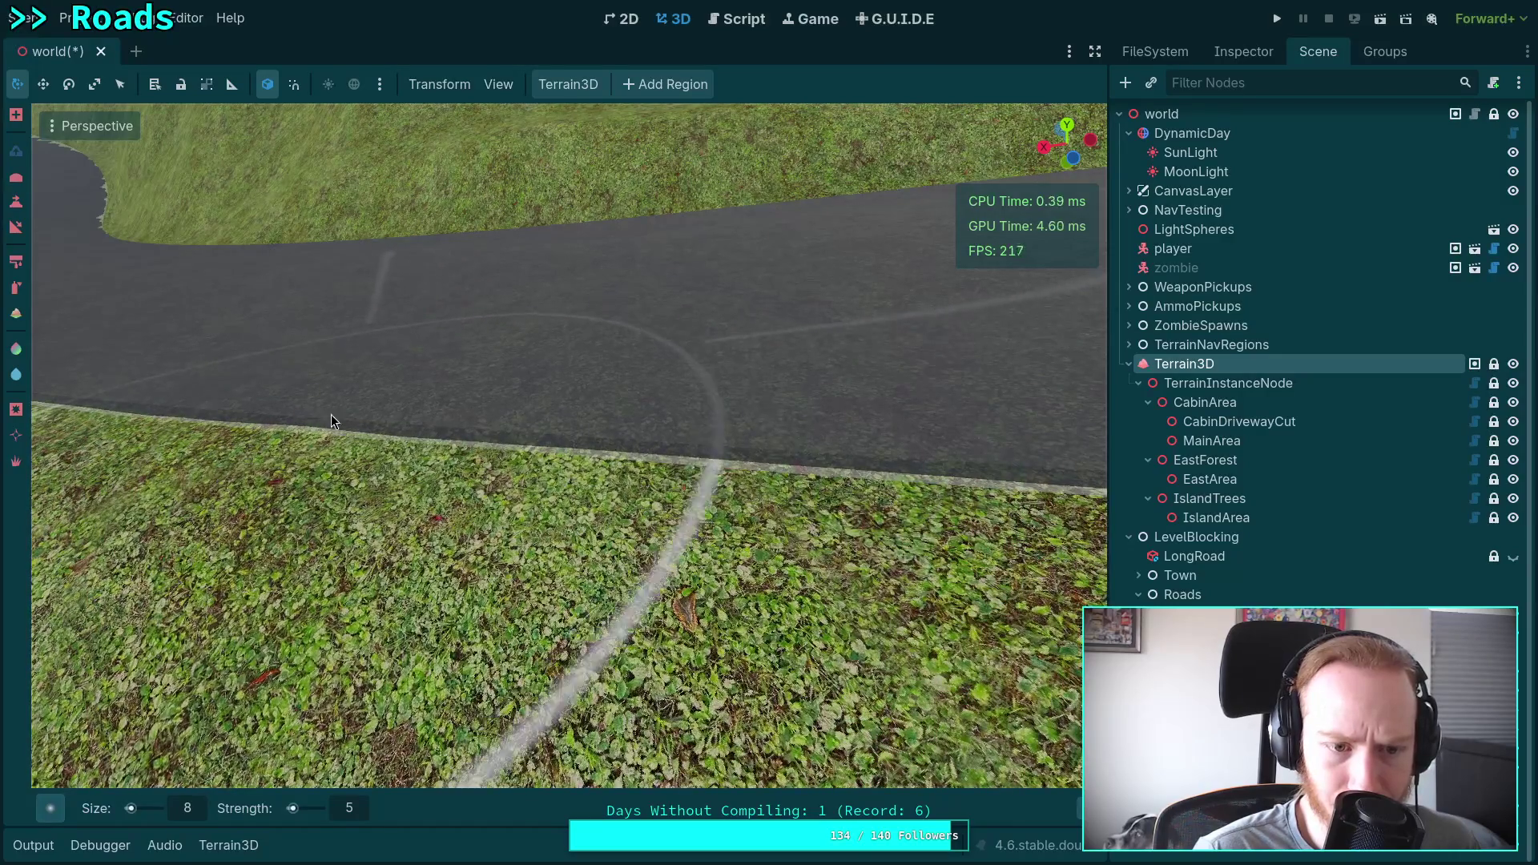
{"action": "left_click_drag", "start_coordinate": [280, 411], "coordinate": [454, 420]}
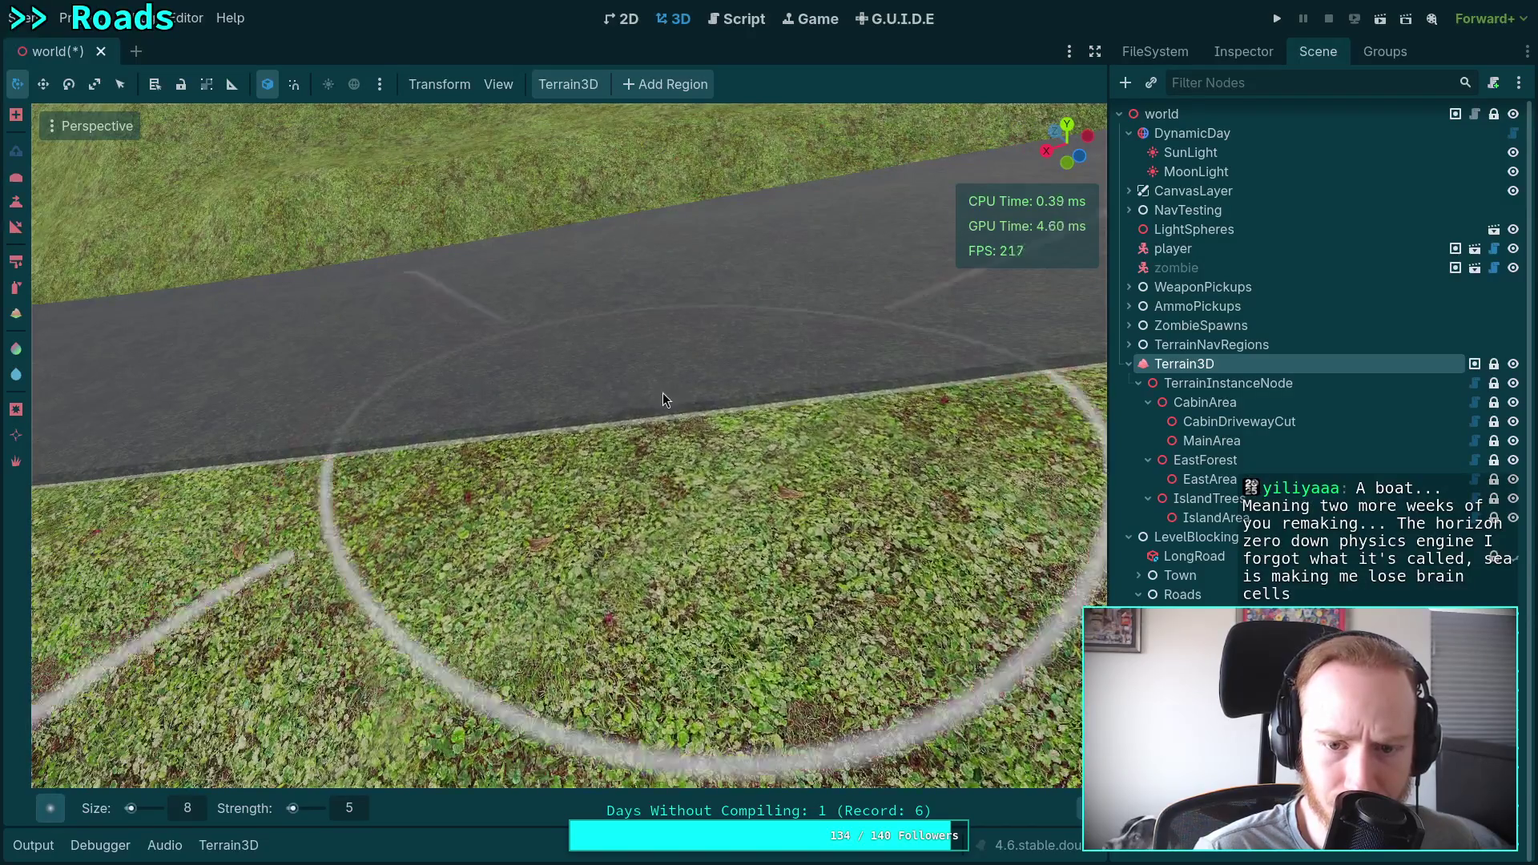
{"action": "mouse_move", "coordinate": [662, 392]}
{"action": "left_mouse_down"}
{"action": "mouse_move", "coordinate": [680, 392]}
{"action": "mouse_move", "coordinate": [564, 374]}
{"action": "mouse_move", "coordinate": [660, 426]}
{"action": "left_mouse_up"}
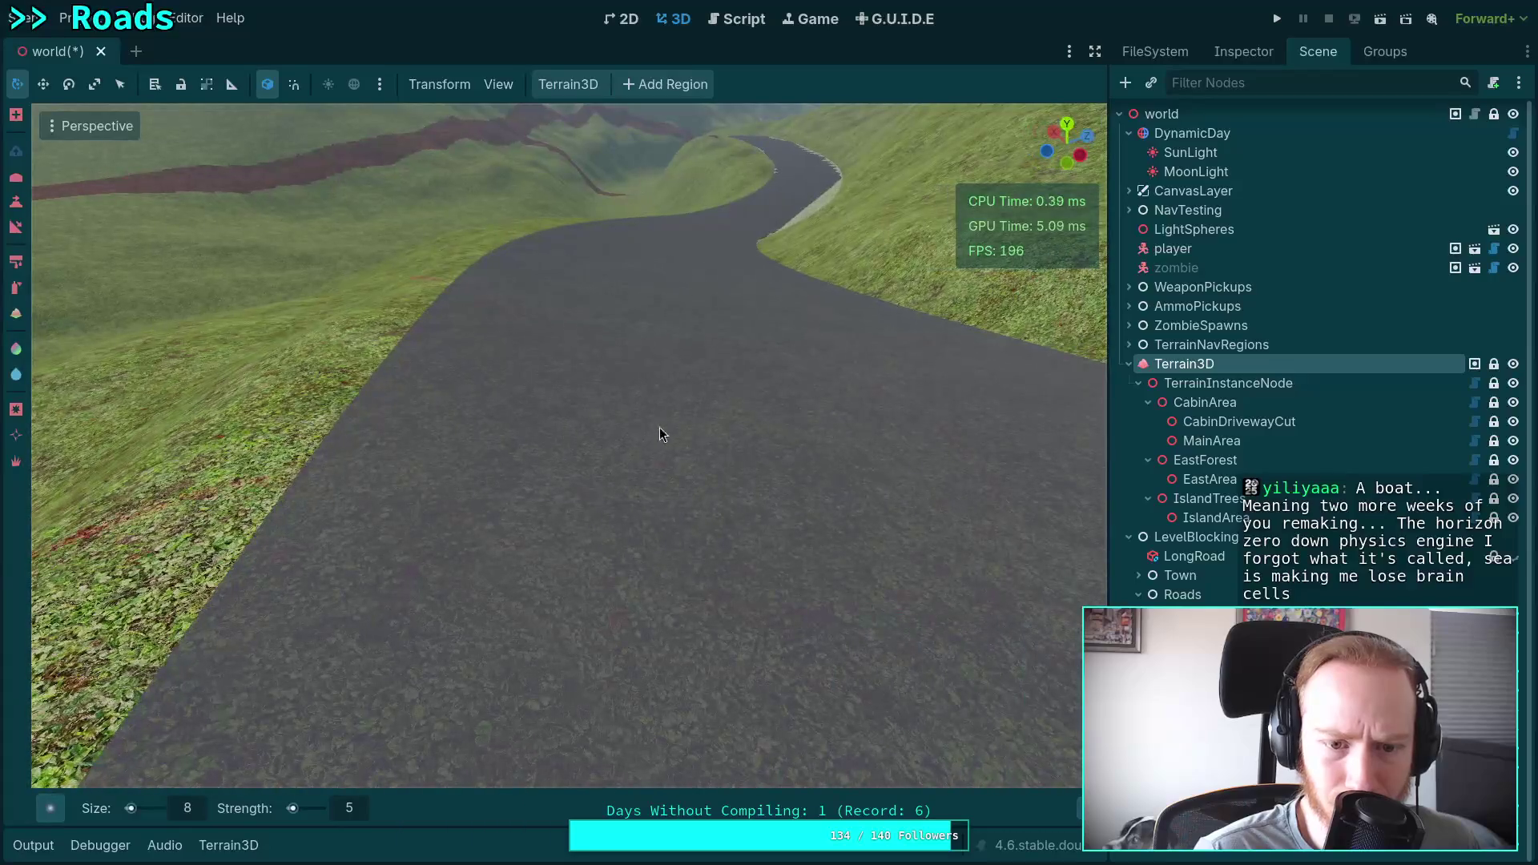
{"action": "left_click_drag", "start_coordinate": [622, 517], "coordinate": [622, 518]}
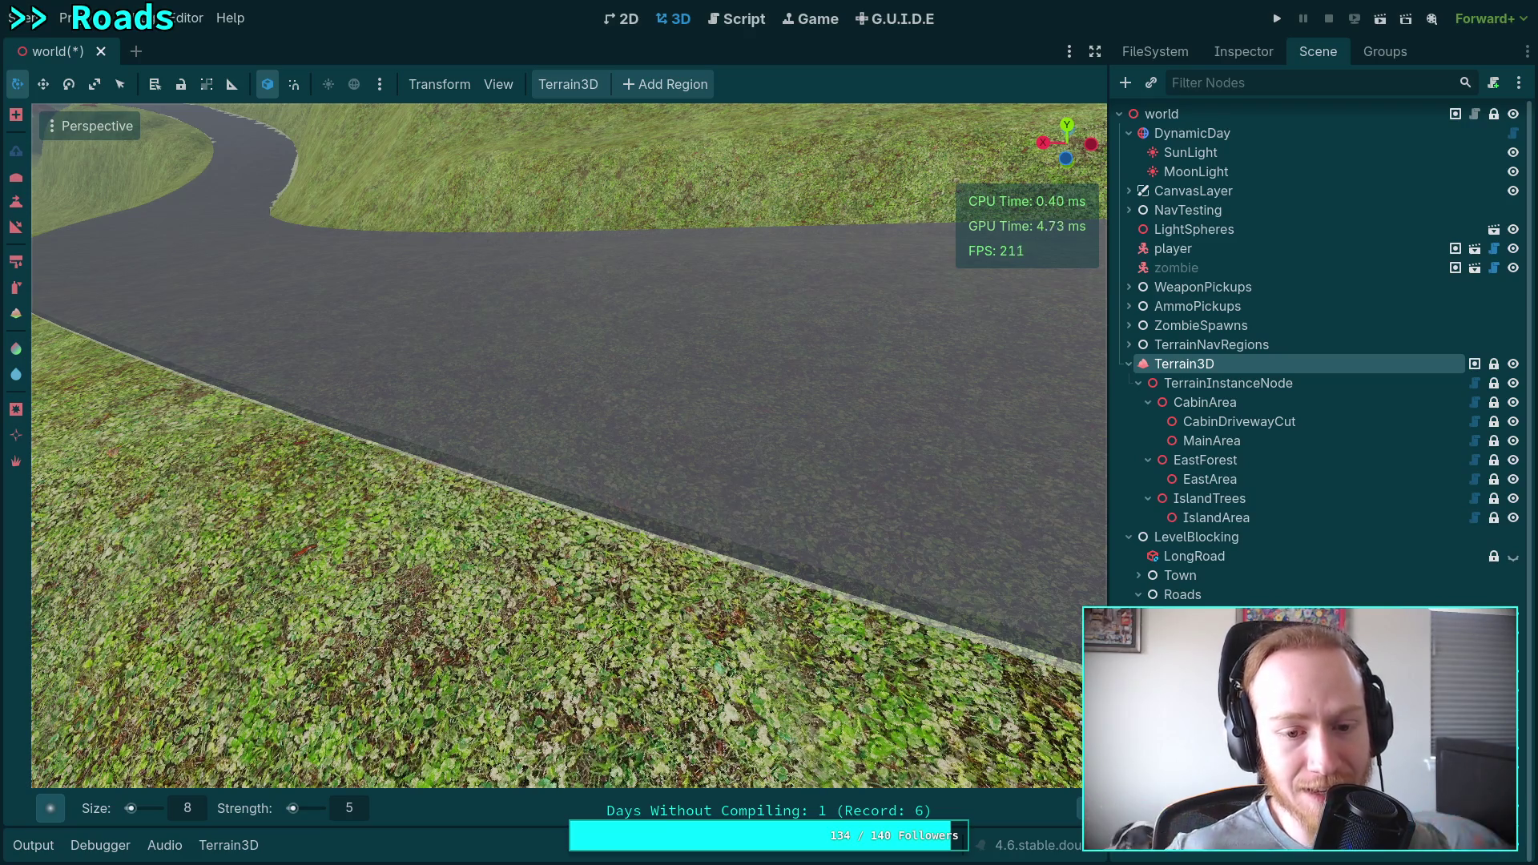
Orbit and zoom so the road runs across the view, close on its grass verge edge.
{"action": "mouse_move", "coordinate": [710, 436]}
{"action": "left_mouse_down"}
{"action": "mouse_move", "coordinate": [343, 659]}
{"action": "mouse_move", "coordinate": [280, 669]}
{"action": "left_mouse_up"}
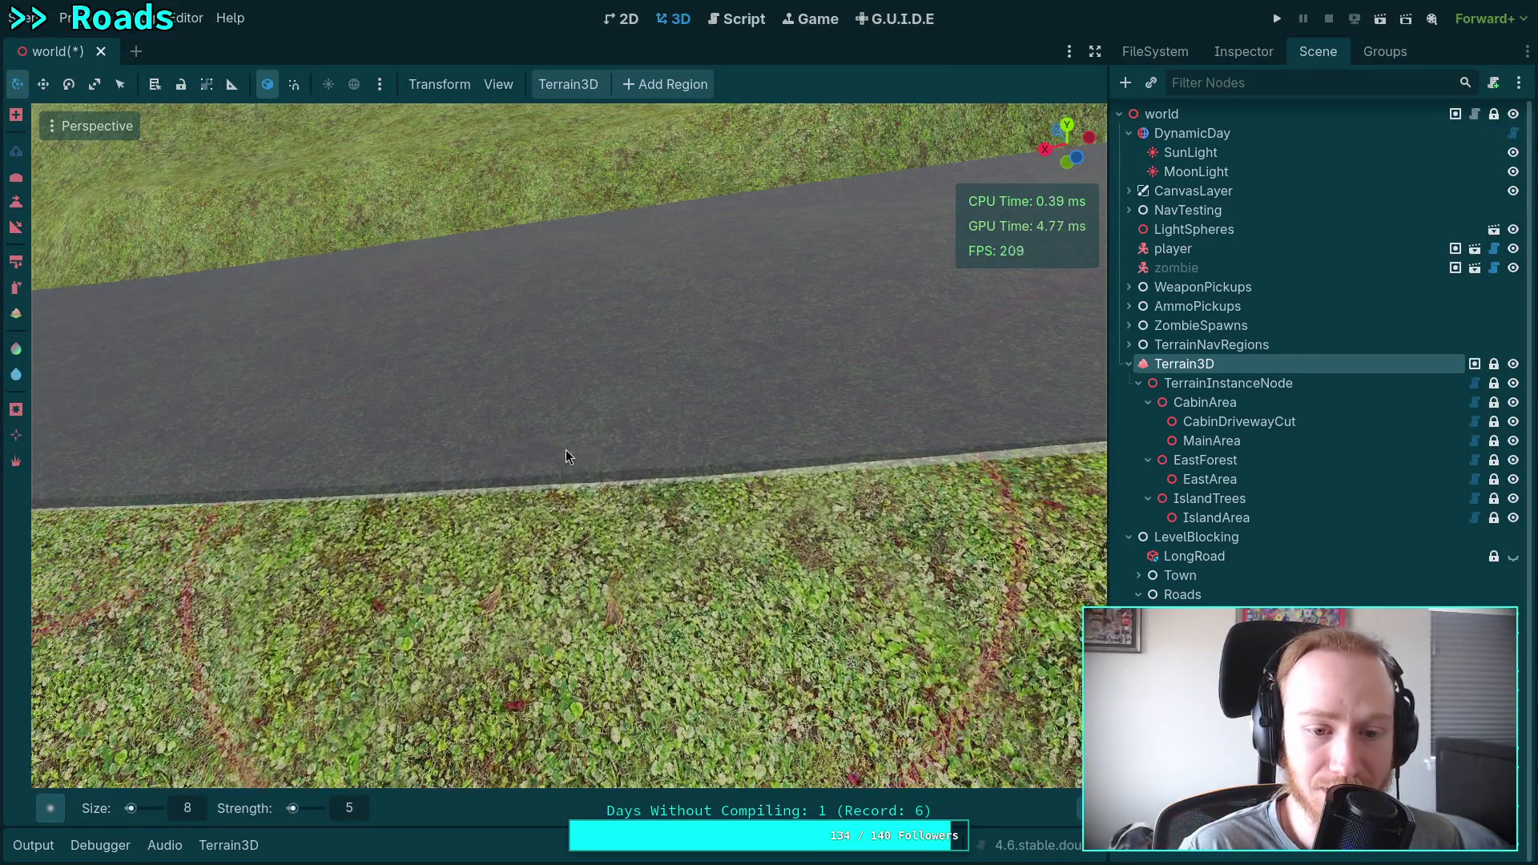
{"action": "scroll", "coordinate": [565, 449], "scroll_direction": "down", "scroll_amount": 3}
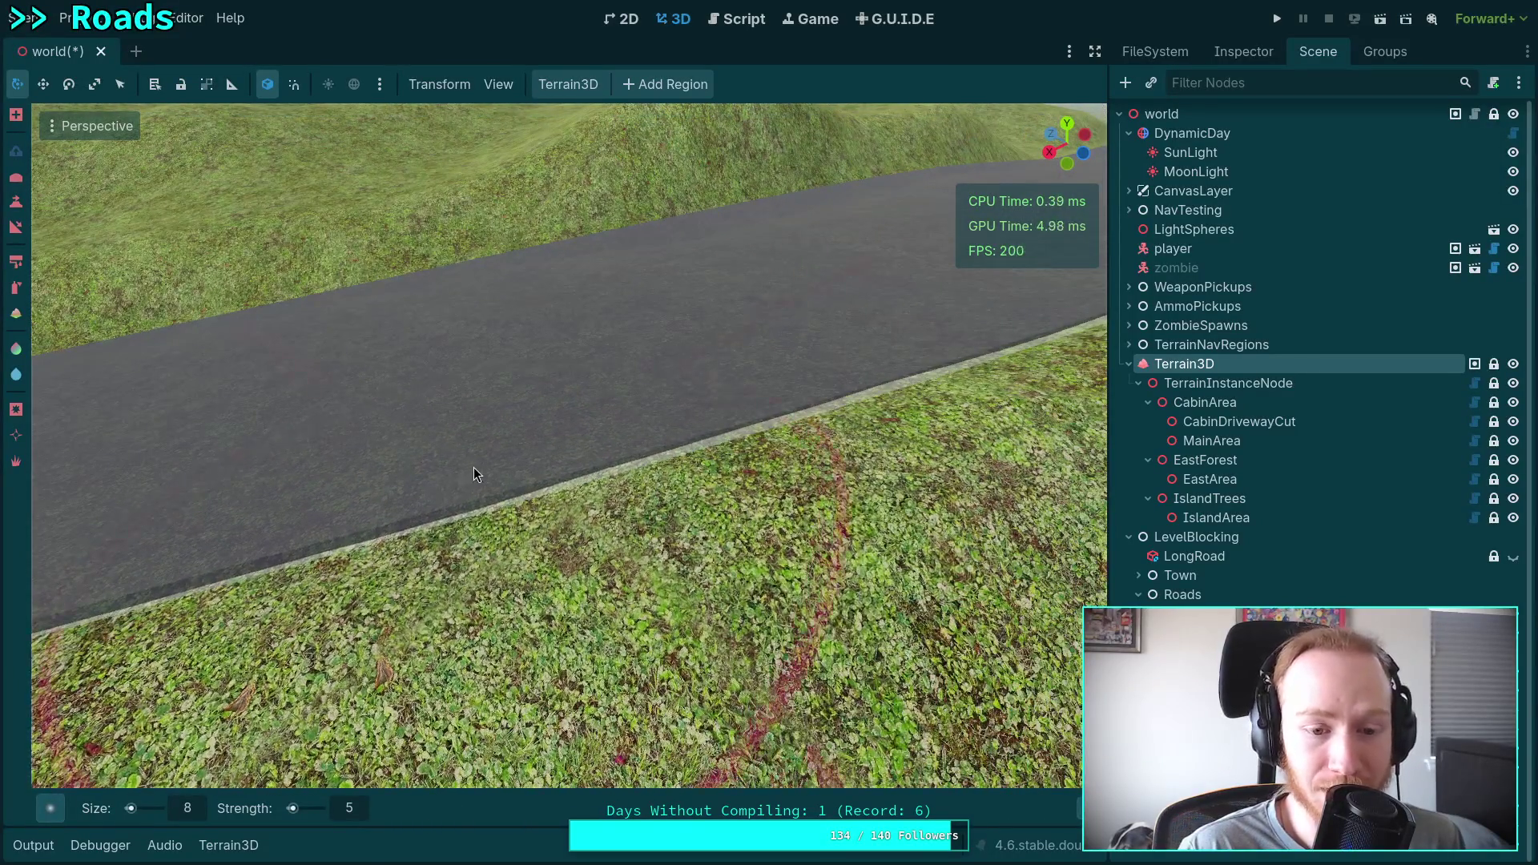
{"action": "mouse_move", "coordinate": [656, 426]}
{"action": "left_mouse_down"}
{"action": "mouse_move", "coordinate": [601, 492]}
{"action": "mouse_move", "coordinate": [726, 403]}
{"action": "left_mouse_up"}
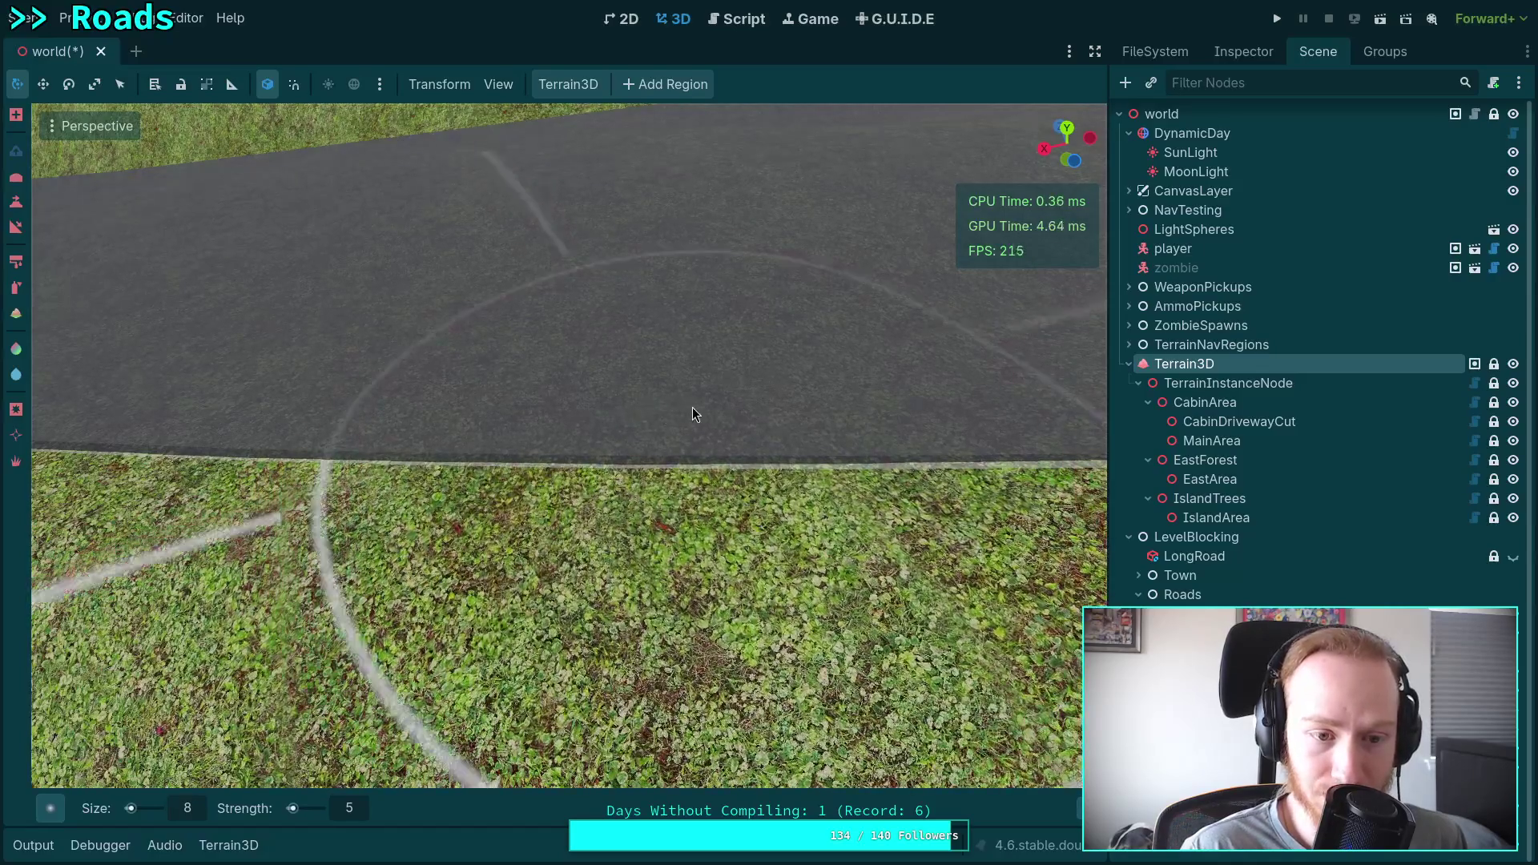
{"action": "mouse_move", "coordinate": [692, 407]}
{"action": "left_mouse_down"}
{"action": "mouse_move", "coordinate": [647, 414]}
{"action": "mouse_move", "coordinate": [818, 394]}
{"action": "left_mouse_up"}
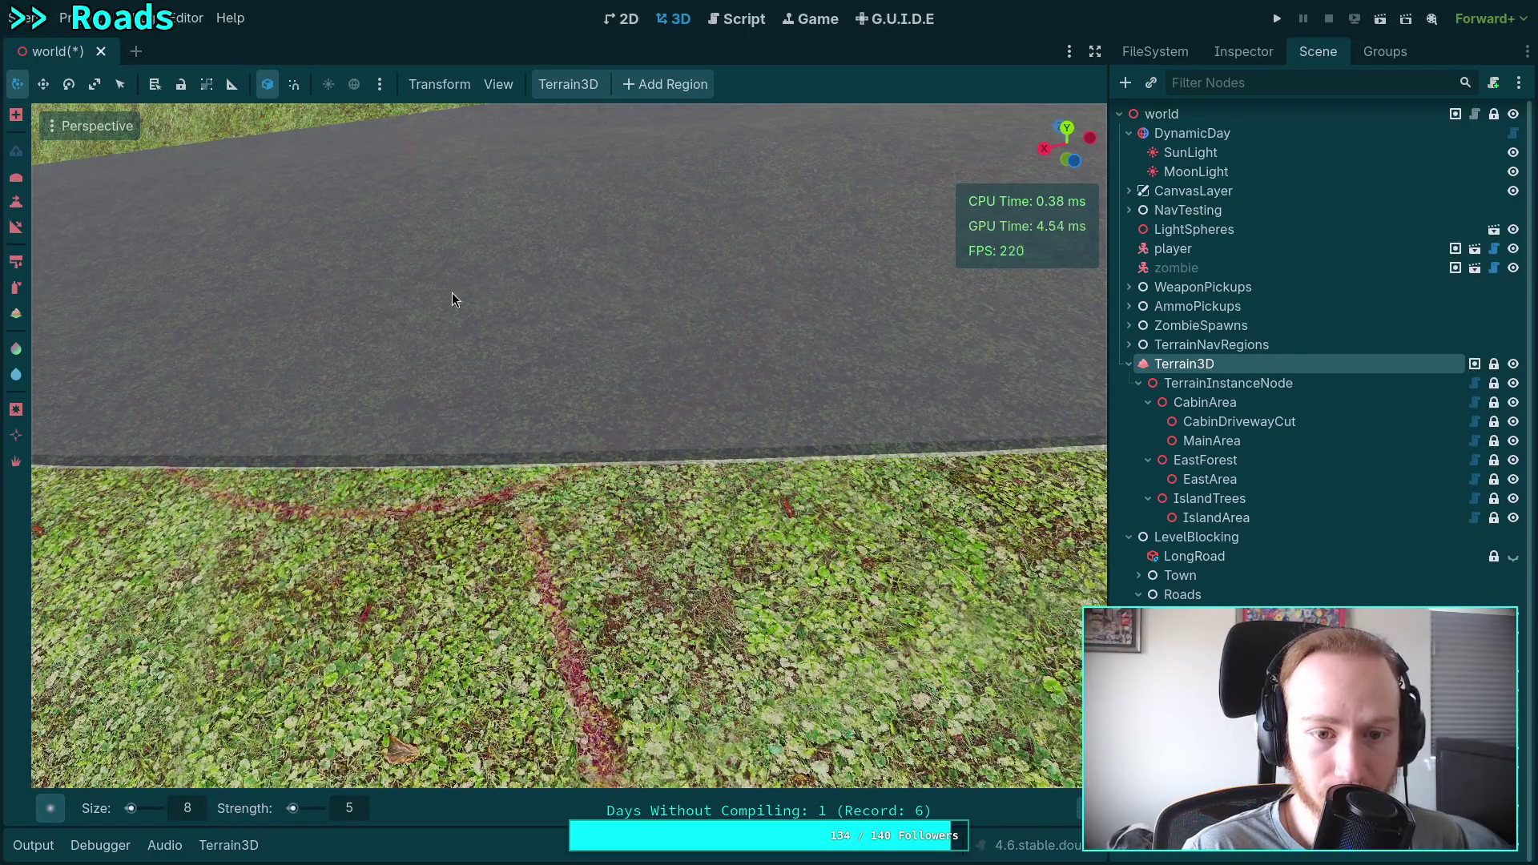
{"action": "mouse_move", "coordinate": [453, 299]}
{"action": "left_mouse_down"}
{"action": "mouse_move", "coordinate": [635, 281]}
{"action": "mouse_move", "coordinate": [656, 295]}
{"action": "left_mouse_up"}
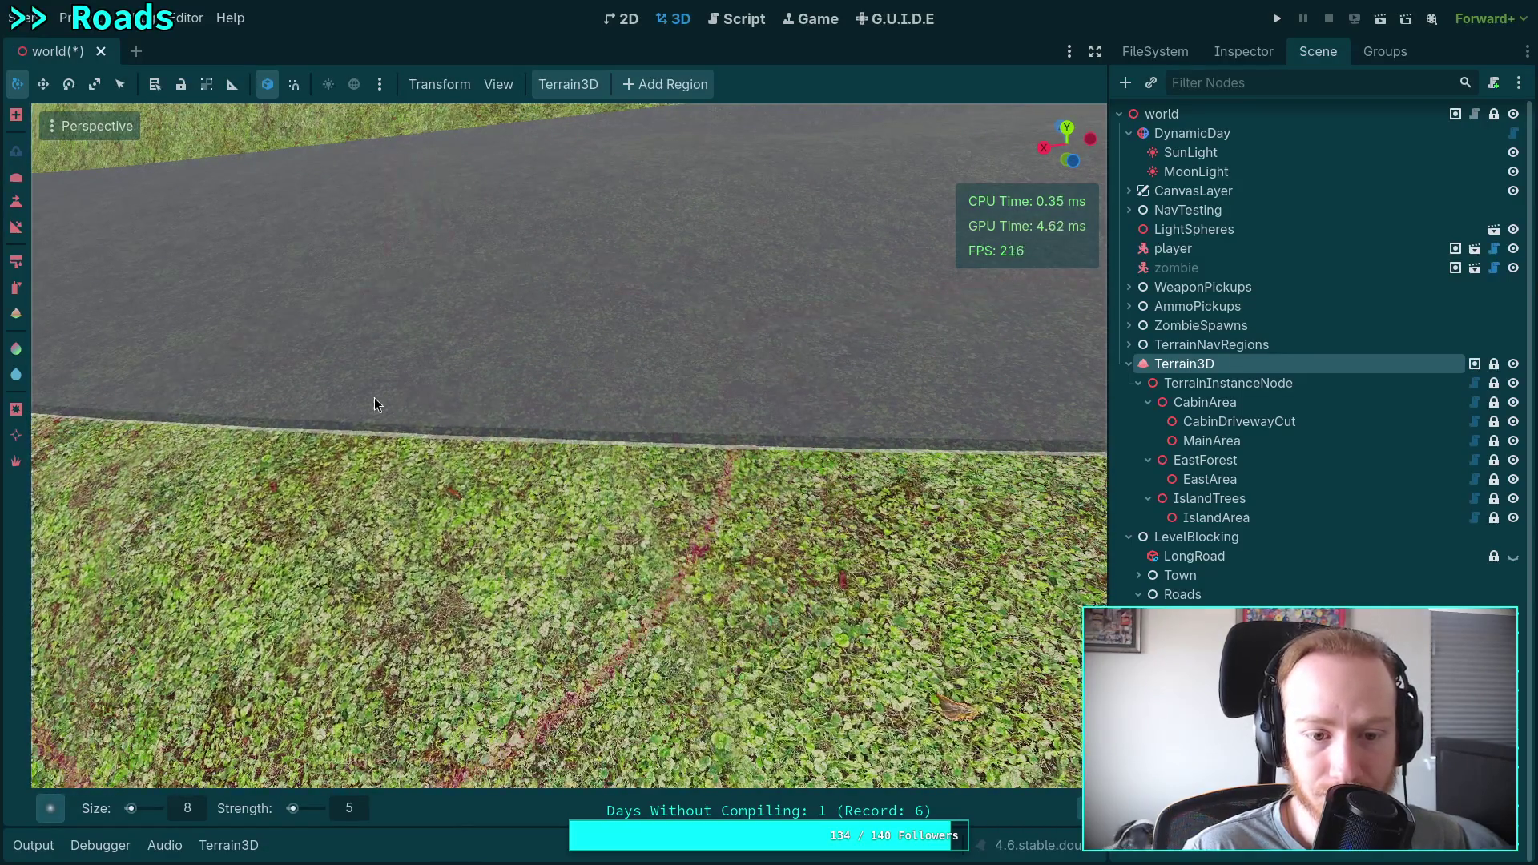
{"action": "left_click_drag", "start_coordinate": [420, 400], "coordinate": [512, 402]}
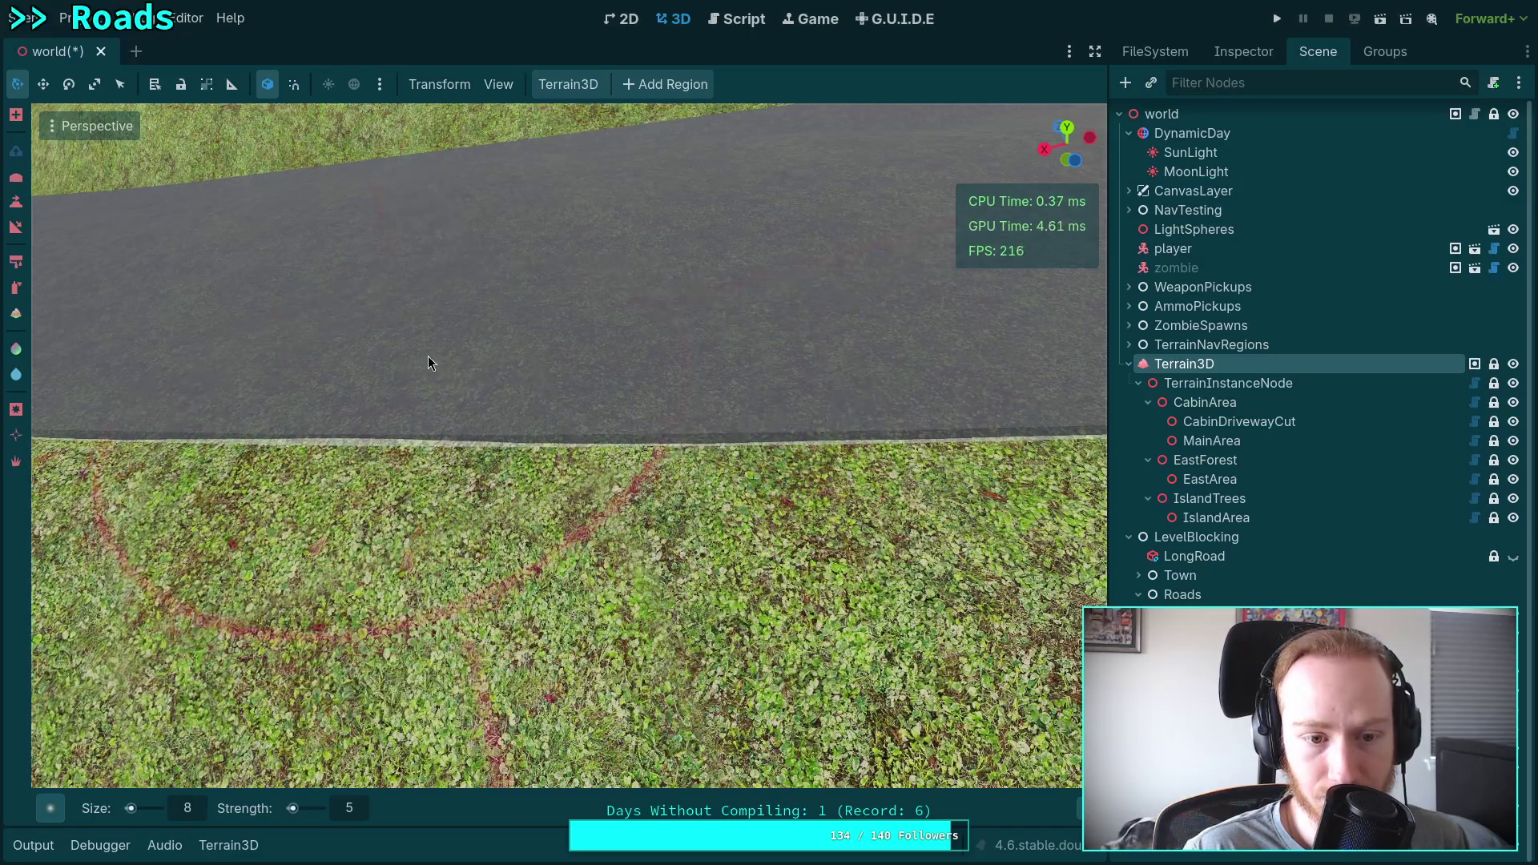
Paint and undo five test grass patches on the road, then raise the terrain along its grass edge.
{"action": "left_click", "coordinate": [541, 343]}
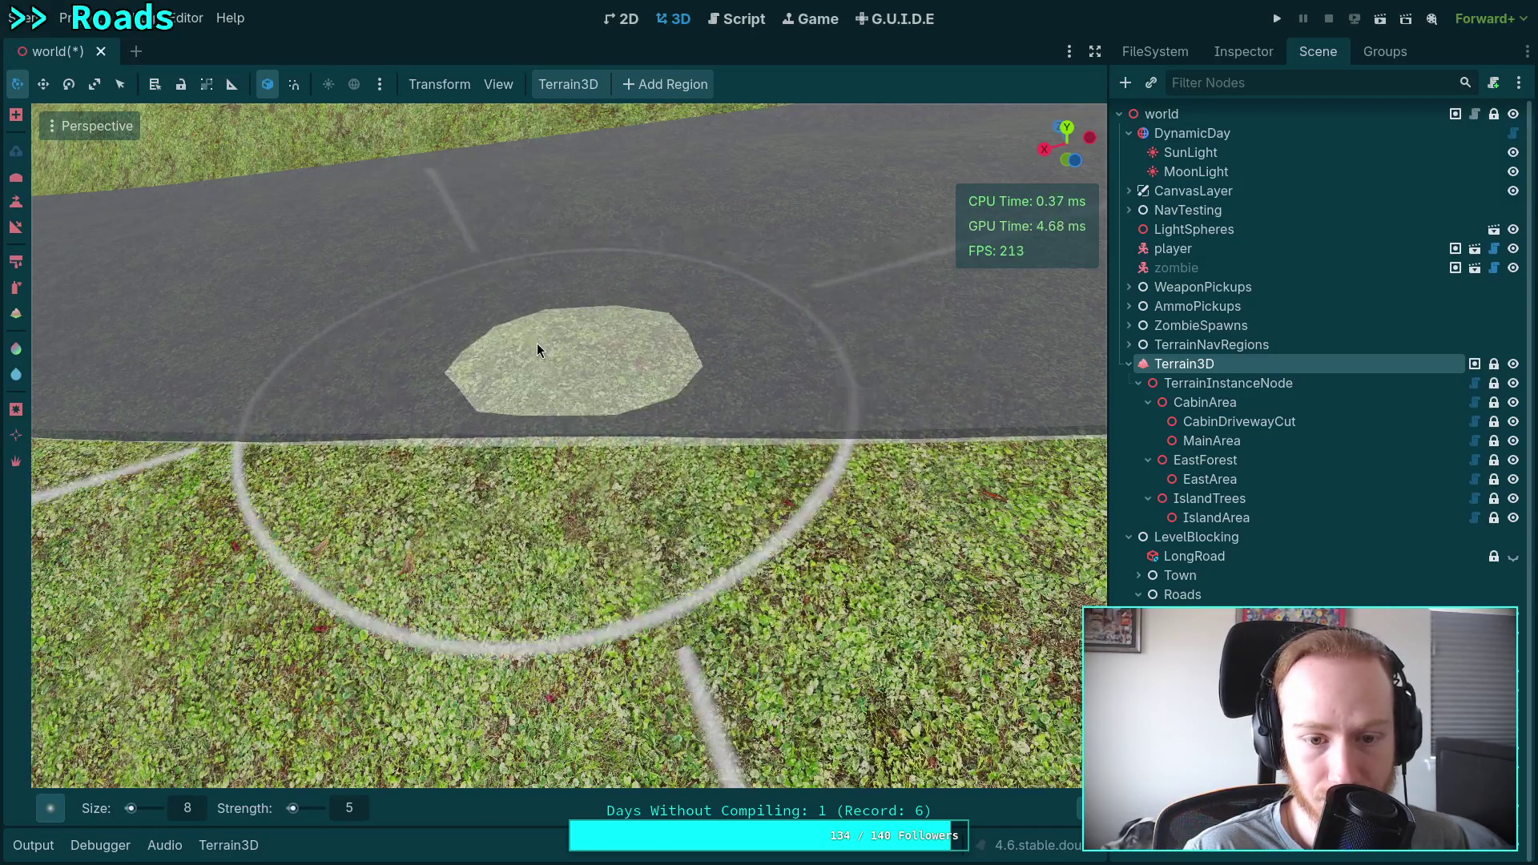
{"action": "key", "text": "ctrl+z"}
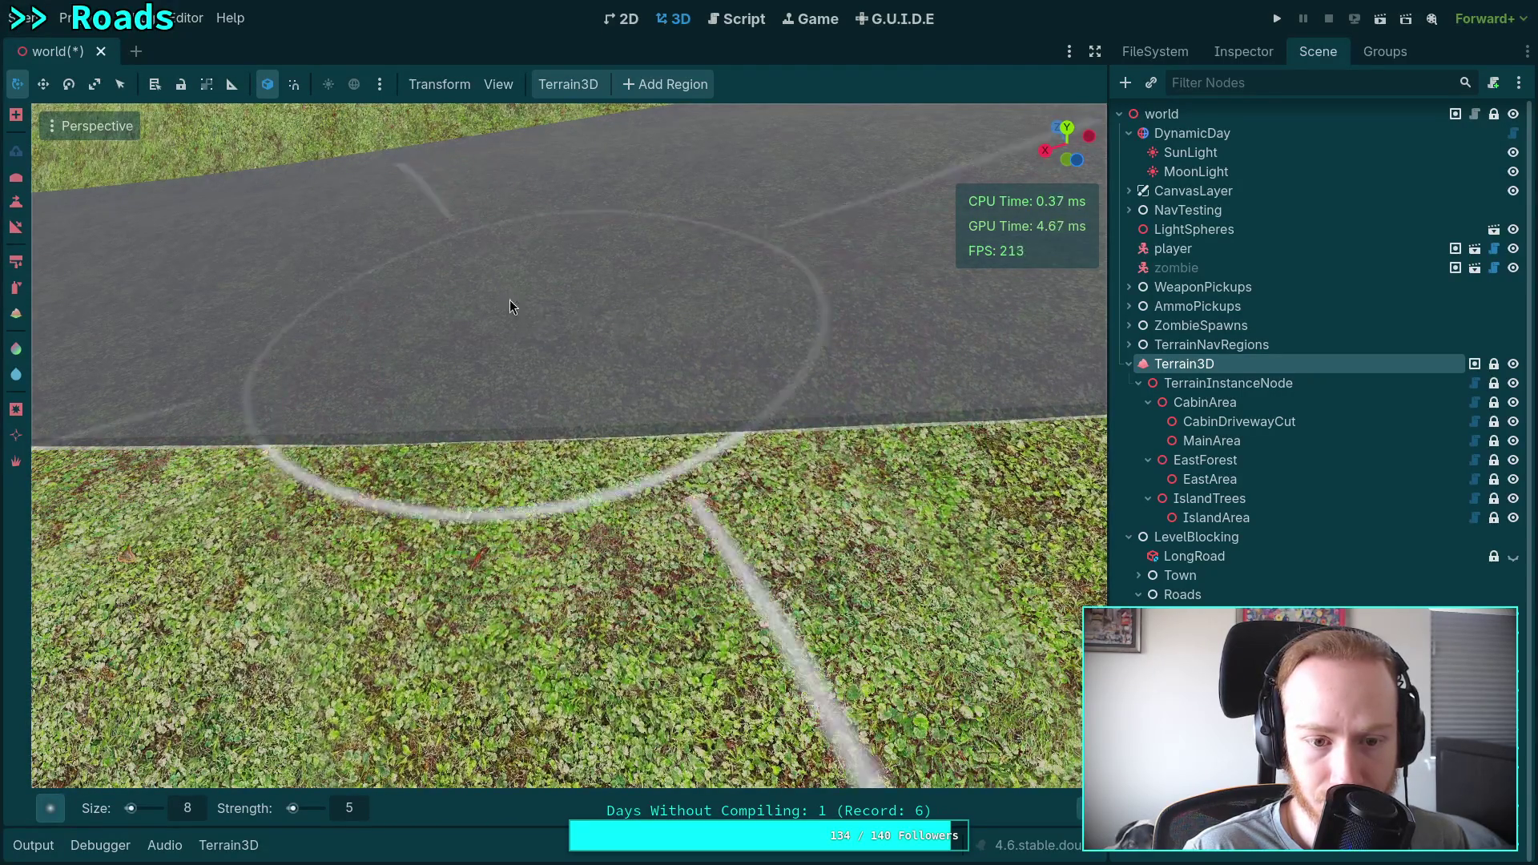
{"action": "left_click", "coordinate": [481, 329]}
{"action": "key", "text": "ctrl+z"}
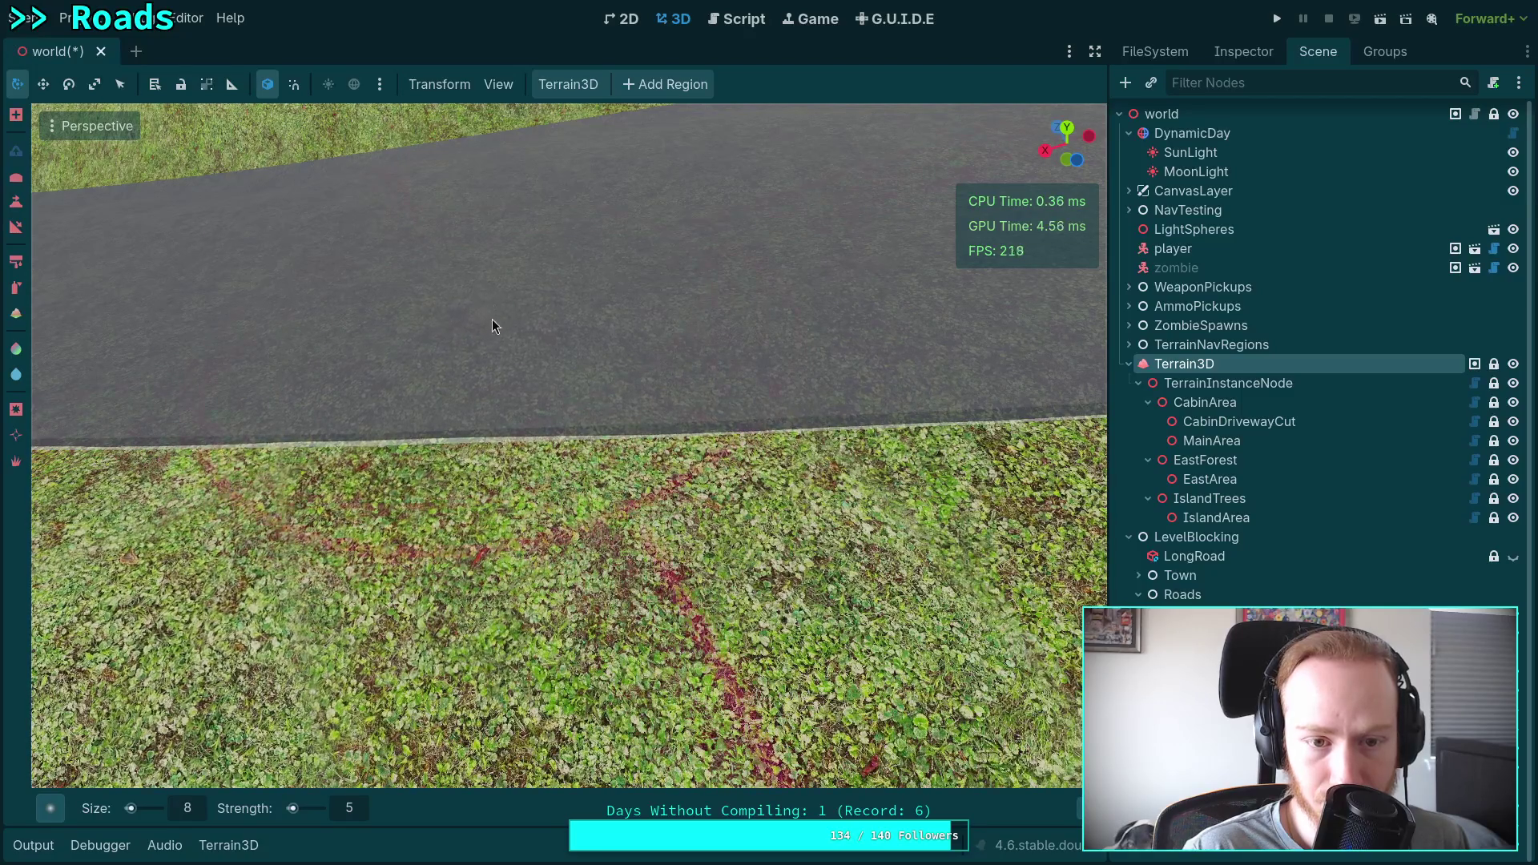
{"action": "left_click", "coordinate": [625, 324]}
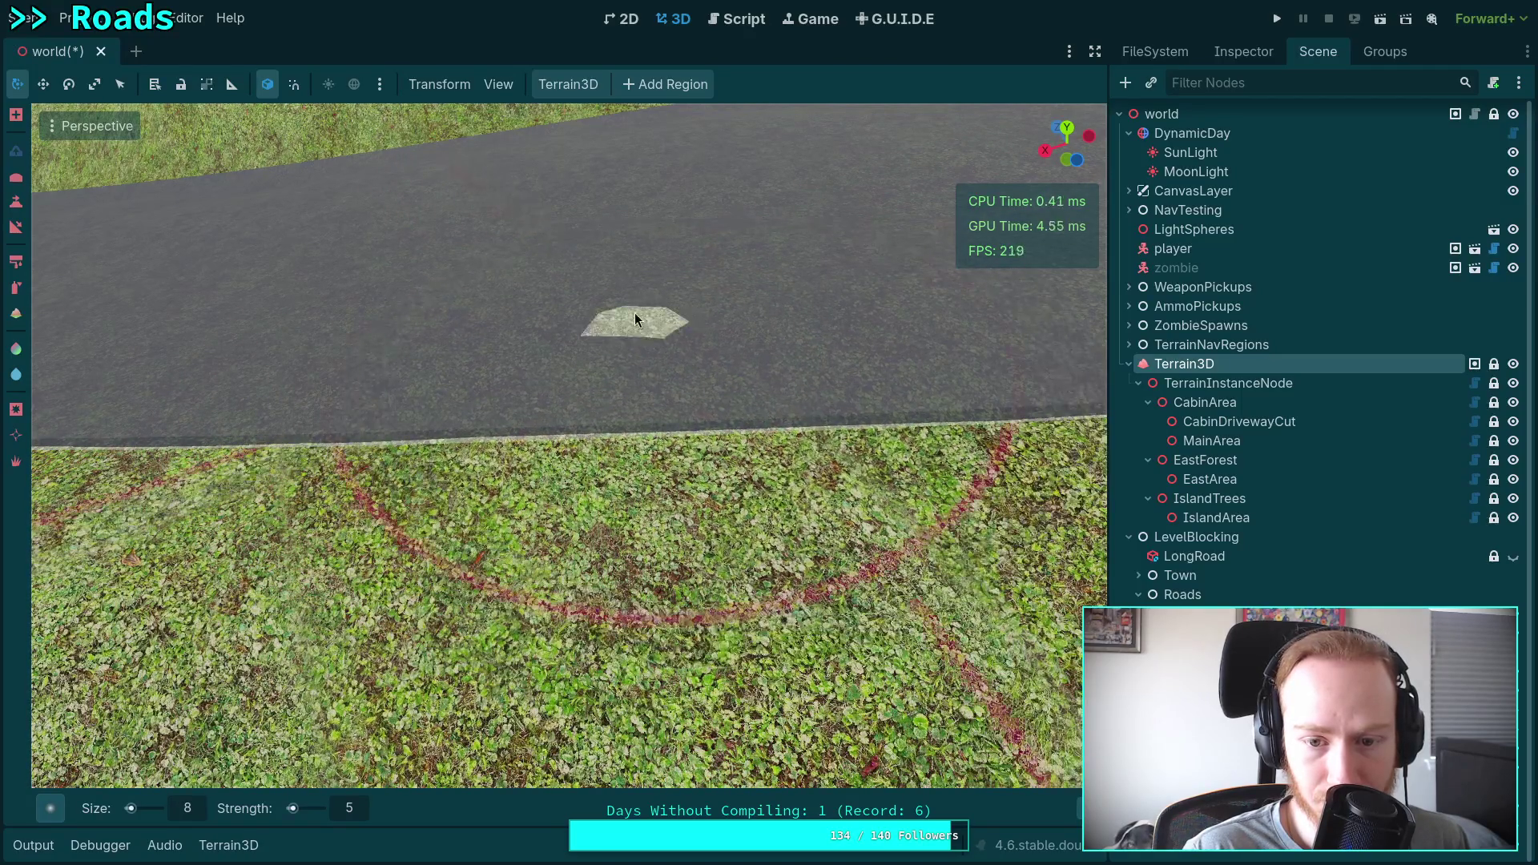
{"action": "key", "text": "ctrl+z"}
{"action": "left_click", "coordinate": [910, 292]}
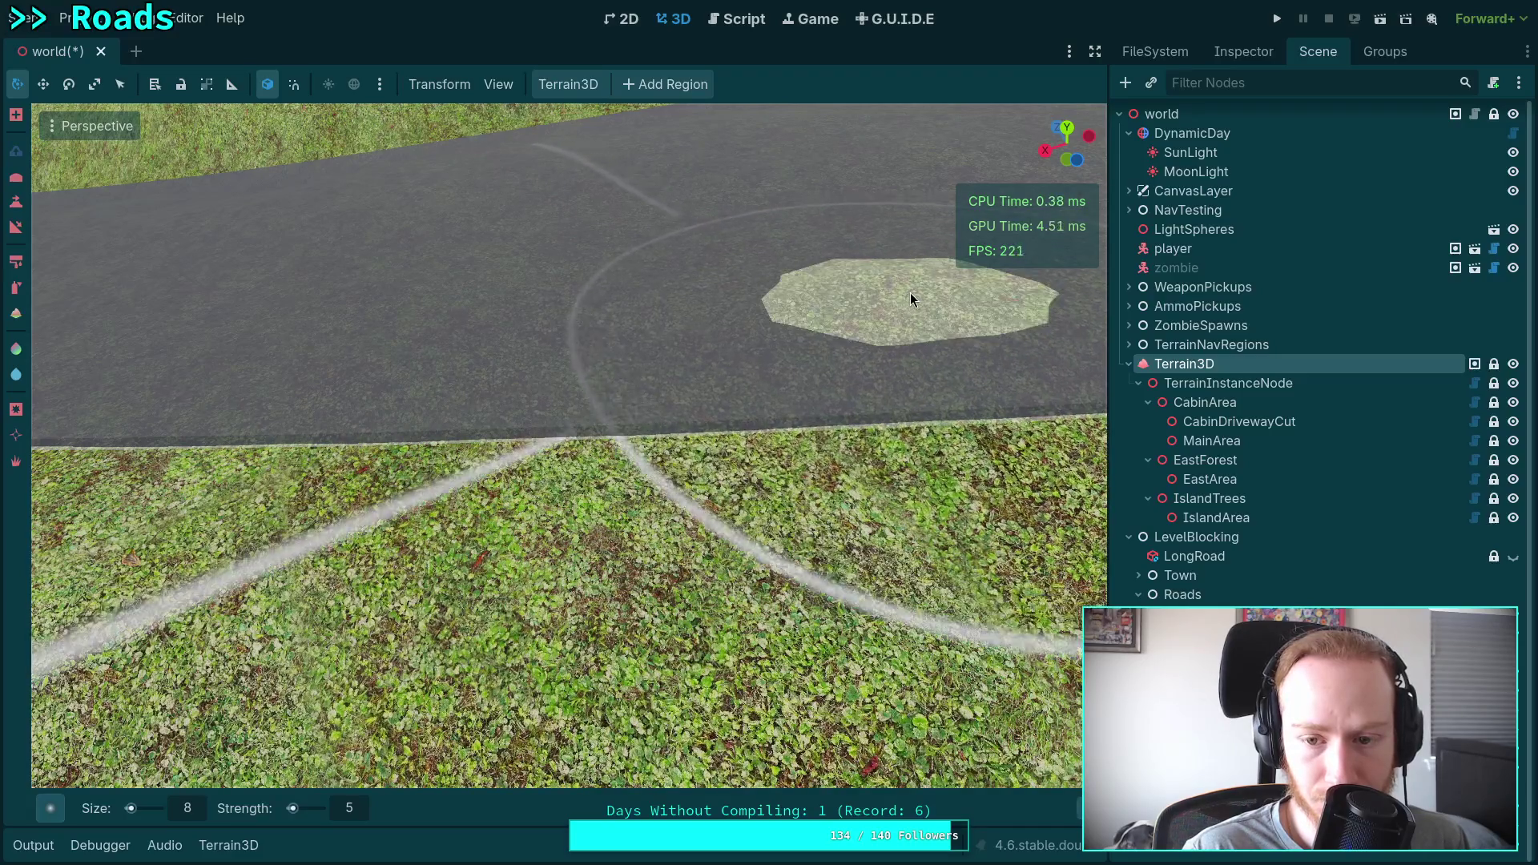
{"action": "key", "text": "ctrl+z"}
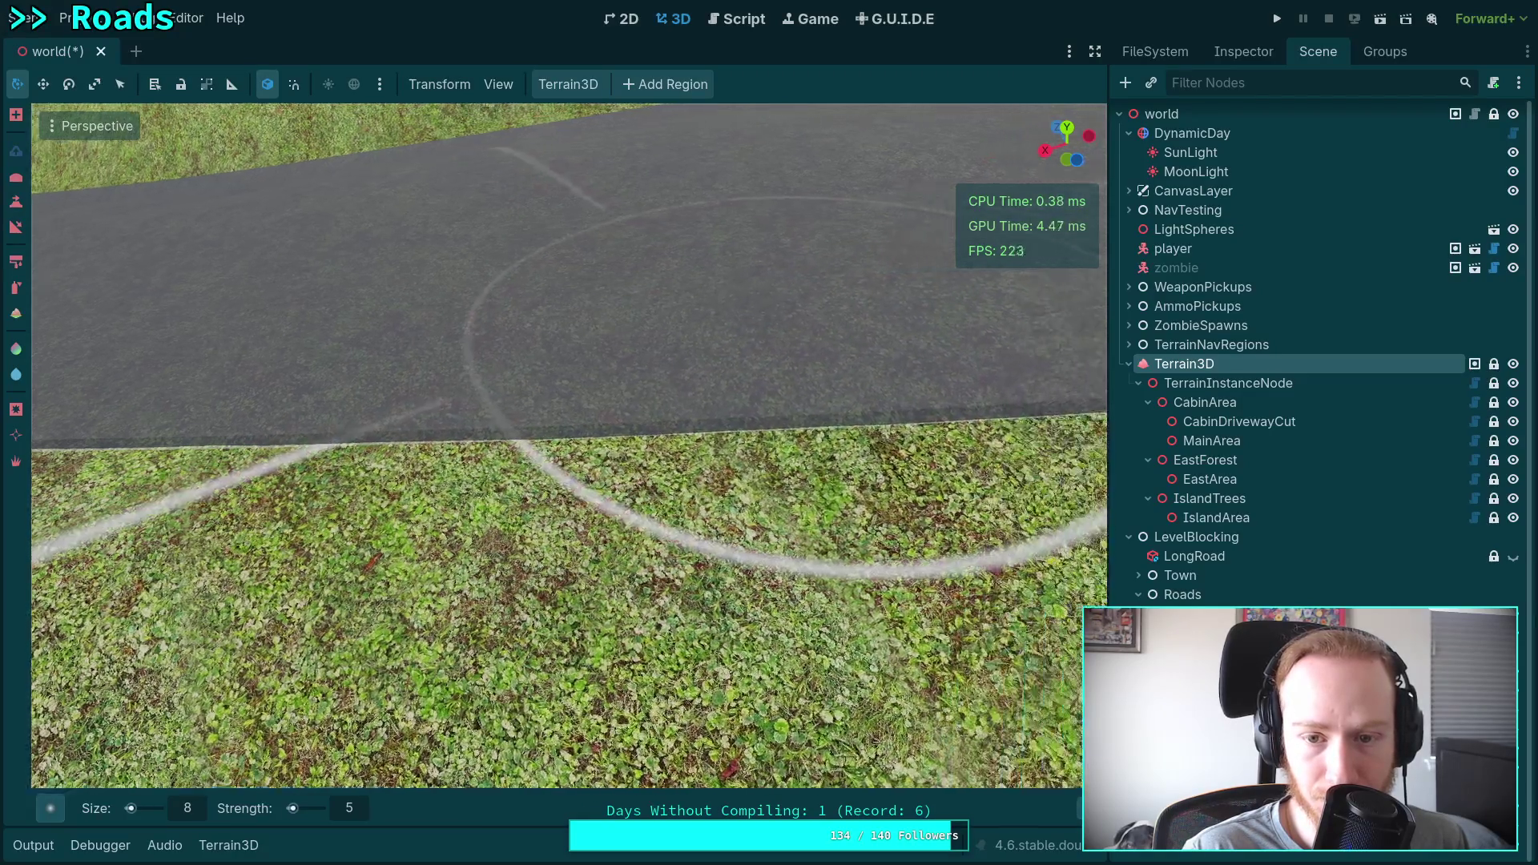
{"action": "left_click", "coordinate": [401, 267]}
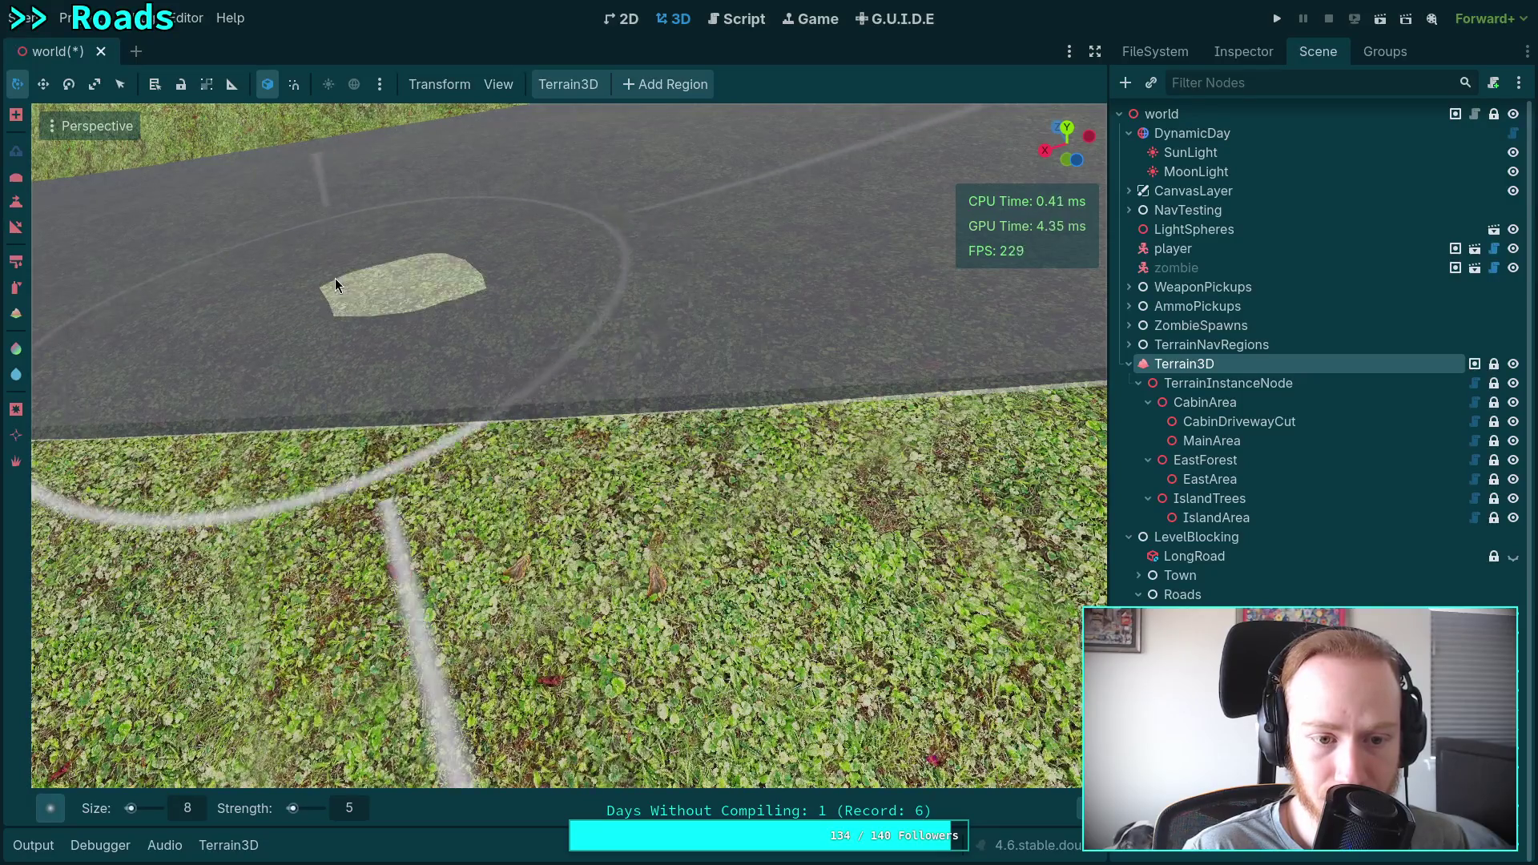
{"action": "key", "text": "ctrl+z"}
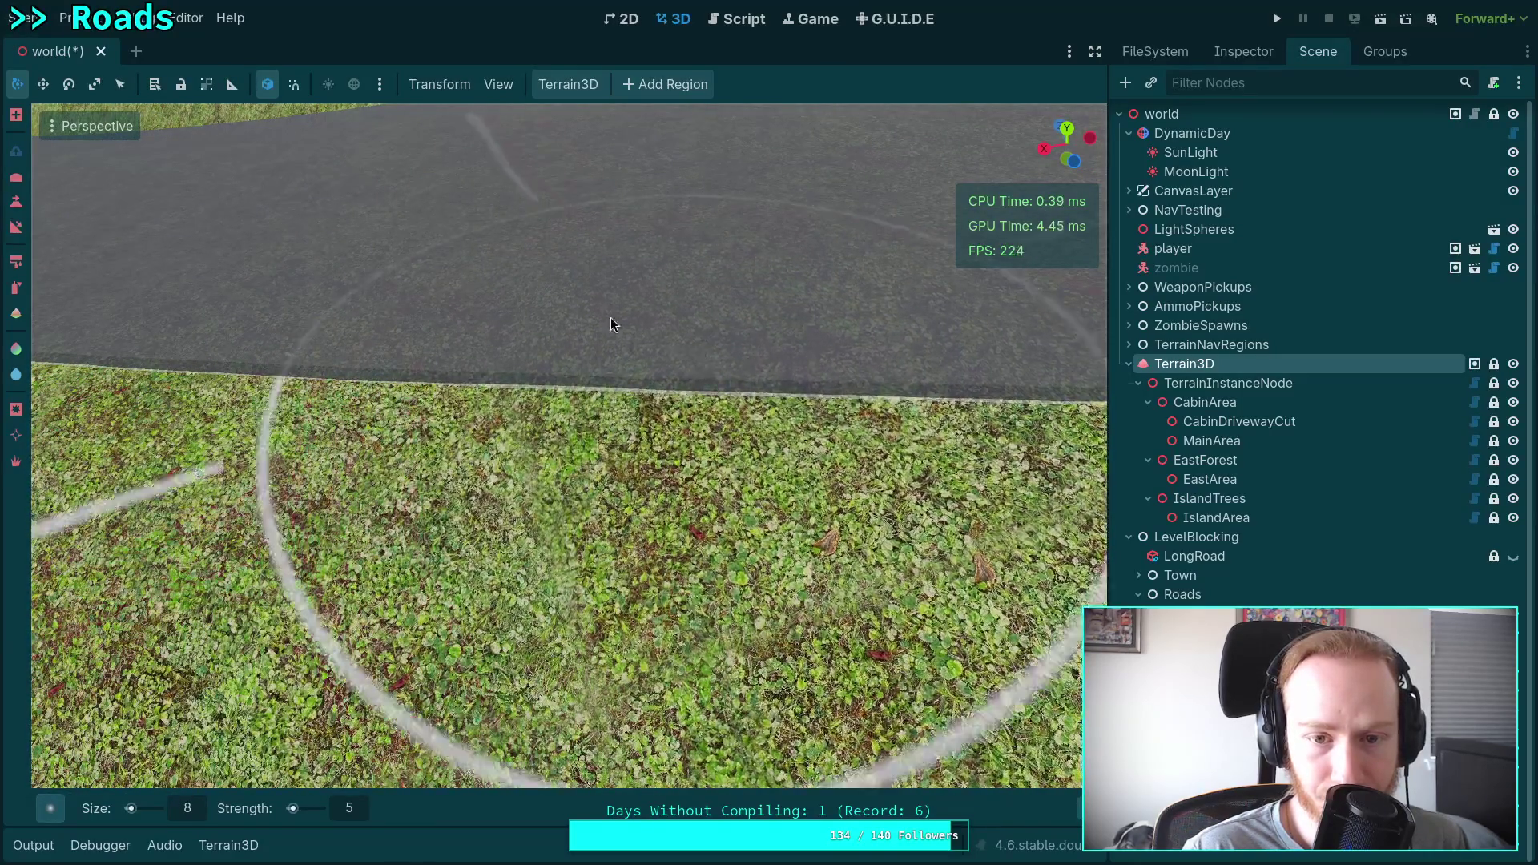
{"action": "mouse_move", "coordinate": [262, 380]}
{"action": "left_mouse_down"}
{"action": "mouse_move", "coordinate": [448, 364]}
{"action": "mouse_move", "coordinate": [545, 310]}
{"action": "left_mouse_up"}
Fly along the winding road and tilt the view down onto its edge.
{"action": "key", "text": "s"}
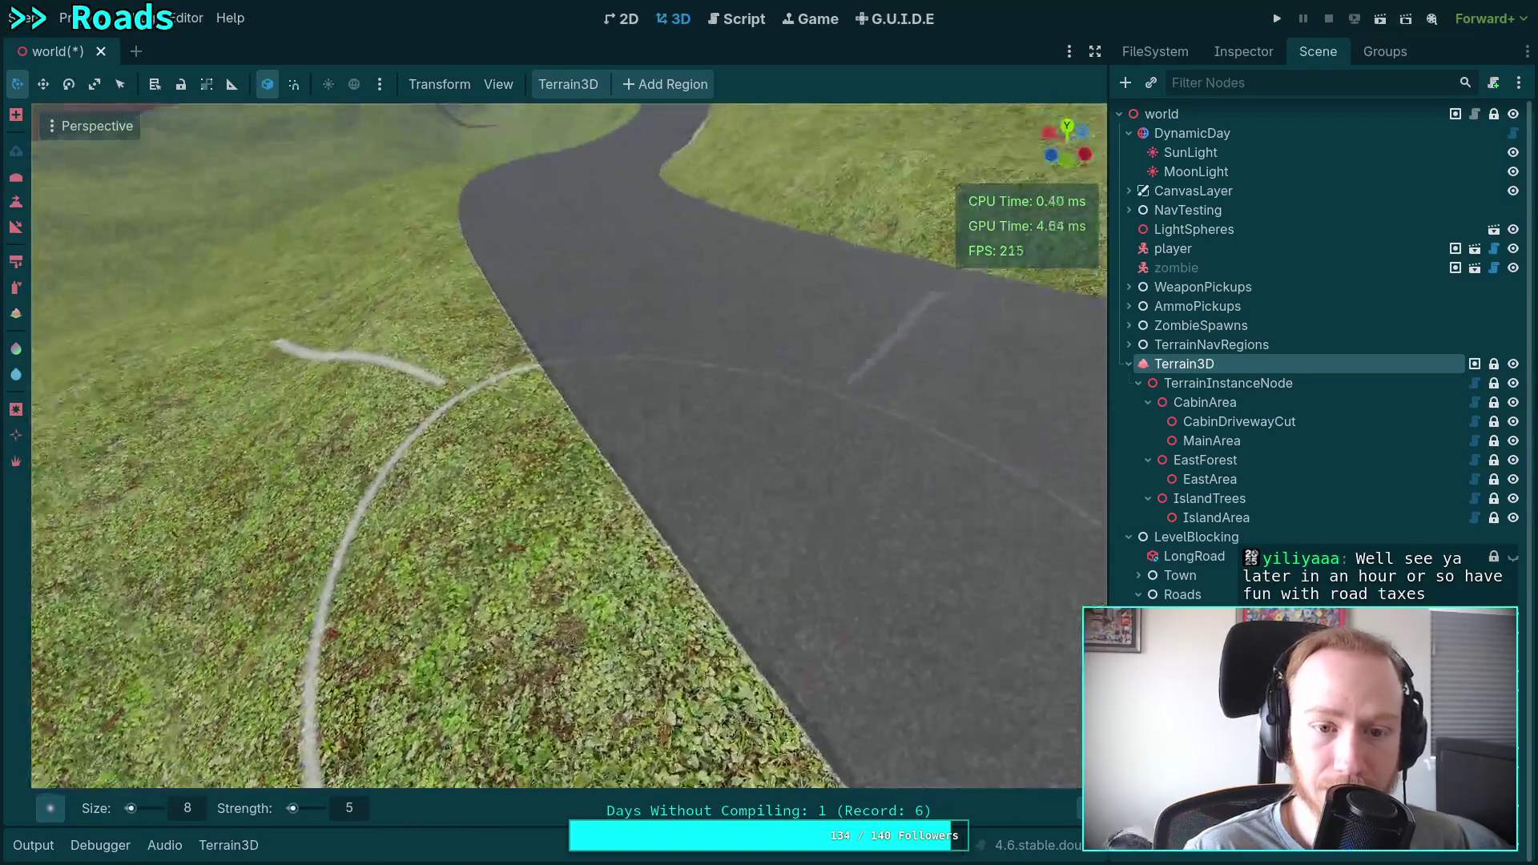
{"action": "key", "text": "w"}
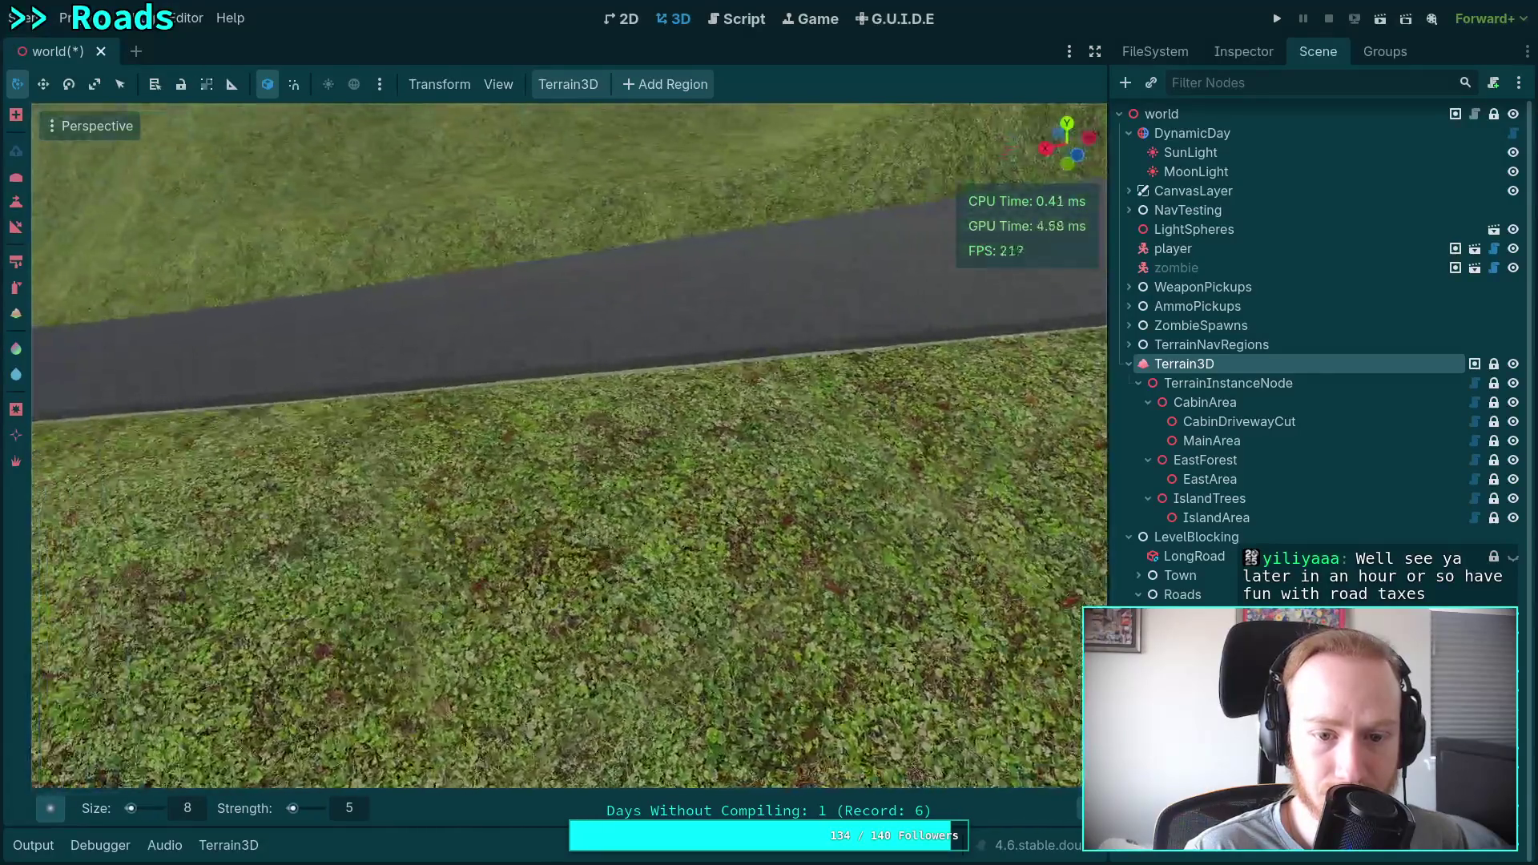
{"action": "key", "text": "a"}
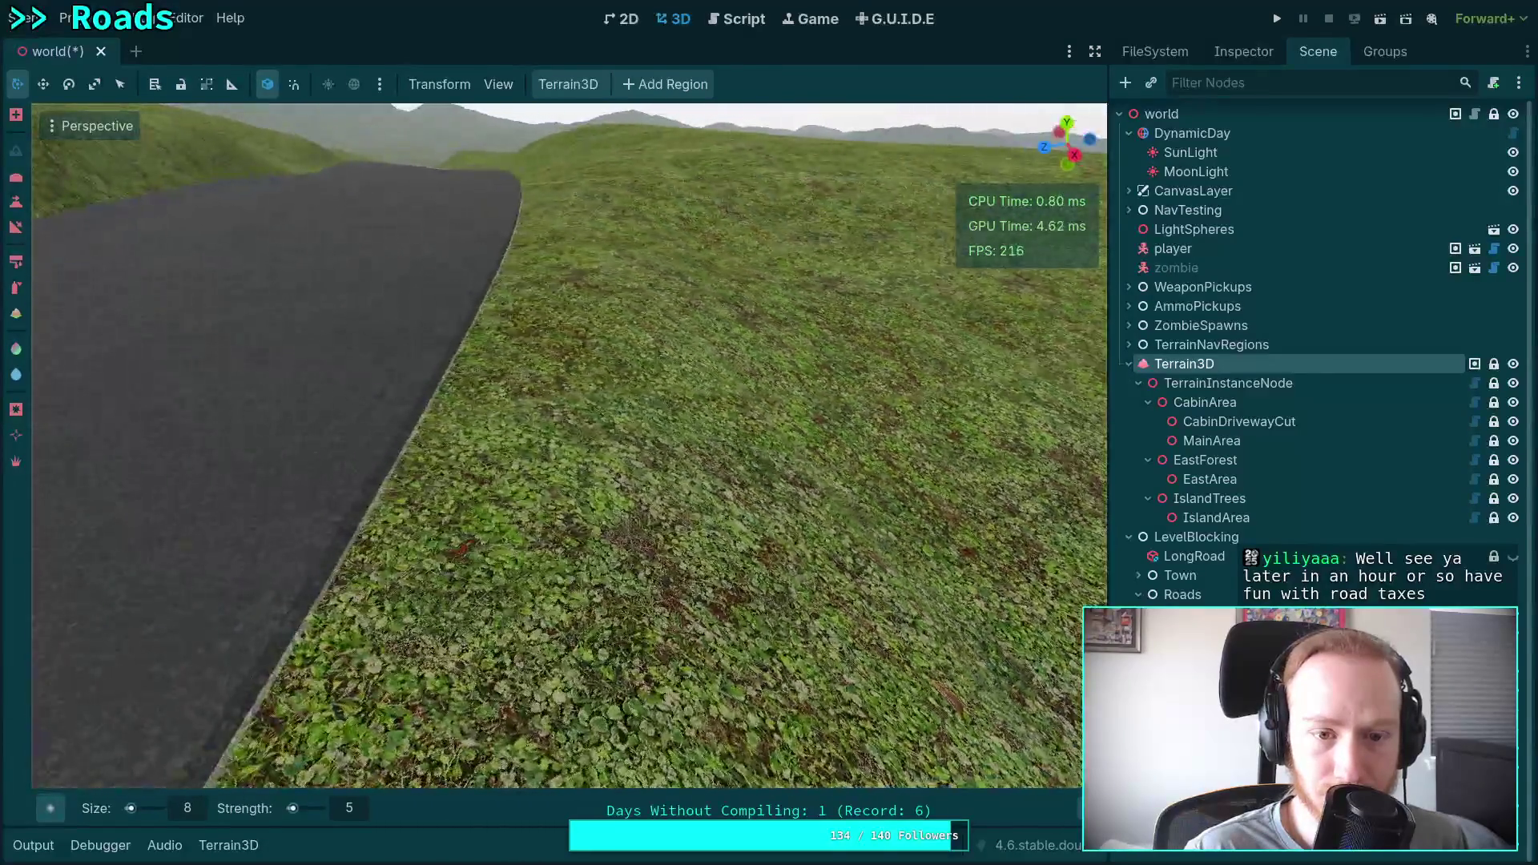
{"action": "key", "text": "w"}
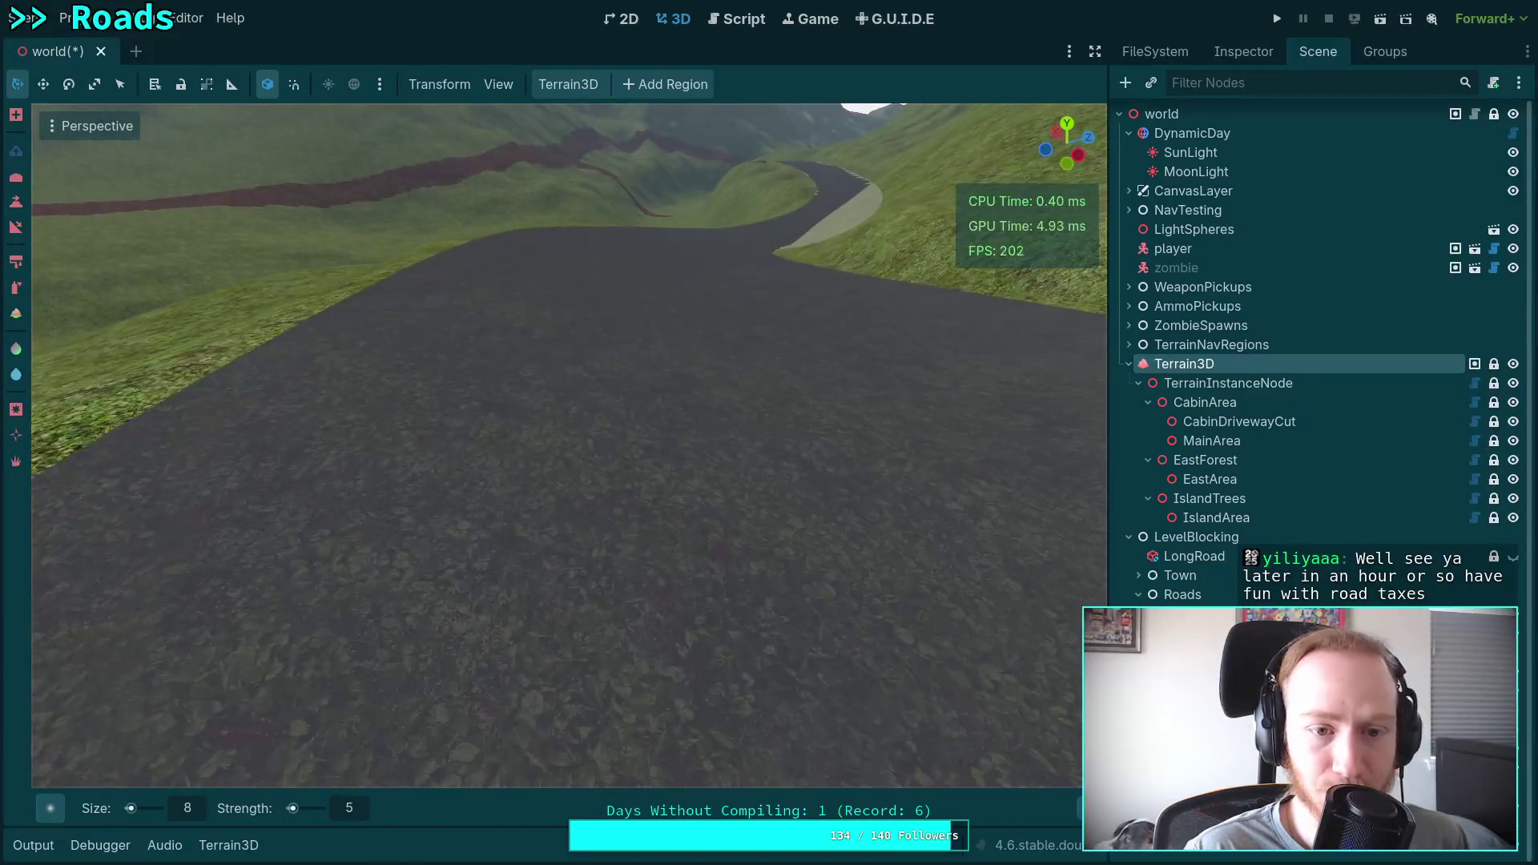
{"action": "key", "text": "w"}
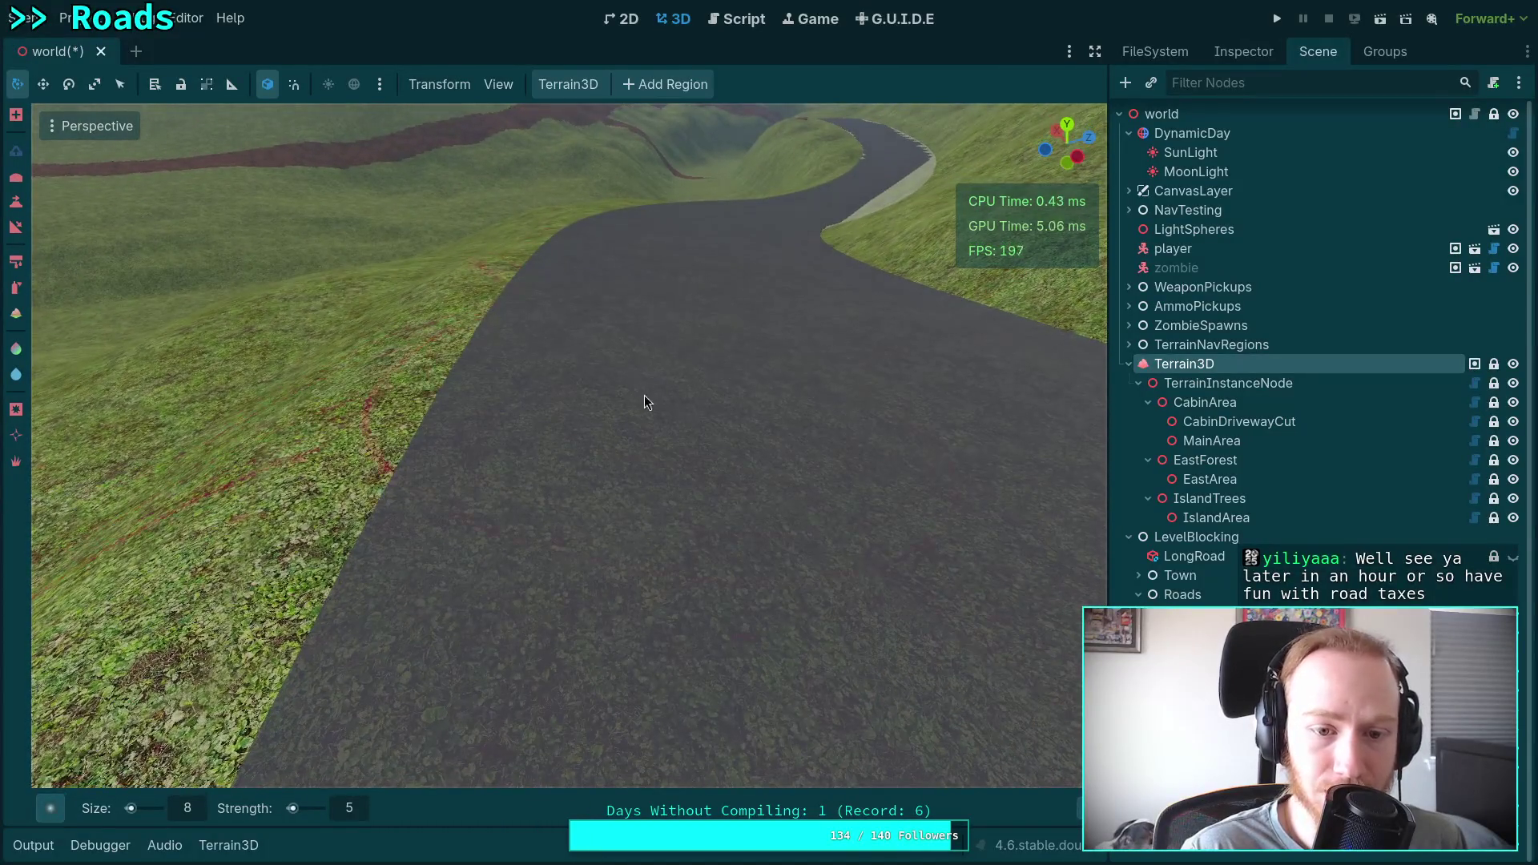
{"action": "left_click_drag", "start_coordinate": [703, 391], "coordinate": [623, 483]}
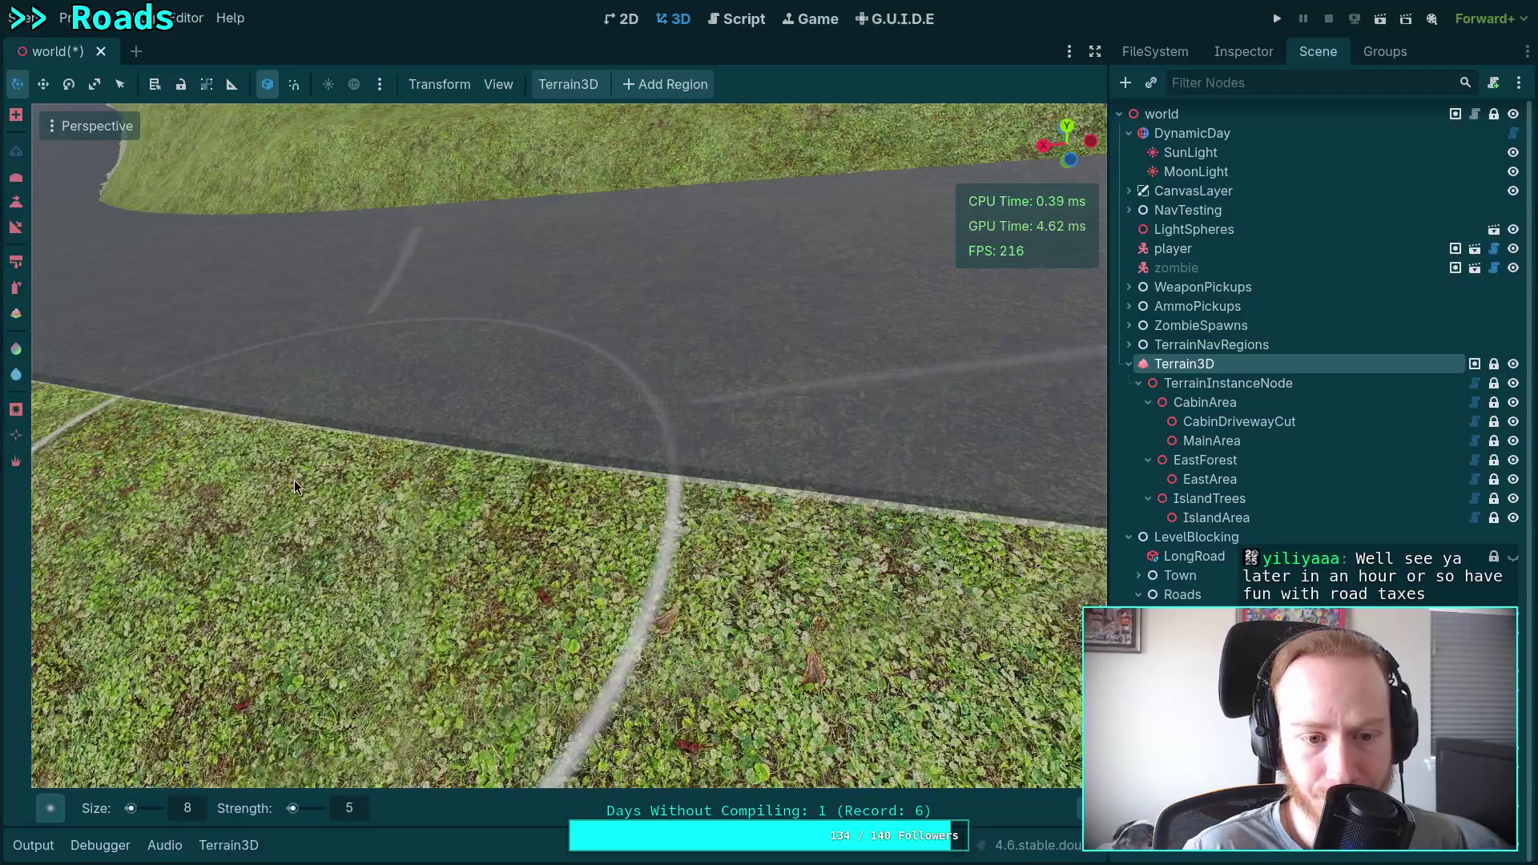
Undo a test grass patch, then paint a dark band along the road's lower edge.
{"action": "left_click", "coordinate": [517, 411]}
{"action": "key", "text": "ctrl+z"}
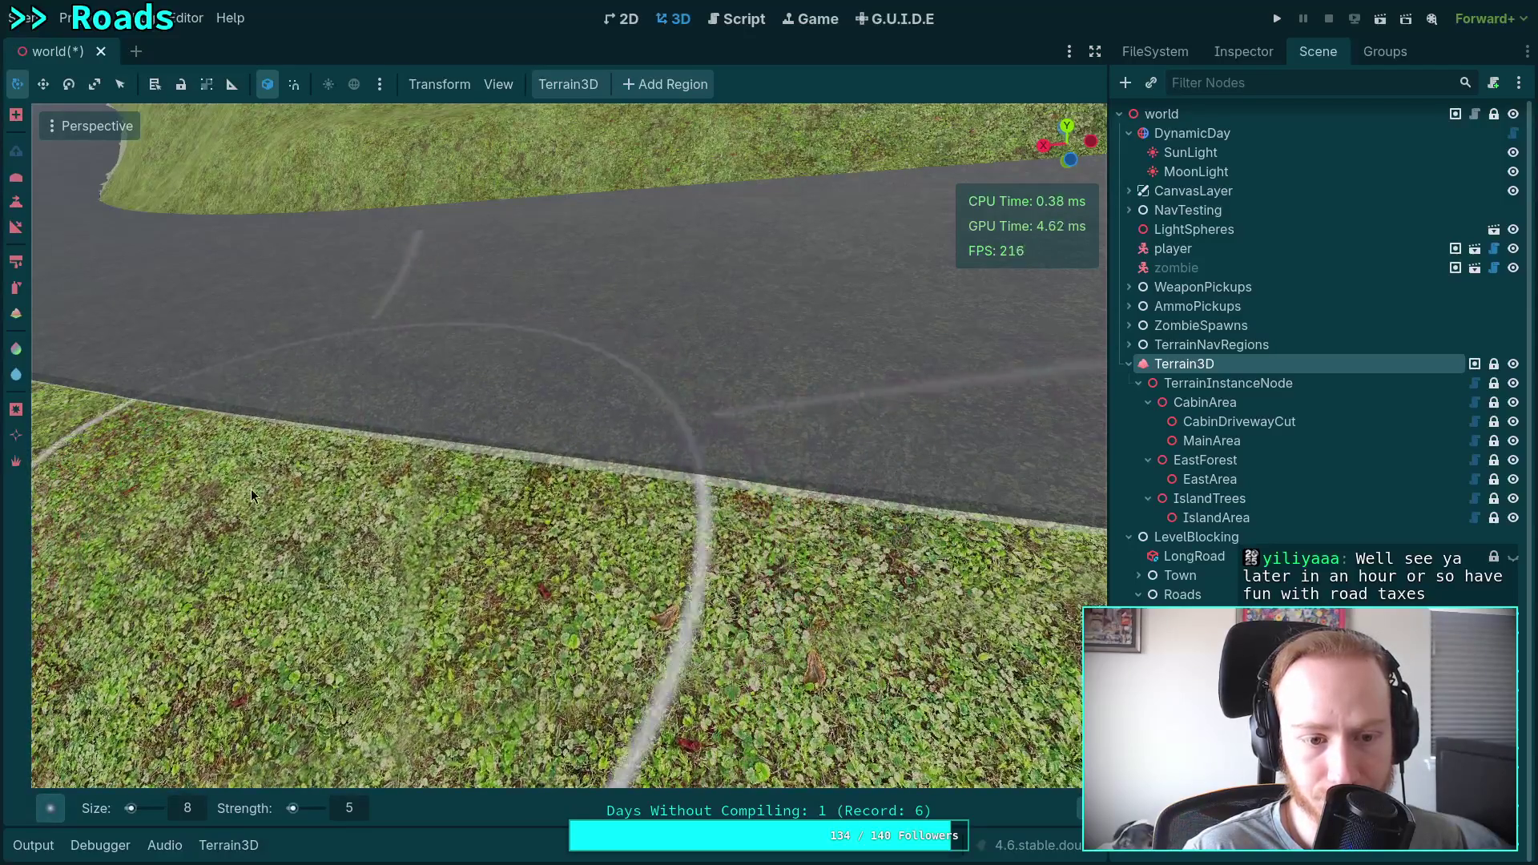
{"action": "left_click_drag", "start_coordinate": [580, 516], "coordinate": [641, 515]}
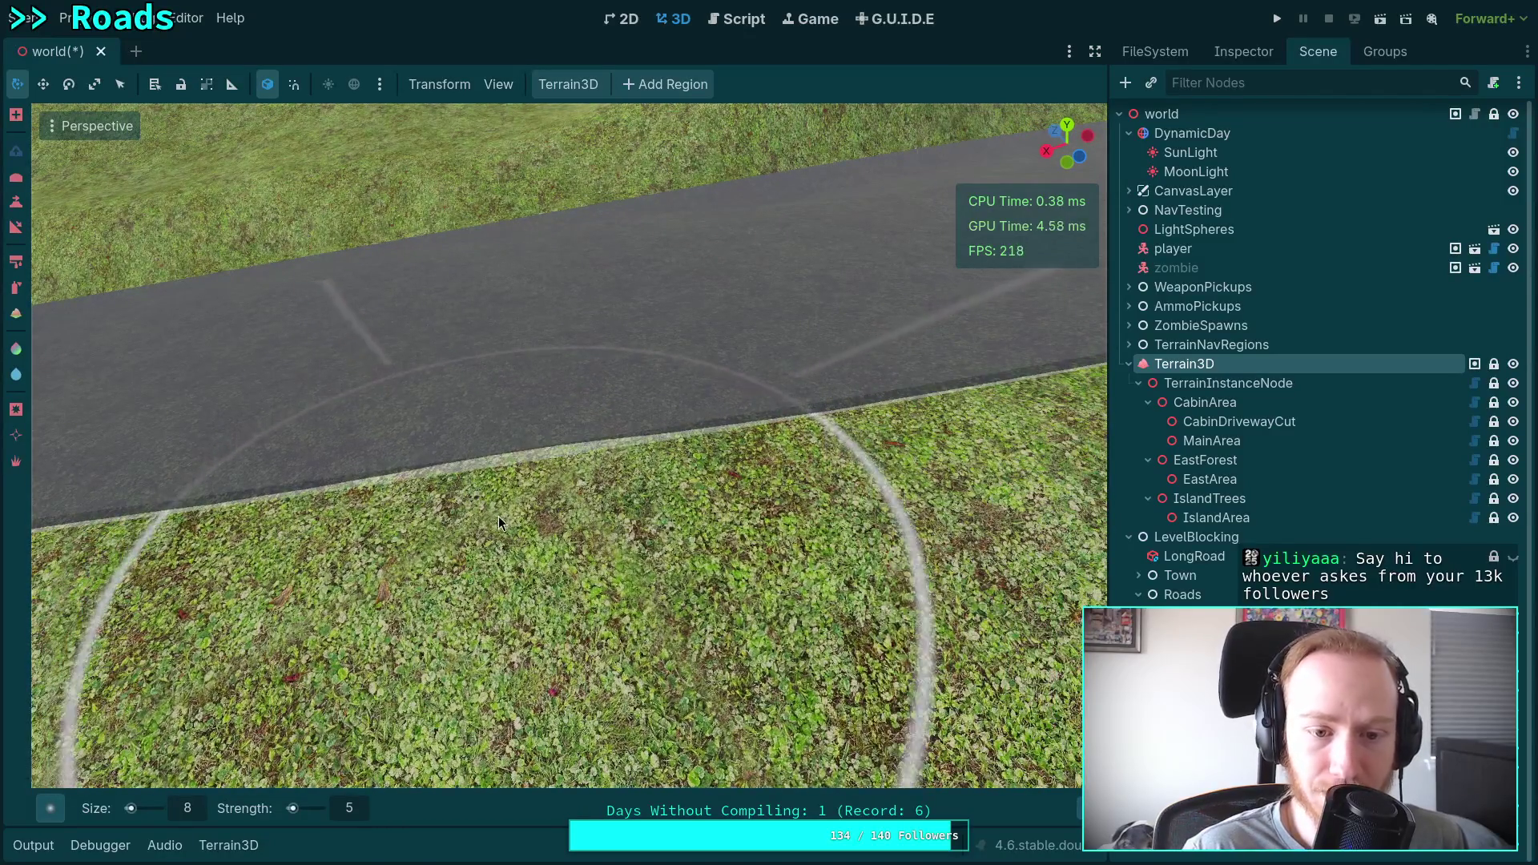
{"action": "mouse_move", "coordinate": [530, 458]}
{"action": "left_mouse_down"}
{"action": "mouse_move", "coordinate": [476, 493]}
{"action": "mouse_move", "coordinate": [519, 474]}
{"action": "left_mouse_up"}
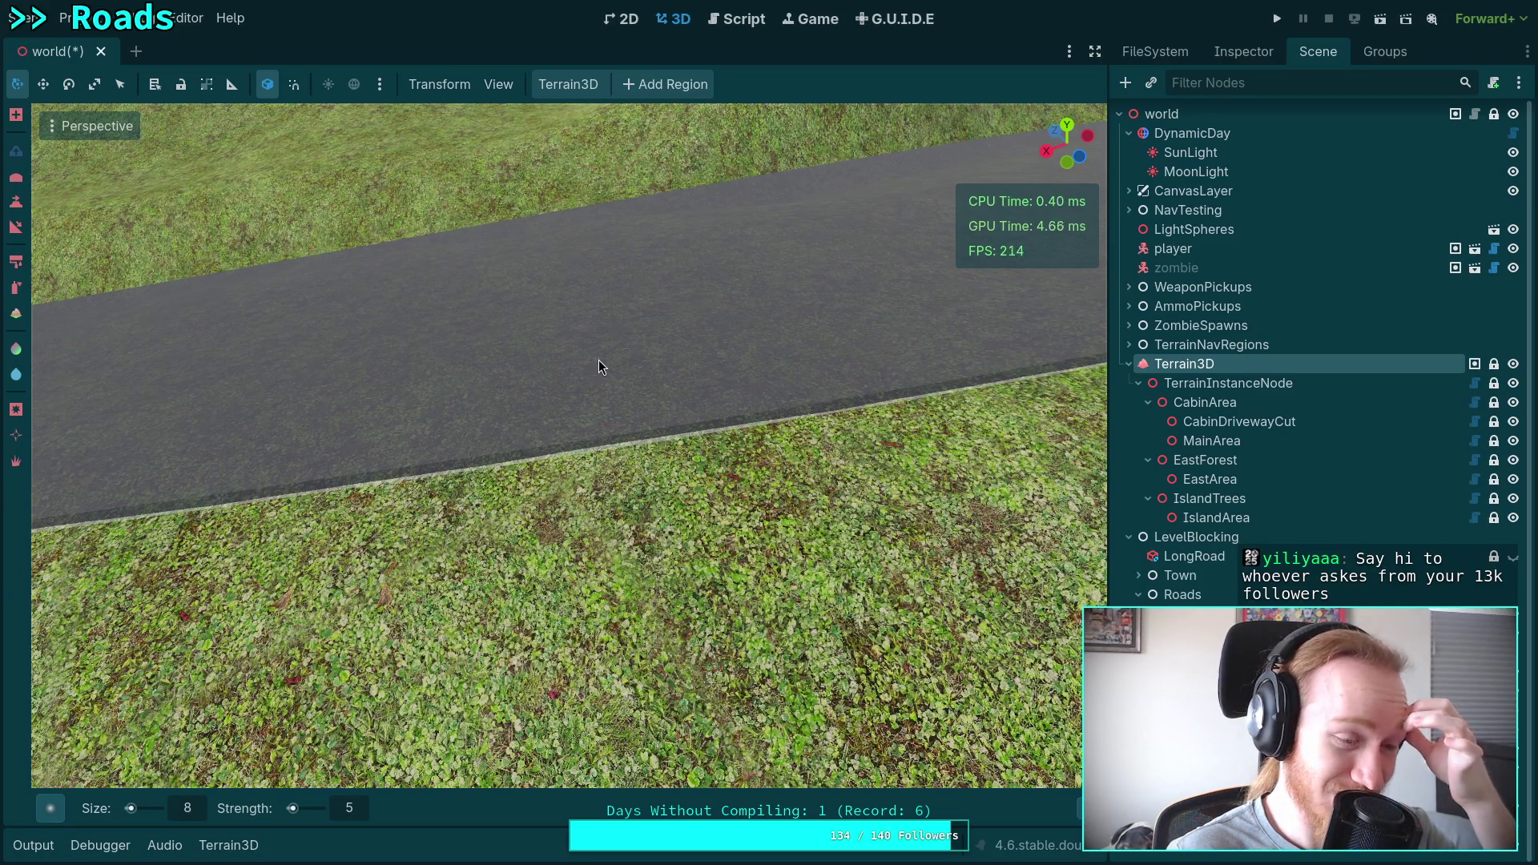
Switch from region editing to a terrain brush with R and zoom in on the road edge.
{"action": "mouse_move", "coordinate": [599, 367]}
{"action": "left_mouse_down"}
{"action": "mouse_move", "coordinate": [598, 280]}
{"action": "mouse_move", "coordinate": [598, 353]}
{"action": "mouse_move", "coordinate": [598, 324]}
{"action": "left_mouse_up"}
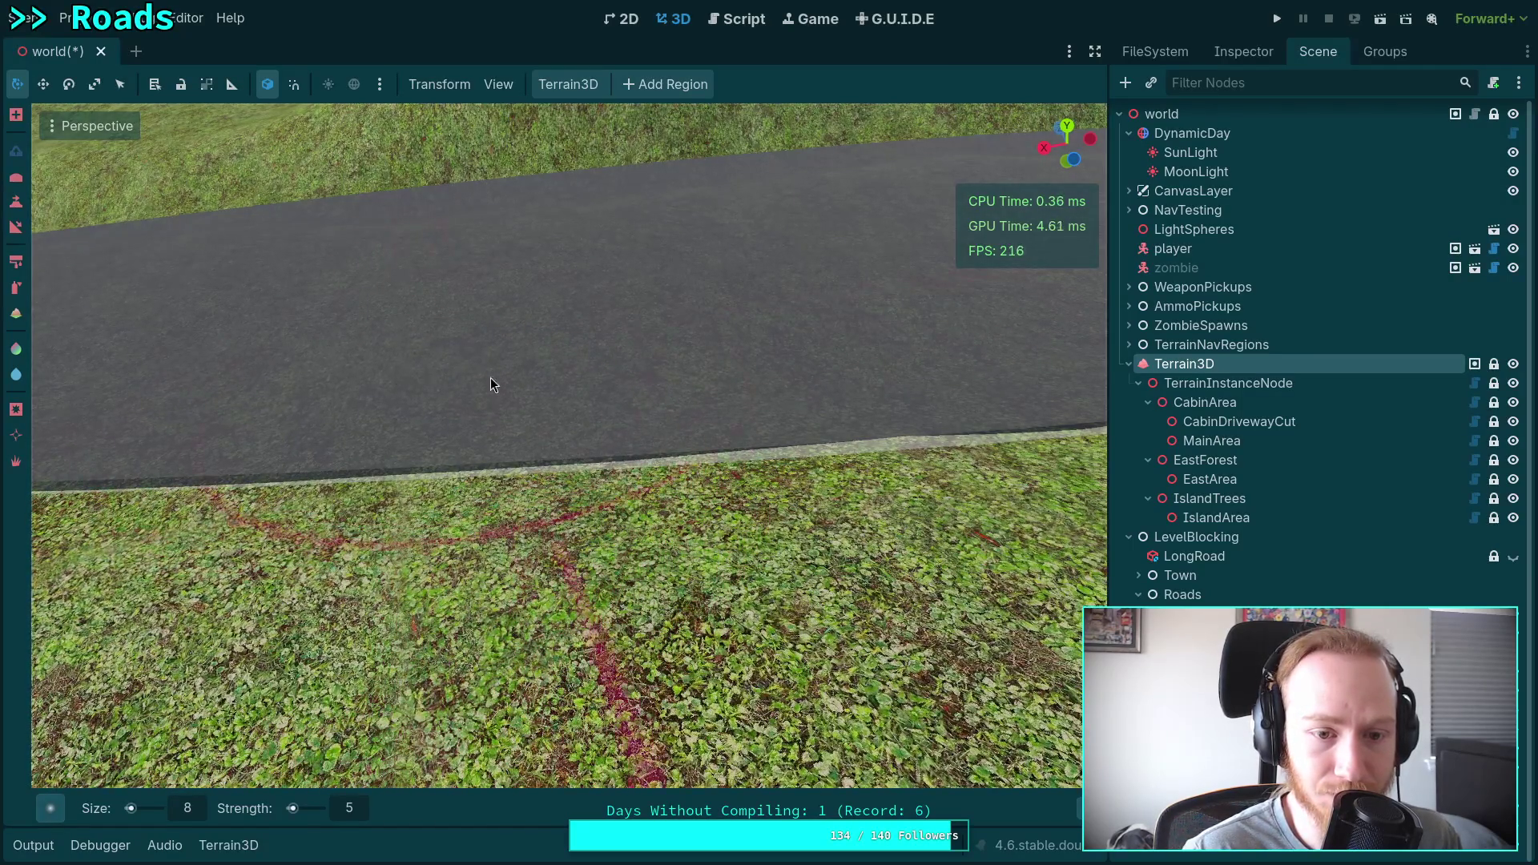
{"action": "scroll", "coordinate": [497, 383], "scroll_direction": "up", "scroll_amount": 3}
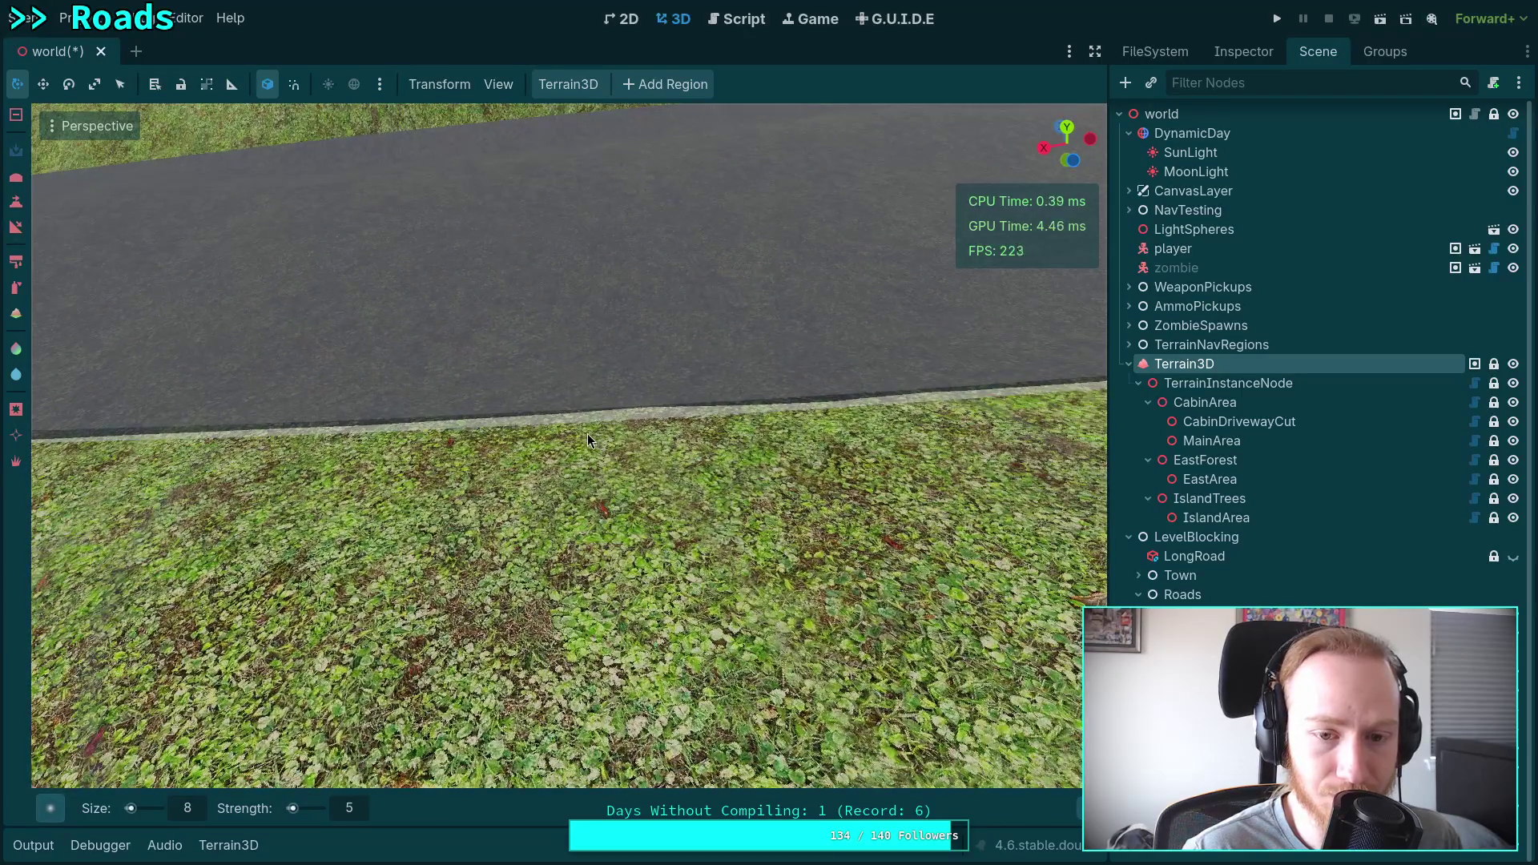
{"action": "key", "text": "r"}
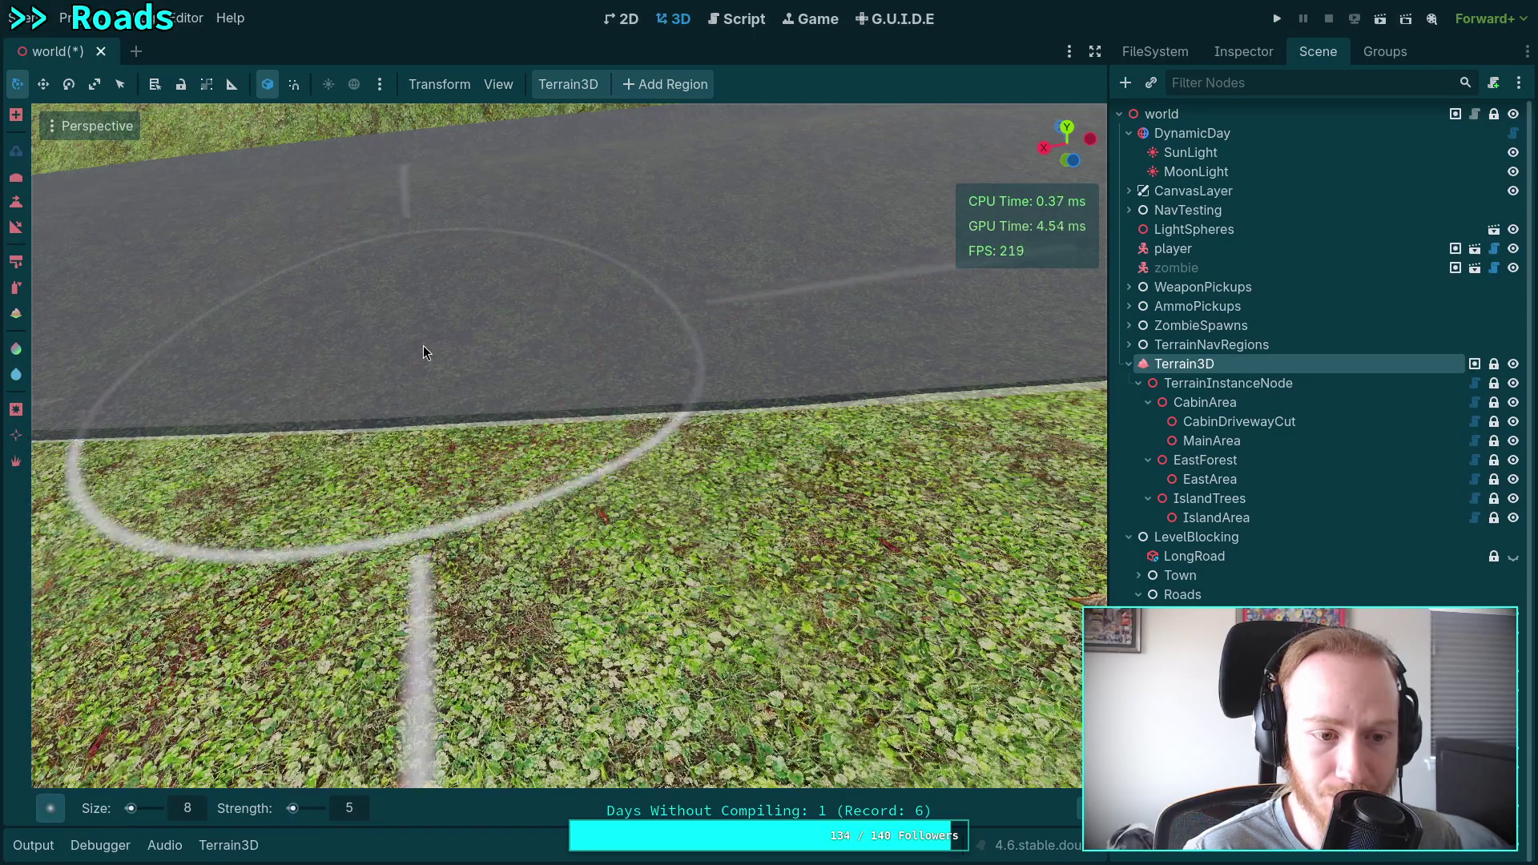
{"action": "scroll", "coordinate": [423, 345], "scroll_direction": "up", "scroll_amount": 2}
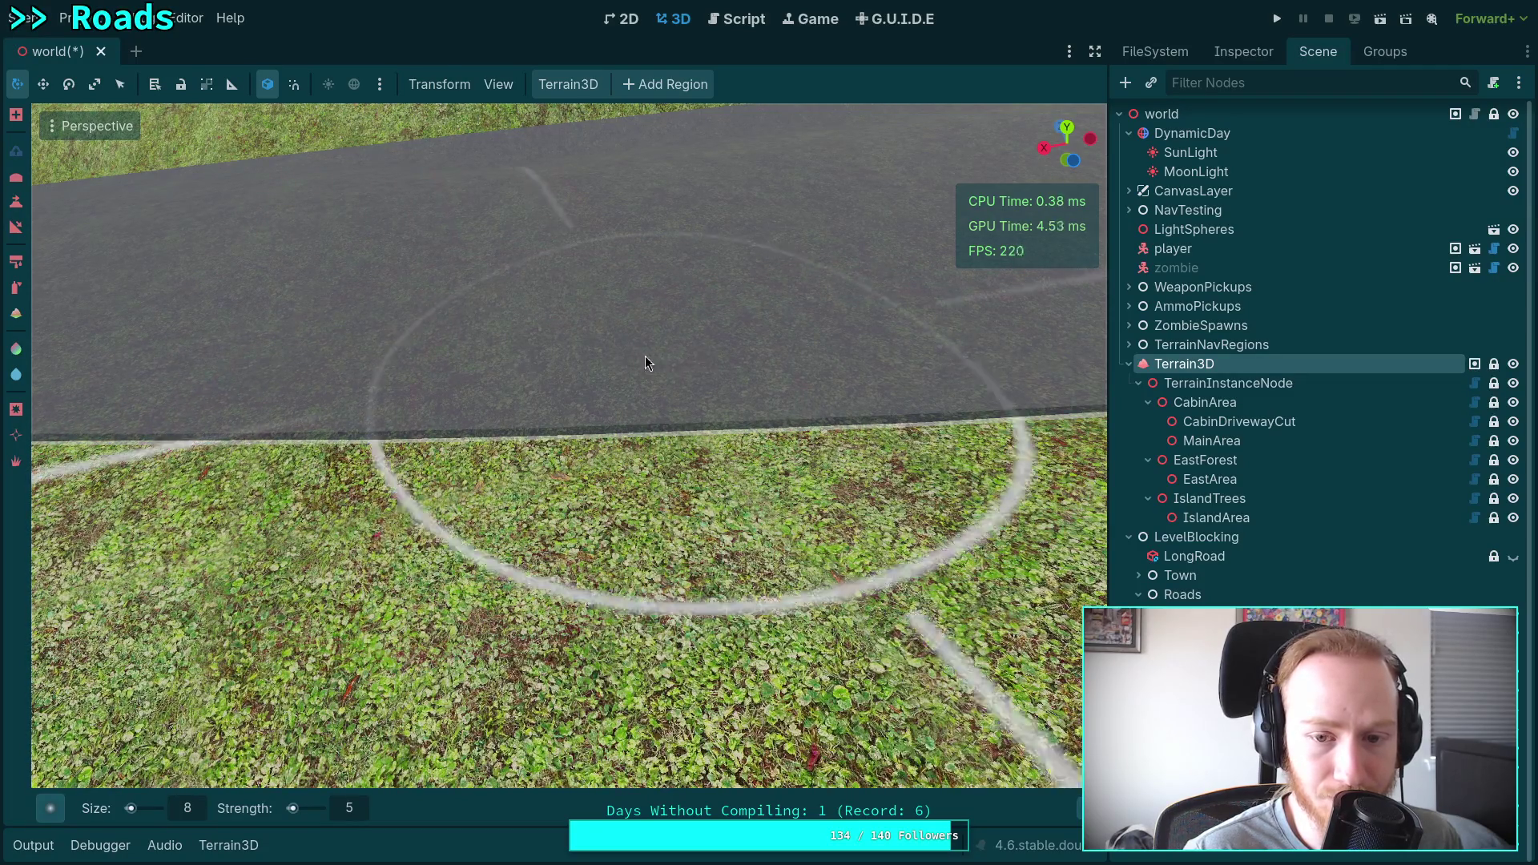
{"action": "scroll", "coordinate": [646, 356], "scroll_direction": "up", "scroll_amount": 2}
{"action": "scroll", "coordinate": [637, 356], "scroll_direction": "up", "scroll_amount": 3}
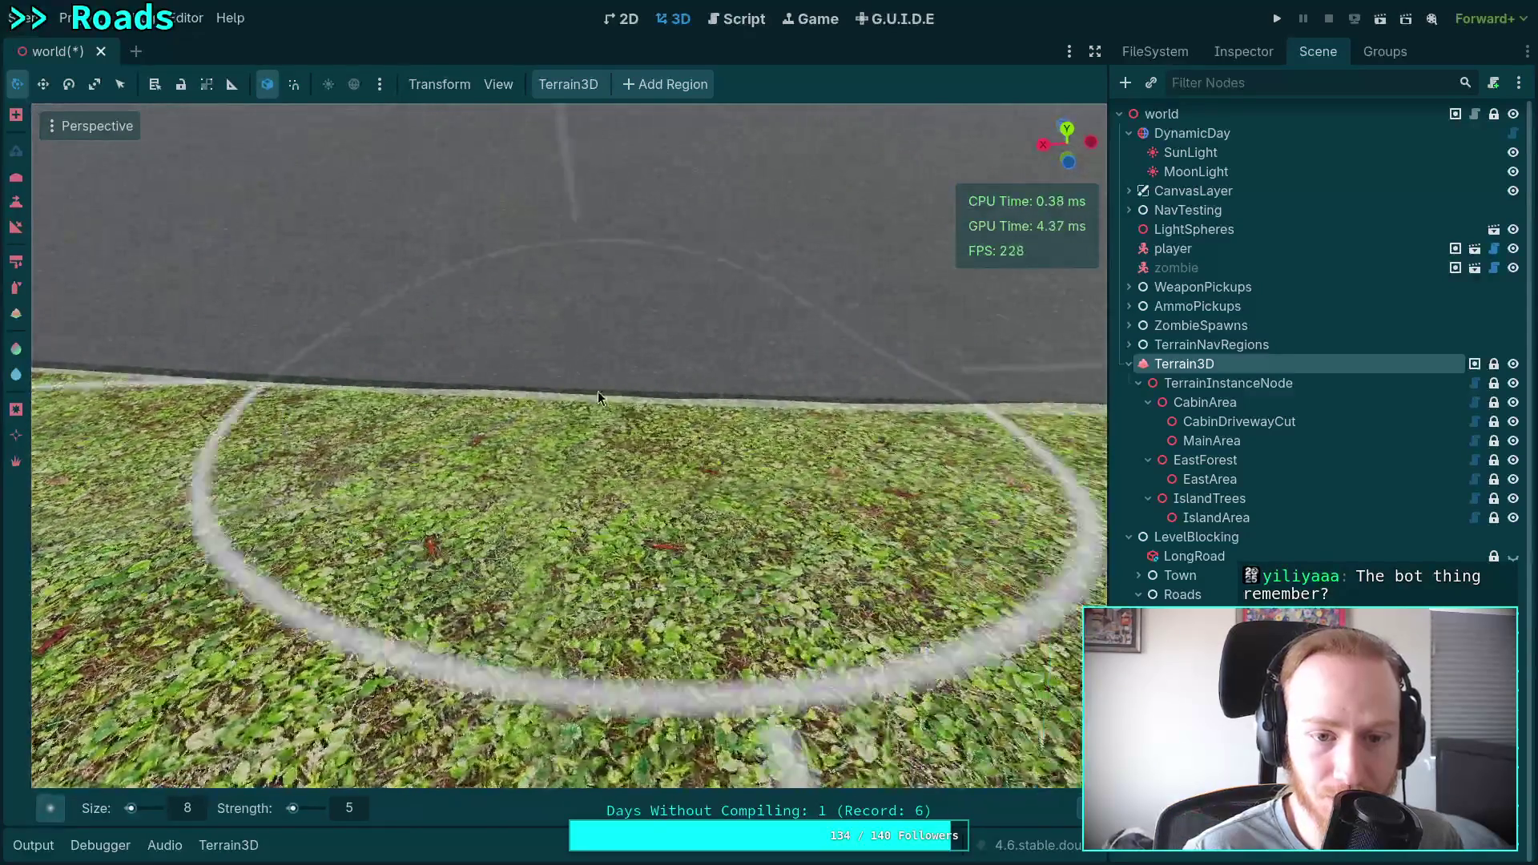
{"action": "scroll", "coordinate": [561, 400], "scroll_direction": "up", "scroll_amount": 3}
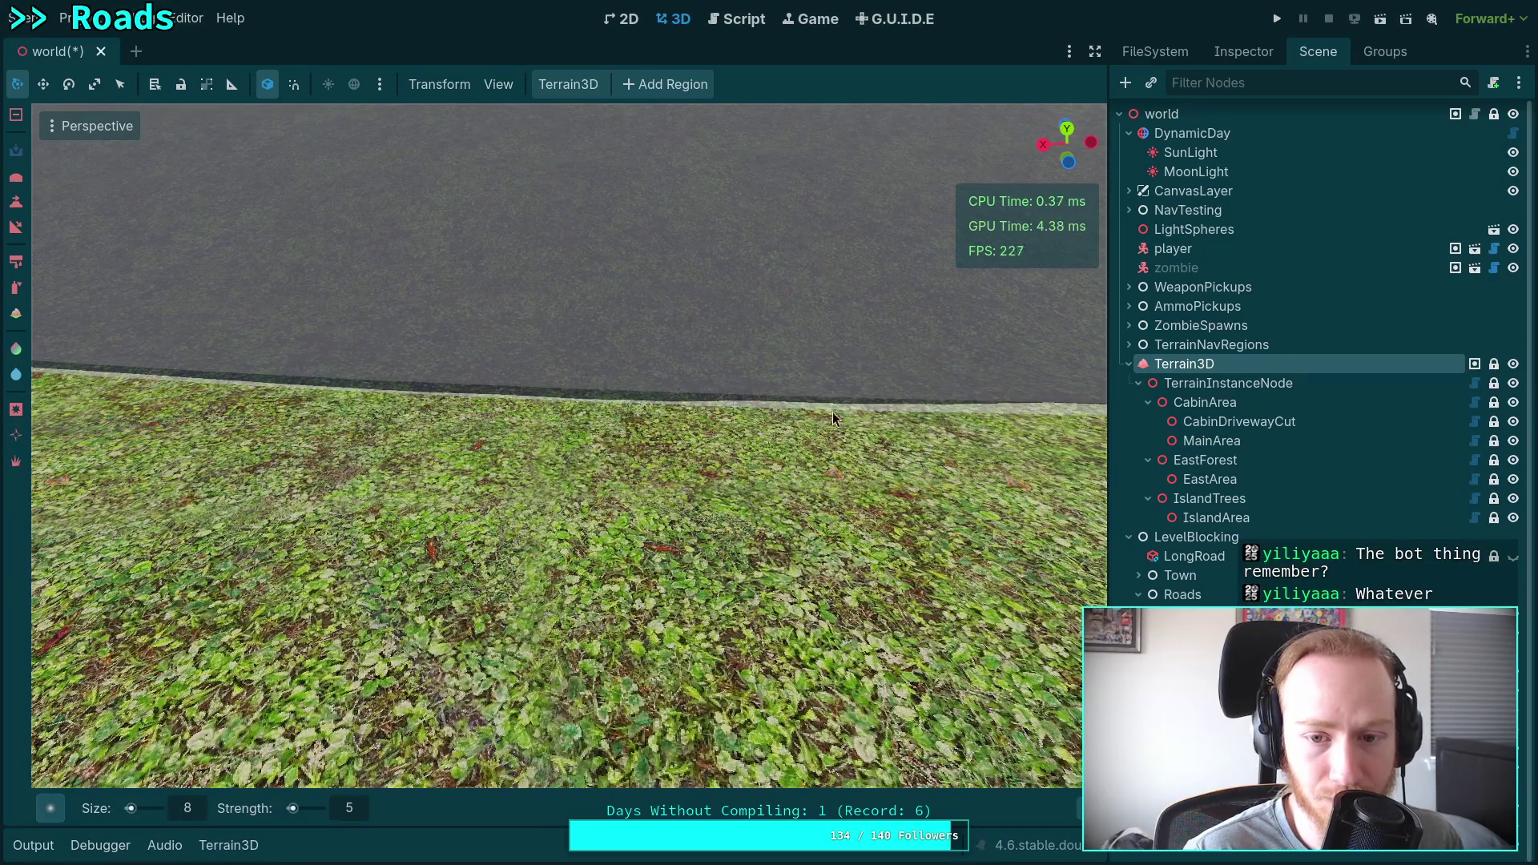
{"action": "scroll", "coordinate": [533, 338], "scroll_direction": "down", "scroll_amount": 3}
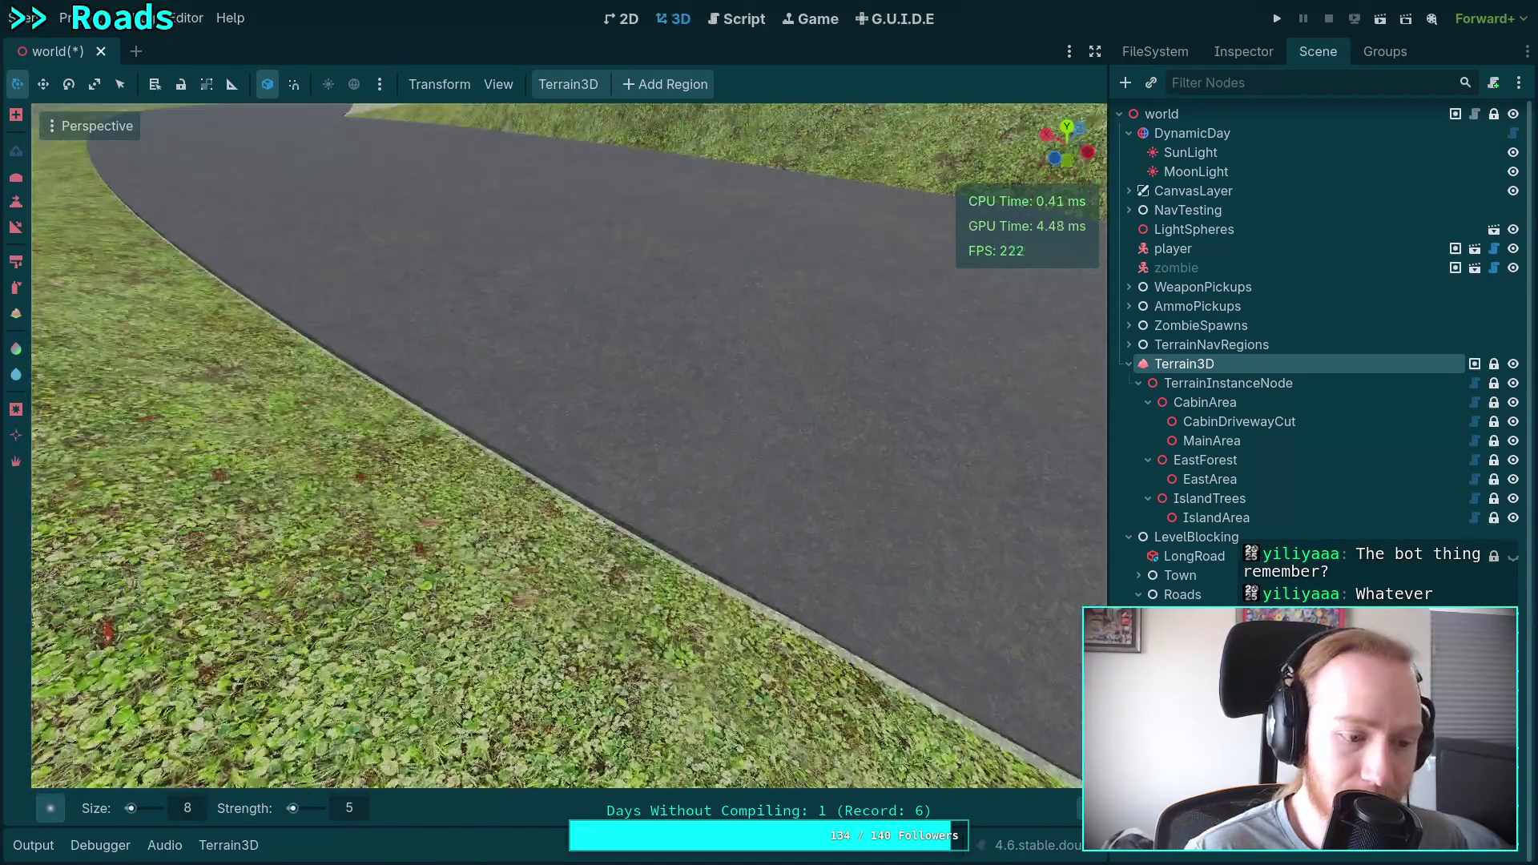
Fly along the curving road toward the mountains and toggle the region tool between add and remove.
{"action": "left_click_drag", "start_coordinate": [561, 320], "coordinate": [570, 308]}
{"action": "mouse_move", "coordinate": [446, 528]}
{"action": "left_mouse_down"}
{"action": "mouse_move", "coordinate": [615, 504]}
{"action": "mouse_move", "coordinate": [593, 473]}
{"action": "mouse_move", "coordinate": [608, 465]}
{"action": "mouse_move", "coordinate": [721, 477]}
{"action": "mouse_move", "coordinate": [733, 492]}
{"action": "mouse_move", "coordinate": [605, 513]}
{"action": "left_mouse_up"}
{"action": "scroll", "coordinate": [620, 480], "scroll_direction": "down", "scroll_amount": 2}
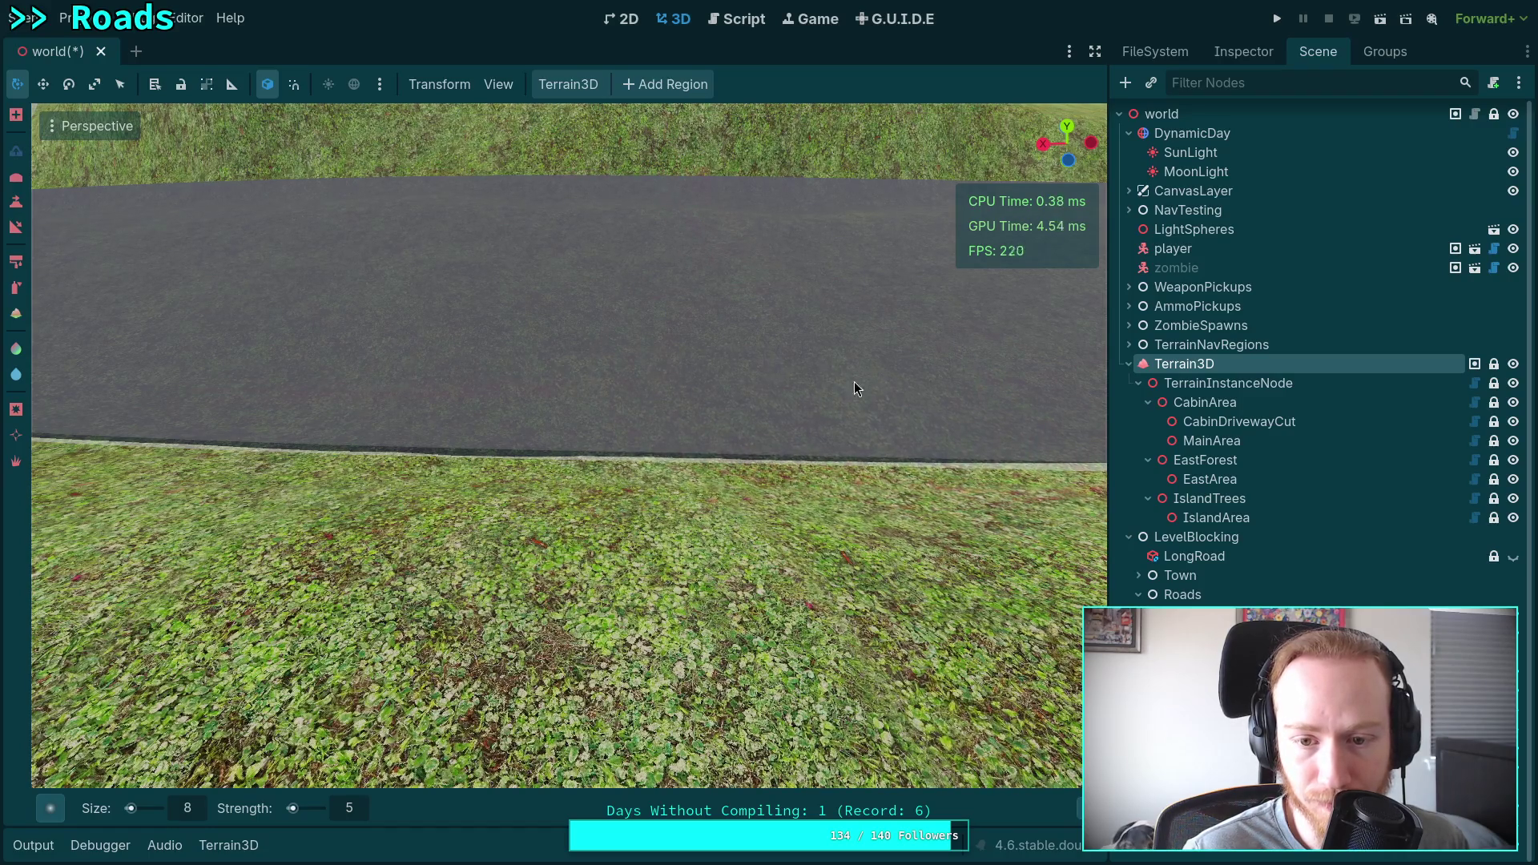
{"action": "left_click_drag", "start_coordinate": [382, 377], "coordinate": [304, 365]}
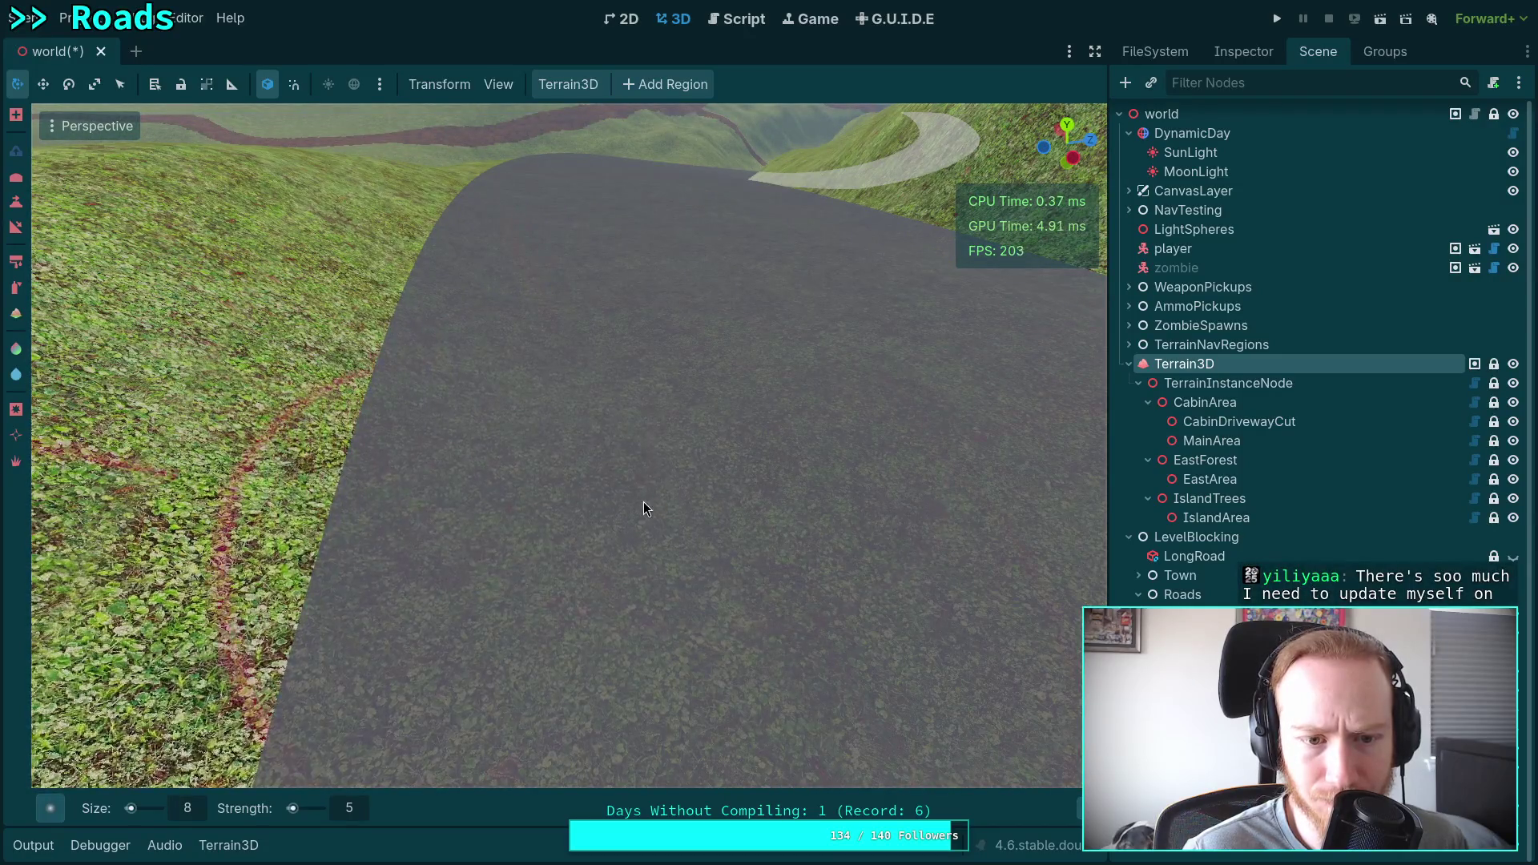
{"action": "mouse_move", "coordinate": [643, 501]}
{"action": "left_mouse_down"}
{"action": "mouse_move", "coordinate": [641, 400]}
{"action": "mouse_move", "coordinate": [571, 400]}
{"action": "mouse_move", "coordinate": [550, 432]}
{"action": "mouse_move", "coordinate": [747, 411]}
{"action": "left_mouse_up"}
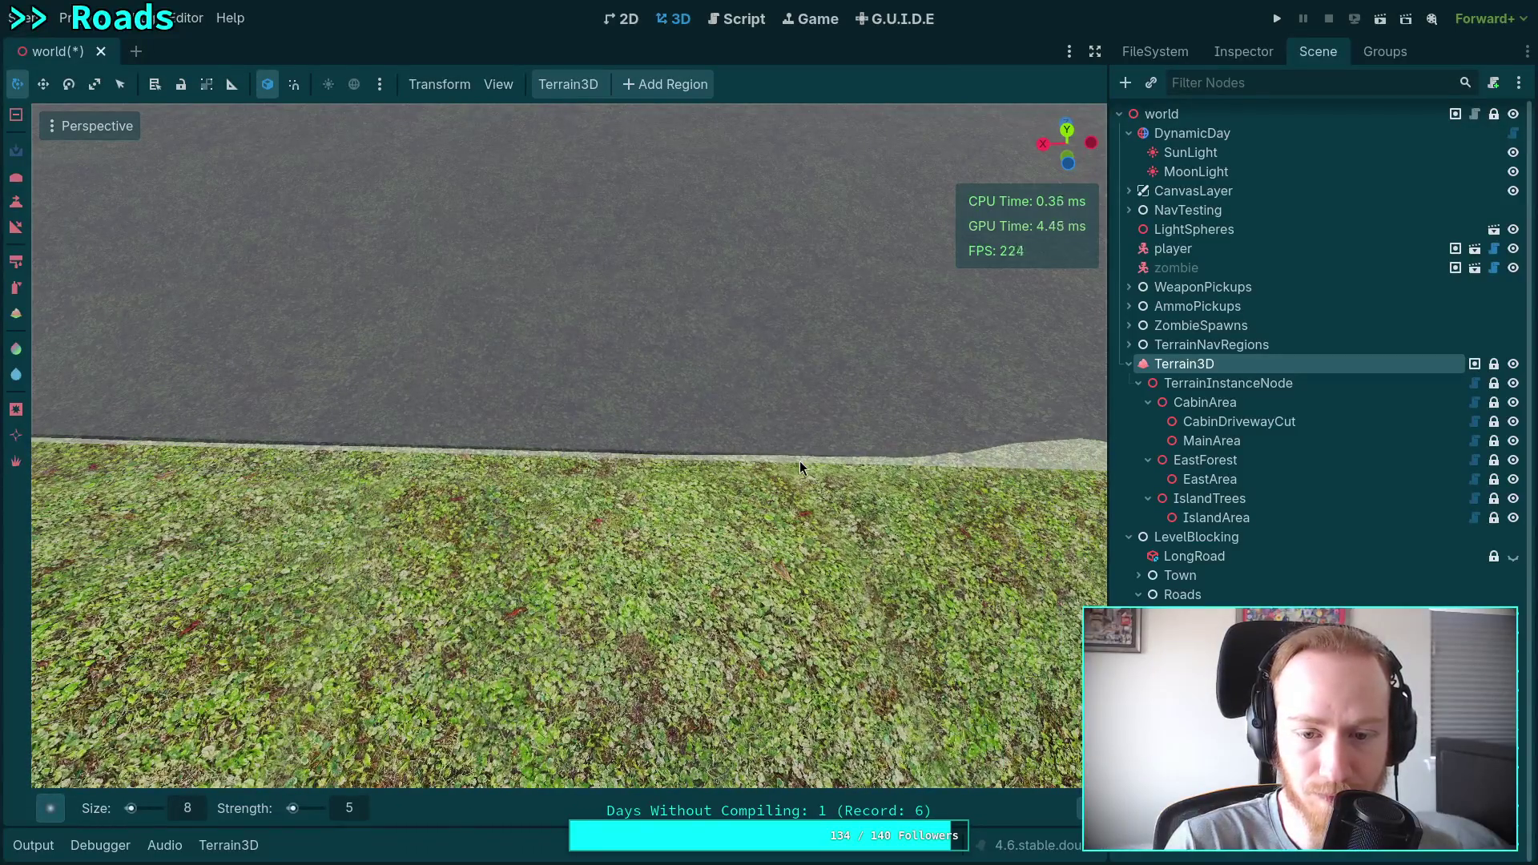
{"action": "key", "text": "e"}
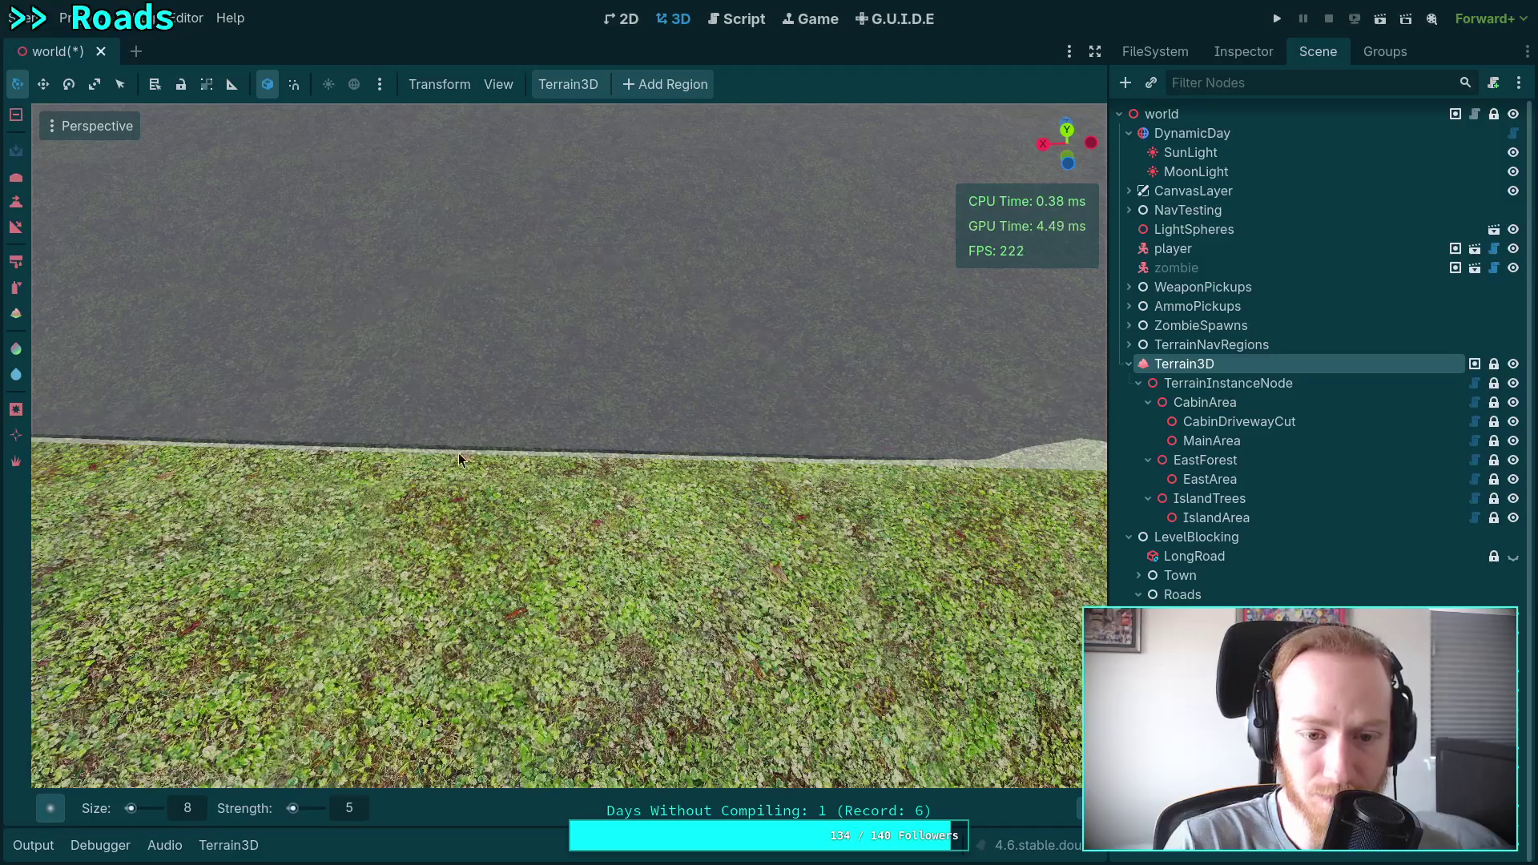
{"action": "key", "text": "ctrl"}
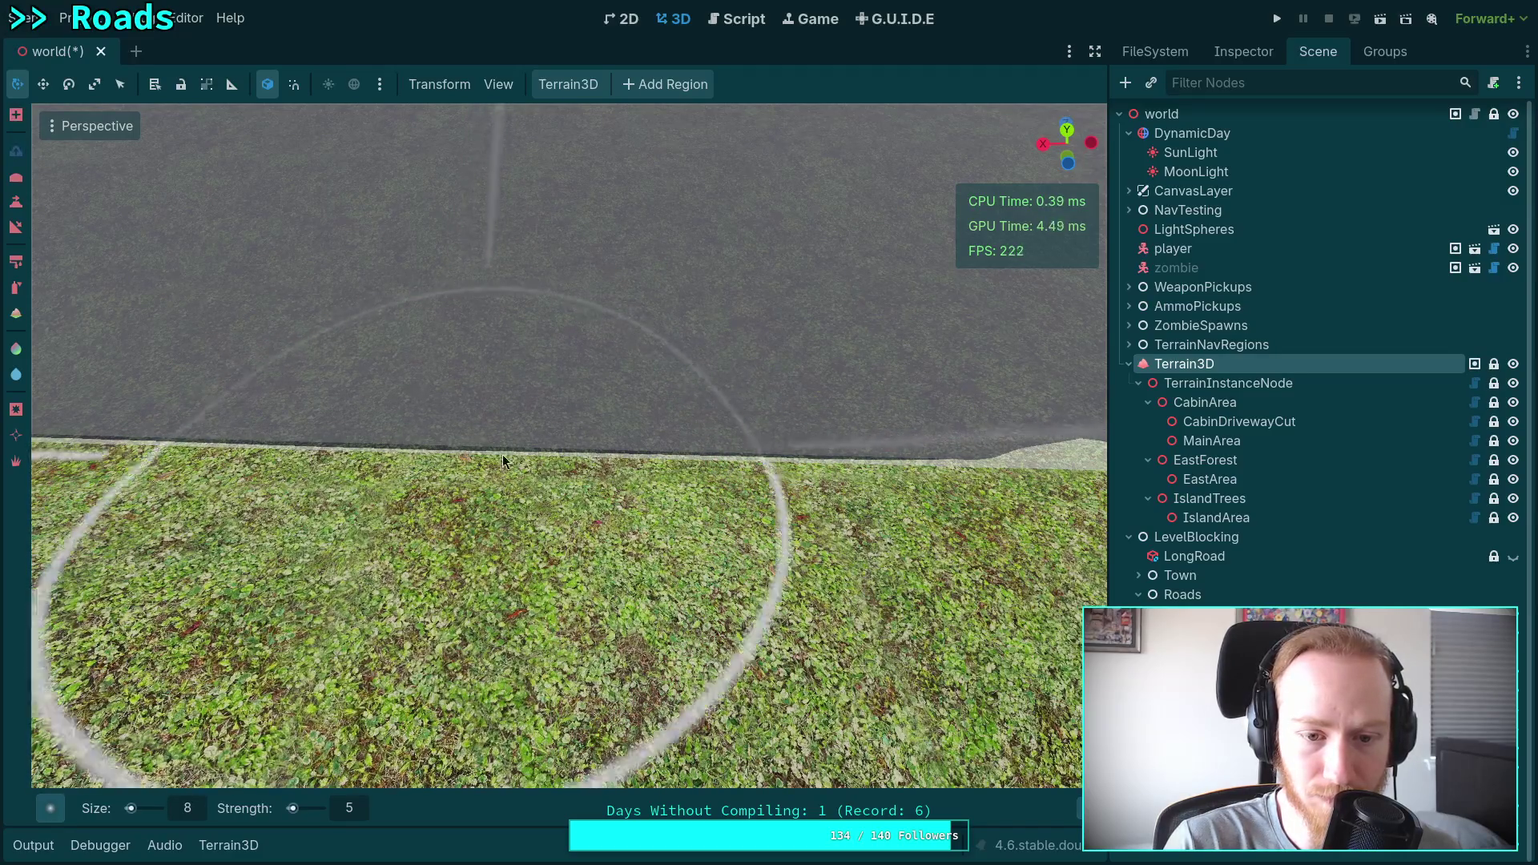
{"action": "right_click", "coordinate": [525, 329]}
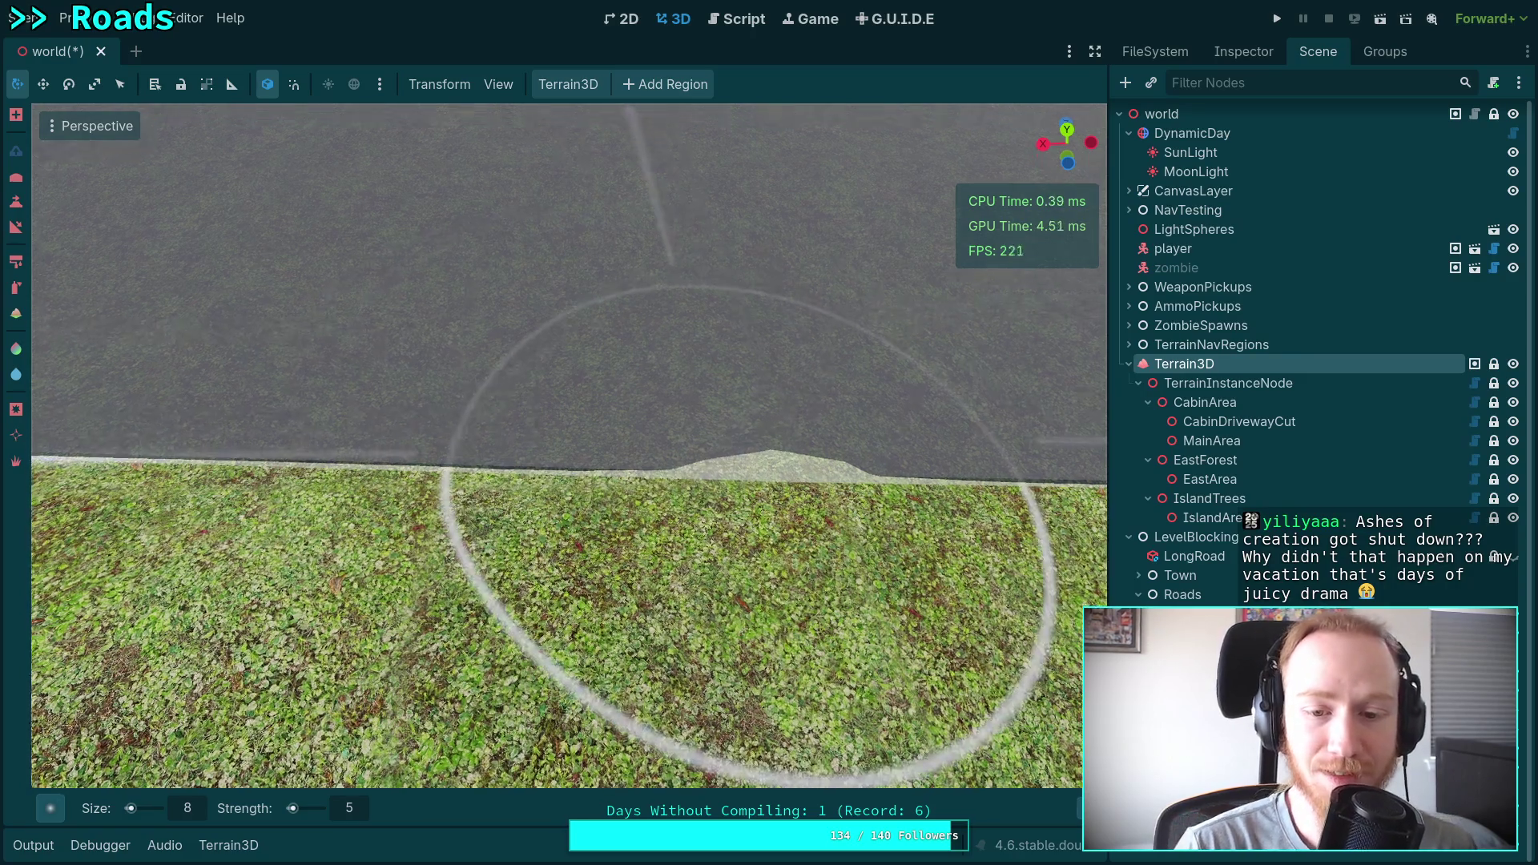
Flatten the raised terrain mound at the road edge with four sculpt strokes.
{"action": "mouse_move", "coordinate": [576, 475]}
{"action": "left_mouse_down"}
{"action": "mouse_move", "coordinate": [495, 471]}
{"action": "mouse_move", "coordinate": [561, 465]}
{"action": "mouse_move", "coordinate": [440, 442]}
{"action": "mouse_move", "coordinate": [597, 431]}
{"action": "mouse_move", "coordinate": [430, 412]}
{"action": "mouse_move", "coordinate": [505, 404]}
{"action": "left_mouse_up"}
{"action": "mouse_move", "coordinate": [545, 473]}
{"action": "left_mouse_down"}
{"action": "mouse_move", "coordinate": [435, 401]}
{"action": "mouse_move", "coordinate": [519, 410]}
{"action": "mouse_move", "coordinate": [343, 396]}
{"action": "mouse_move", "coordinate": [590, 403]}
{"action": "left_mouse_up"}
{"action": "mouse_move", "coordinate": [721, 400]}
{"action": "left_mouse_down"}
{"action": "mouse_move", "coordinate": [484, 393]}
{"action": "mouse_move", "coordinate": [529, 394]}
{"action": "mouse_move", "coordinate": [491, 408]}
{"action": "left_mouse_up"}
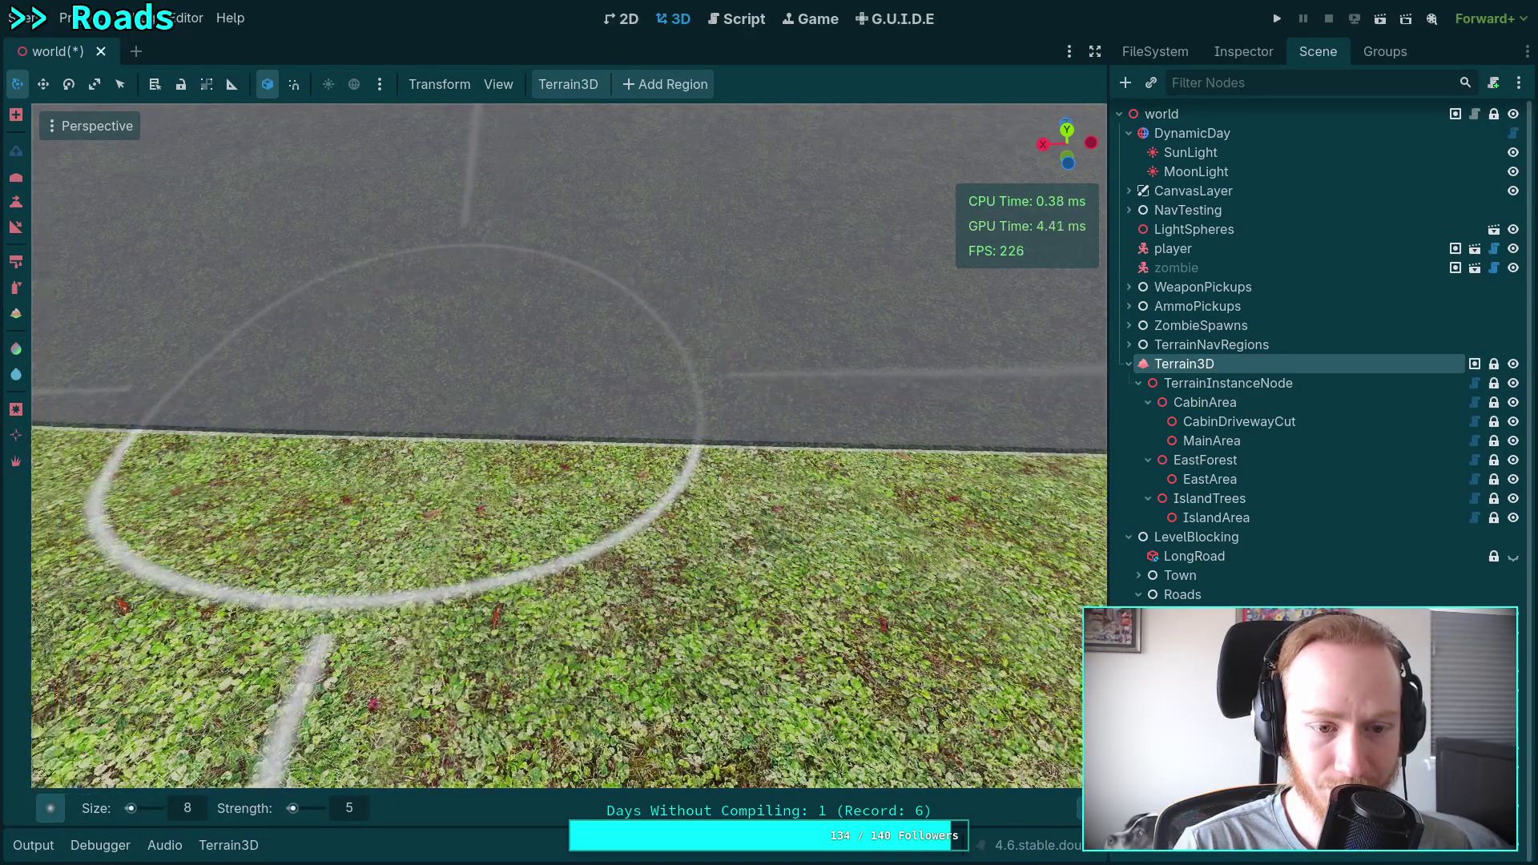
{"action": "mouse_move", "coordinate": [206, 384]}
{"action": "left_mouse_down"}
{"action": "mouse_move", "coordinate": [401, 432]}
{"action": "mouse_move", "coordinate": [801, 425]}
{"action": "mouse_move", "coordinate": [423, 398]}
{"action": "left_mouse_up"}
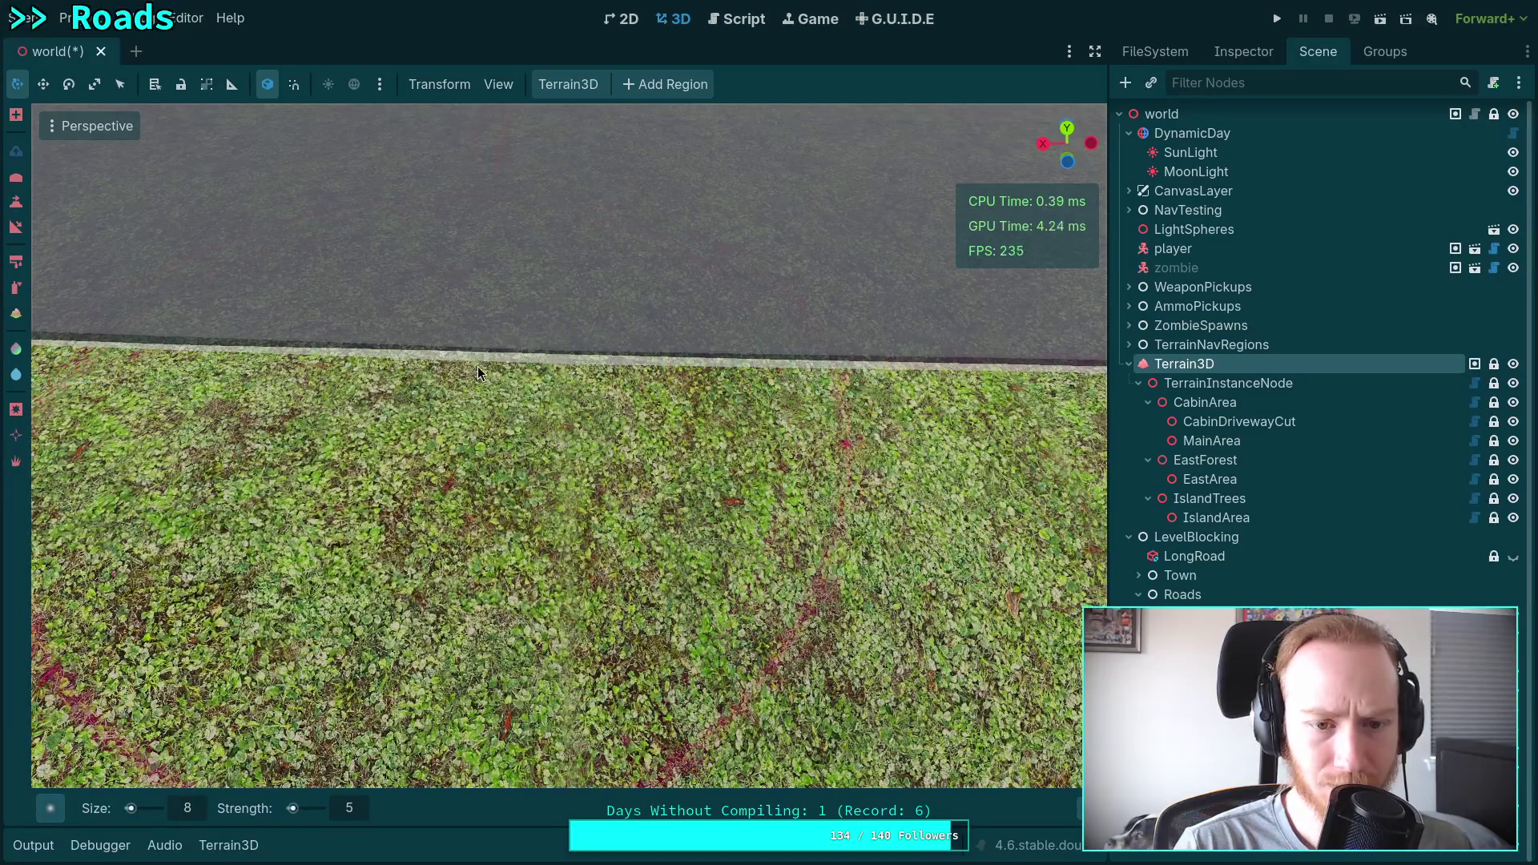
Pull back over the hills, return to the roadside grass, and switch the brush to lowering.
{"action": "mouse_move", "coordinate": [869, 319]}
{"action": "left_mouse_down"}
{"action": "mouse_move", "coordinate": [761, 352]}
{"action": "mouse_move", "coordinate": [733, 448]}
{"action": "mouse_move", "coordinate": [633, 343]}
{"action": "left_mouse_up"}
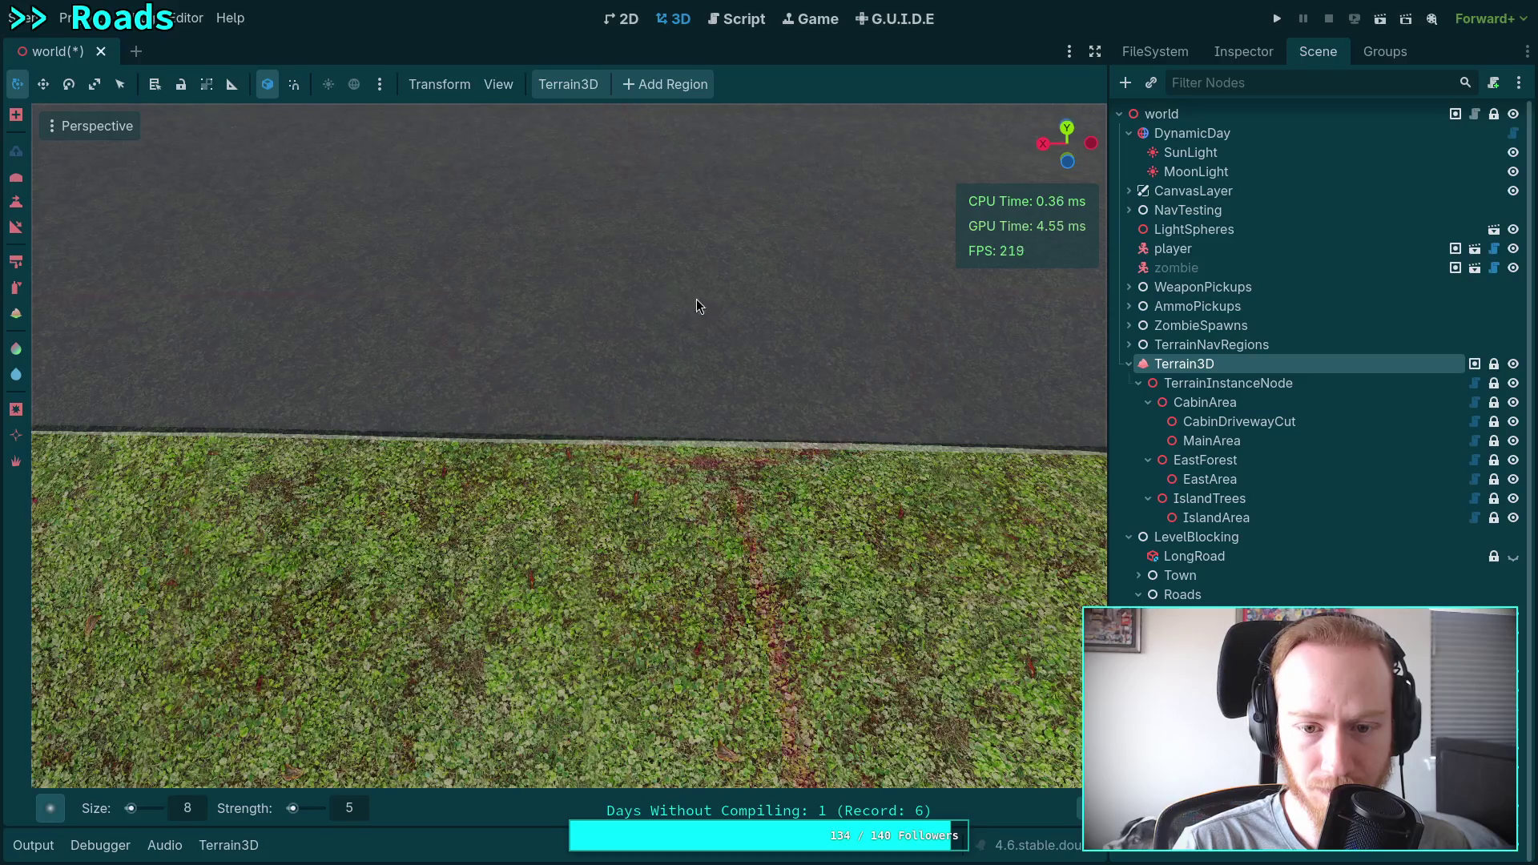
{"action": "left_click_drag", "start_coordinate": [587, 289], "coordinate": [454, 295]}
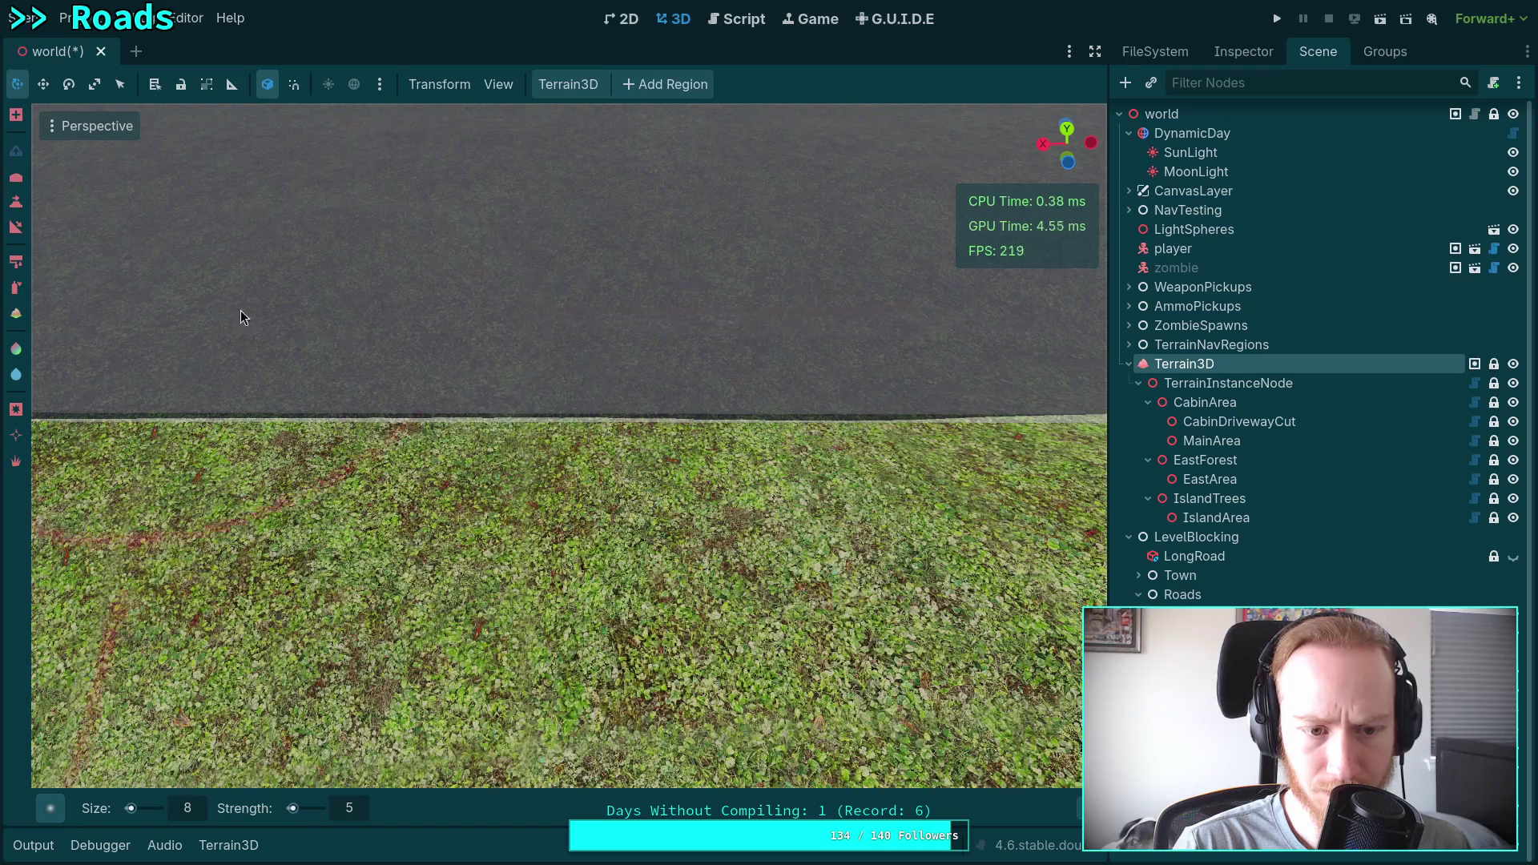
{"action": "mouse_move", "coordinate": [597, 310]}
{"action": "left_mouse_down"}
{"action": "mouse_move", "coordinate": [455, 314]}
{"action": "mouse_move", "coordinate": [422, 233]}
{"action": "mouse_move", "coordinate": [532, 240]}
{"action": "mouse_move", "coordinate": [563, 299]}
{"action": "left_mouse_up"}
{"action": "key", "text": "ctrl"}
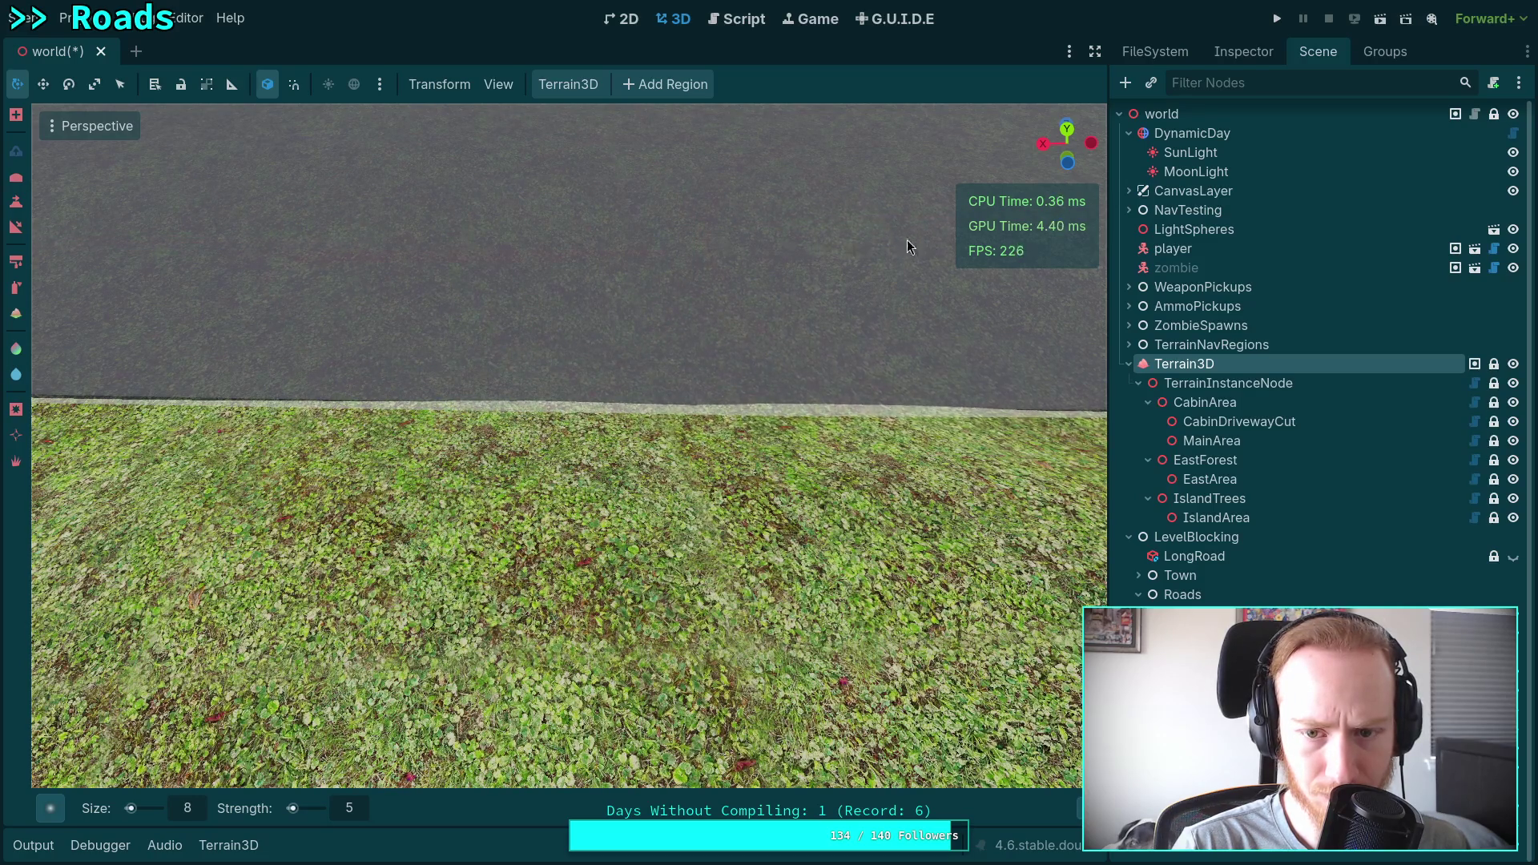
Lower the pale raised strip along the road edge with four subtract strokes, then level the view.
{"action": "mouse_move", "coordinate": [934, 247]}
{"action": "left_mouse_down"}
{"action": "mouse_move", "coordinate": [694, 255]}
{"action": "mouse_move", "coordinate": [759, 257]}
{"action": "left_mouse_up"}
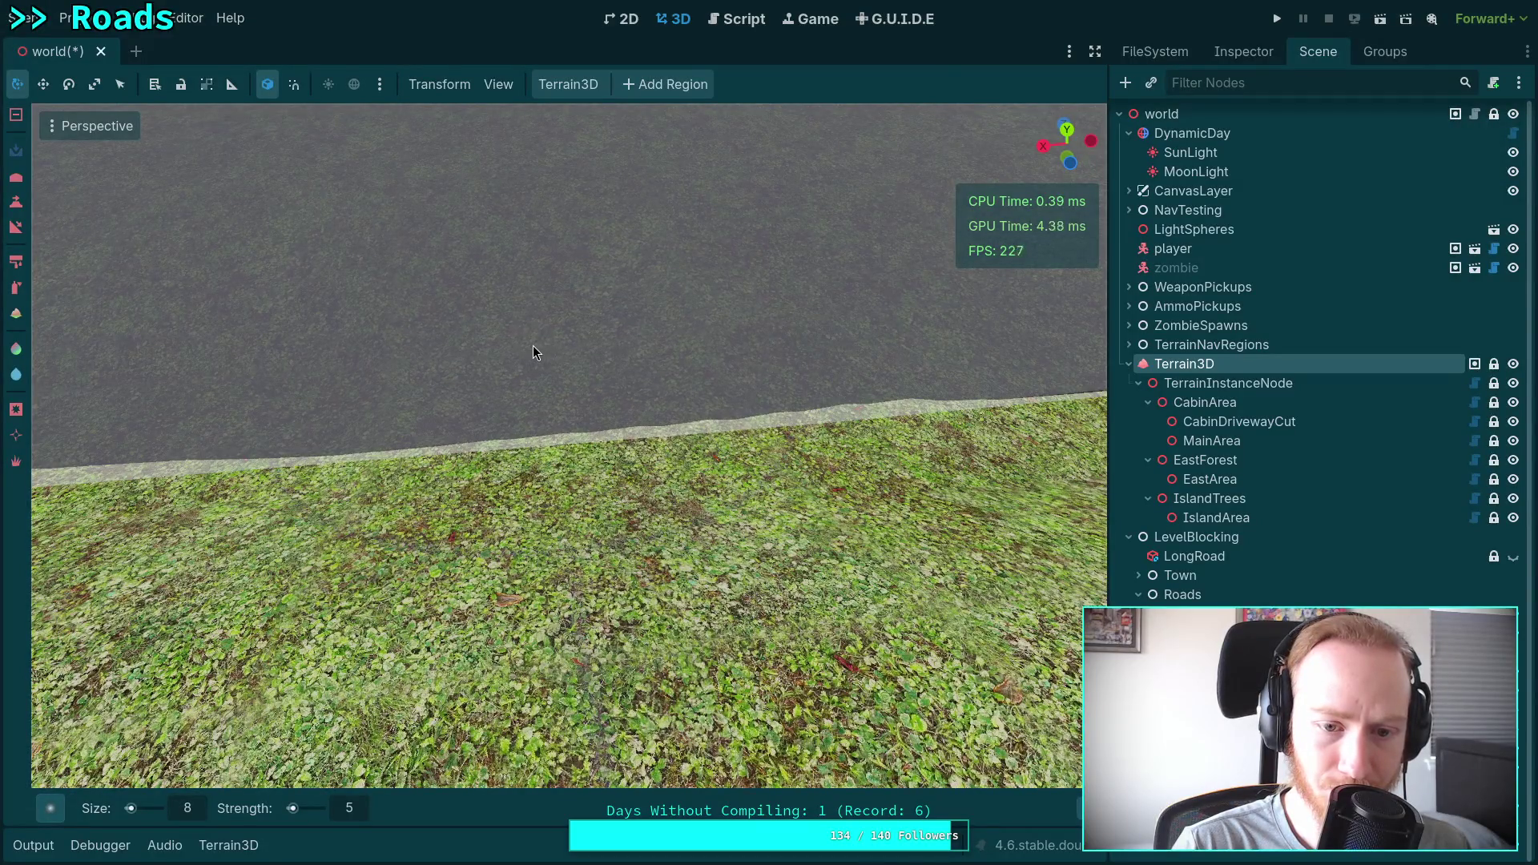
{"action": "mouse_move", "coordinate": [570, 439]}
{"action": "left_mouse_down"}
{"action": "mouse_move", "coordinate": [565, 425]}
{"action": "mouse_move", "coordinate": [941, 411]}
{"action": "mouse_move", "coordinate": [845, 405]}
{"action": "left_mouse_up"}
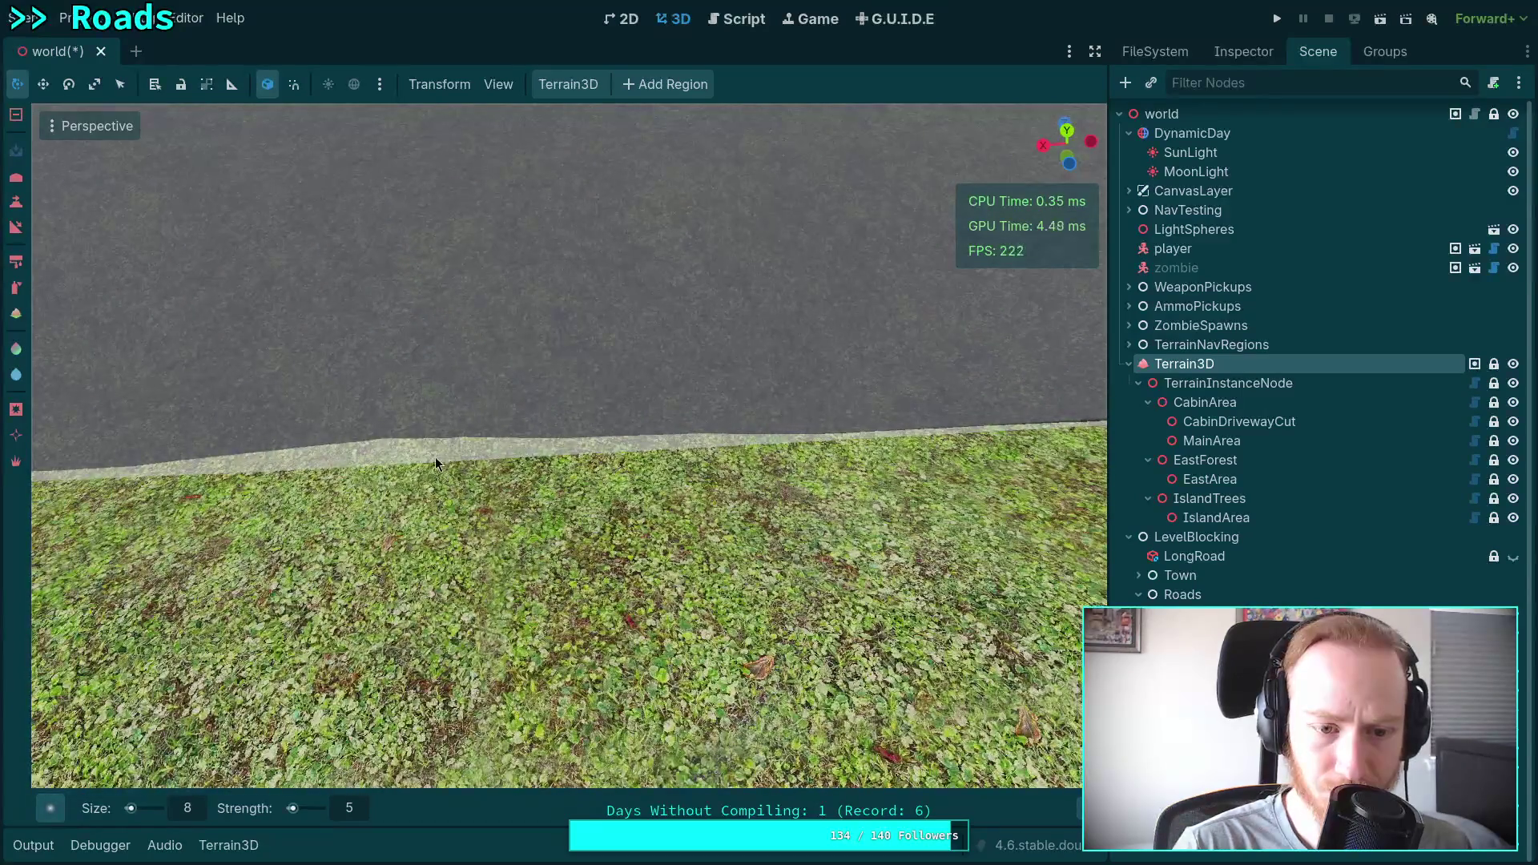
{"action": "mouse_move", "coordinate": [435, 457]}
{"action": "left_mouse_down"}
{"action": "mouse_move", "coordinate": [348, 469]}
{"action": "mouse_move", "coordinate": [712, 441]}
{"action": "mouse_move", "coordinate": [555, 469]}
{"action": "mouse_move", "coordinate": [239, 465]}
{"action": "mouse_move", "coordinate": [789, 463]}
{"action": "left_mouse_up"}
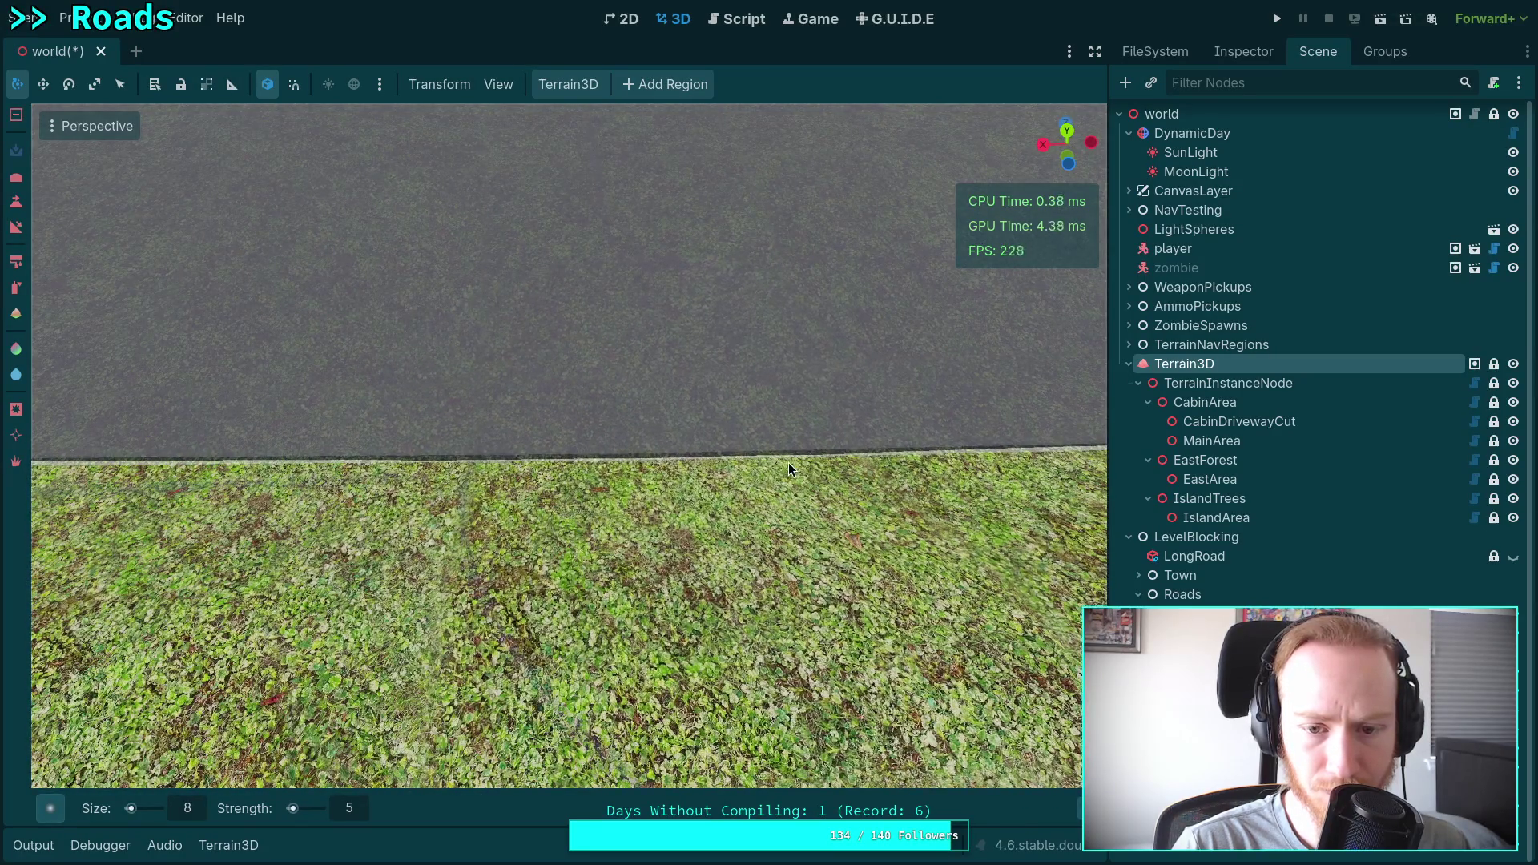
{"action": "mouse_move", "coordinate": [658, 469]}
{"action": "left_mouse_down"}
{"action": "mouse_move", "coordinate": [646, 451]}
{"action": "mouse_move", "coordinate": [338, 435]}
{"action": "mouse_move", "coordinate": [345, 368]}
{"action": "mouse_move", "coordinate": [277, 357]}
{"action": "mouse_move", "coordinate": [670, 350]}
{"action": "left_mouse_up"}
{"action": "left_click_drag", "start_coordinate": [521, 380], "coordinate": [551, 351]}
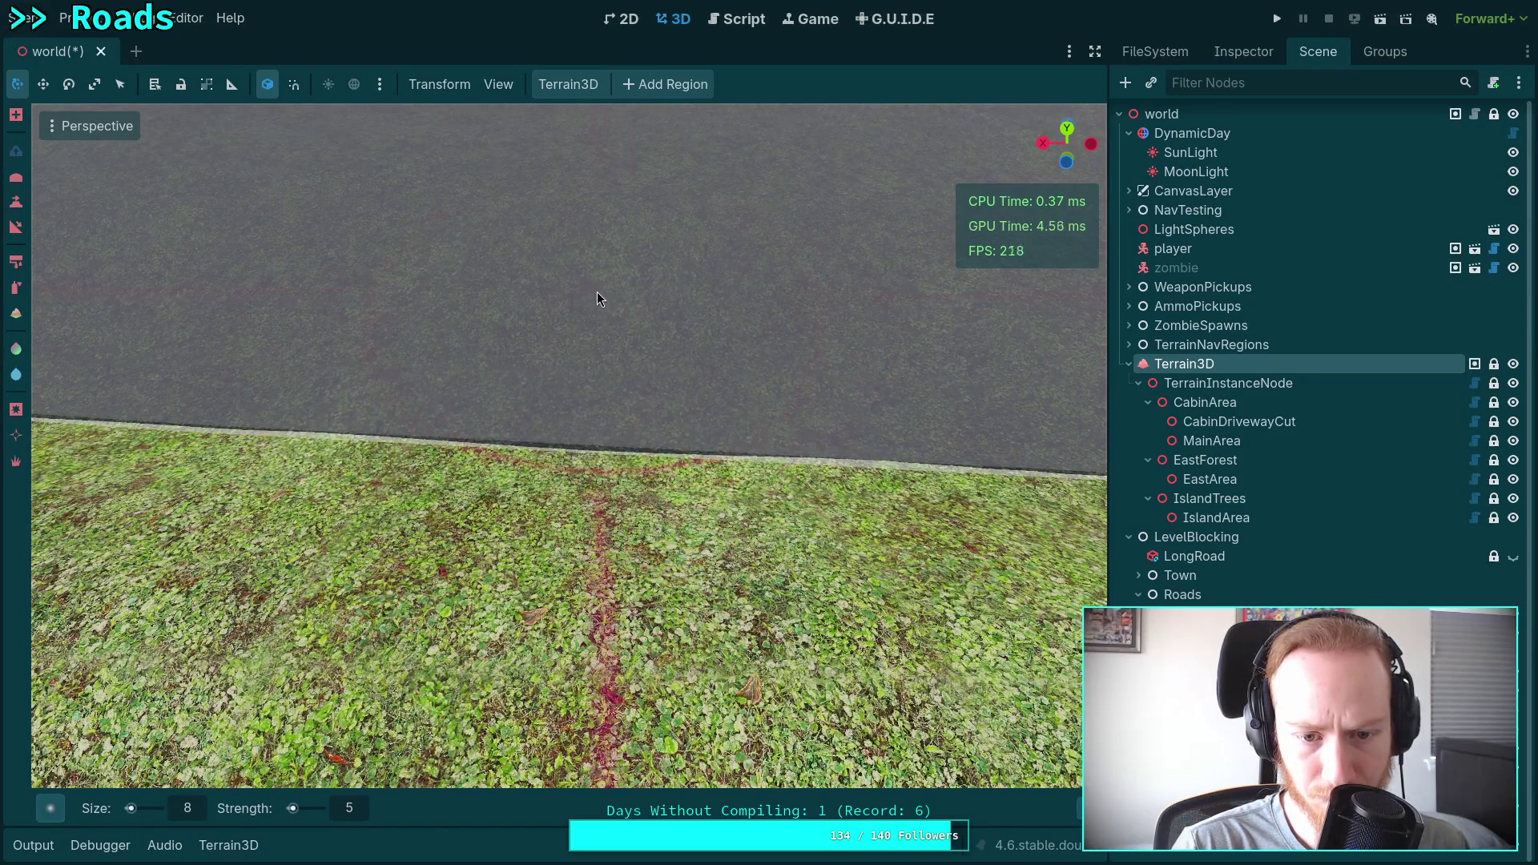
{"action": "scroll", "coordinate": [637, 311], "scroll_direction": "up", "scroll_amount": 2}
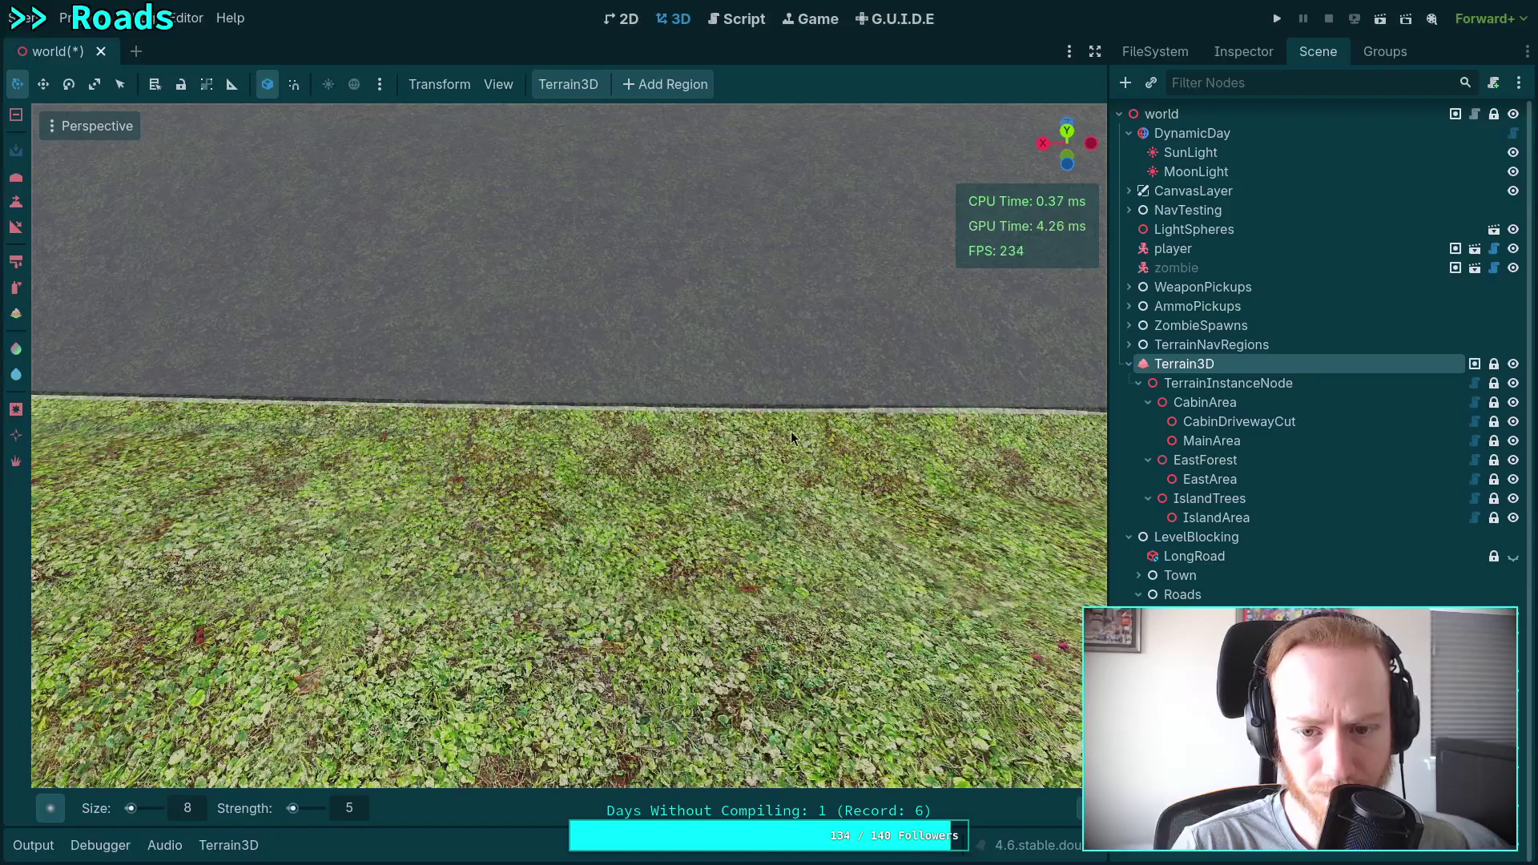
{"action": "scroll", "coordinate": [614, 262], "scroll_direction": "up", "scroll_amount": 2}
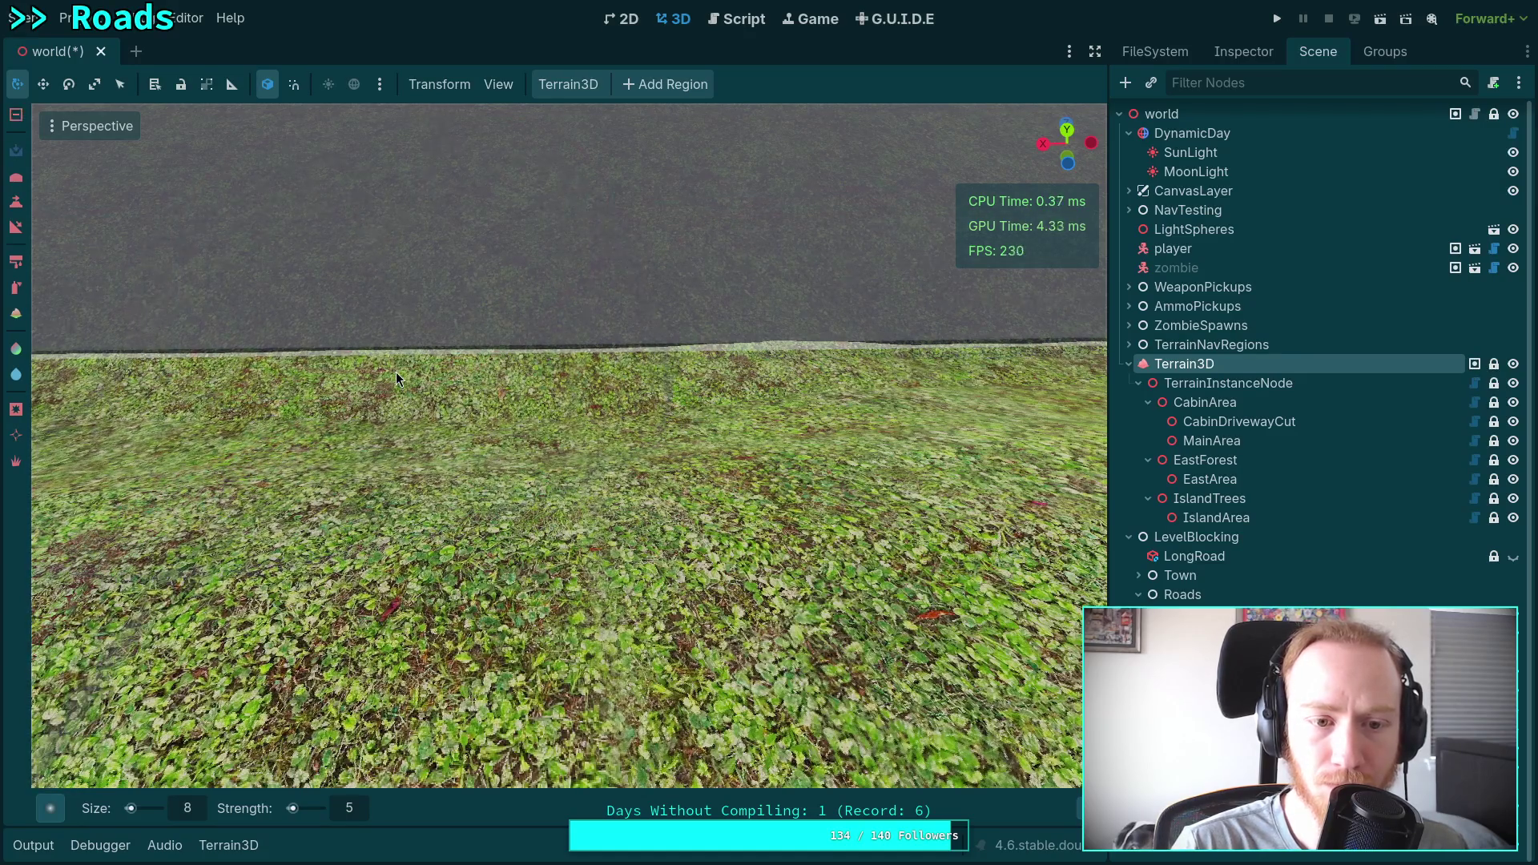
Fly down close over the road edge and switch the sculpt brush to lowering terrain.
{"action": "right_click", "coordinate": [463, 261]}
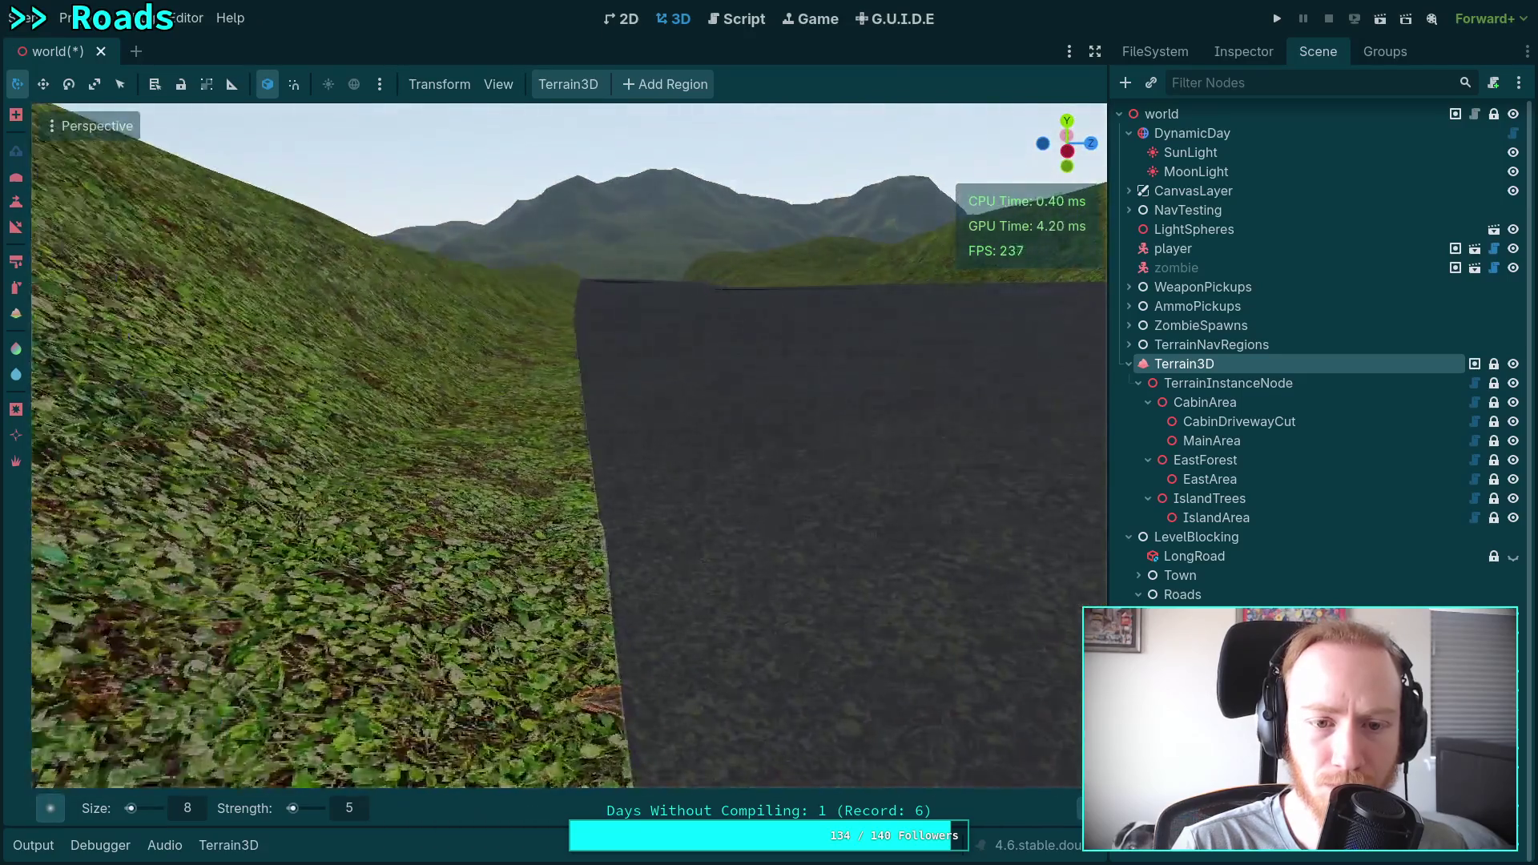
{"action": "right_click", "coordinate": [448, 244]}
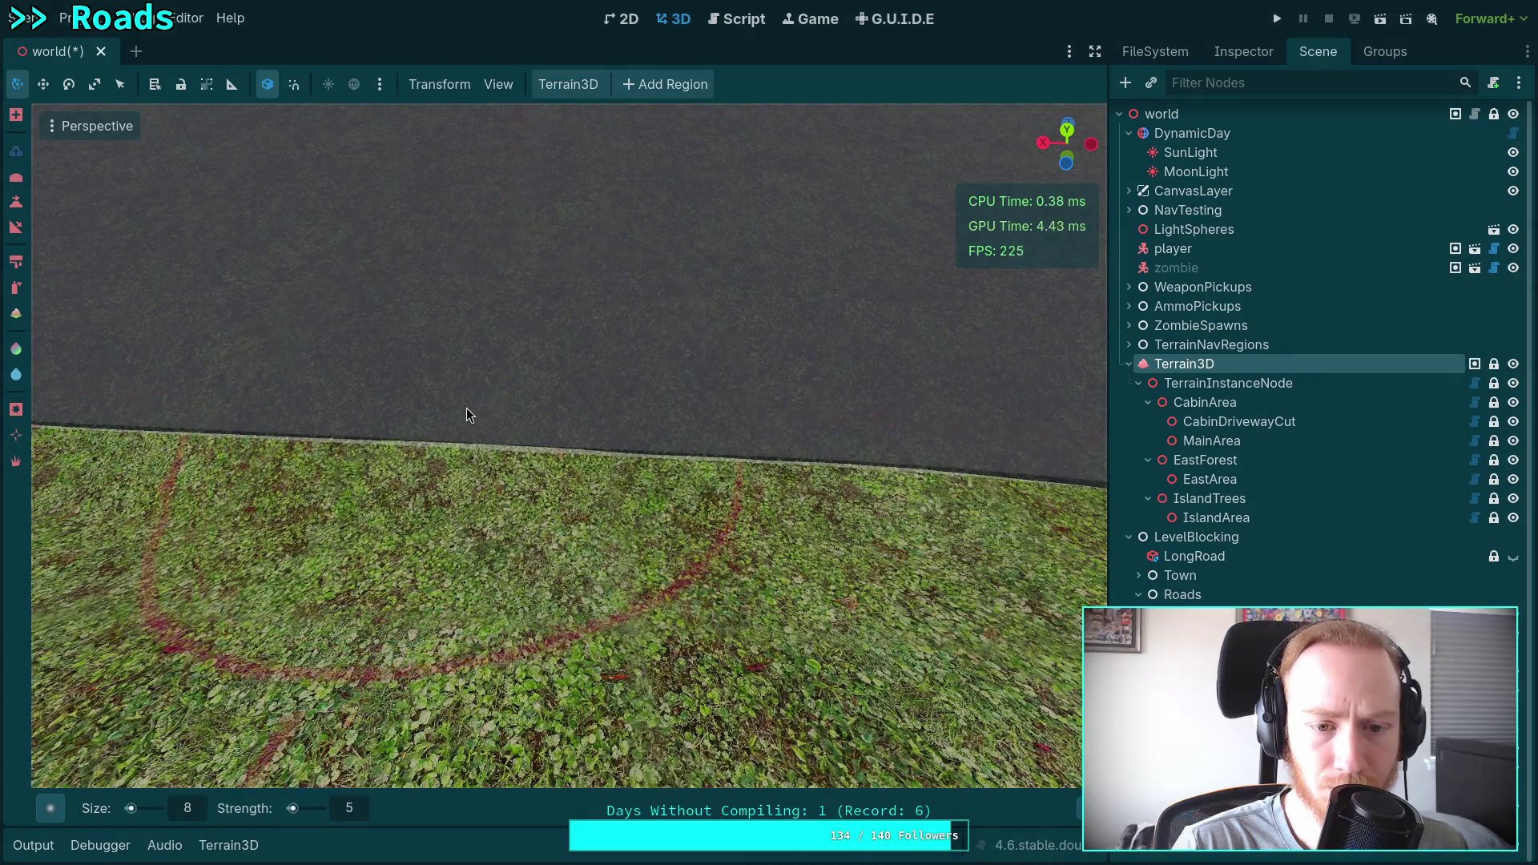
{"action": "right_click", "coordinate": [466, 407]}
{"action": "key", "text": "ctrl"}
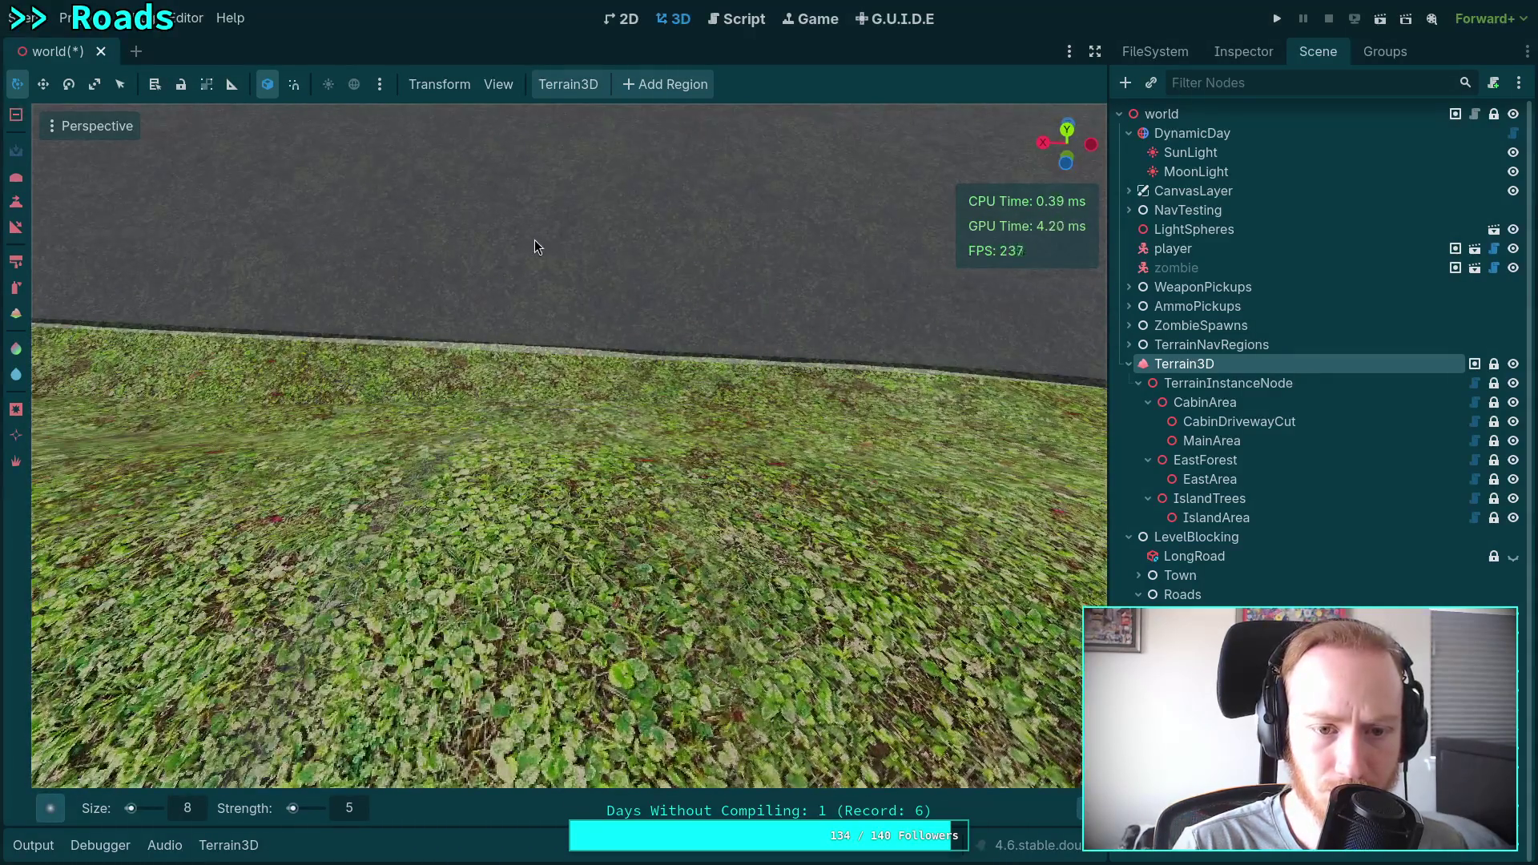
{"action": "right_click", "coordinate": [597, 322]}
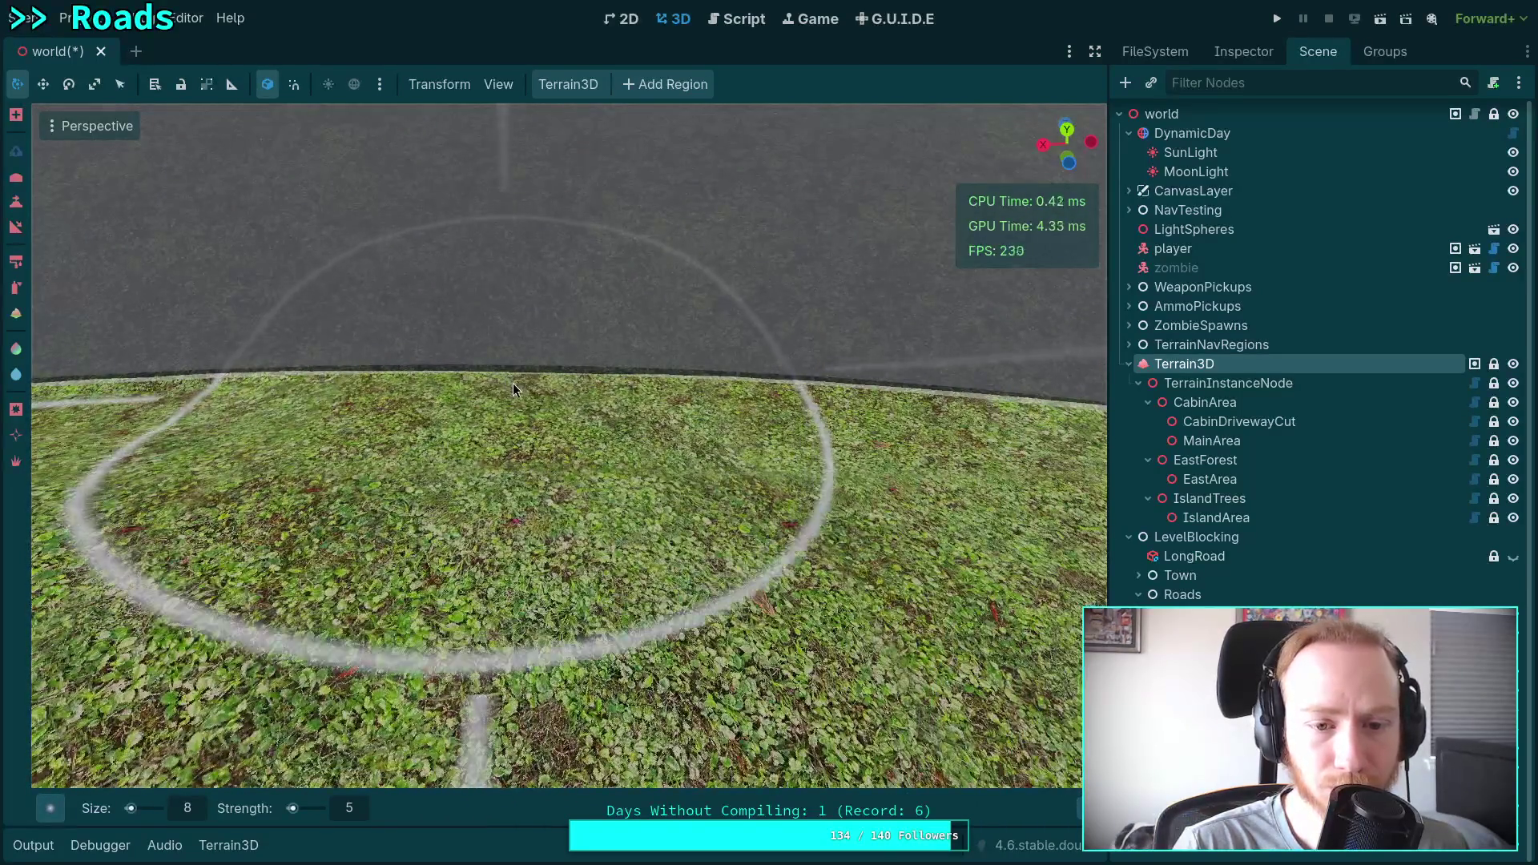
{"action": "key", "text": "ctrl"}
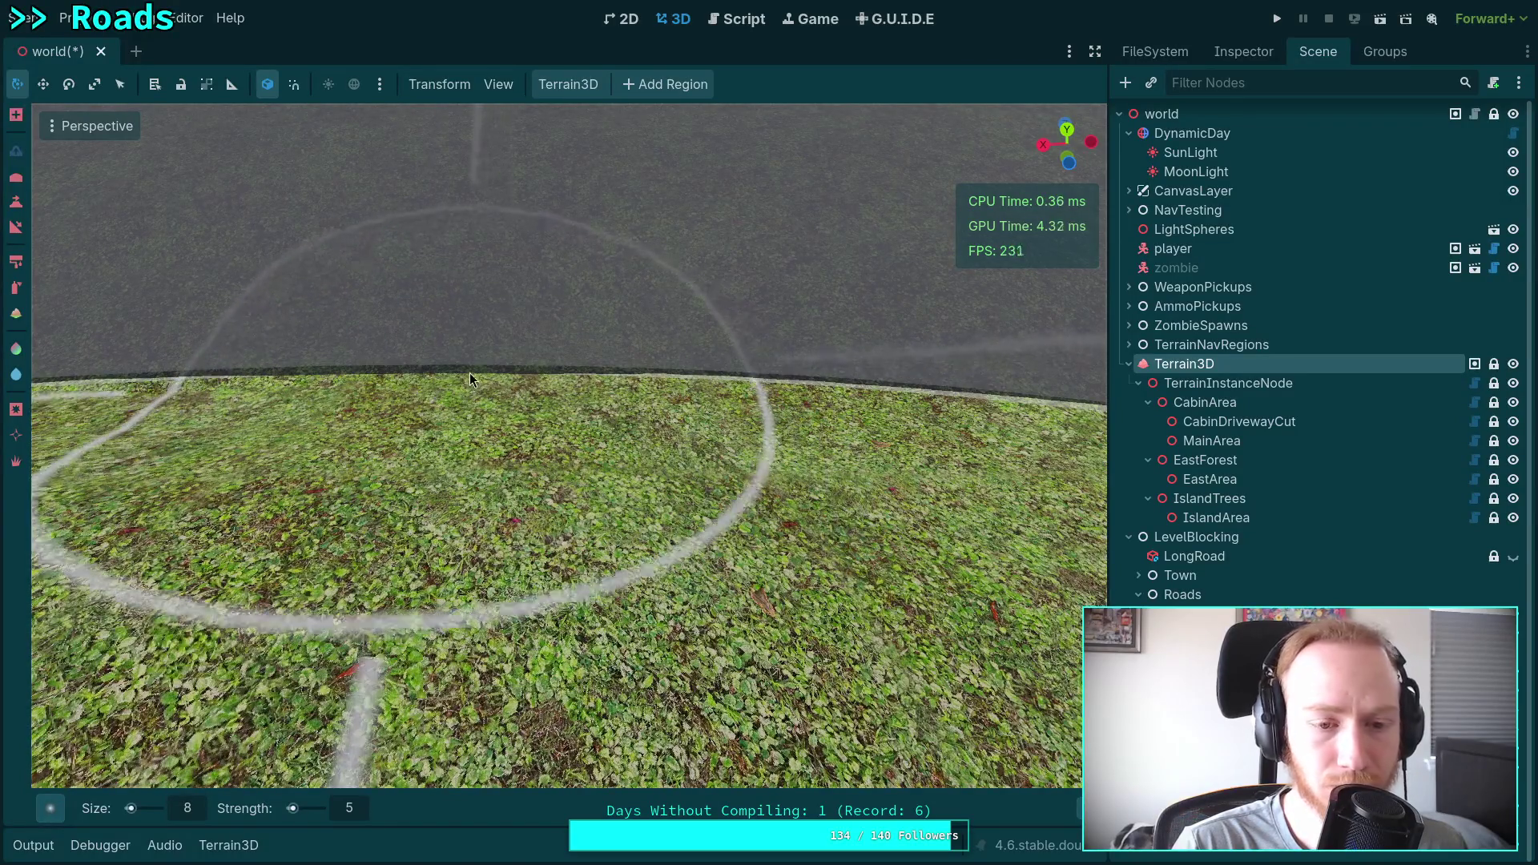
{"action": "right_click", "coordinate": [460, 365]}
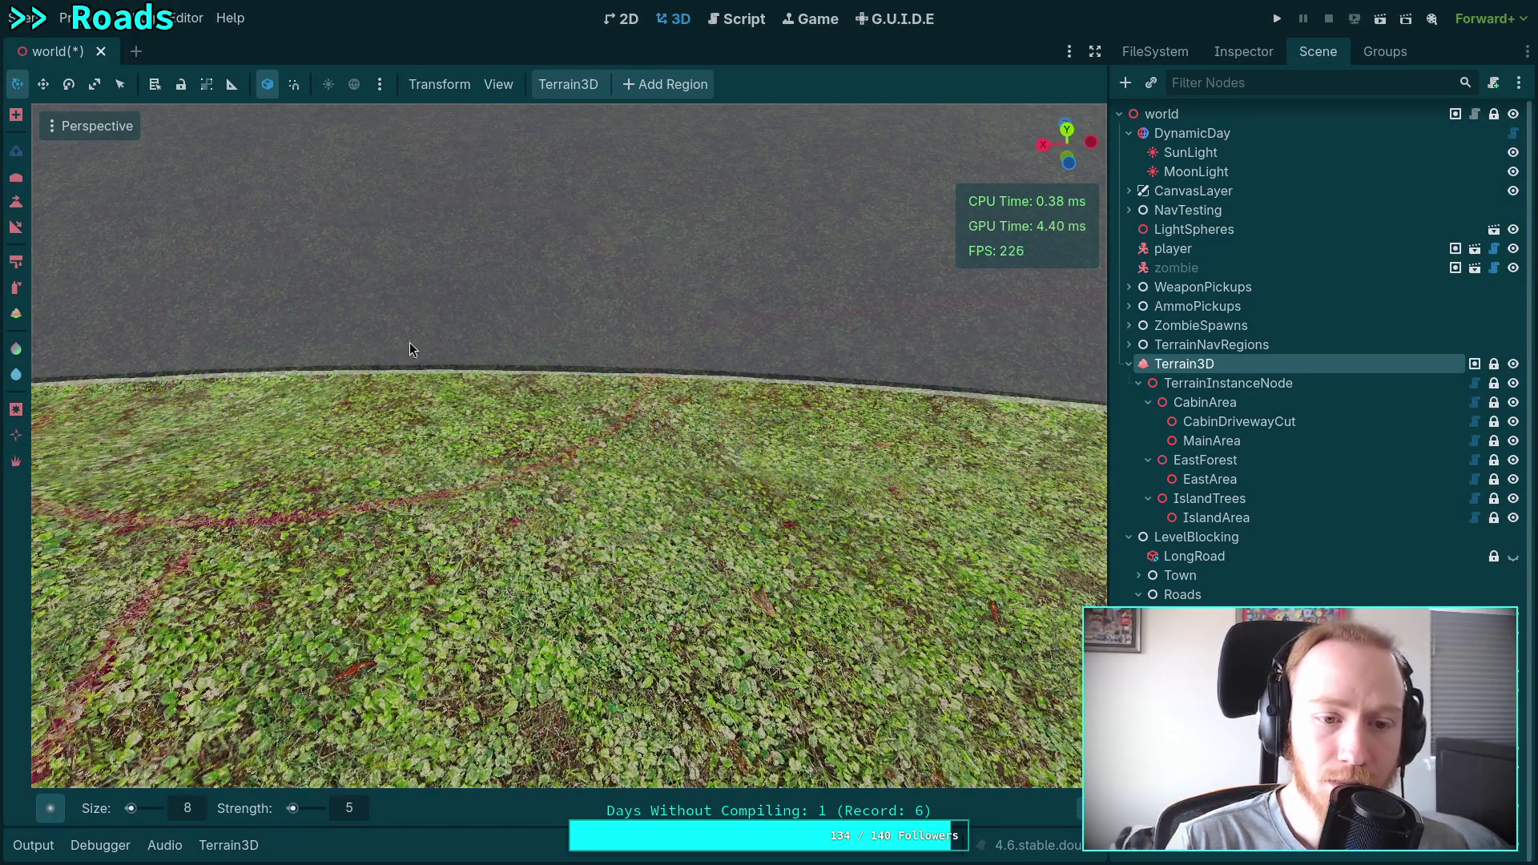
{"action": "right_click", "coordinate": [625, 334]}
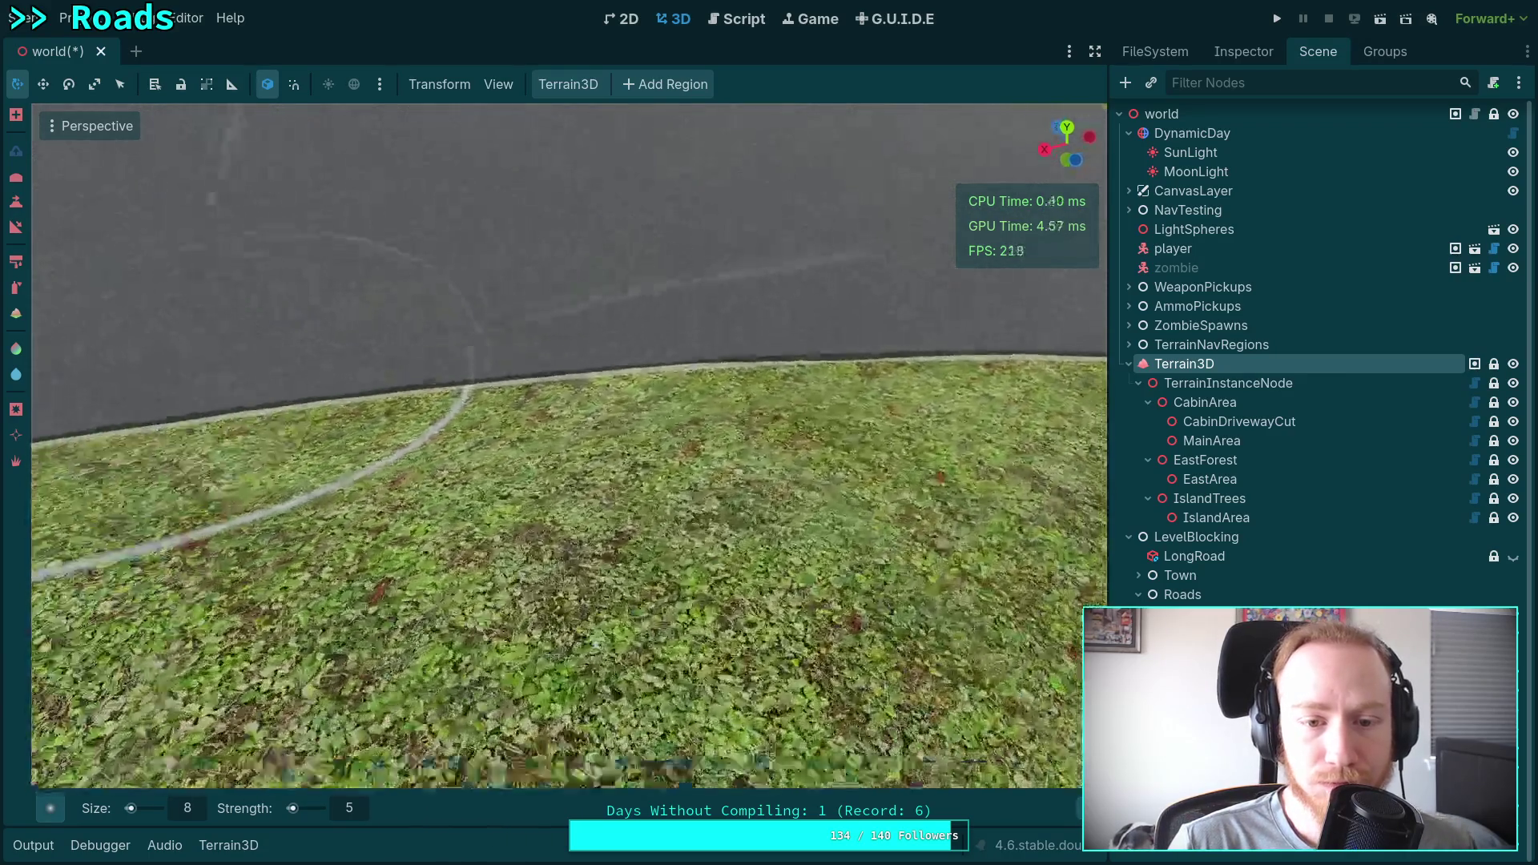
{"action": "right_click", "coordinate": [544, 310]}
{"action": "right_click", "coordinate": [570, 315]}
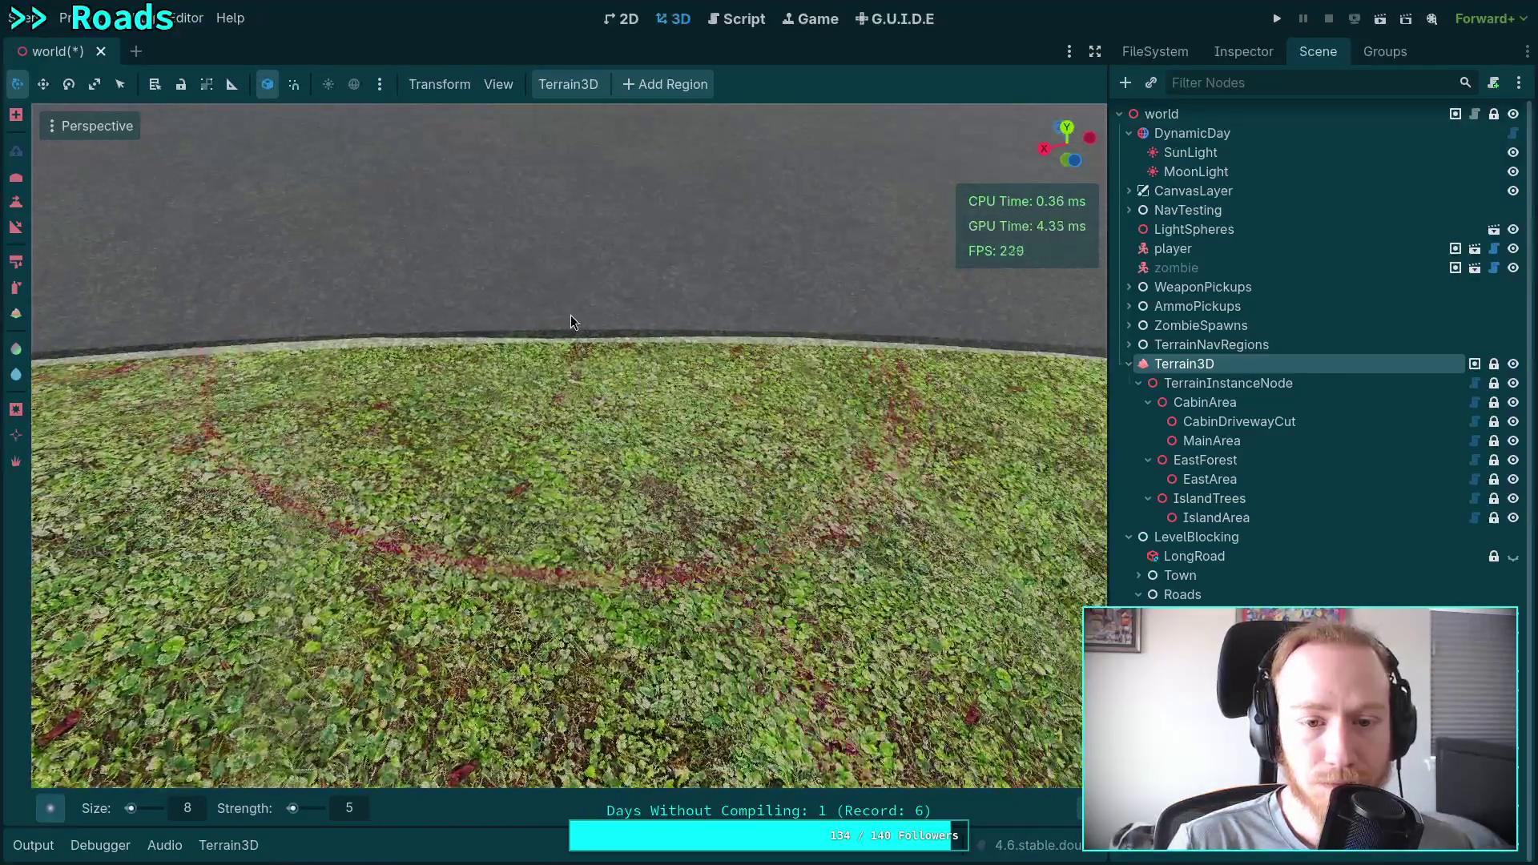
Centre the grass bump at the road edge and smooth it flat in one stroke.
{"action": "right_click", "coordinate": [426, 327]}
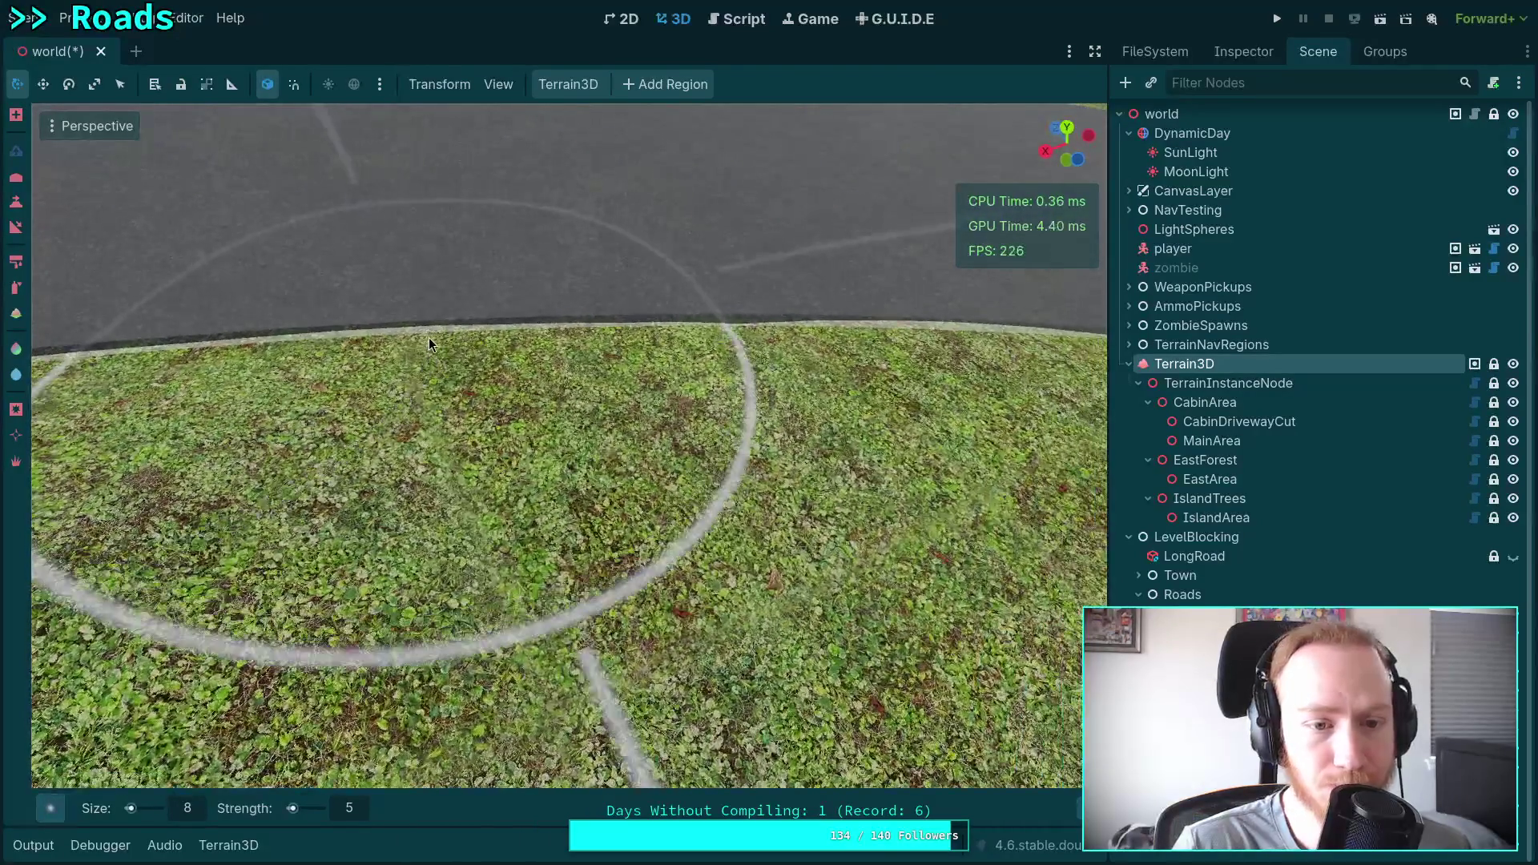
{"action": "right_click", "coordinate": [428, 338]}
{"action": "right_click", "coordinate": [722, 343]}
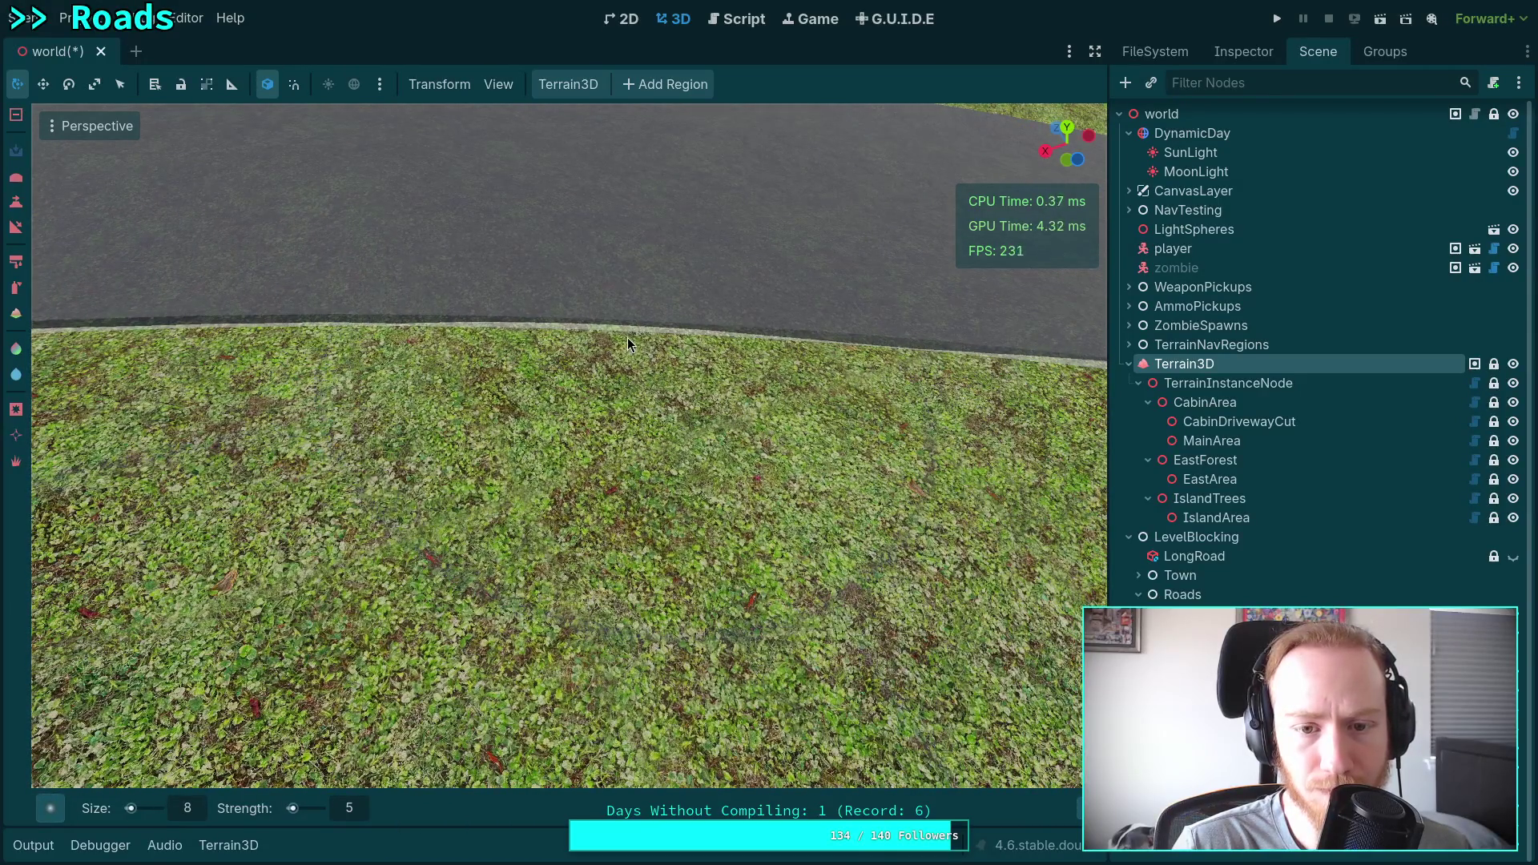
{"action": "right_click", "coordinate": [565, 334]}
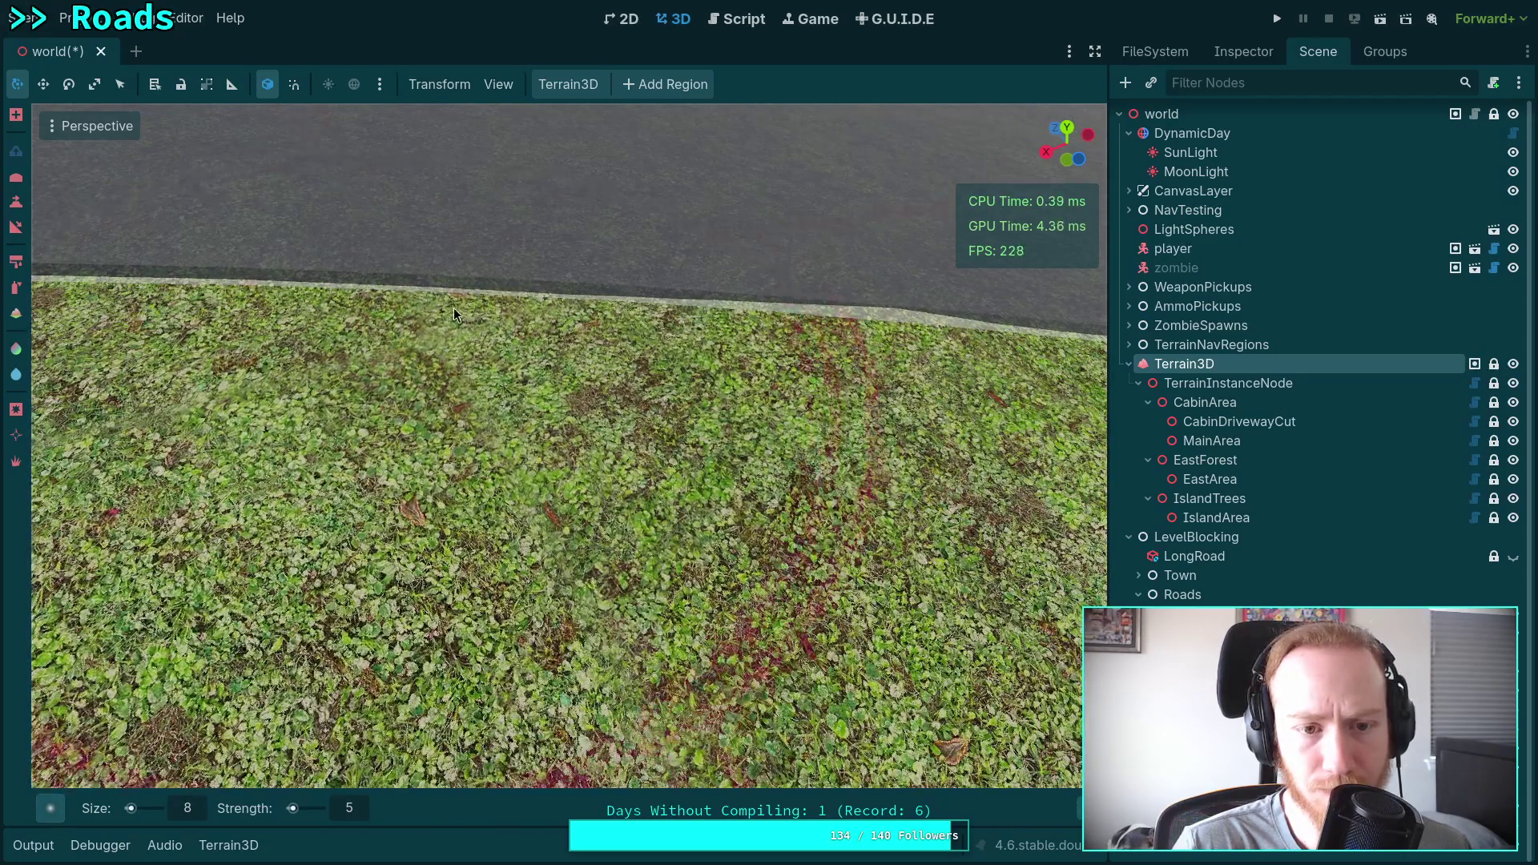
{"action": "right_click", "coordinate": [454, 307]}
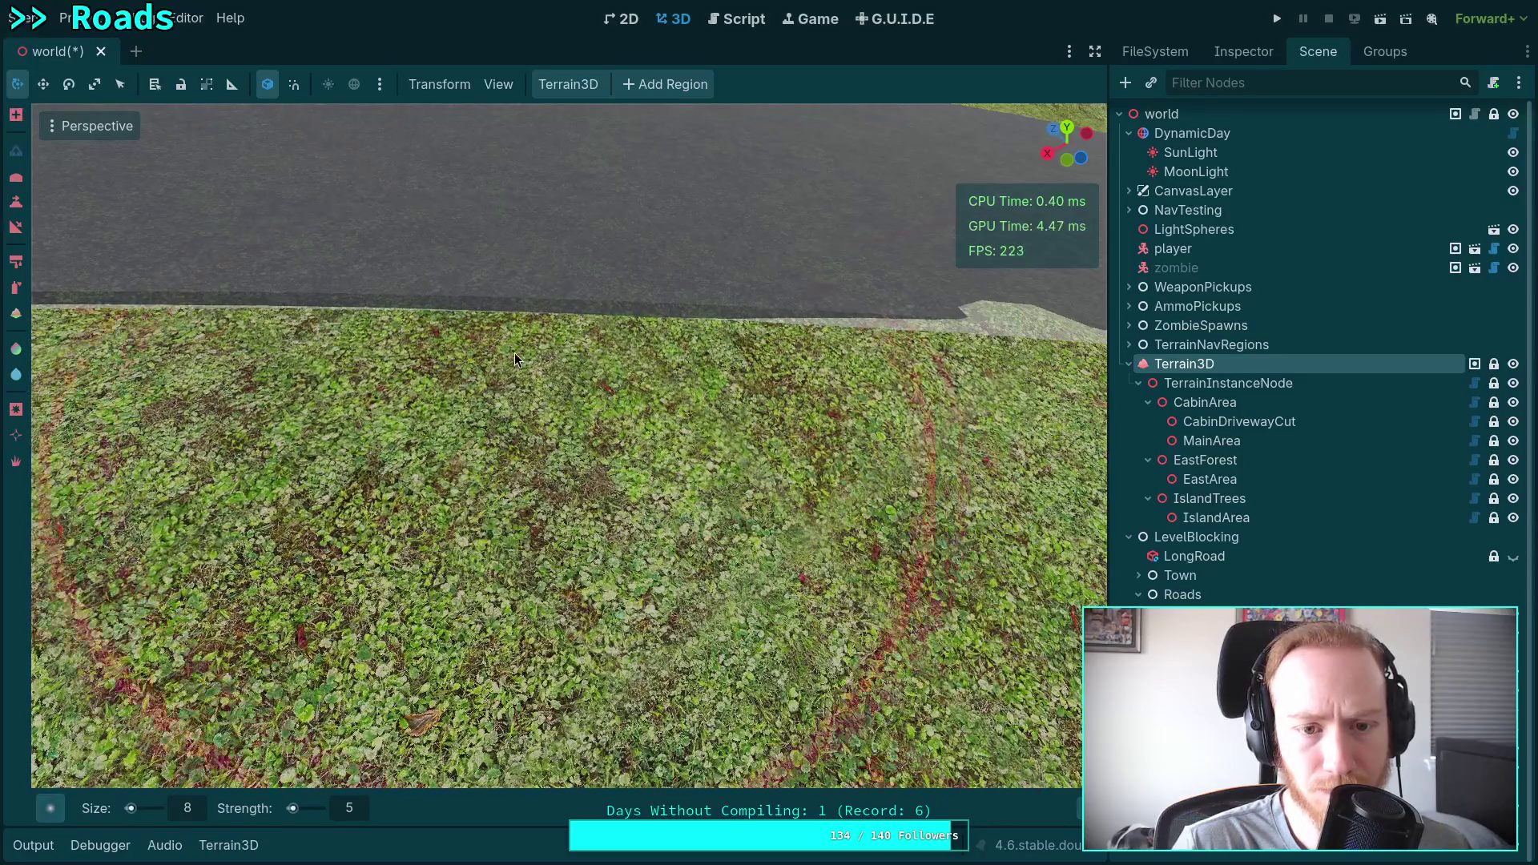
{"action": "right_click", "coordinate": [425, 365]}
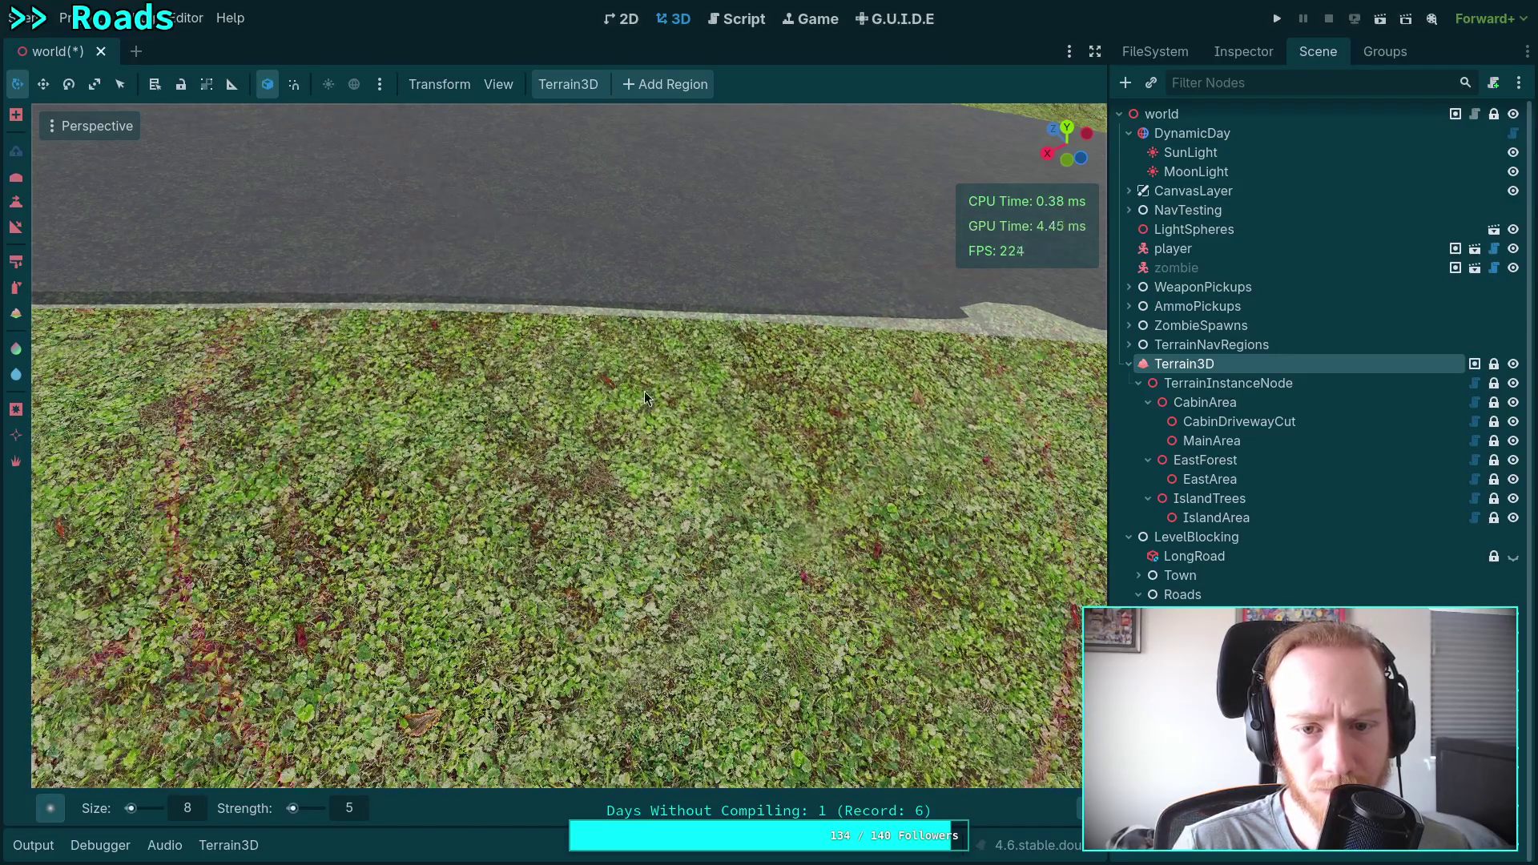
{"action": "right_click", "coordinate": [676, 383]}
{"action": "left_click_drag", "start_coordinate": [584, 397], "coordinate": [666, 372]}
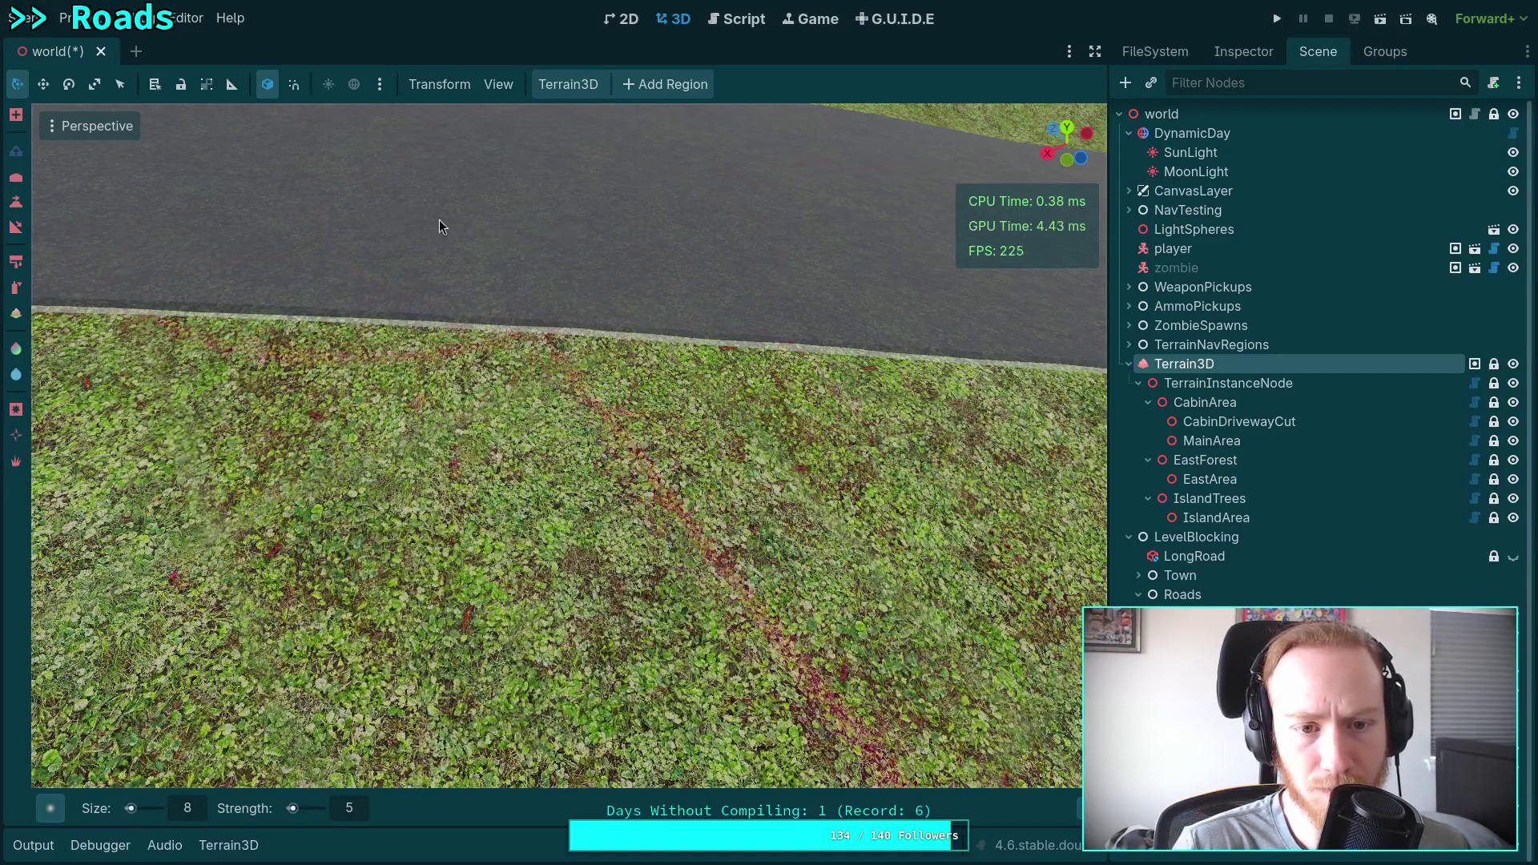
{"action": "right_click", "coordinate": [478, 230]}
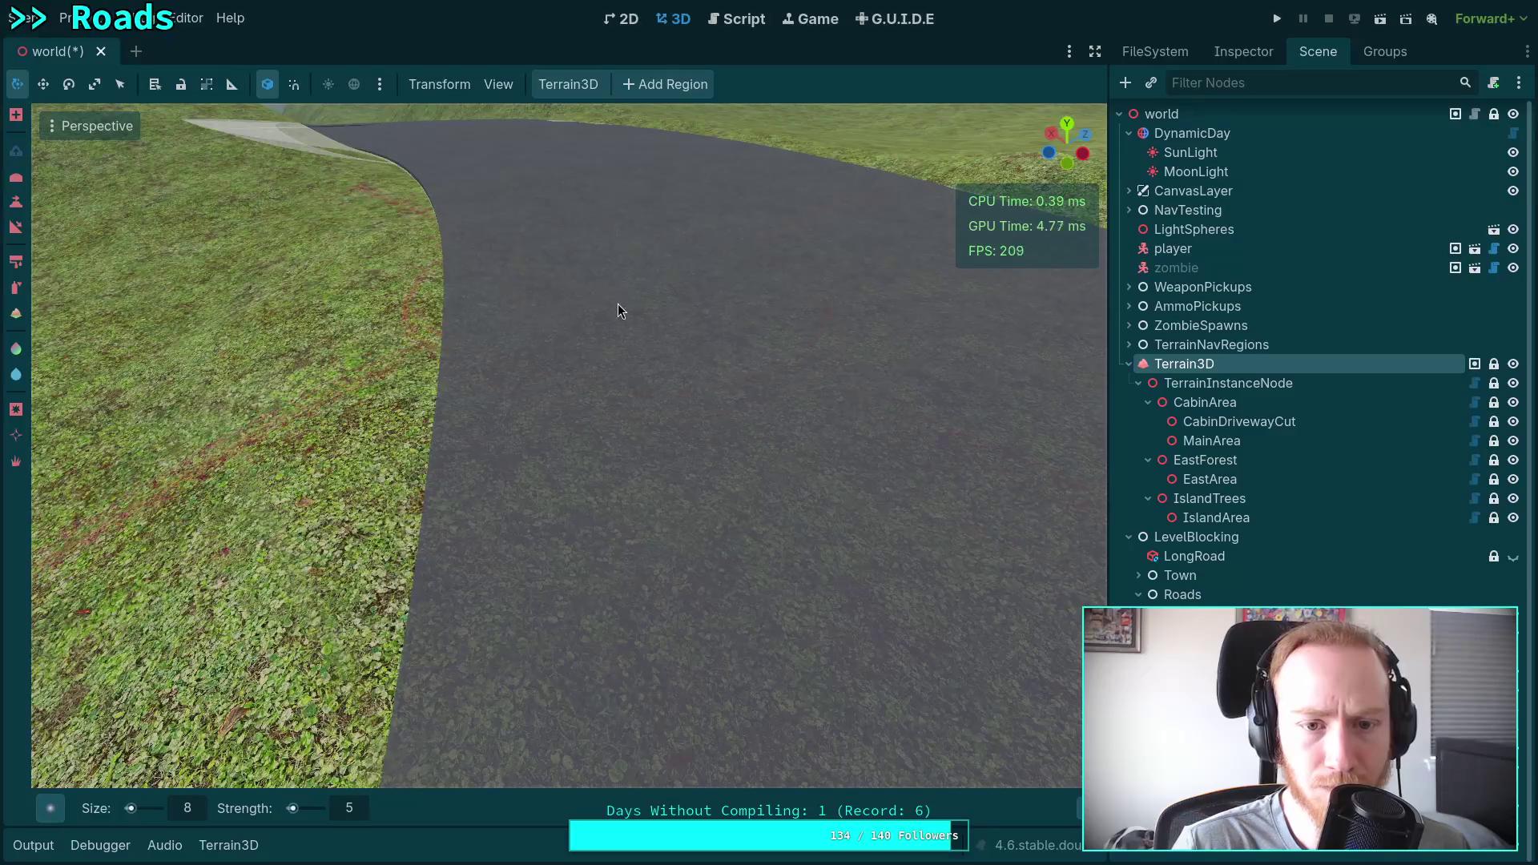
Fly along the road and move the camera close to the grass-to-asphalt edge.
{"action": "right_click", "coordinate": [667, 388]}
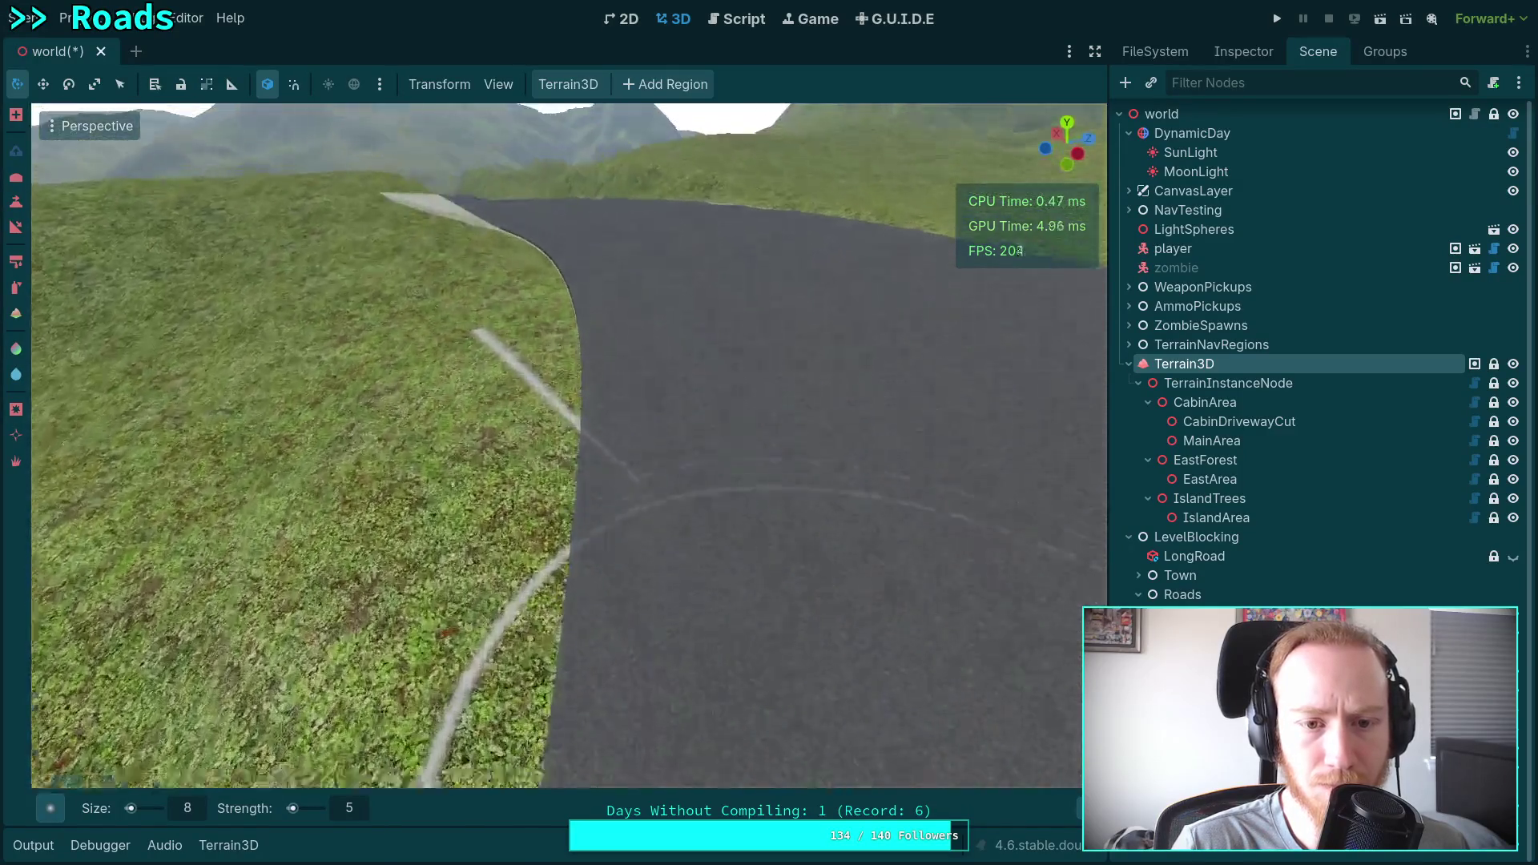
{"action": "right_click", "coordinate": [743, 460]}
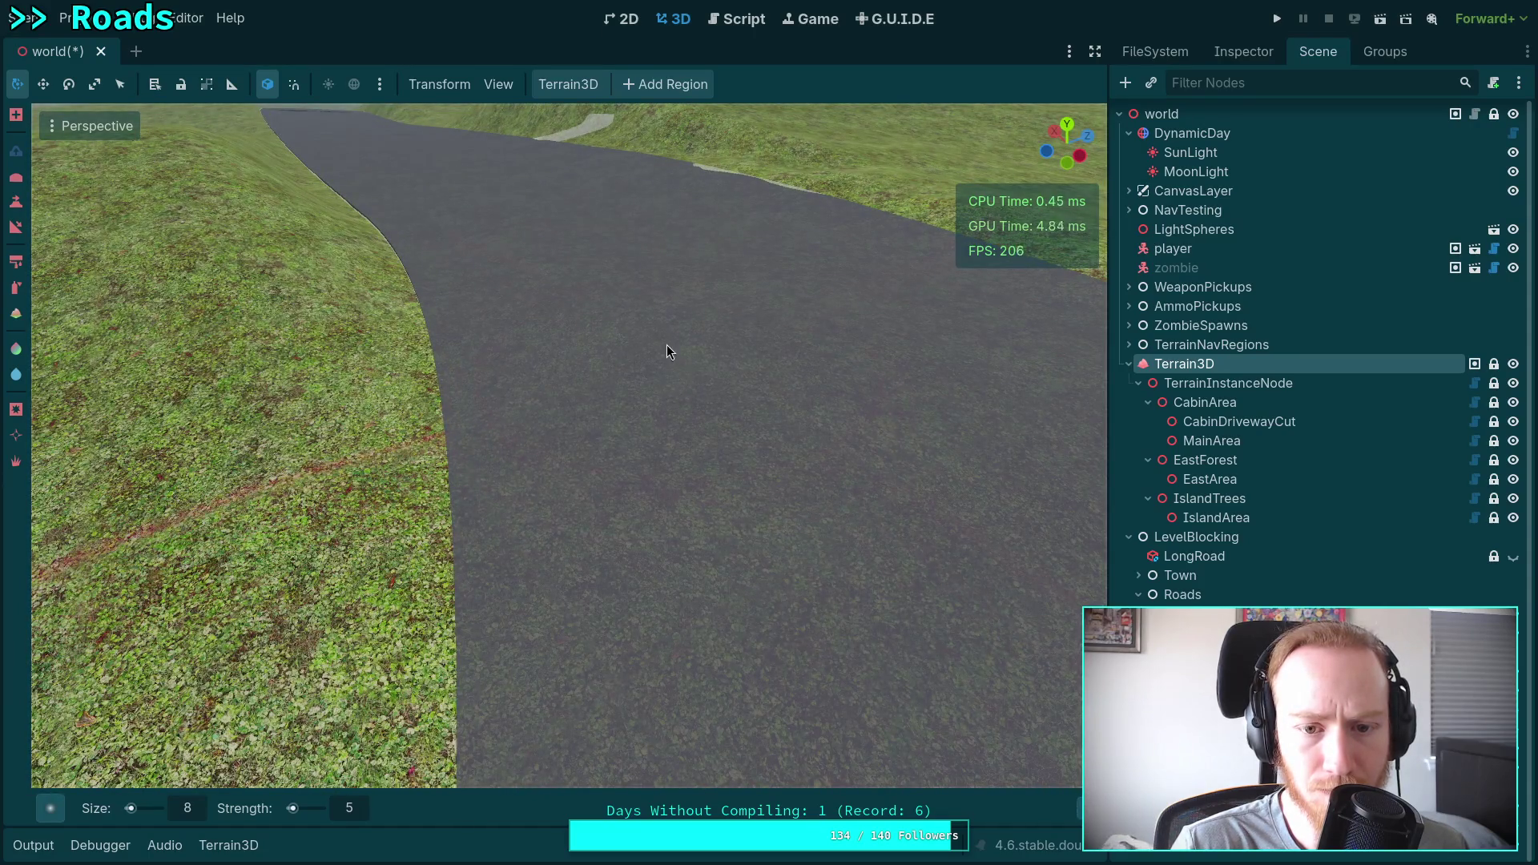
{"action": "right_click", "coordinate": [678, 443]}
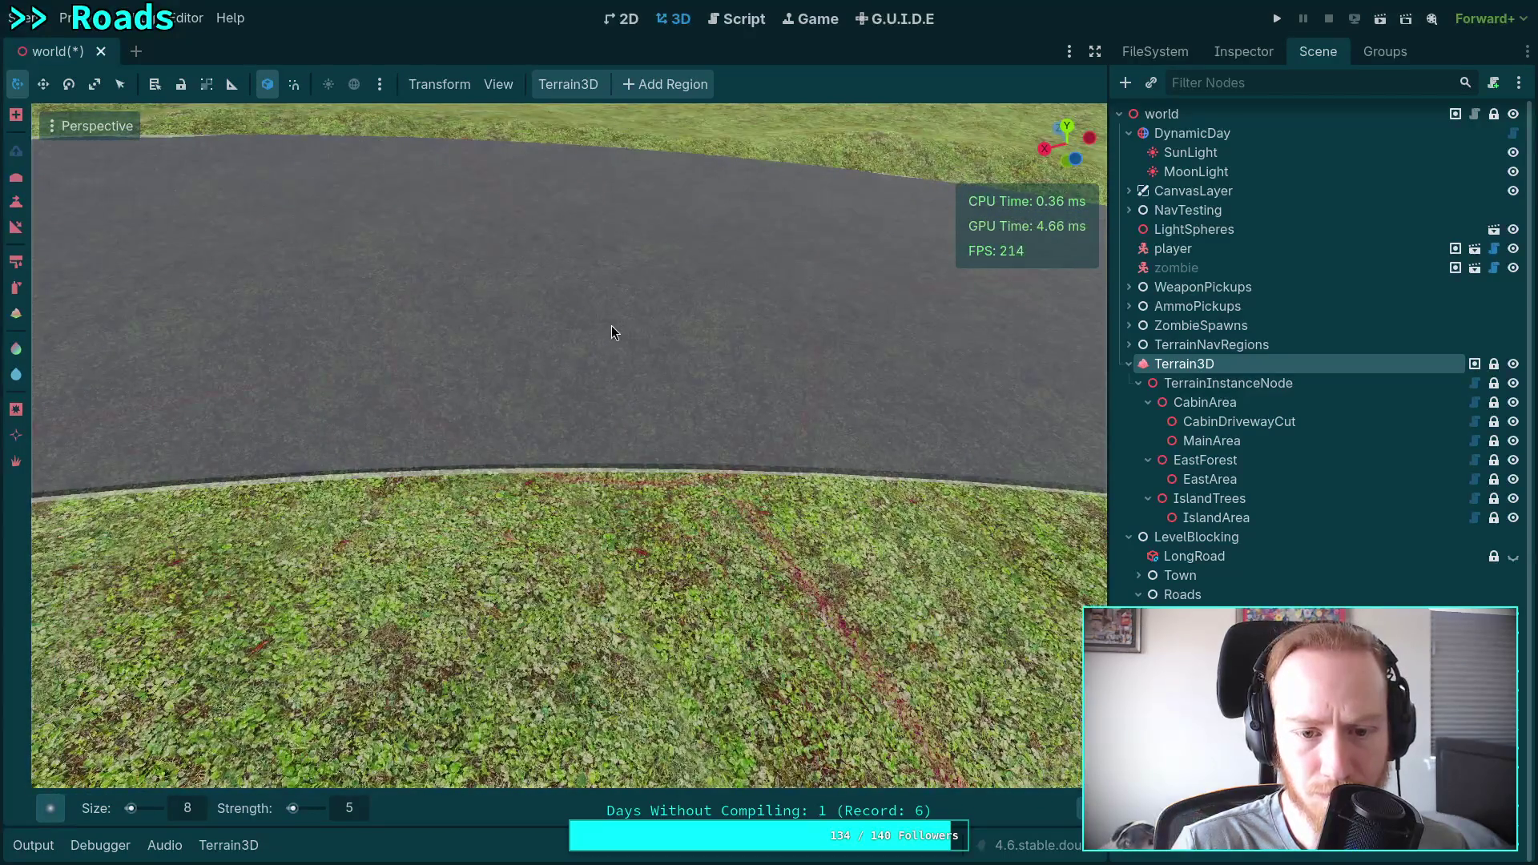
{"action": "right_click", "coordinate": [618, 334]}
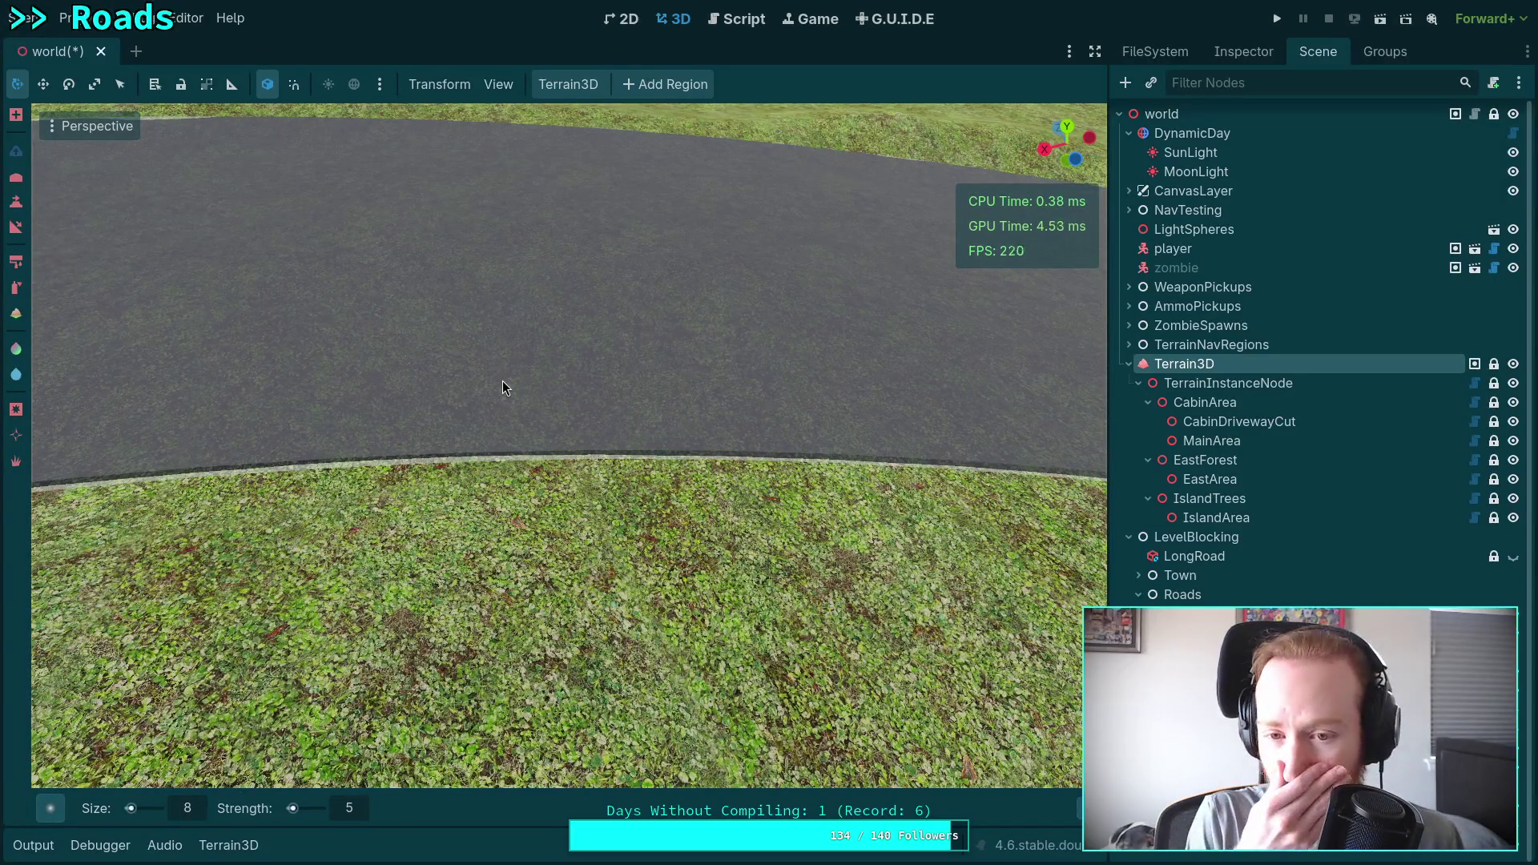
{"action": "right_click", "coordinate": [502, 381]}
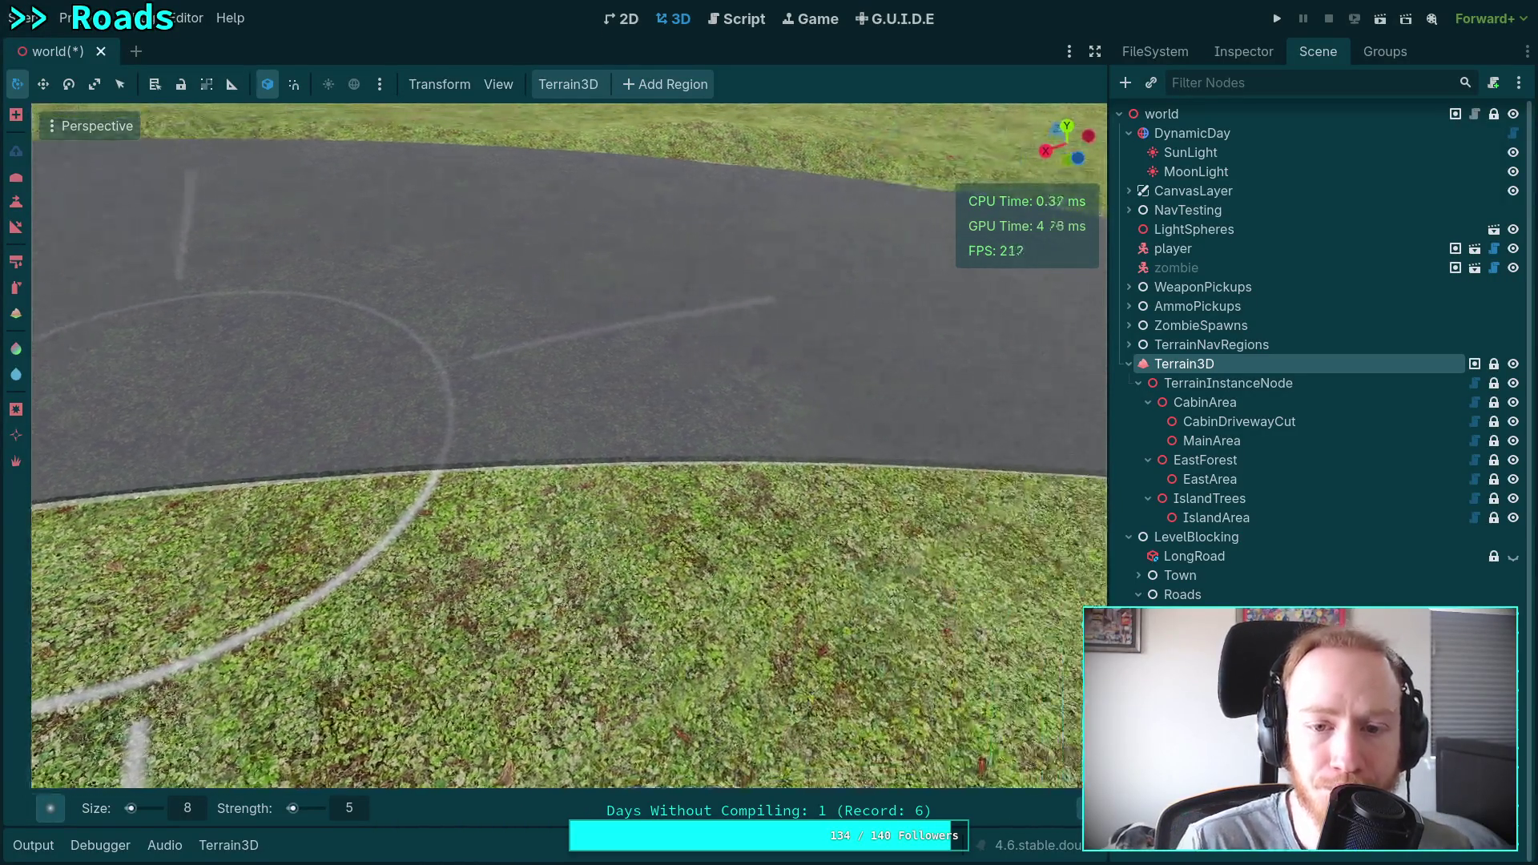
{"action": "right_click", "coordinate": [377, 453]}
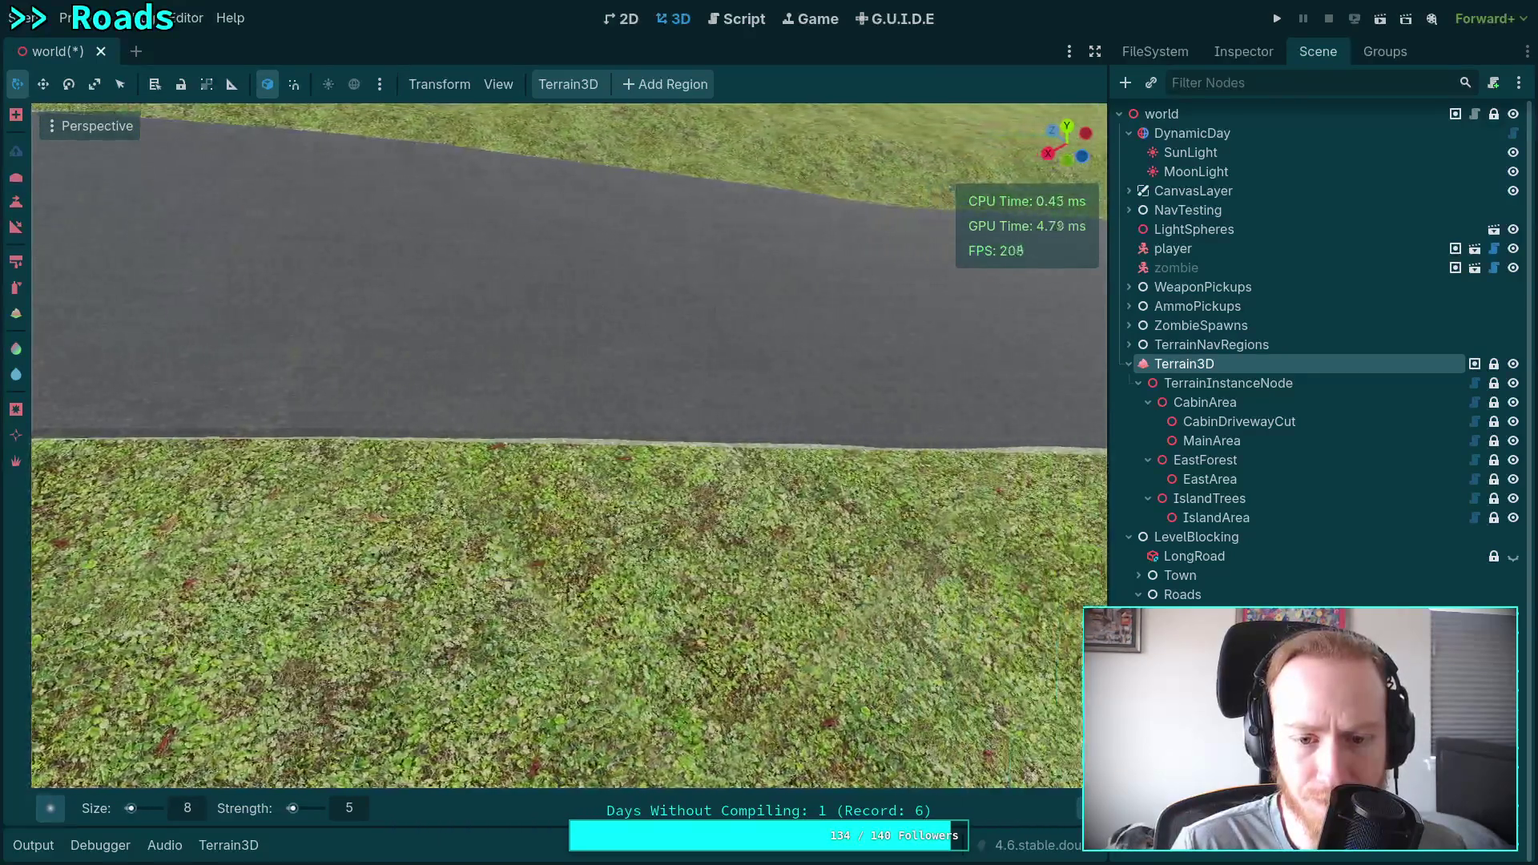
{"action": "right_click", "coordinate": [391, 449]}
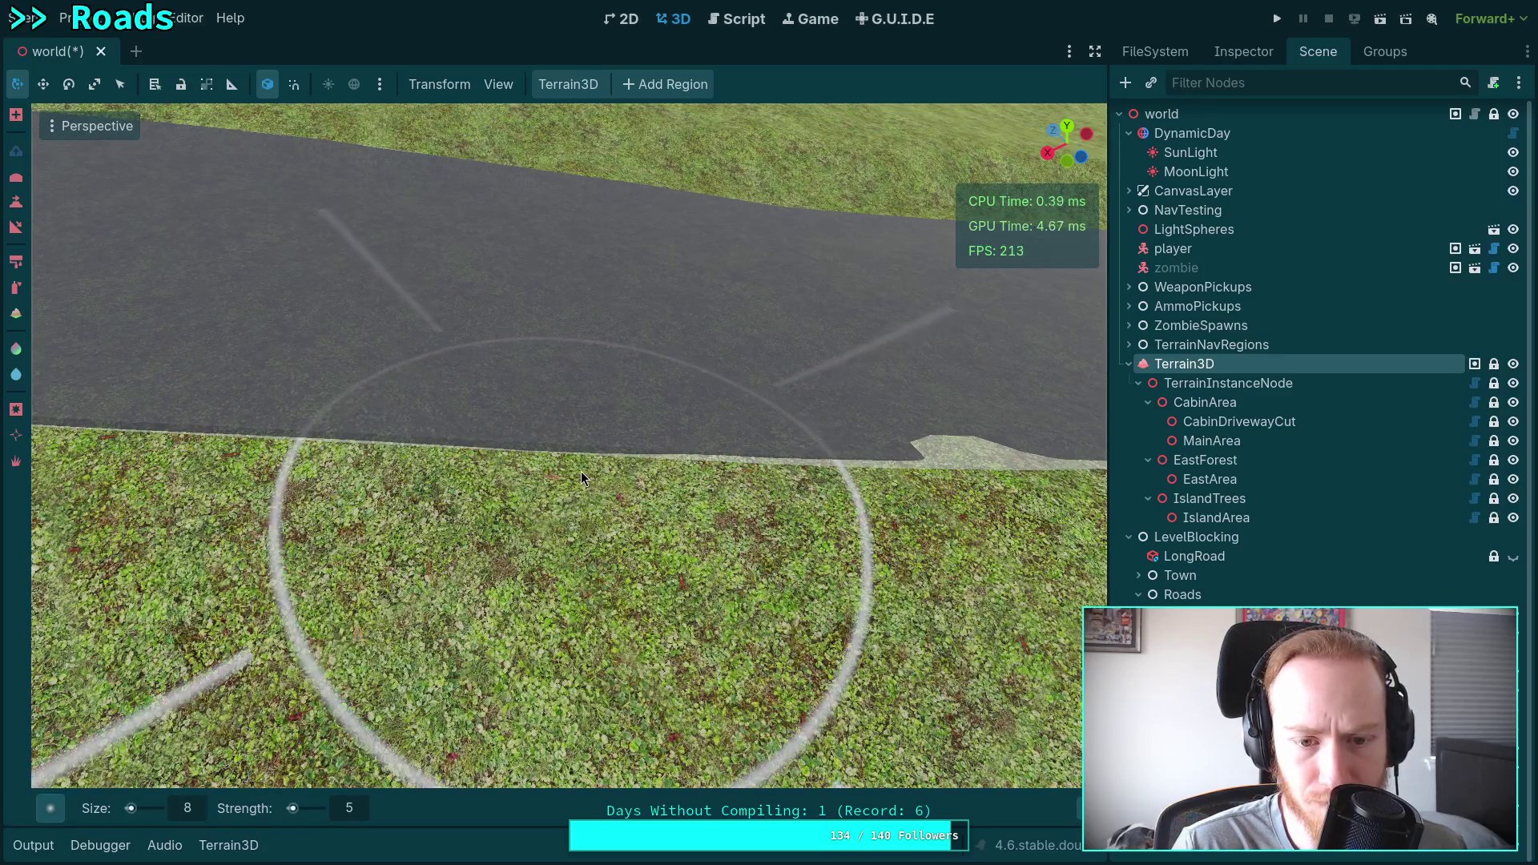
{"action": "right_click", "coordinate": [521, 458]}
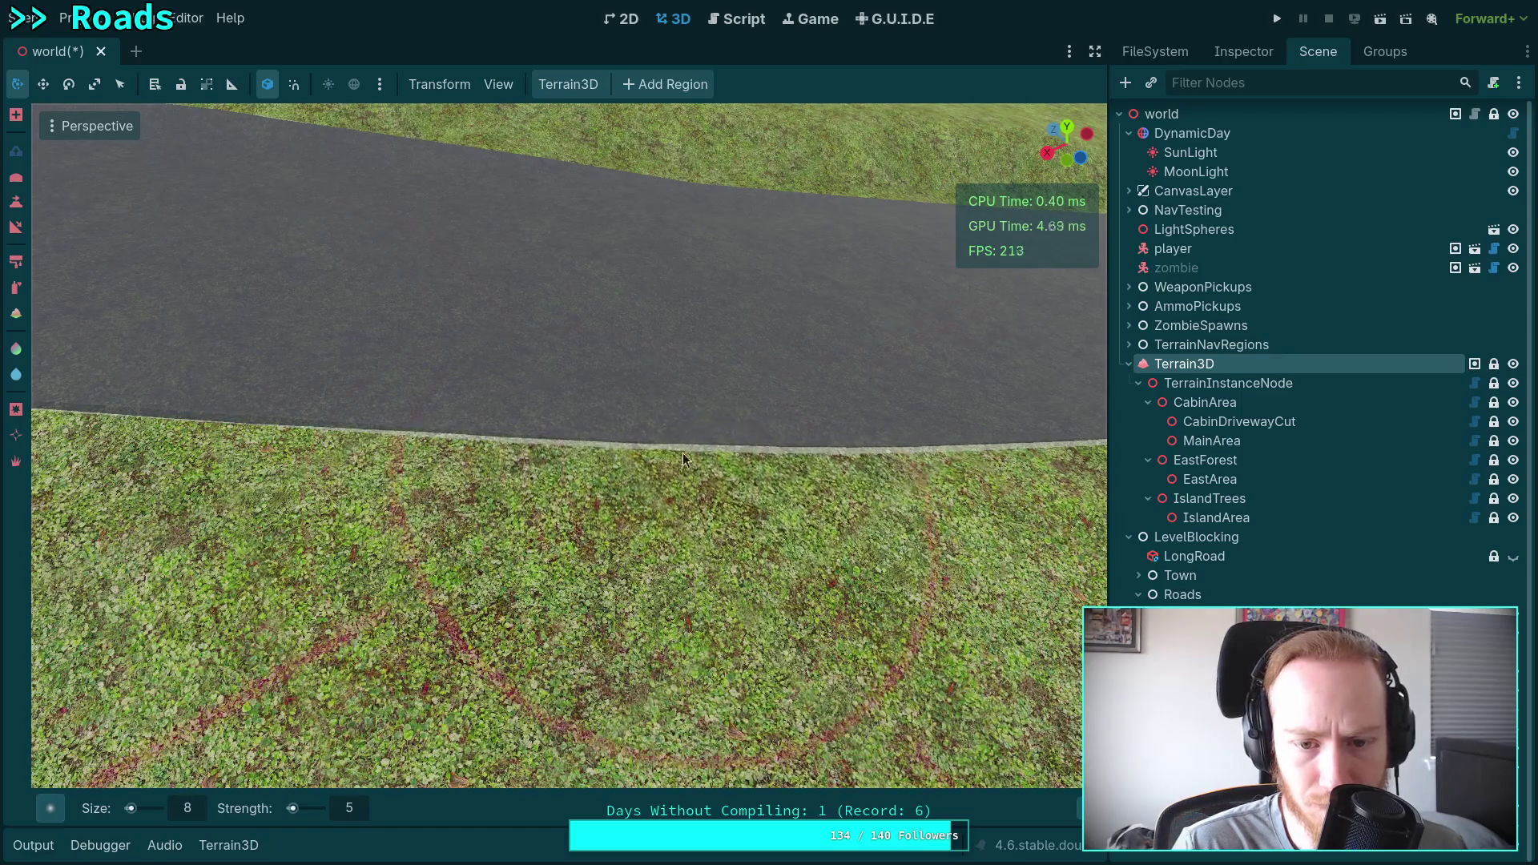
{"action": "right_click", "coordinate": [425, 436]}
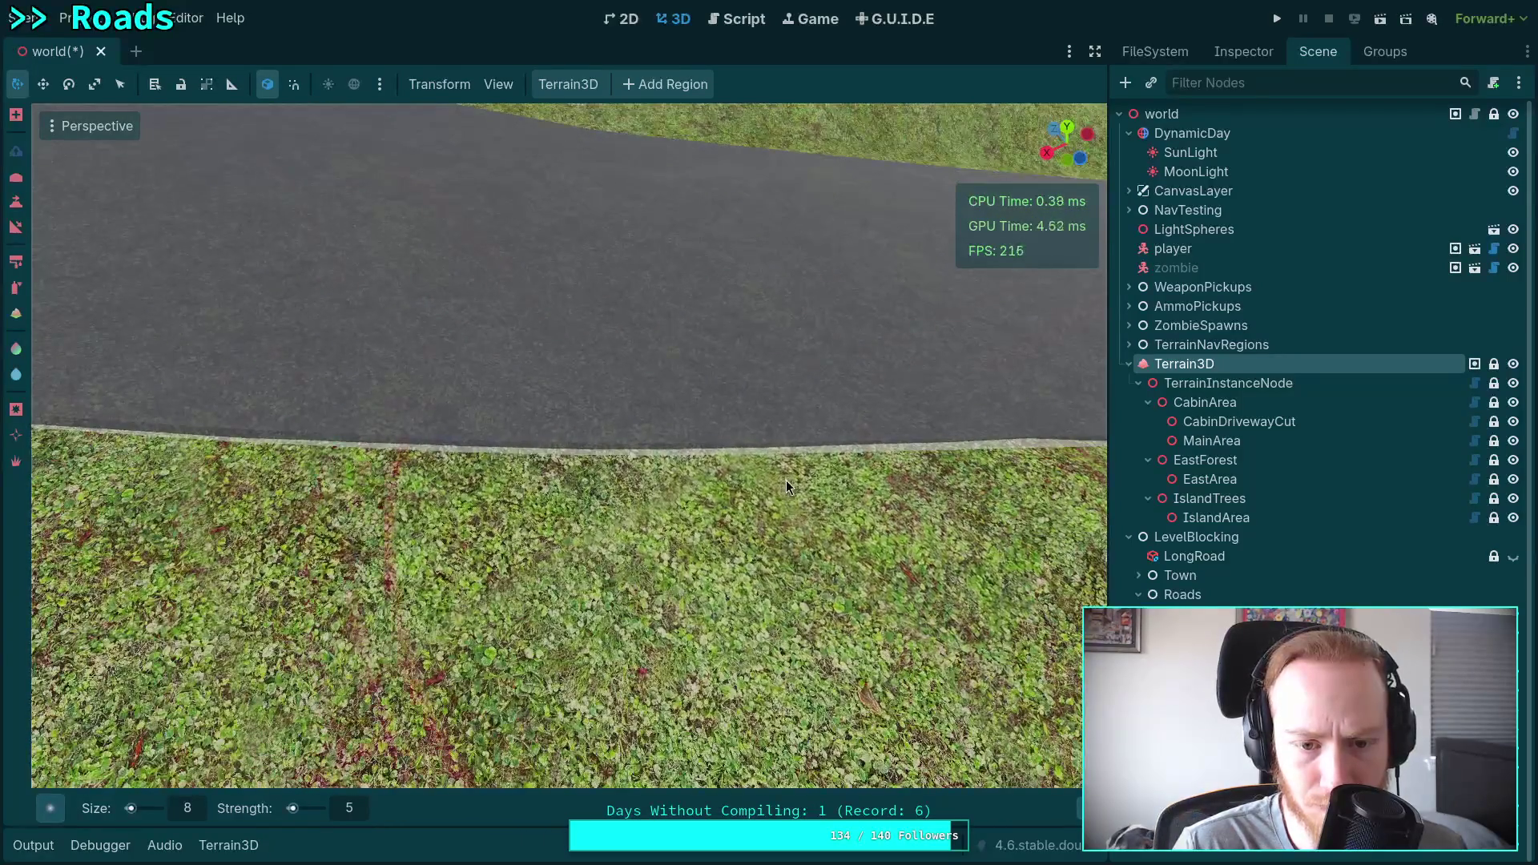
Survey further stretches of the road edge and roadside grass from close range.
{"action": "right_click", "coordinate": [786, 479]}
{"action": "right_click", "coordinate": [550, 453]}
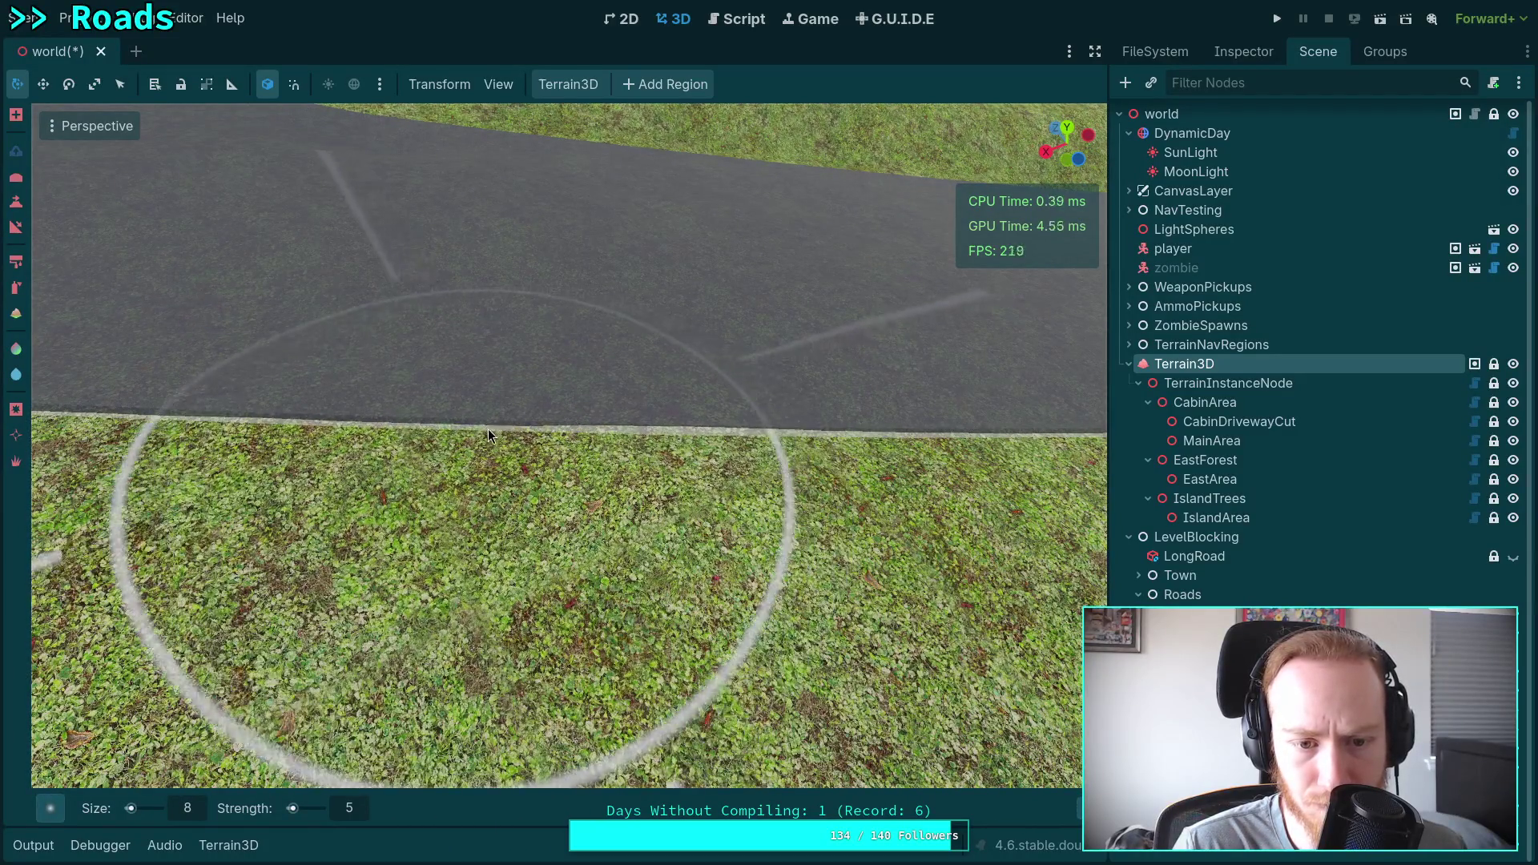
{"action": "right_click", "coordinate": [718, 416]}
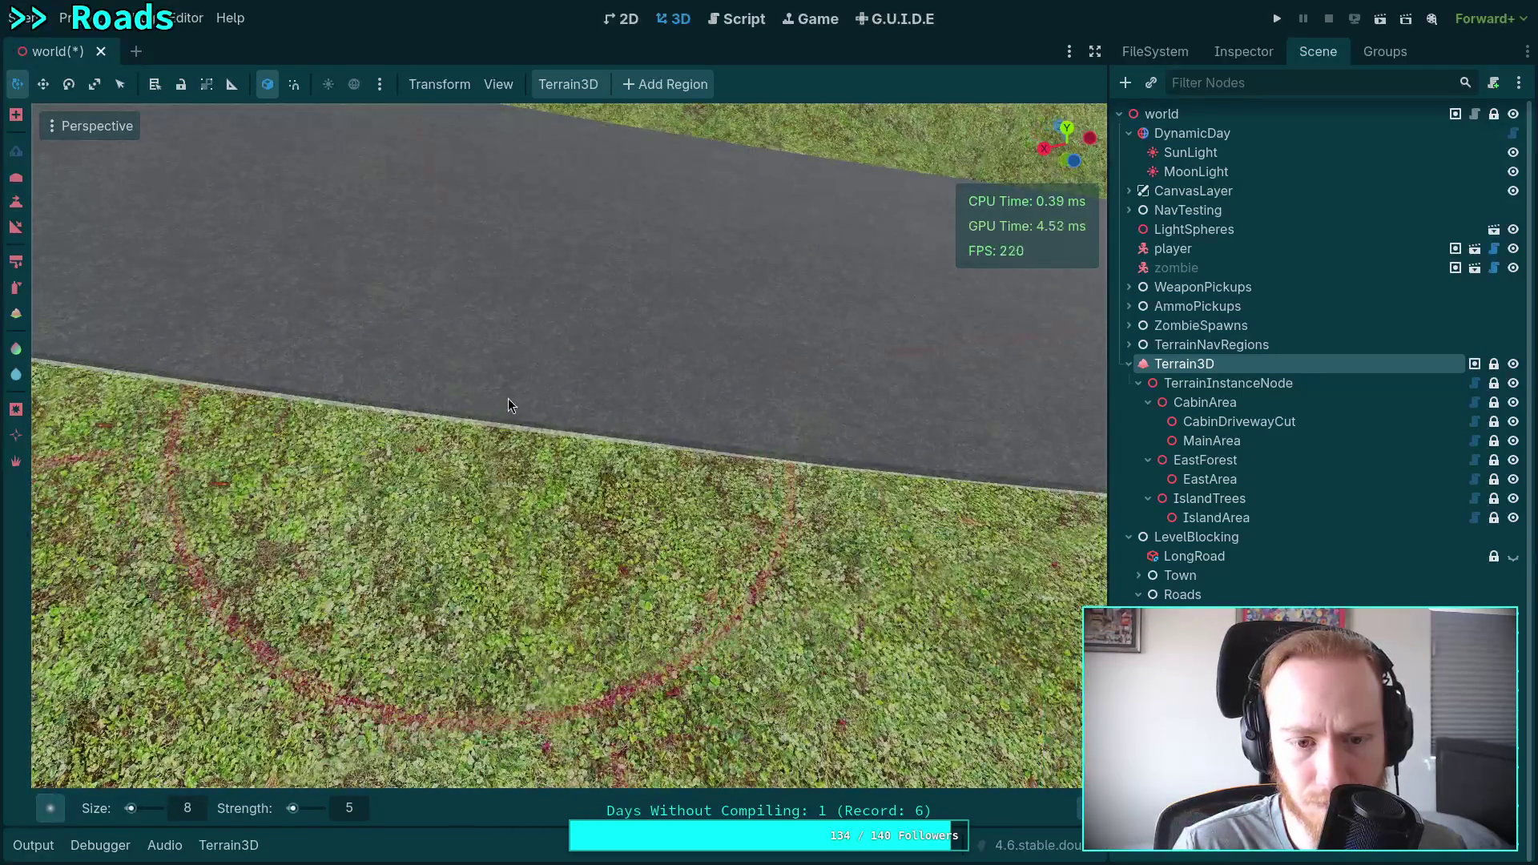
{"action": "right_click", "coordinate": [591, 563]}
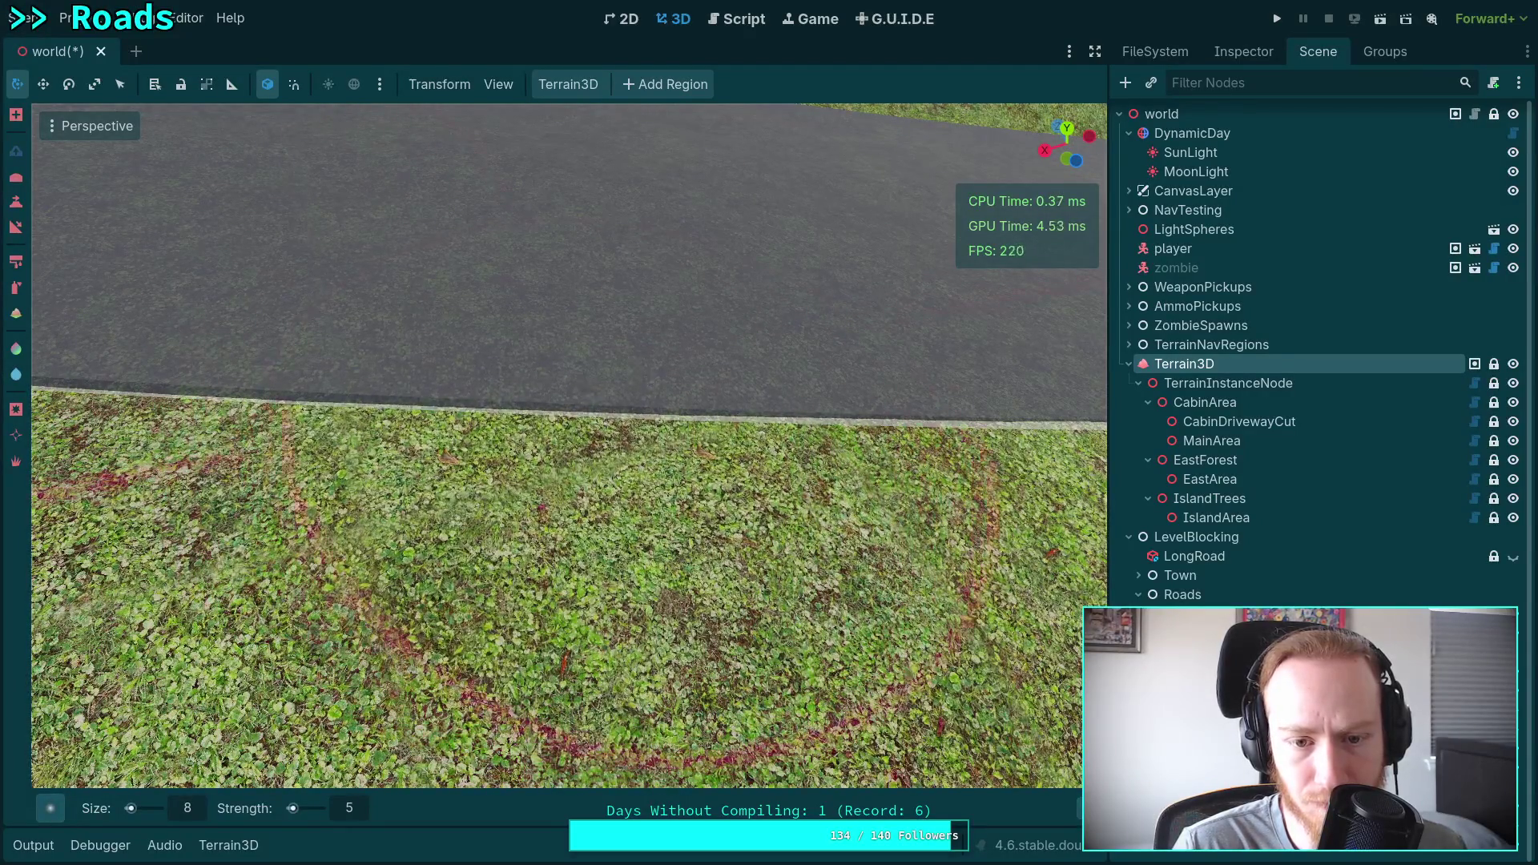
{"action": "right_click", "coordinate": [740, 459]}
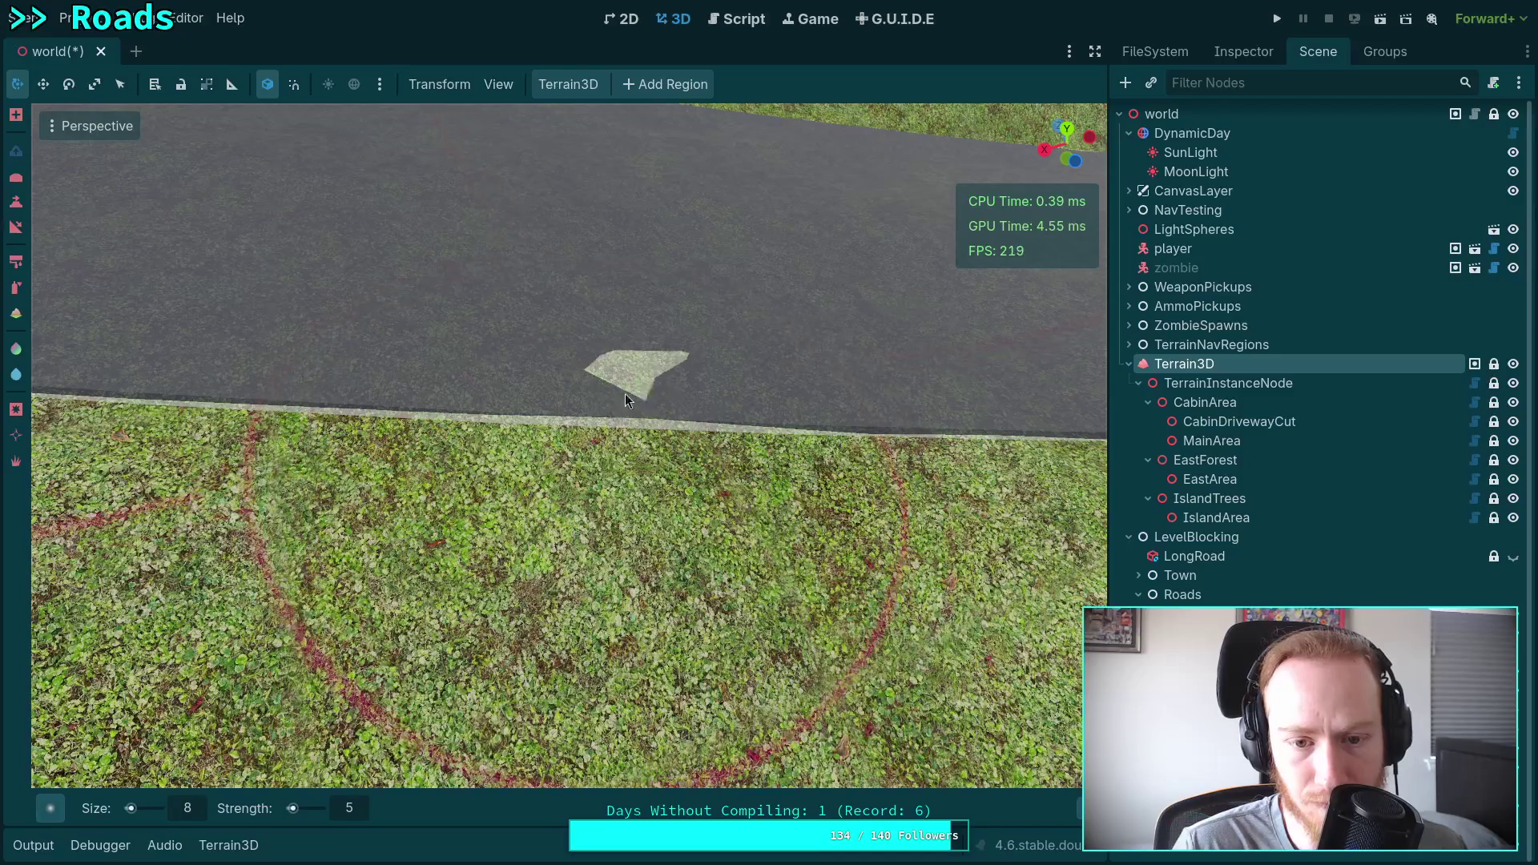
{"action": "right_click", "coordinate": [471, 383]}
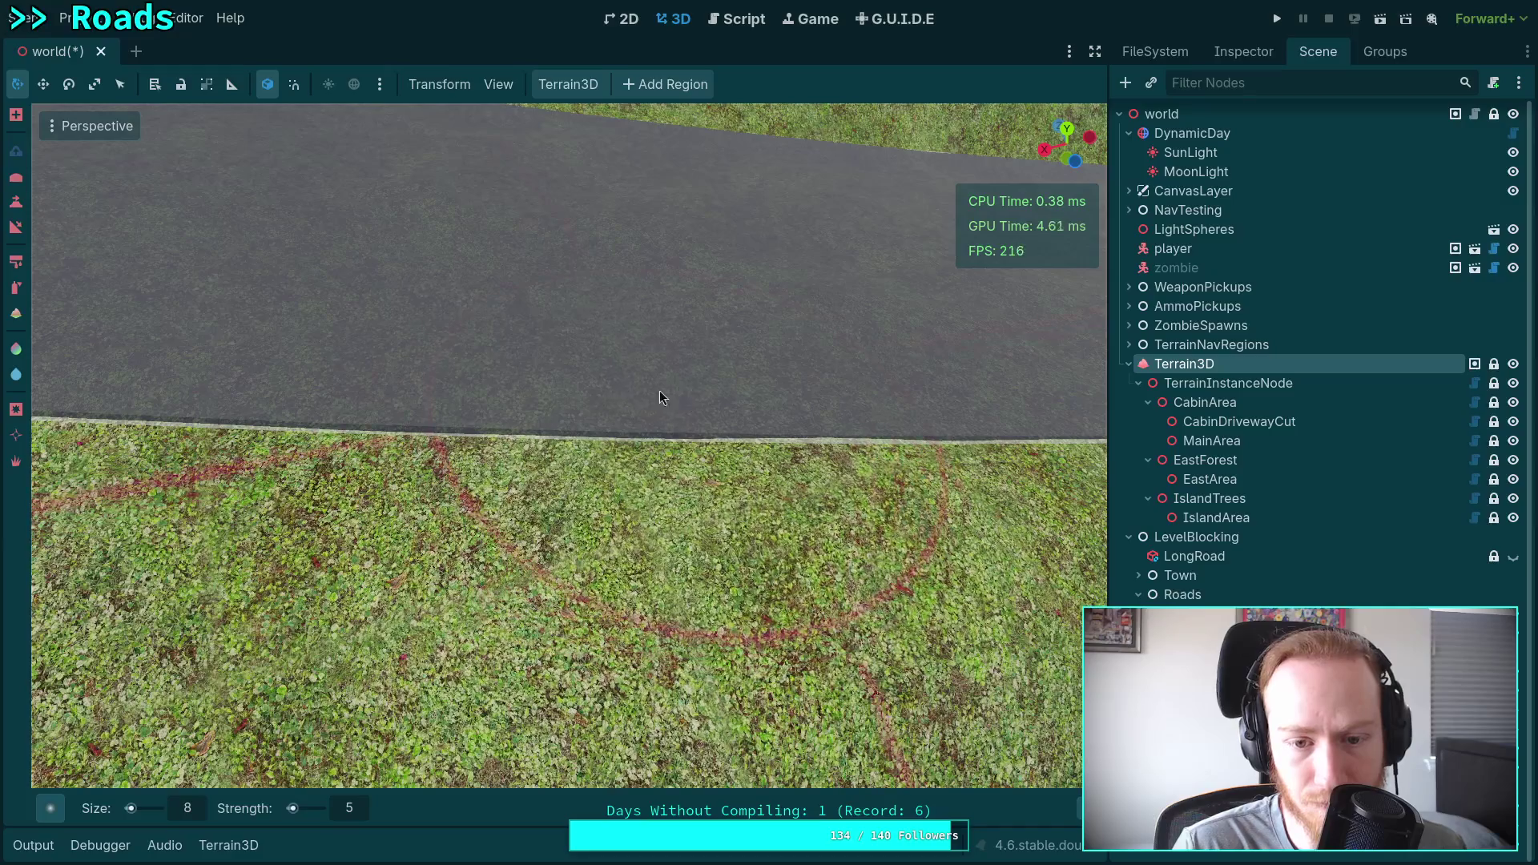
{"action": "right_click", "coordinate": [660, 391]}
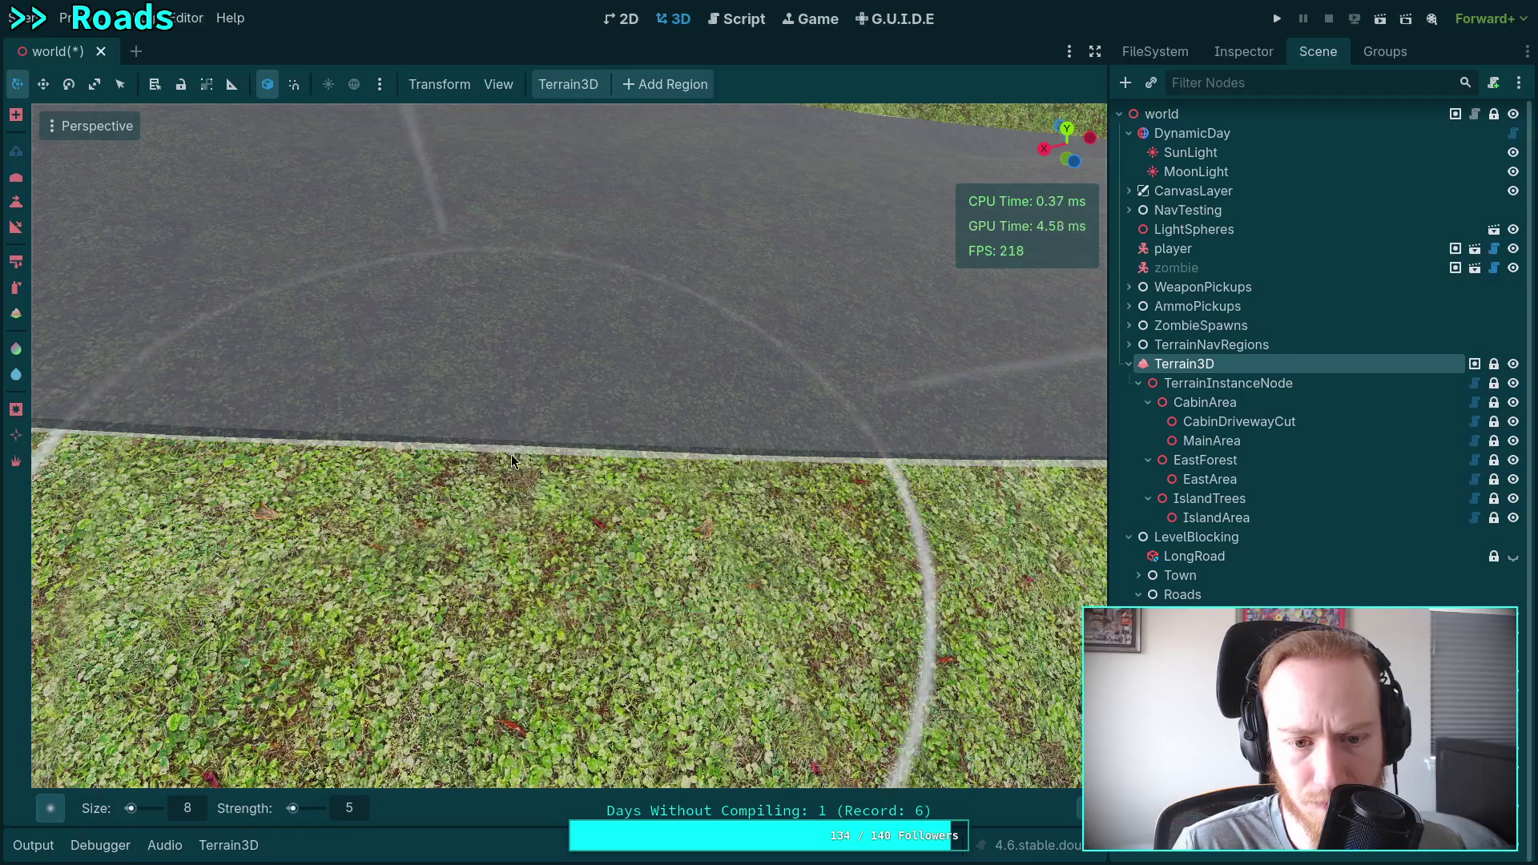
{"action": "mouse_move", "coordinate": [570, 458]}
{"action": "left_mouse_down"}
{"action": "mouse_move", "coordinate": [722, 446]}
{"action": "mouse_move", "coordinate": [504, 440]}
{"action": "mouse_move", "coordinate": [792, 441]}
{"action": "left_mouse_up"}
{"action": "key", "text": "a"}
{"action": "key", "text": "a"}
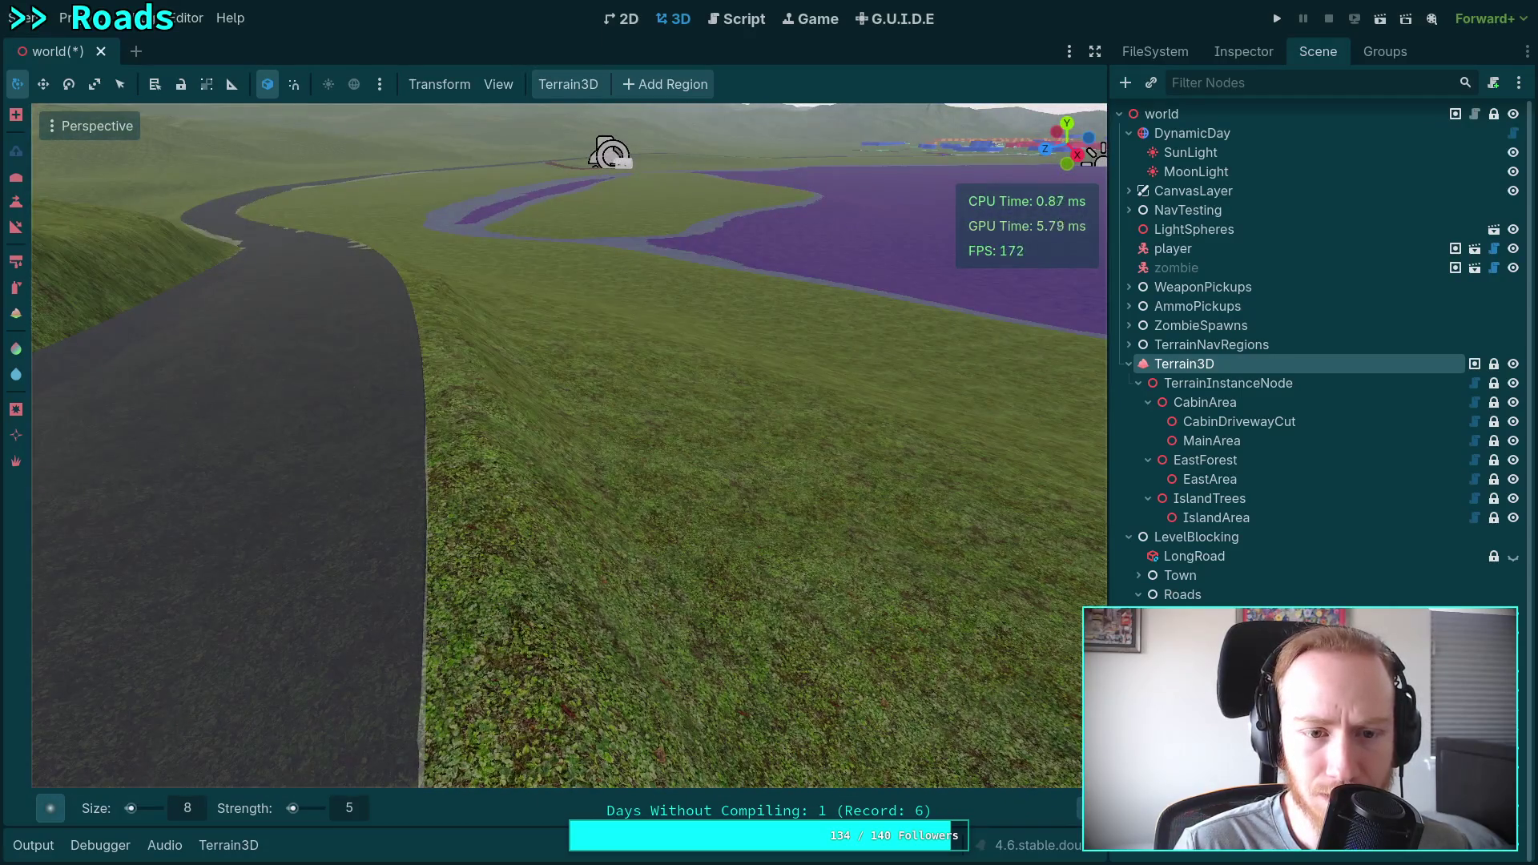
{"action": "key", "text": "w"}
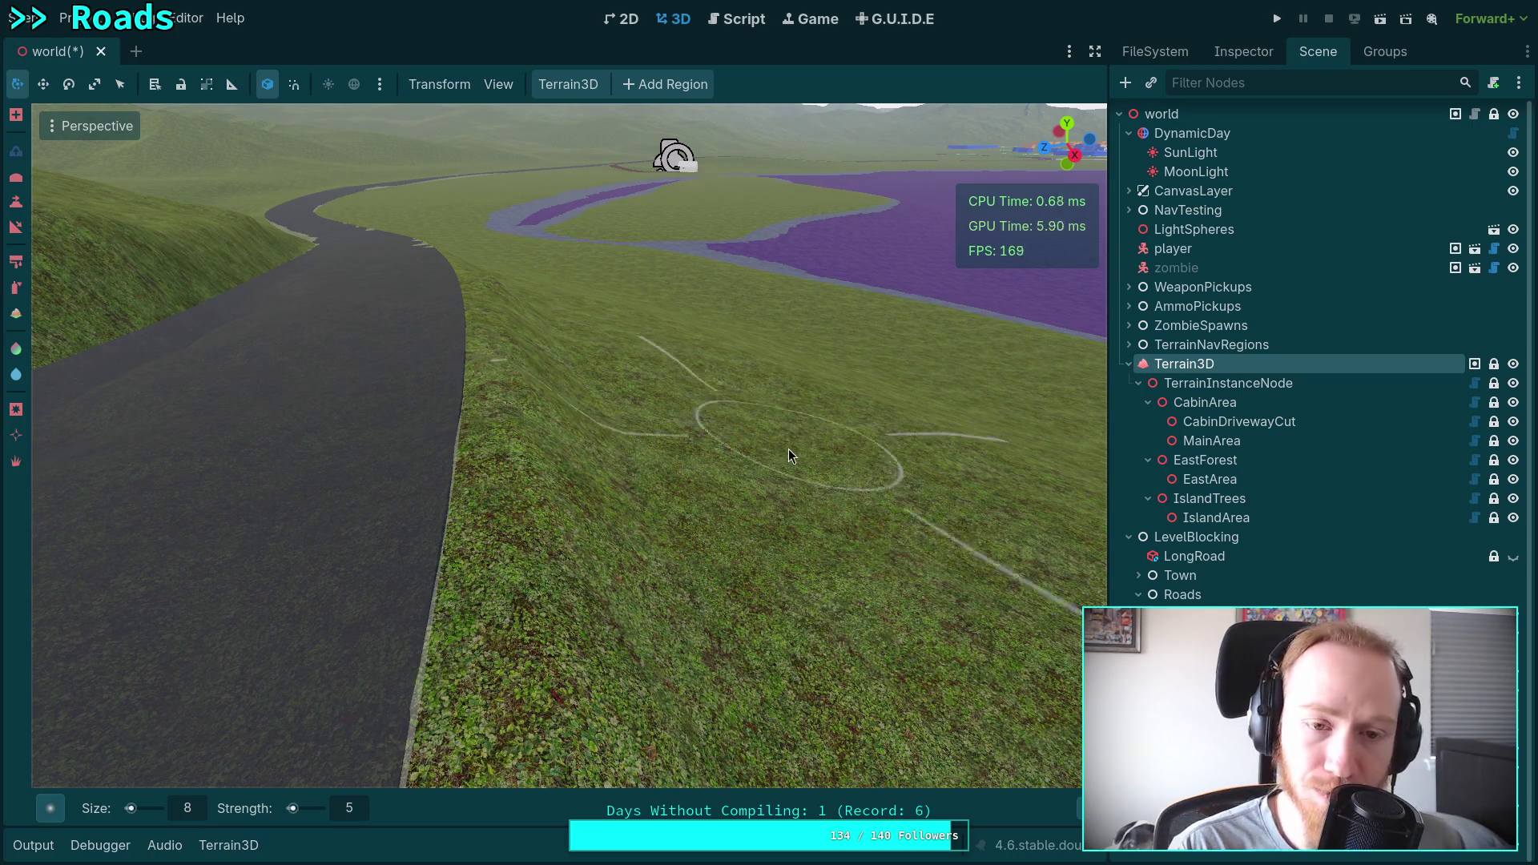
{"action": "key", "text": "w"}
{"action": "key", "text": "a"}
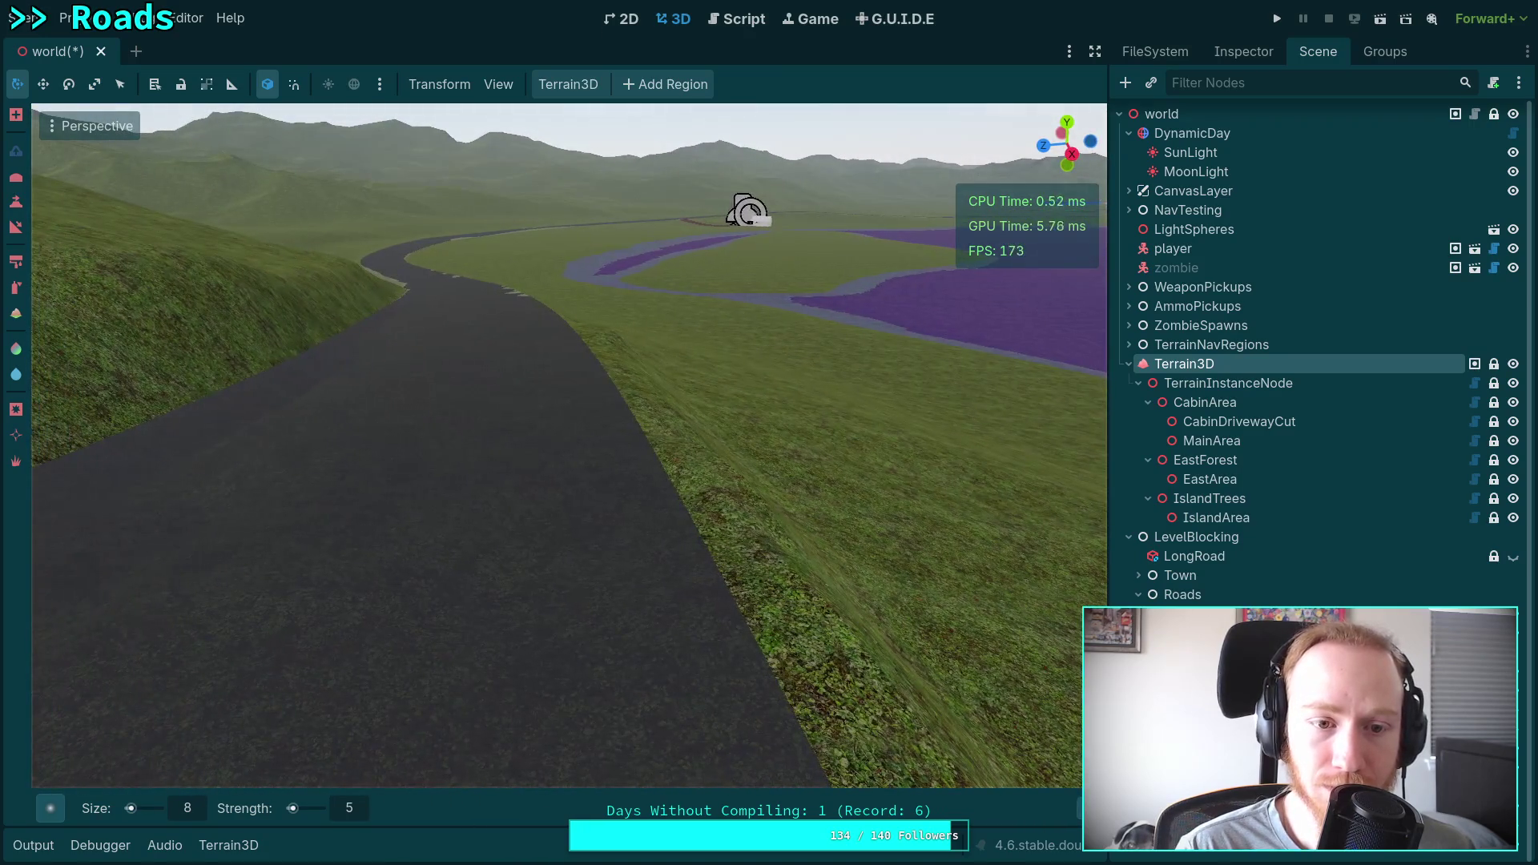
{"action": "left_click_drag", "start_coordinate": [676, 454], "coordinate": [559, 444]}
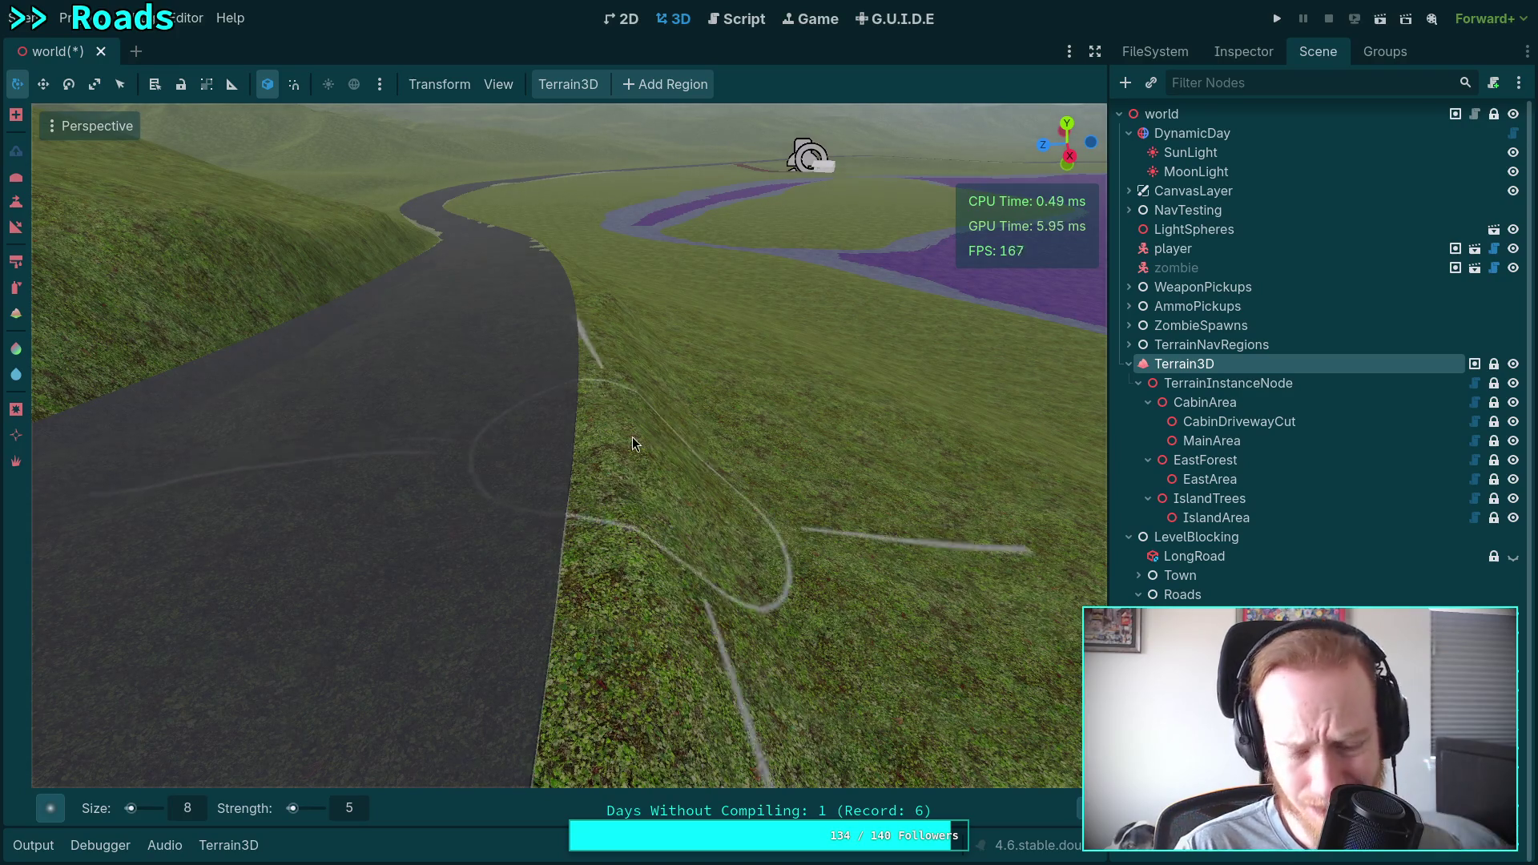
Paint over the light patch beside the road, then undo that stroke.
{"action": "mouse_move", "coordinate": [625, 446]}
{"action": "left_mouse_down"}
{"action": "mouse_move", "coordinate": [609, 445]}
{"action": "mouse_move", "coordinate": [676, 439]}
{"action": "left_mouse_up"}
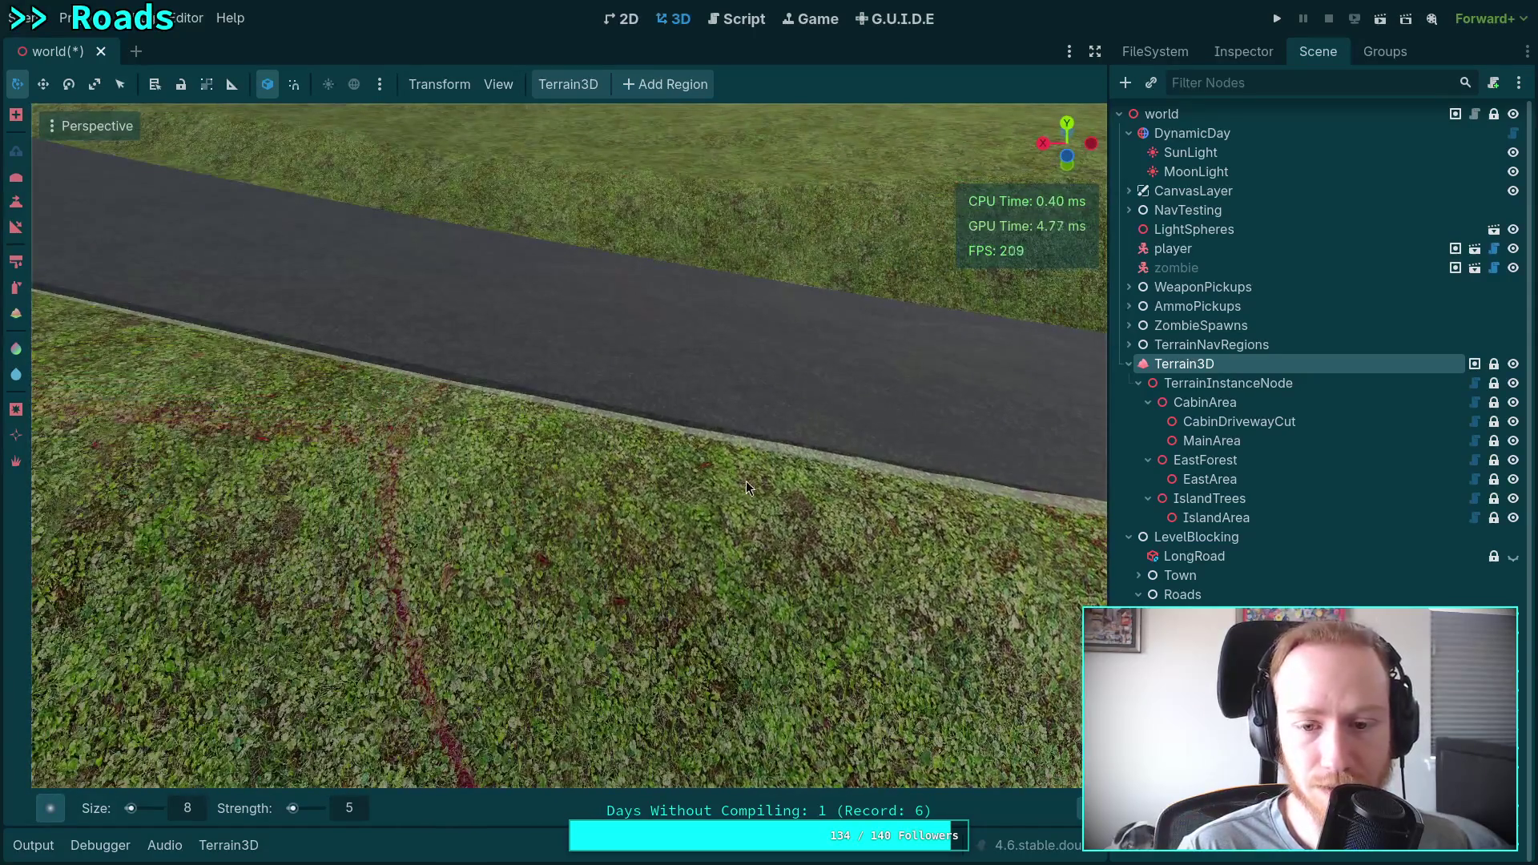
{"action": "left_click_drag", "start_coordinate": [756, 489], "coordinate": [756, 489]}
{"action": "left_click_drag", "start_coordinate": [602, 555], "coordinate": [602, 555]}
{"action": "mouse_move", "coordinate": [460, 517]}
{"action": "left_mouse_down"}
{"action": "mouse_move", "coordinate": [530, 487]}
{"action": "mouse_move", "coordinate": [561, 419]}
{"action": "mouse_move", "coordinate": [569, 458]}
{"action": "left_mouse_up"}
{"action": "mouse_move", "coordinate": [518, 502]}
{"action": "left_mouse_down"}
{"action": "mouse_move", "coordinate": [566, 507]}
{"action": "mouse_move", "coordinate": [470, 556]}
{"action": "mouse_move", "coordinate": [389, 521]}
{"action": "mouse_move", "coordinate": [427, 436]}
{"action": "mouse_move", "coordinate": [461, 431]}
{"action": "mouse_move", "coordinate": [472, 497]}
{"action": "mouse_move", "coordinate": [362, 512]}
{"action": "mouse_move", "coordinate": [362, 488]}
{"action": "mouse_move", "coordinate": [406, 479]}
{"action": "mouse_move", "coordinate": [362, 422]}
{"action": "mouse_move", "coordinate": [461, 450]}
{"action": "mouse_move", "coordinate": [503, 424]}
{"action": "mouse_move", "coordinate": [476, 412]}
{"action": "mouse_move", "coordinate": [665, 452]}
{"action": "mouse_move", "coordinate": [468, 426]}
{"action": "mouse_move", "coordinate": [574, 440]}
{"action": "left_mouse_up"}
{"action": "key", "text": "ctrl+z"}
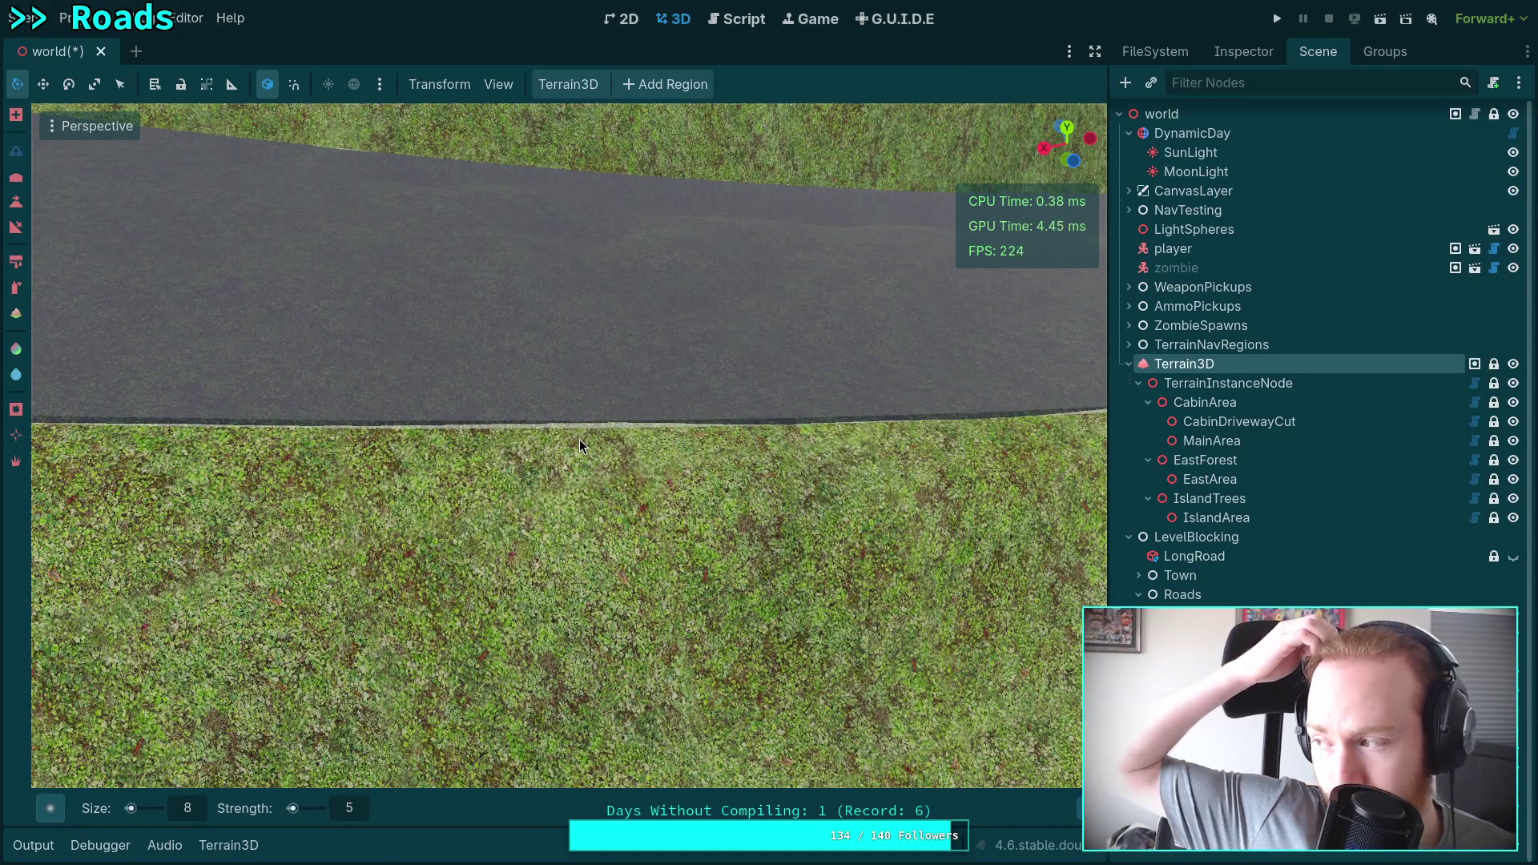
Repaint terrain over the grey strip along the road edge with several strokes.
{"action": "scroll", "coordinate": [579, 439], "scroll_direction": "up", "scroll_amount": 3}
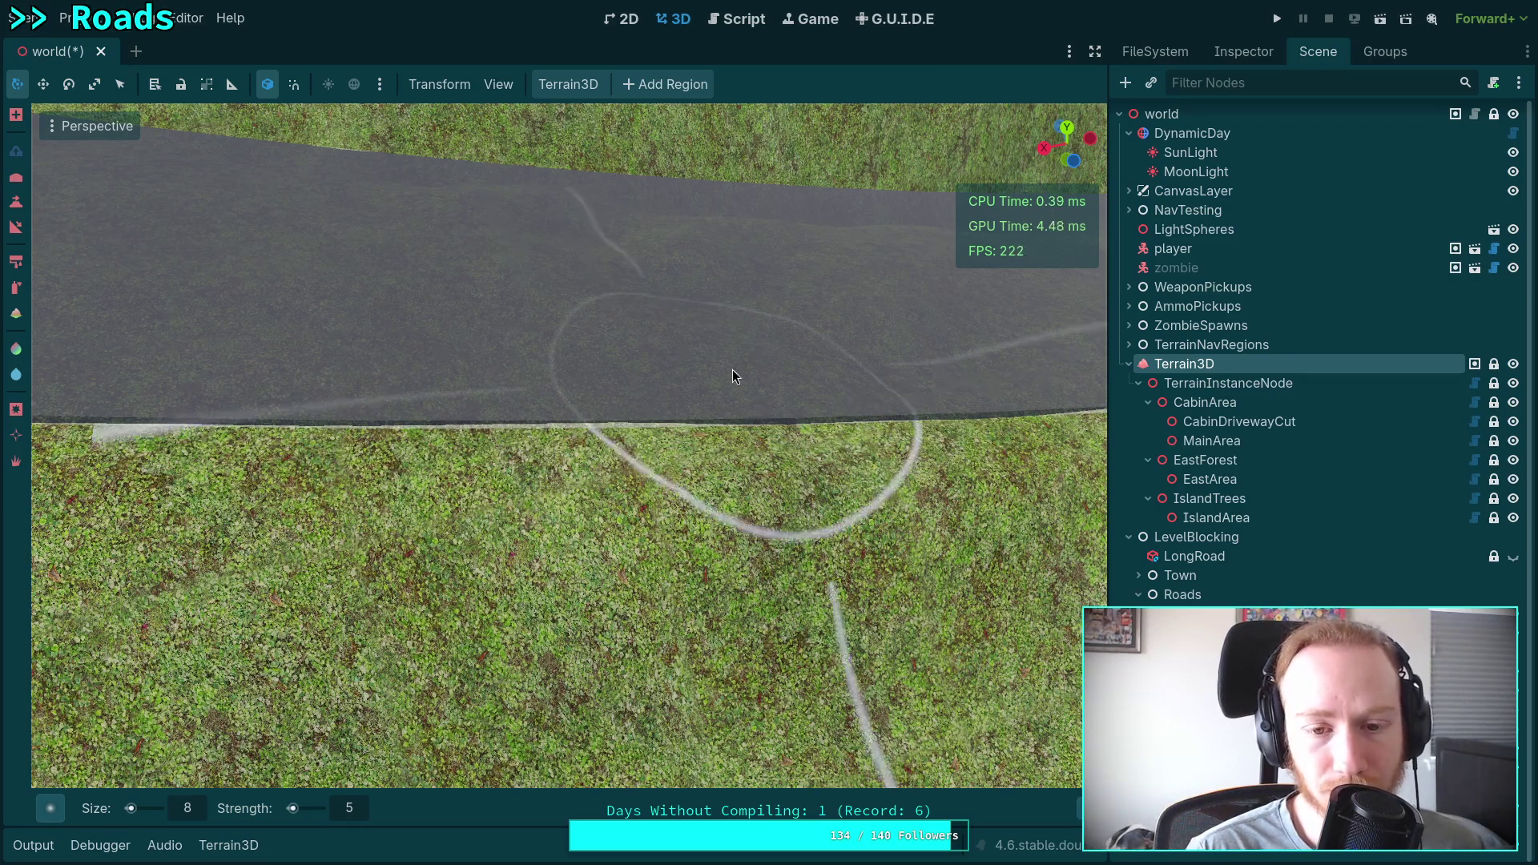
{"action": "mouse_move", "coordinate": [588, 403]}
{"action": "left_mouse_down"}
{"action": "mouse_move", "coordinate": [349, 411]}
{"action": "mouse_move", "coordinate": [473, 426]}
{"action": "mouse_move", "coordinate": [253, 432]}
{"action": "mouse_move", "coordinate": [288, 376]}
{"action": "mouse_move", "coordinate": [532, 437]}
{"action": "mouse_move", "coordinate": [506, 425]}
{"action": "mouse_move", "coordinate": [621, 418]}
{"action": "mouse_move", "coordinate": [198, 420]}
{"action": "mouse_move", "coordinate": [134, 403]}
{"action": "mouse_move", "coordinate": [263, 397]}
{"action": "mouse_move", "coordinate": [406, 420]}
{"action": "left_mouse_up"}
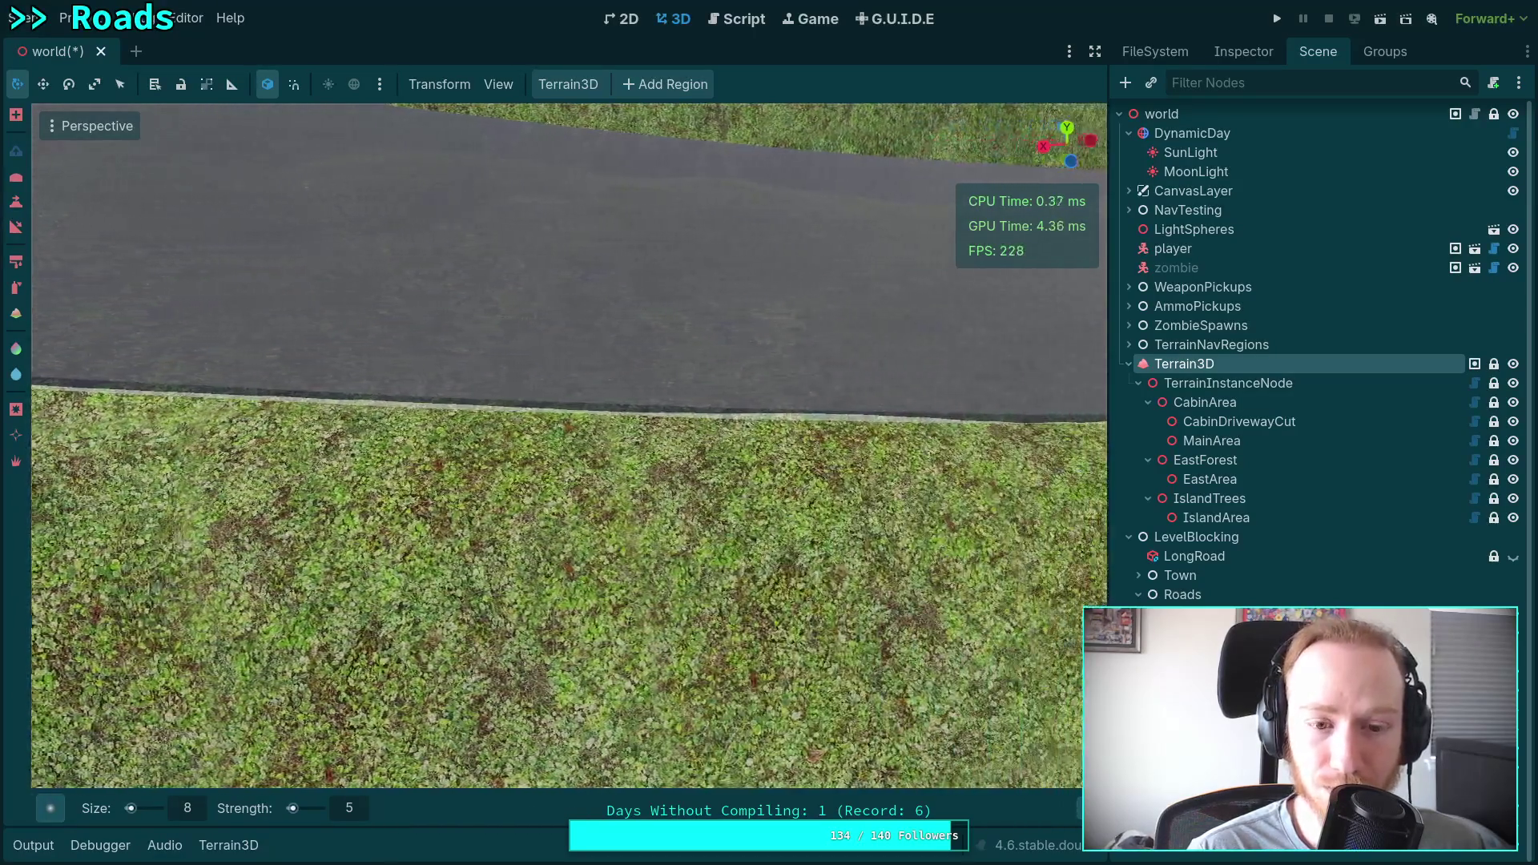
{"action": "left_click_drag", "start_coordinate": [804, 429], "coordinate": [636, 405]}
{"action": "mouse_move", "coordinate": [482, 412]}
{"action": "left_mouse_down"}
{"action": "mouse_move", "coordinate": [546, 372]}
{"action": "mouse_move", "coordinate": [545, 431]}
{"action": "left_mouse_up"}
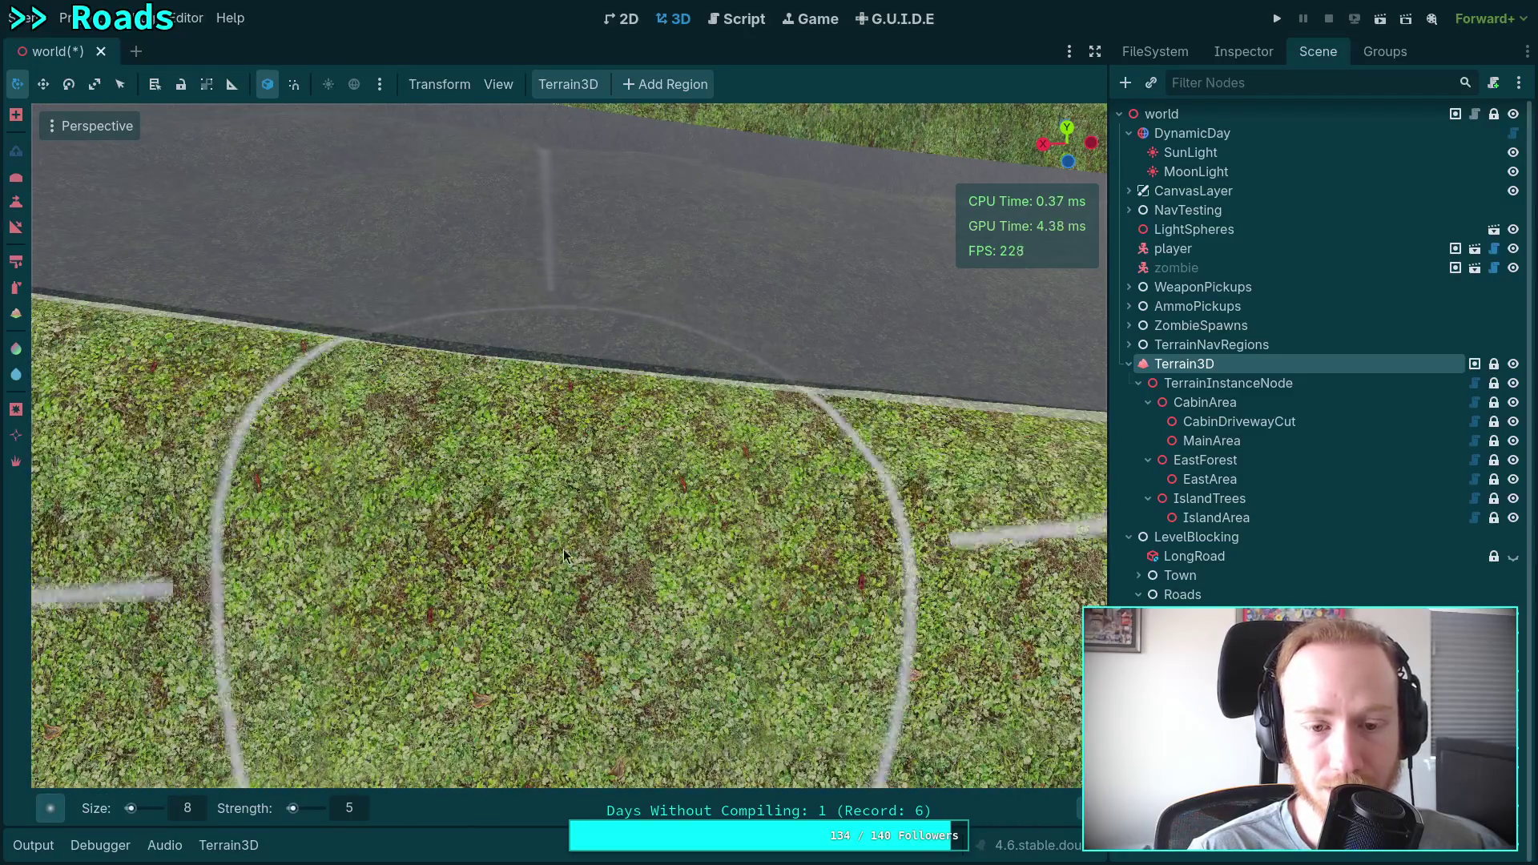
{"action": "mouse_move", "coordinate": [564, 550]}
{"action": "left_mouse_down"}
{"action": "mouse_move", "coordinate": [573, 454]}
{"action": "mouse_move", "coordinate": [530, 391]}
{"action": "mouse_move", "coordinate": [603, 329]}
{"action": "mouse_move", "coordinate": [583, 328]}
{"action": "left_mouse_up"}
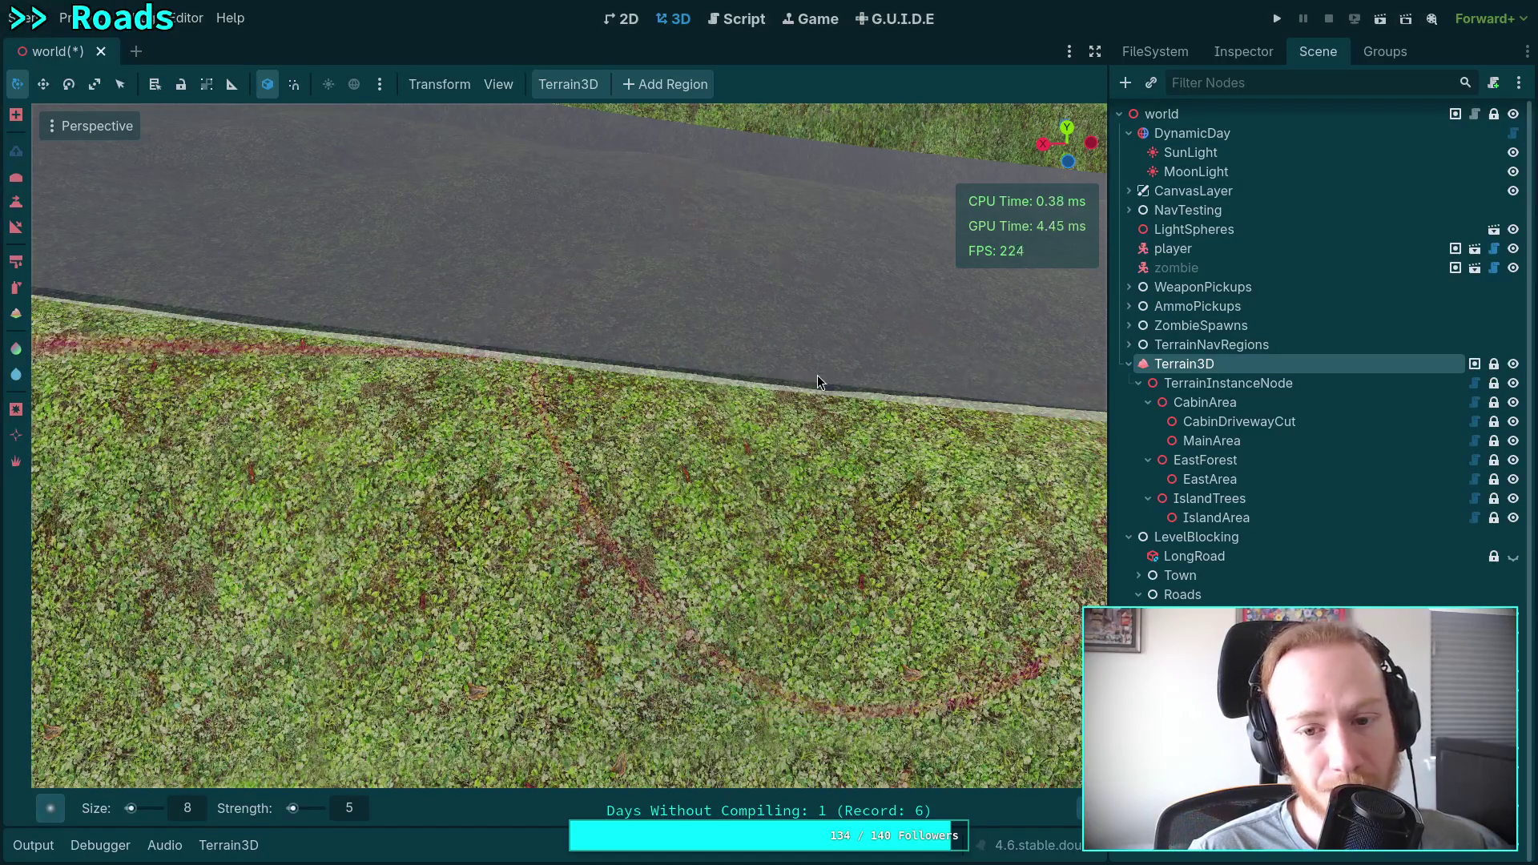
{"action": "mouse_move", "coordinate": [815, 376]}
{"action": "left_mouse_down"}
{"action": "mouse_move", "coordinate": [752, 357]}
{"action": "mouse_move", "coordinate": [798, 340]}
{"action": "left_mouse_up"}
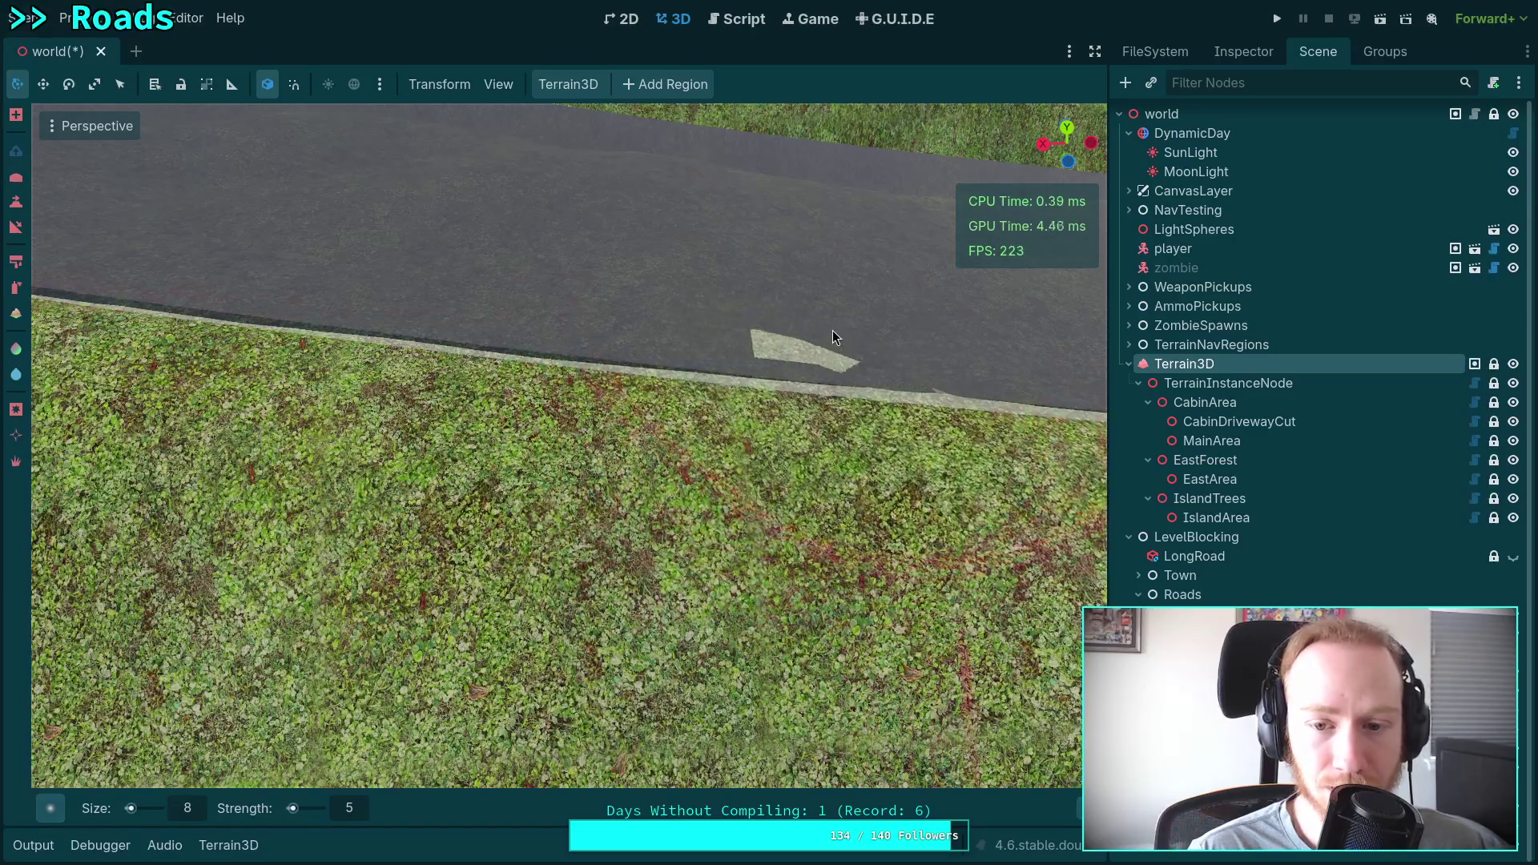
Undo the light patch painted on the road and fly back to look down it.
{"action": "key", "text": "ctrl+z"}
{"action": "key", "text": "s"}
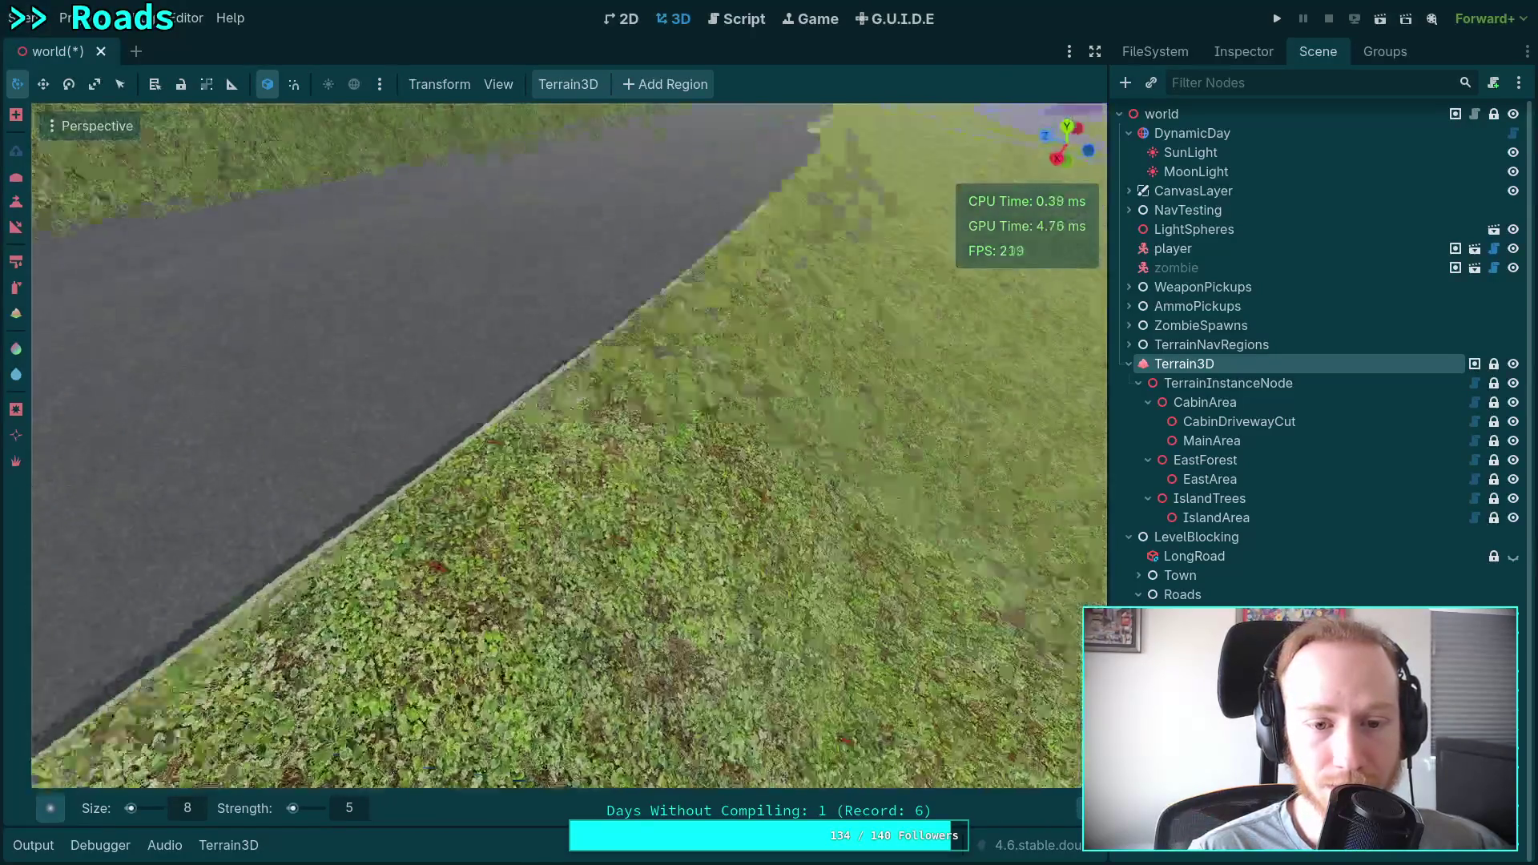
{"action": "key", "text": "w"}
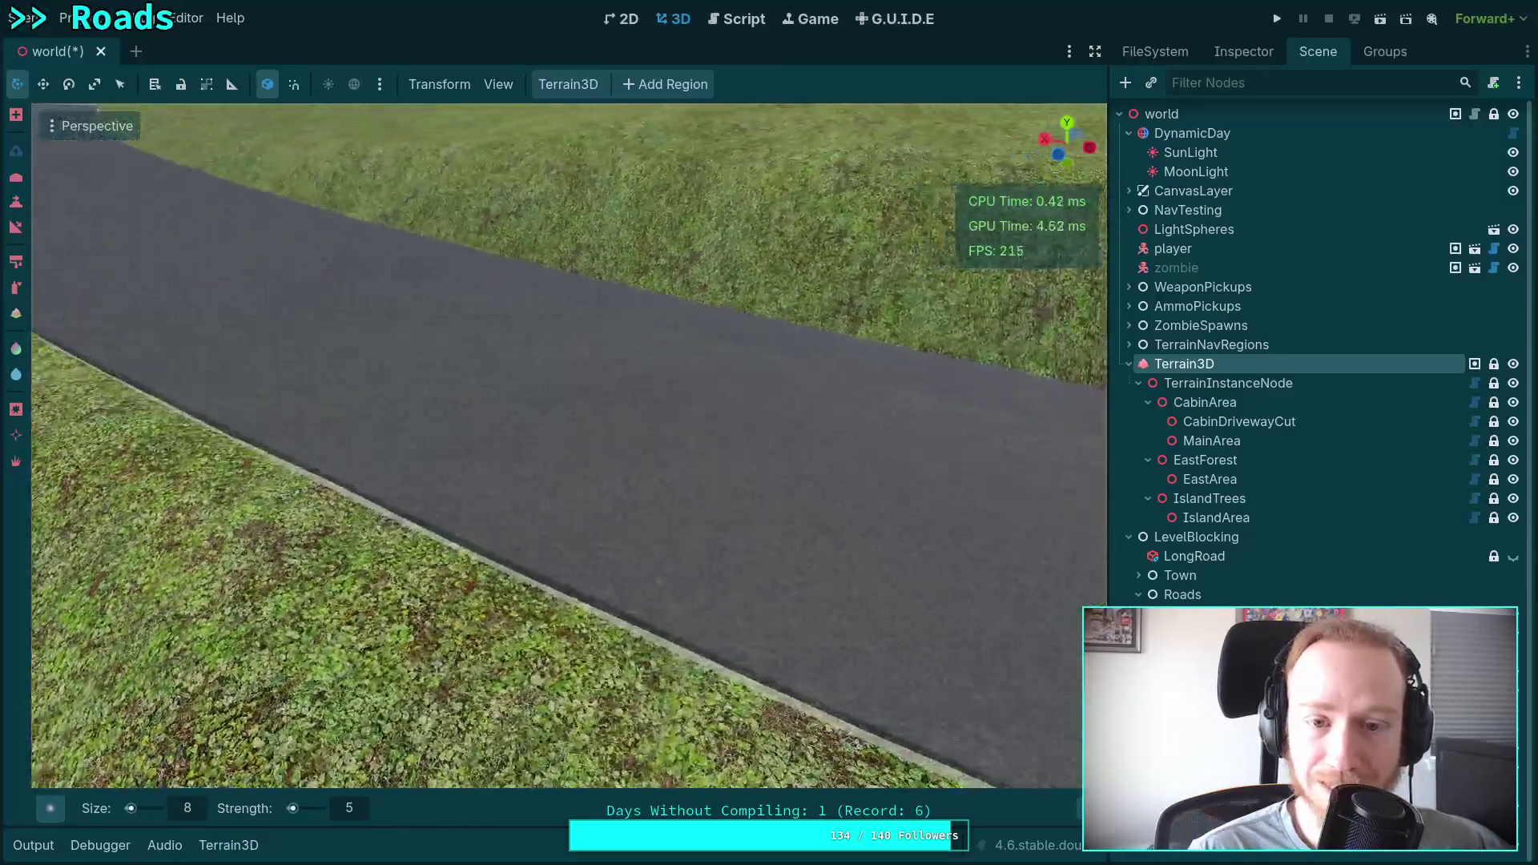
{"action": "key", "text": "w"}
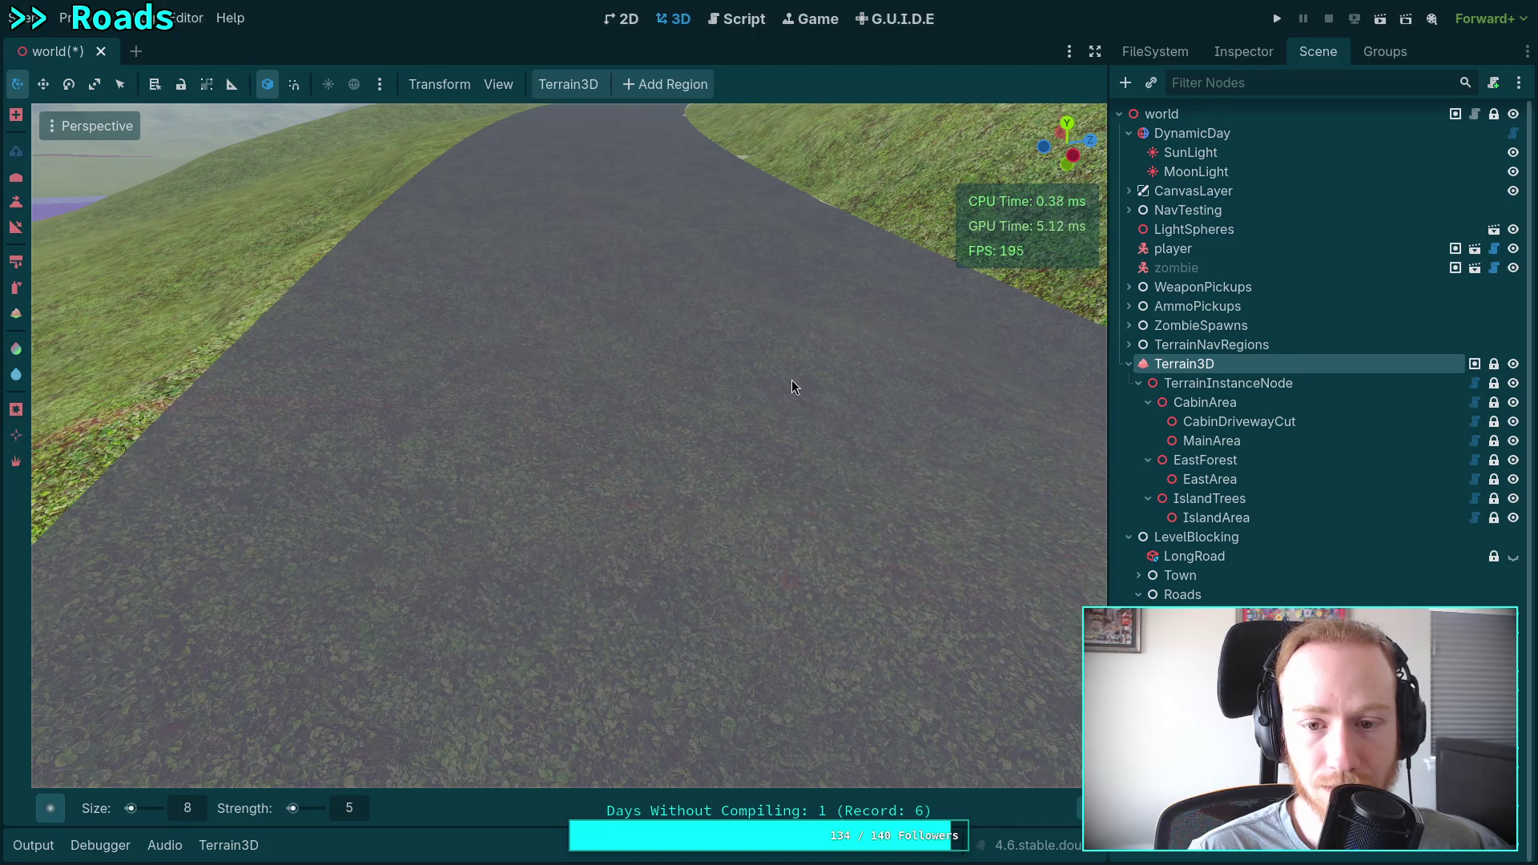
Zoom in and out, then swing the view across the grassy hill to the road edge.
{"action": "scroll", "coordinate": [791, 388], "scroll_direction": "down", "scroll_amount": 5}
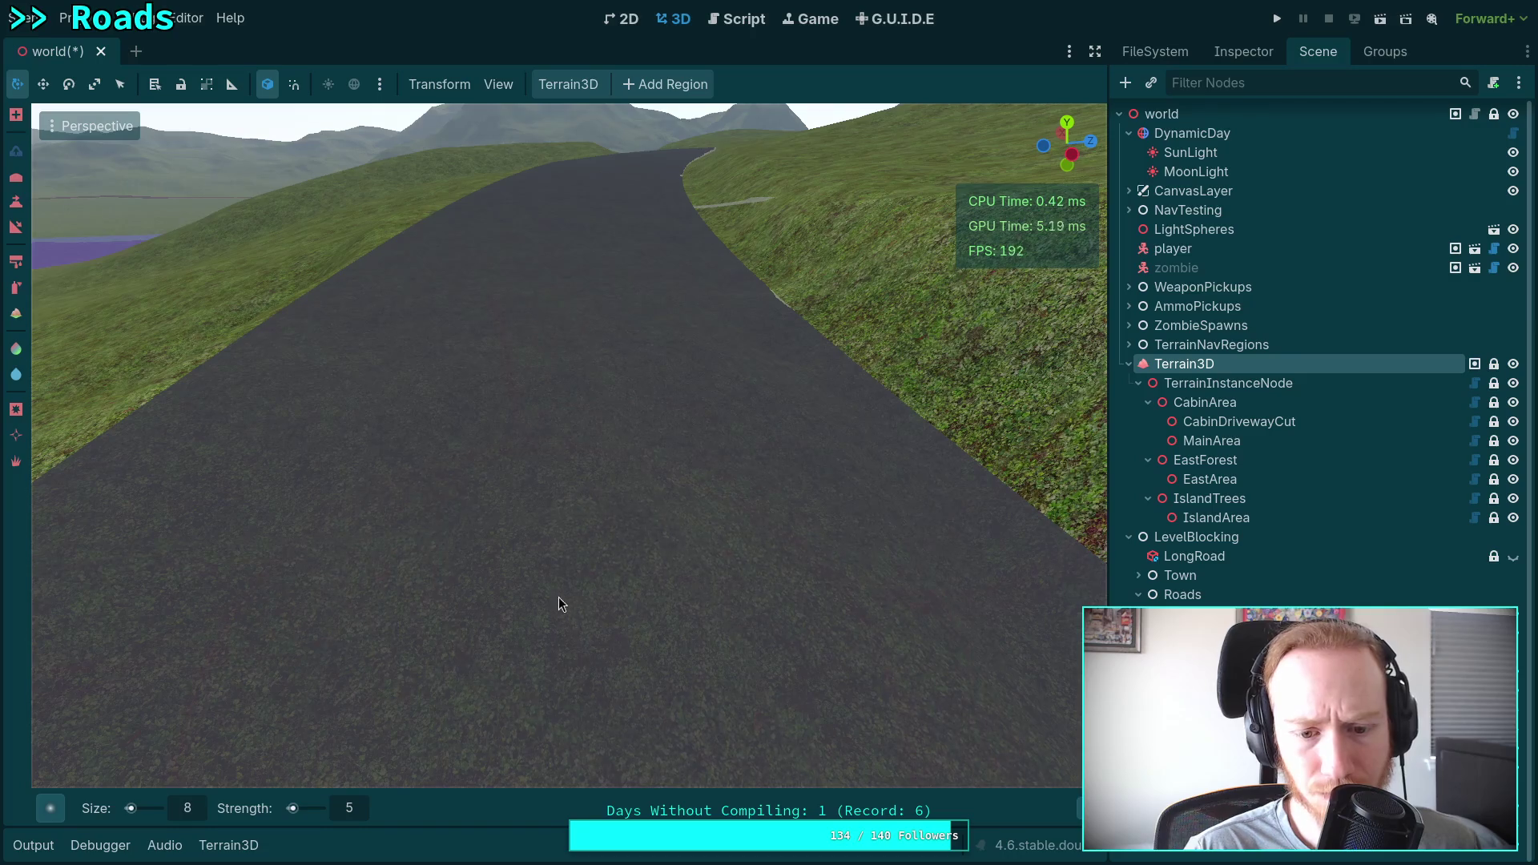
{"action": "scroll", "coordinate": [617, 433], "scroll_direction": "up", "scroll_amount": 4}
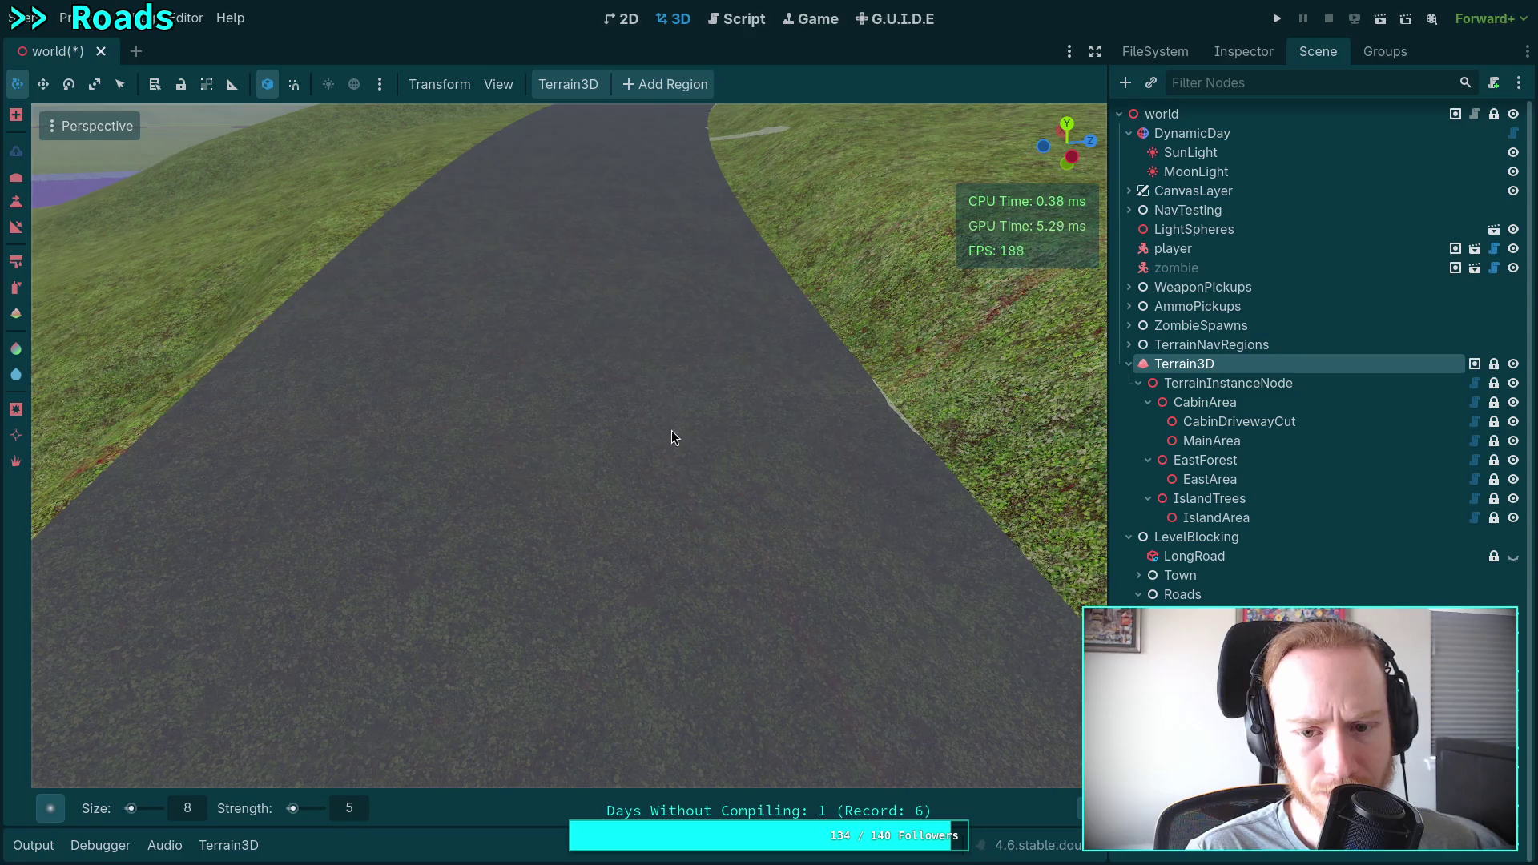
{"action": "scroll", "coordinate": [672, 437], "scroll_direction": "down", "scroll_amount": 3}
{"action": "scroll", "coordinate": [539, 404], "scroll_direction": "up", "scroll_amount": 3}
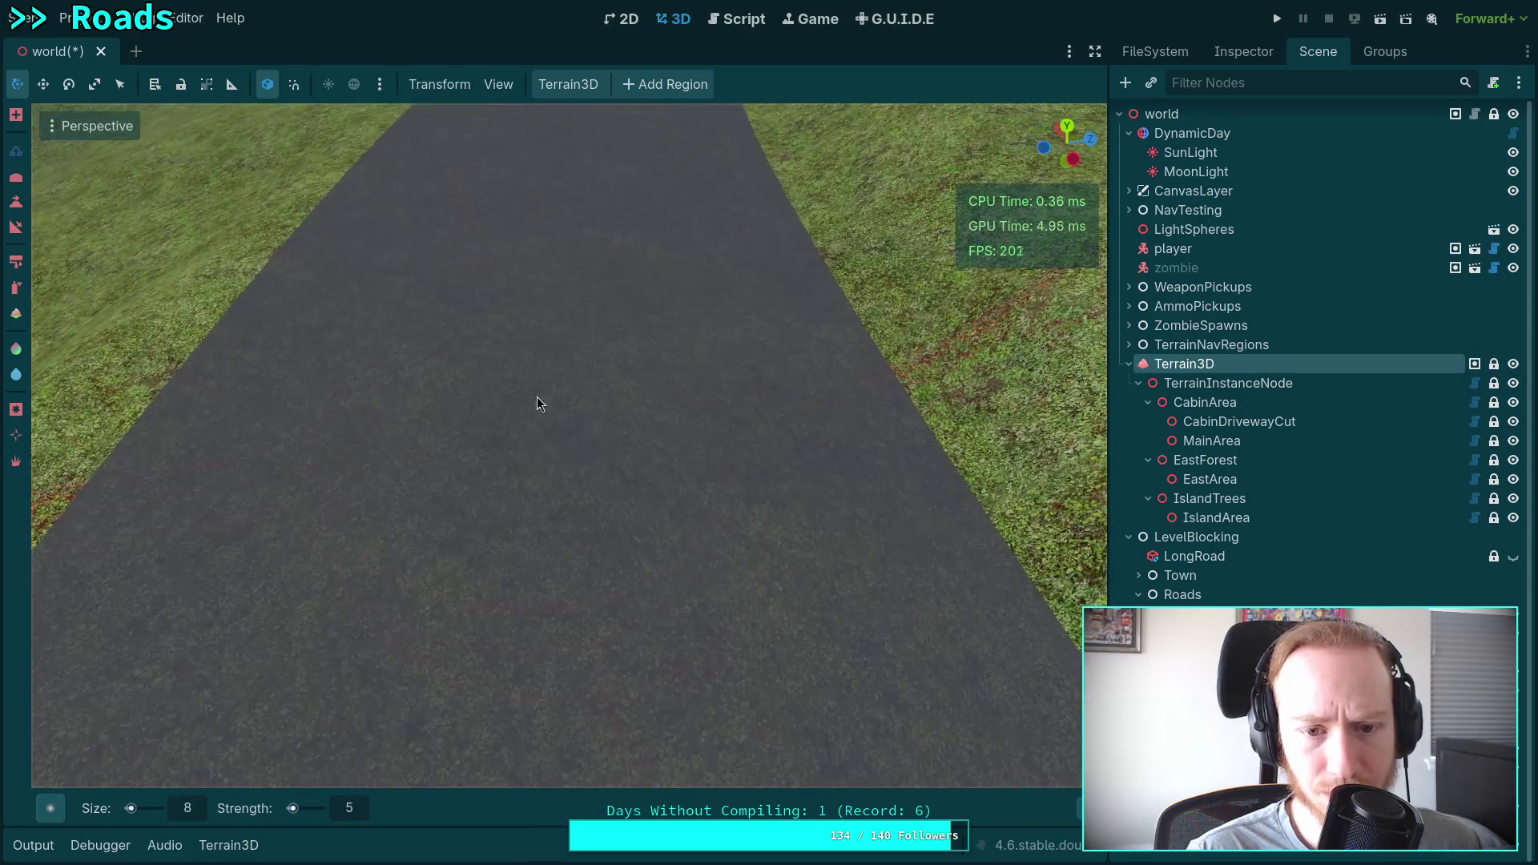
{"action": "scroll", "coordinate": [655, 476], "scroll_direction": "down", "scroll_amount": 3}
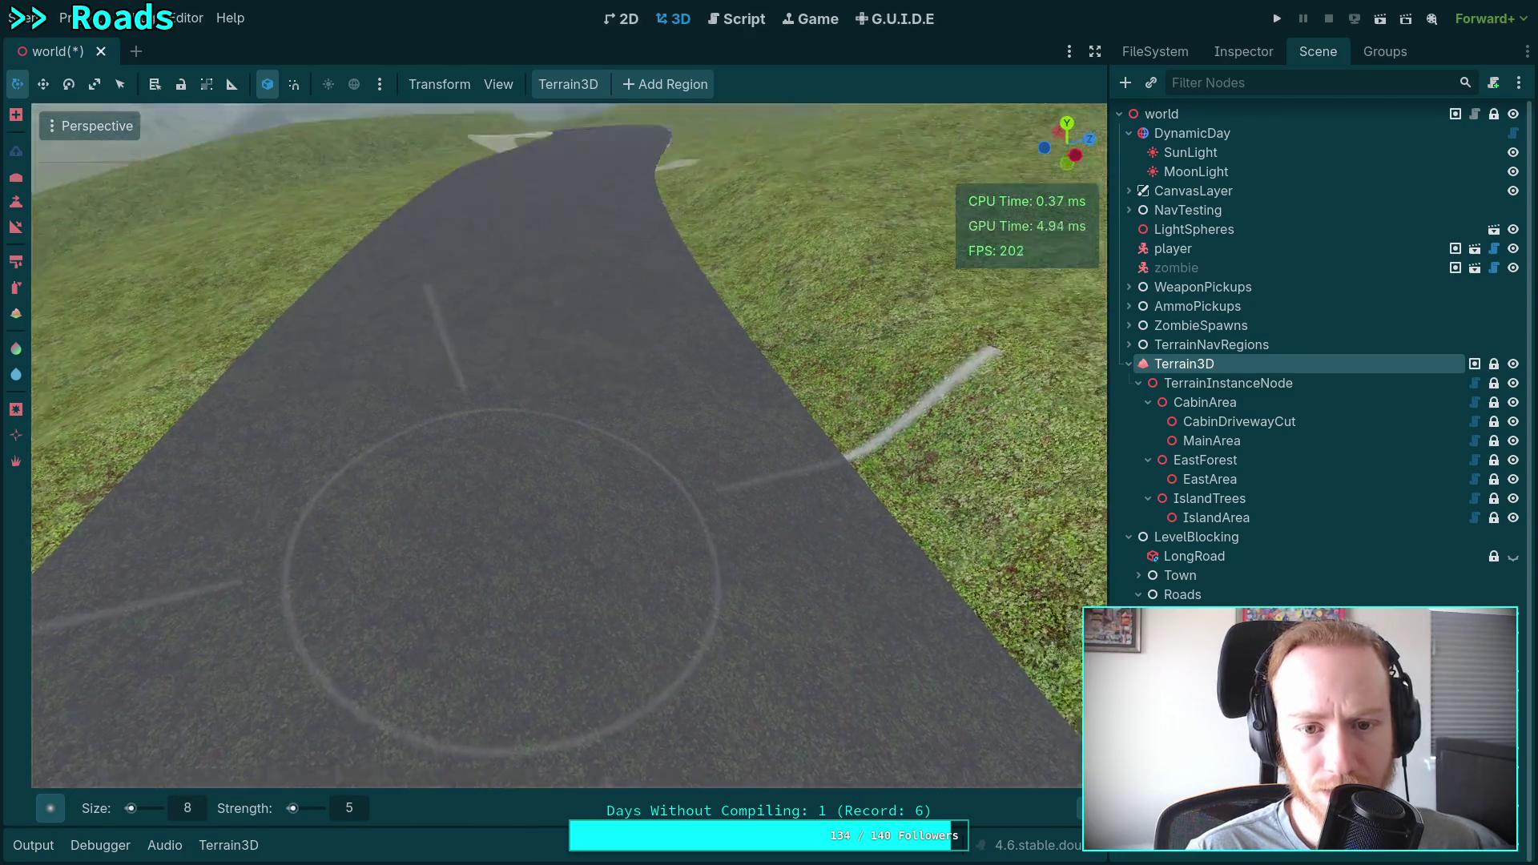
{"action": "scroll", "coordinate": [601, 588], "scroll_direction": "up", "scroll_amount": 3}
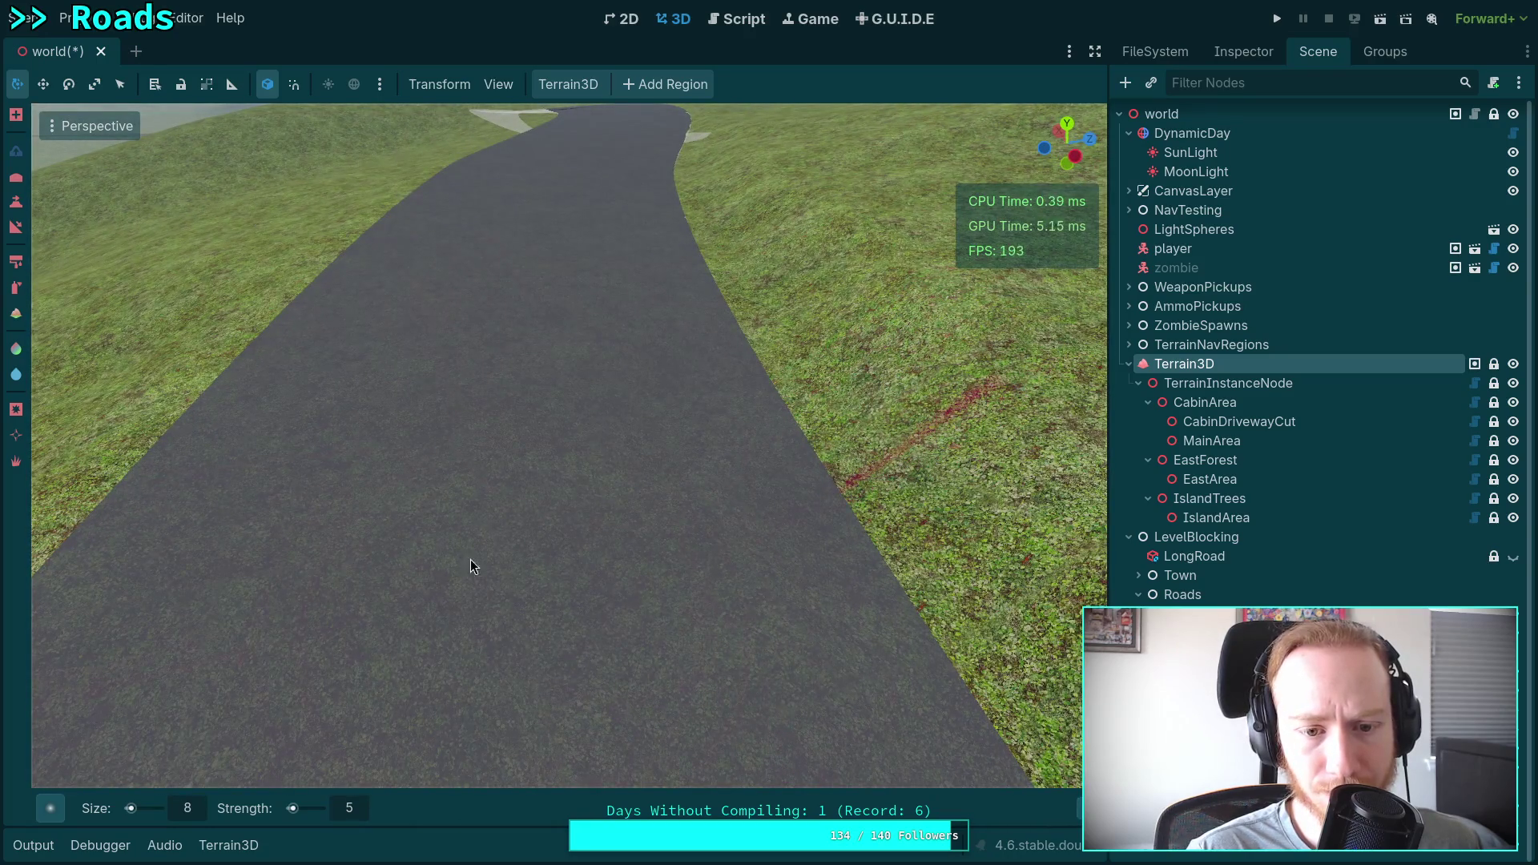
{"action": "scroll", "coordinate": [548, 333], "scroll_direction": "down", "scroll_amount": 3}
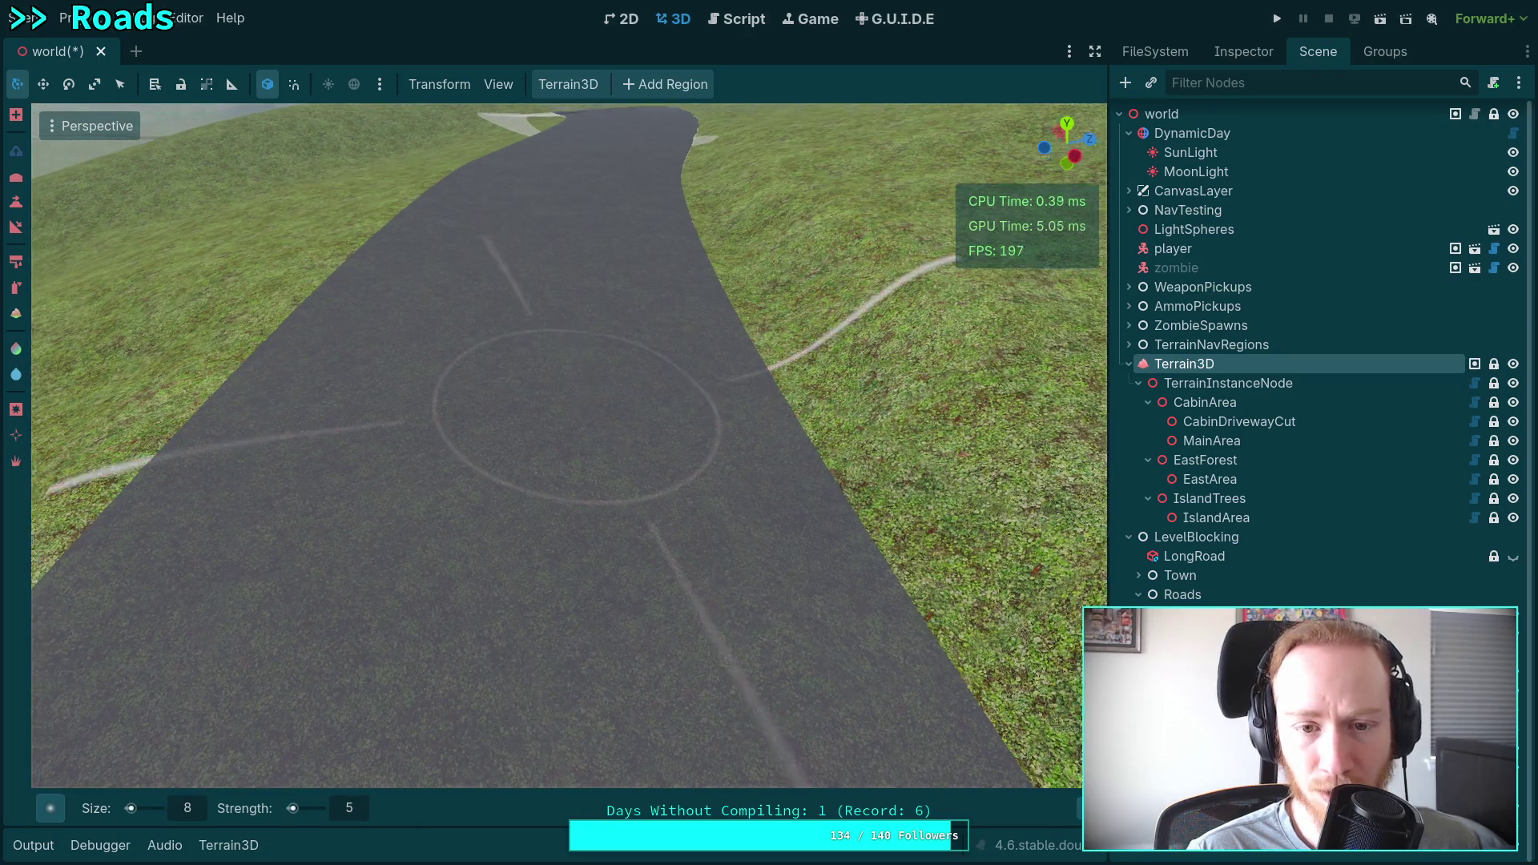
{"action": "scroll", "coordinate": [543, 402], "scroll_direction": "up", "scroll_amount": 3}
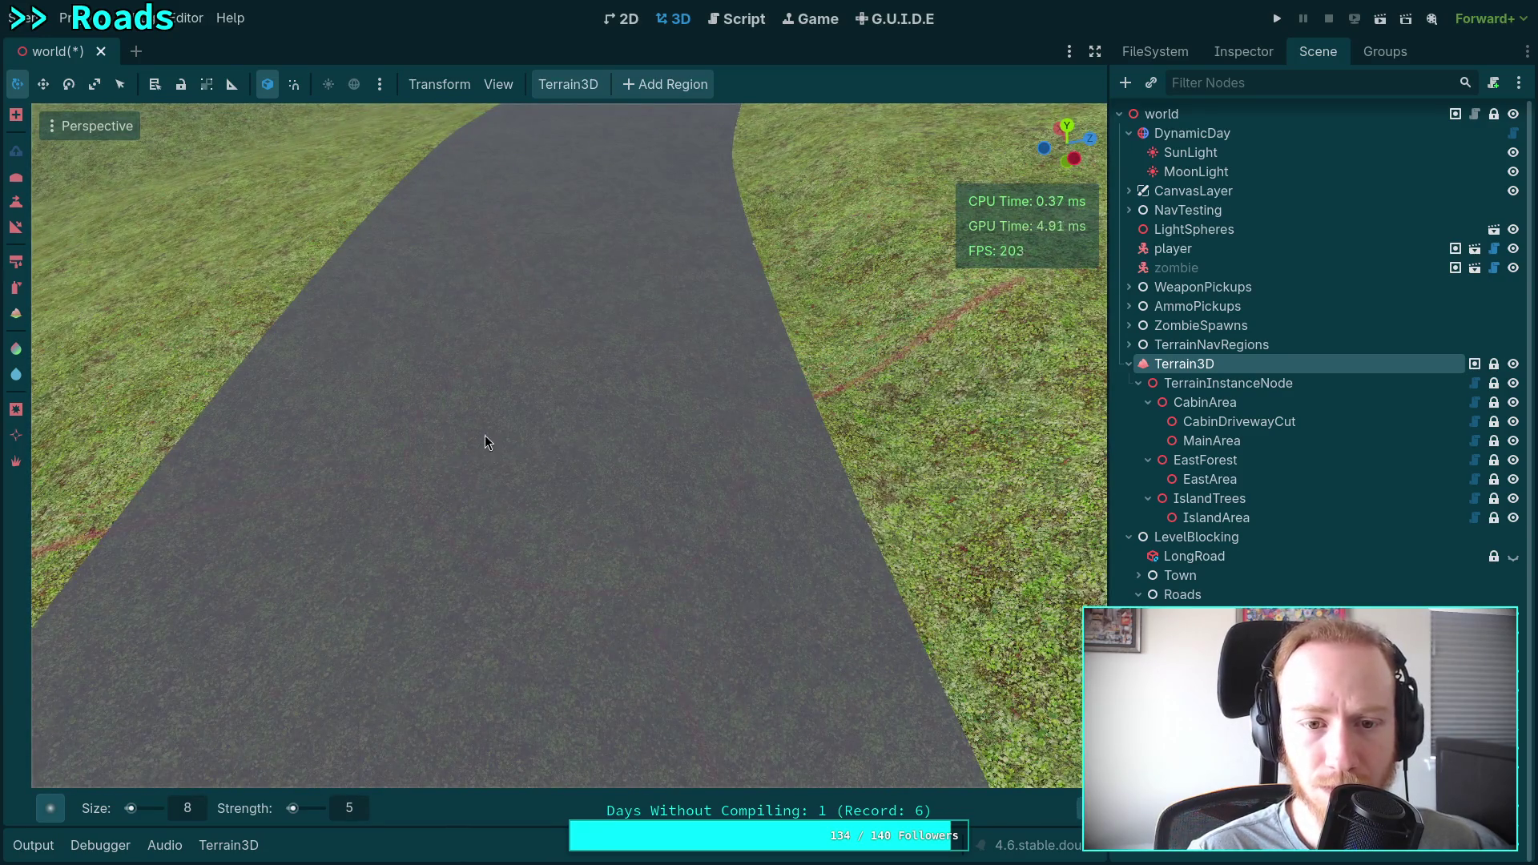
{"action": "mouse_move", "coordinate": [484, 435]}
{"action": "left_mouse_down"}
{"action": "mouse_move", "coordinate": [575, 421]}
{"action": "mouse_move", "coordinate": [505, 400]}
{"action": "mouse_move", "coordinate": [392, 423]}
{"action": "mouse_move", "coordinate": [561, 376]}
{"action": "mouse_move", "coordinate": [657, 409]}
{"action": "mouse_move", "coordinate": [624, 344]}
{"action": "mouse_move", "coordinate": [463, 373]}
{"action": "left_mouse_up"}
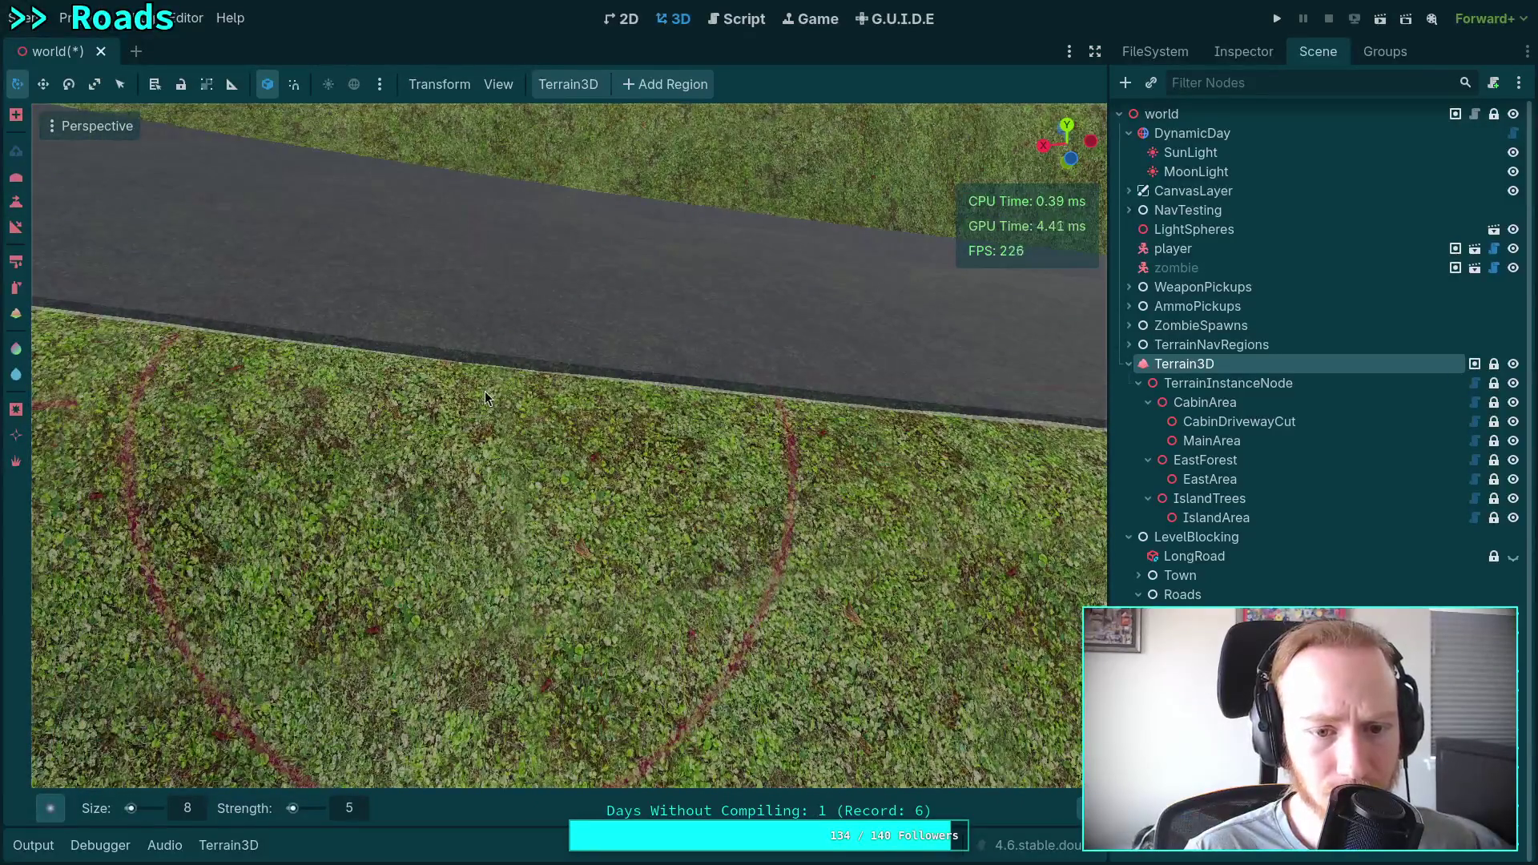
Sculpt the grass beside the road edge, undoing the first stray patch.
{"action": "left_click", "coordinate": [475, 353]}
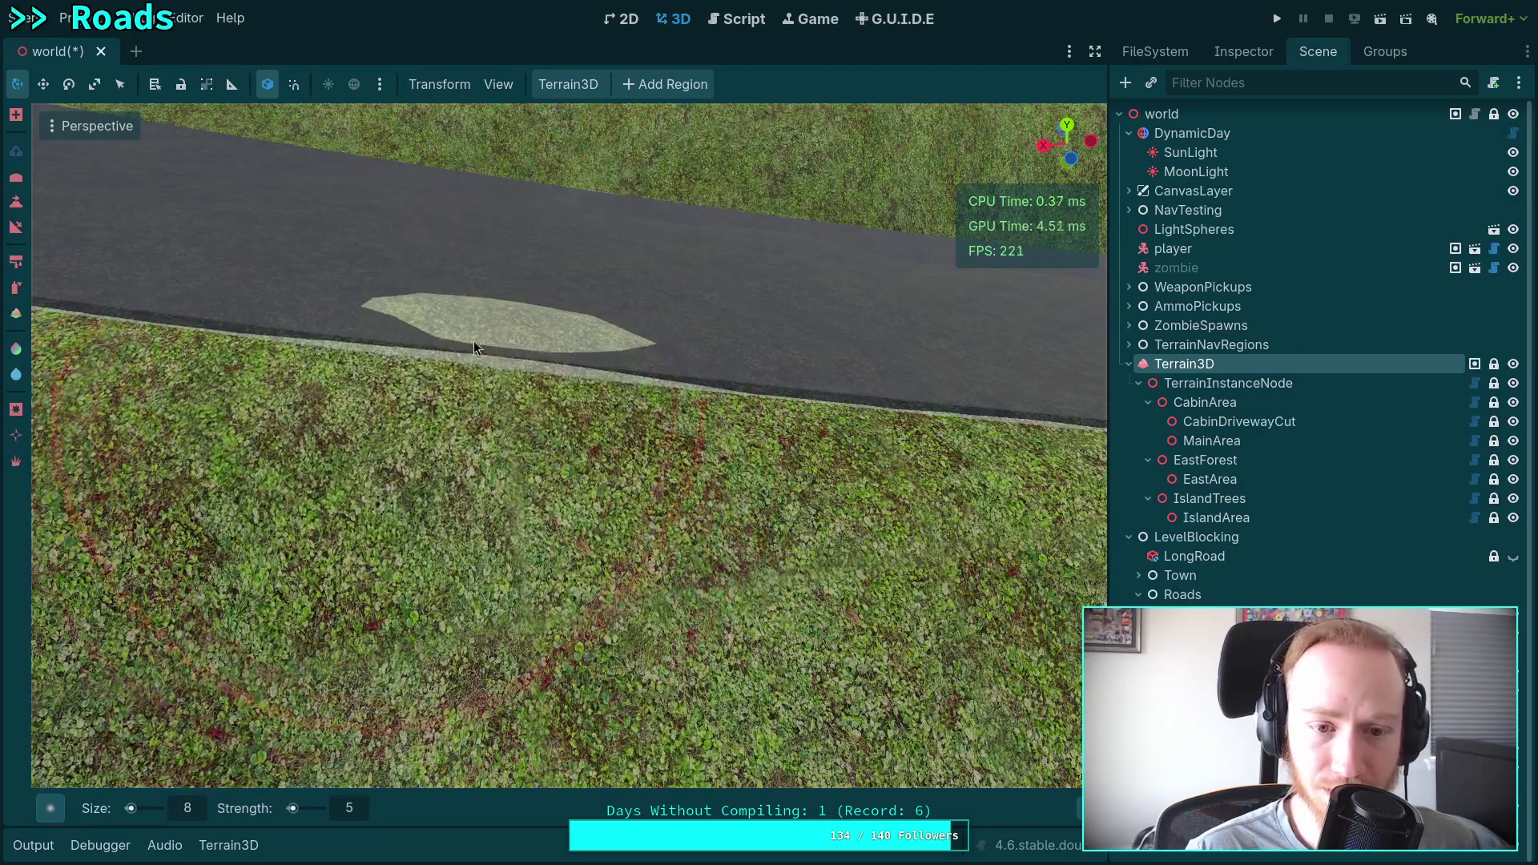
{"action": "key", "text": "ctrl+z"}
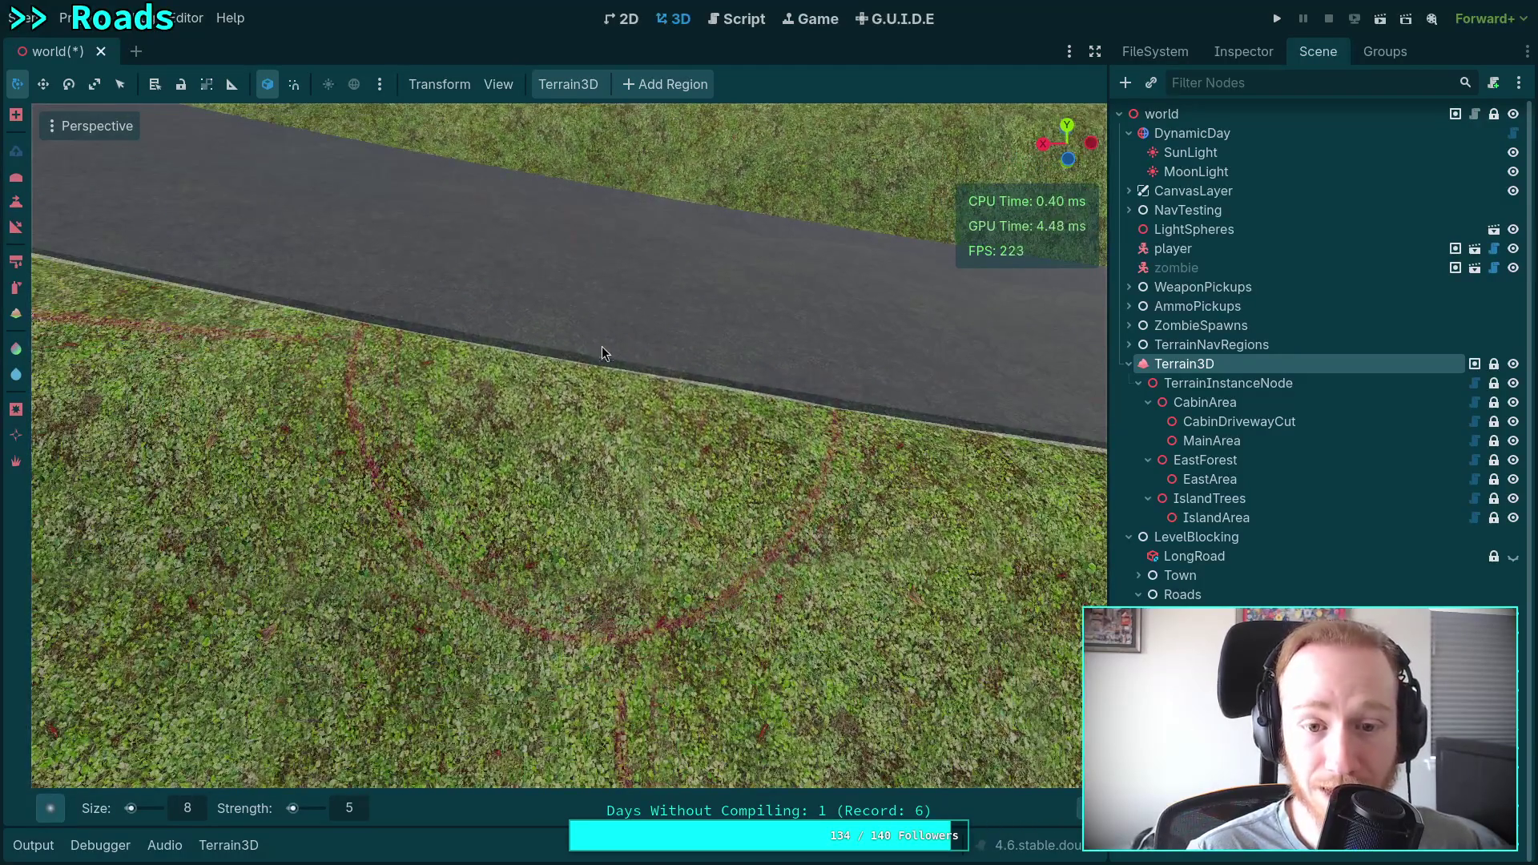
{"action": "left_click", "coordinate": [561, 367]}
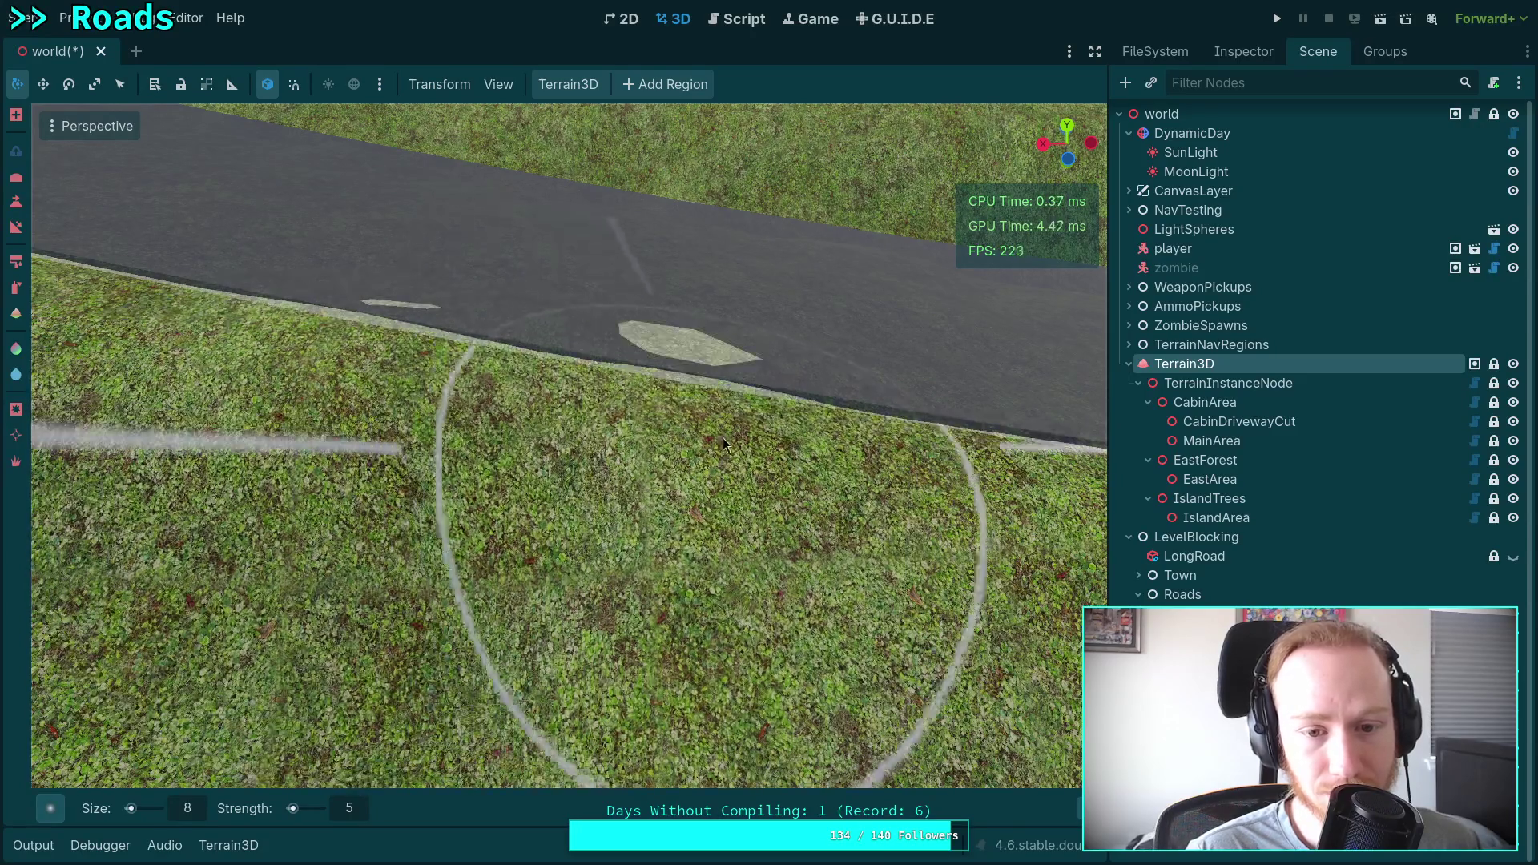
{"action": "mouse_move", "coordinate": [717, 458]}
{"action": "left_mouse_down"}
{"action": "mouse_move", "coordinate": [813, 387]}
{"action": "mouse_move", "coordinate": [474, 341]}
{"action": "mouse_move", "coordinate": [573, 368]}
{"action": "mouse_move", "coordinate": [565, 381]}
{"action": "mouse_move", "coordinate": [816, 418]}
{"action": "mouse_move", "coordinate": [709, 427]}
{"action": "left_mouse_up"}
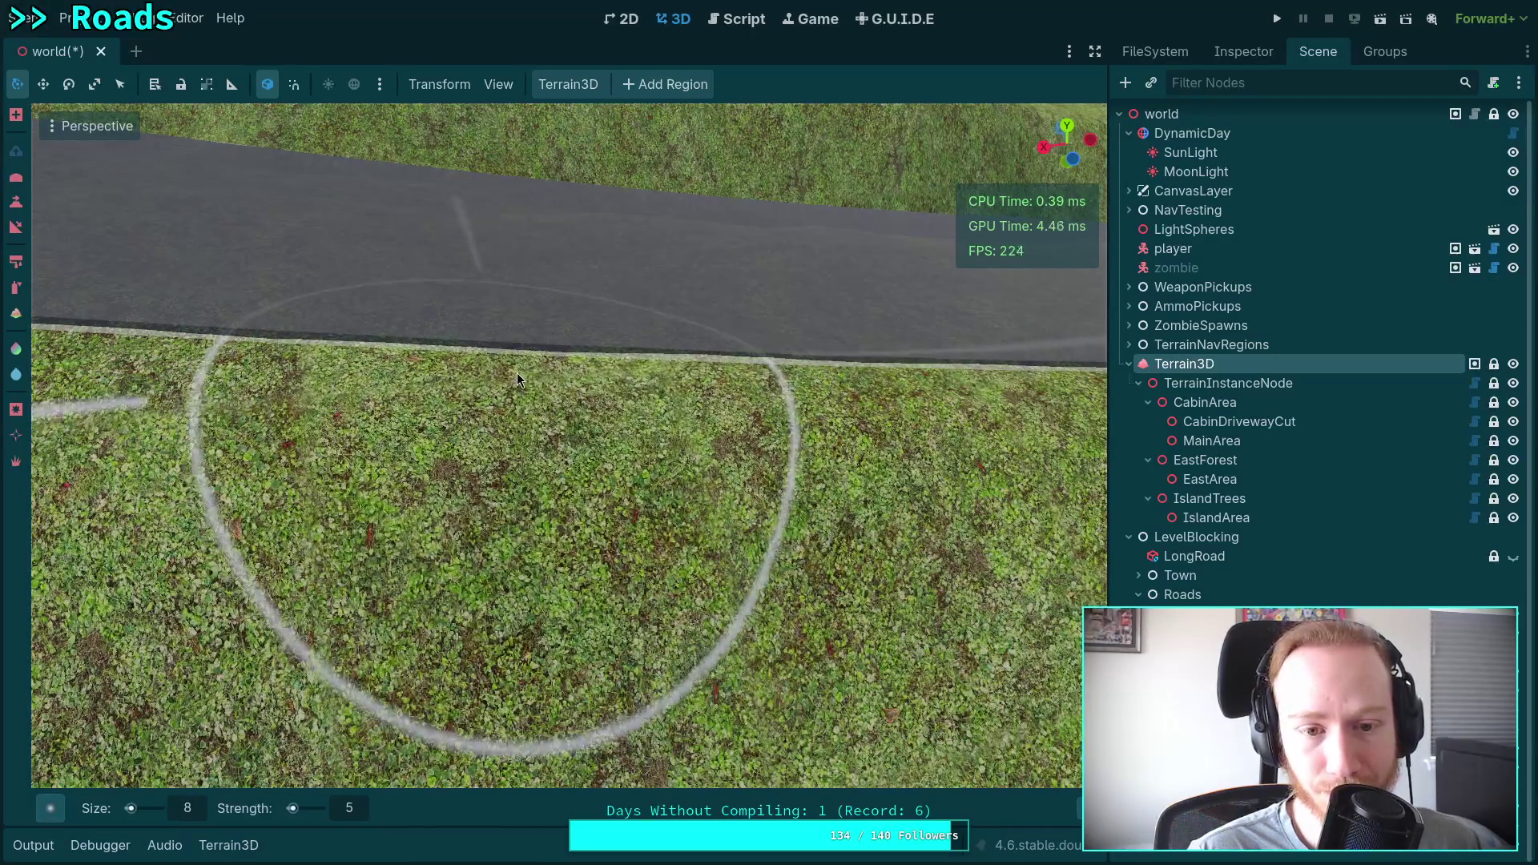
Sculpt along the curb, undo the patch showing through, then raise the edge again.
{"action": "left_click_drag", "start_coordinate": [583, 371], "coordinate": [592, 403]}
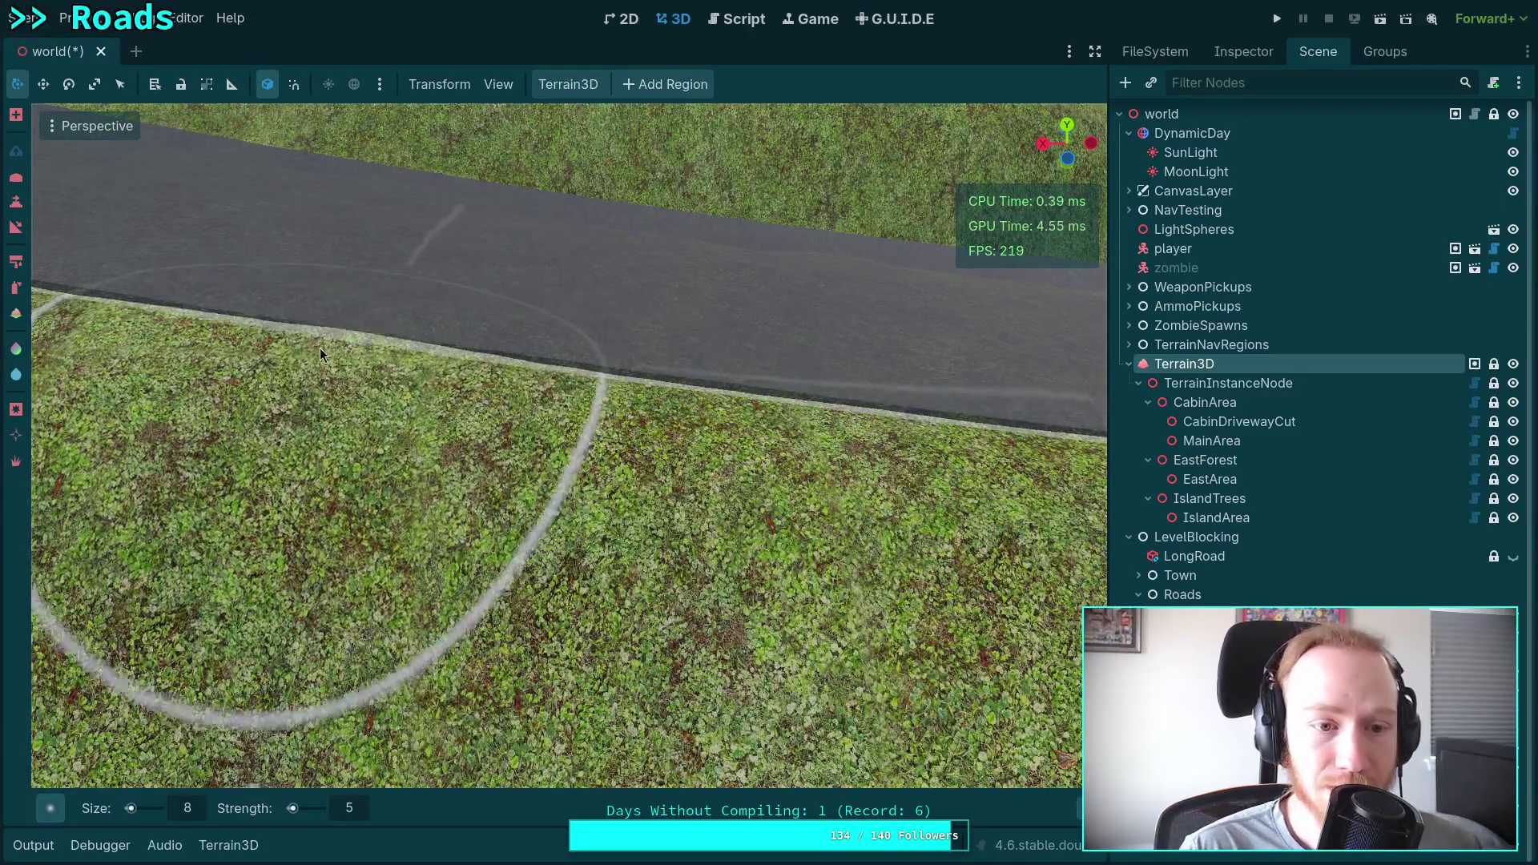
{"action": "mouse_move", "coordinate": [320, 355]}
{"action": "left_mouse_down"}
{"action": "mouse_move", "coordinate": [277, 343]}
{"action": "mouse_move", "coordinate": [472, 371]}
{"action": "left_mouse_up"}
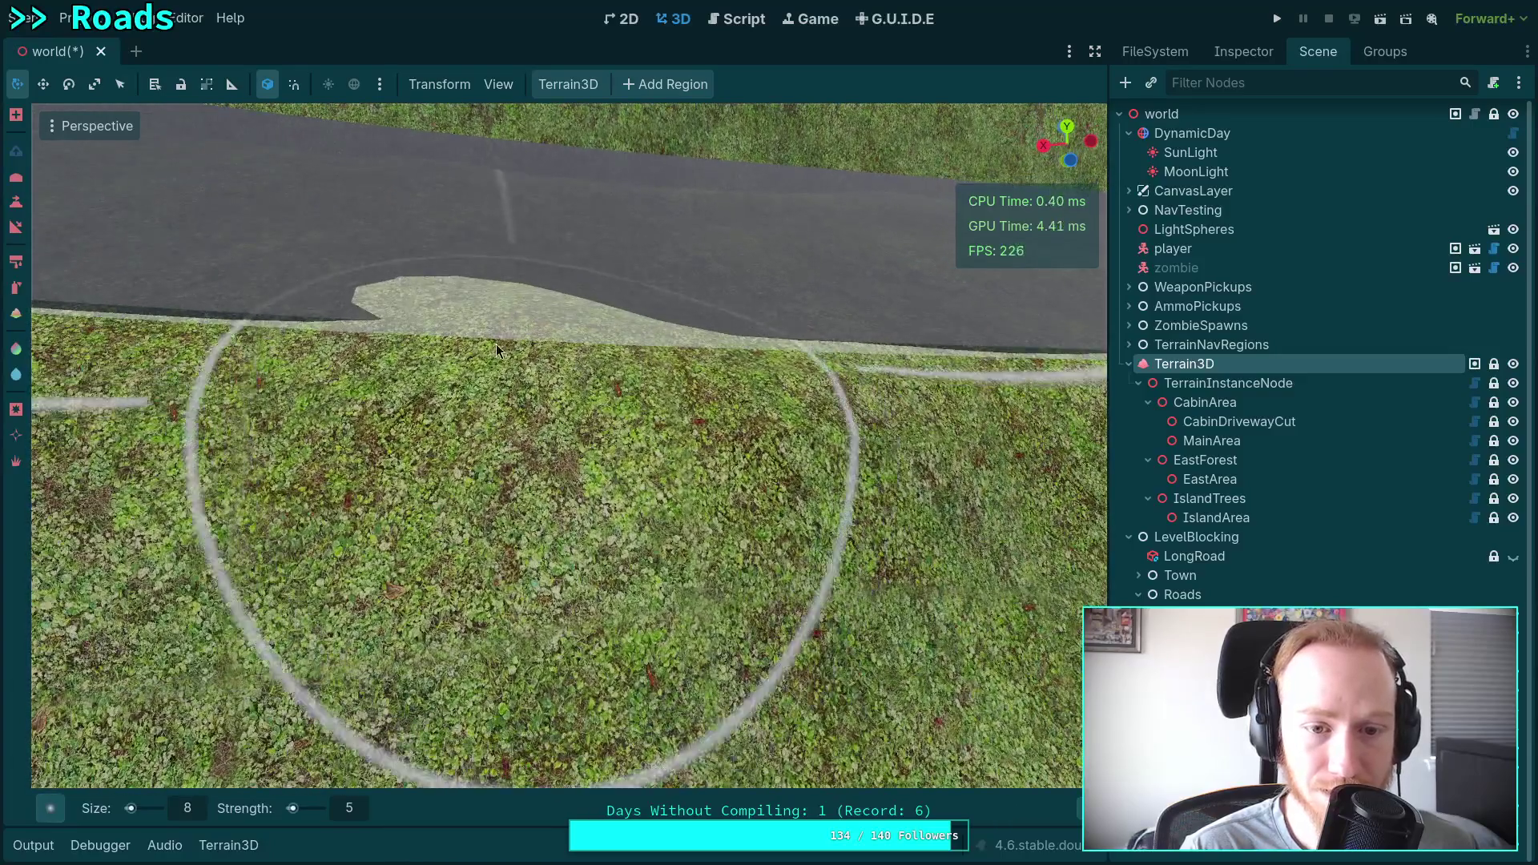
{"action": "mouse_move", "coordinate": [496, 344]}
{"action": "left_mouse_down"}
{"action": "mouse_move", "coordinate": [549, 308]}
{"action": "mouse_move", "coordinate": [494, 324]}
{"action": "left_mouse_up"}
{"action": "key", "text": "ctrl+z"}
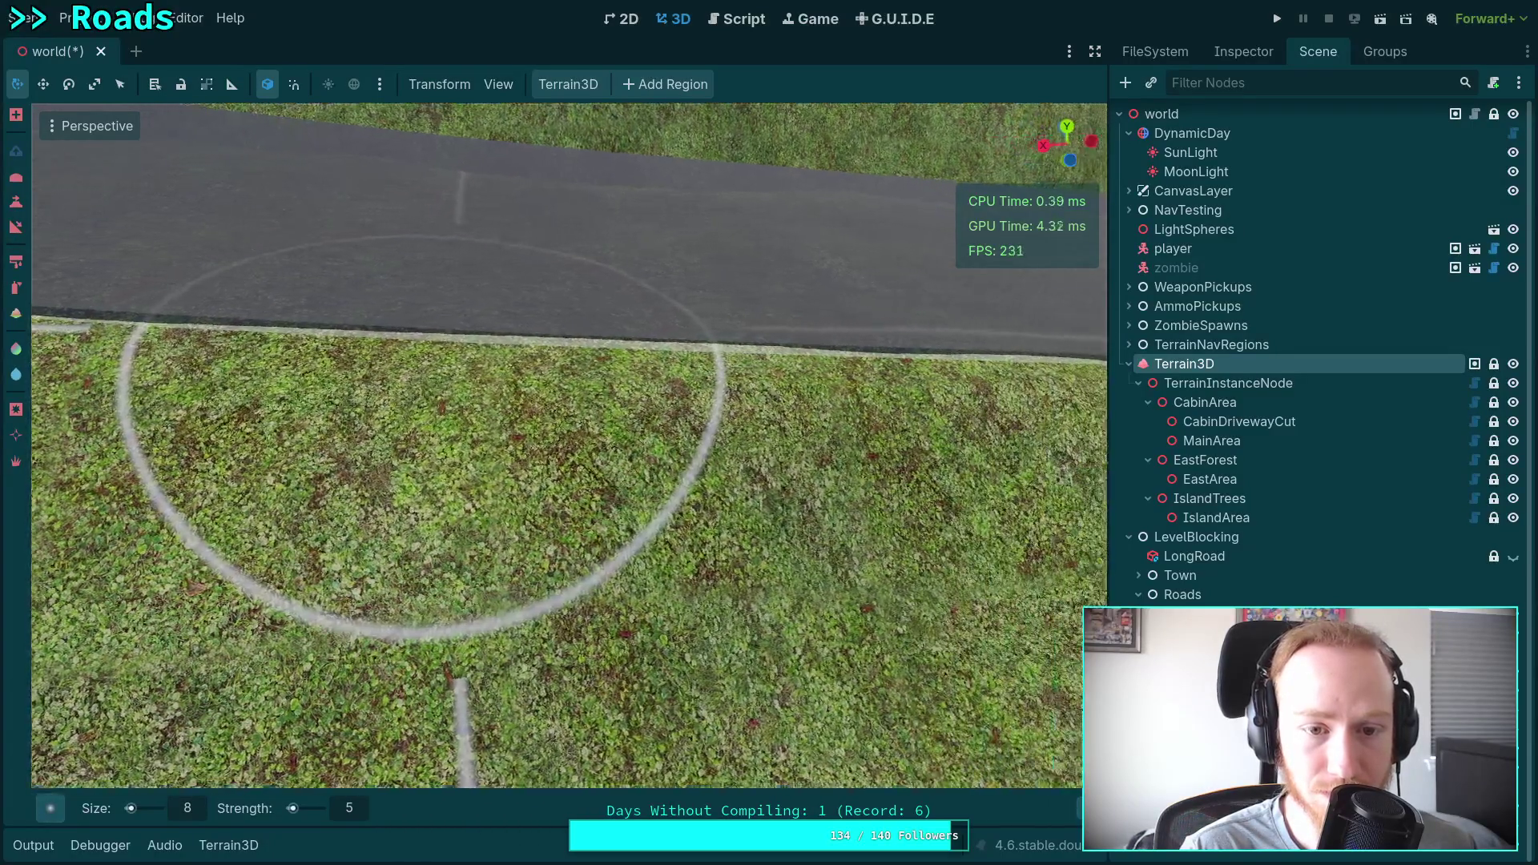
{"action": "scroll", "coordinate": [410, 324], "scroll_direction": "down", "scroll_amount": 2}
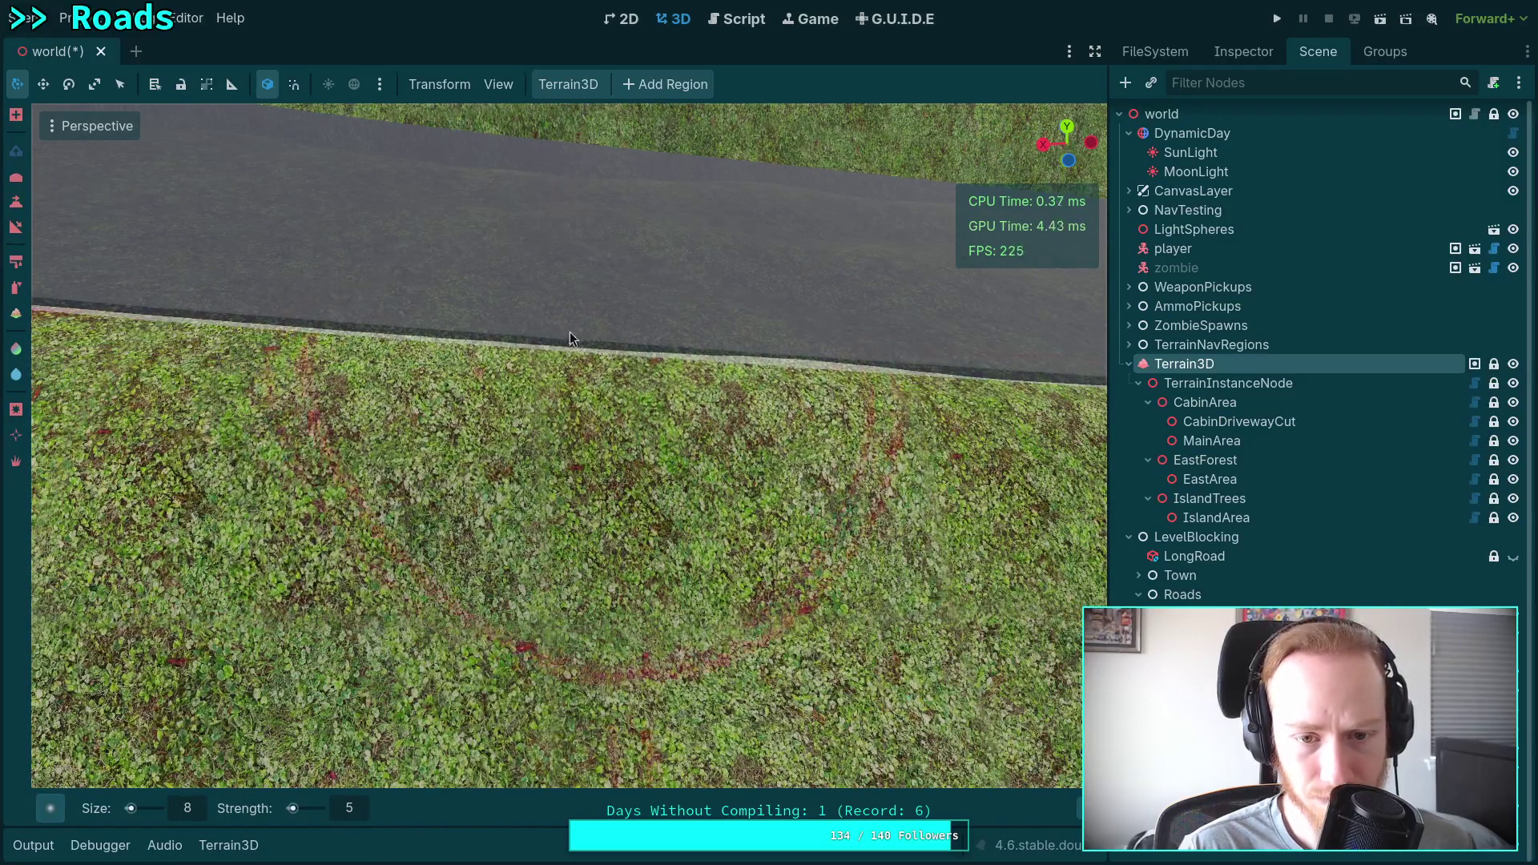
{"action": "scroll", "coordinate": [569, 331], "scroll_direction": "down", "scroll_amount": 2}
{"action": "scroll", "coordinate": [678, 316], "scroll_direction": "down", "scroll_amount": 2}
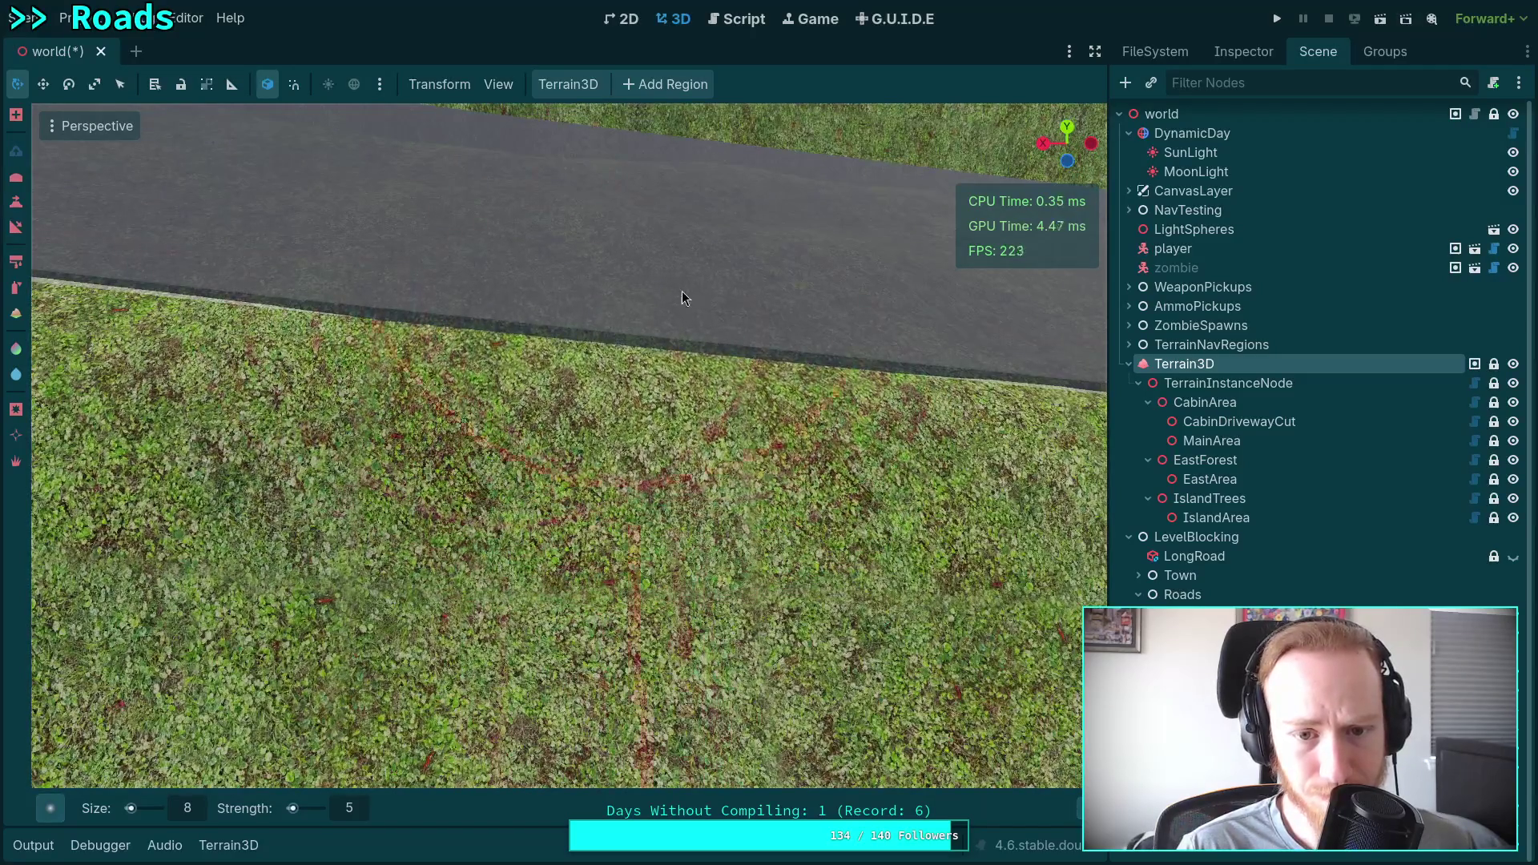
{"action": "scroll", "coordinate": [563, 301], "scroll_direction": "down", "scroll_amount": 1}
{"action": "left_click", "coordinate": [562, 301]}
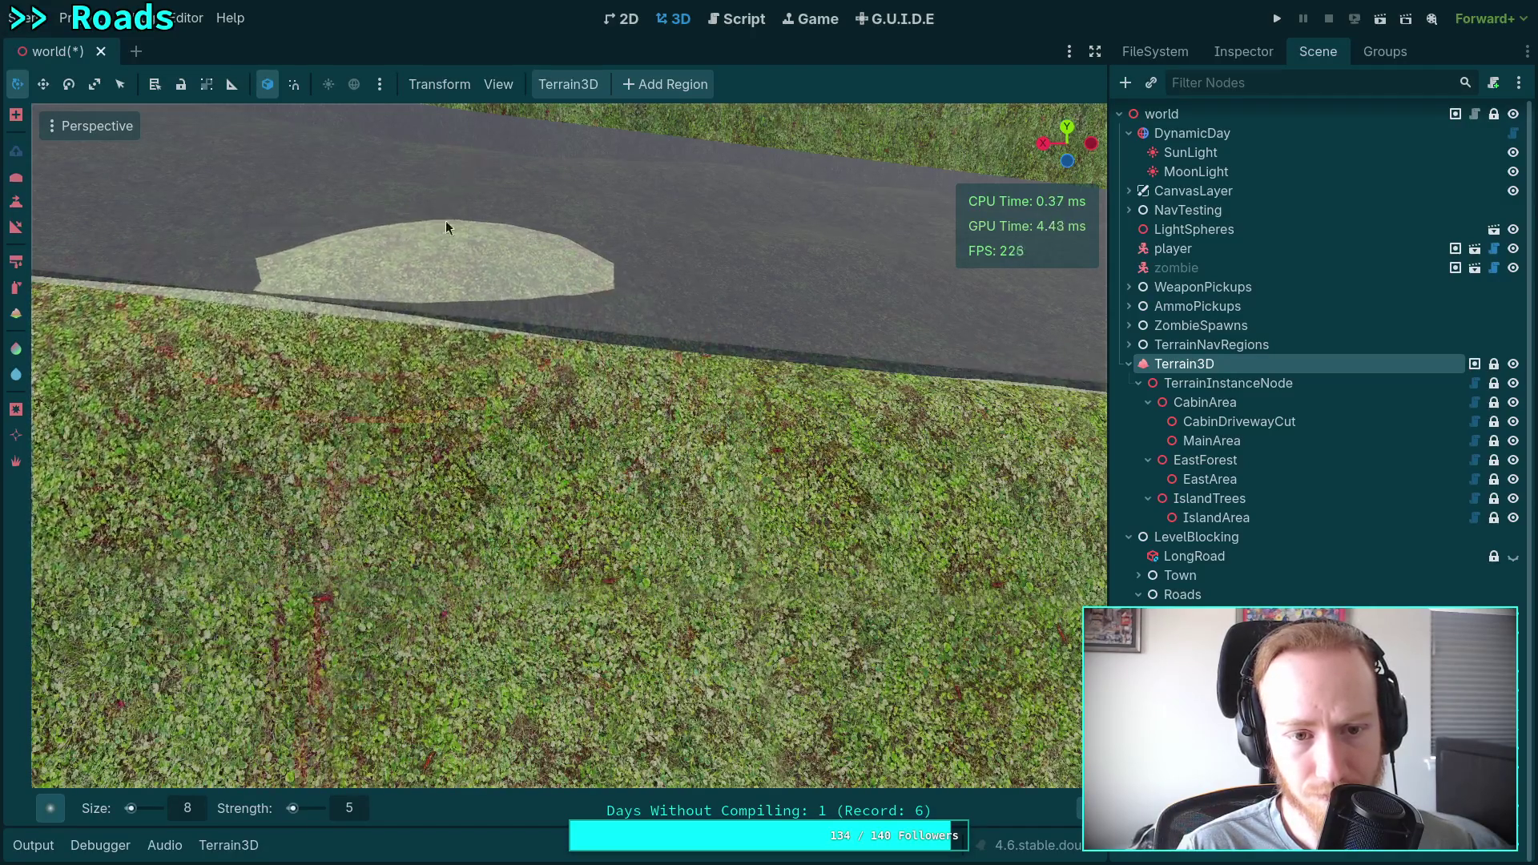
Fly back until the road curves ahead toward the hills, purple lake and horizon.
{"action": "left_click_drag", "start_coordinate": [474, 251], "coordinate": [552, 303]}
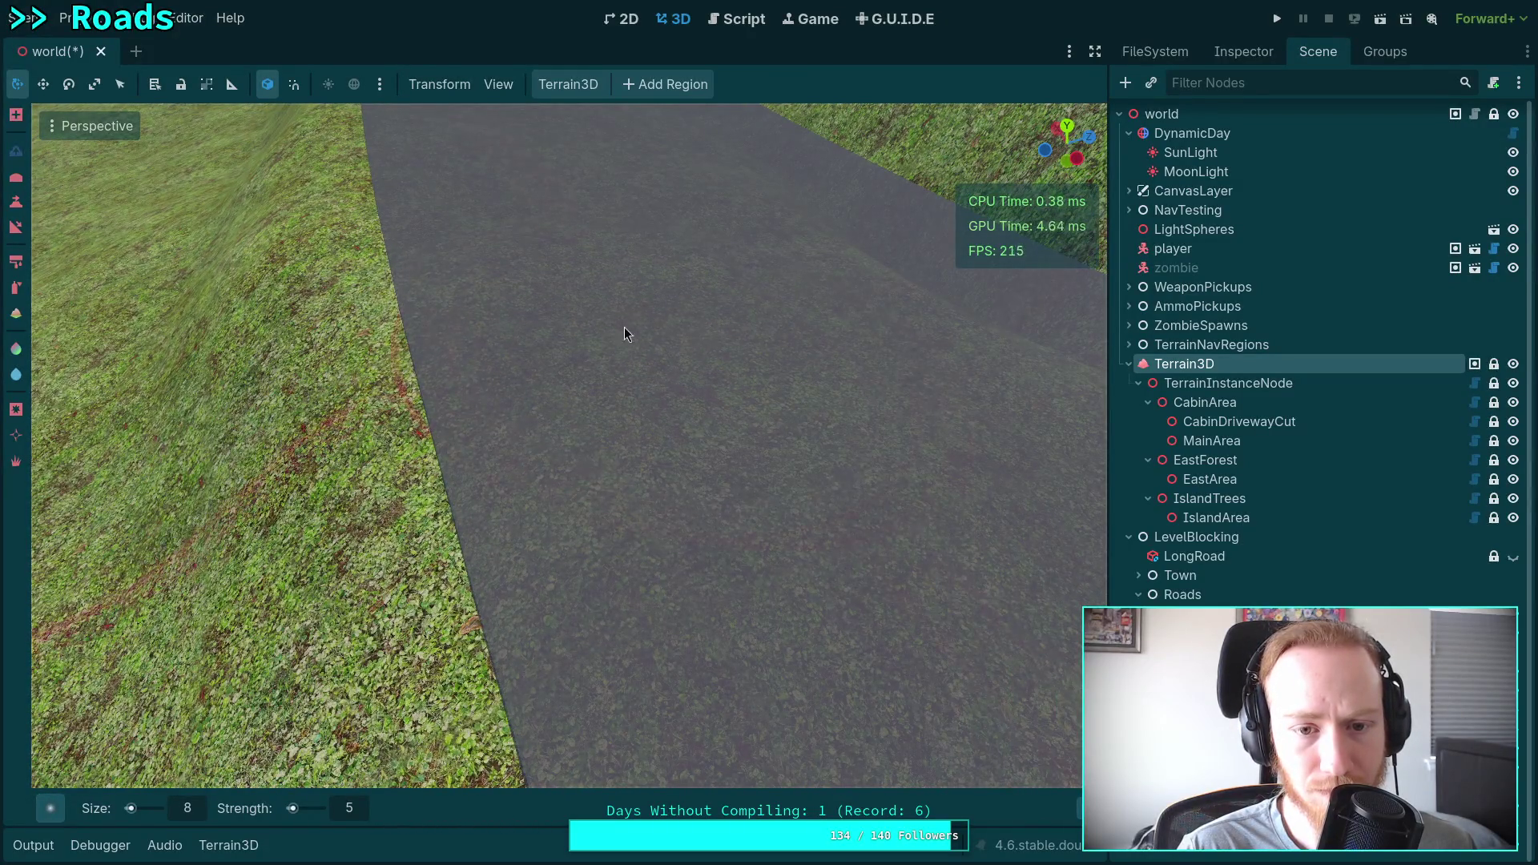
{"action": "left_click_drag", "start_coordinate": [828, 412], "coordinate": [633, 413]}
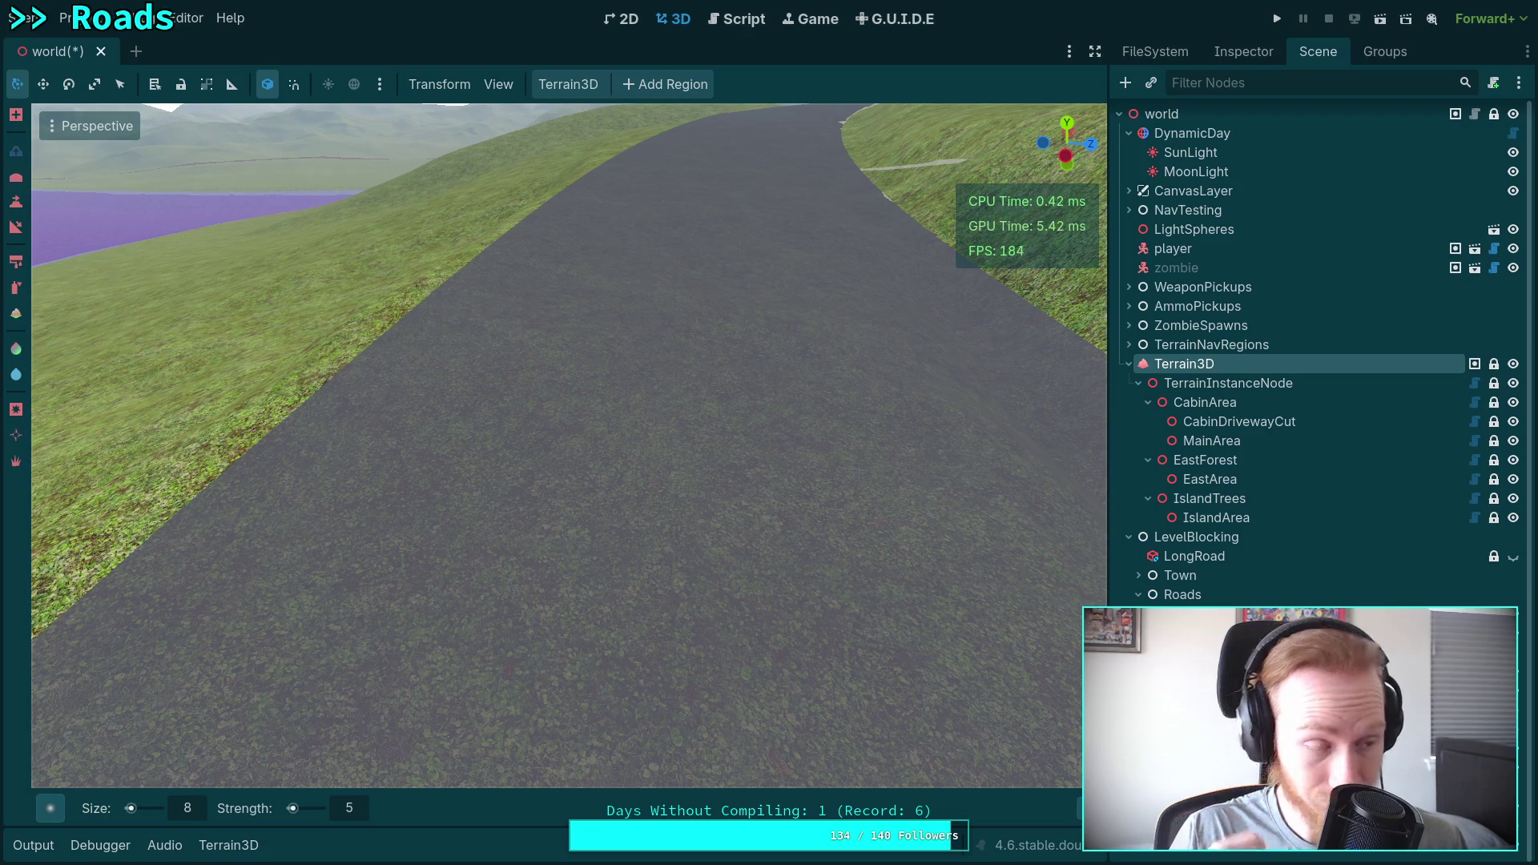
{"action": "right_click", "coordinate": [680, 302]}
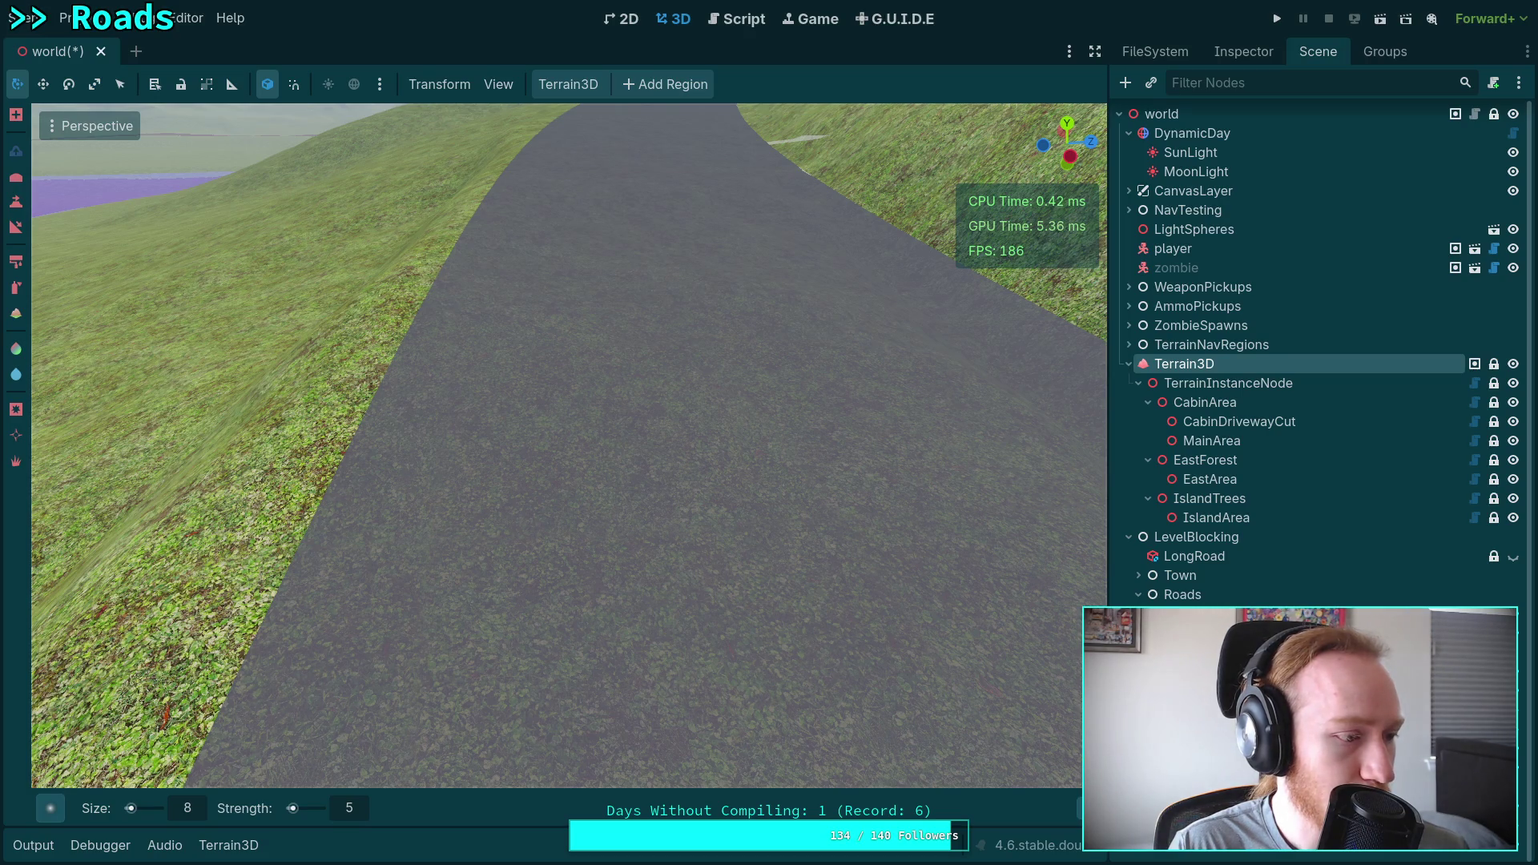
{"action": "right_click", "coordinate": [395, 474]}
{"action": "scroll", "coordinate": [395, 474], "scroll_direction": "up", "scroll_amount": 3}
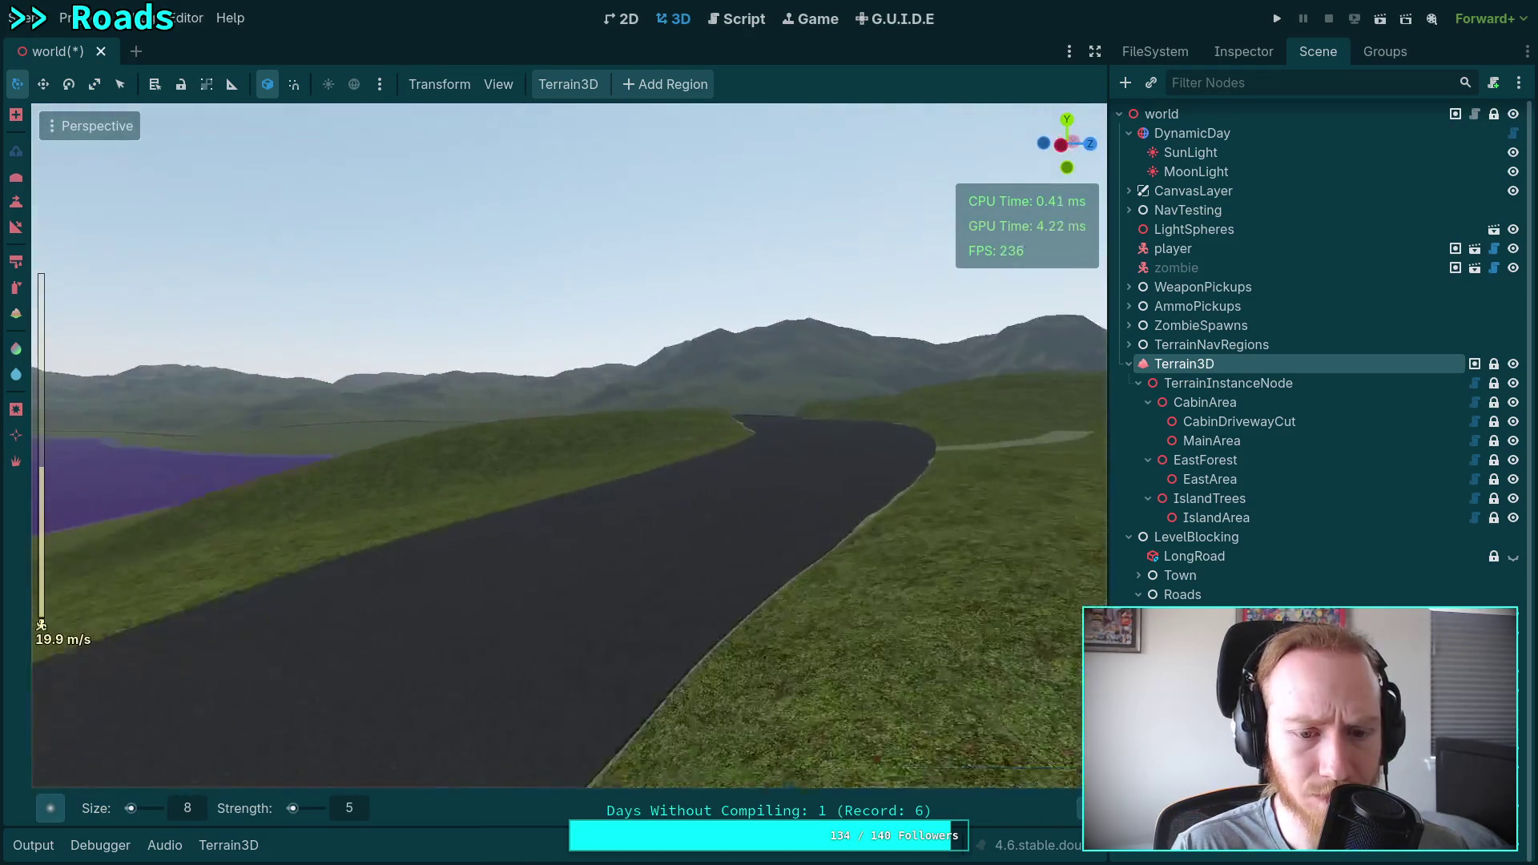
Fly low along the curving road and over the grassy hill toward the purple lake.
{"action": "key", "text": "w"}
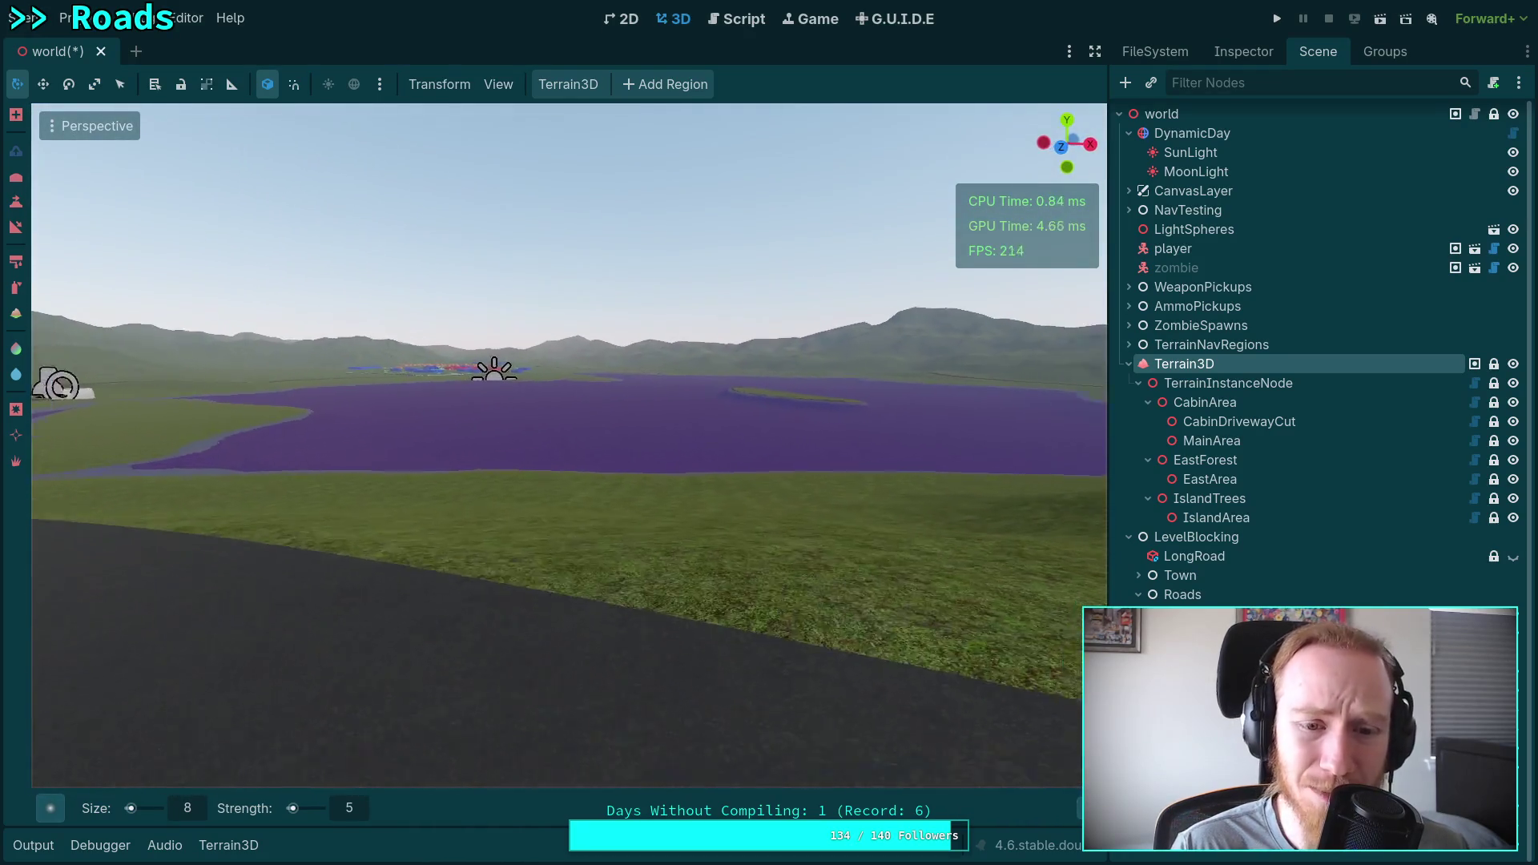
{"action": "key", "text": "w"}
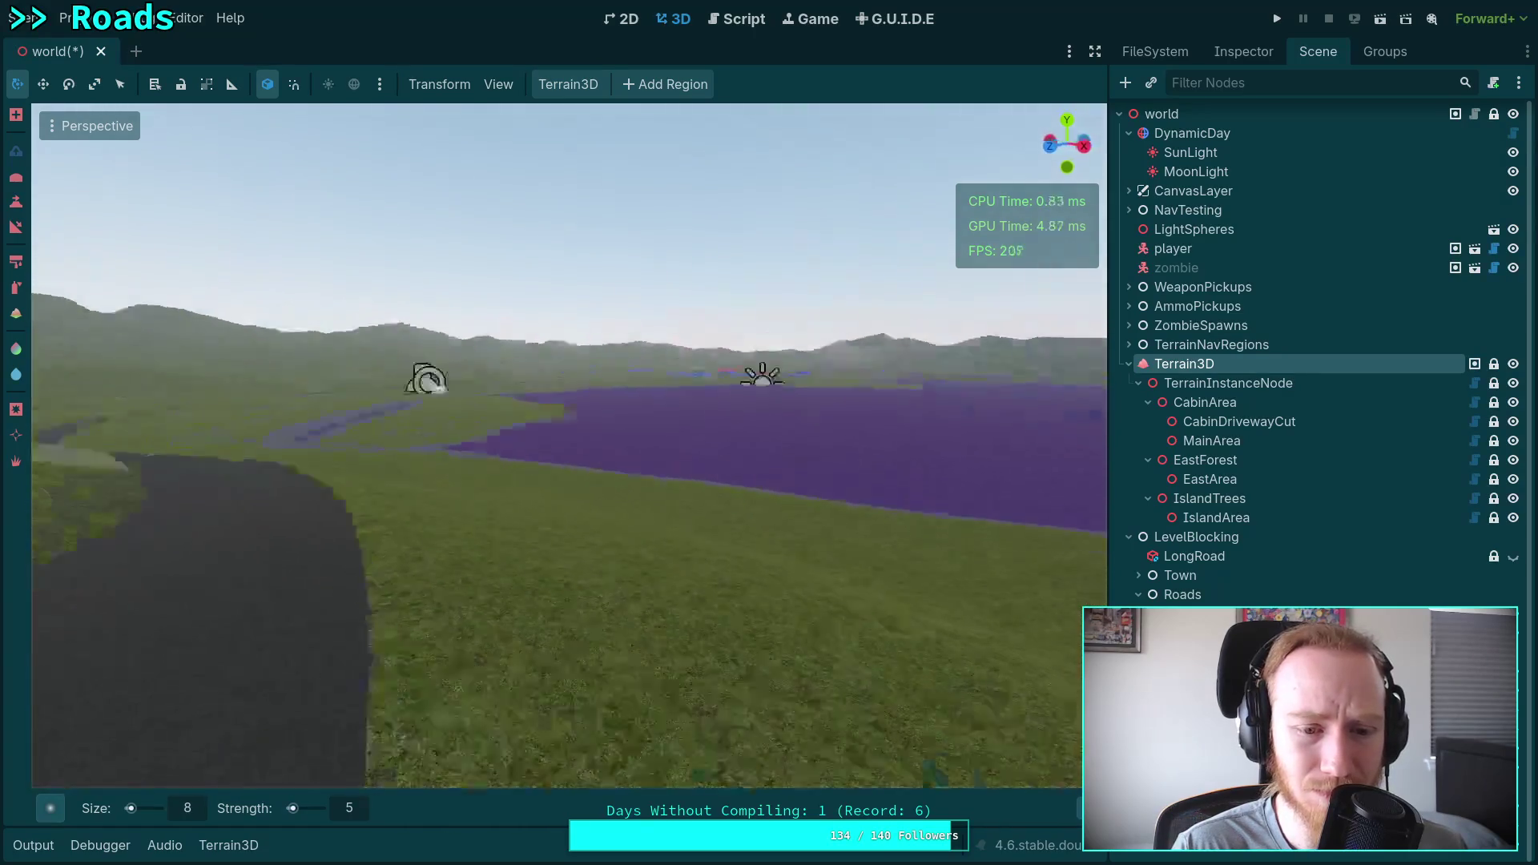
{"action": "key", "text": "w"}
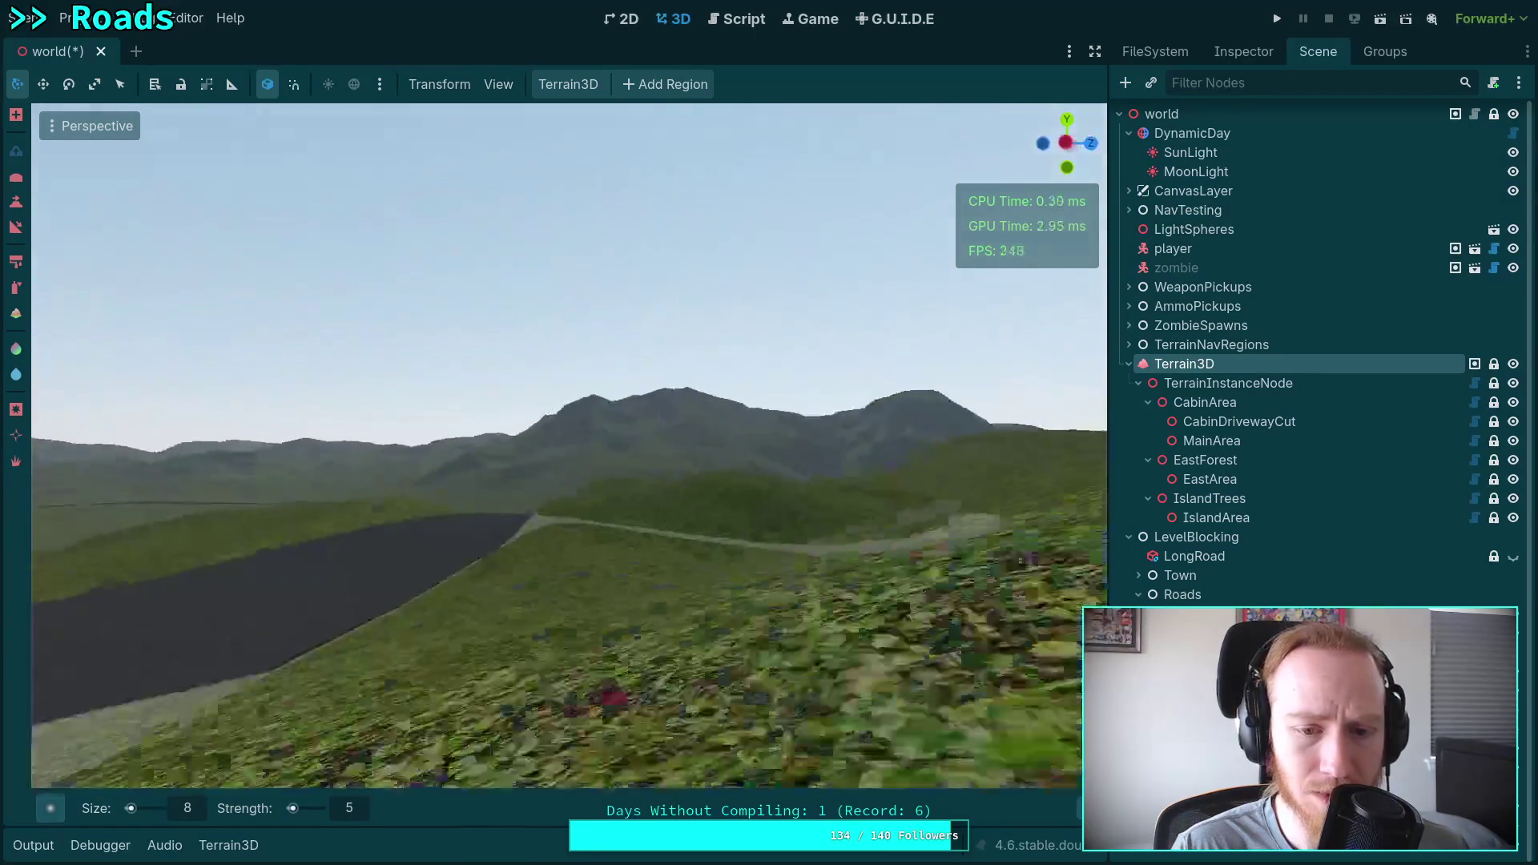
{"action": "key", "text": "w"}
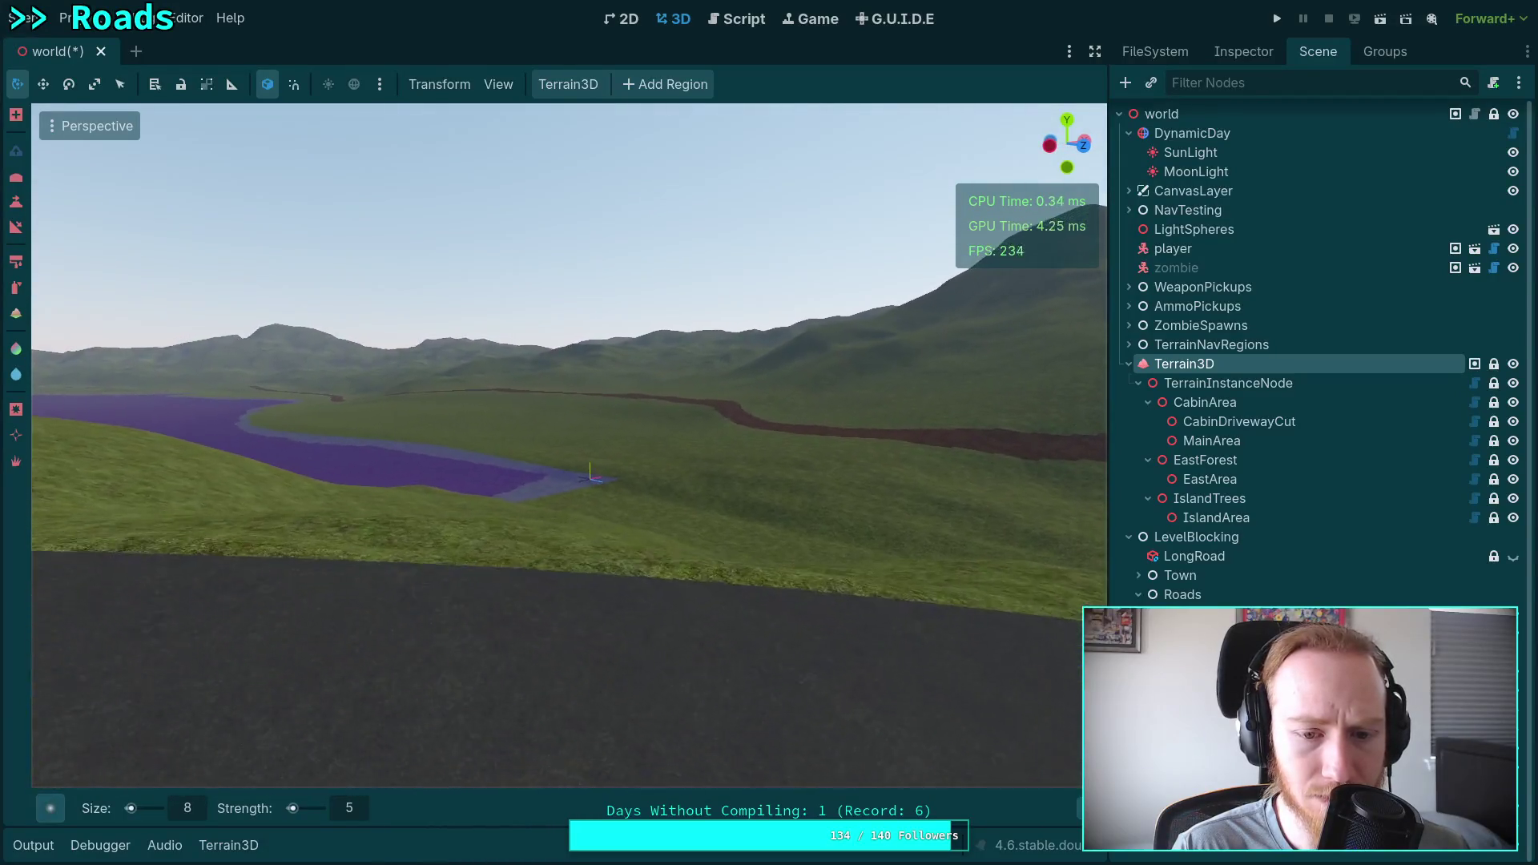
{"action": "key", "text": "w"}
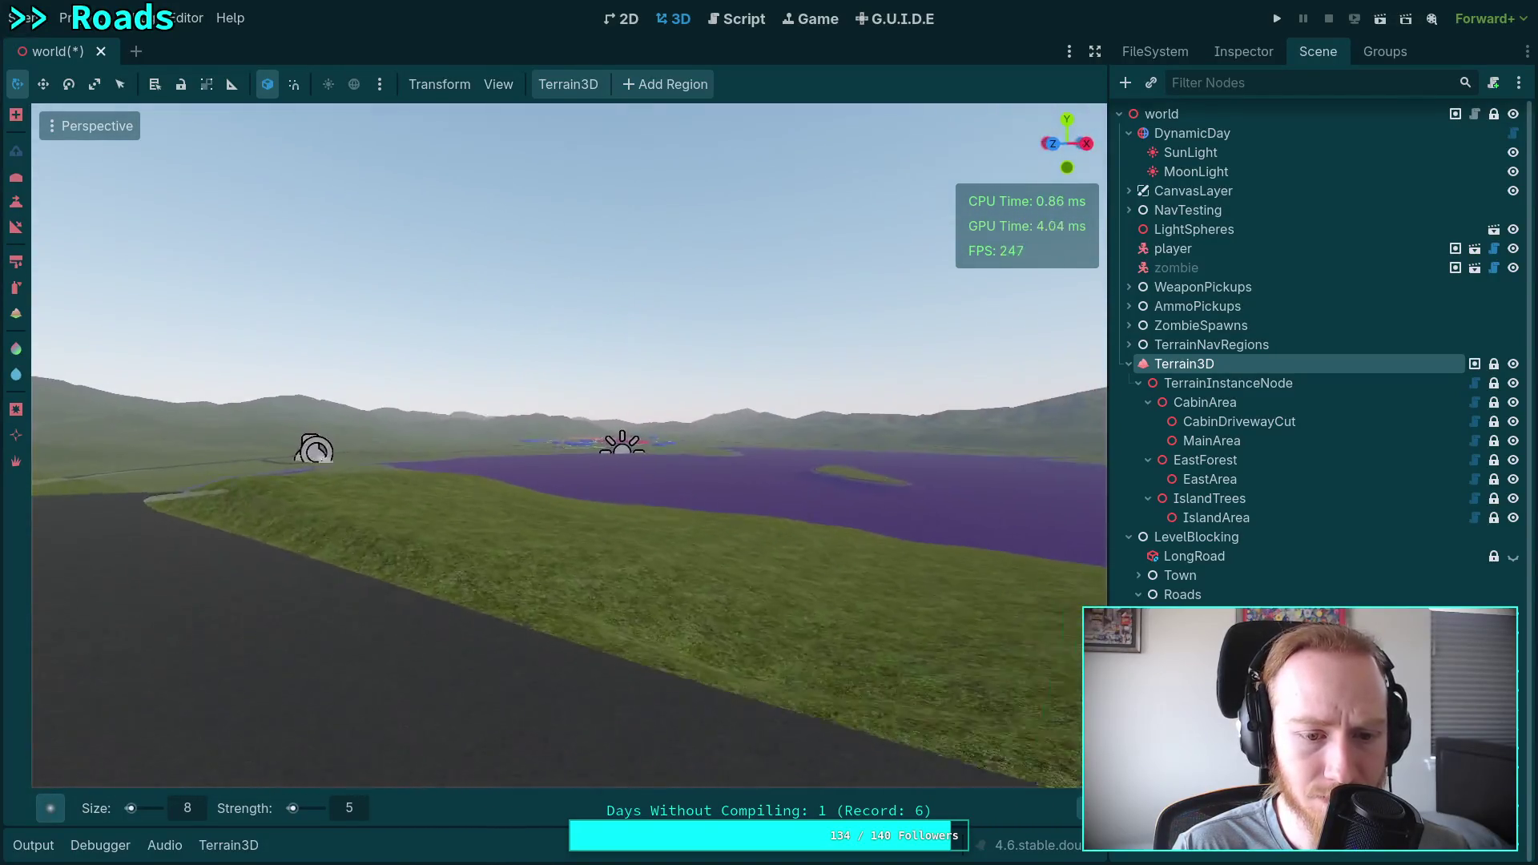
{"action": "key", "text": "w"}
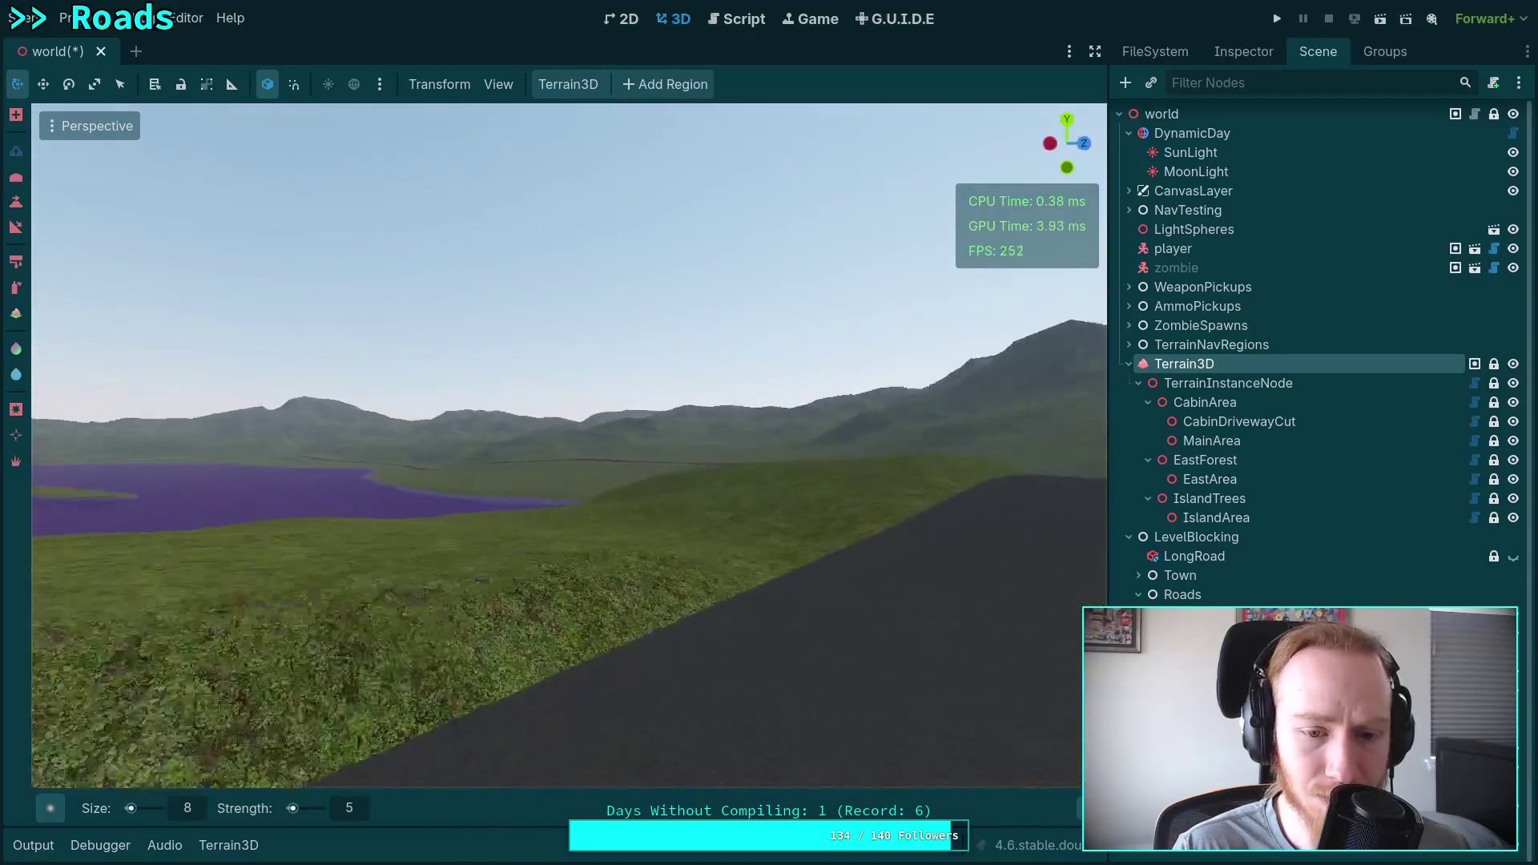
{"action": "key", "text": "w"}
{"action": "key", "text": "w"}
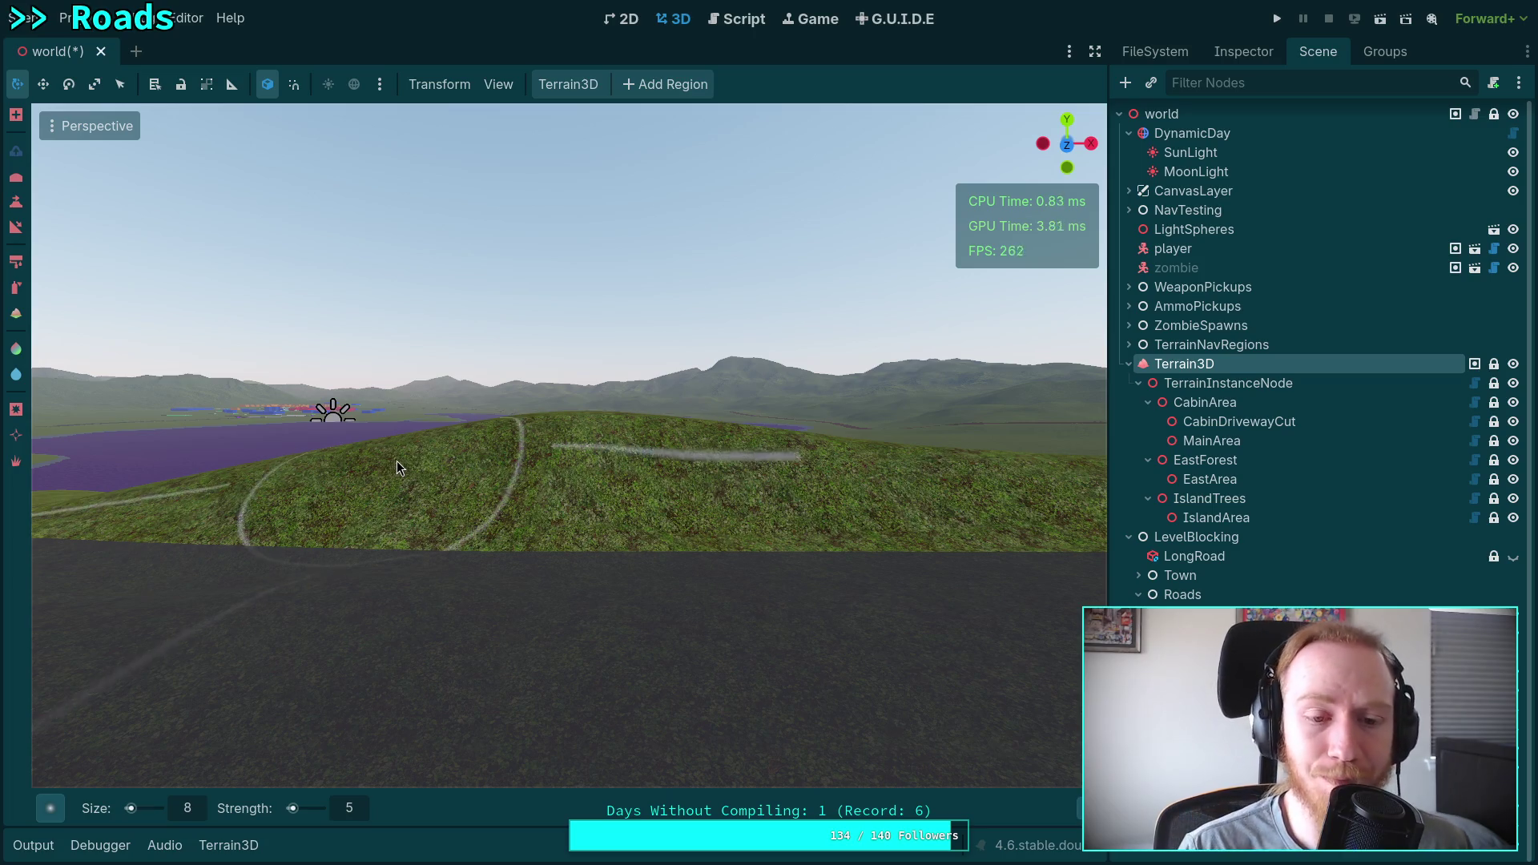
{"action": "key", "text": "w"}
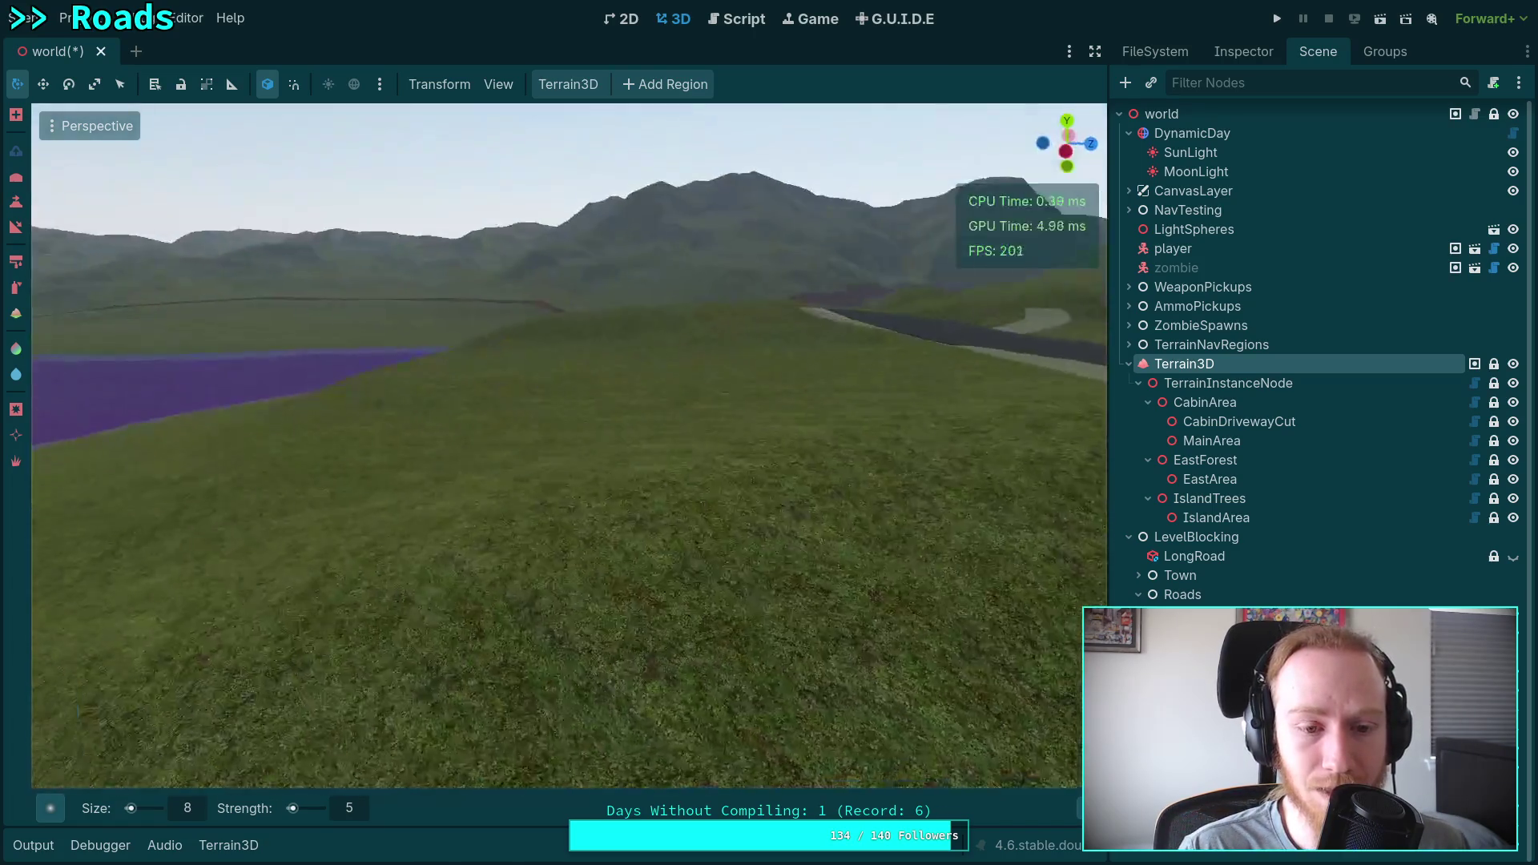
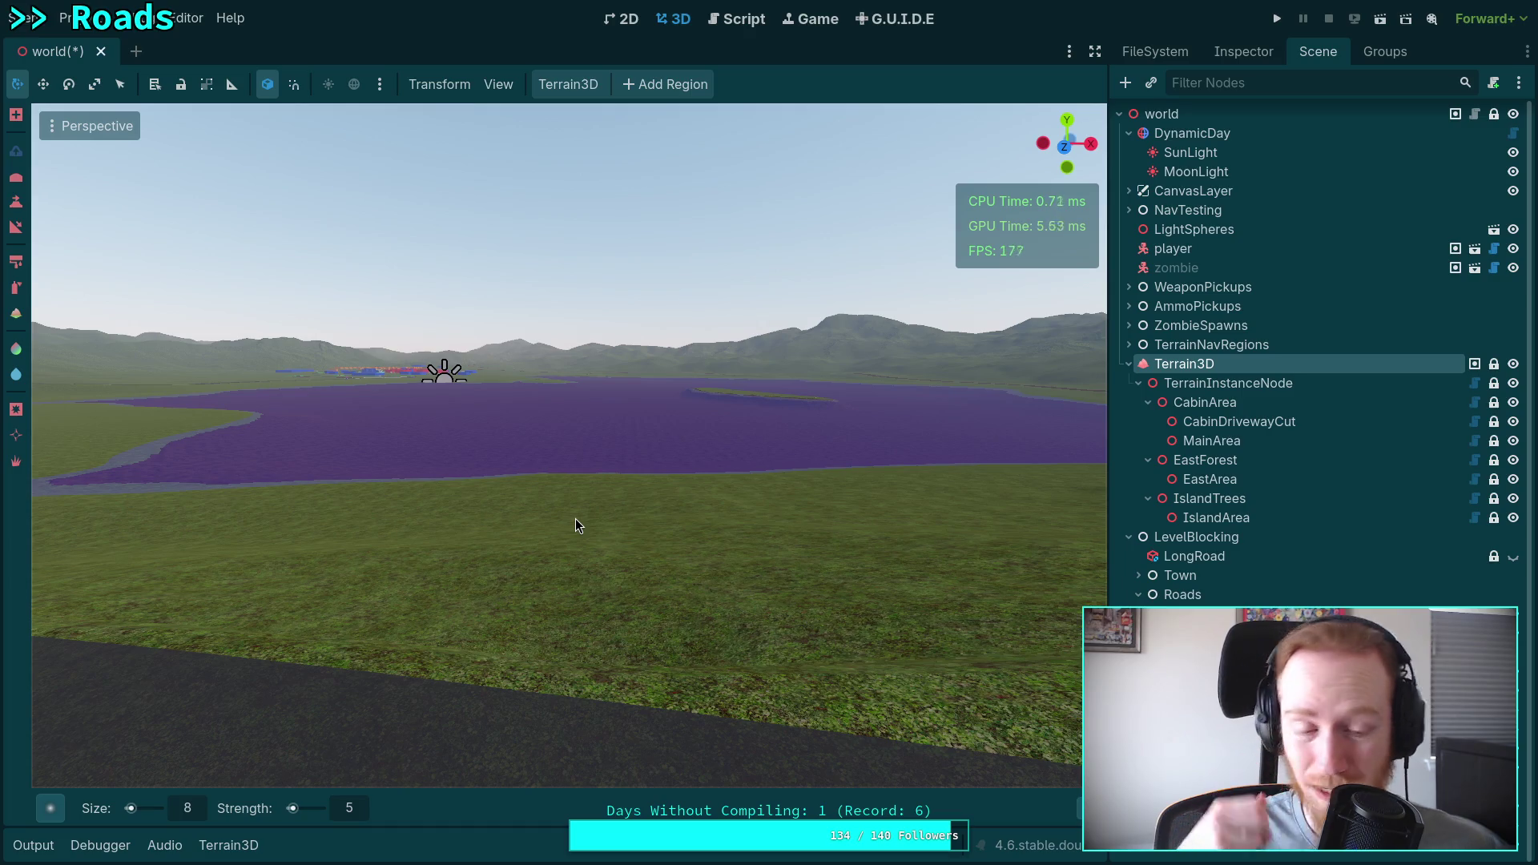
Fly over the grassy hills until the purple lake and road come into view.
{"action": "key", "text": "w"}
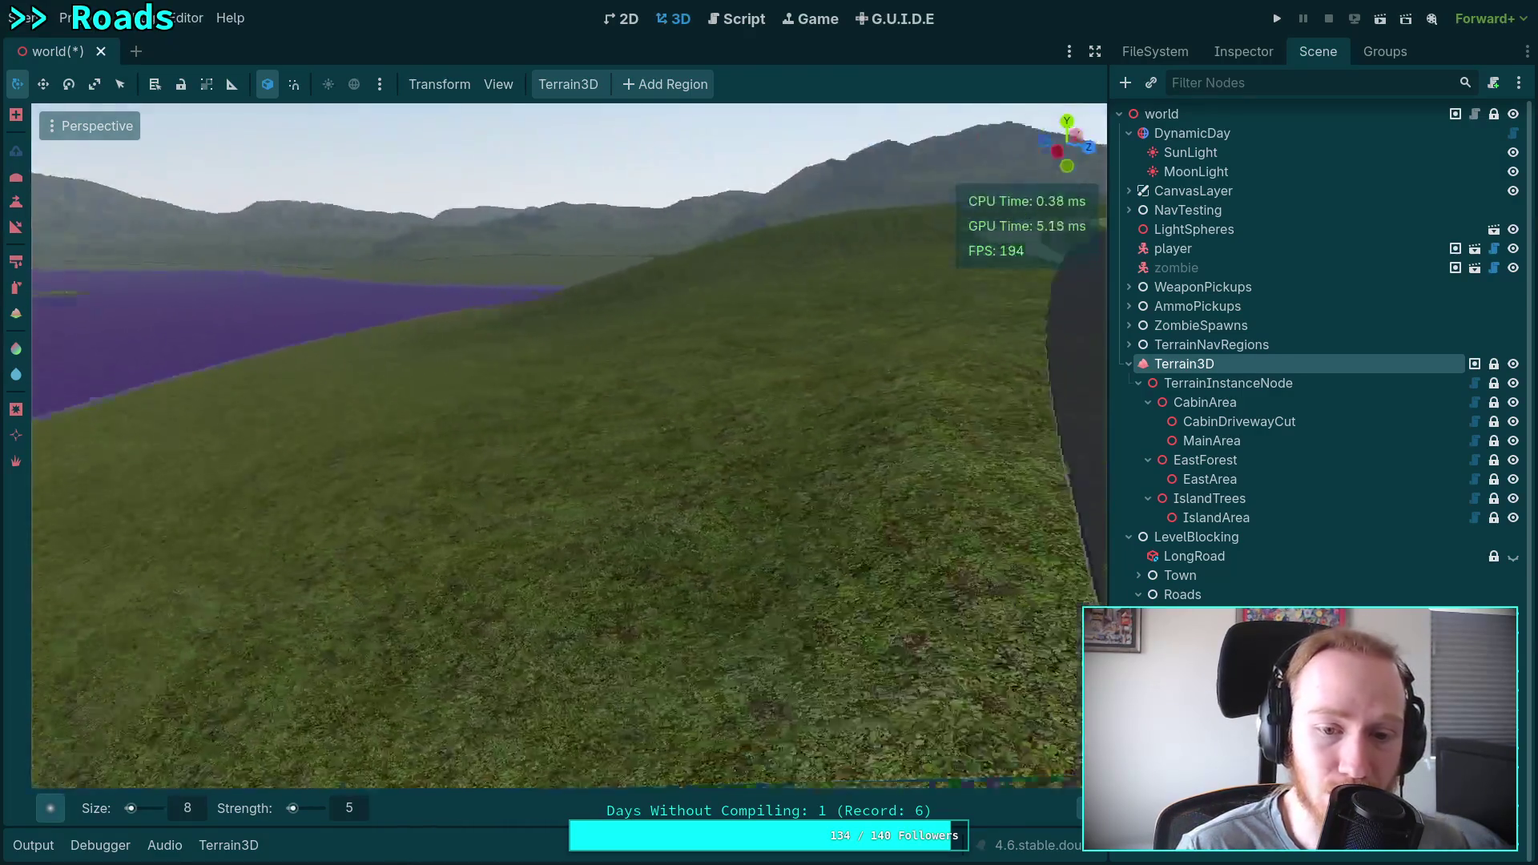
{"action": "key", "text": "w"}
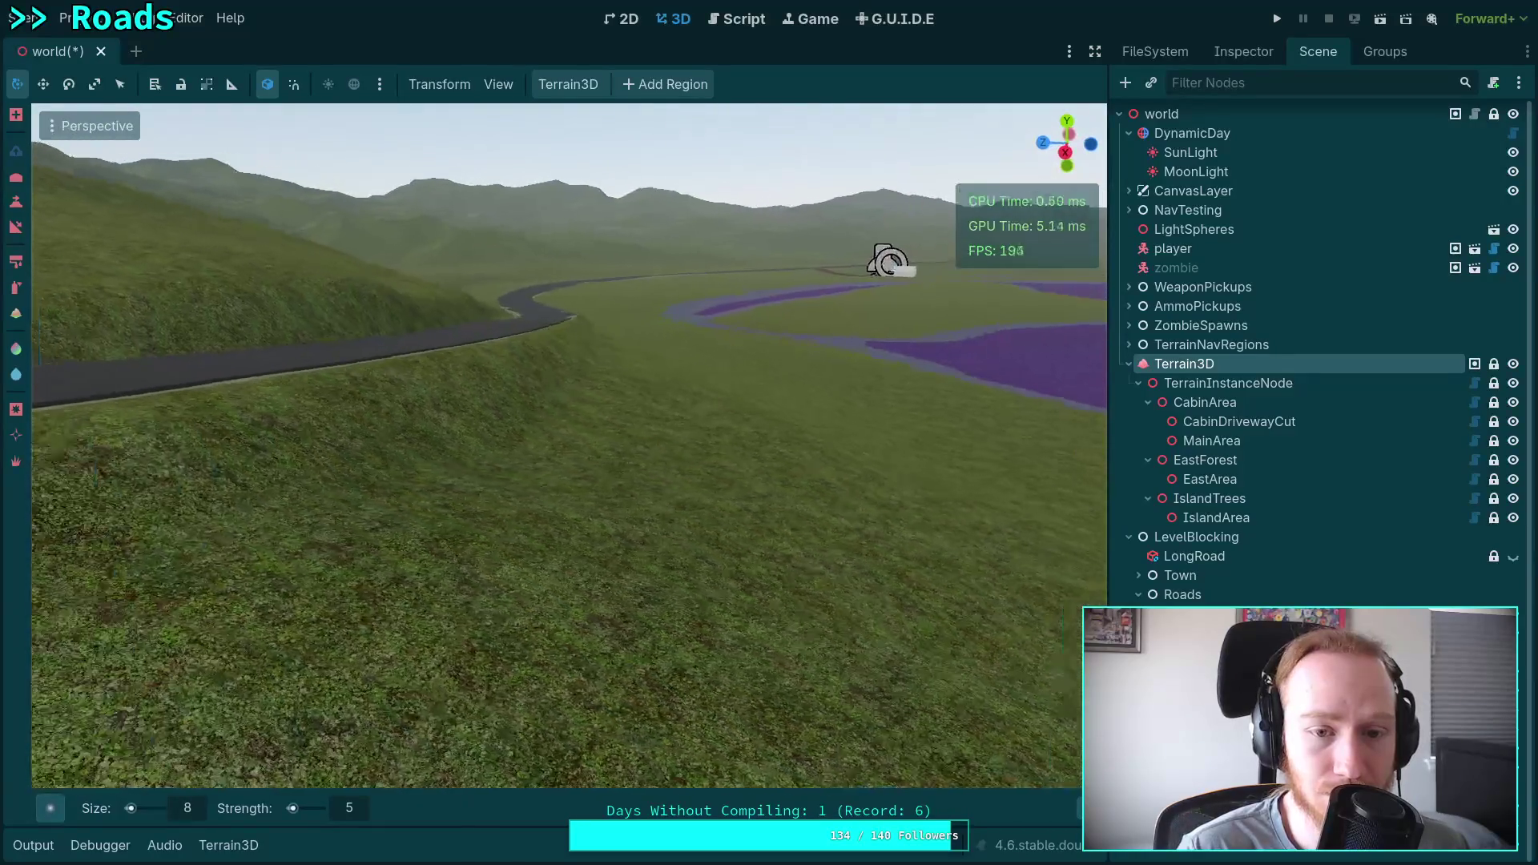
{"action": "key", "text": "w"}
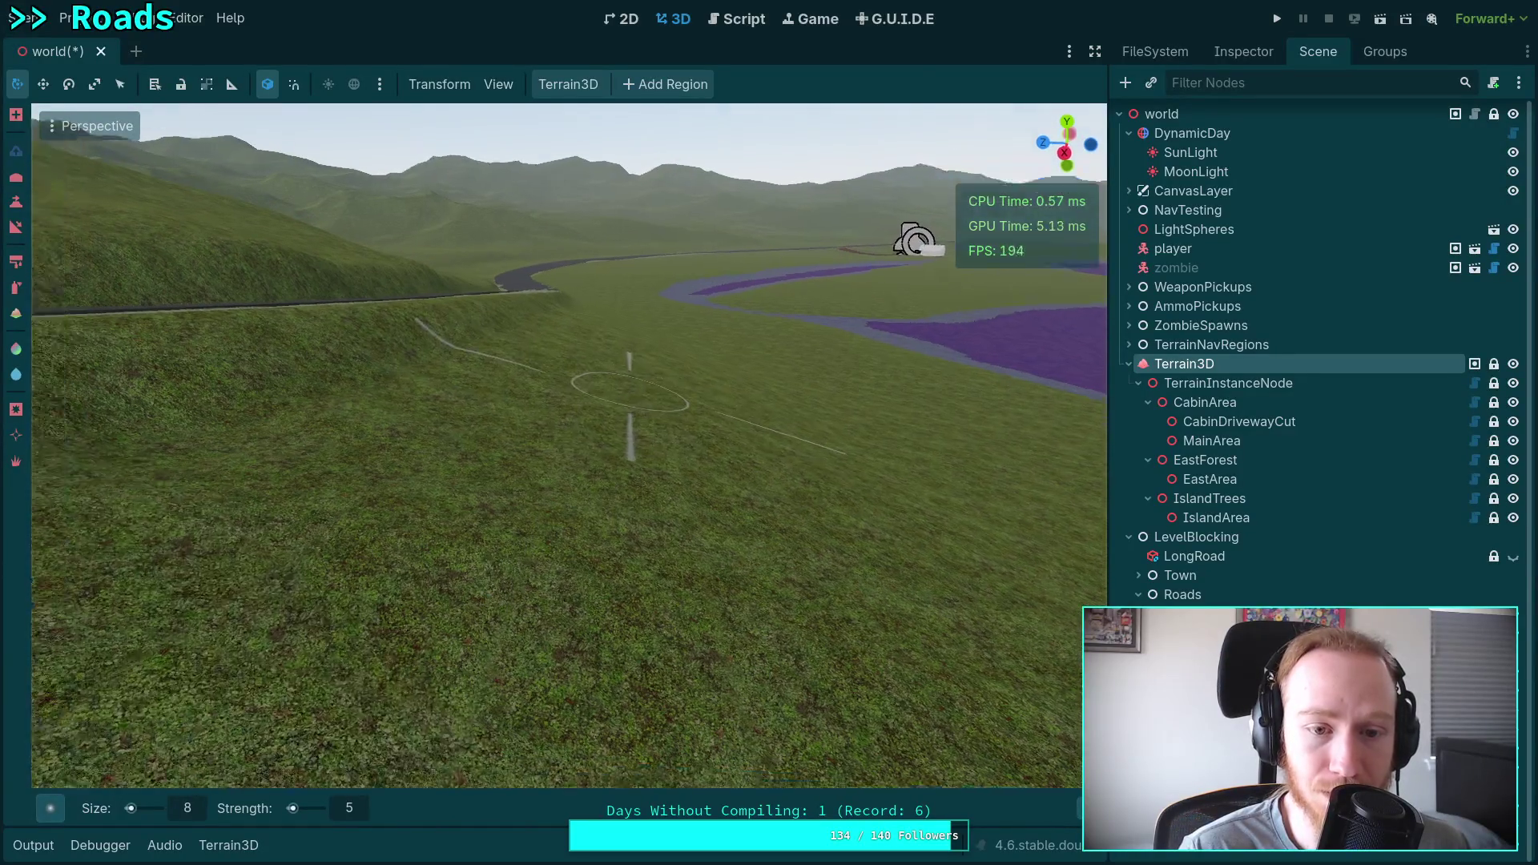
{"action": "key", "text": "w"}
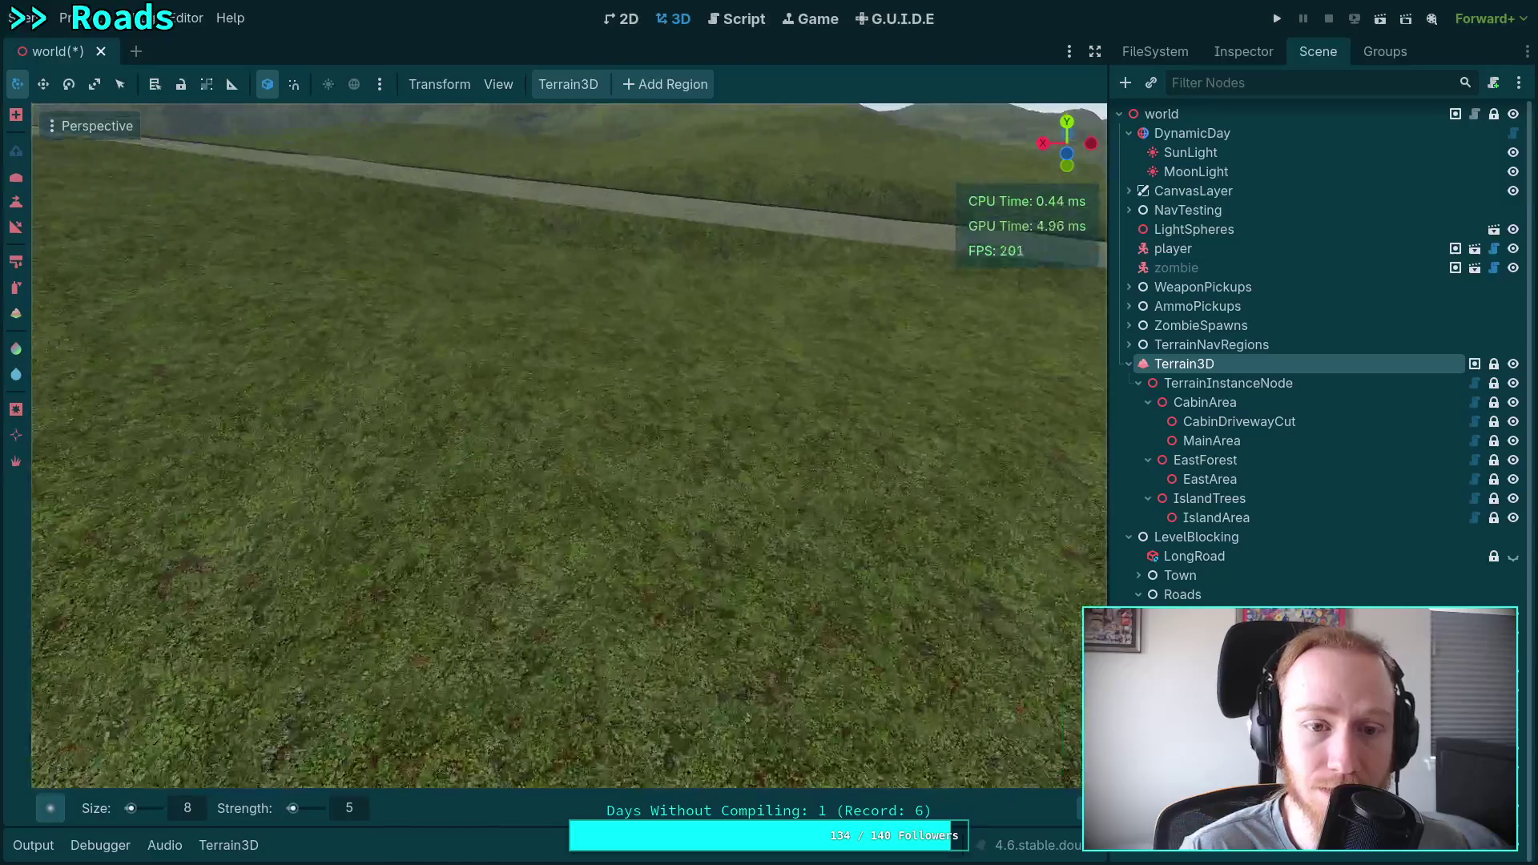
{"action": "key", "text": "w"}
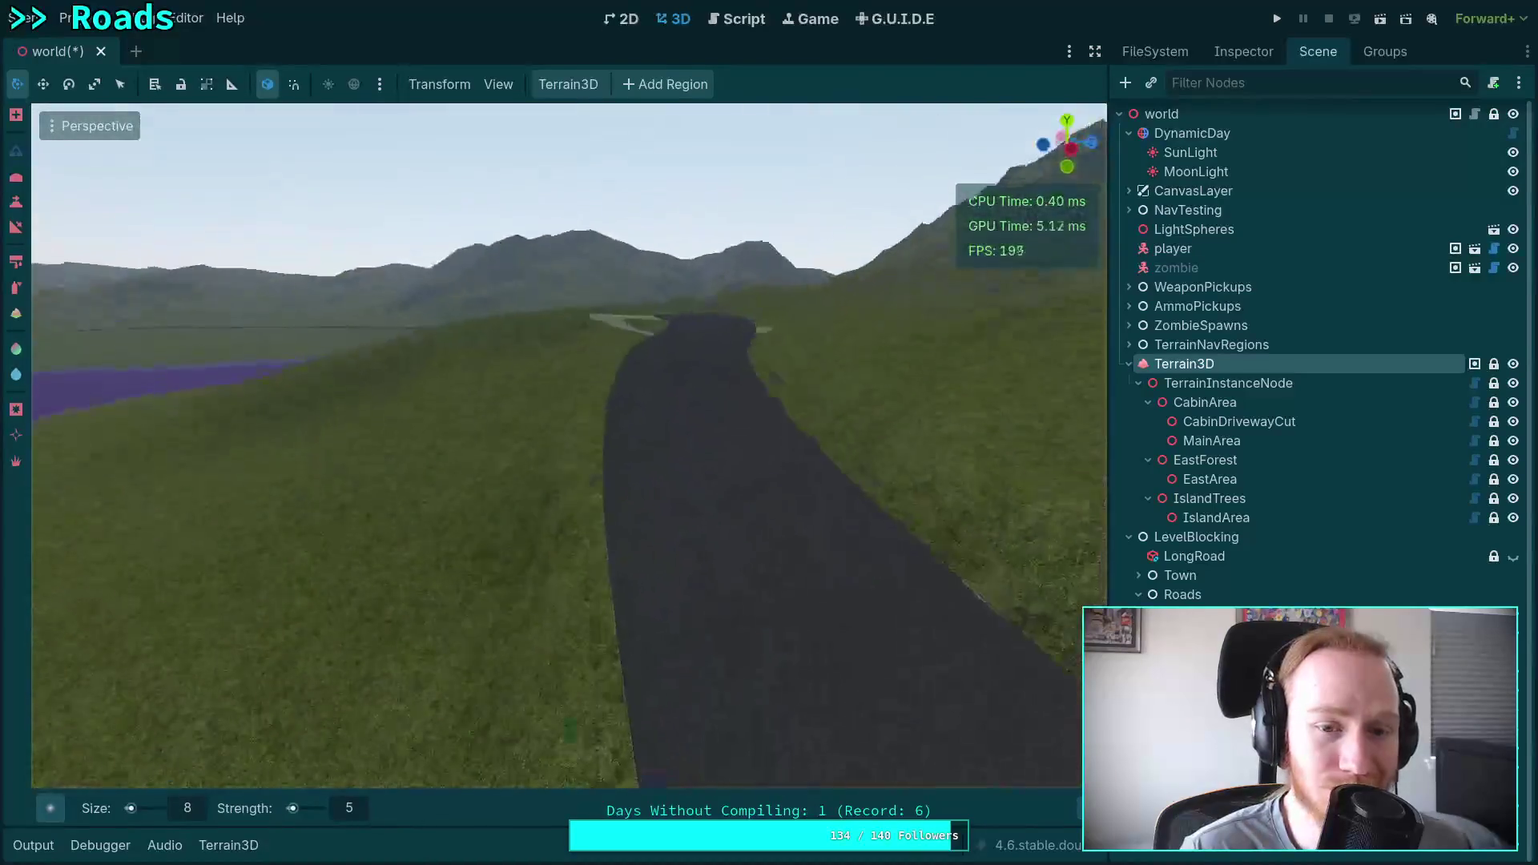
{"action": "key", "text": "w"}
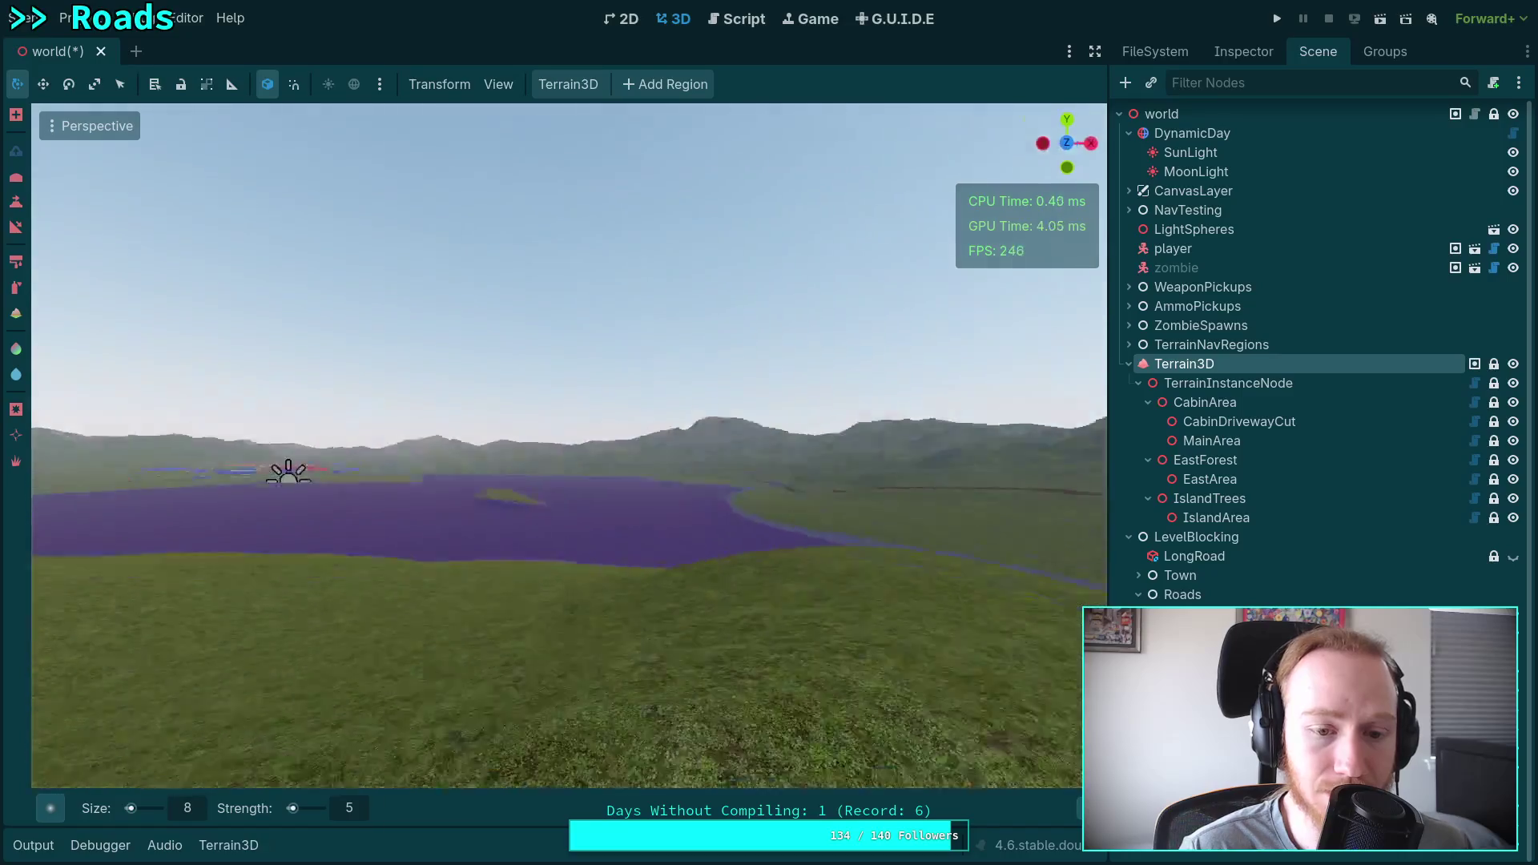
{"action": "key", "text": "w"}
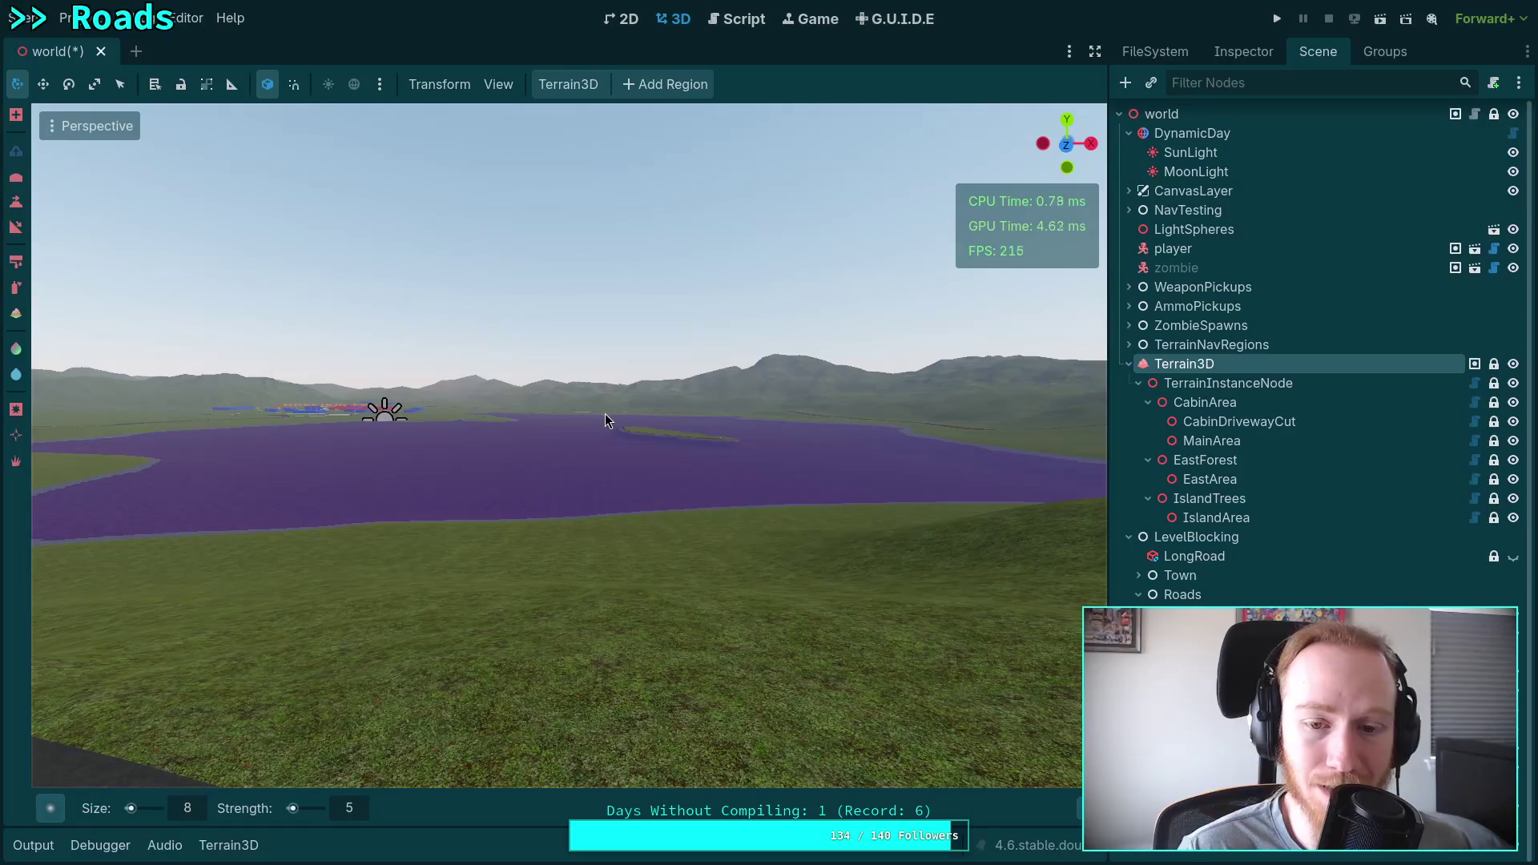
{"action": "key", "text": "w"}
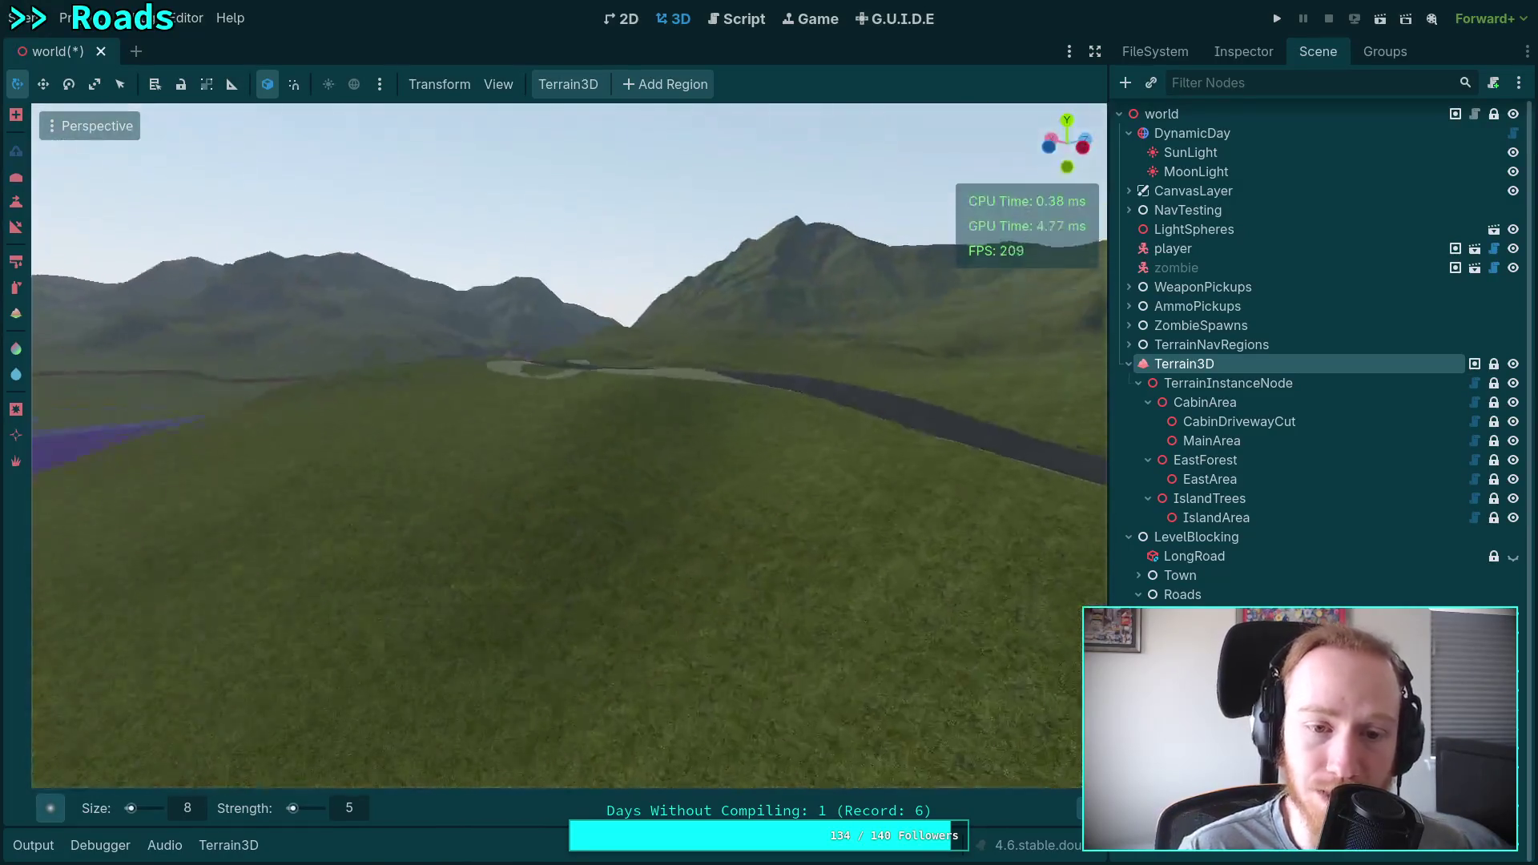
{"action": "key", "text": "w"}
{"action": "key", "text": "w"}
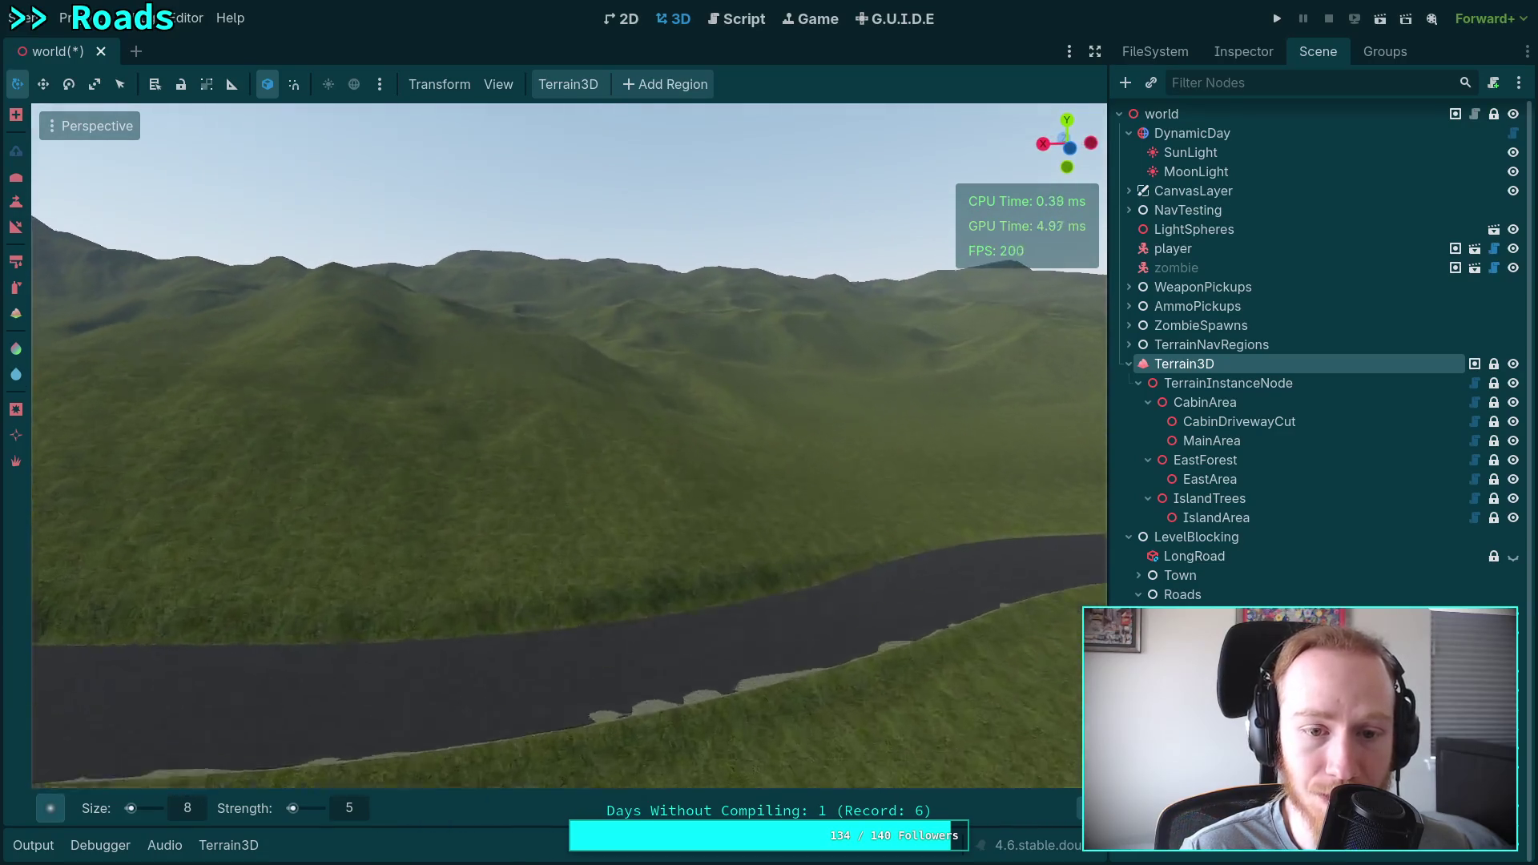
{"action": "key", "text": "w"}
Fly across the lake and hills and line up the view down the winding road.
{"action": "key", "text": "w"}
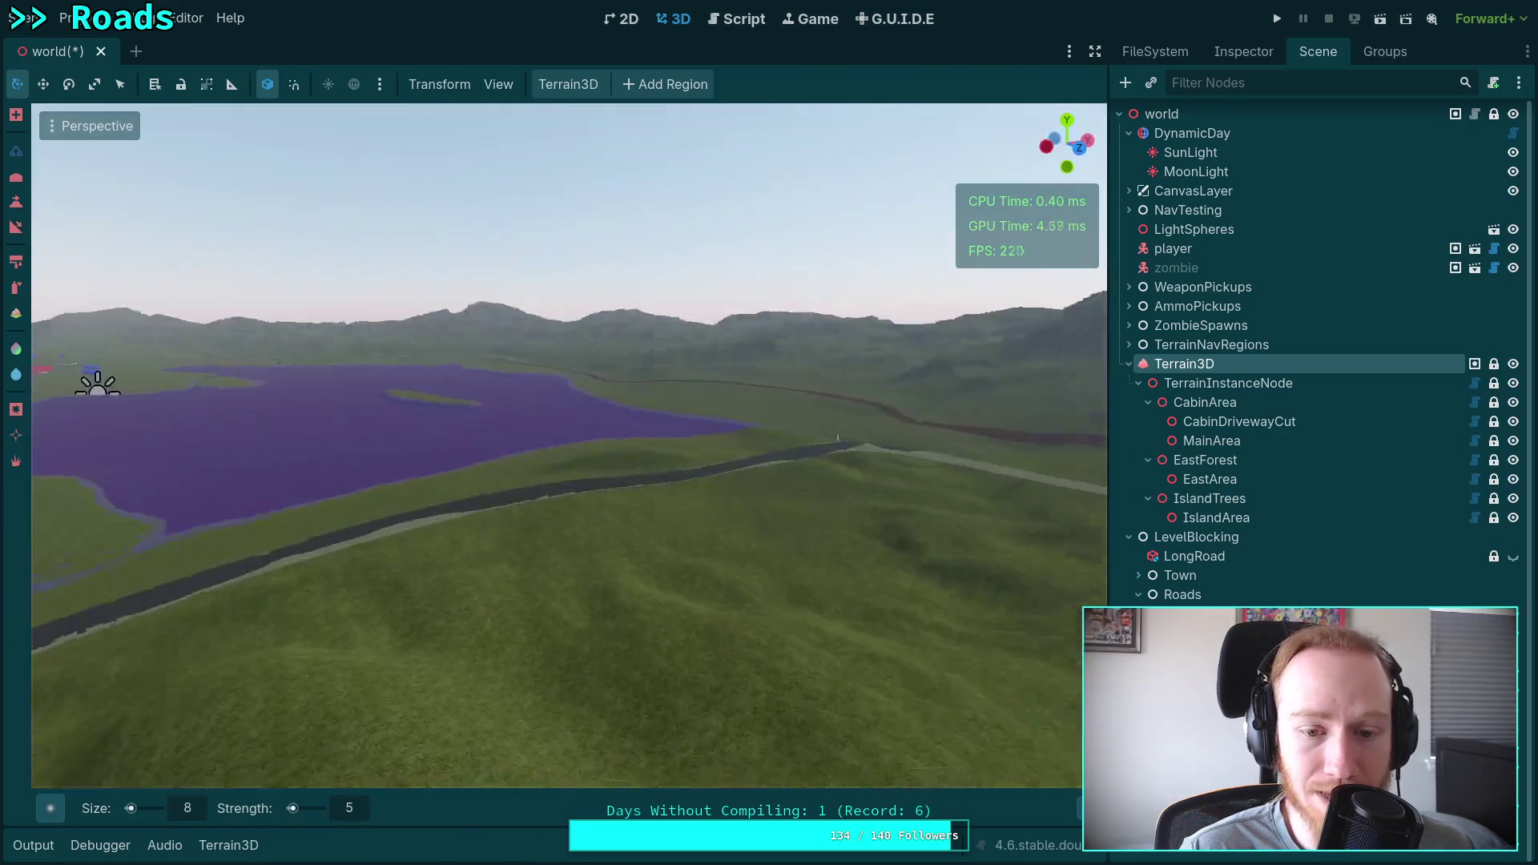
{"action": "key", "text": "w"}
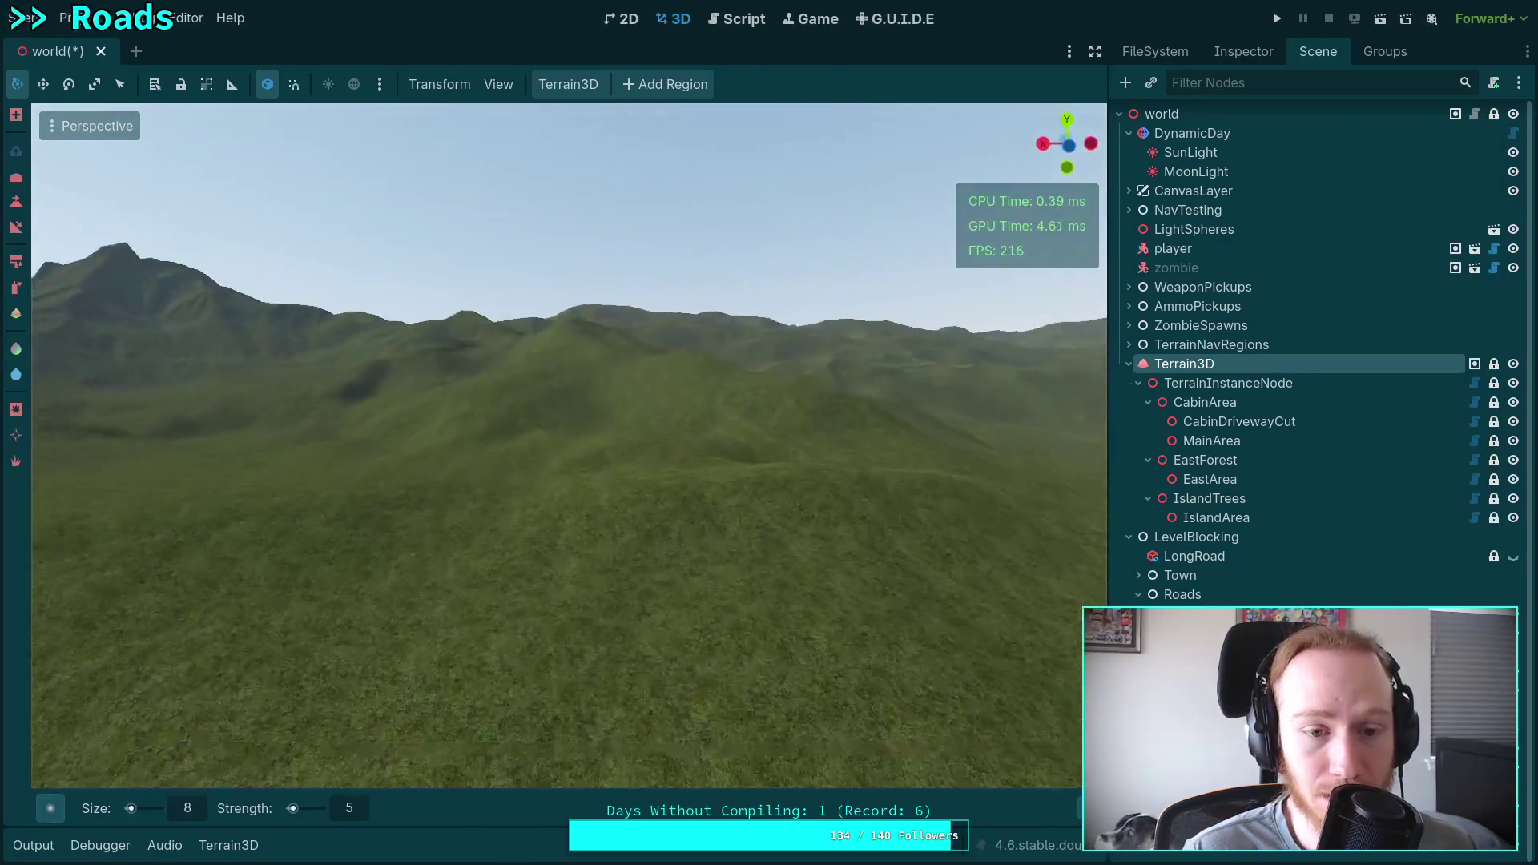
{"action": "key", "text": "w"}
{"action": "key", "text": "w"}
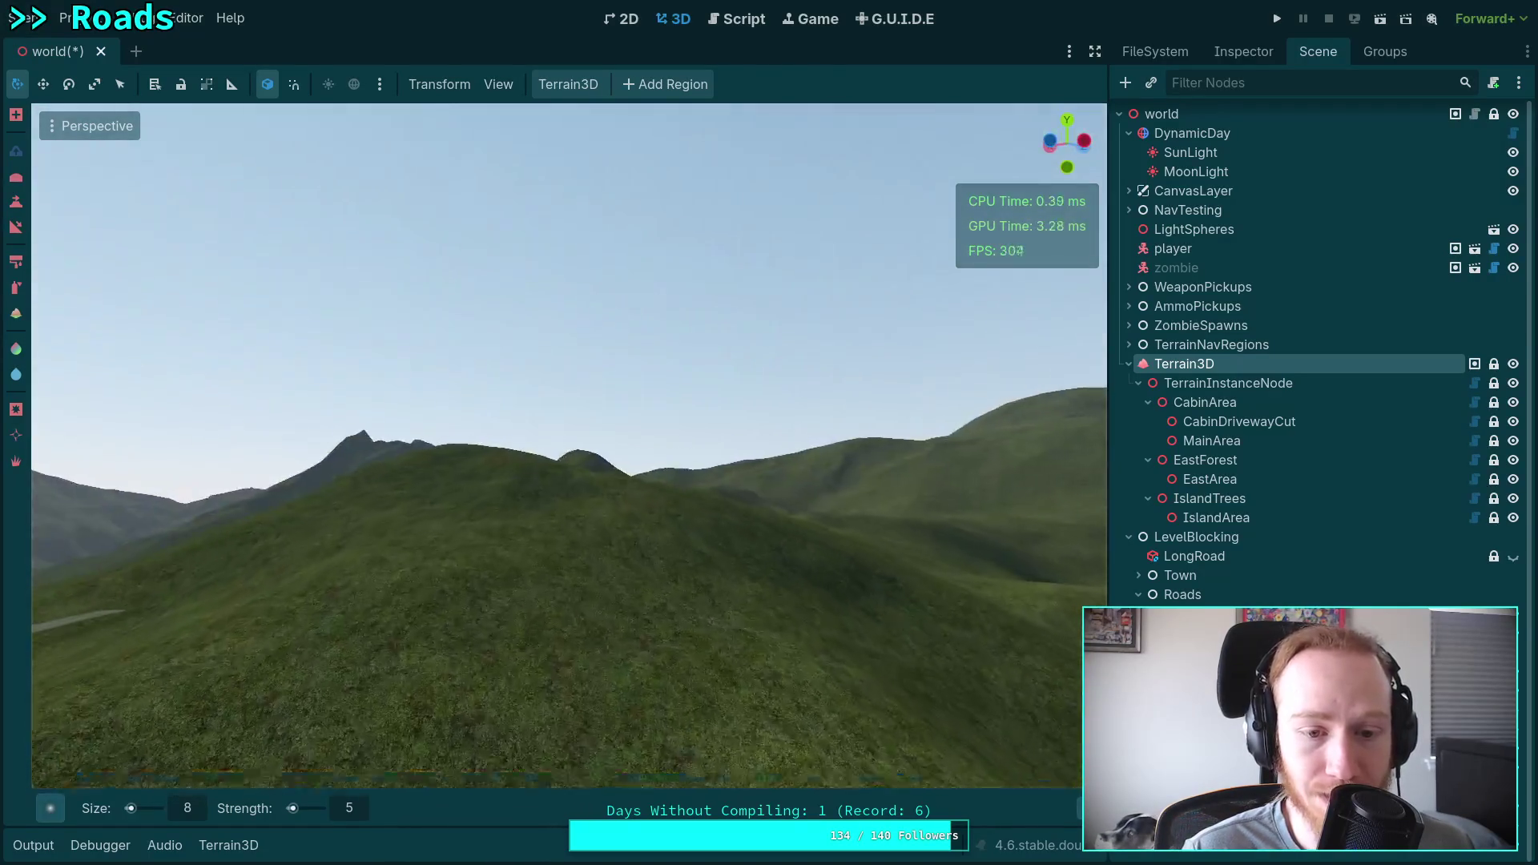
{"action": "key", "text": "w"}
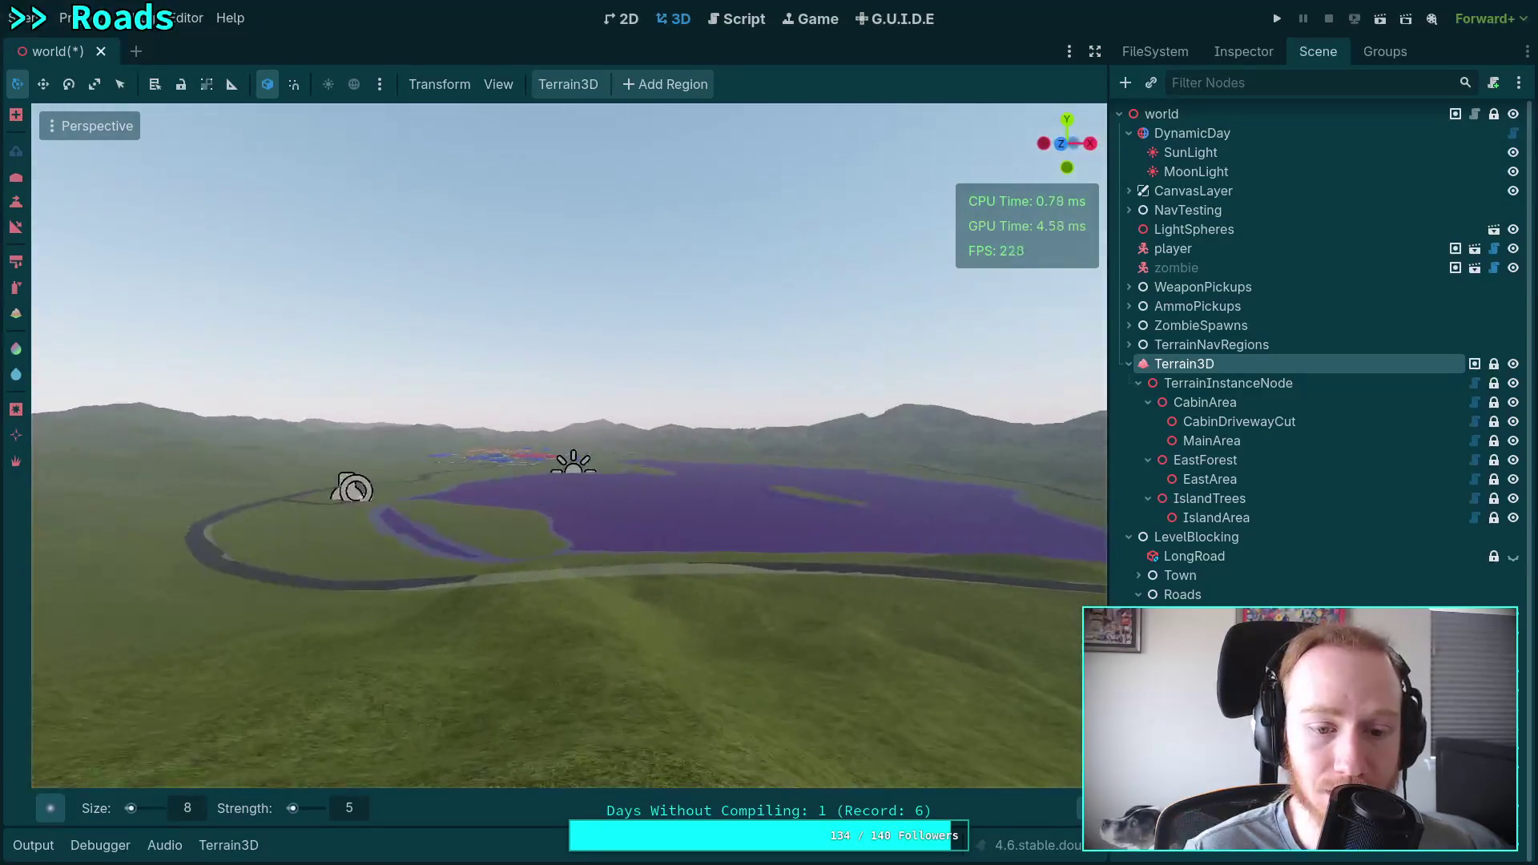
{"action": "key", "text": "w"}
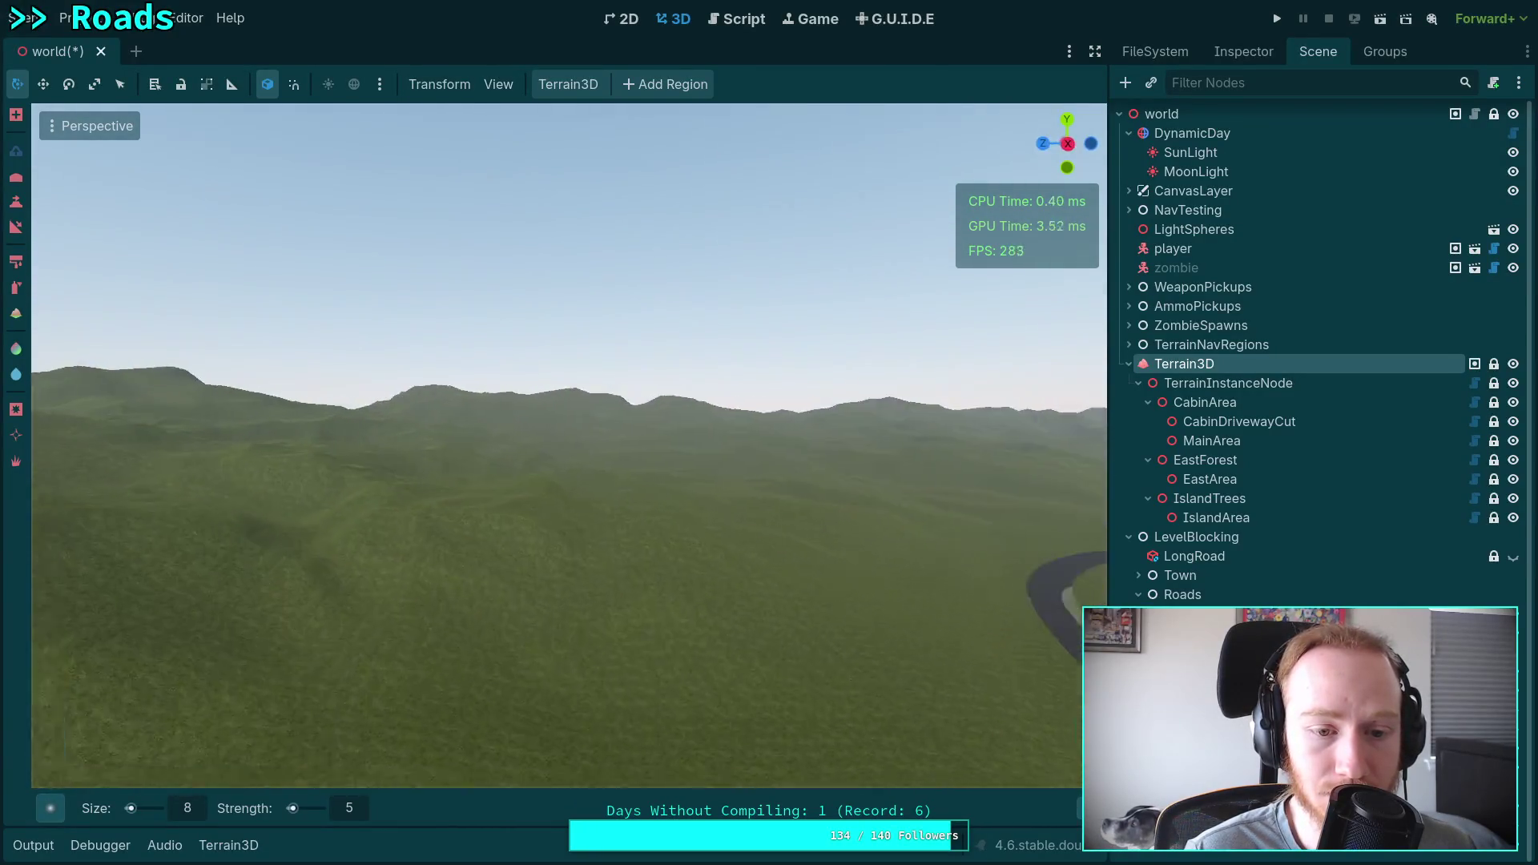
{"action": "key", "text": "w"}
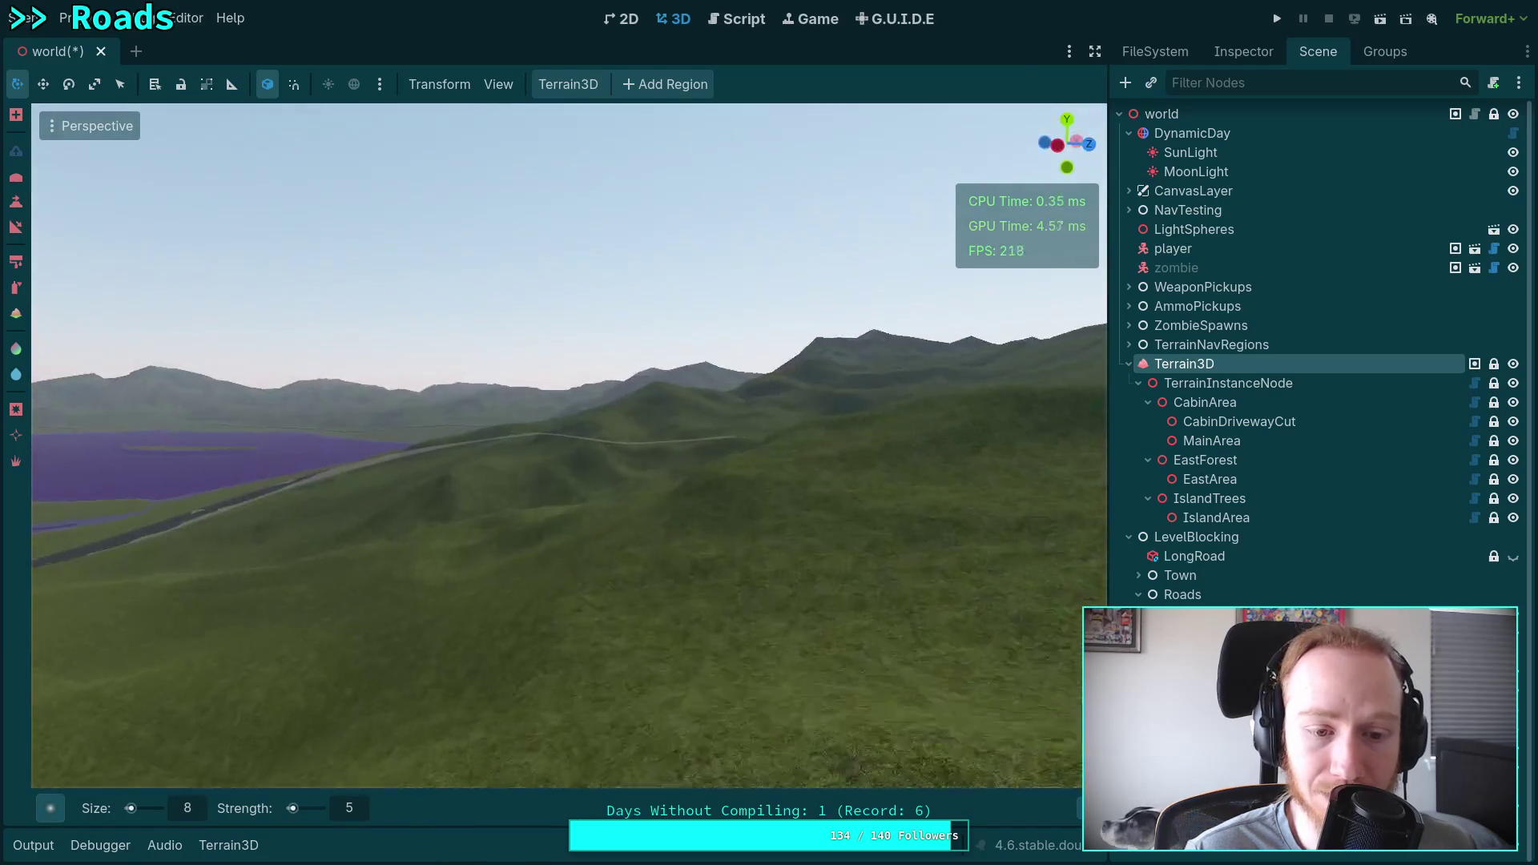
{"action": "key", "text": "w"}
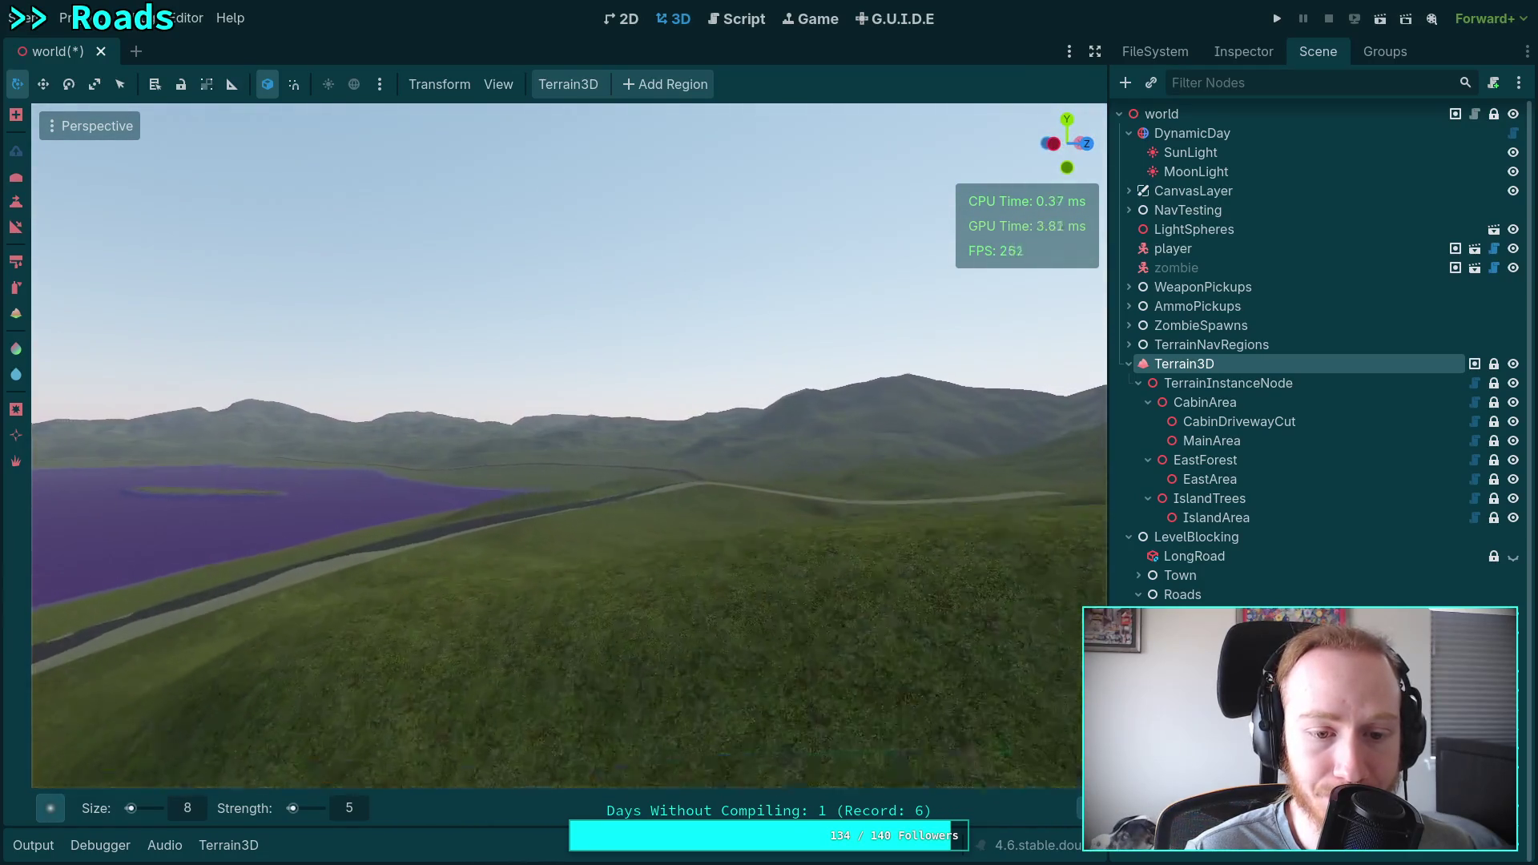
{"action": "key", "text": "w"}
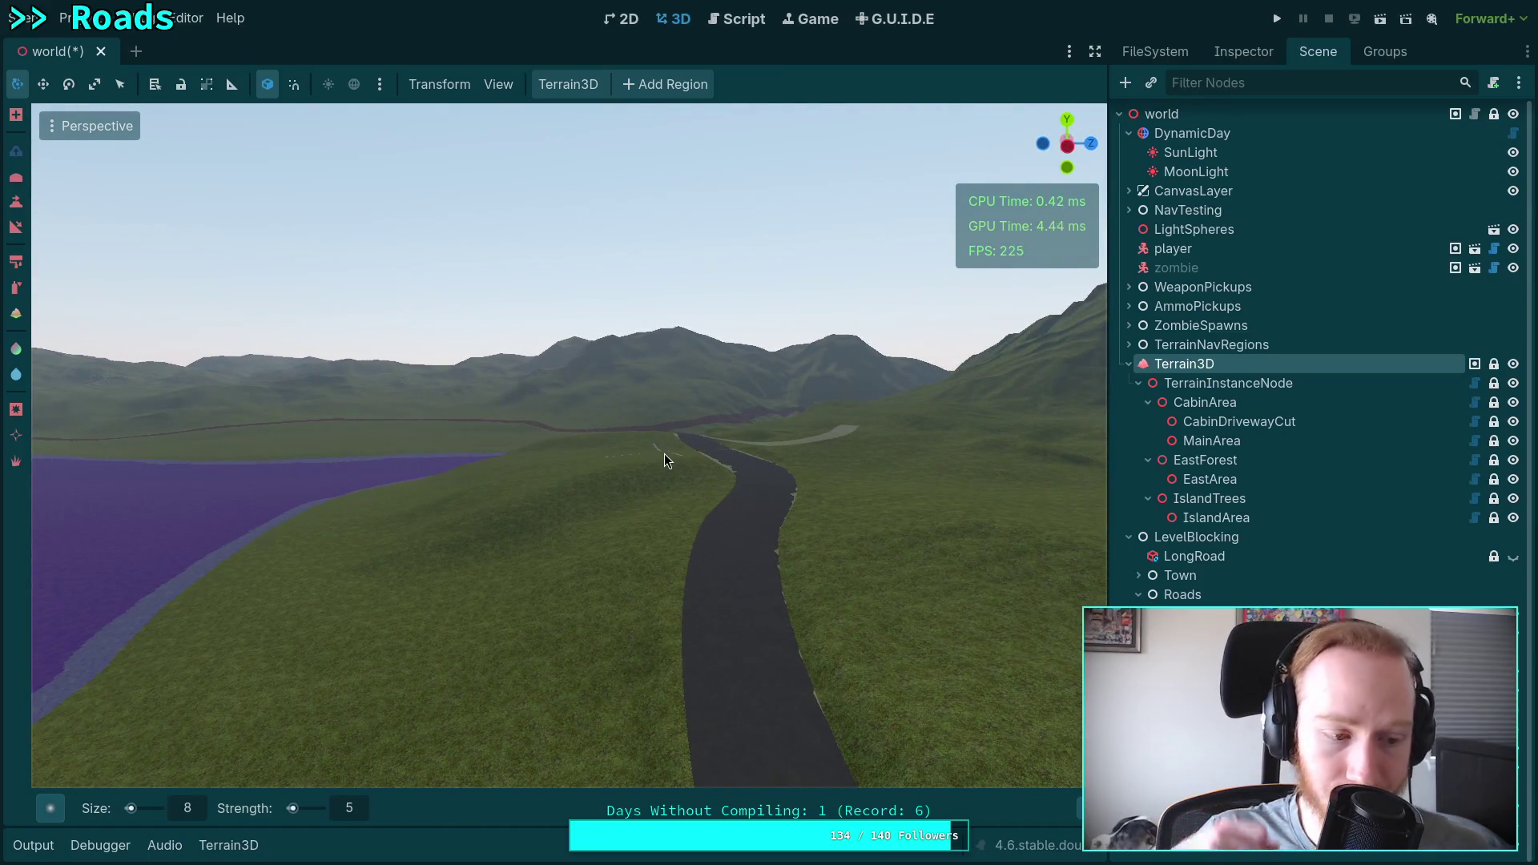
{"action": "key", "text": "w"}
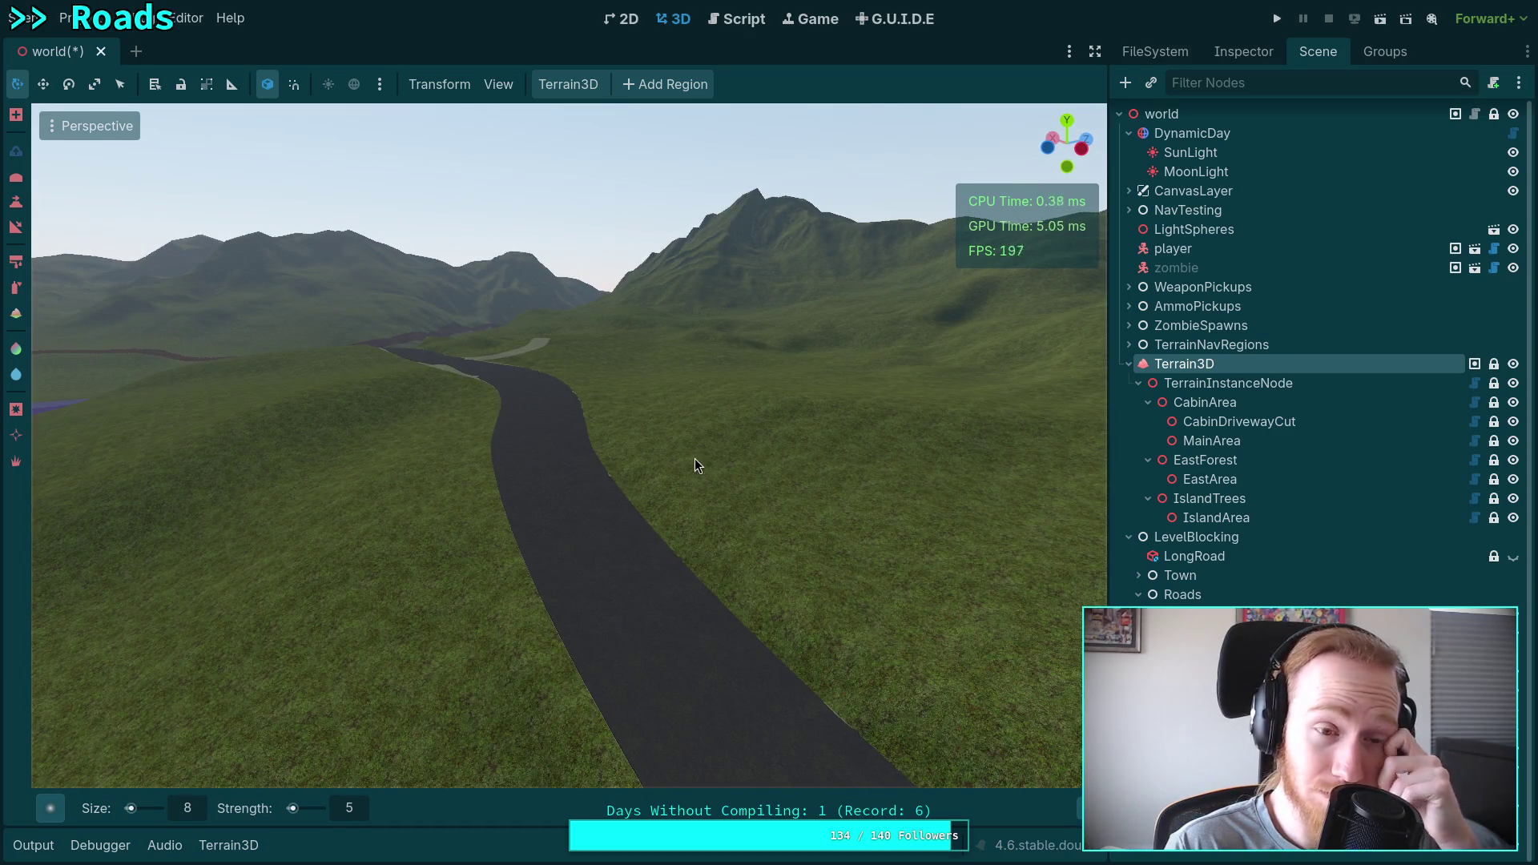
{"action": "key", "text": "w"}
{"action": "key", "text": "w"}
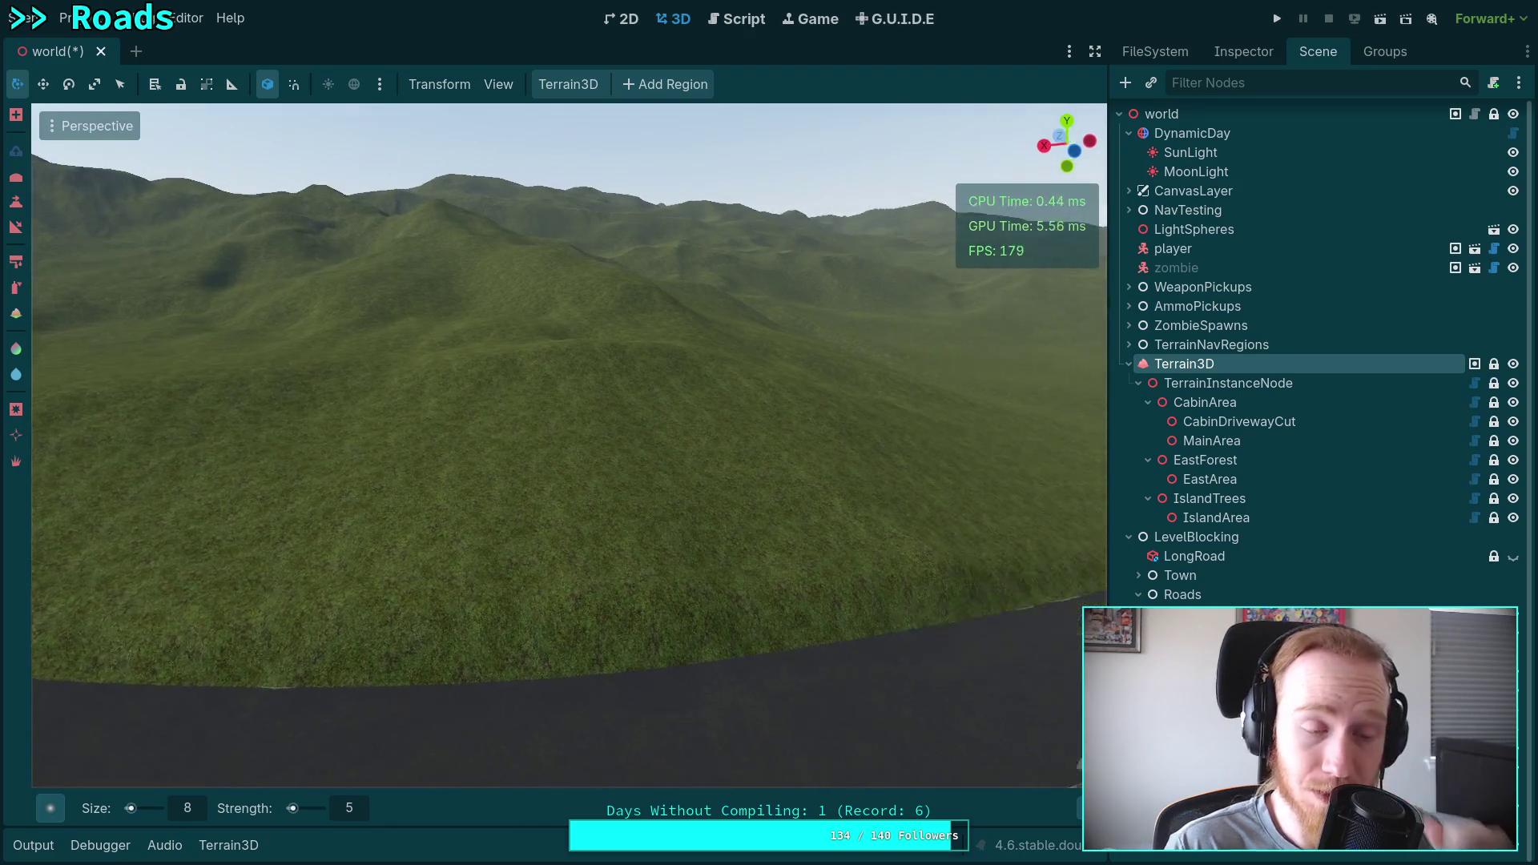
Follow the road past its grassy edge toward the mountain, then swing back over the lake.
{"action": "key", "text": "w"}
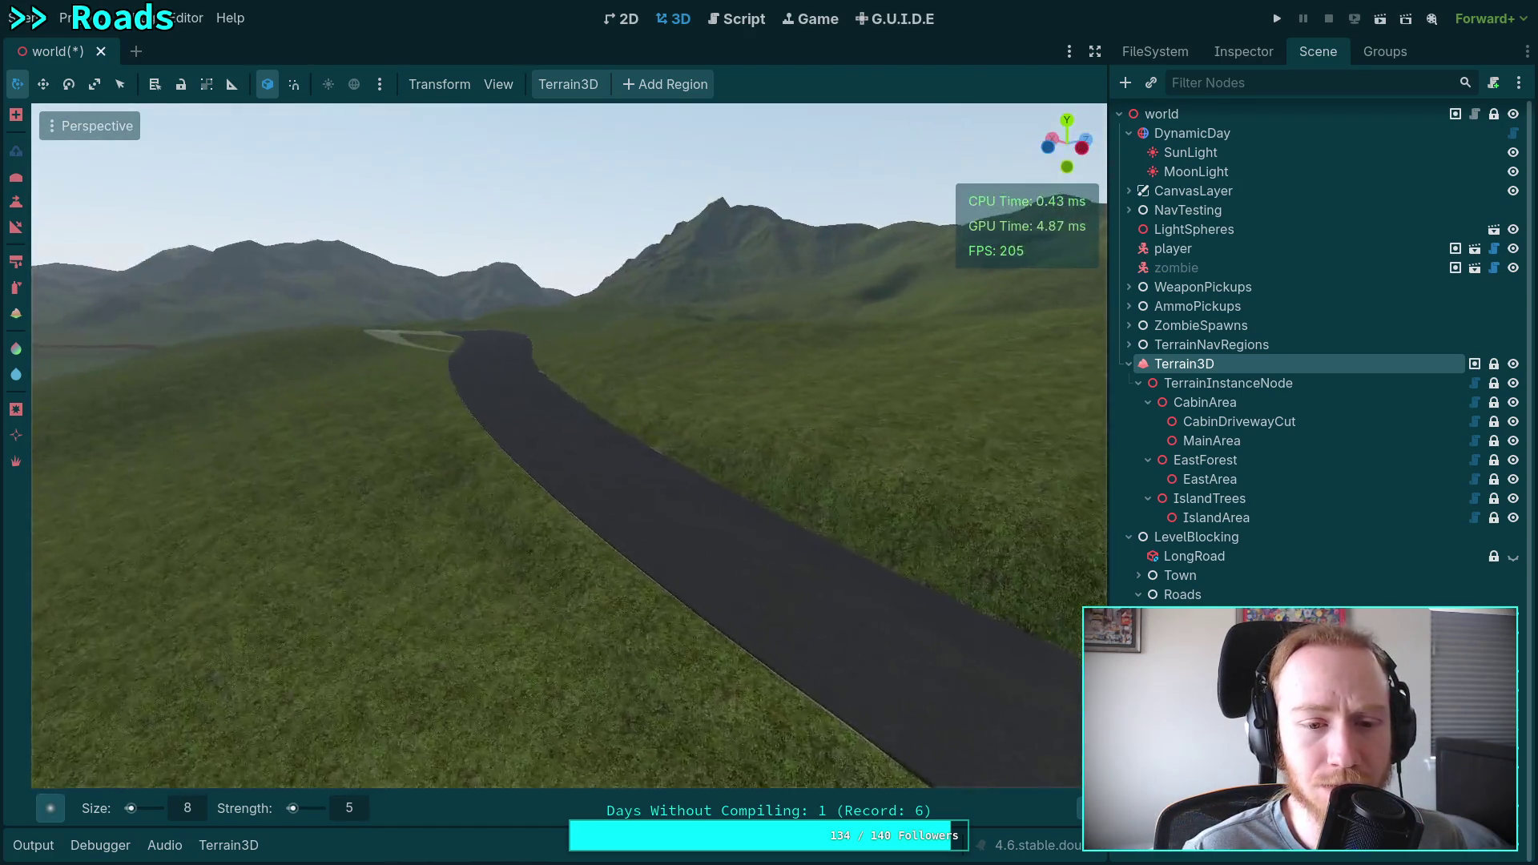
{"action": "key", "text": "w"}
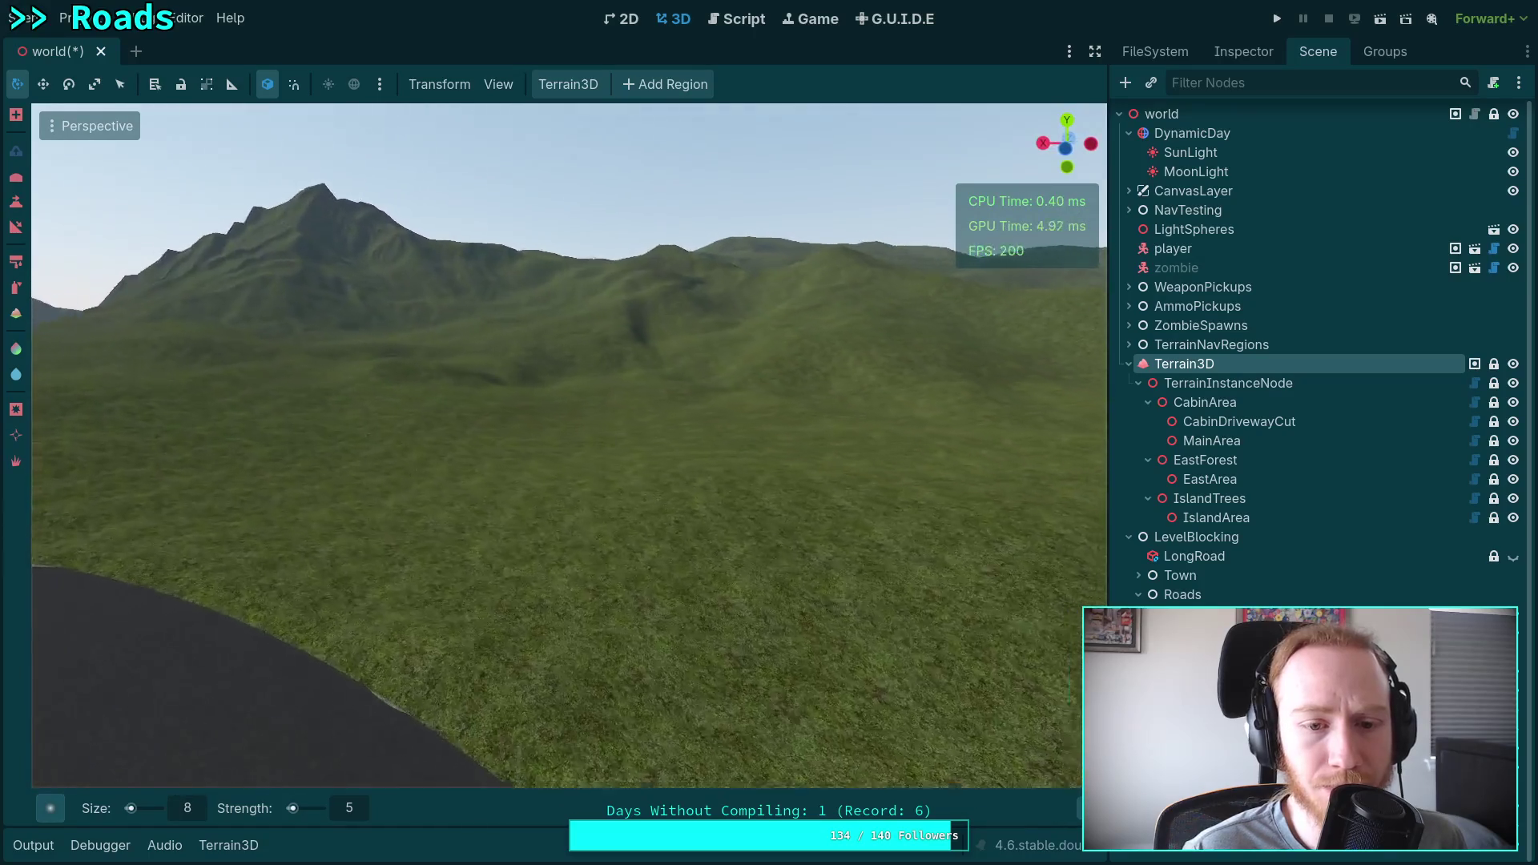
{"action": "key", "text": "w"}
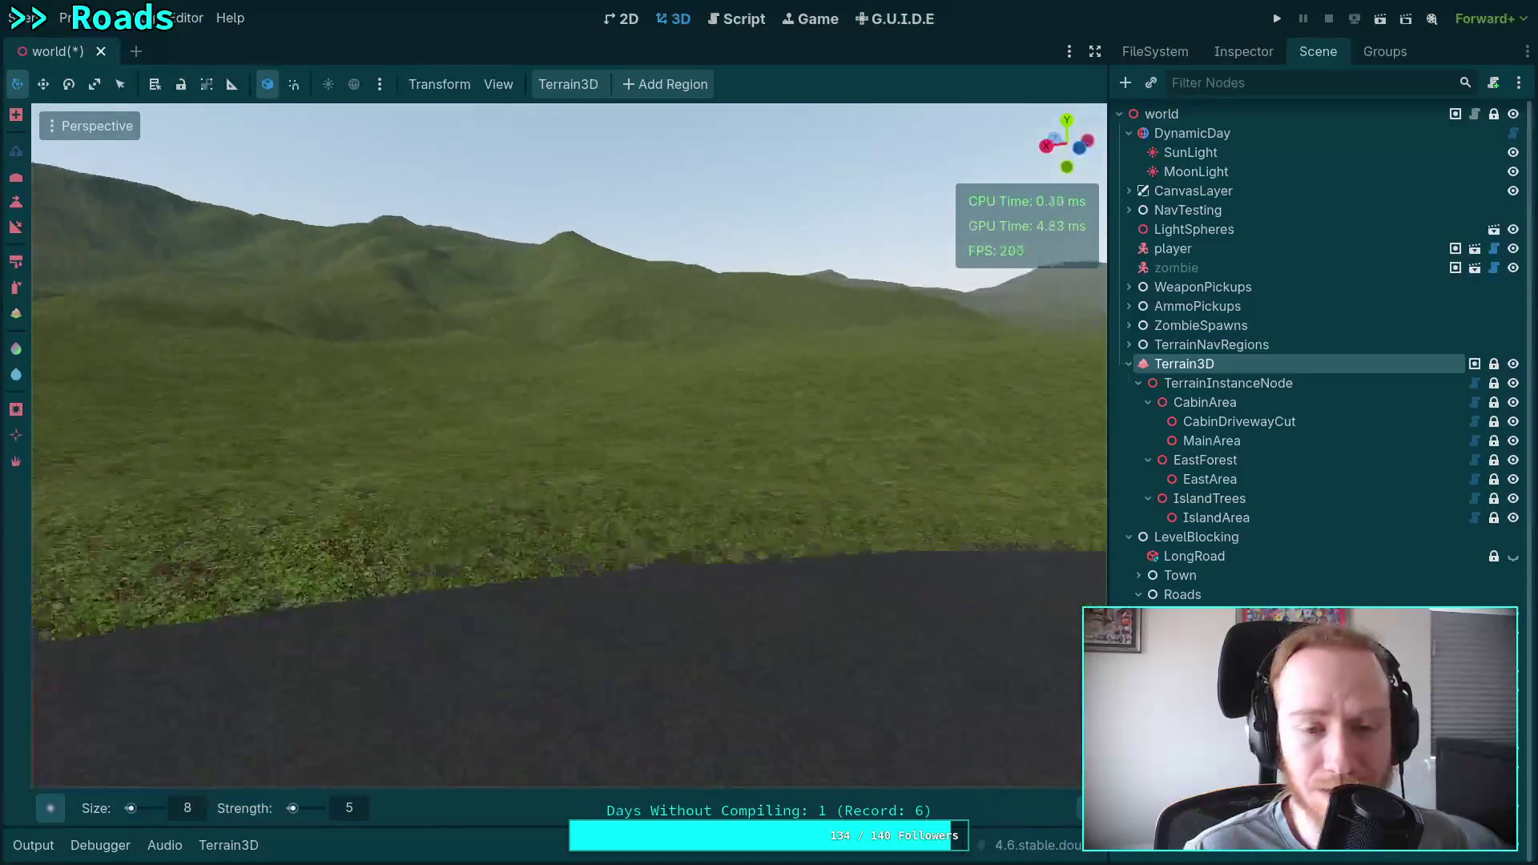
{"action": "key", "text": "w"}
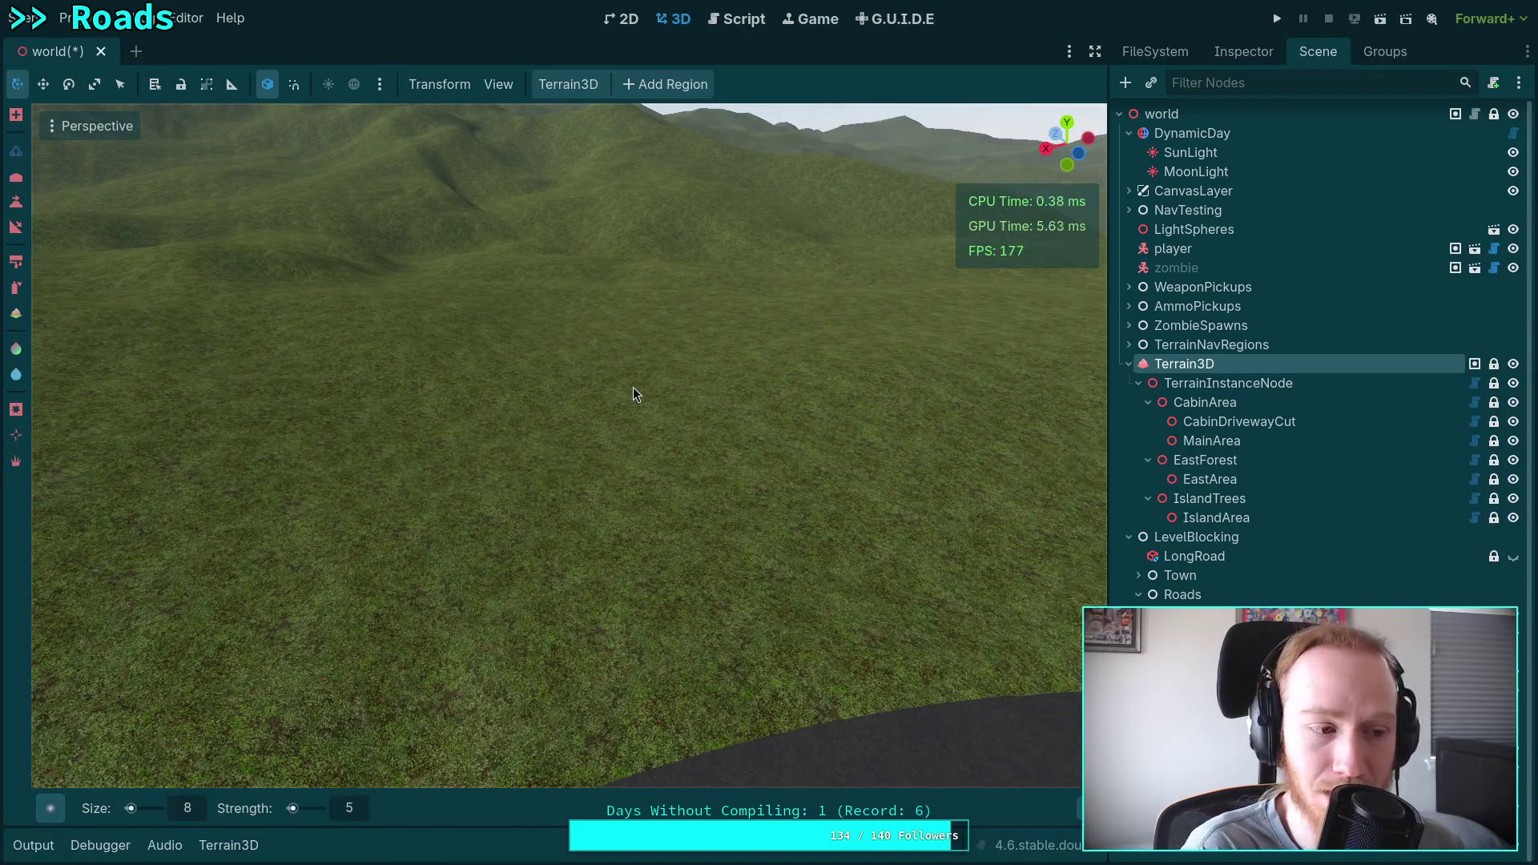
{"action": "key", "text": "w"}
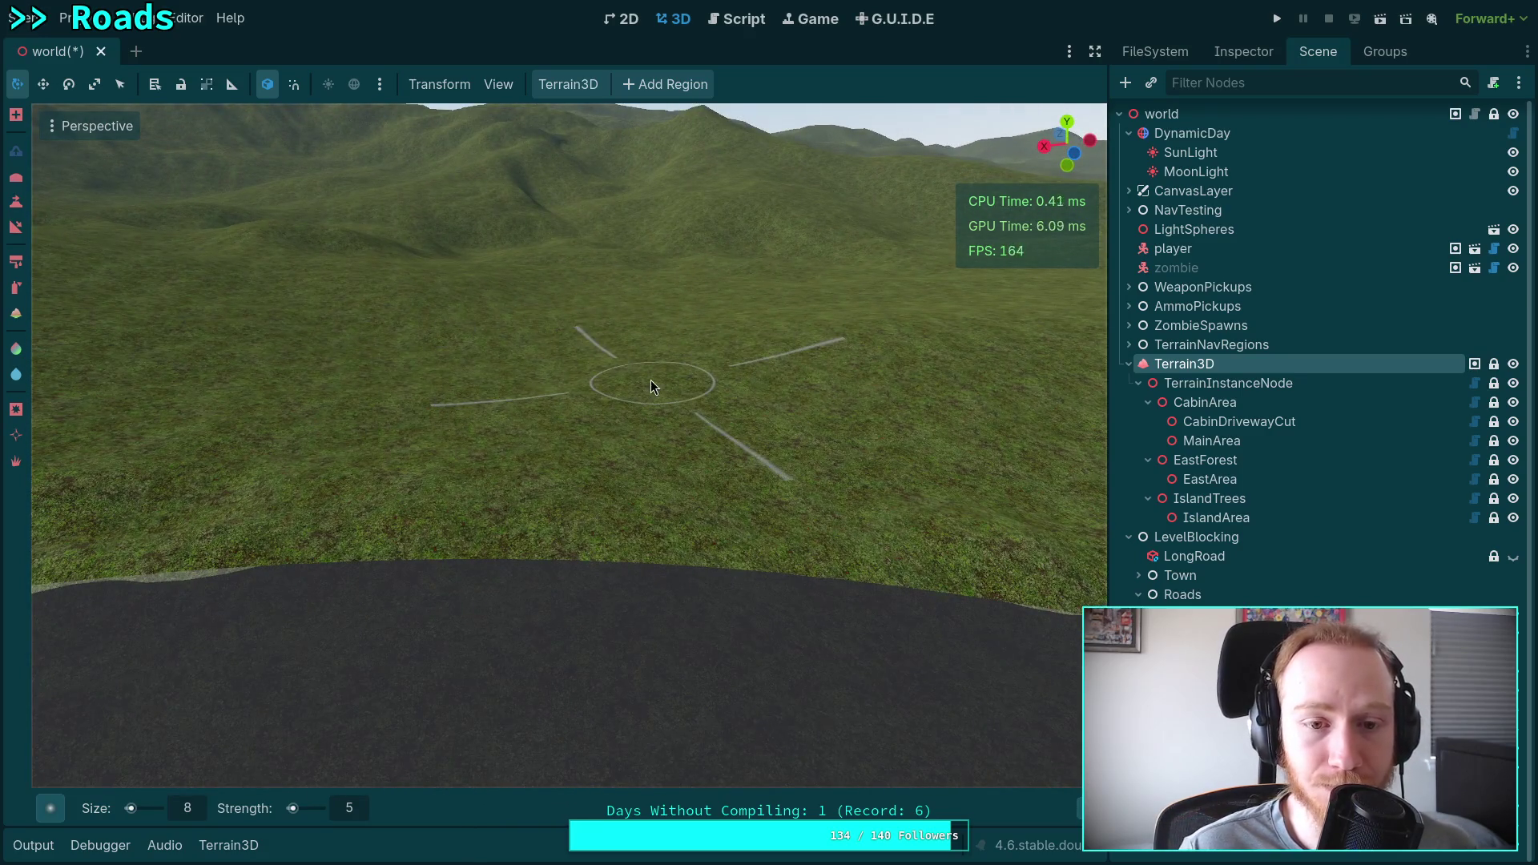
{"action": "key", "text": "w"}
{"action": "key", "text": "w"}
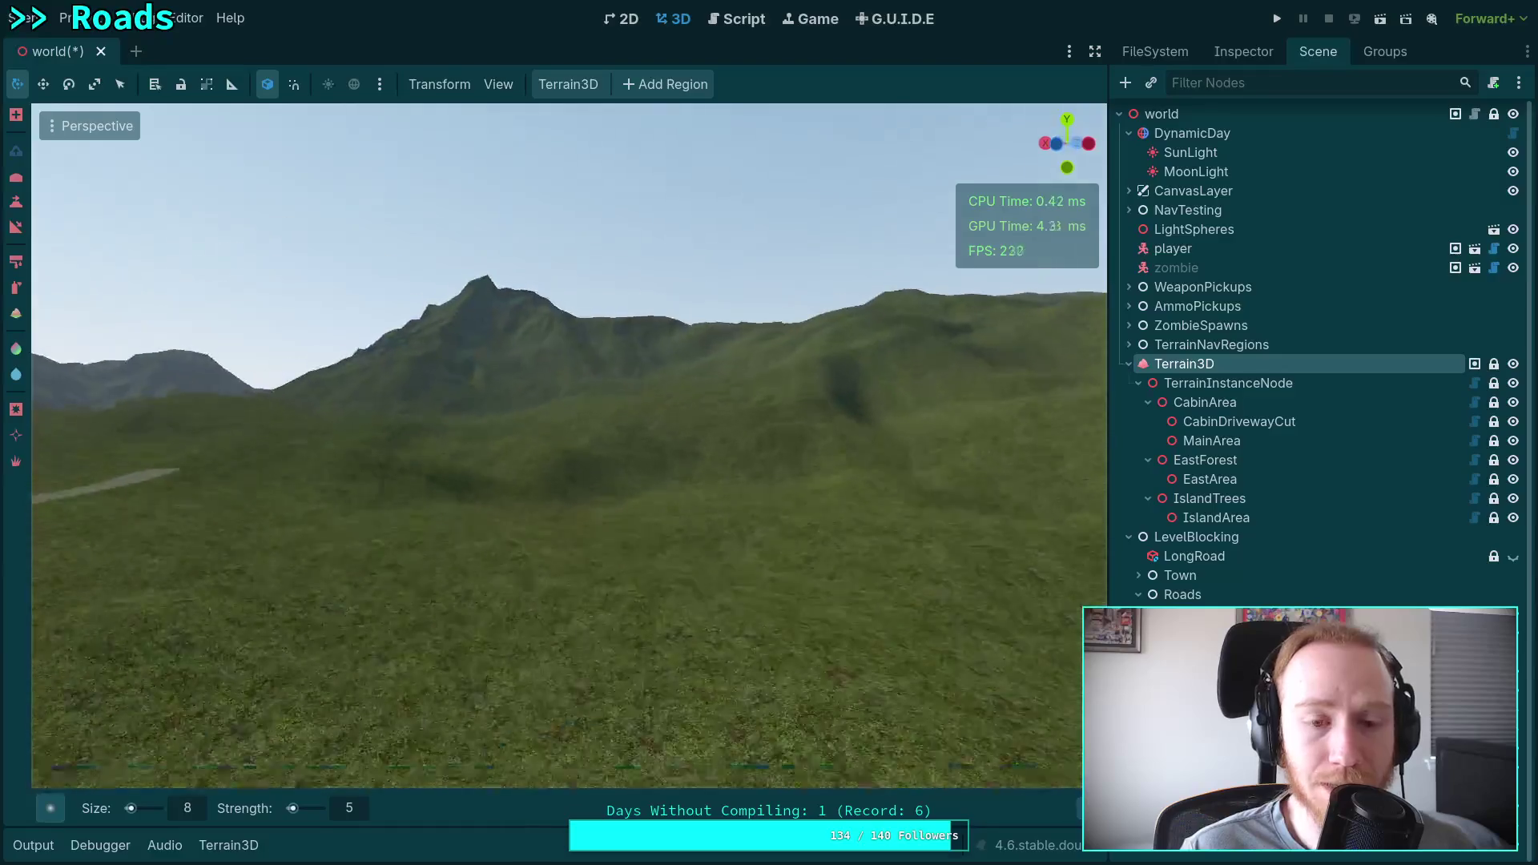
{"action": "key", "text": "w"}
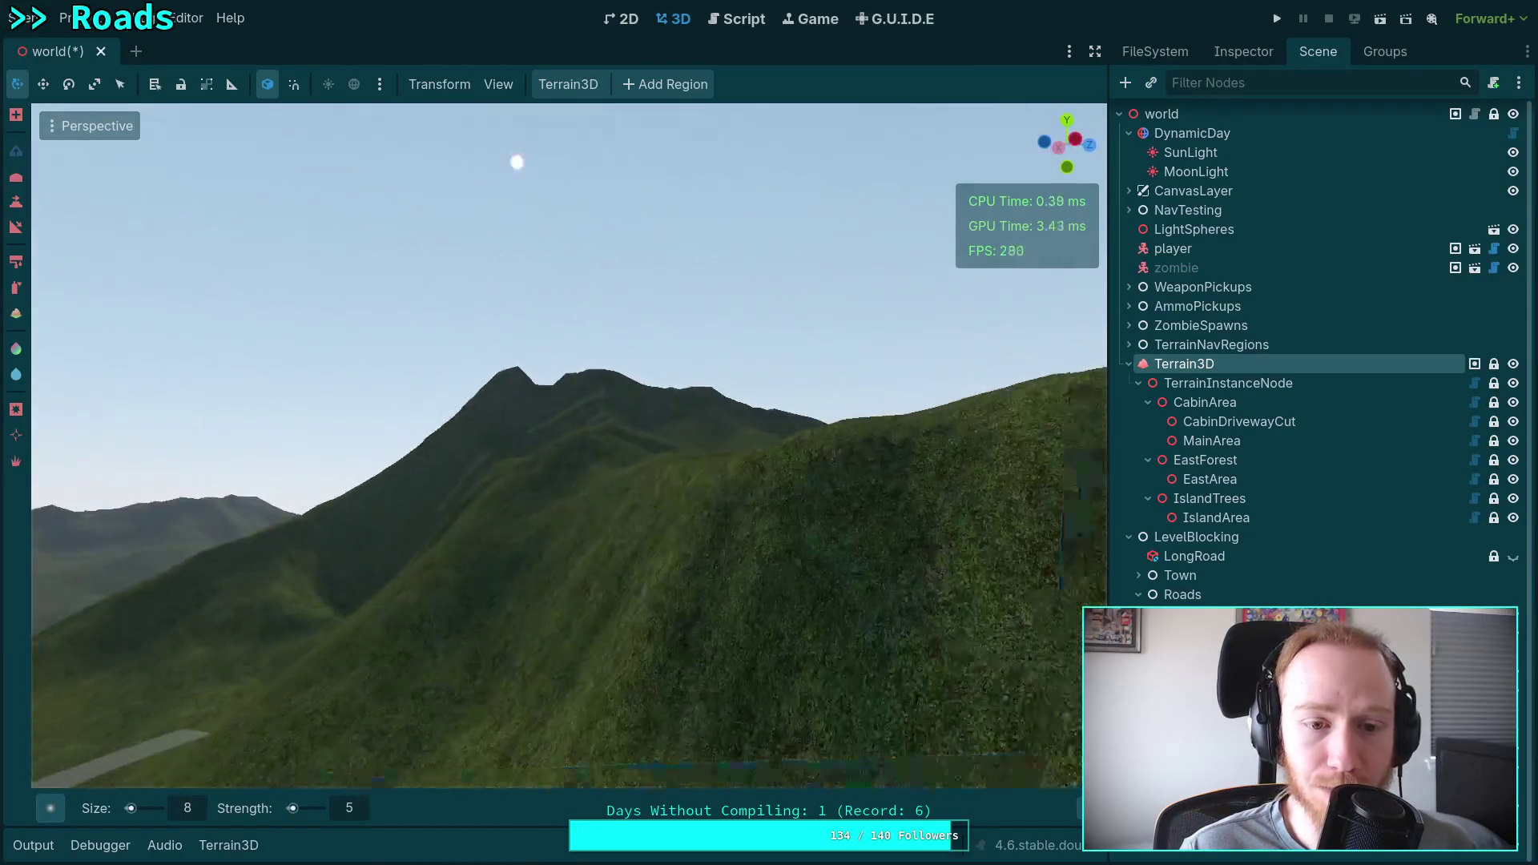
{"action": "key", "text": "w"}
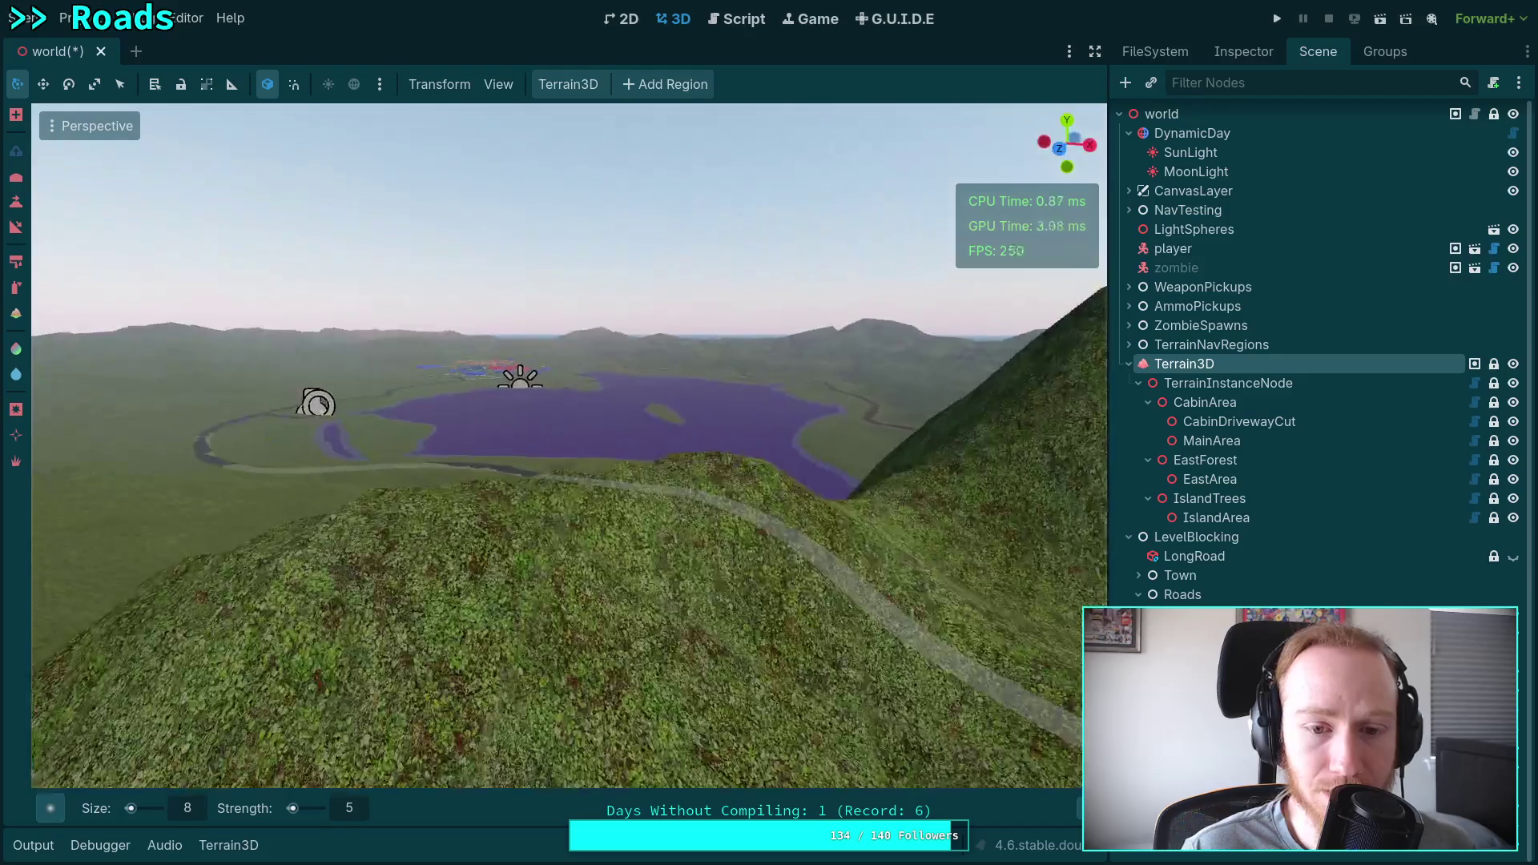
{"action": "key", "text": "w"}
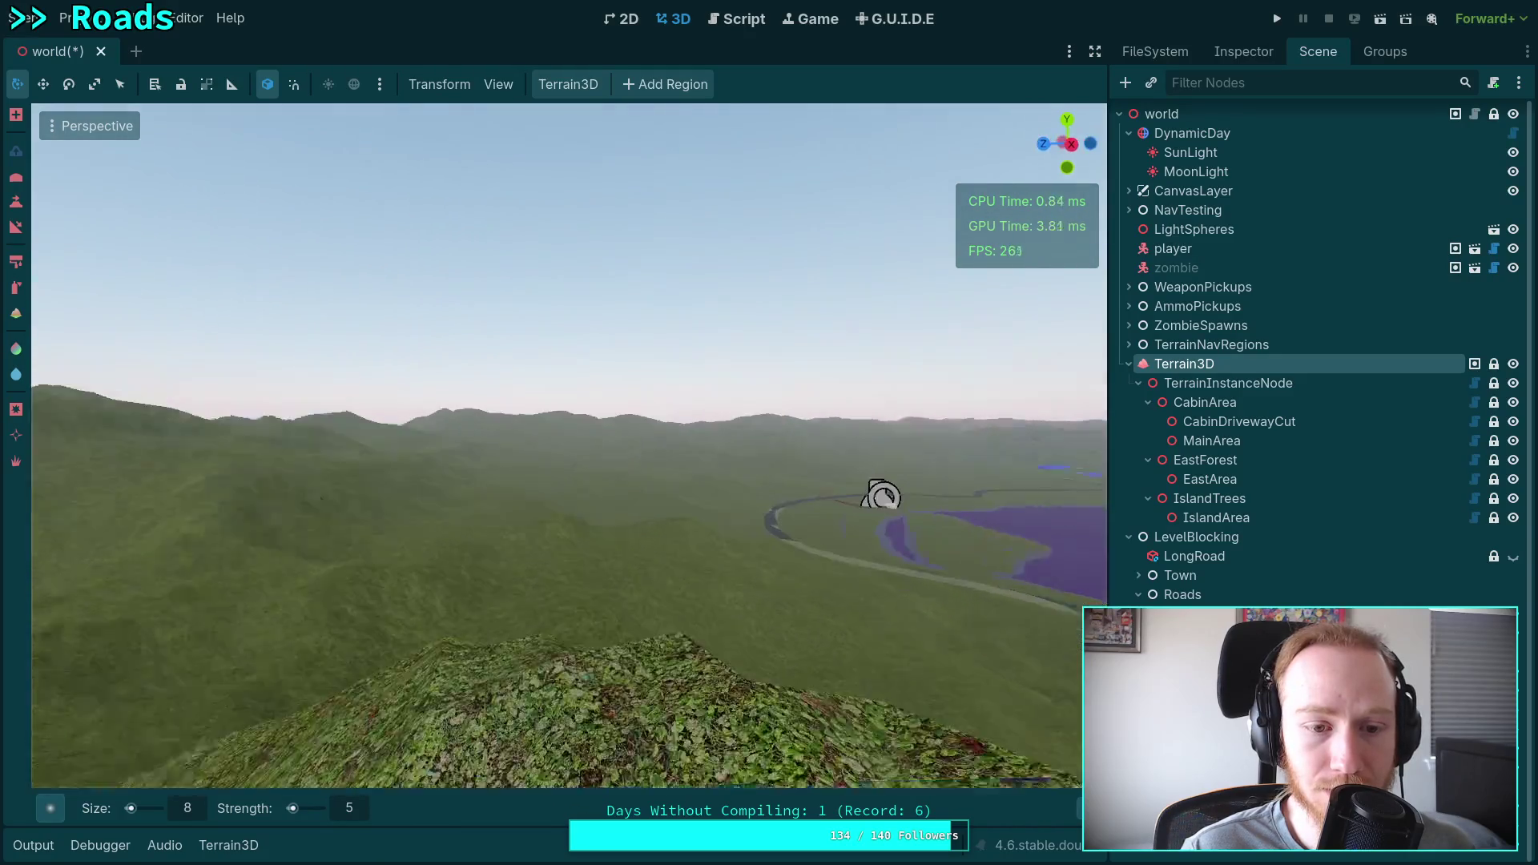
{"action": "key", "text": "w"}
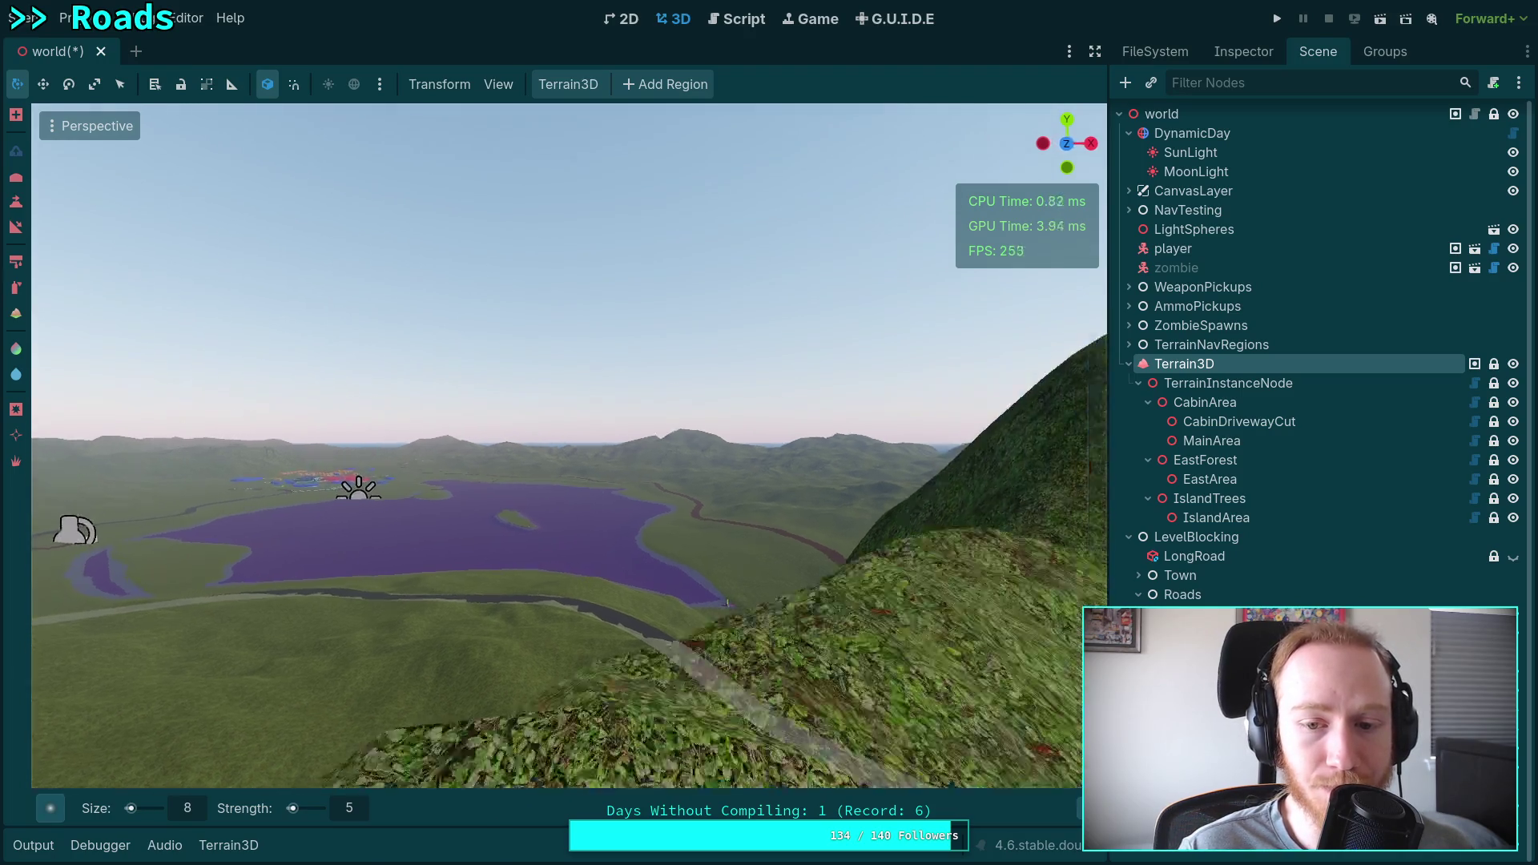
{"action": "key", "text": "w"}
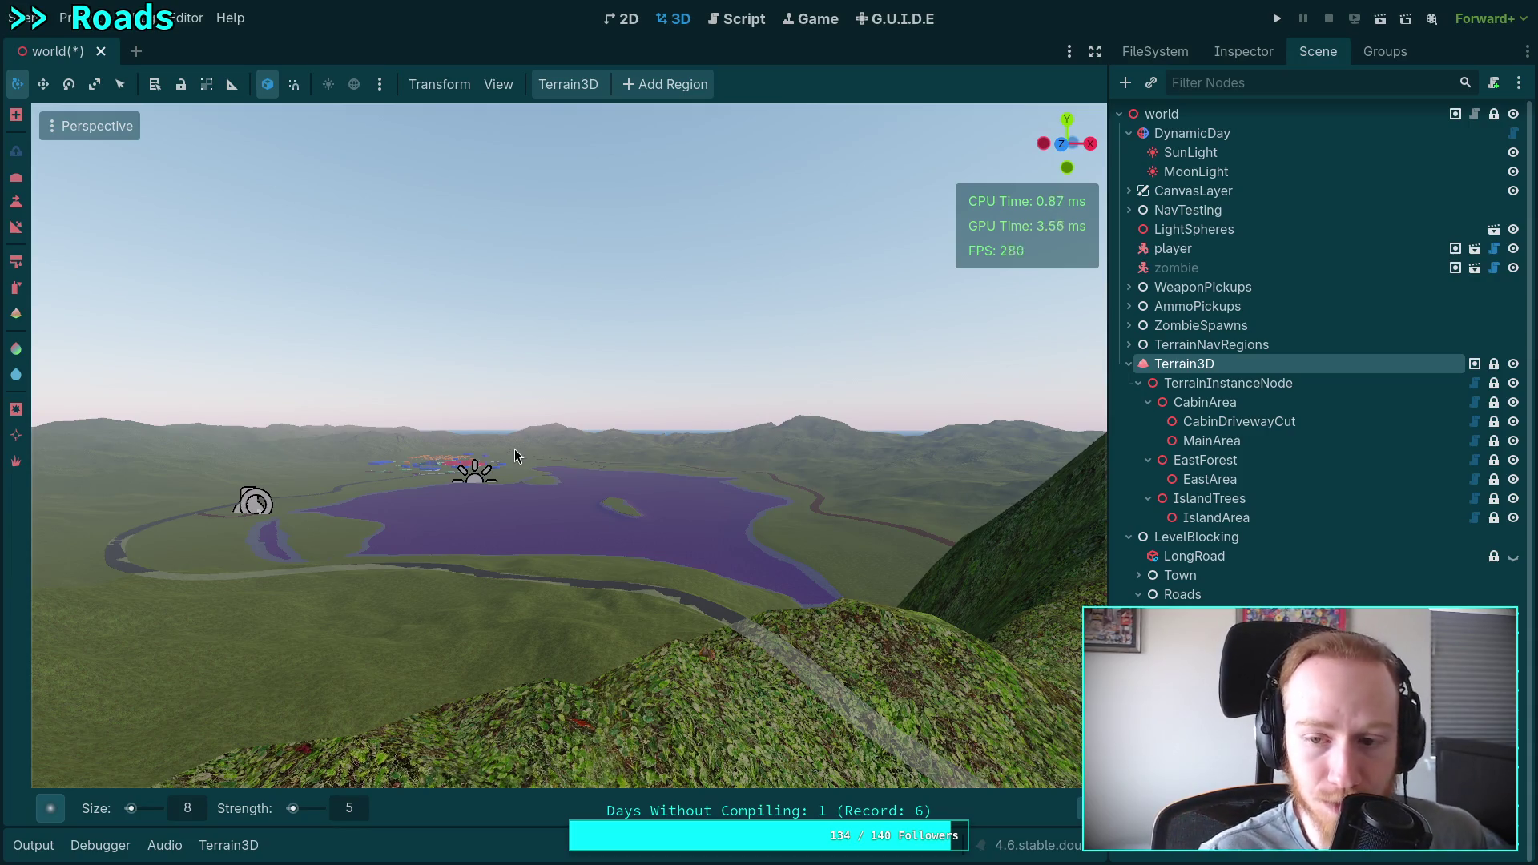
{"action": "key", "text": "a"}
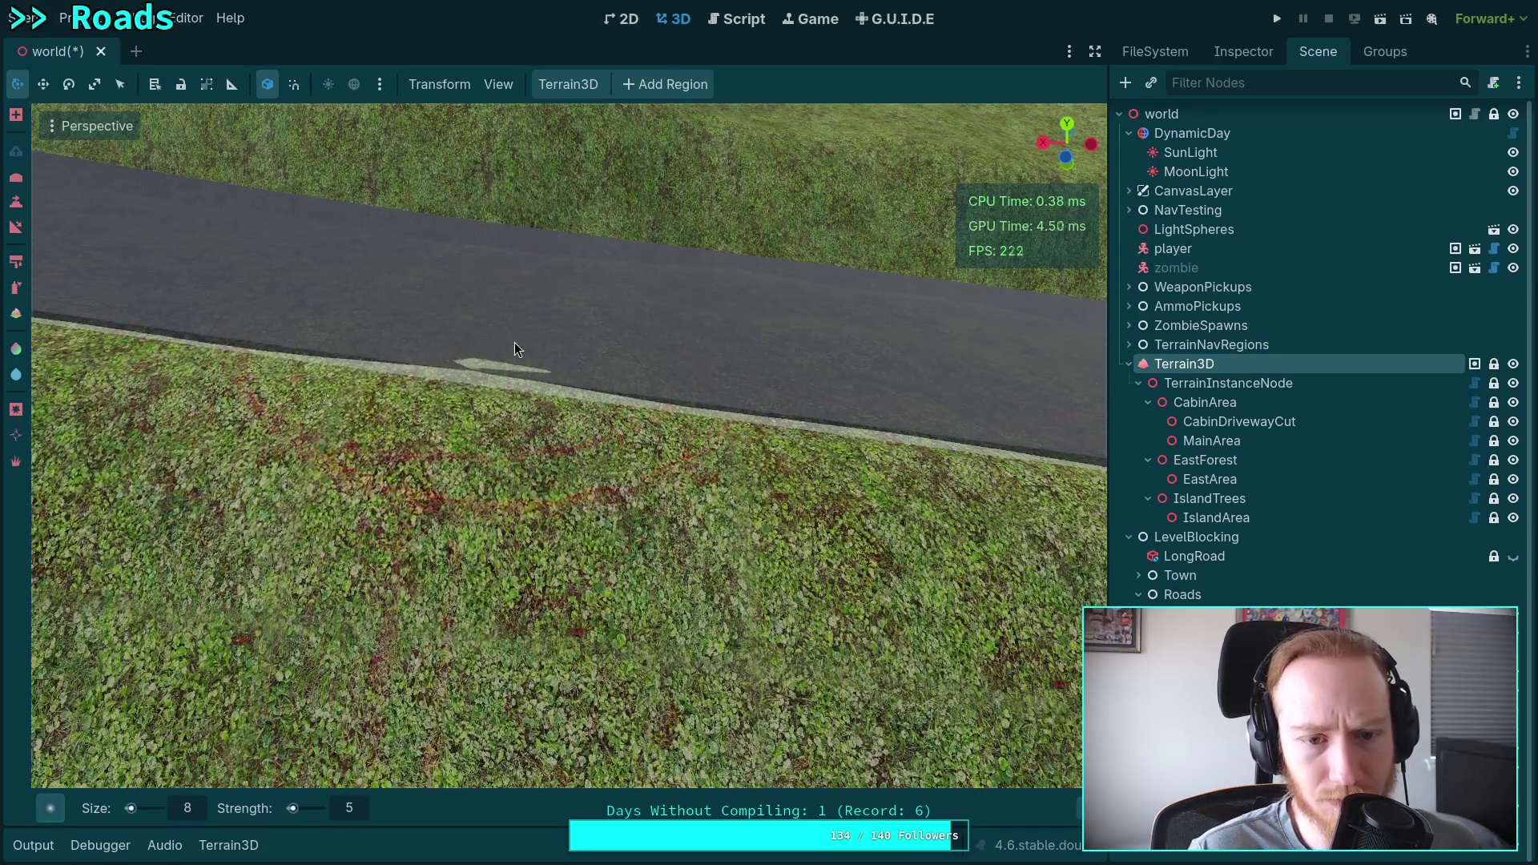
Zoom onto the grass beside the road and paint a reddish-brown stroke, raising the road's edge.
{"action": "left_click_drag", "start_coordinate": [515, 343], "coordinate": [410, 306]}
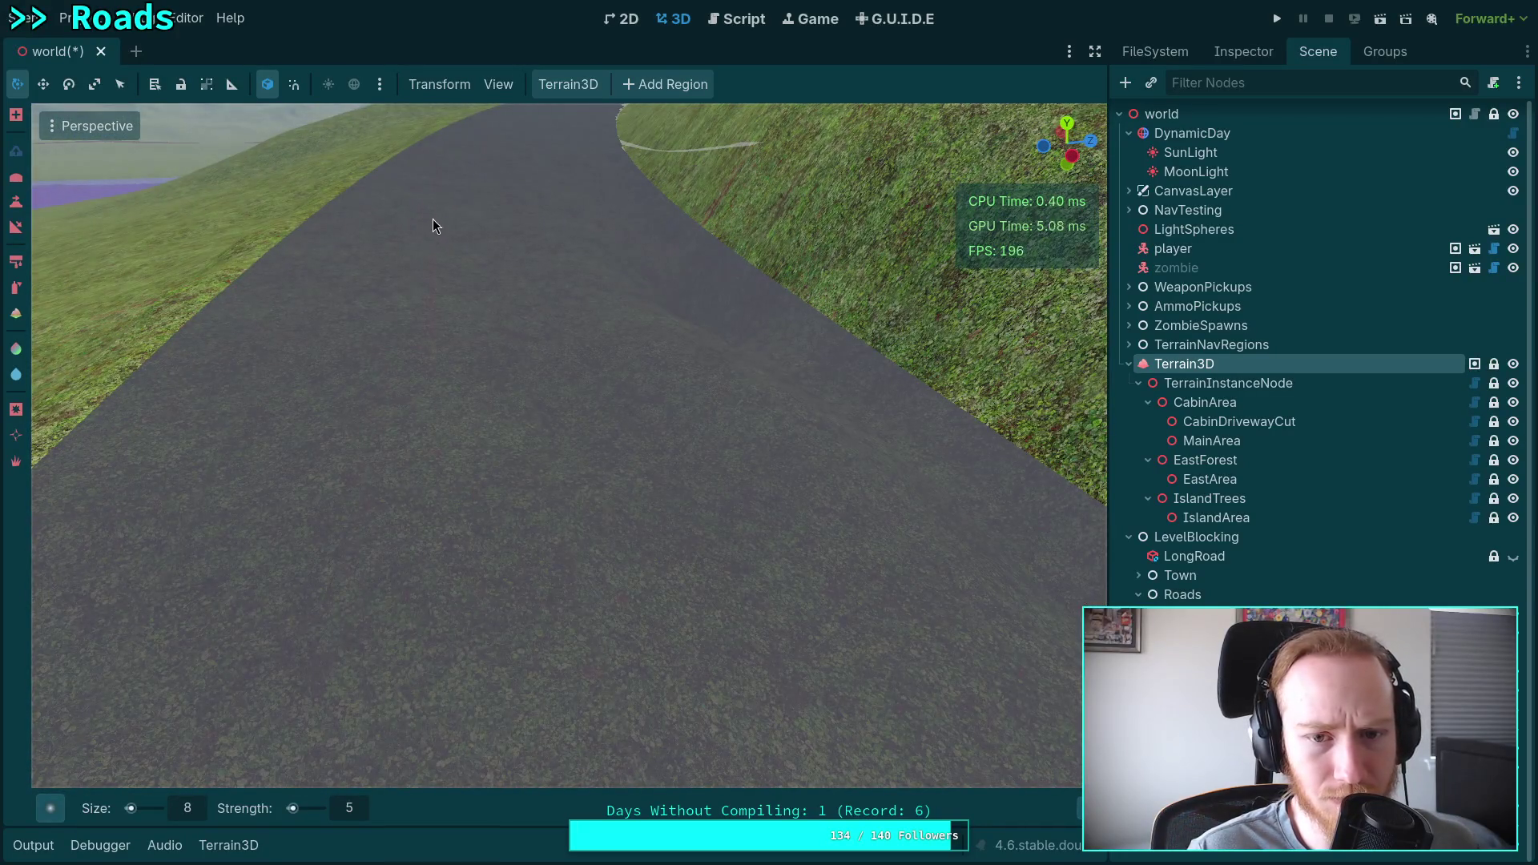
{"action": "mouse_move", "coordinate": [433, 226]}
{"action": "left_mouse_down"}
{"action": "mouse_move", "coordinate": [376, 240]}
{"action": "mouse_move", "coordinate": [464, 237]}
{"action": "mouse_move", "coordinate": [401, 208]}
{"action": "left_mouse_up"}
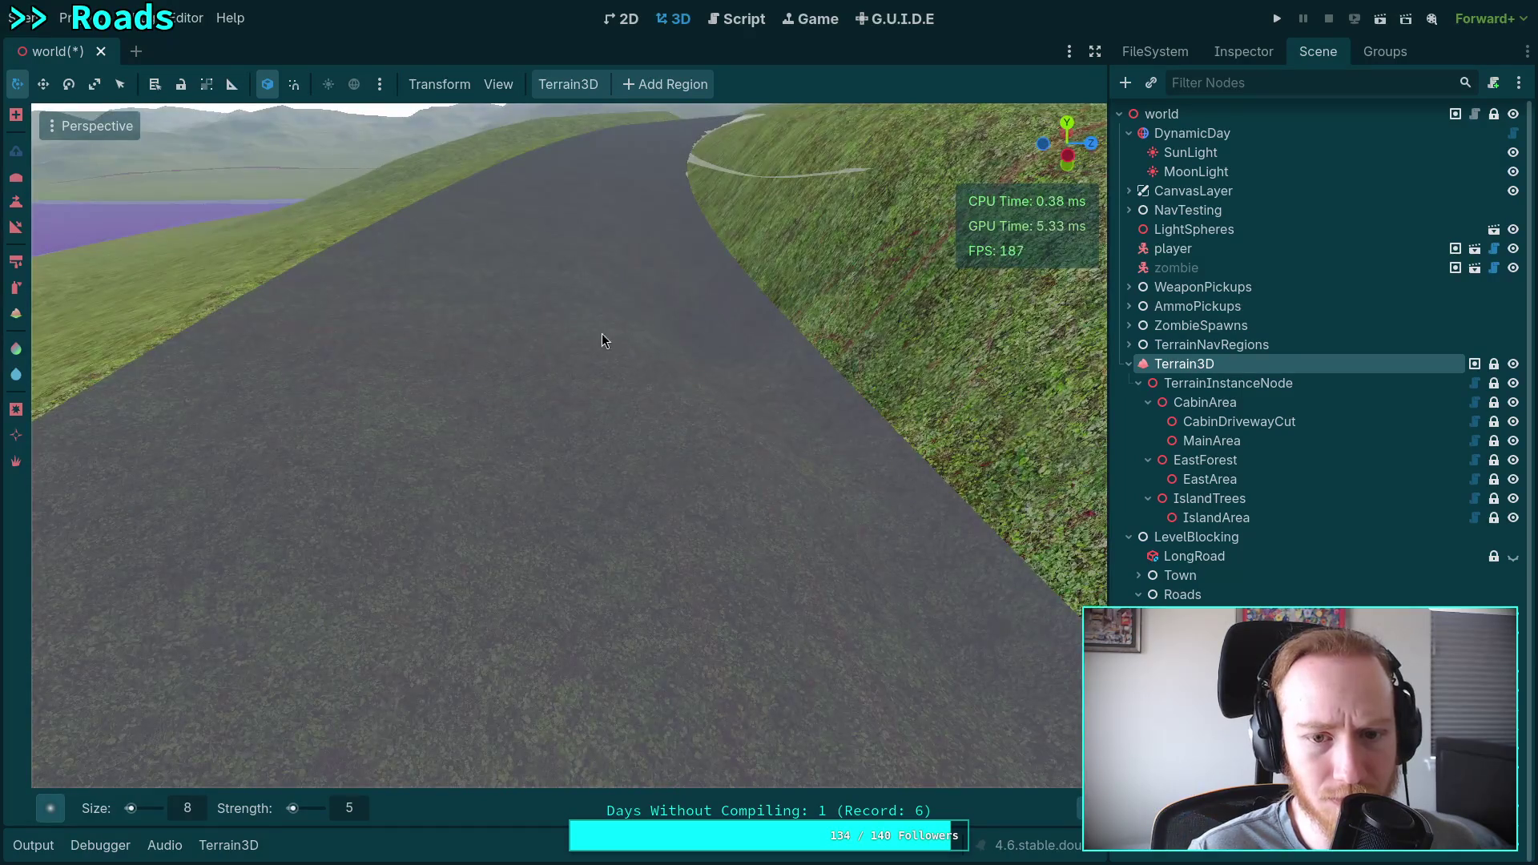
{"action": "mouse_move", "coordinate": [559, 363]}
{"action": "left_mouse_down"}
{"action": "mouse_move", "coordinate": [601, 464]}
{"action": "mouse_move", "coordinate": [522, 354]}
{"action": "left_mouse_up"}
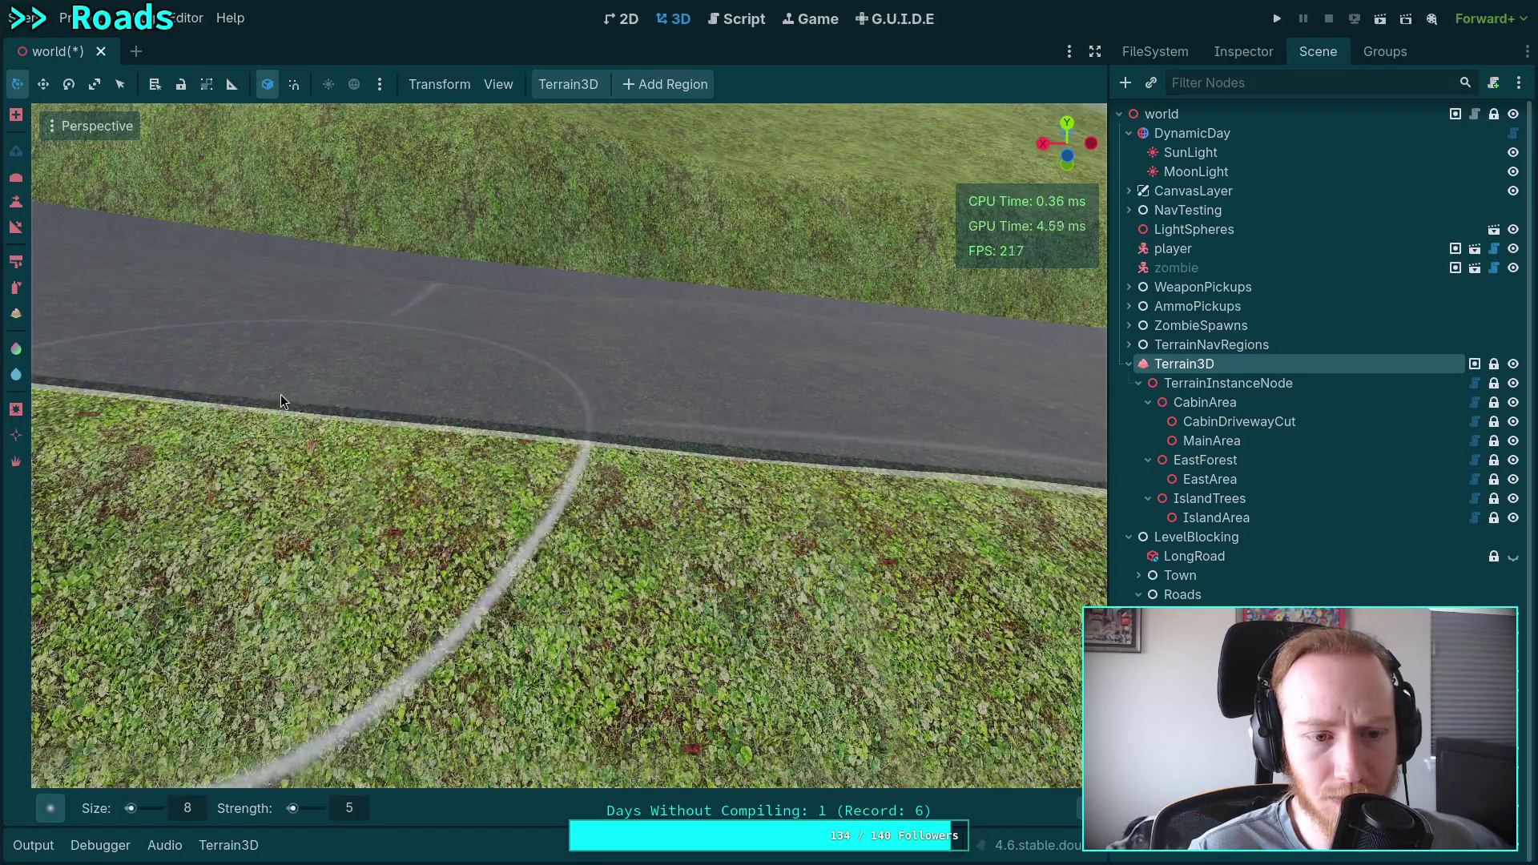
{"action": "scroll", "coordinate": [412, 396], "scroll_direction": "up", "scroll_amount": 2}
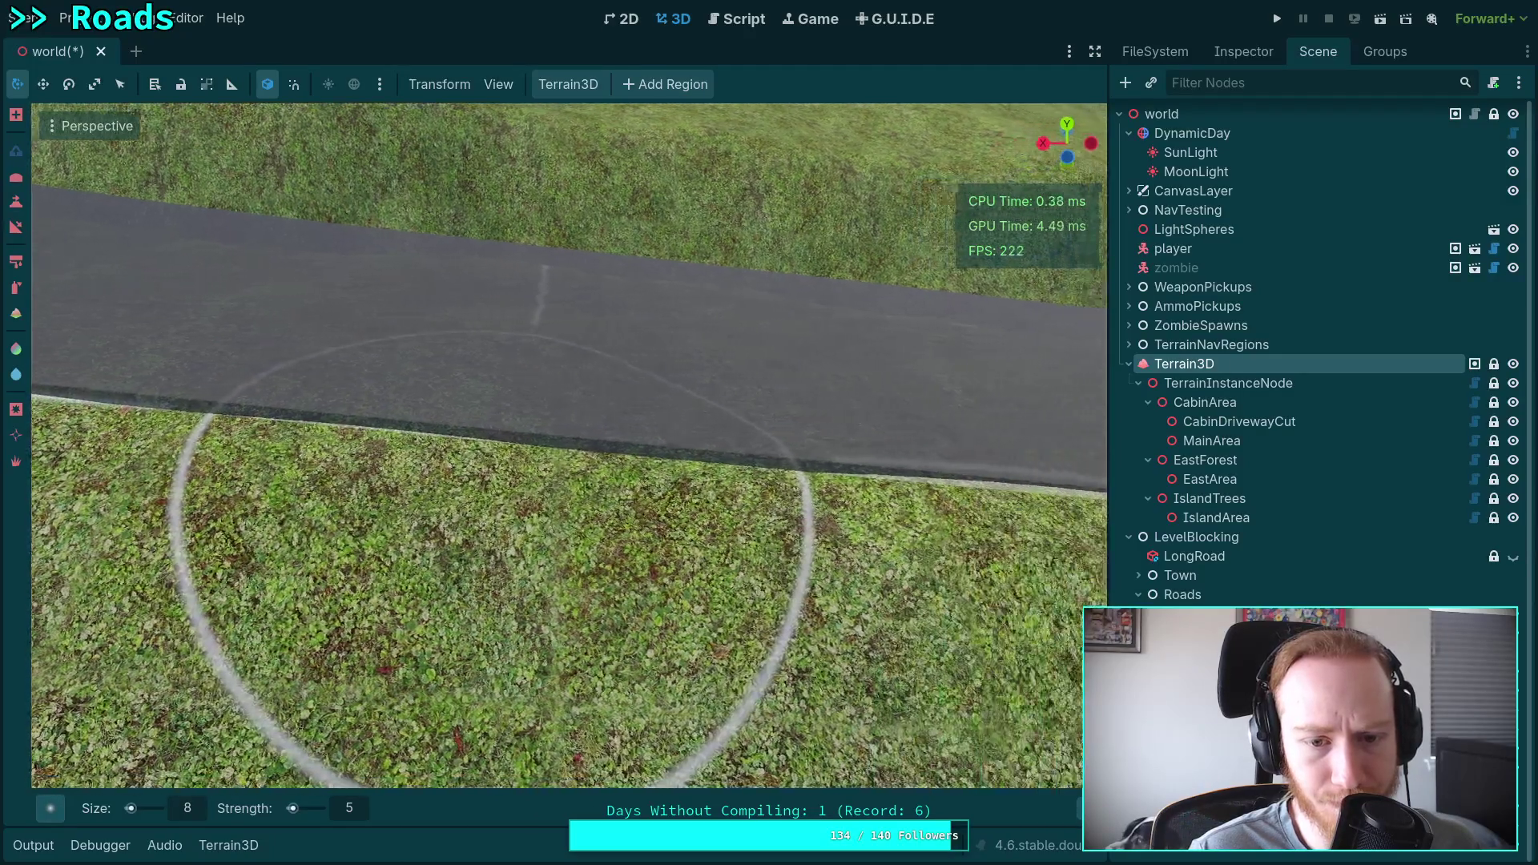
{"action": "scroll", "coordinate": [560, 496], "scroll_direction": "up", "scroll_amount": 1}
{"action": "mouse_move", "coordinate": [527, 532]}
{"action": "left_mouse_down"}
{"action": "mouse_move", "coordinate": [677, 512]}
{"action": "mouse_move", "coordinate": [511, 435]}
{"action": "mouse_move", "coordinate": [560, 378]}
{"action": "left_mouse_up"}
{"action": "mouse_move", "coordinate": [655, 385]}
{"action": "left_mouse_down"}
{"action": "mouse_move", "coordinate": [733, 396]}
{"action": "mouse_move", "coordinate": [688, 372]}
{"action": "mouse_move", "coordinate": [746, 396]}
{"action": "mouse_move", "coordinate": [651, 386]}
{"action": "left_mouse_up"}
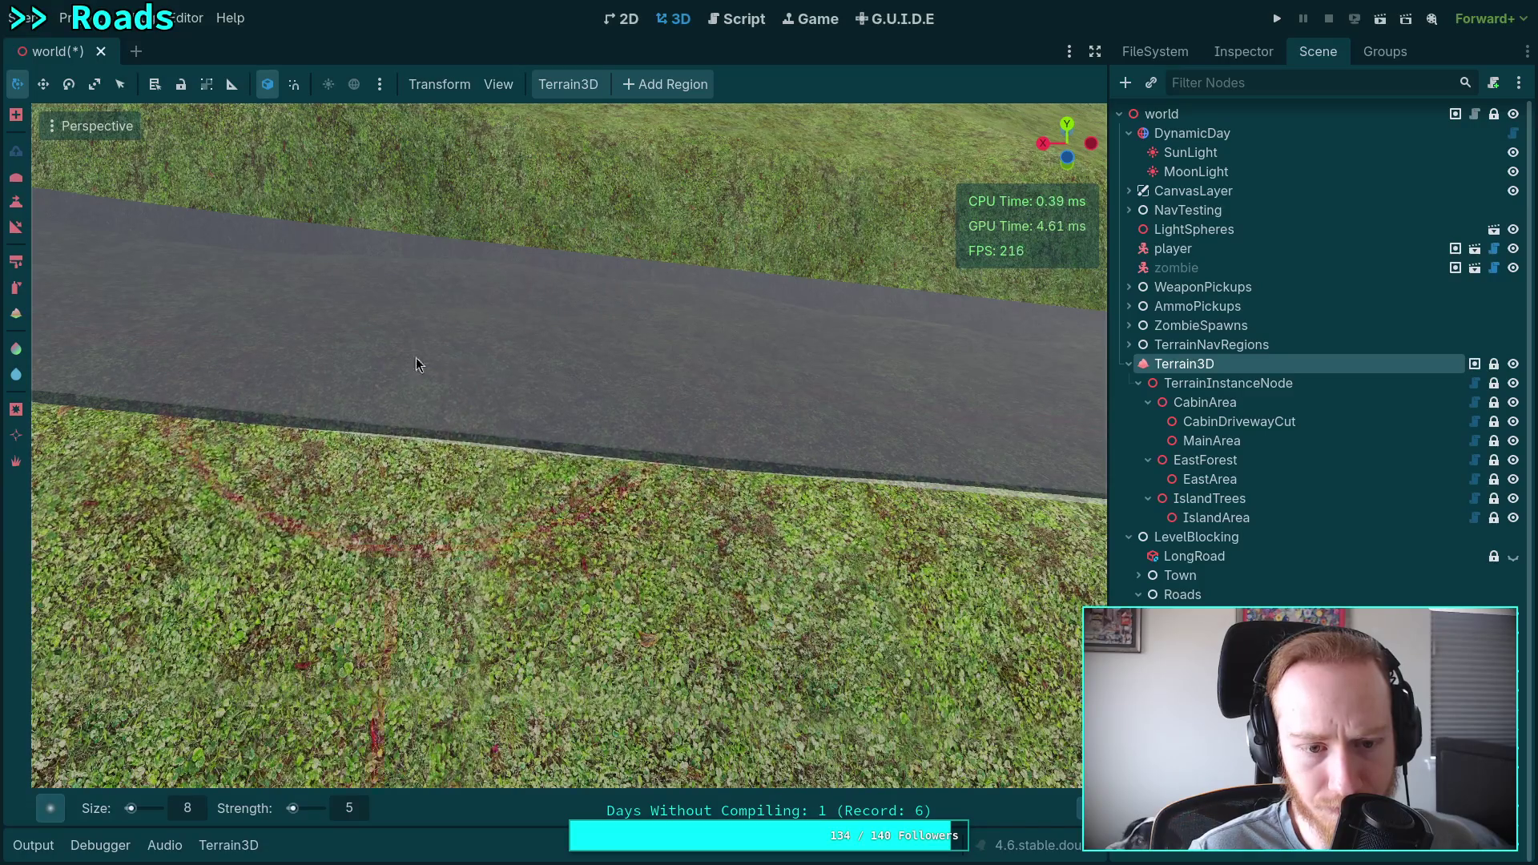
Raise a grassy patch through the road and erase it, then undo a pale edge stroke.
{"action": "left_click_drag", "start_coordinate": [258, 357], "coordinate": [493, 354]}
{"action": "mouse_move", "coordinate": [689, 347]}
{"action": "left_mouse_down"}
{"action": "mouse_move", "coordinate": [668, 363]}
{"action": "mouse_move", "coordinate": [626, 353]}
{"action": "mouse_move", "coordinate": [530, 552]}
{"action": "mouse_move", "coordinate": [539, 474]}
{"action": "mouse_move", "coordinate": [820, 597]}
{"action": "mouse_move", "coordinate": [903, 608]}
{"action": "mouse_move", "coordinate": [564, 424]}
{"action": "mouse_move", "coordinate": [615, 374]}
{"action": "mouse_move", "coordinate": [847, 424]}
{"action": "mouse_move", "coordinate": [575, 367]}
{"action": "mouse_move", "coordinate": [450, 367]}
{"action": "left_mouse_up"}
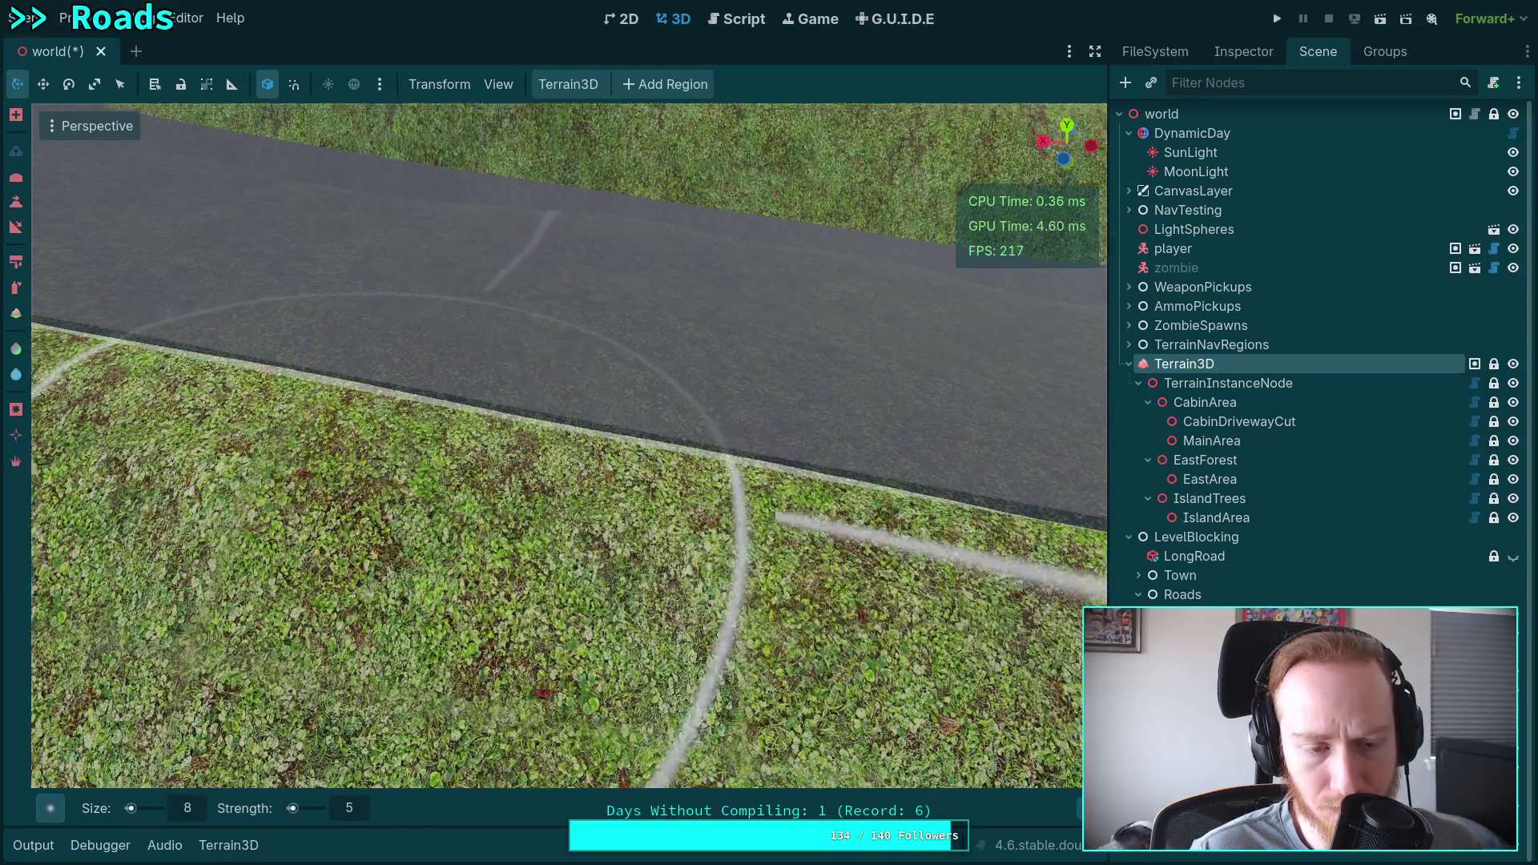
{"action": "scroll", "coordinate": [670, 440], "scroll_direction": "down", "scroll_amount": 5}
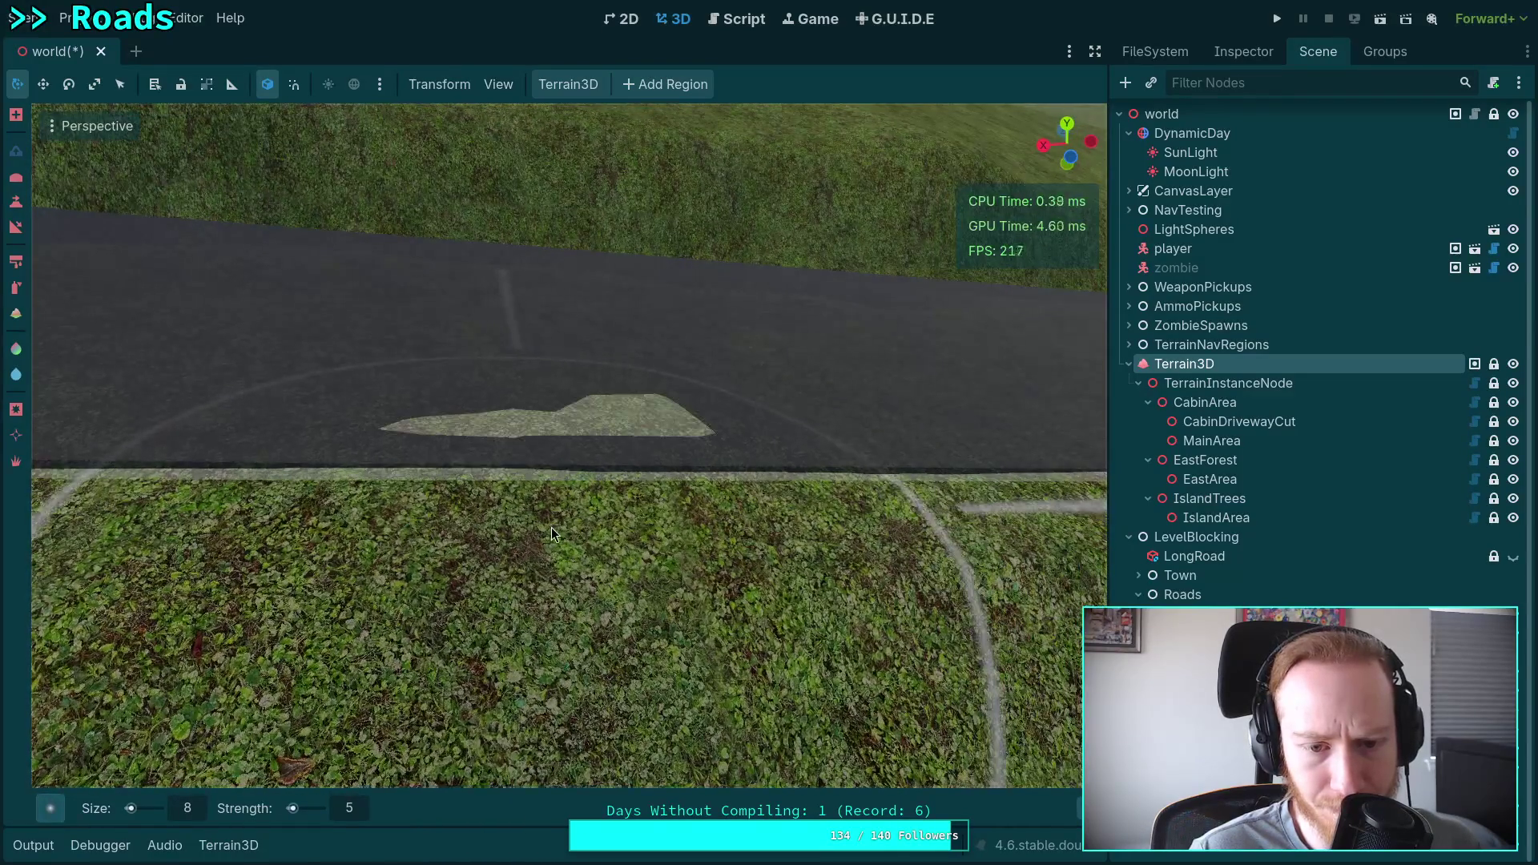
{"action": "left_click", "coordinate": [574, 451]}
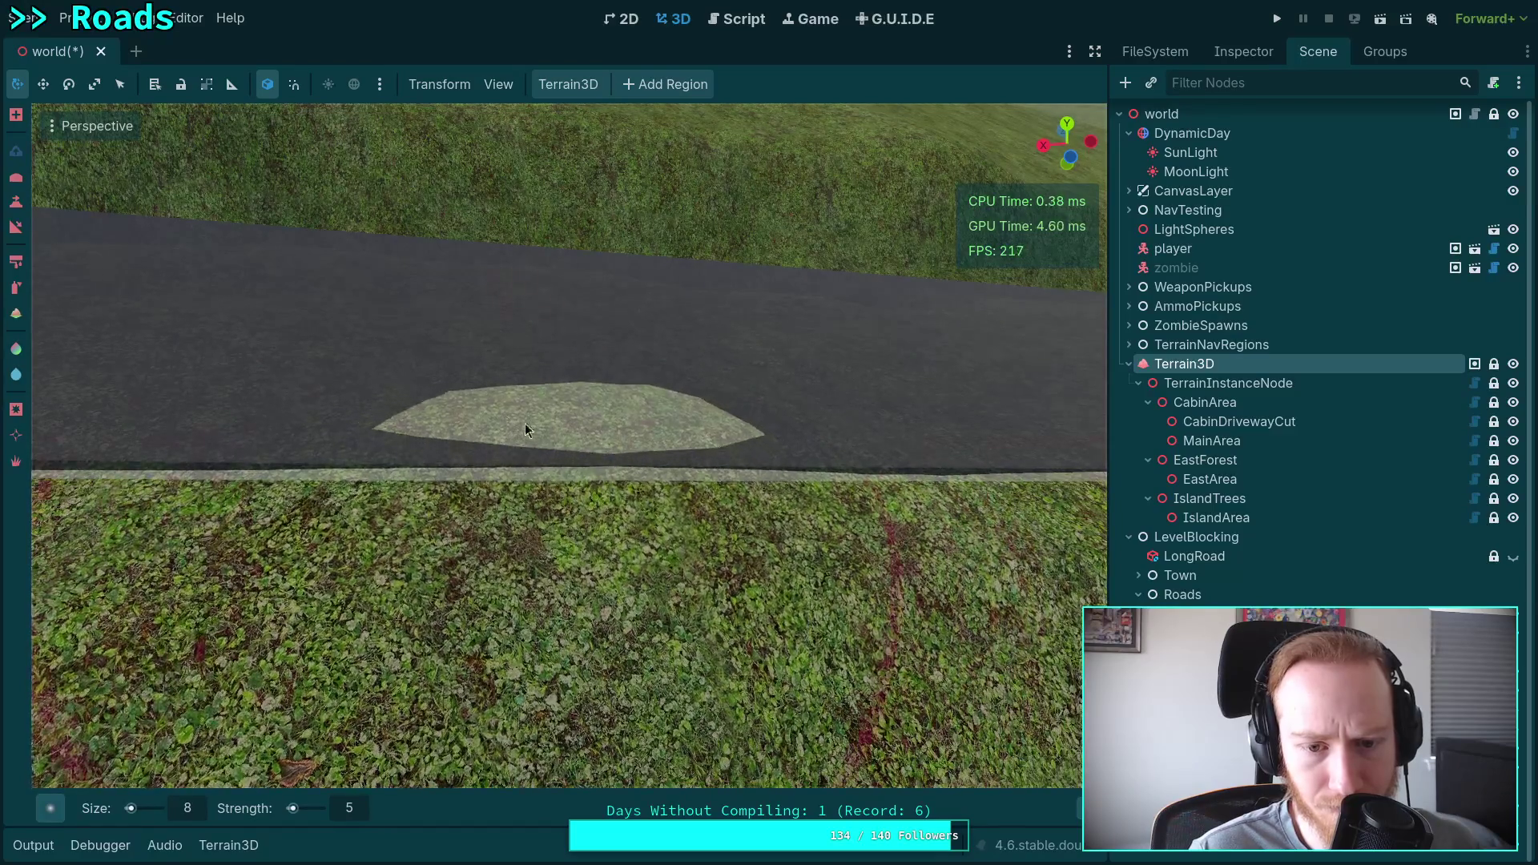
{"action": "mouse_move", "coordinate": [532, 470]}
{"action": "left_mouse_down"}
{"action": "mouse_move", "coordinate": [383, 431]}
{"action": "mouse_move", "coordinate": [375, 387]}
{"action": "left_mouse_up"}
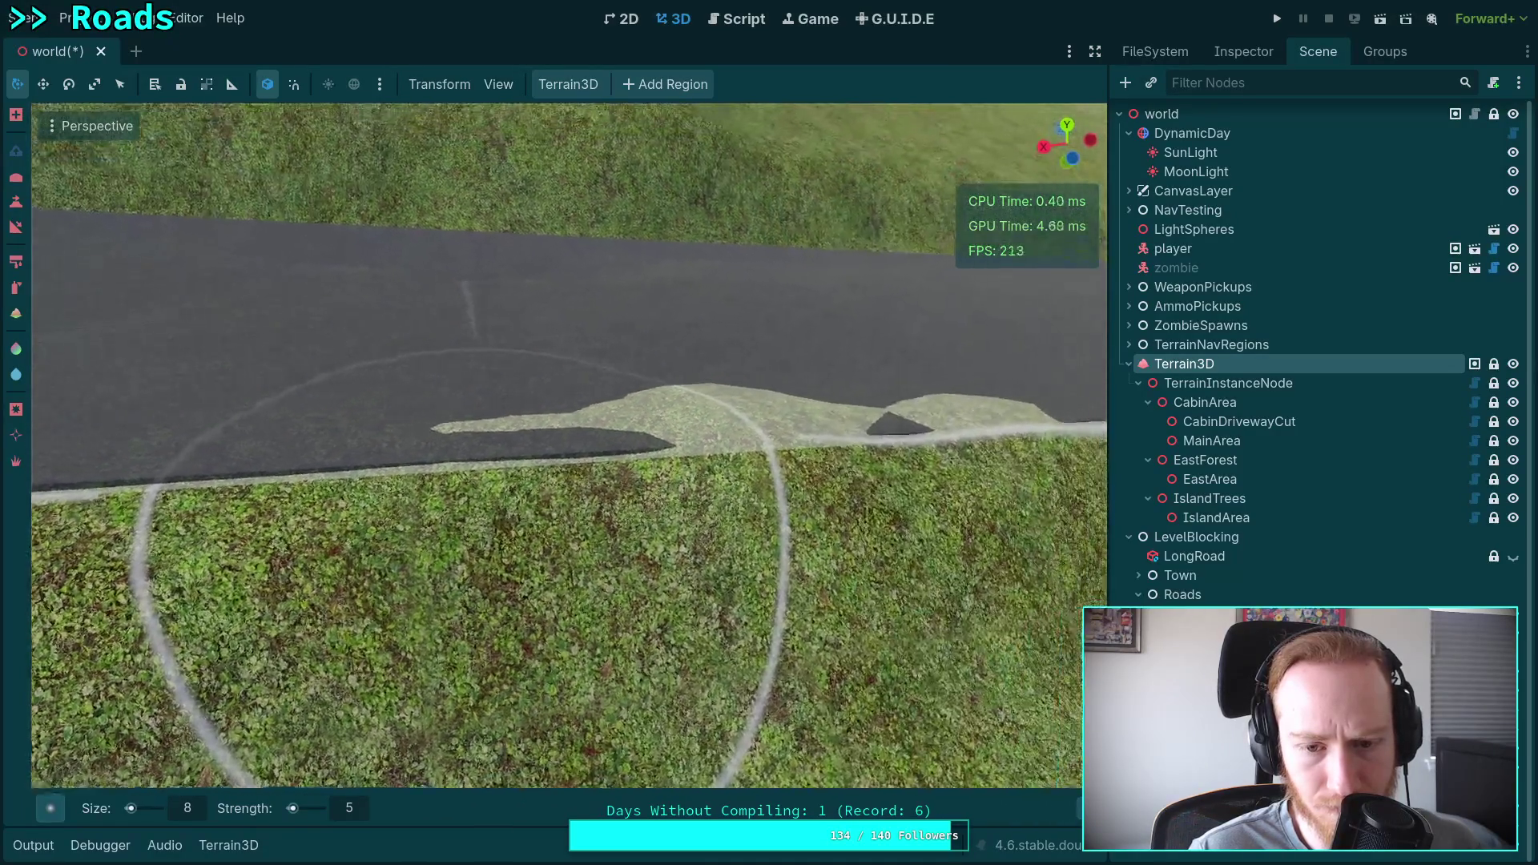
{"action": "key", "text": "ctrl+z"}
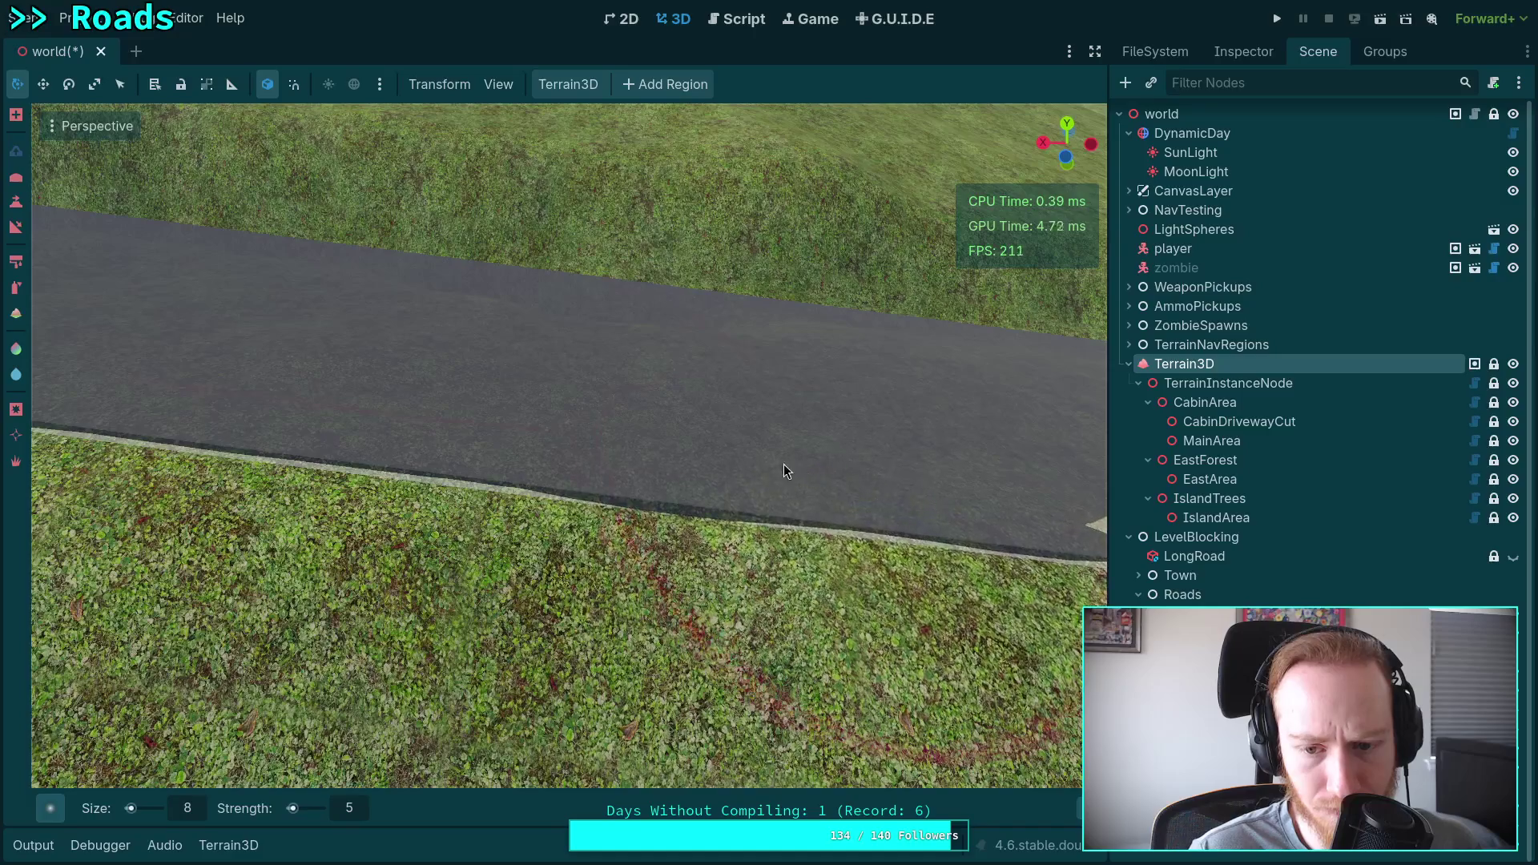
Paint over the pale patches along the road edge.
{"action": "scroll", "coordinate": [784, 471], "scroll_direction": "down", "scroll_amount": 3}
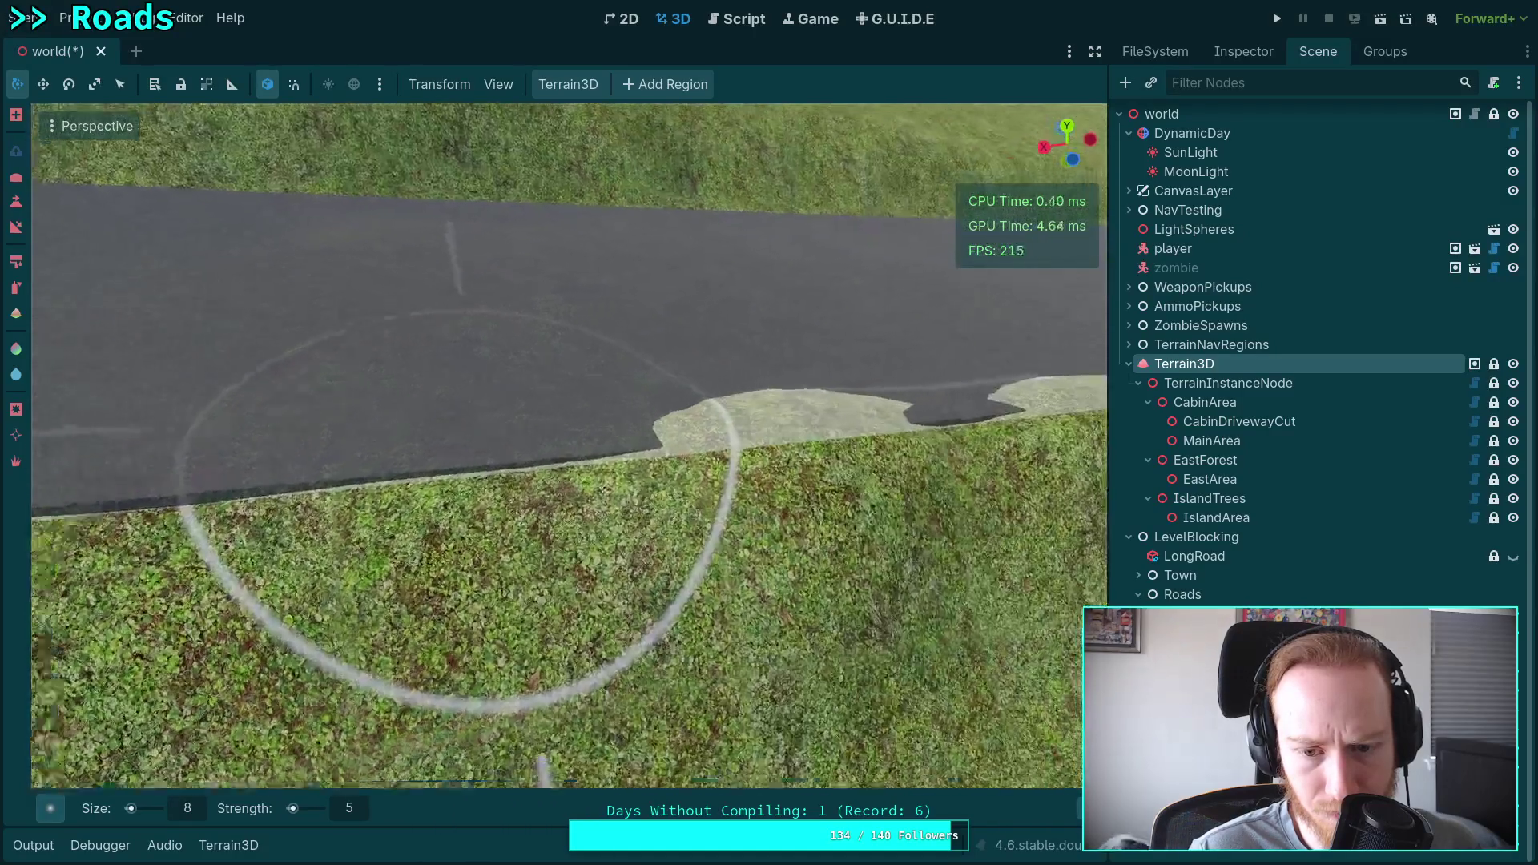
{"action": "mouse_move", "coordinate": [669, 503]}
{"action": "left_mouse_down"}
{"action": "mouse_move", "coordinate": [844, 511]}
{"action": "mouse_move", "coordinate": [713, 490]}
{"action": "left_mouse_up"}
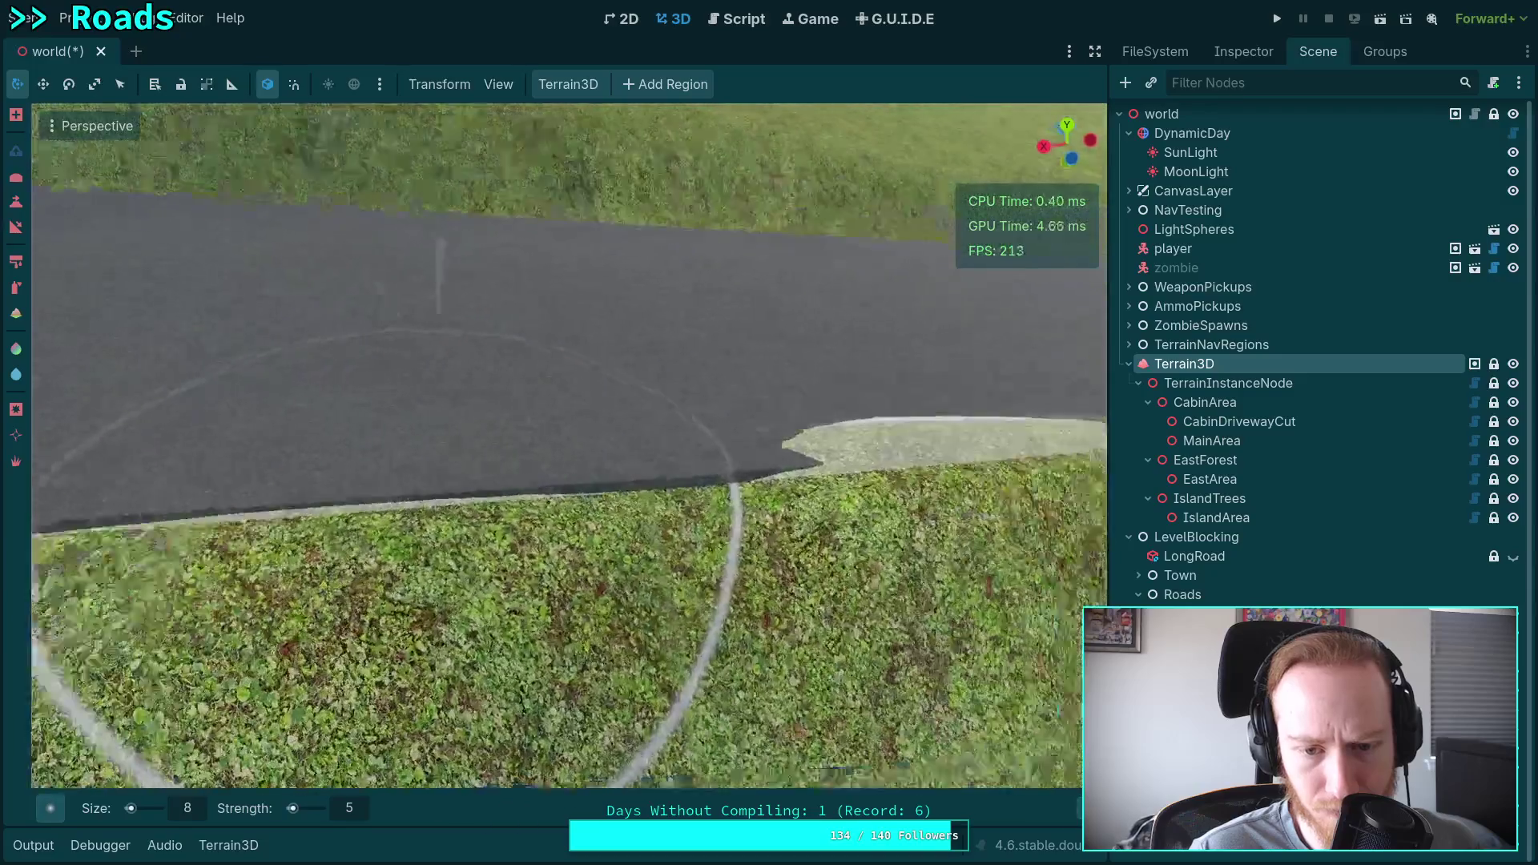
{"action": "scroll", "coordinate": [775, 497], "scroll_direction": "up", "scroll_amount": 3}
{"action": "left_click_drag", "start_coordinate": [809, 577], "coordinate": [762, 559]}
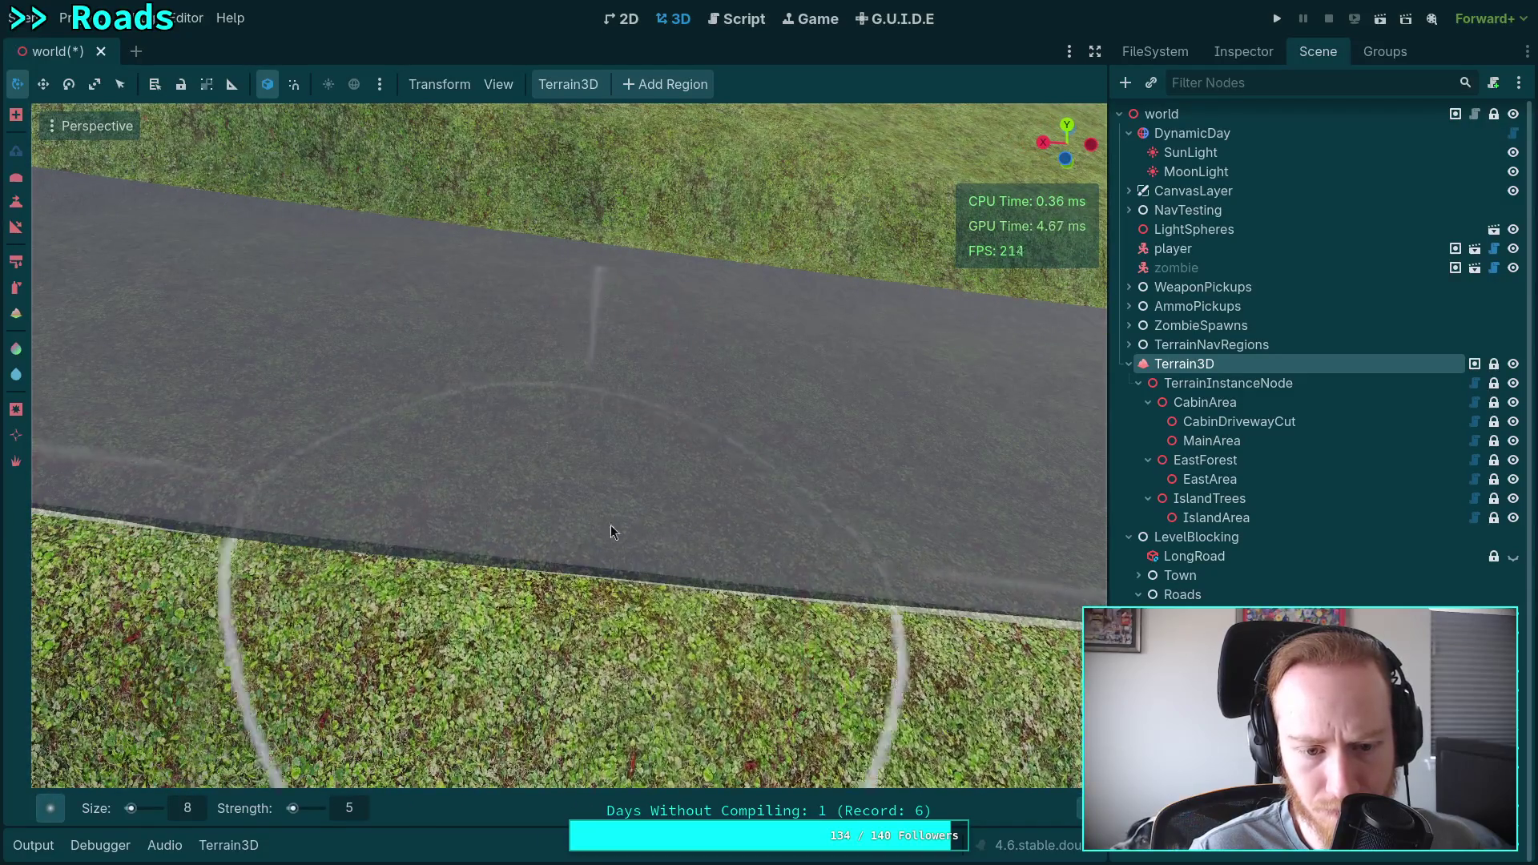
{"action": "scroll", "coordinate": [613, 529], "scroll_direction": "down", "scroll_amount": 3}
{"action": "scroll", "coordinate": [632, 549], "scroll_direction": "up", "scroll_amount": 2}
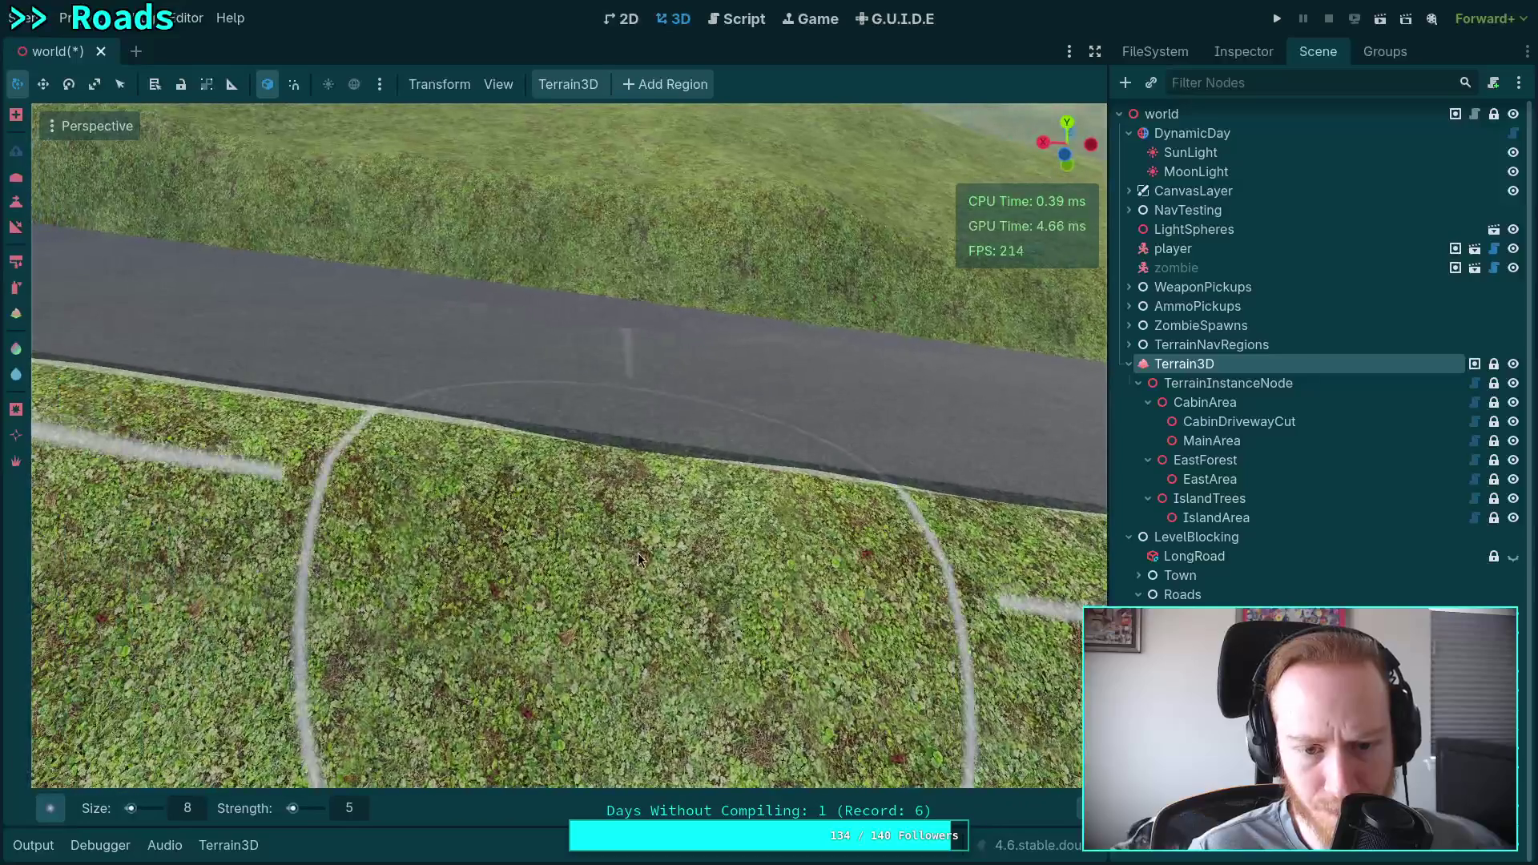
{"action": "mouse_move", "coordinate": [600, 514]}
{"action": "left_mouse_down"}
{"action": "mouse_move", "coordinate": [603, 575]}
{"action": "mouse_move", "coordinate": [588, 454]}
{"action": "mouse_move", "coordinate": [605, 436]}
{"action": "mouse_move", "coordinate": [514, 511]}
{"action": "mouse_move", "coordinate": [501, 425]}
{"action": "left_mouse_up"}
{"action": "scroll", "coordinate": [605, 436], "scroll_direction": "down", "scroll_amount": 2}
{"action": "scroll", "coordinate": [606, 436], "scroll_direction": "up", "scroll_amount": 3}
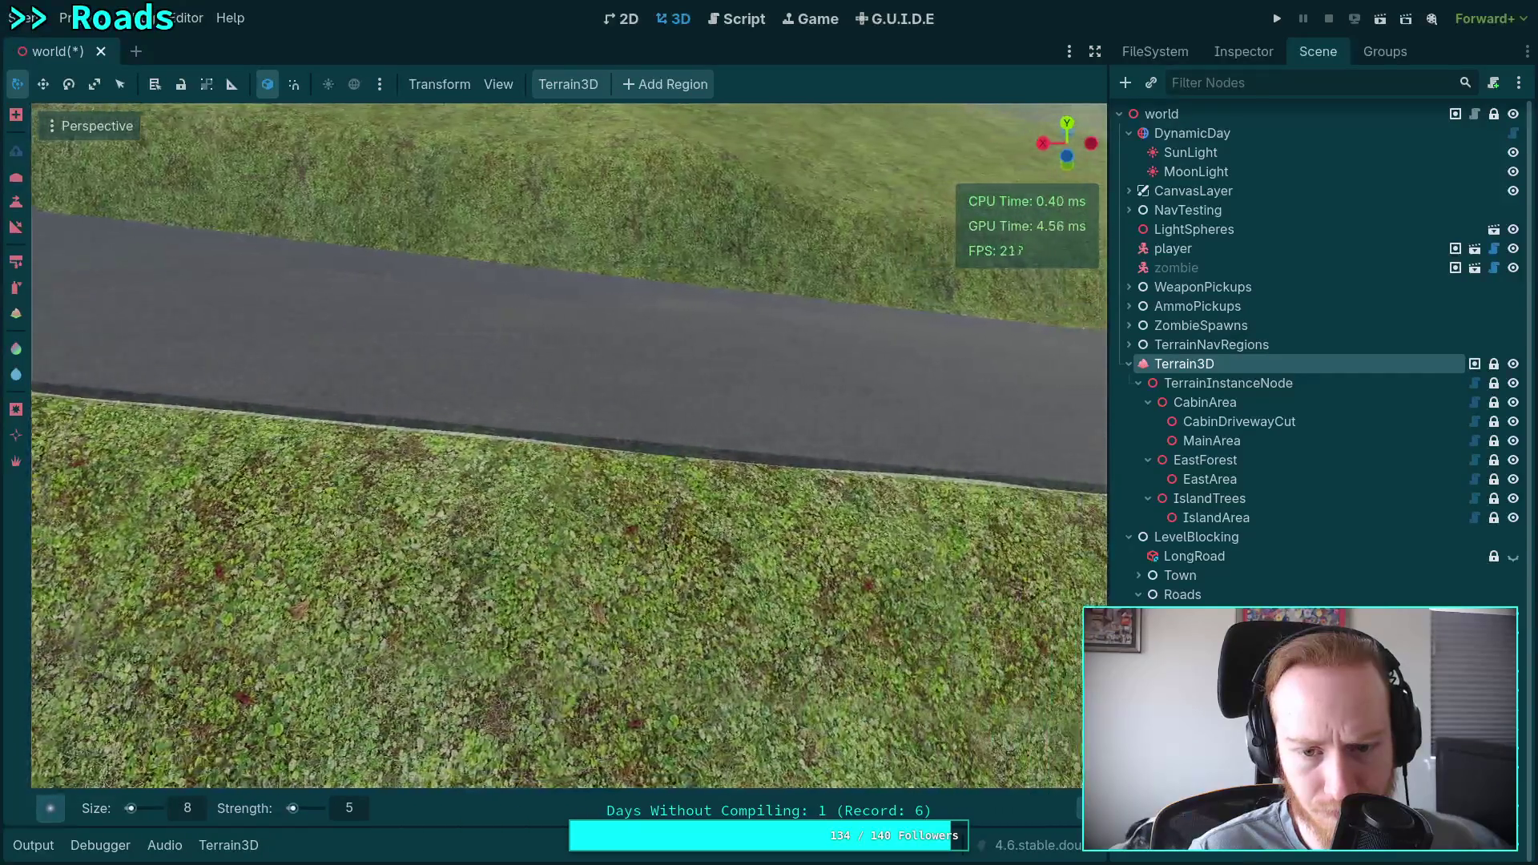
Paint a pale strip along the road edge, undoing stray patches, and reshape it.
{"action": "mouse_move", "coordinate": [515, 635]}
{"action": "left_mouse_down"}
{"action": "mouse_move", "coordinate": [660, 502]}
{"action": "mouse_move", "coordinate": [491, 430]}
{"action": "mouse_move", "coordinate": [650, 435]}
{"action": "mouse_move", "coordinate": [574, 421]}
{"action": "mouse_move", "coordinate": [586, 416]}
{"action": "left_mouse_up"}
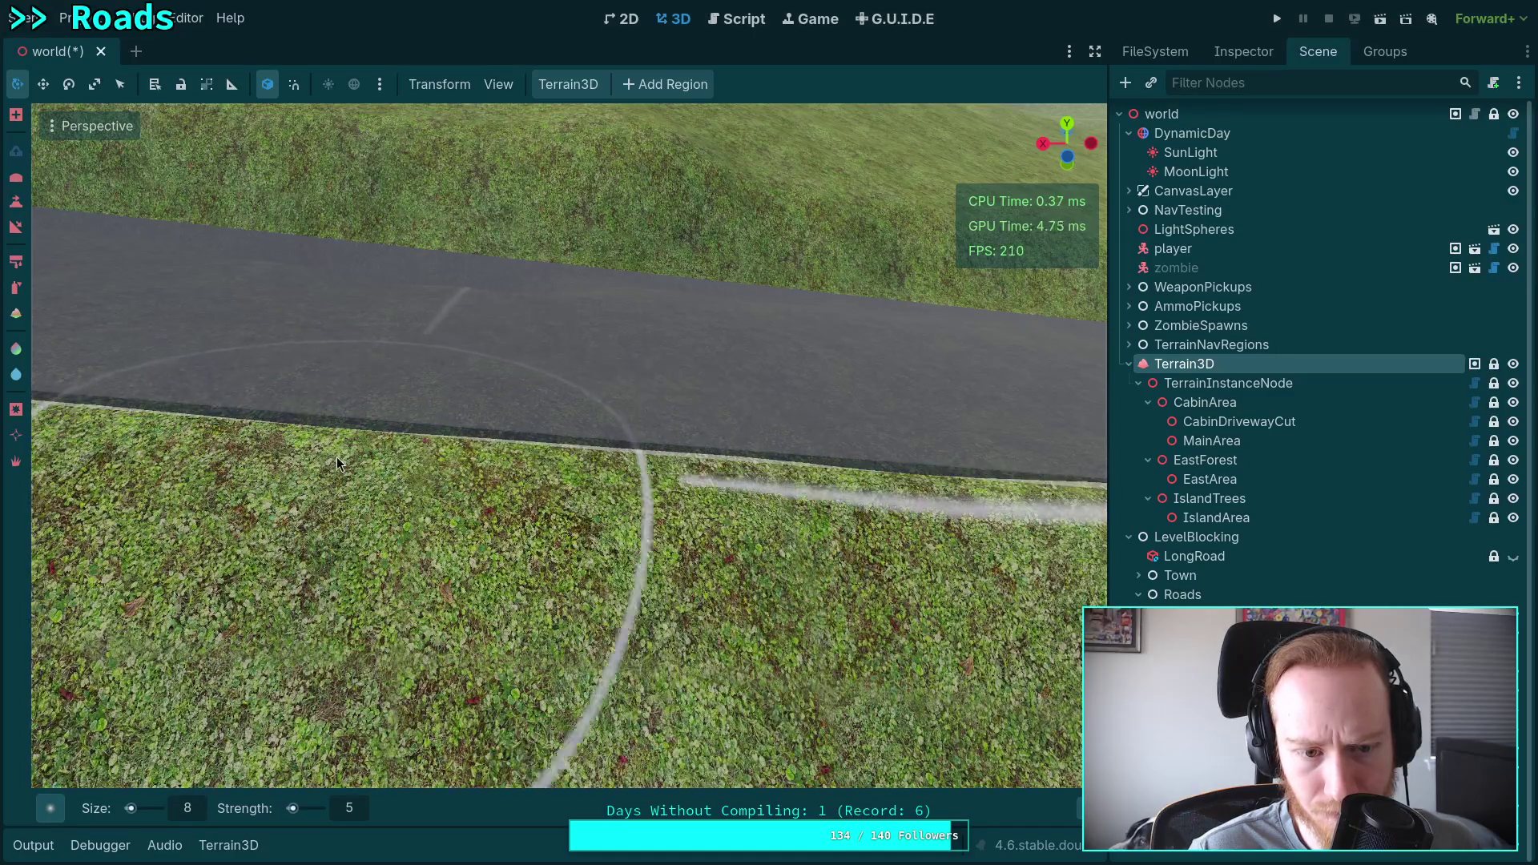
{"action": "left_click_drag", "start_coordinate": [337, 463], "coordinate": [344, 376]}
{"action": "key", "text": "ctrl+z"}
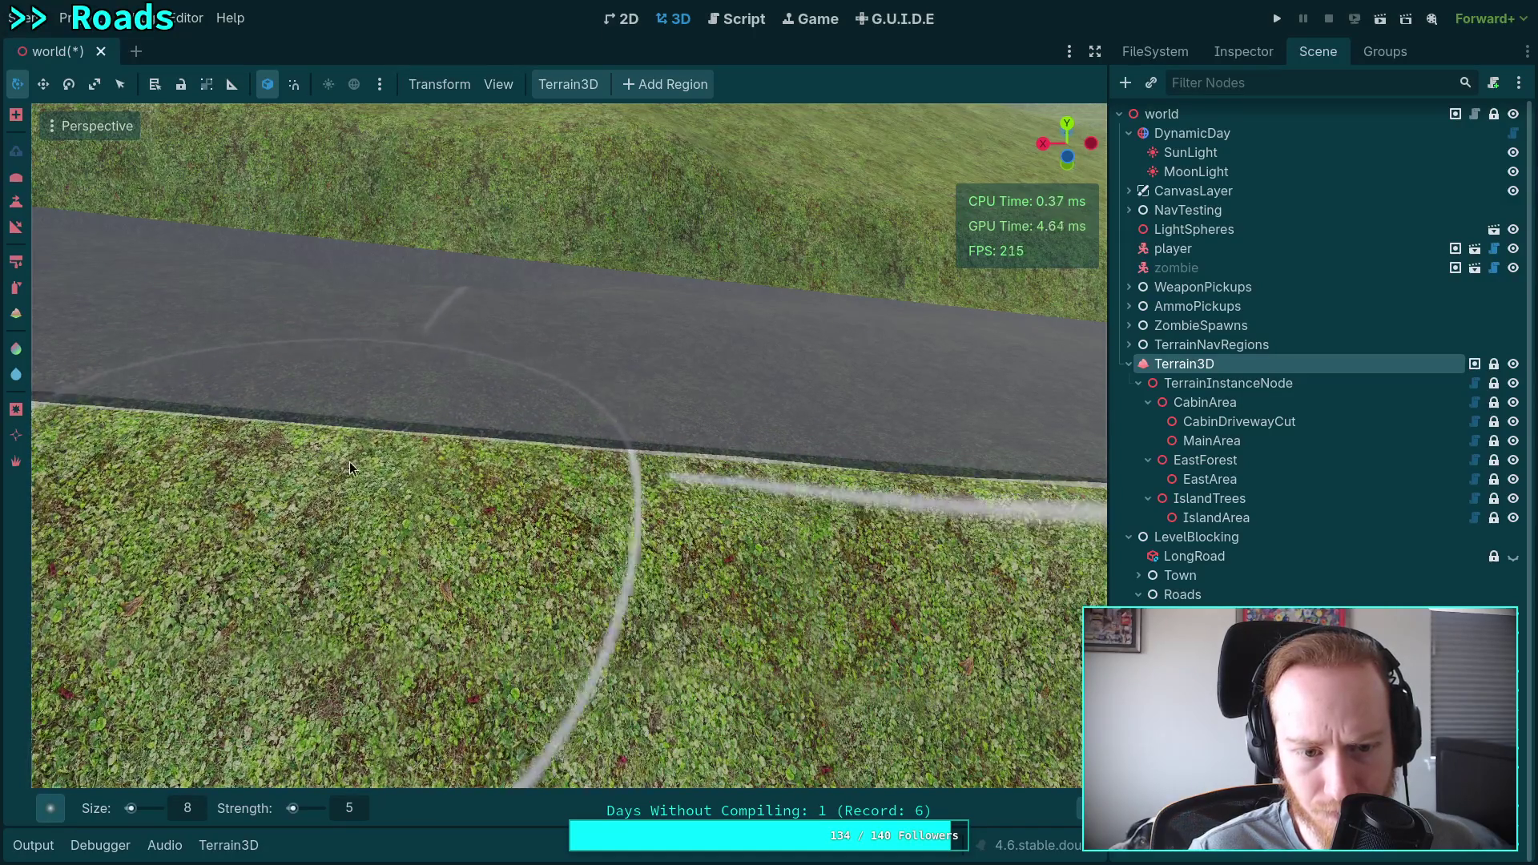
{"action": "mouse_move", "coordinate": [350, 468]}
{"action": "left_mouse_down"}
{"action": "mouse_move", "coordinate": [368, 371]}
{"action": "mouse_move", "coordinate": [446, 412]}
{"action": "mouse_move", "coordinate": [433, 417]}
{"action": "left_mouse_up"}
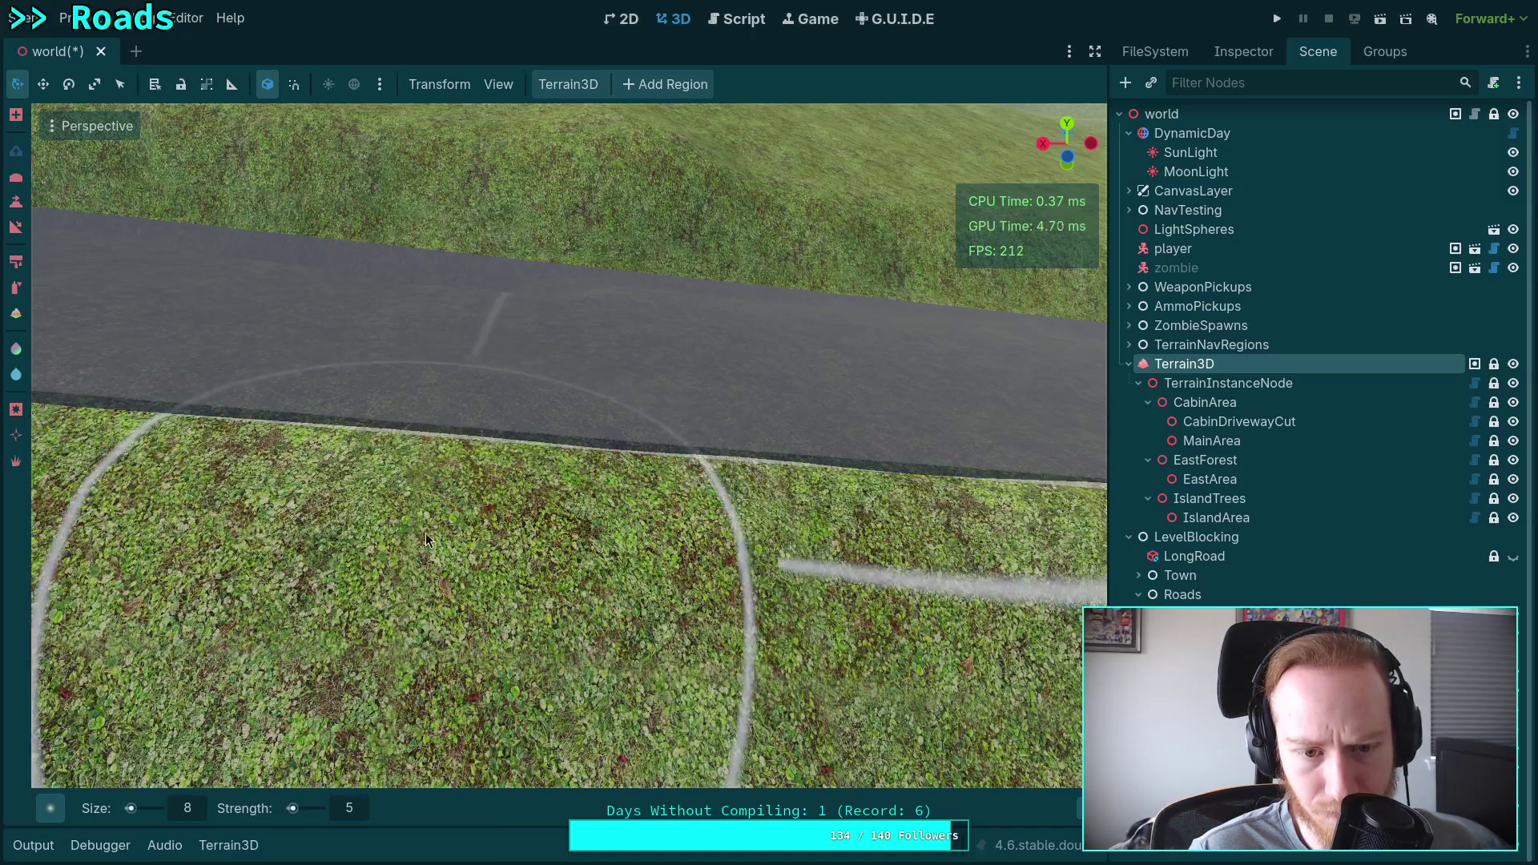
{"action": "left_click_drag", "start_coordinate": [425, 540], "coordinate": [513, 401]}
{"action": "key", "text": "ctrl+z"}
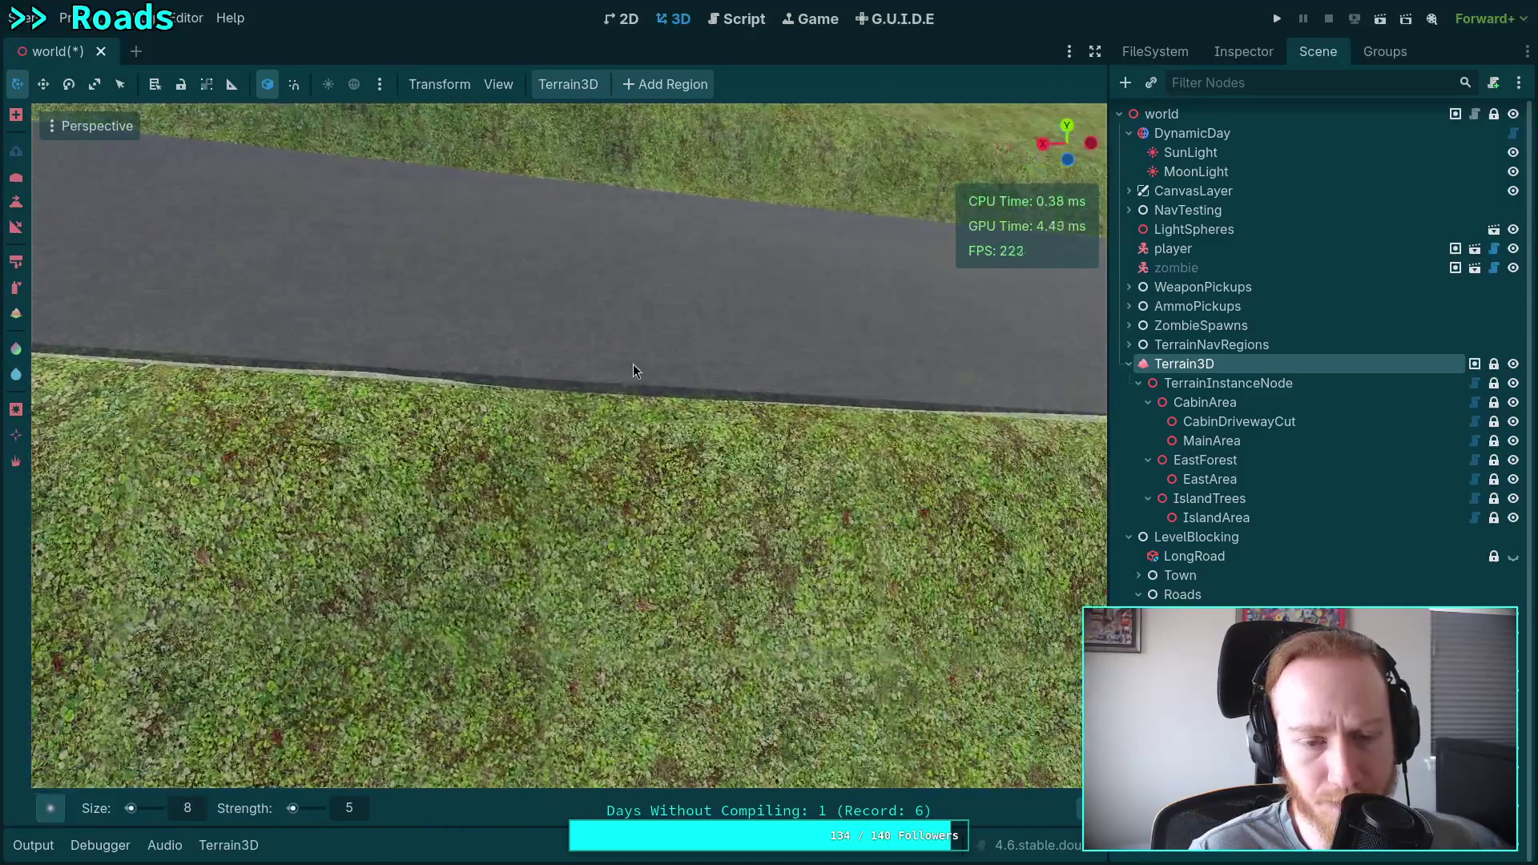
{"action": "left_click_drag", "start_coordinate": [601, 406], "coordinate": [873, 411]}
{"action": "mouse_move", "coordinate": [699, 391]}
{"action": "left_mouse_down"}
{"action": "mouse_move", "coordinate": [663, 373]}
{"action": "mouse_move", "coordinate": [549, 441]}
{"action": "mouse_move", "coordinate": [640, 370]}
{"action": "mouse_move", "coordinate": [620, 458]}
{"action": "mouse_move", "coordinate": [573, 368]}
{"action": "mouse_move", "coordinate": [623, 473]}
{"action": "mouse_move", "coordinate": [660, 382]}
{"action": "mouse_move", "coordinate": [585, 399]}
{"action": "mouse_move", "coordinate": [580, 483]}
{"action": "left_mouse_up"}
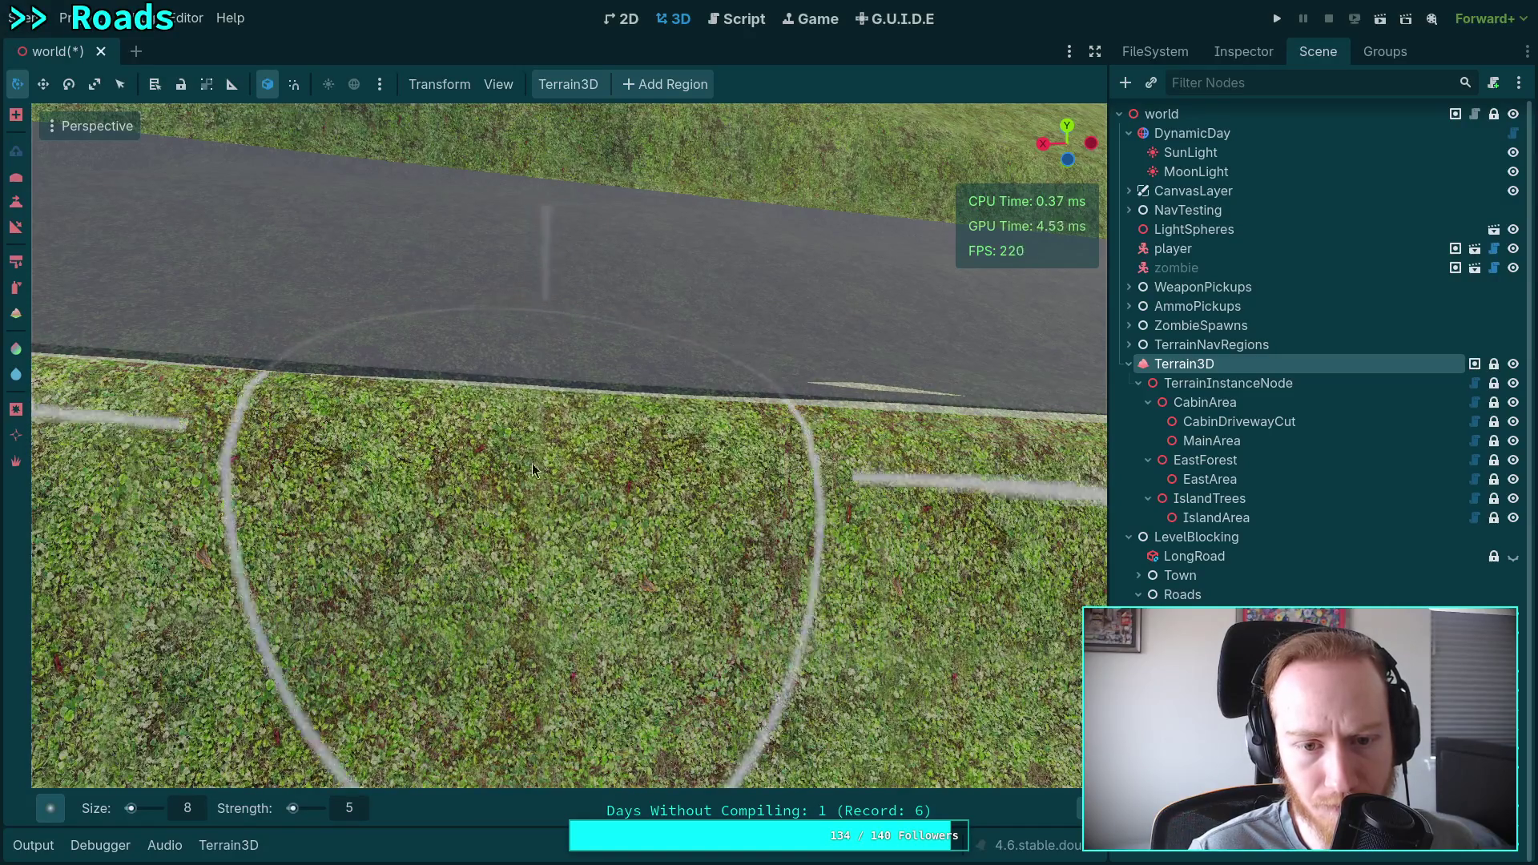
Paint a light patch and thin streak along the road edge, then cover it with road texture.
{"action": "left_click", "coordinate": [519, 466]}
{"action": "mouse_move", "coordinate": [482, 398]}
{"action": "left_mouse_down"}
{"action": "mouse_move", "coordinate": [527, 545]}
{"action": "mouse_move", "coordinate": [636, 507]}
{"action": "mouse_move", "coordinate": [763, 530]}
{"action": "mouse_move", "coordinate": [655, 397]}
{"action": "mouse_move", "coordinate": [744, 409]}
{"action": "left_mouse_up"}
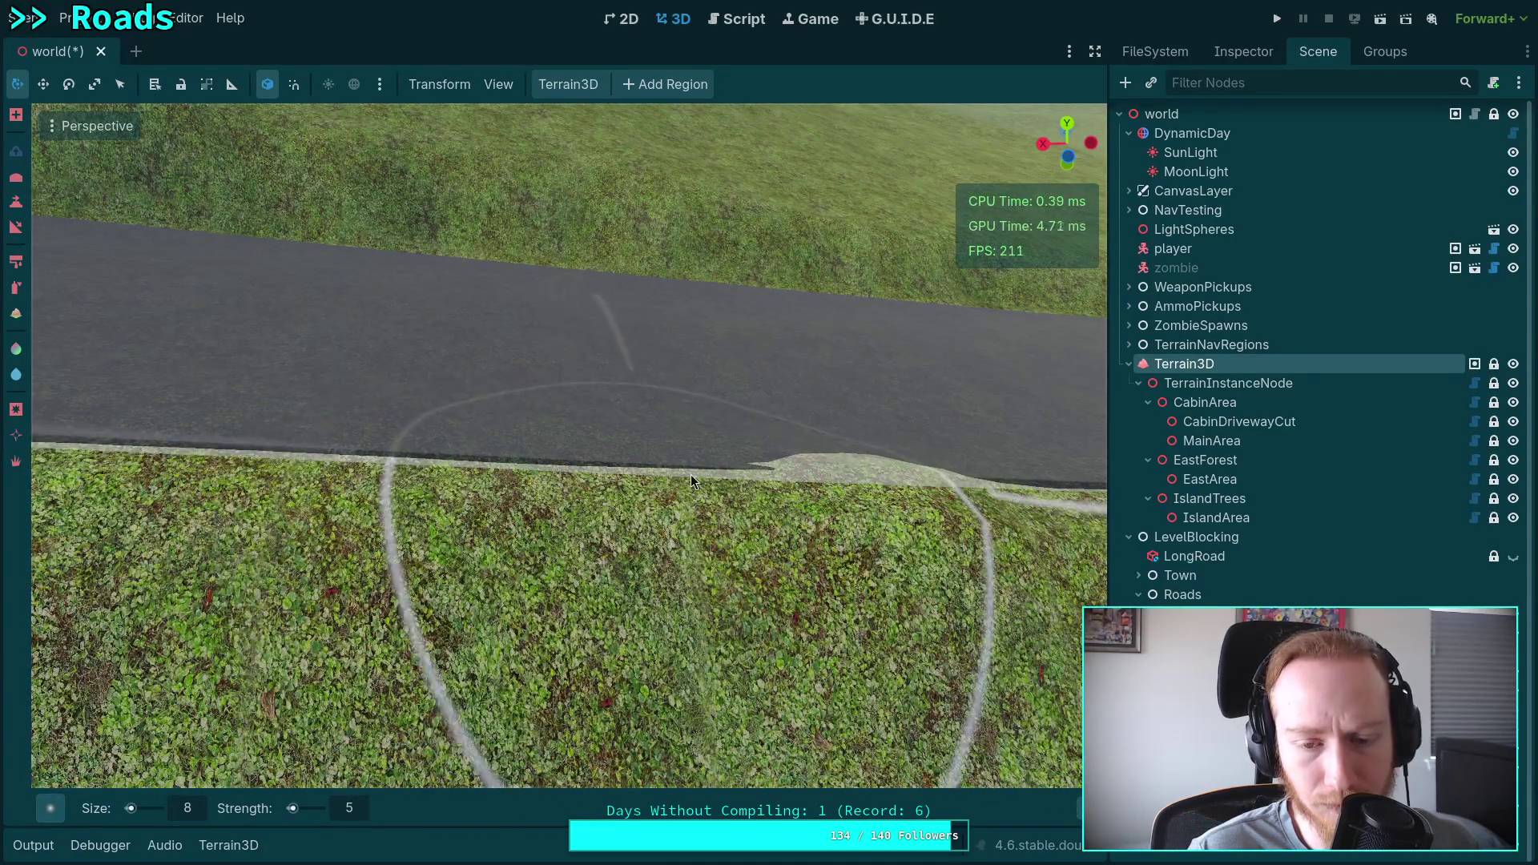
{"action": "mouse_move", "coordinate": [614, 467]}
{"action": "left_mouse_down"}
{"action": "mouse_move", "coordinate": [509, 436]}
{"action": "mouse_move", "coordinate": [618, 445]}
{"action": "mouse_move", "coordinate": [617, 496]}
{"action": "left_mouse_up"}
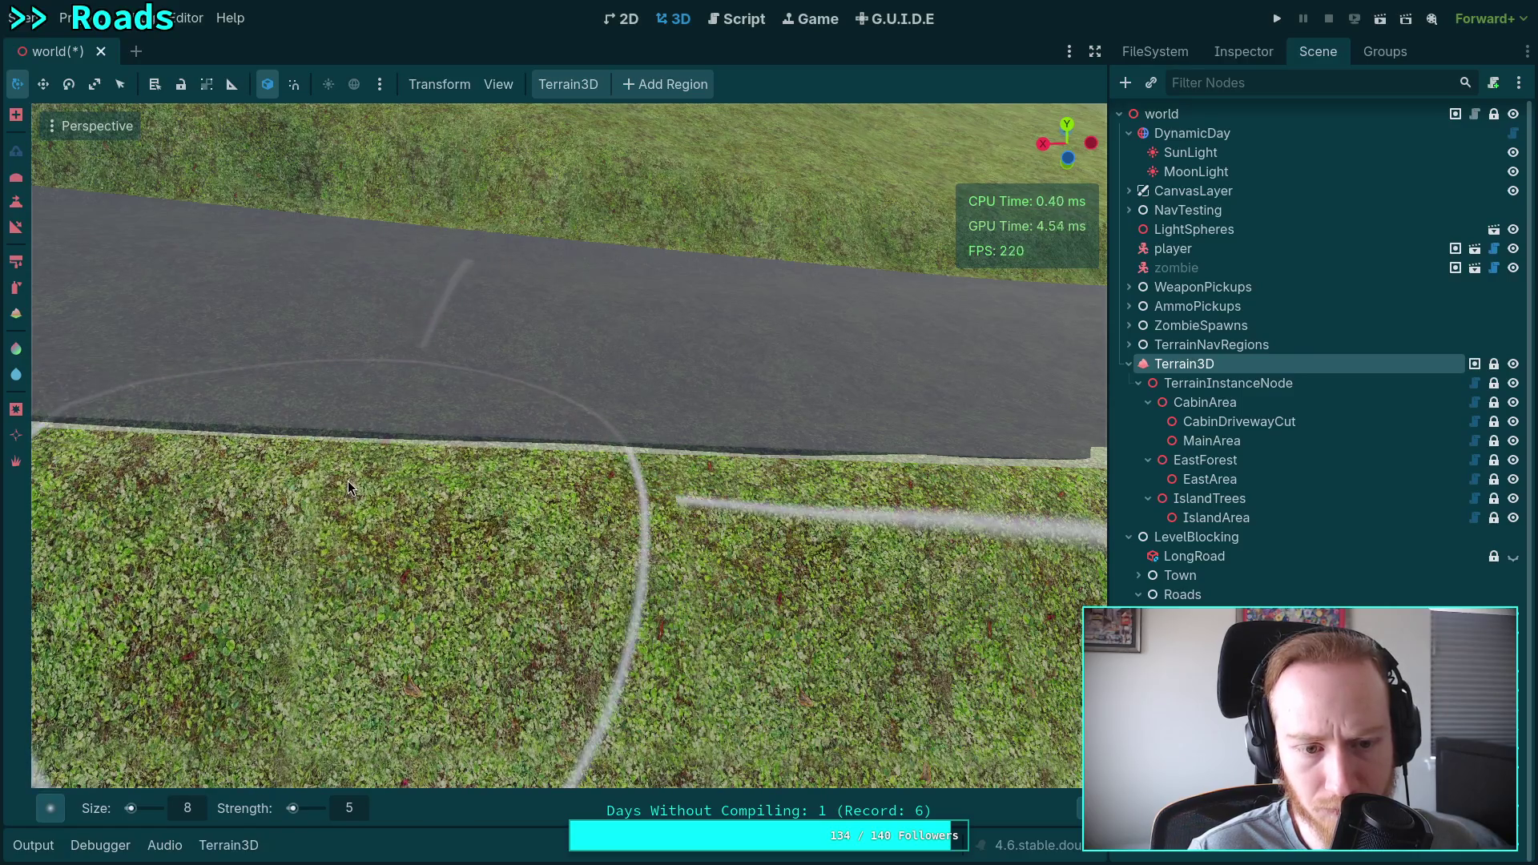
Orbit around the road edge and undo the light grey shoulder patch.
{"action": "left_click_drag", "start_coordinate": [410, 455], "coordinate": [584, 453]}
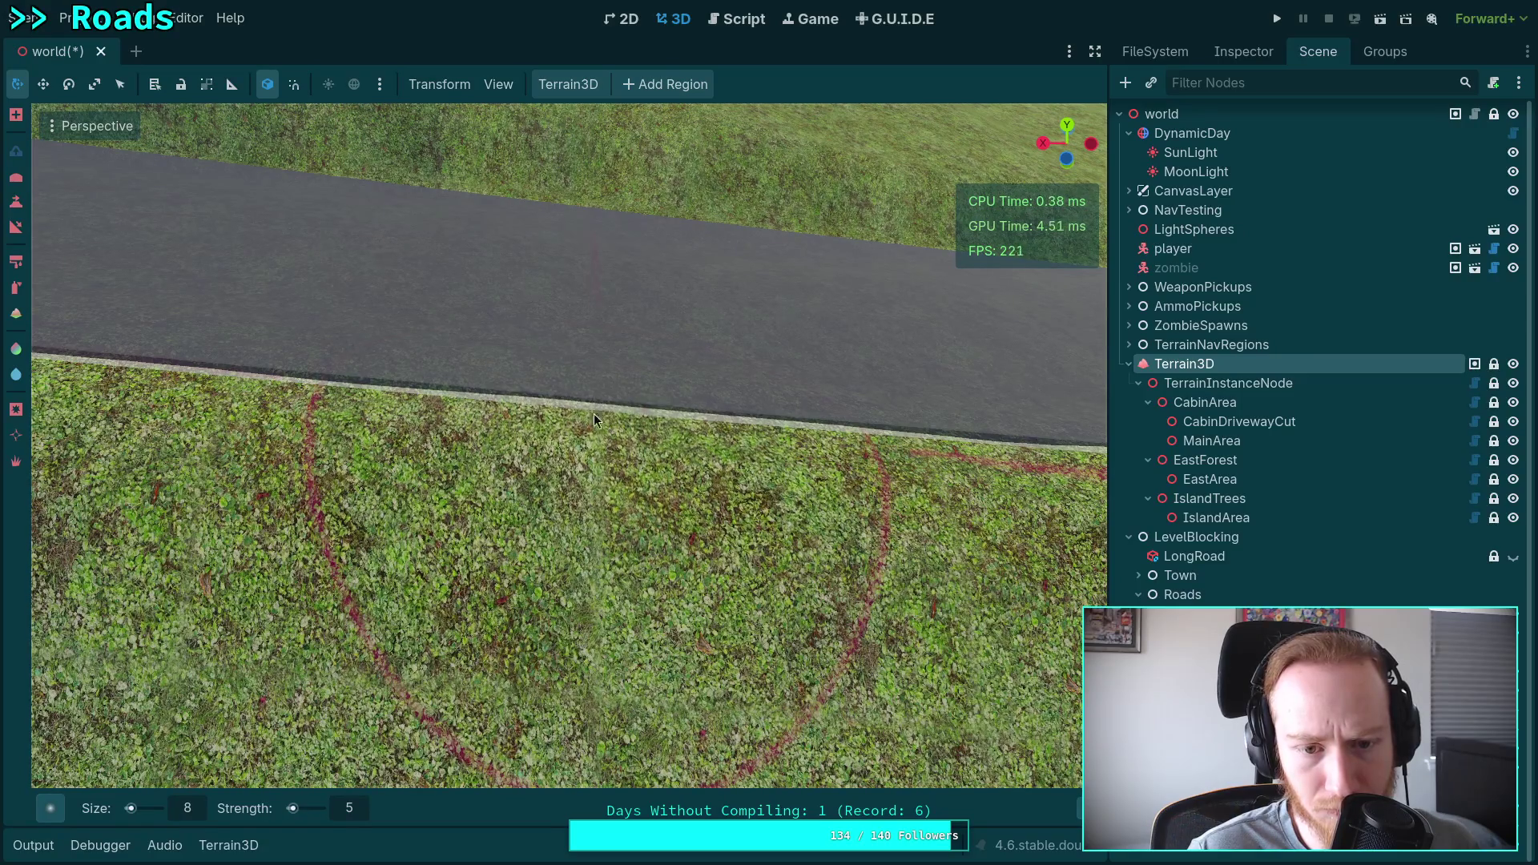
{"action": "mouse_move", "coordinate": [623, 424]}
{"action": "left_mouse_down"}
{"action": "mouse_move", "coordinate": [743, 446]}
{"action": "mouse_move", "coordinate": [573, 435]}
{"action": "left_mouse_up"}
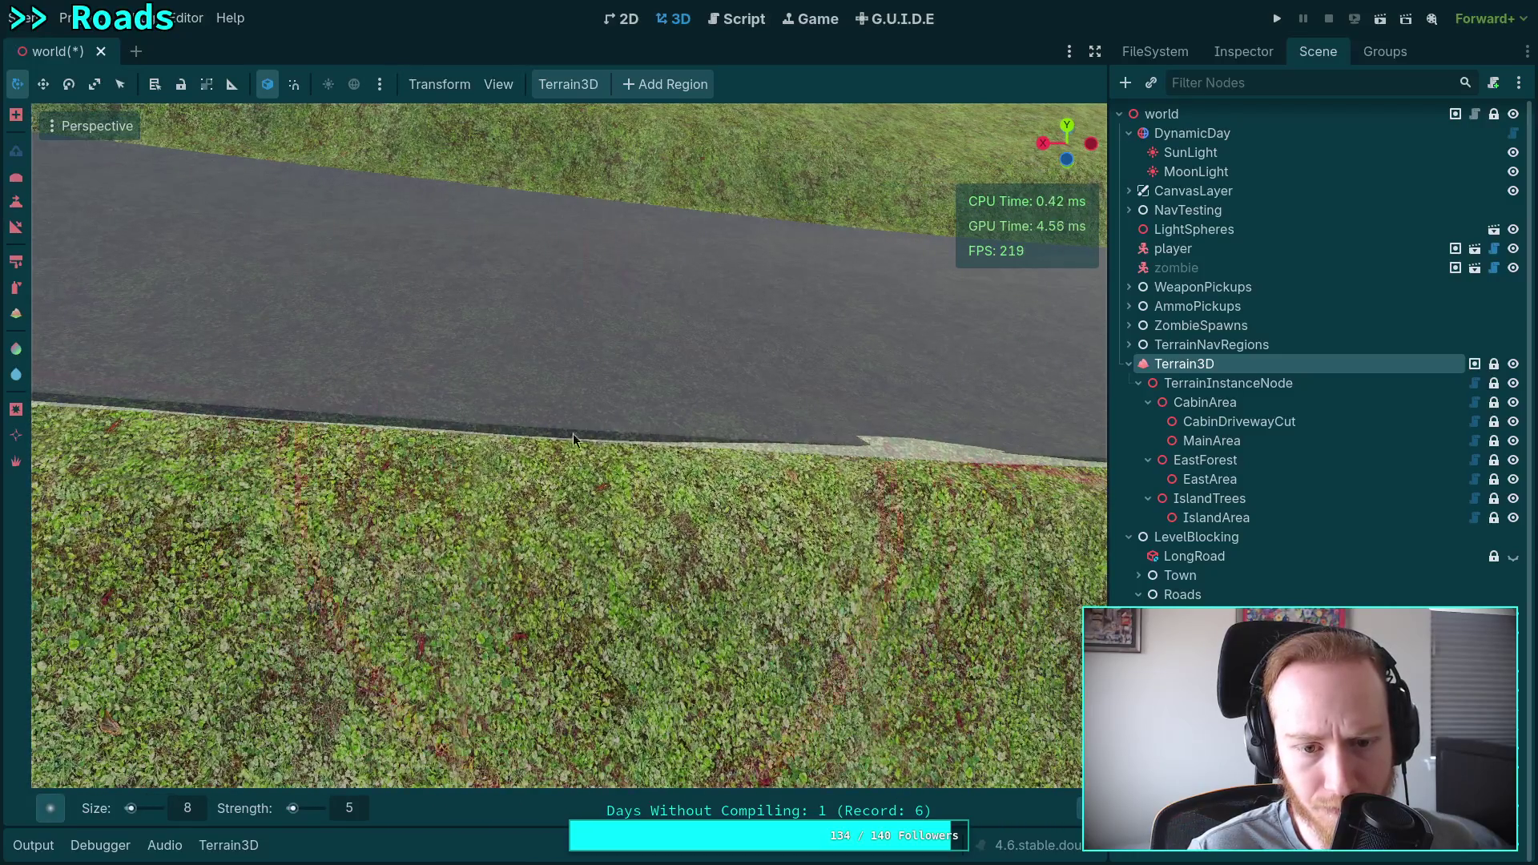
{"action": "key", "text": "ctrl+z"}
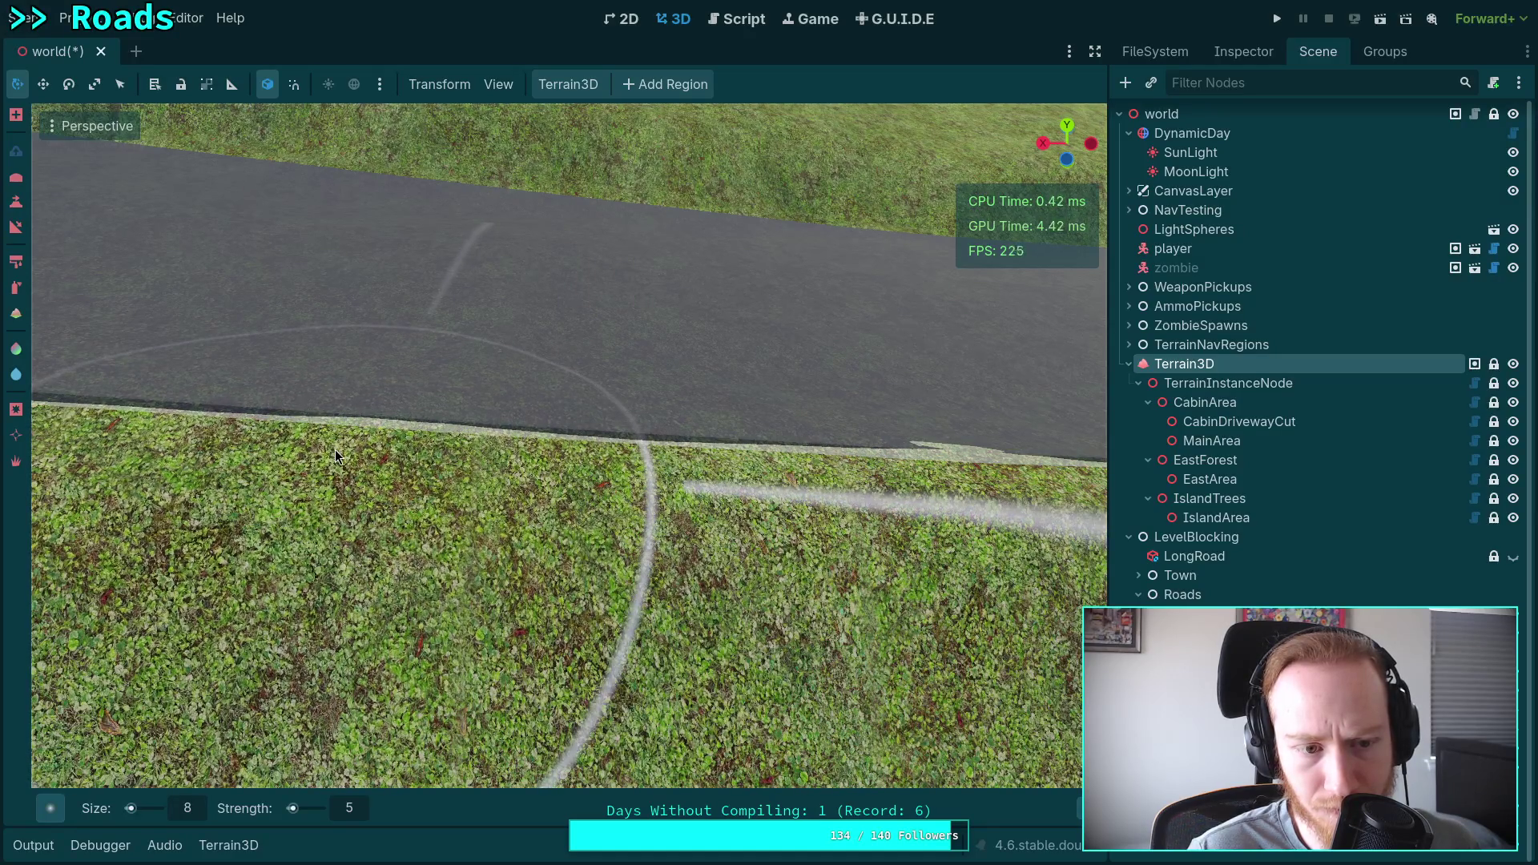
{"action": "mouse_move", "coordinate": [622, 479]}
{"action": "left_mouse_down"}
{"action": "mouse_move", "coordinate": [600, 455]}
{"action": "mouse_move", "coordinate": [670, 474]}
{"action": "mouse_move", "coordinate": [686, 463]}
{"action": "mouse_move", "coordinate": [564, 433]}
{"action": "mouse_move", "coordinate": [519, 505]}
{"action": "mouse_move", "coordinate": [455, 482]}
{"action": "mouse_move", "coordinate": [516, 448]}
{"action": "mouse_move", "coordinate": [269, 511]}
{"action": "mouse_move", "coordinate": [445, 502]}
{"action": "left_mouse_up"}
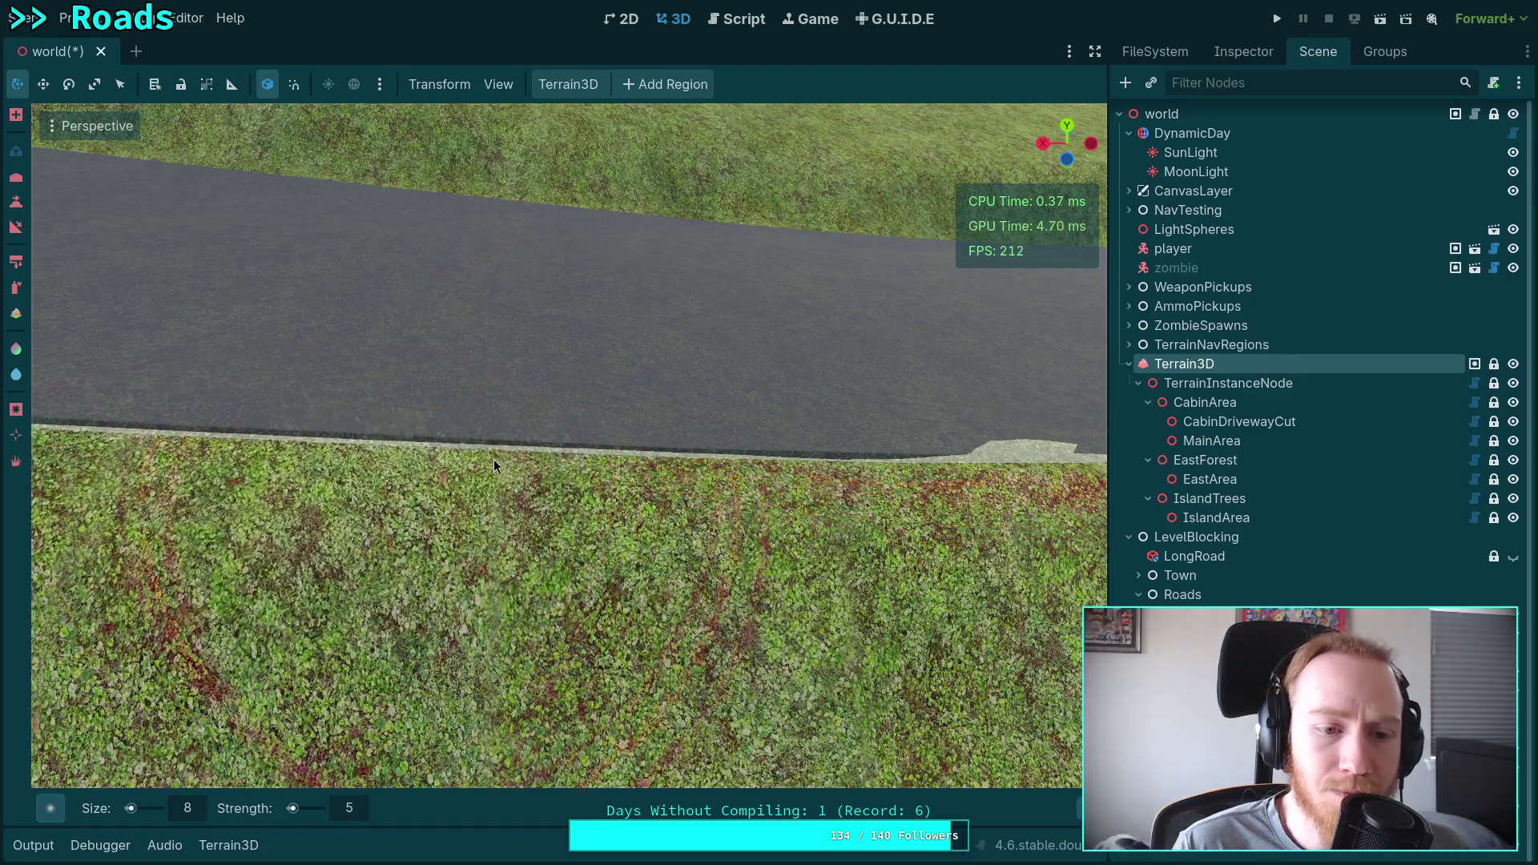
Fly down to the road edge and paint over the jagged pale patch.
{"action": "left_click_drag", "start_coordinate": [588, 493], "coordinate": [561, 481]}
{"action": "left_click_drag", "start_coordinate": [593, 407], "coordinate": [593, 406]}
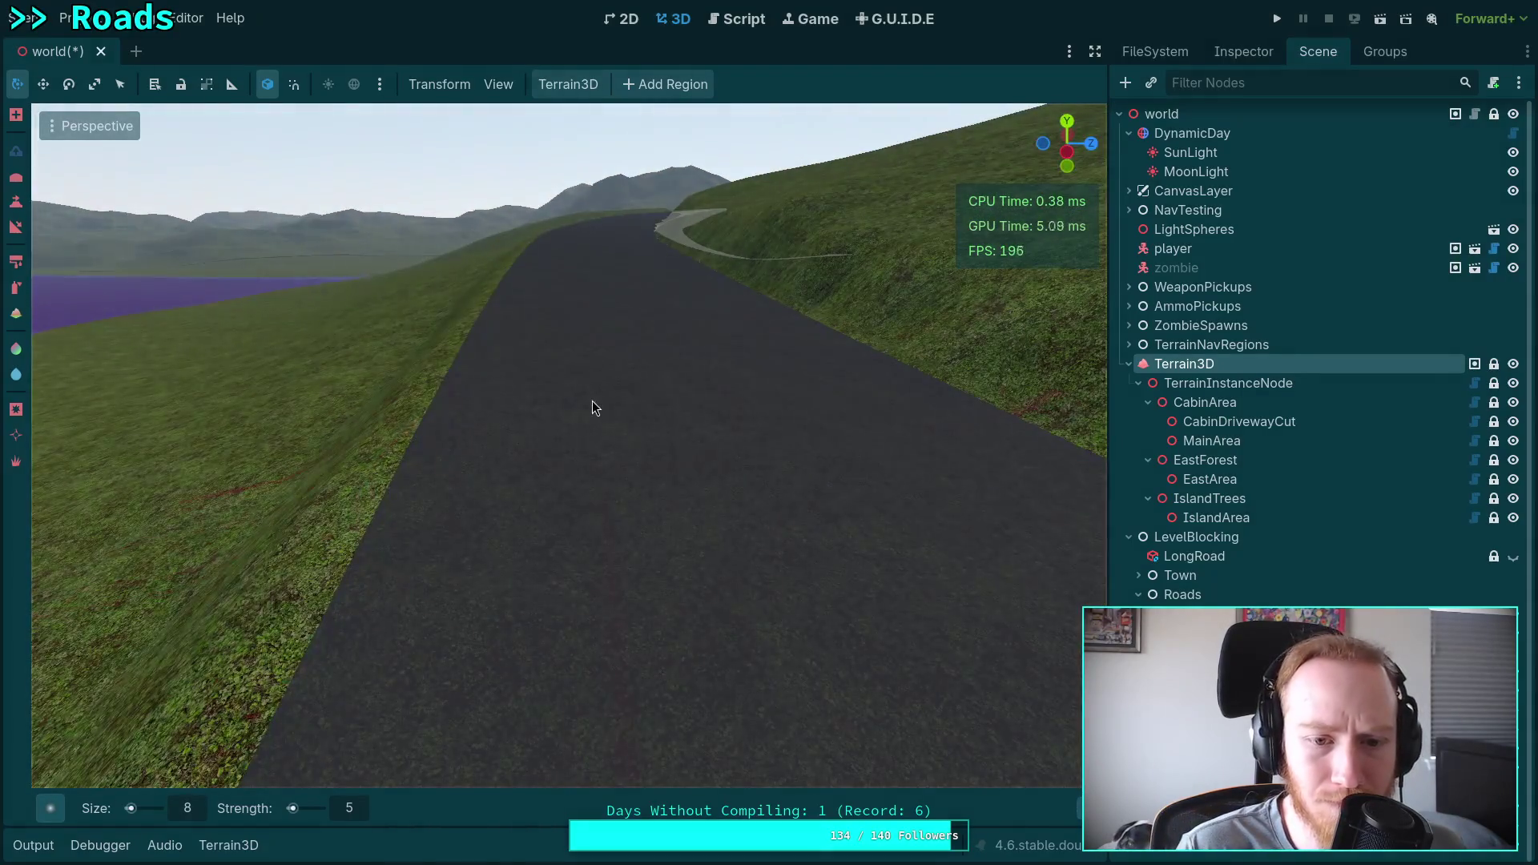
{"action": "left_click_drag", "start_coordinate": [617, 646], "coordinate": [651, 365]}
{"action": "left_click_drag", "start_coordinate": [707, 596], "coordinate": [707, 597]}
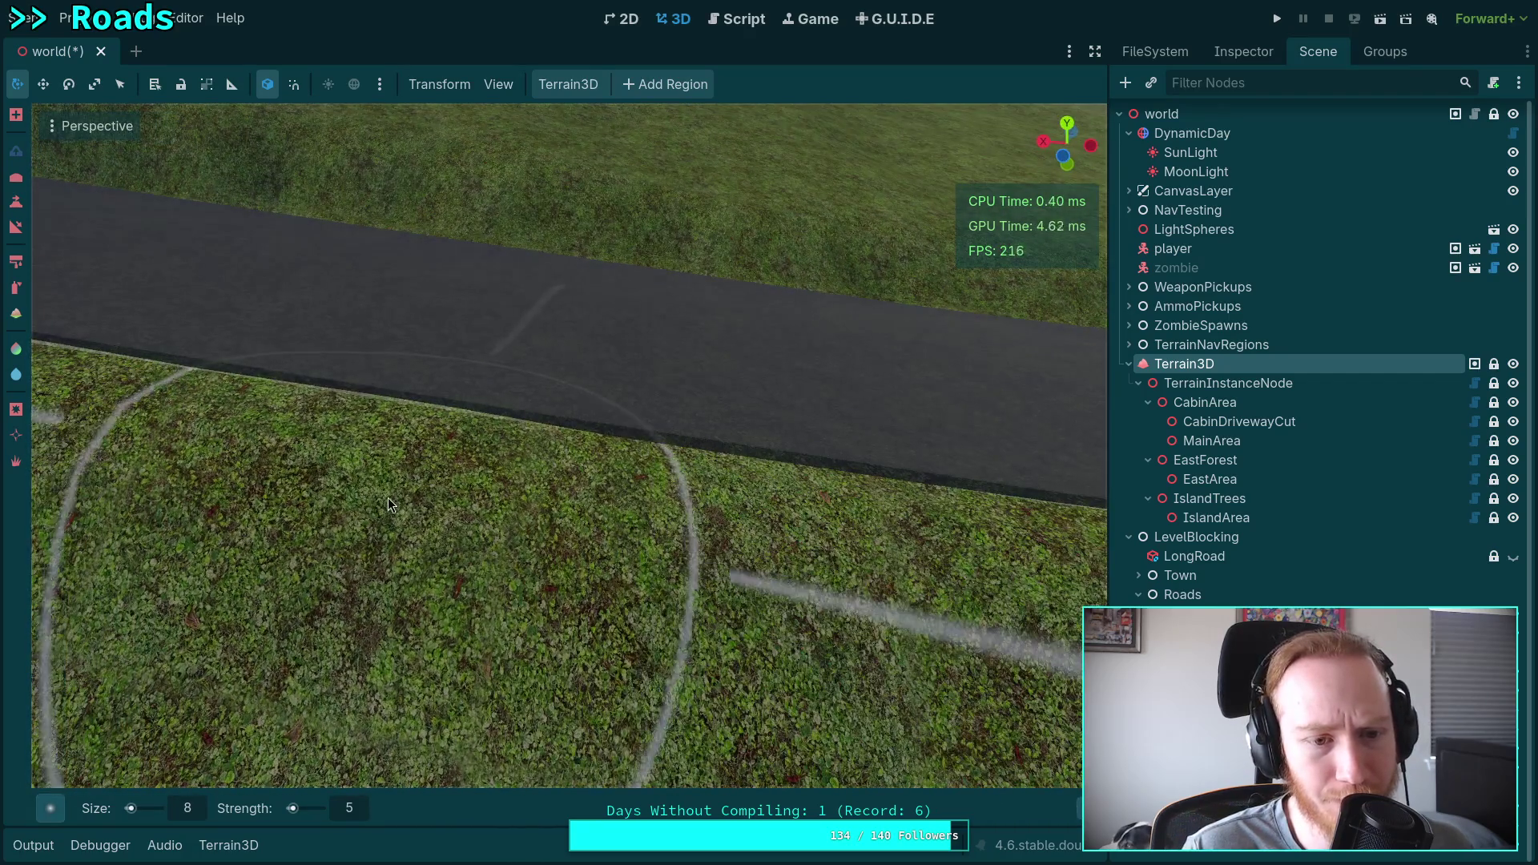
{"action": "left_click_drag", "start_coordinate": [915, 565], "coordinate": [915, 565]}
{"action": "left_click_drag", "start_coordinate": [423, 449], "coordinate": [423, 448]}
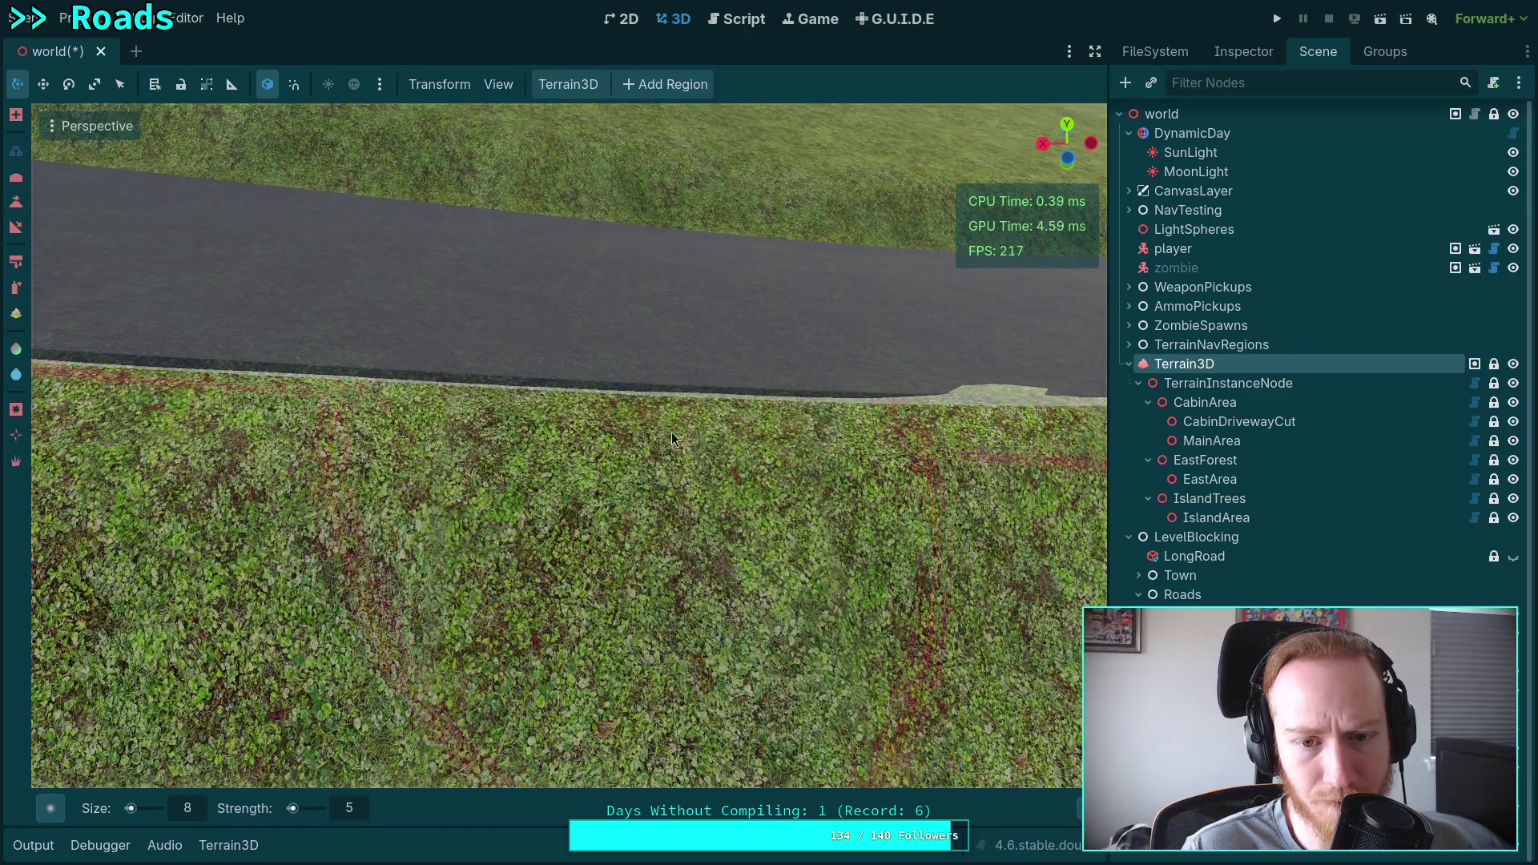
{"action": "left_click_drag", "start_coordinate": [625, 561], "coordinate": [625, 561]}
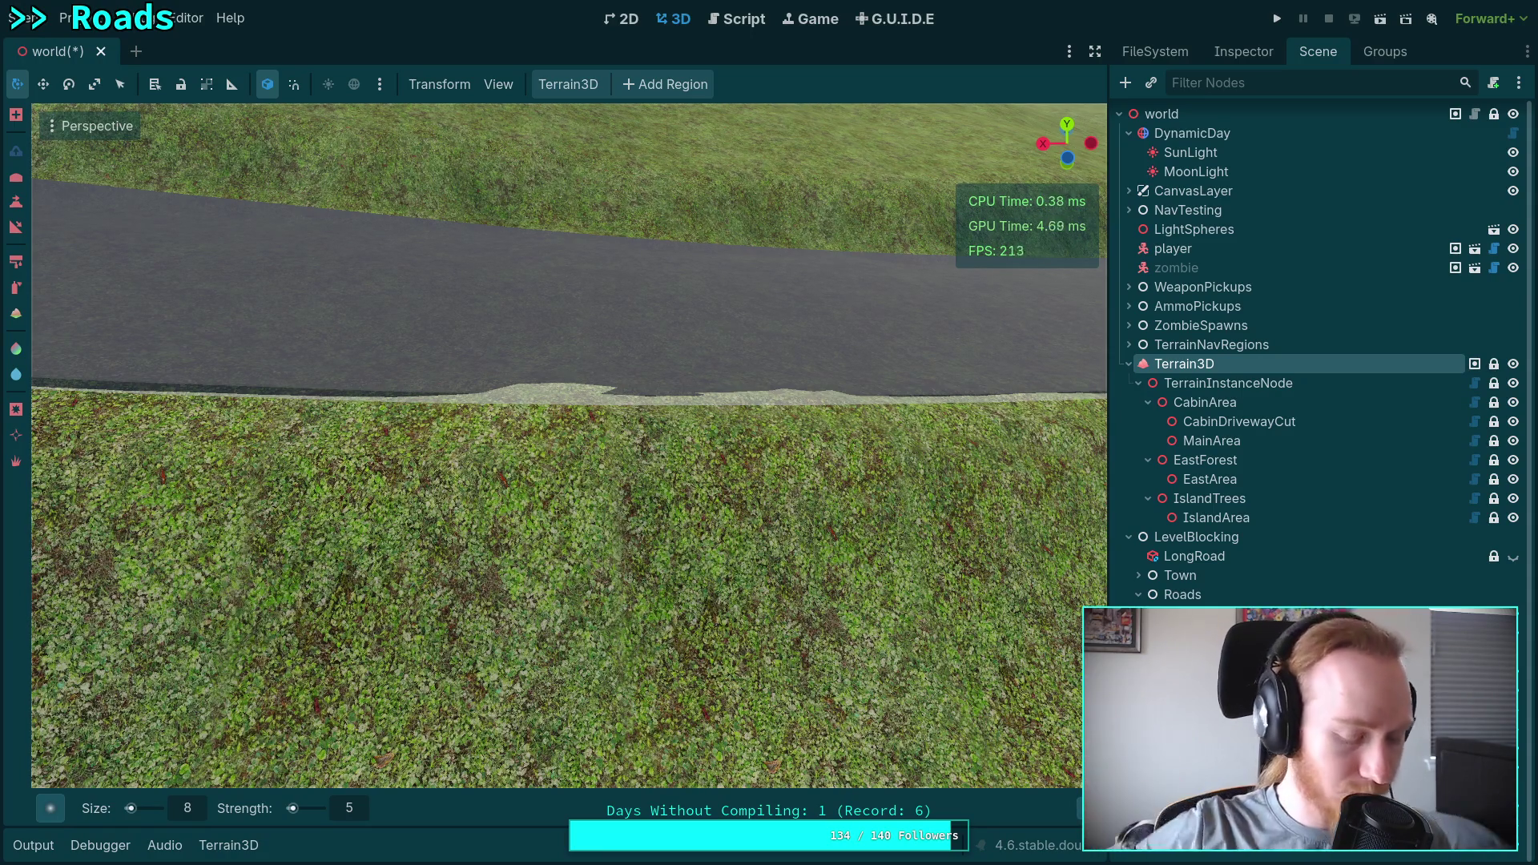
{"action": "left_click_drag", "start_coordinate": [584, 396], "coordinate": [591, 410]}
{"action": "scroll", "coordinate": [591, 410], "scroll_direction": "down", "scroll_amount": 3}
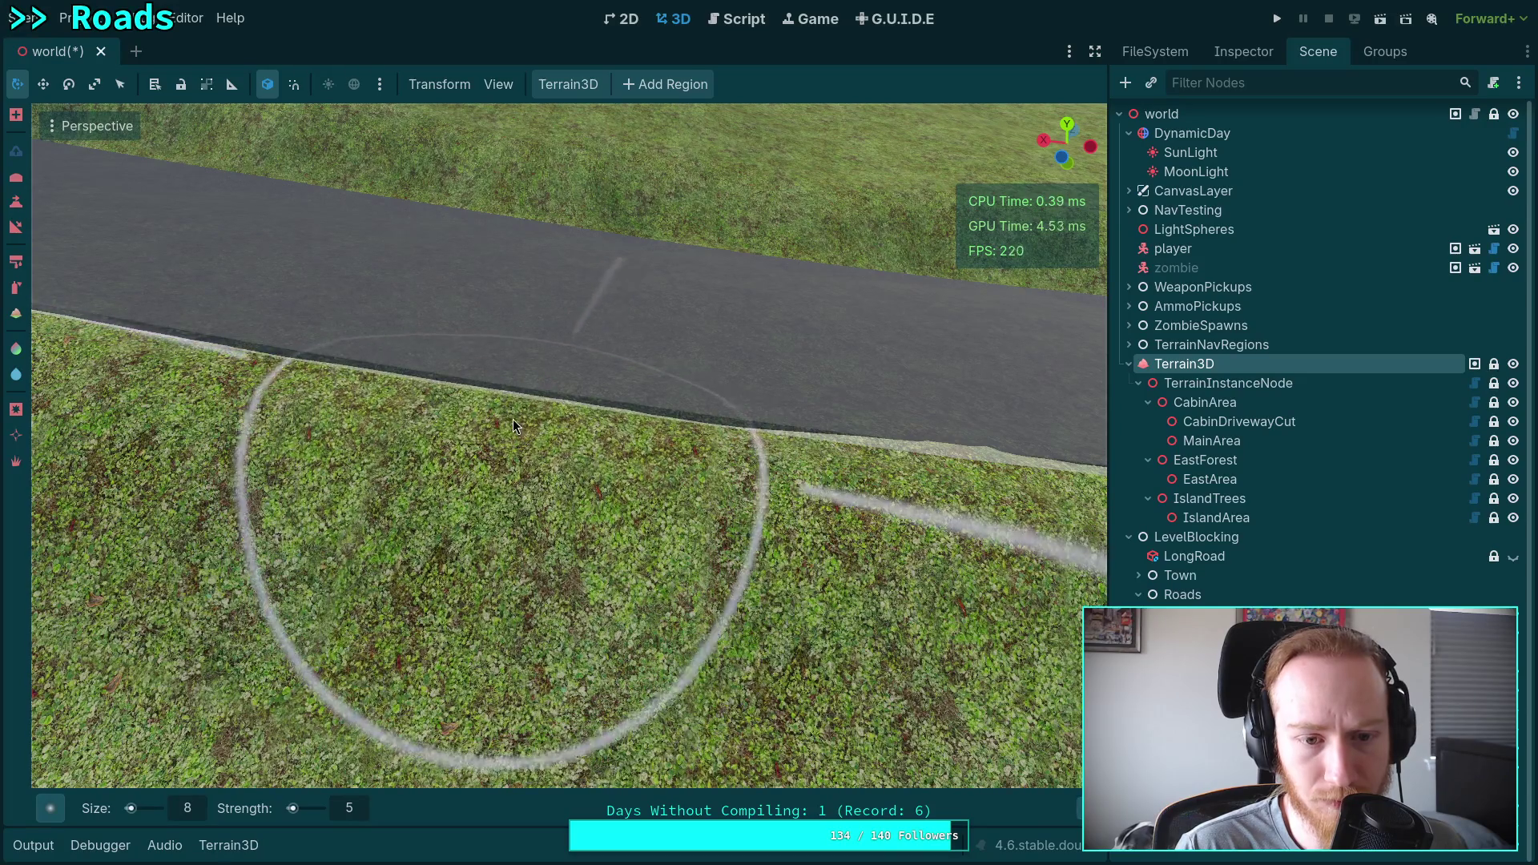
{"action": "scroll", "coordinate": [551, 437], "scroll_direction": "up", "scroll_amount": 2}
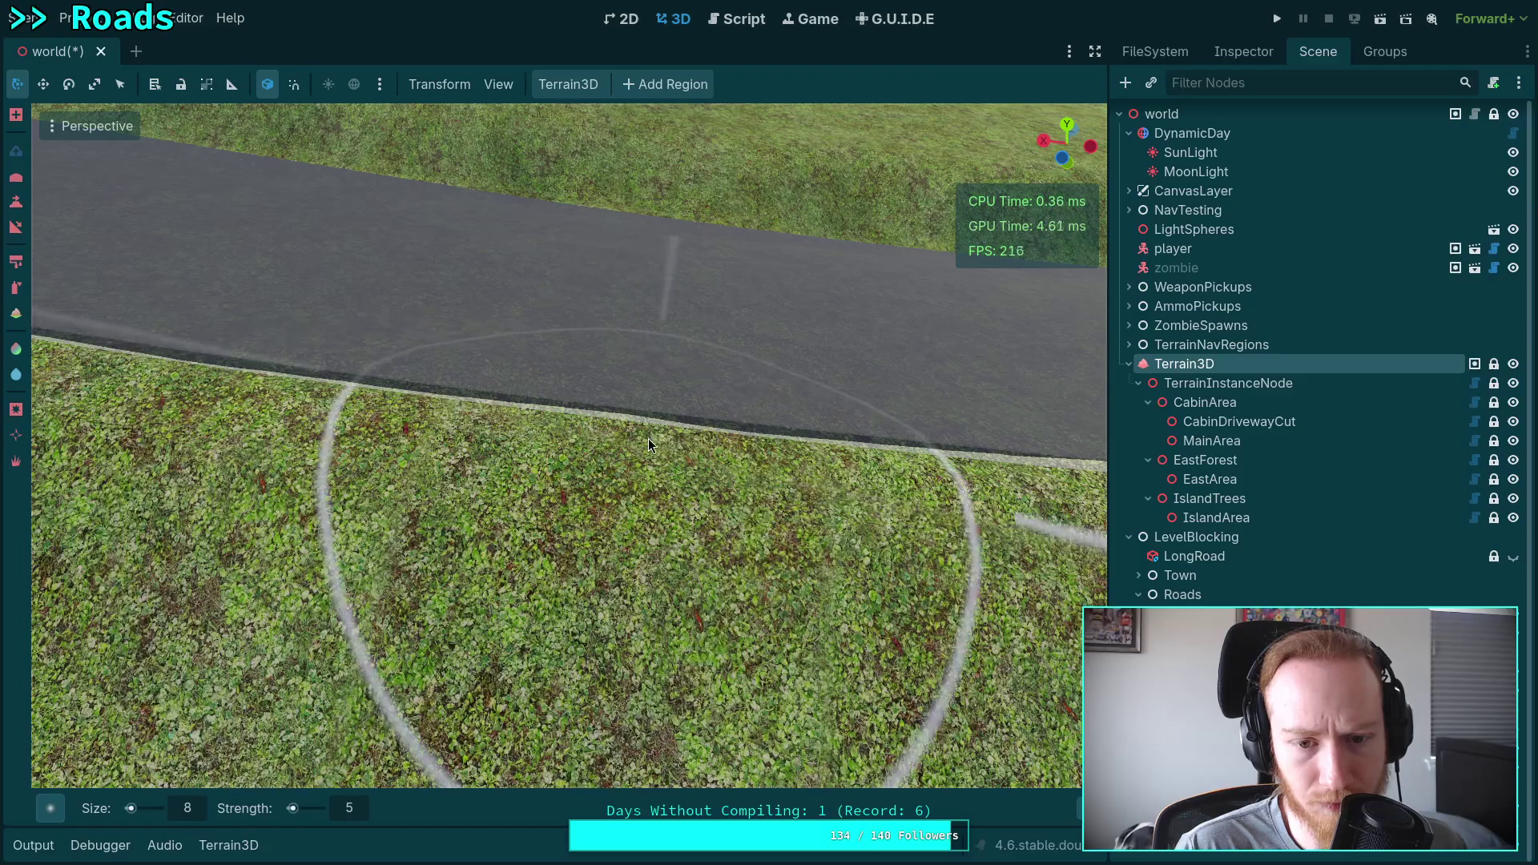
Level the view along the road edge and paint a light curb strip there.
{"action": "left_click_drag", "start_coordinate": [647, 439], "coordinate": [713, 437]}
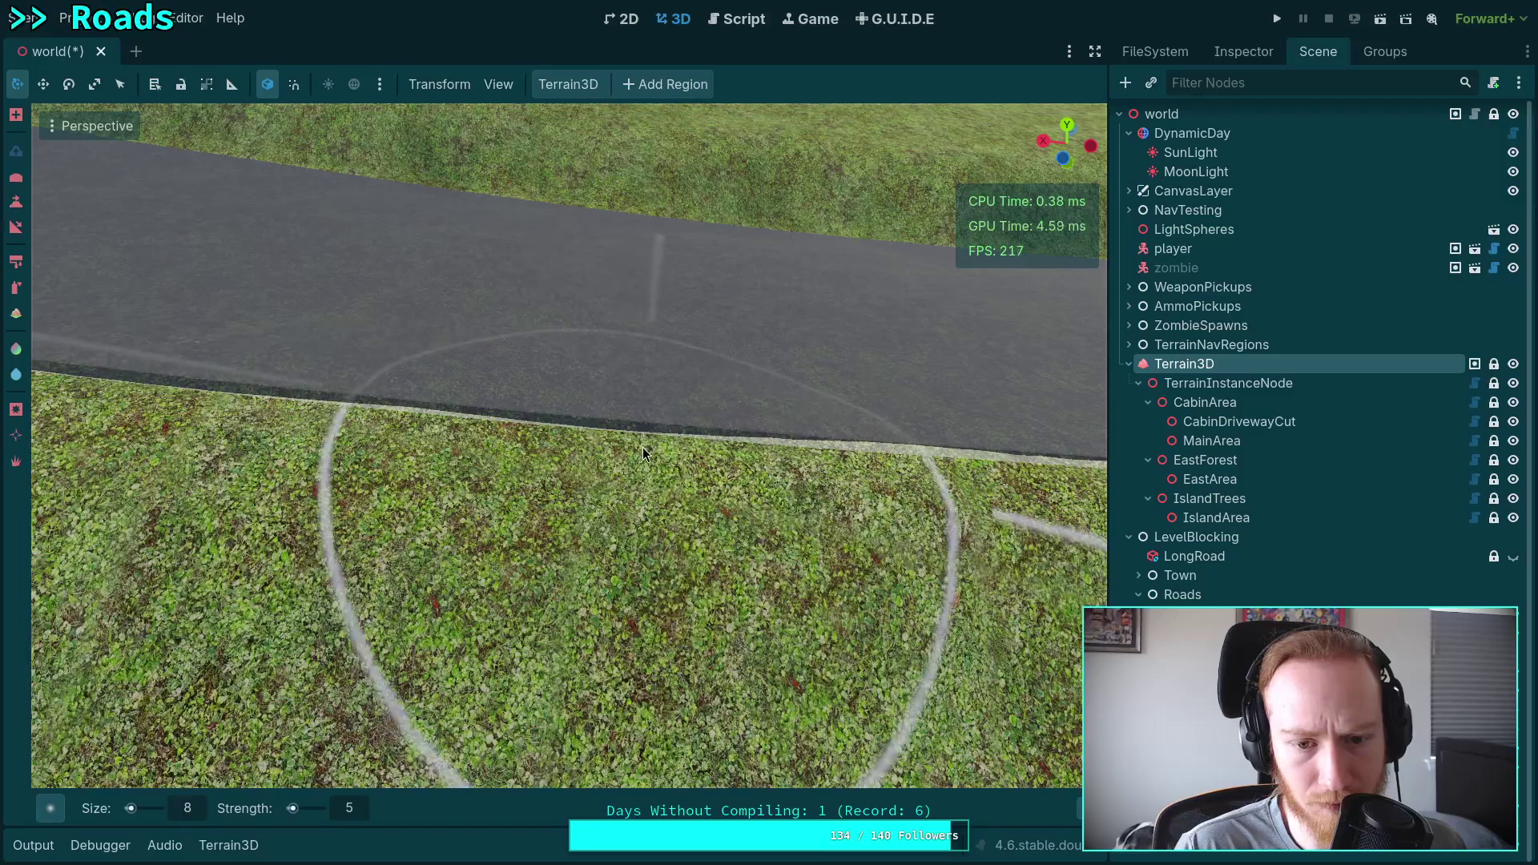
{"action": "left_click_drag", "start_coordinate": [646, 457], "coordinate": [472, 387]}
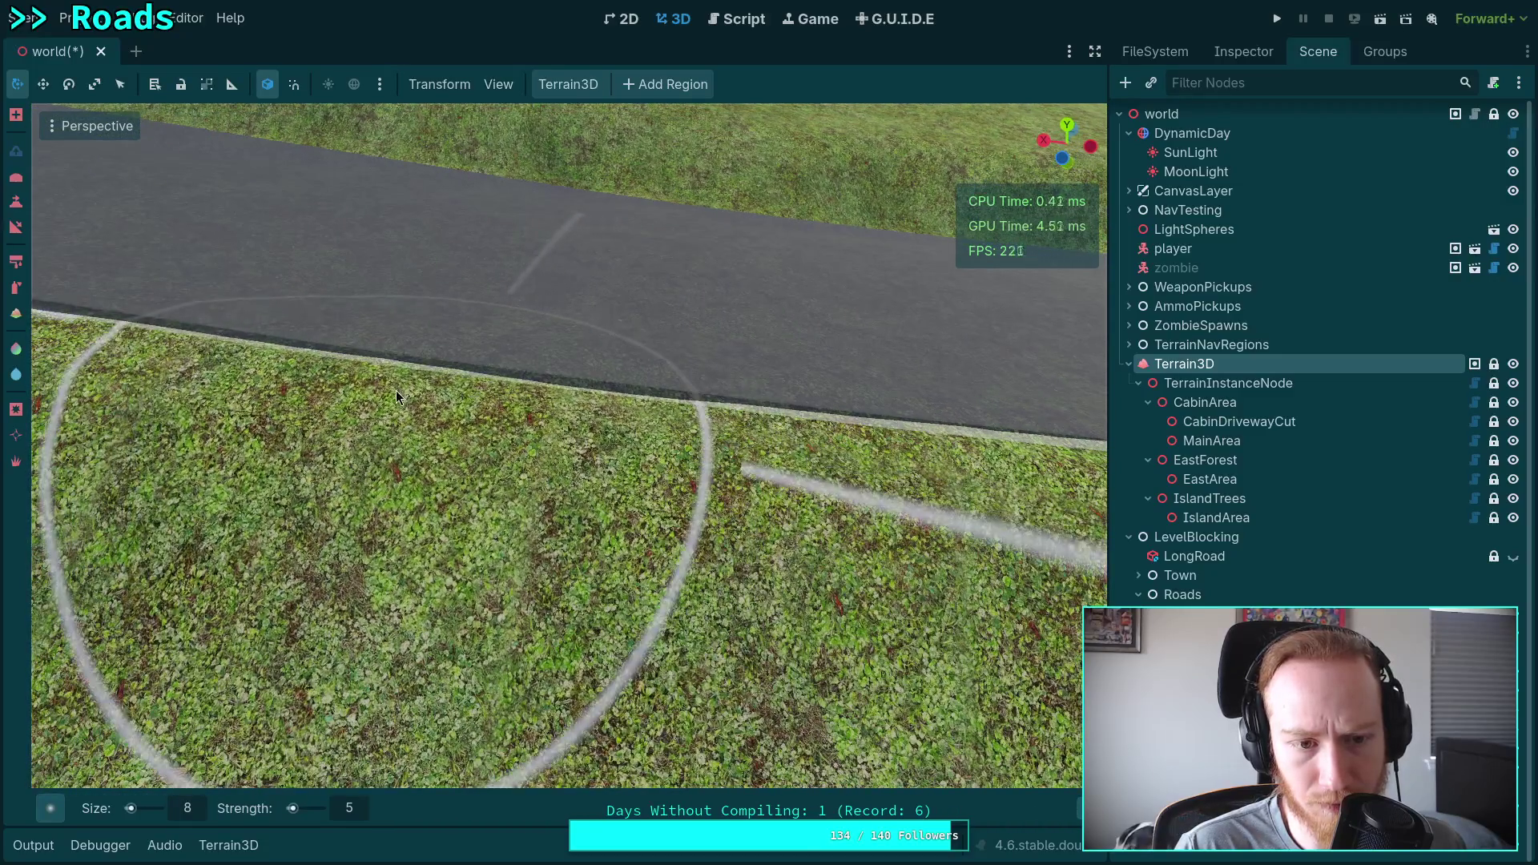
{"action": "left_click_drag", "start_coordinate": [588, 431], "coordinate": [476, 387]}
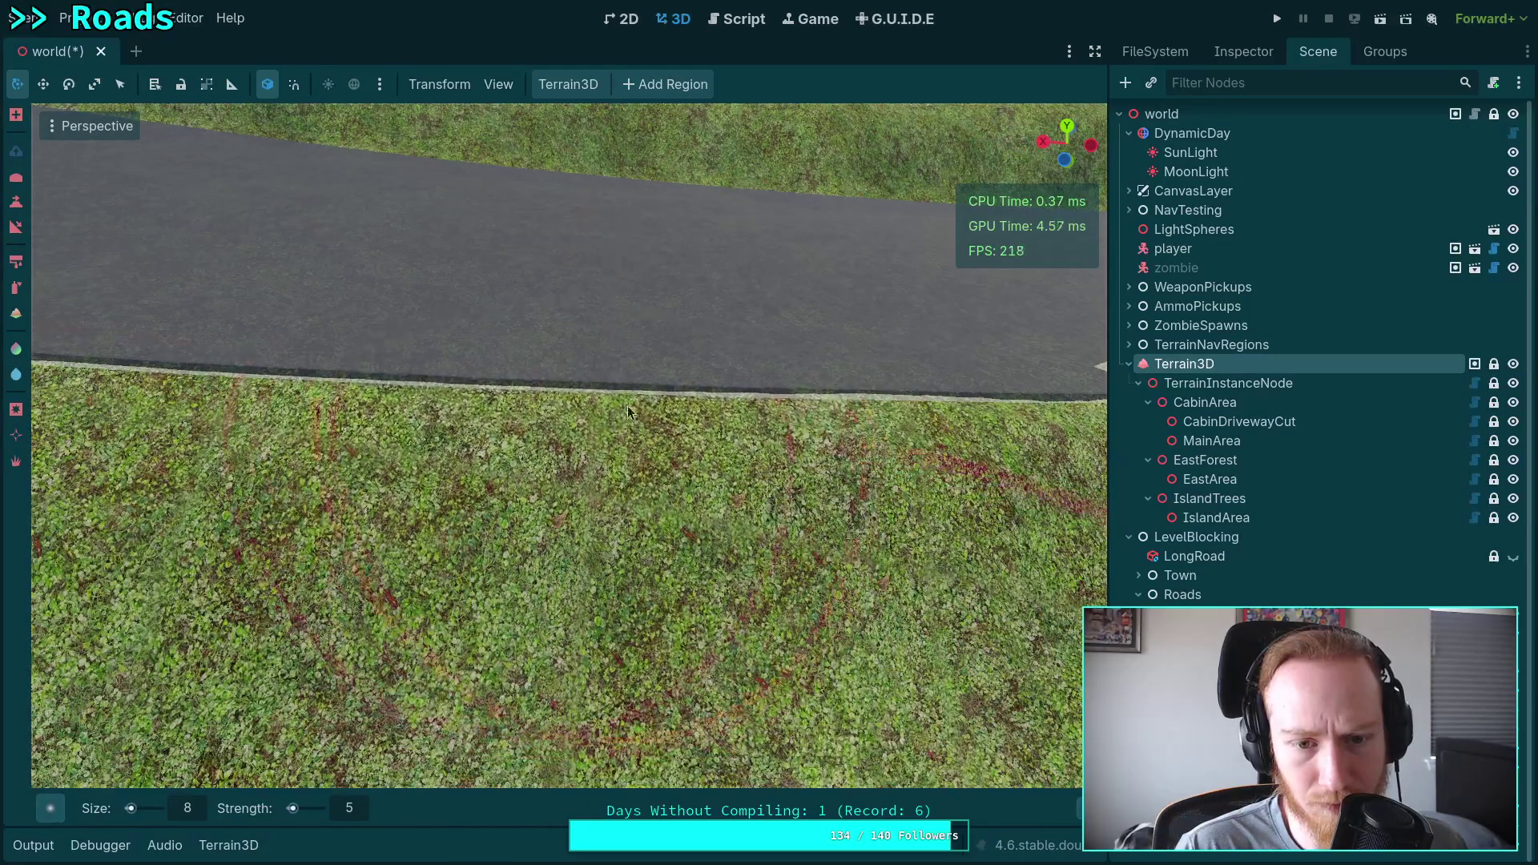
{"action": "mouse_move", "coordinate": [656, 438]}
{"action": "left_mouse_down"}
{"action": "mouse_move", "coordinate": [597, 466]}
{"action": "mouse_move", "coordinate": [701, 431]}
{"action": "mouse_move", "coordinate": [827, 446]}
{"action": "mouse_move", "coordinate": [668, 432]}
{"action": "left_mouse_up"}
{"action": "scroll", "coordinate": [668, 432], "scroll_direction": "down", "scroll_amount": 5}
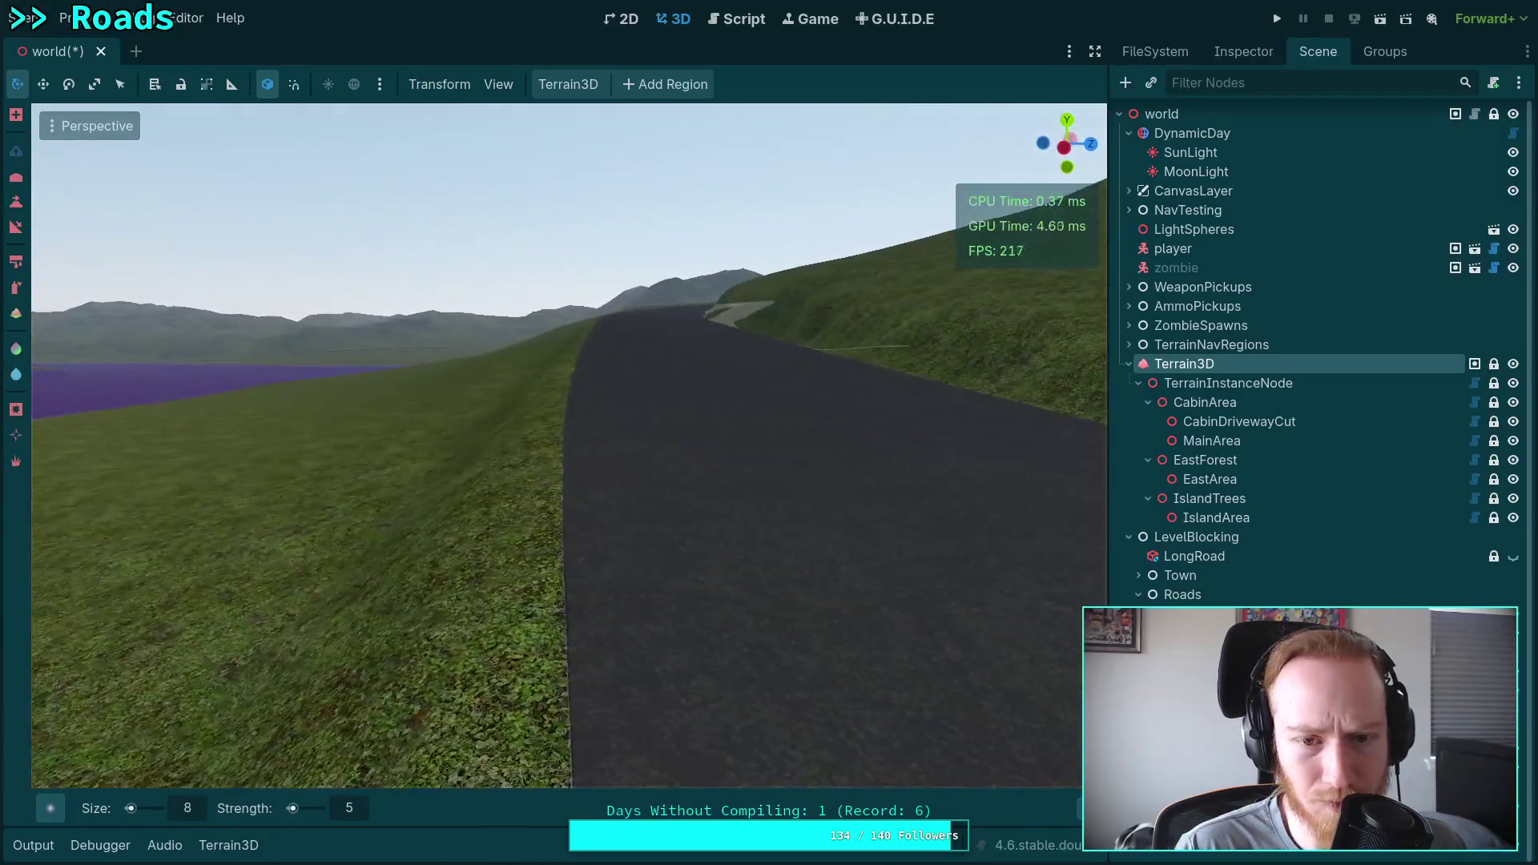
Zoom in across the road and paint light texture onto the road edge.
{"action": "left_click_drag", "start_coordinate": [668, 432], "coordinate": [769, 465]}
{"action": "scroll", "coordinate": [769, 464], "scroll_direction": "up", "scroll_amount": 3}
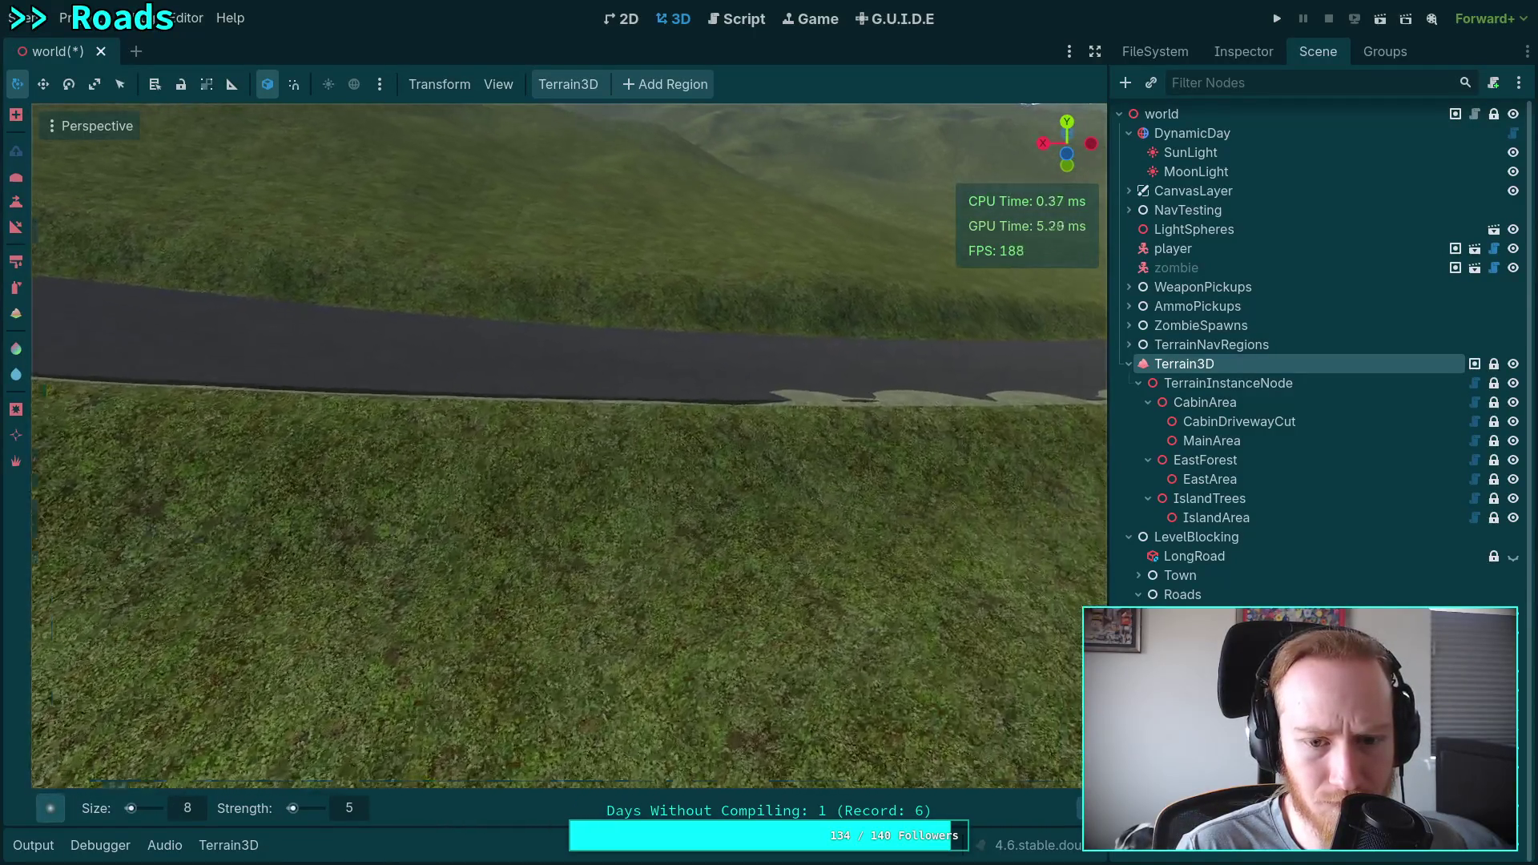
{"action": "scroll", "coordinate": [657, 433], "scroll_direction": "up", "scroll_amount": 2}
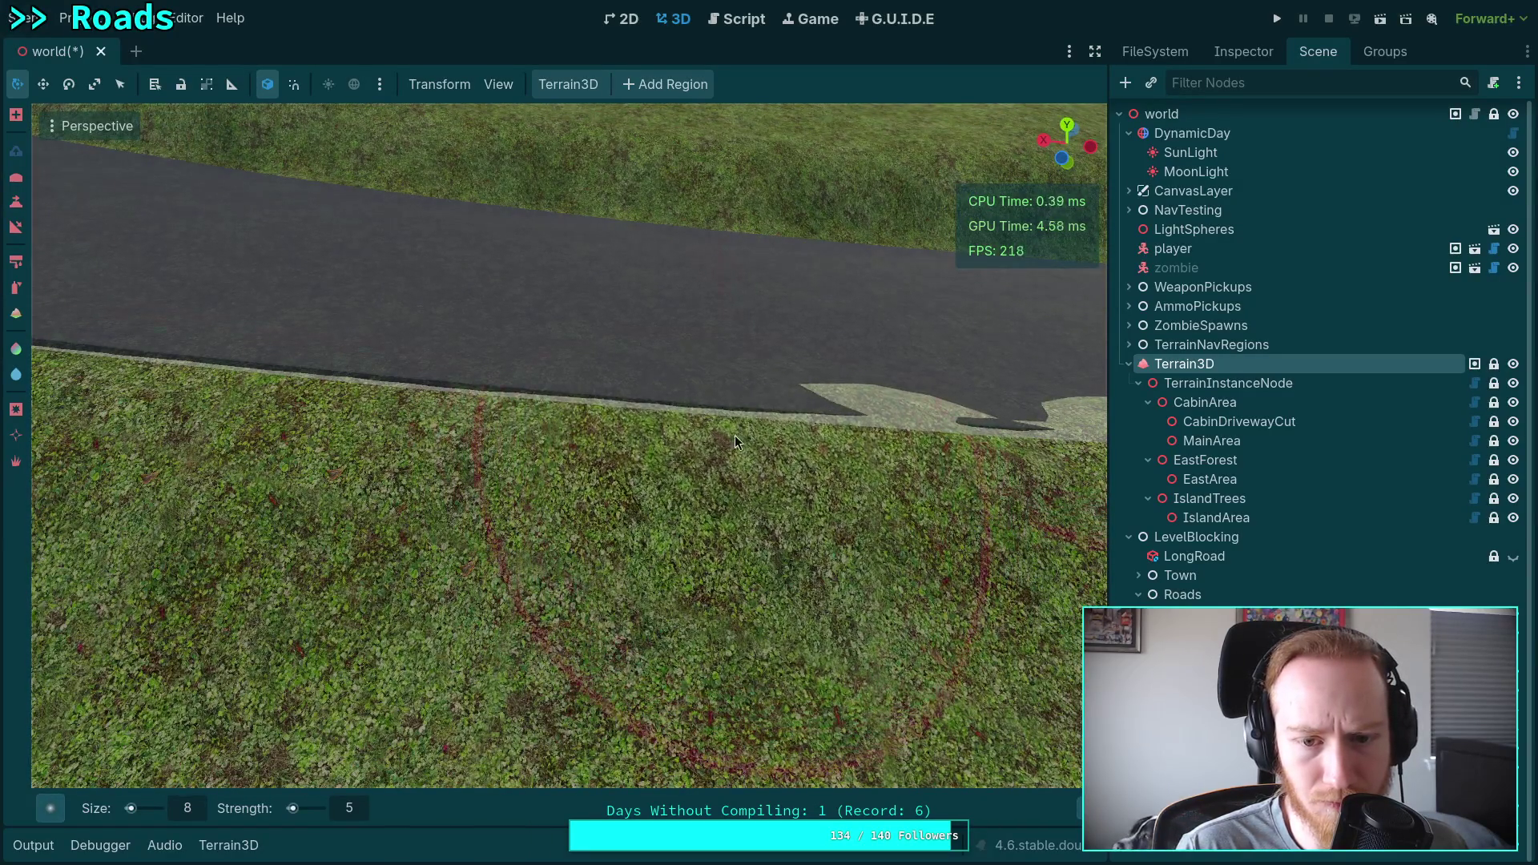
{"action": "scroll", "coordinate": [609, 433], "scroll_direction": "up", "scroll_amount": 2}
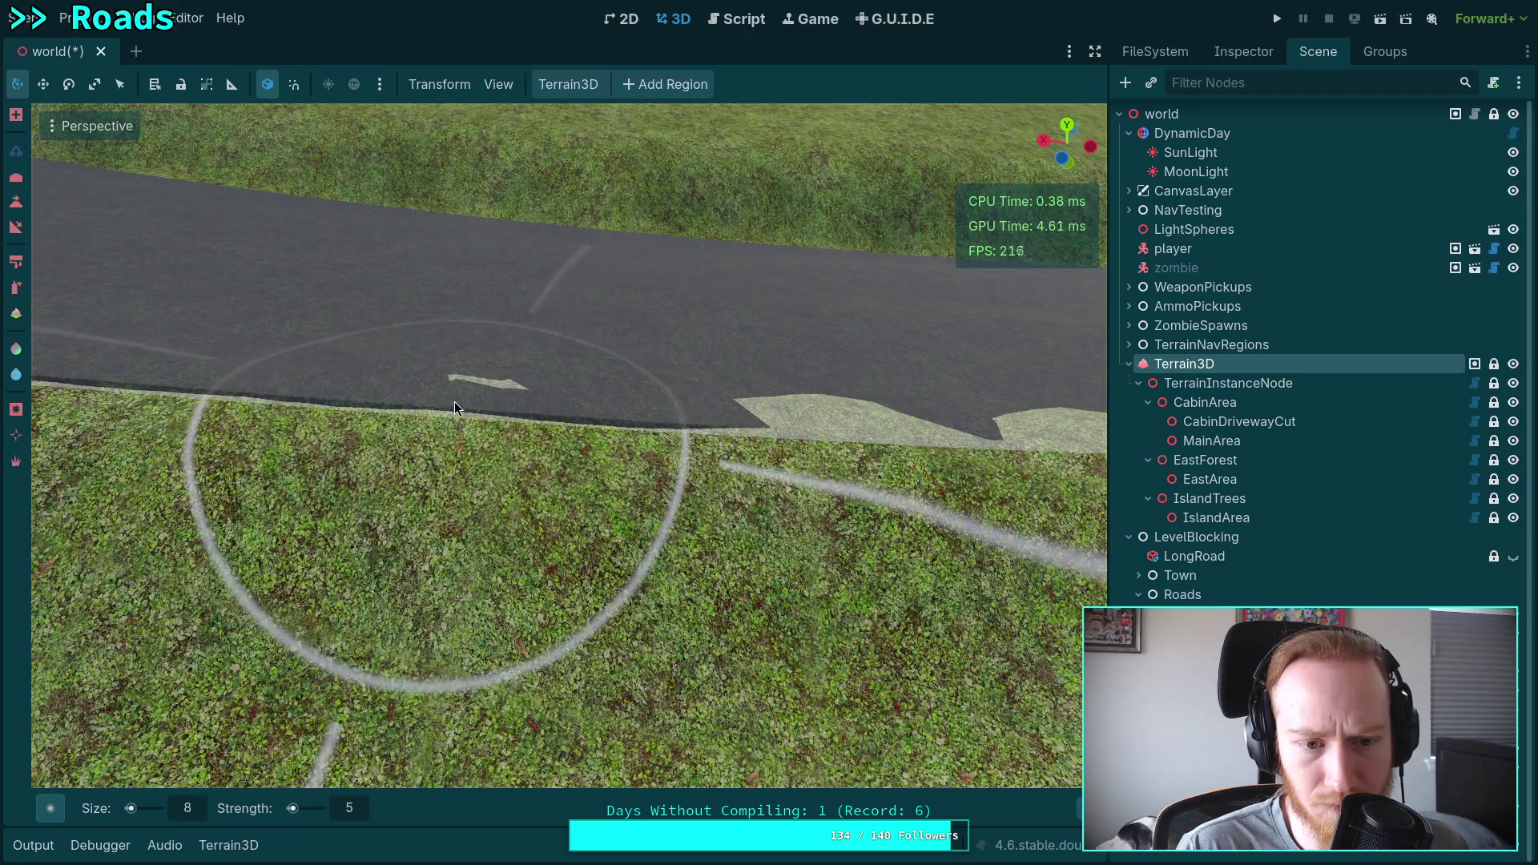
{"action": "mouse_move", "coordinate": [451, 401]}
{"action": "left_mouse_down"}
{"action": "mouse_move", "coordinate": [415, 408]}
{"action": "mouse_move", "coordinate": [332, 379]}
{"action": "mouse_move", "coordinate": [493, 364]}
{"action": "left_mouse_up"}
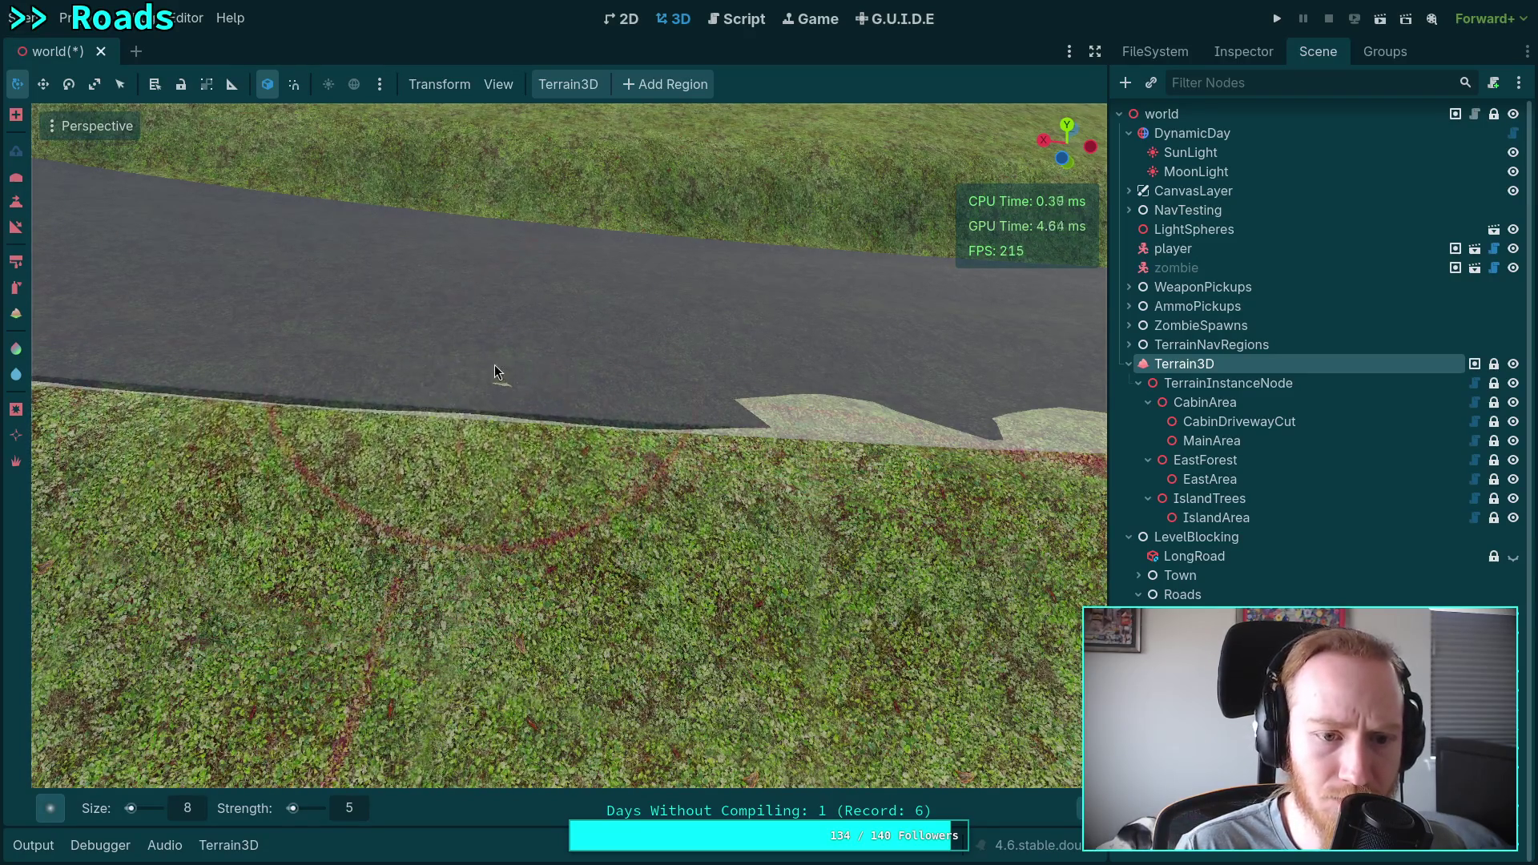
{"action": "left_click_drag", "start_coordinate": [330, 315], "coordinate": [416, 284]}
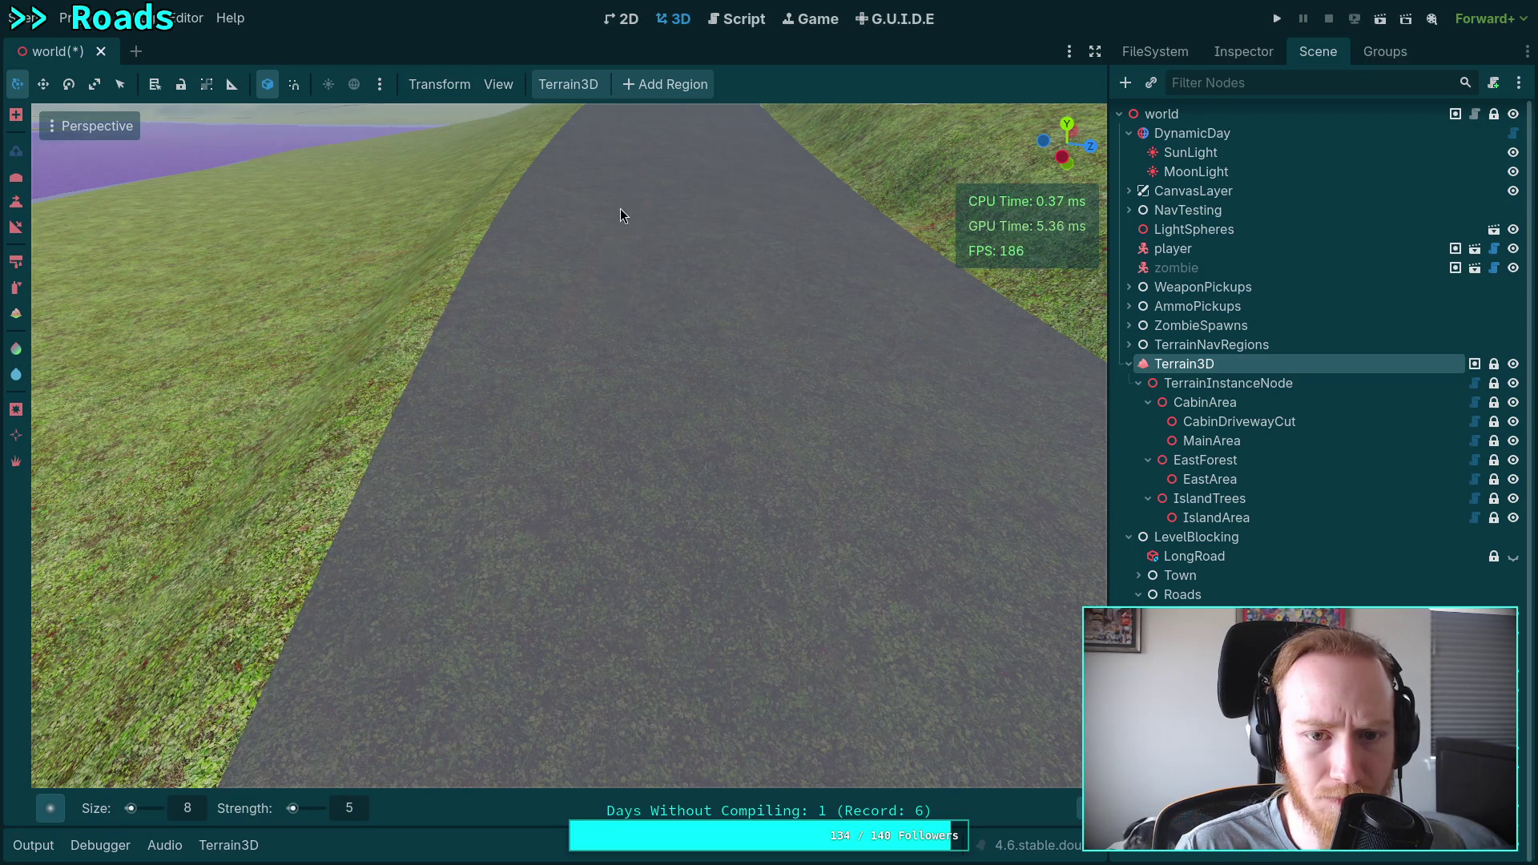
Raise the terrain along the road's lower edge with the size 8, strength 5 brush, then undo it.
{"action": "left_click_drag", "start_coordinate": [609, 390], "coordinate": [562, 414]}
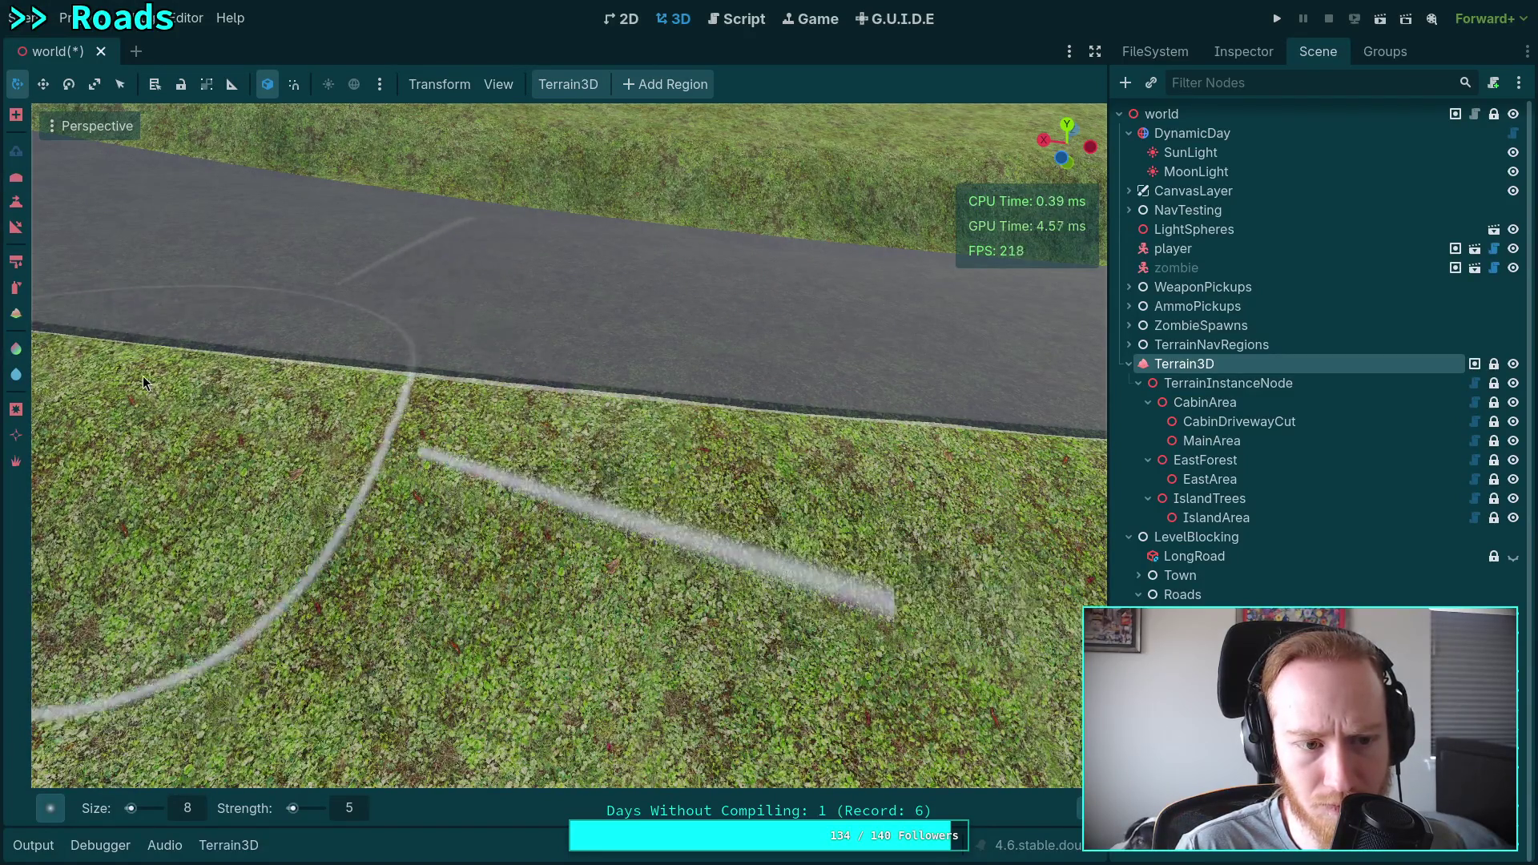
{"action": "scroll", "coordinate": [357, 524], "scroll_direction": "down", "scroll_amount": 2}
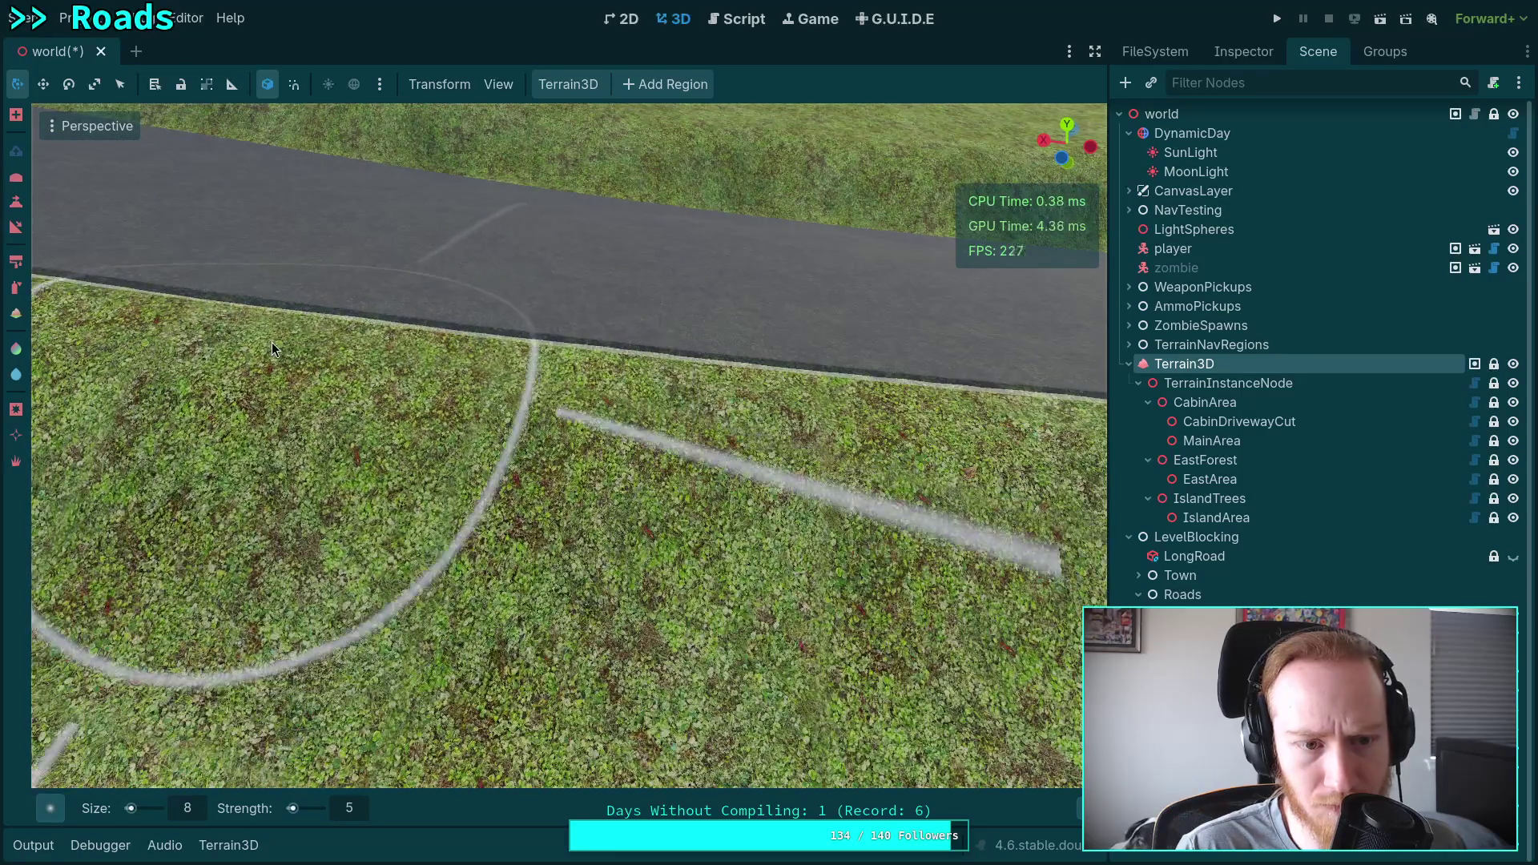
{"action": "scroll", "coordinate": [608, 386], "scroll_direction": "up", "scroll_amount": 3}
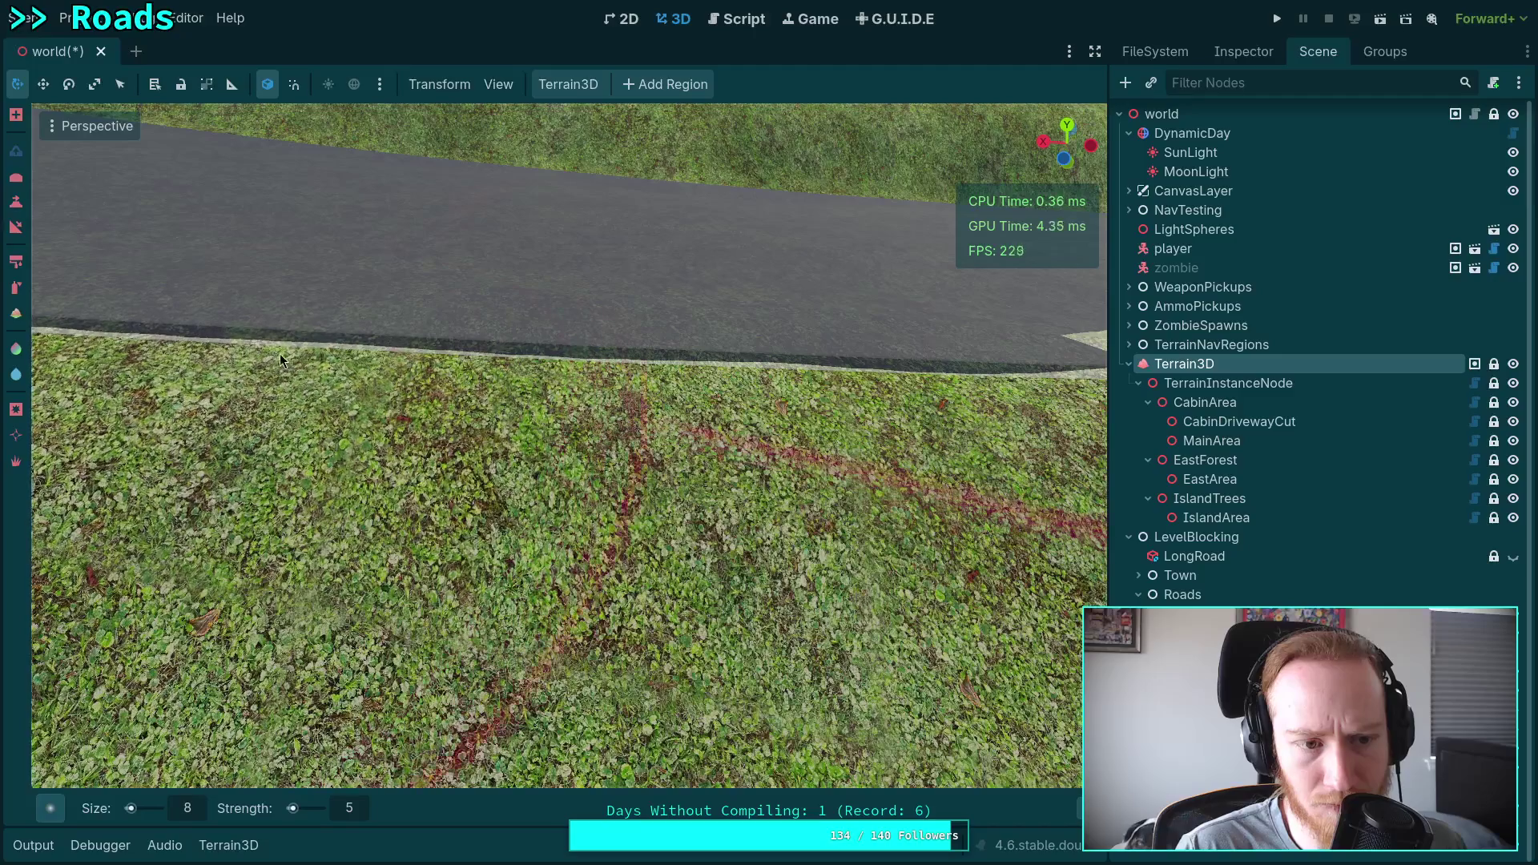
{"action": "scroll", "coordinate": [280, 353], "scroll_direction": "down", "scroll_amount": 2}
{"action": "scroll", "coordinate": [651, 392], "scroll_direction": "up", "scroll_amount": 3}
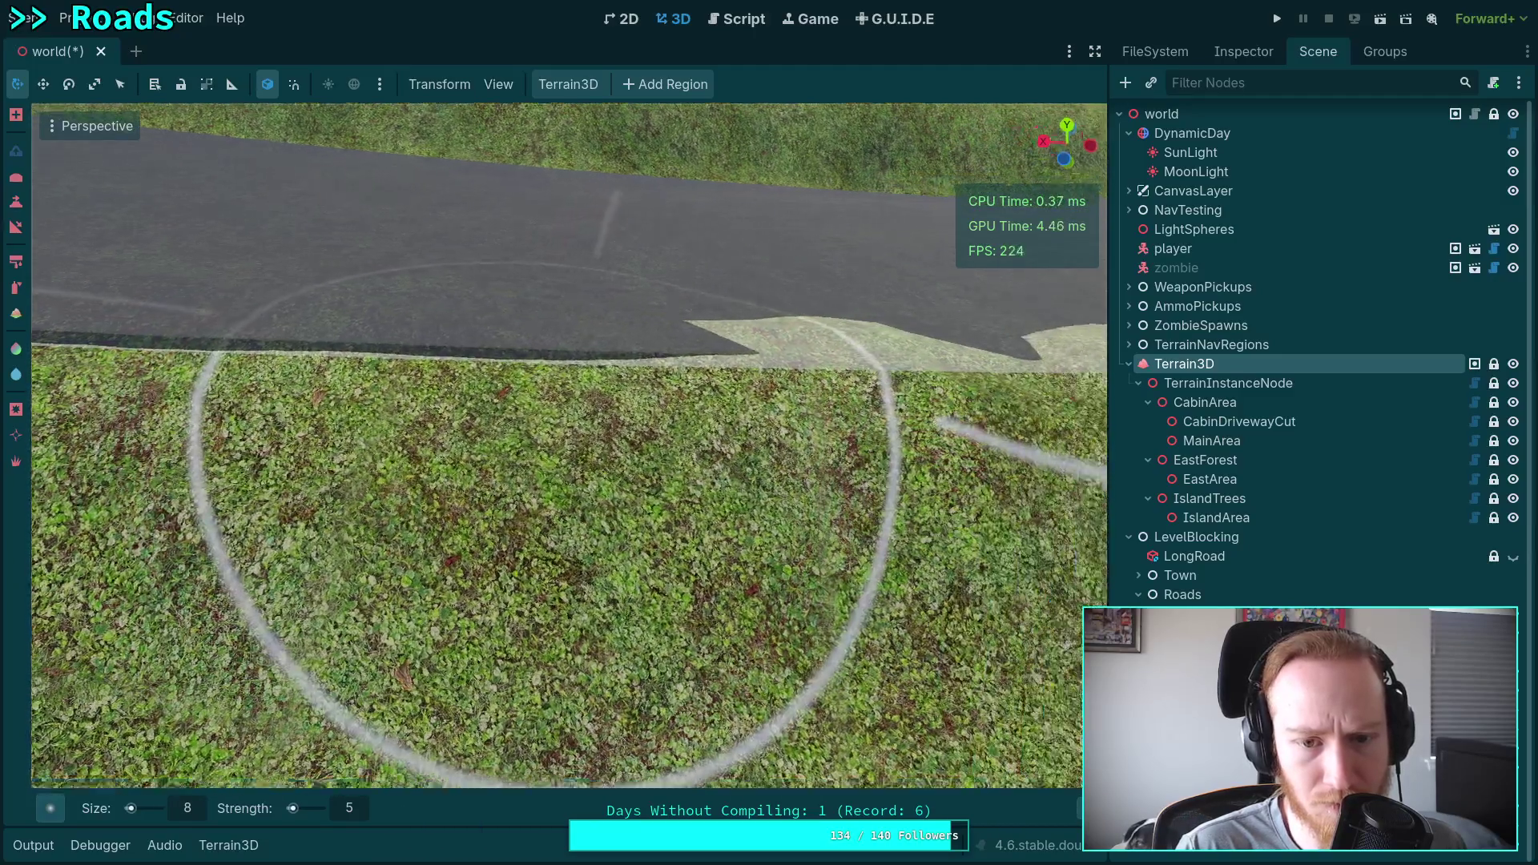
{"action": "left_click_drag", "start_coordinate": [632, 369], "coordinate": [650, 377]}
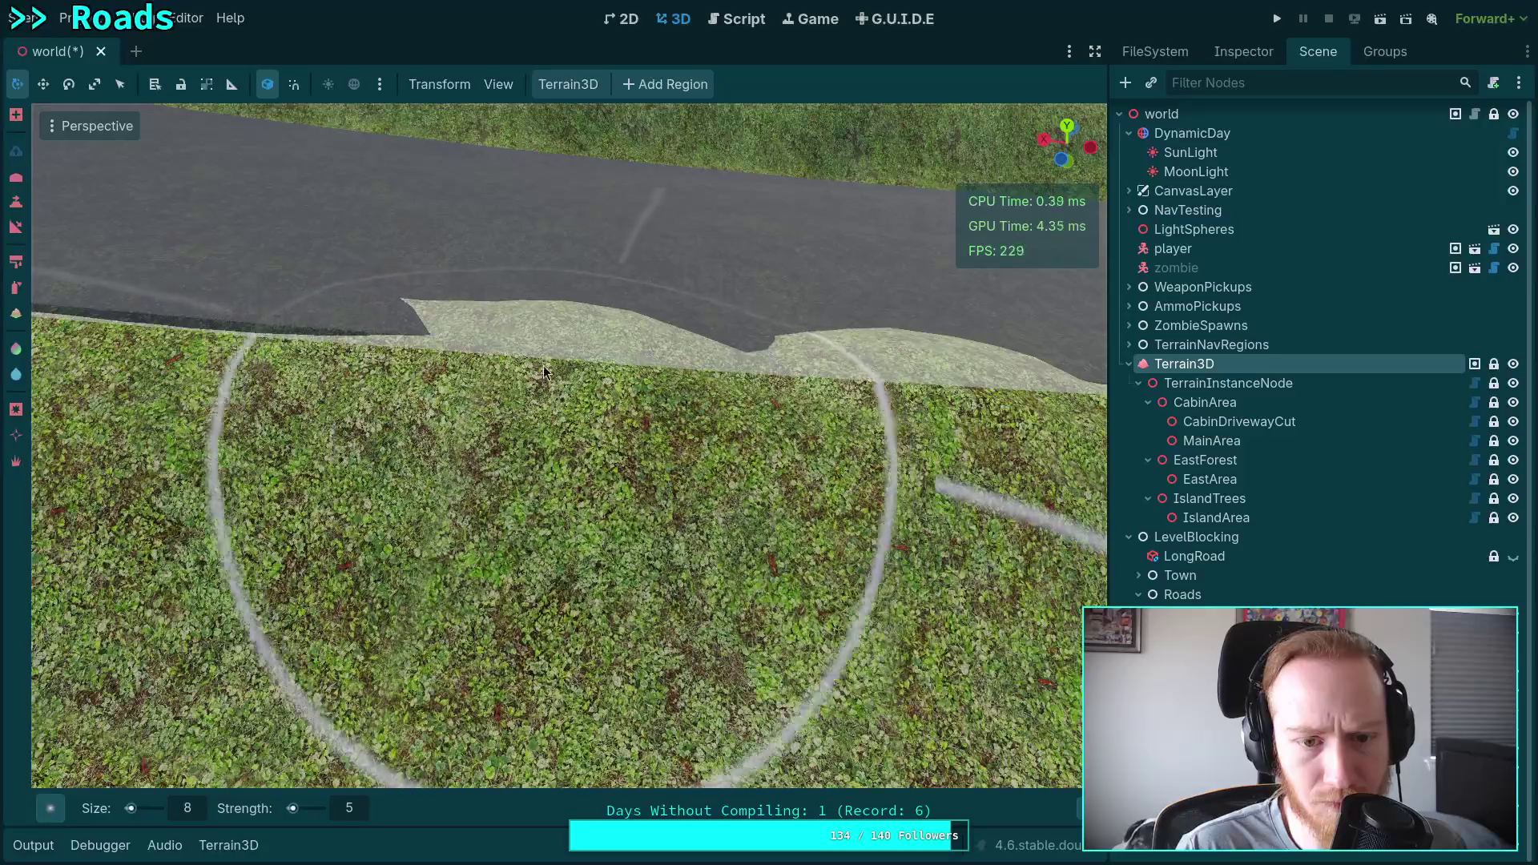
{"action": "key", "text": "ctrl+z"}
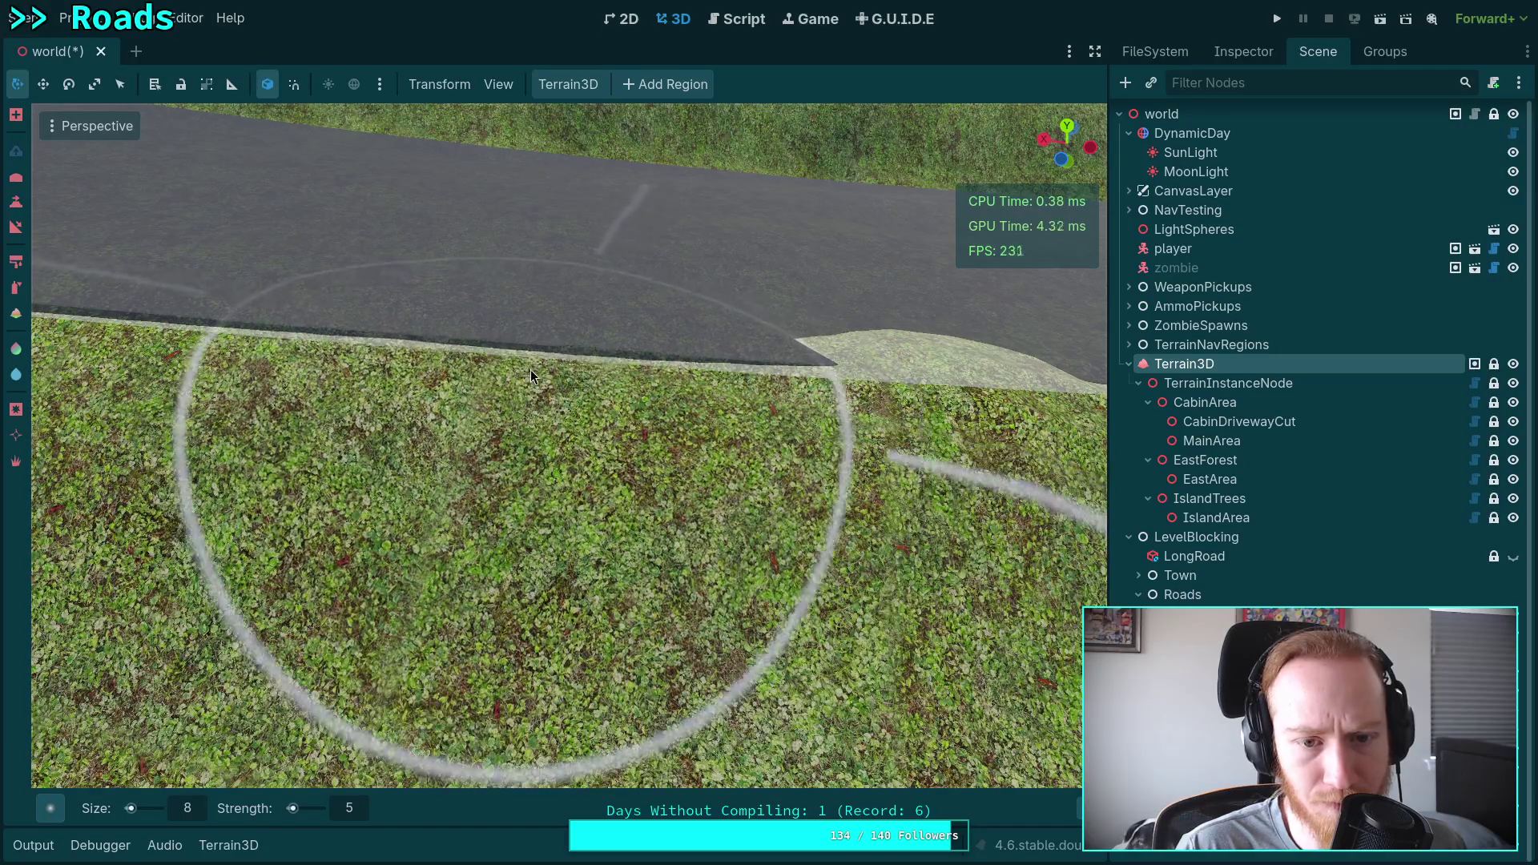
Retry flatter and thinner raises along the road edge, undoing each attempt.
{"action": "left_click_drag", "start_coordinate": [530, 368], "coordinate": [379, 323]}
{"action": "key", "text": "ctrl+z"}
{"action": "left_click_drag", "start_coordinate": [551, 353], "coordinate": [417, 333]}
{"action": "key", "text": "ctrl+z"}
{"action": "mouse_move", "coordinate": [201, 321]}
{"action": "left_mouse_down"}
{"action": "mouse_move", "coordinate": [136, 305]}
{"action": "mouse_move", "coordinate": [570, 368]}
{"action": "left_mouse_up"}
{"action": "key", "text": "ctrl+z"}
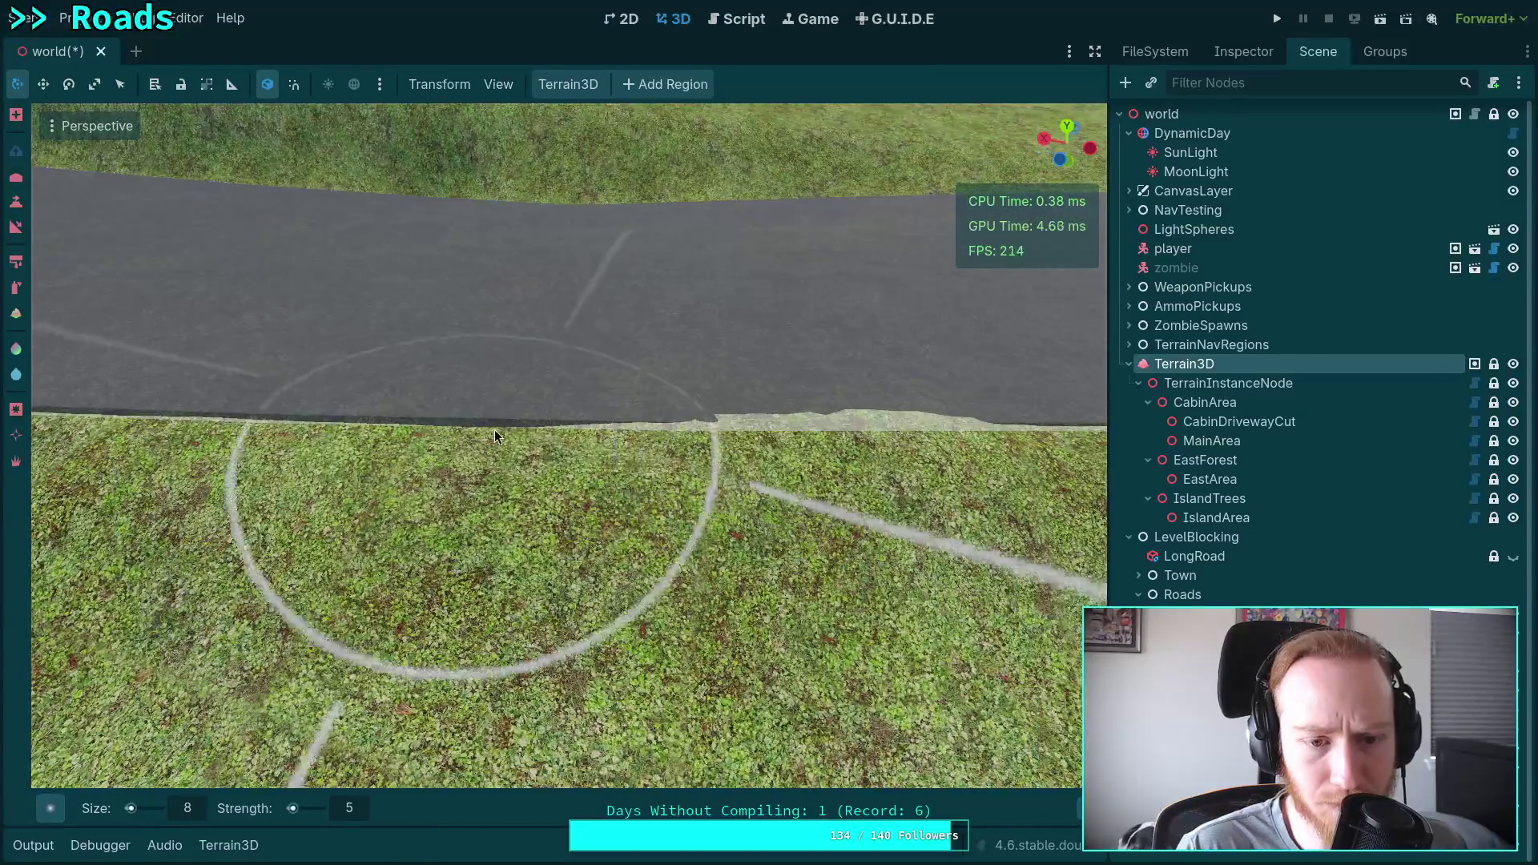
Sculpt a raised strip and small bump along the road edge, then reshape the ground beside it.
{"action": "mouse_move", "coordinate": [493, 430]}
{"action": "left_mouse_down"}
{"action": "mouse_move", "coordinate": [467, 430]}
{"action": "mouse_move", "coordinate": [718, 435]}
{"action": "left_mouse_up"}
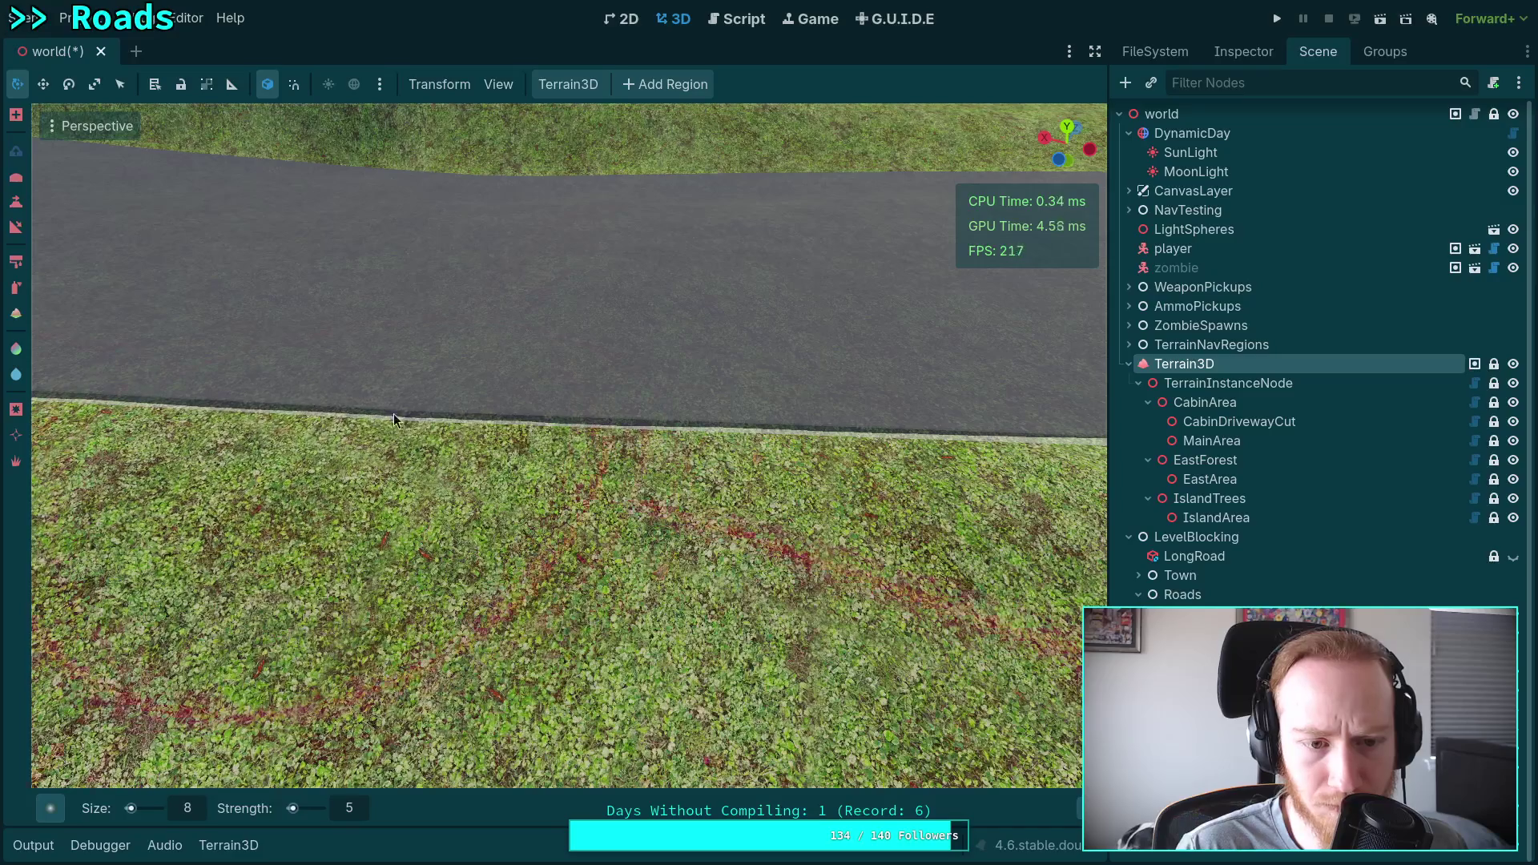
{"action": "mouse_move", "coordinate": [392, 413]}
{"action": "left_mouse_down"}
{"action": "mouse_move", "coordinate": [738, 434]}
{"action": "mouse_move", "coordinate": [601, 412]}
{"action": "mouse_move", "coordinate": [652, 420]}
{"action": "mouse_move", "coordinate": [508, 420]}
{"action": "left_mouse_up"}
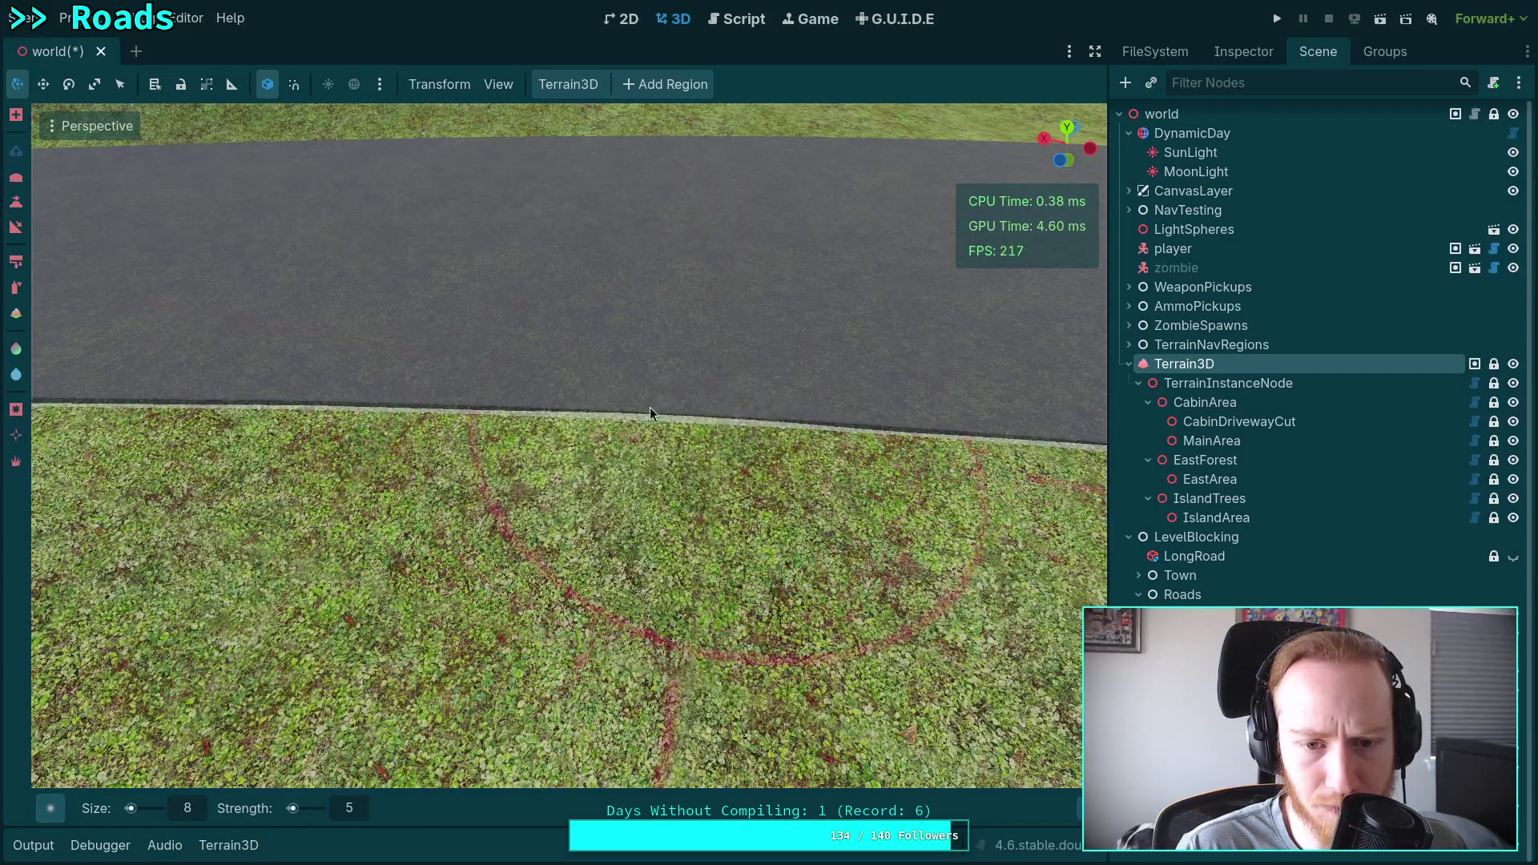
{"action": "left_click_drag", "start_coordinate": [718, 412], "coordinate": [689, 415]}
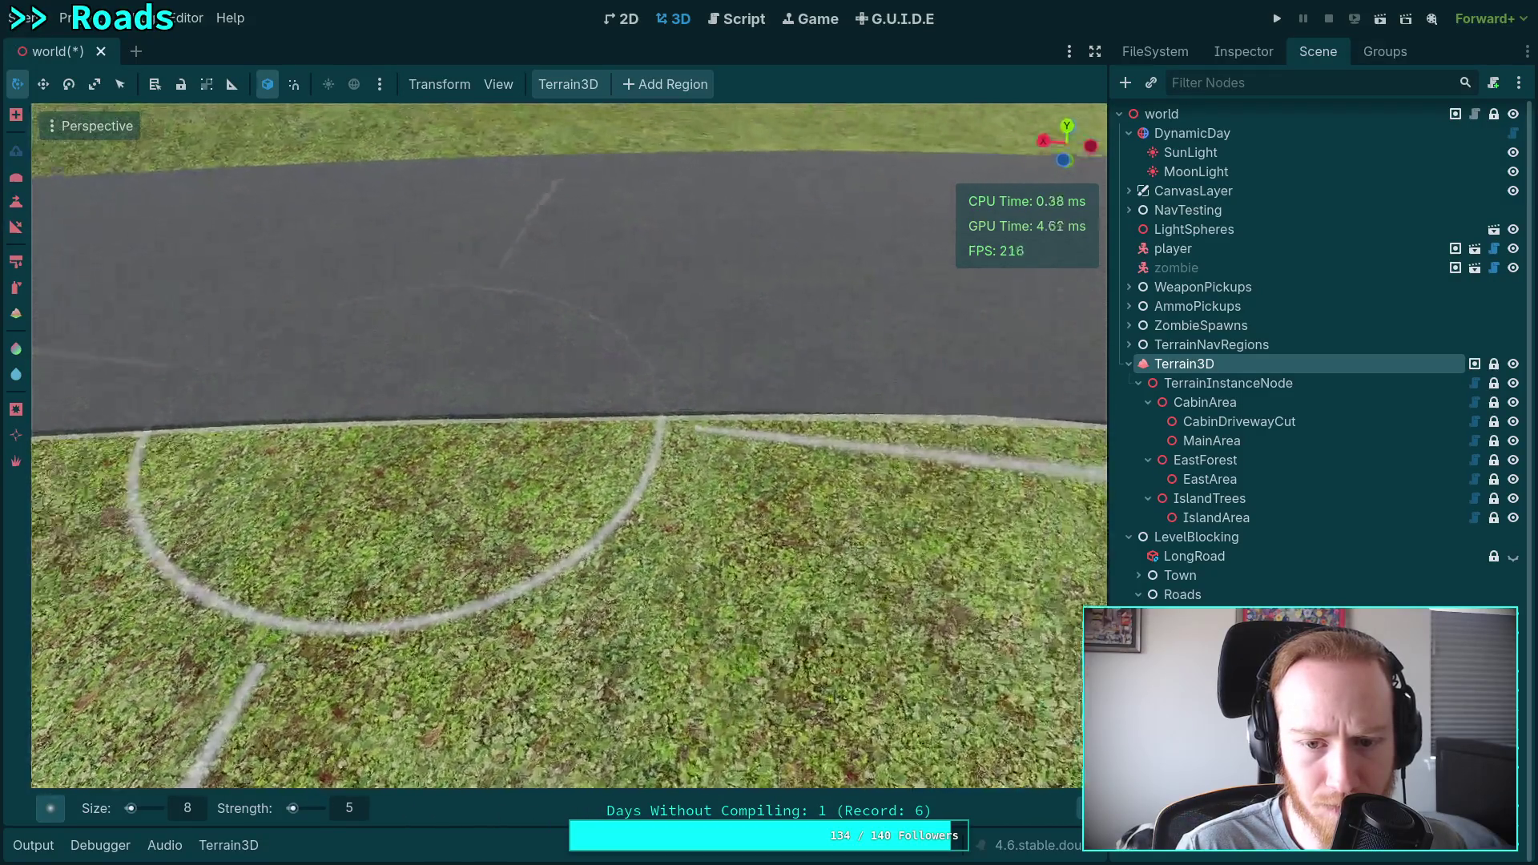
{"action": "left_click_drag", "start_coordinate": [400, 428], "coordinate": [439, 392]}
{"action": "mouse_move", "coordinate": [608, 396]}
{"action": "left_mouse_down"}
{"action": "mouse_move", "coordinate": [692, 409]}
{"action": "mouse_move", "coordinate": [633, 381]}
{"action": "mouse_move", "coordinate": [450, 382]}
{"action": "left_mouse_up"}
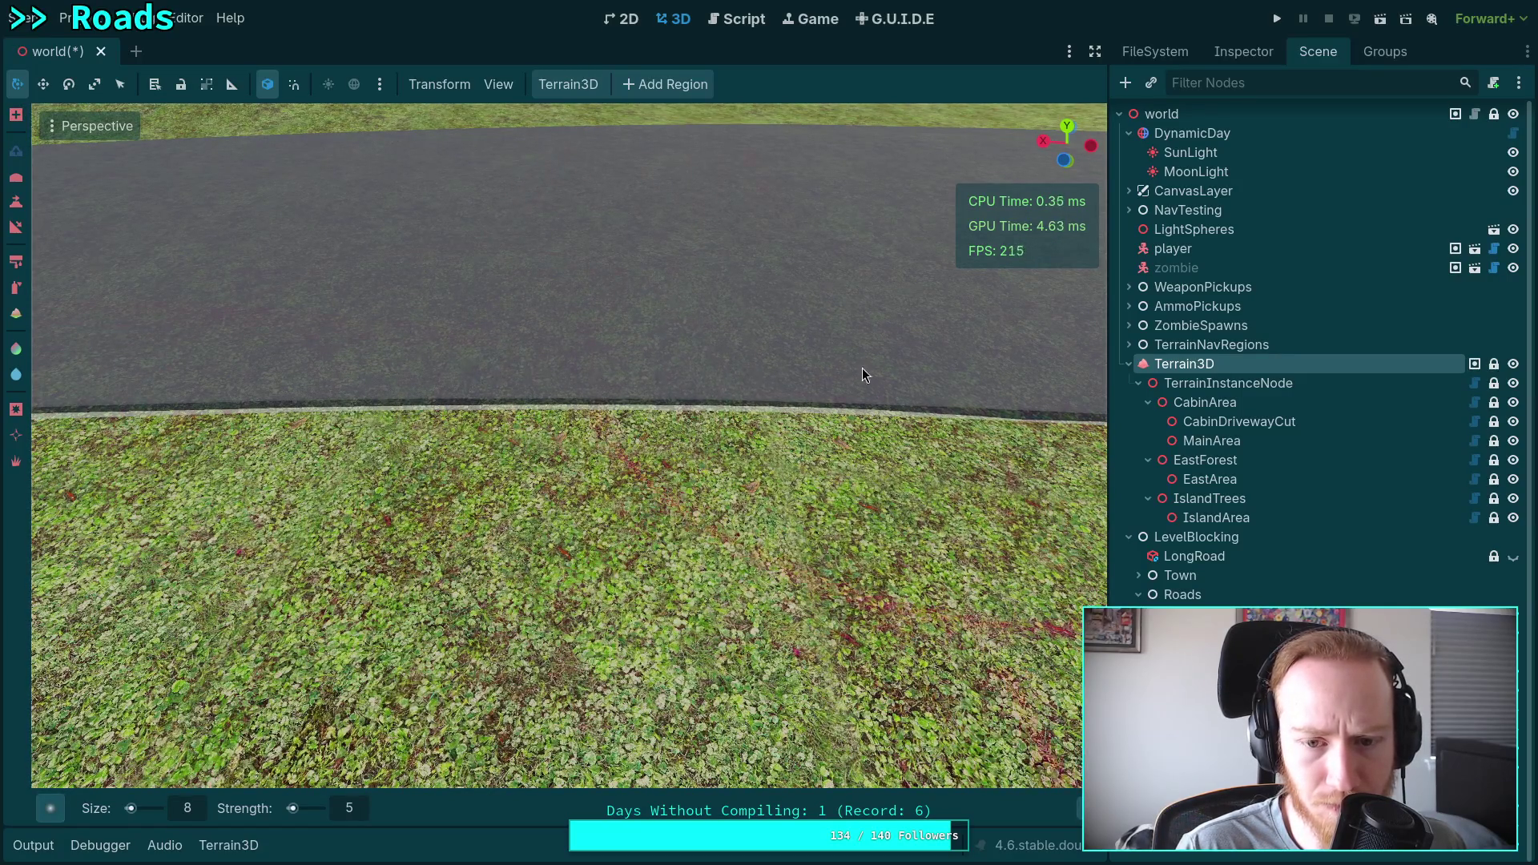
{"action": "mouse_move", "coordinate": [772, 371]}
{"action": "left_mouse_down"}
{"action": "mouse_move", "coordinate": [537, 432]}
{"action": "mouse_move", "coordinate": [602, 372]}
{"action": "left_mouse_up"}
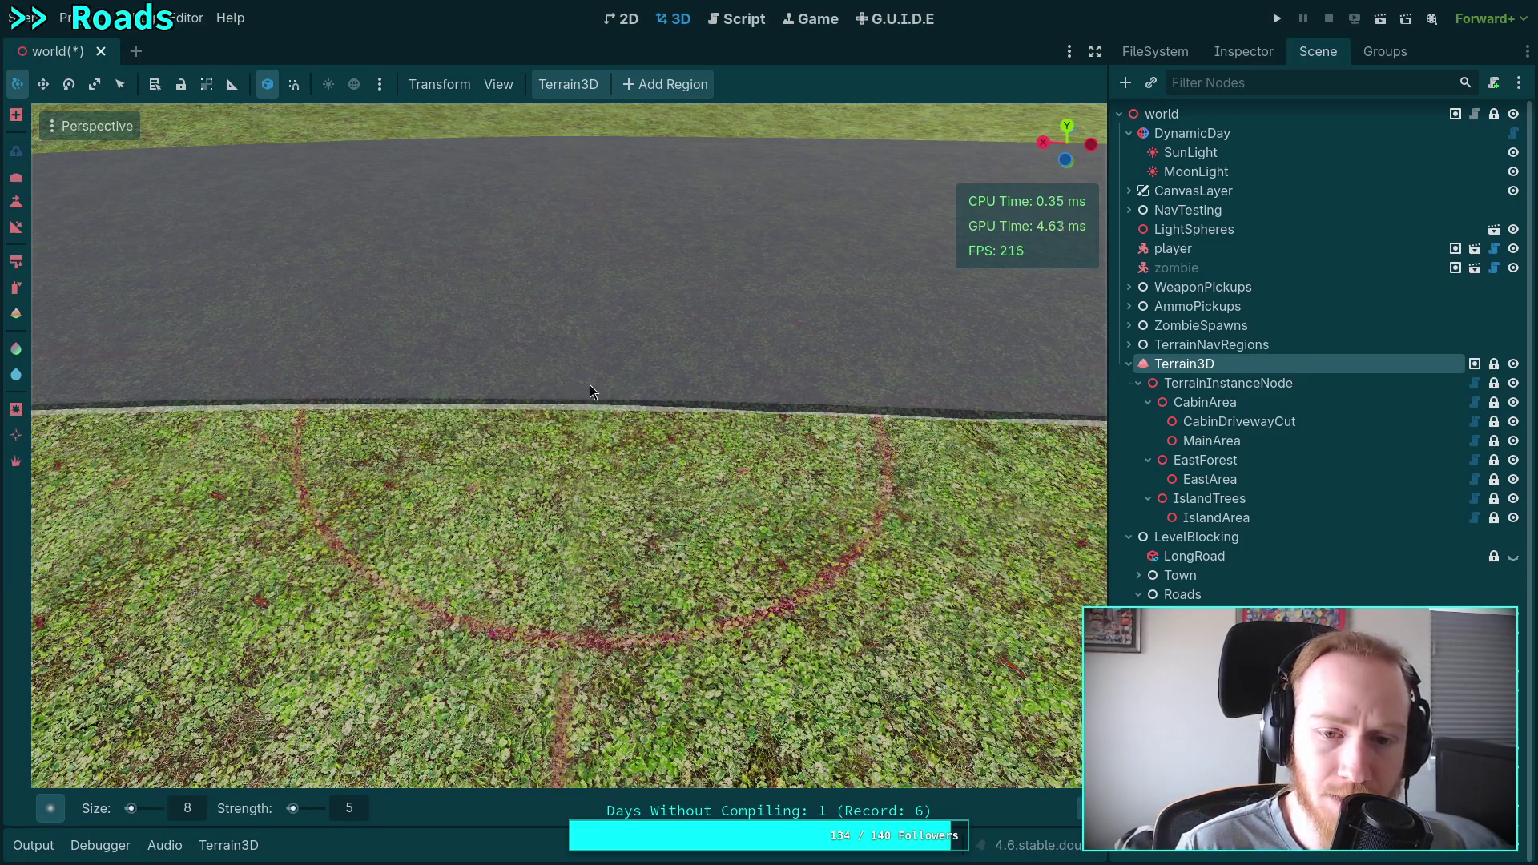
{"action": "mouse_move", "coordinate": [590, 391]}
{"action": "left_mouse_down"}
{"action": "mouse_move", "coordinate": [569, 367]}
{"action": "mouse_move", "coordinate": [678, 352]}
{"action": "left_mouse_up"}
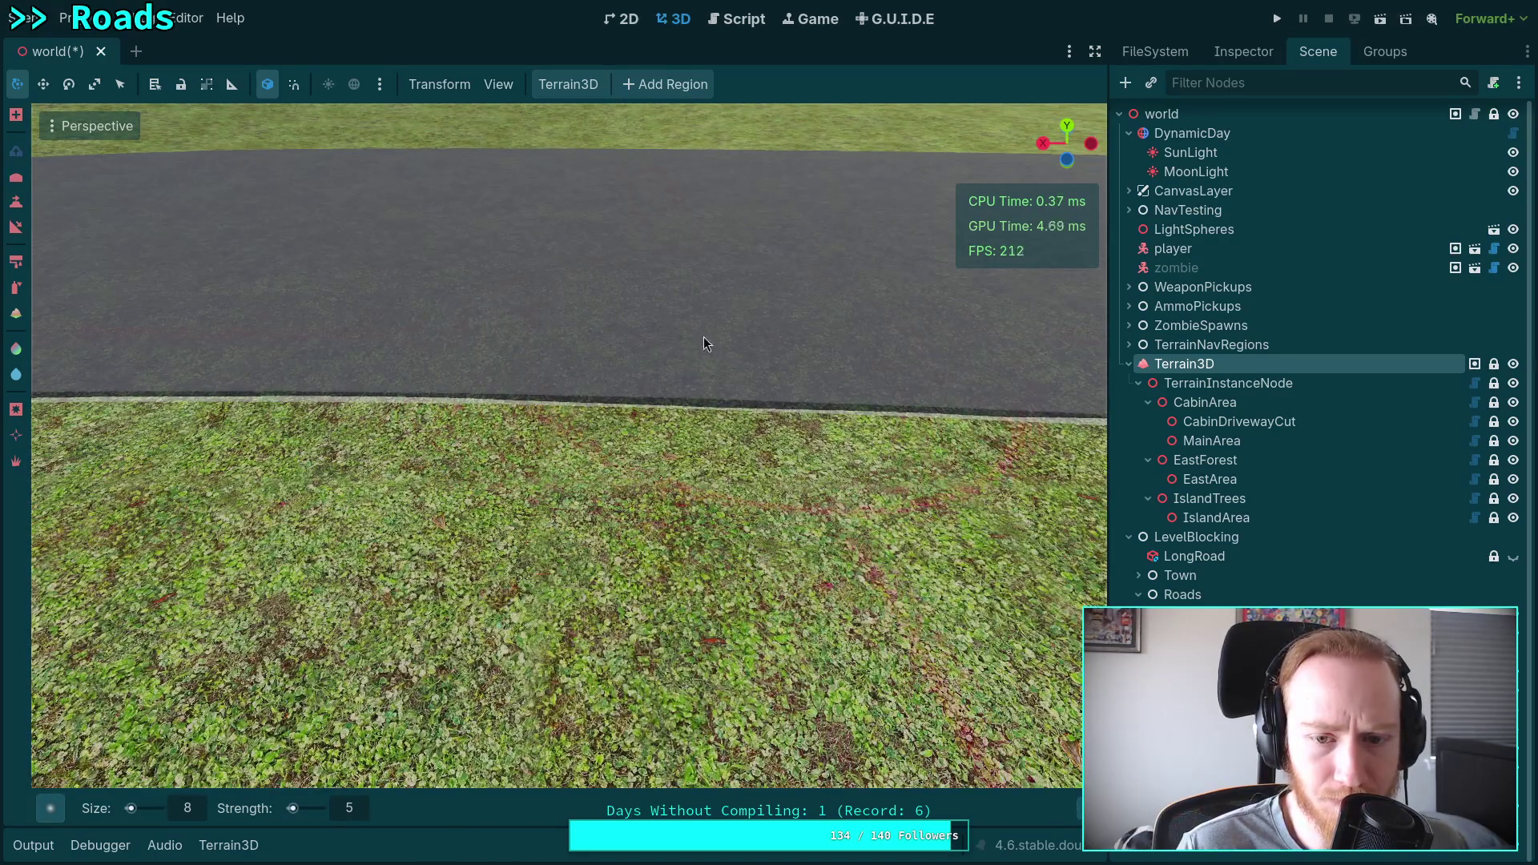
{"action": "mouse_move", "coordinate": [602, 310]}
{"action": "left_mouse_down"}
{"action": "mouse_move", "coordinate": [436, 375]}
{"action": "mouse_move", "coordinate": [560, 461]}
{"action": "mouse_move", "coordinate": [479, 373]}
{"action": "mouse_move", "coordinate": [389, 379]}
{"action": "mouse_move", "coordinate": [537, 383]}
{"action": "mouse_move", "coordinate": [507, 375]}
{"action": "left_mouse_up"}
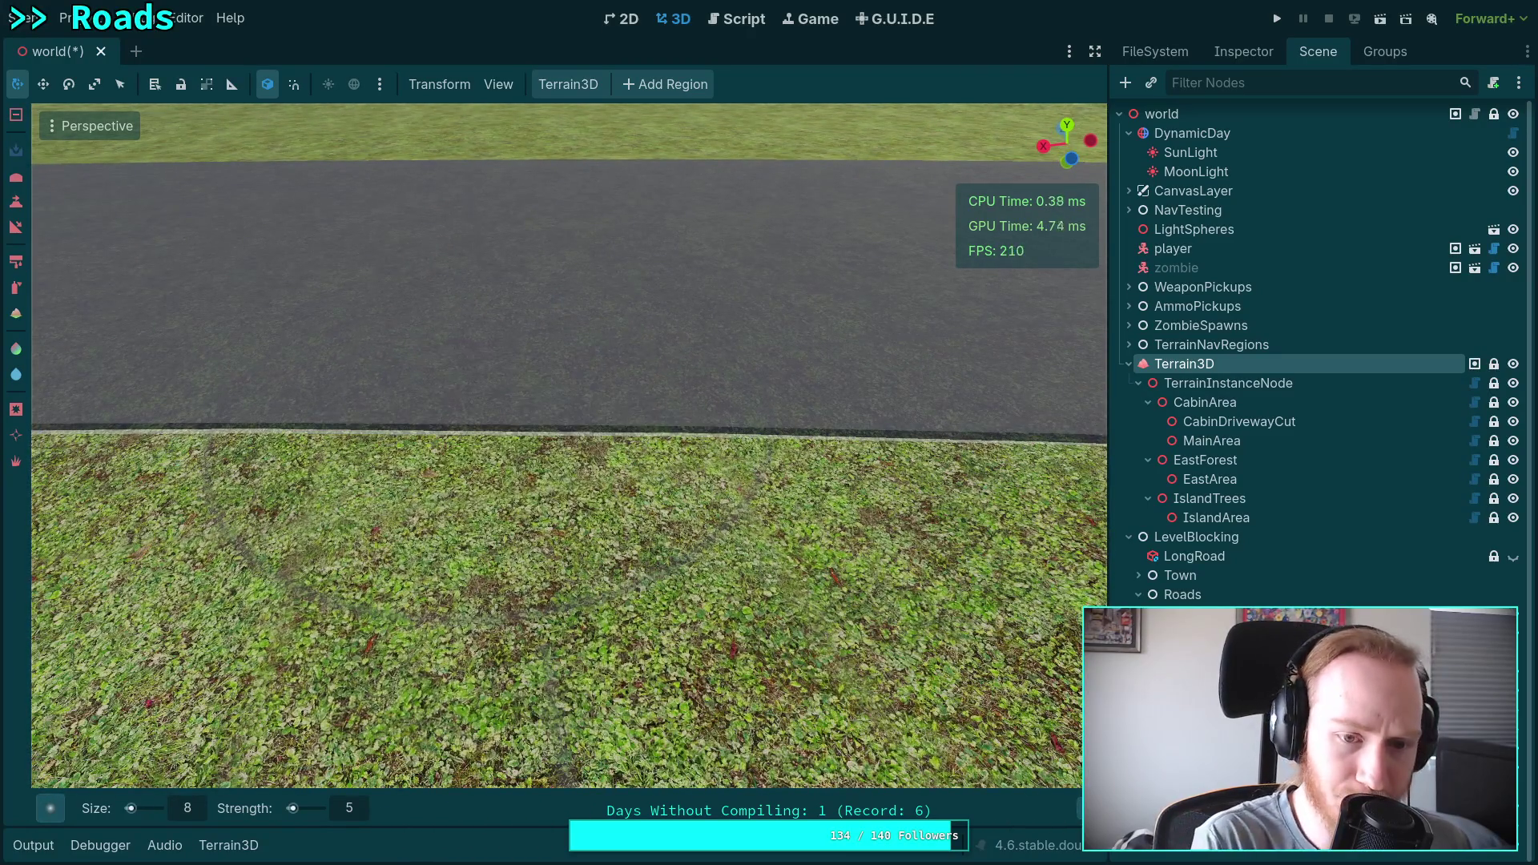
{"action": "scroll", "coordinate": [606, 412], "scroll_direction": "up", "scroll_amount": 2}
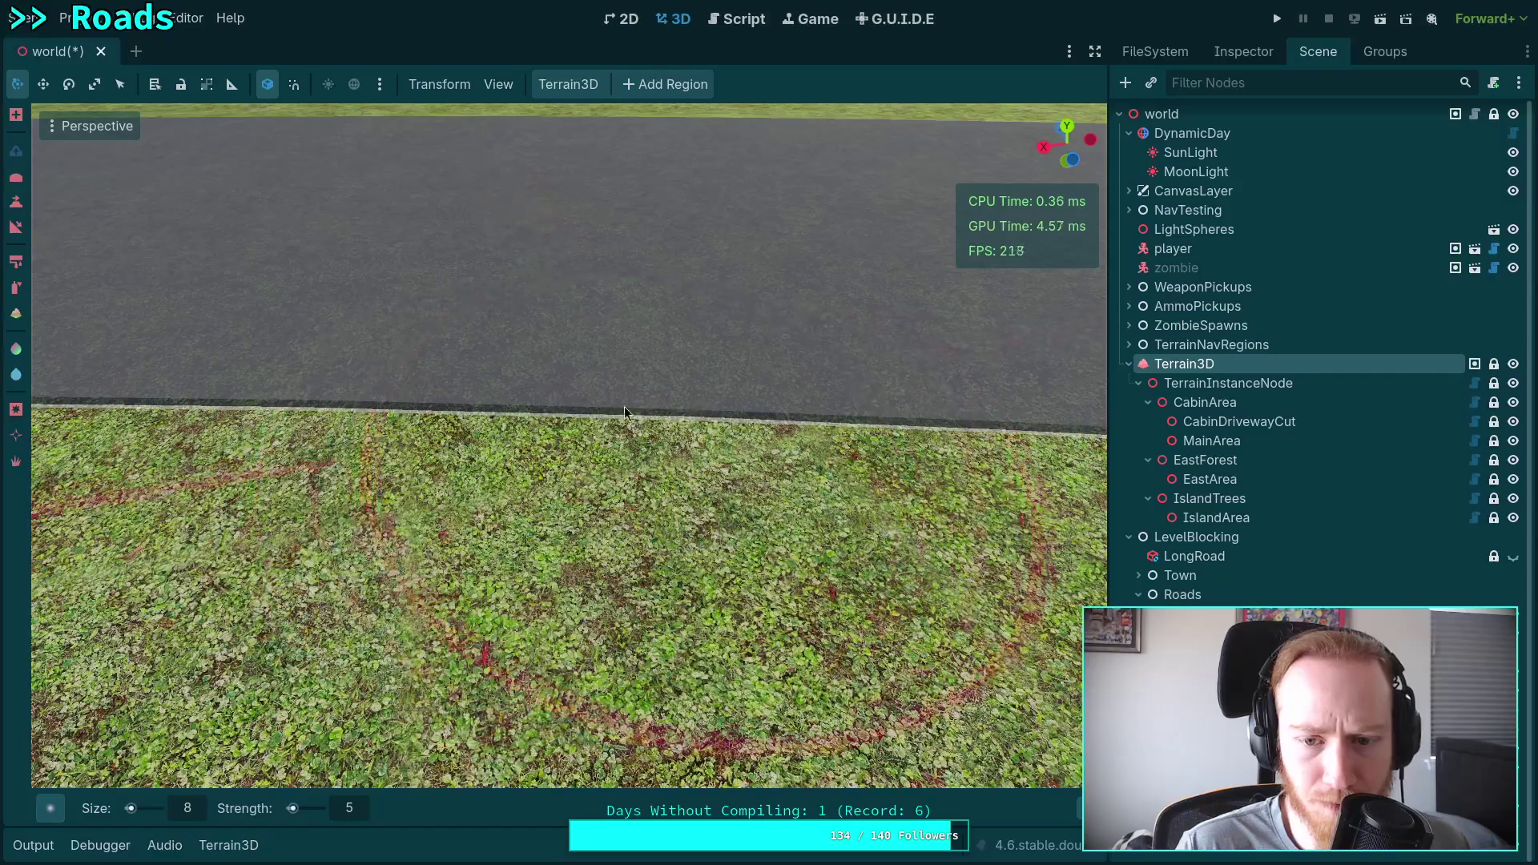
{"action": "scroll", "coordinate": [563, 410], "scroll_direction": "down", "scroll_amount": 3}
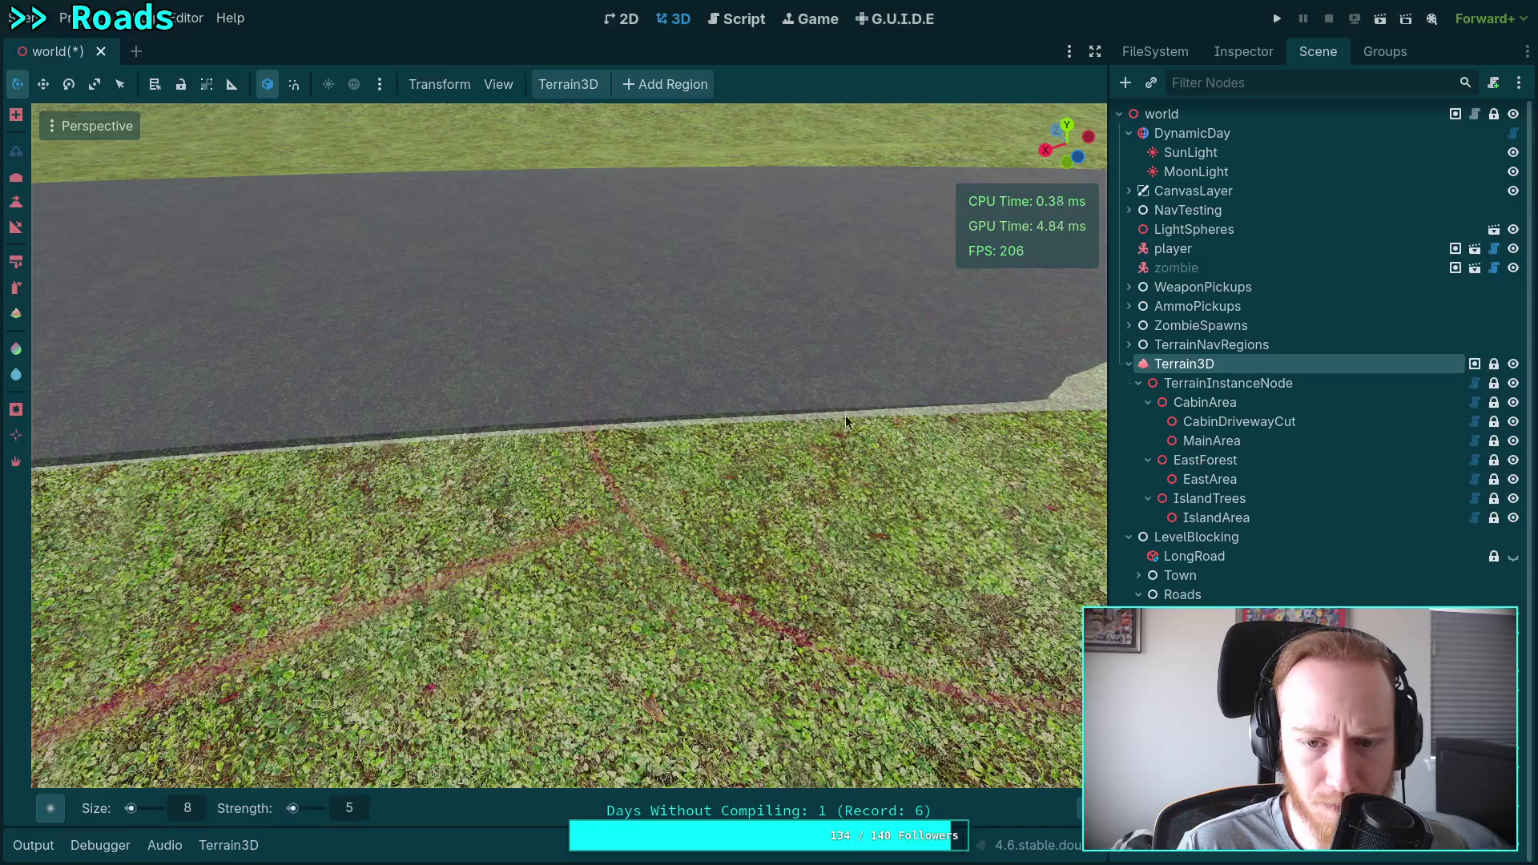
{"action": "scroll", "coordinate": [845, 415], "scroll_direction": "down", "scroll_amount": 3}
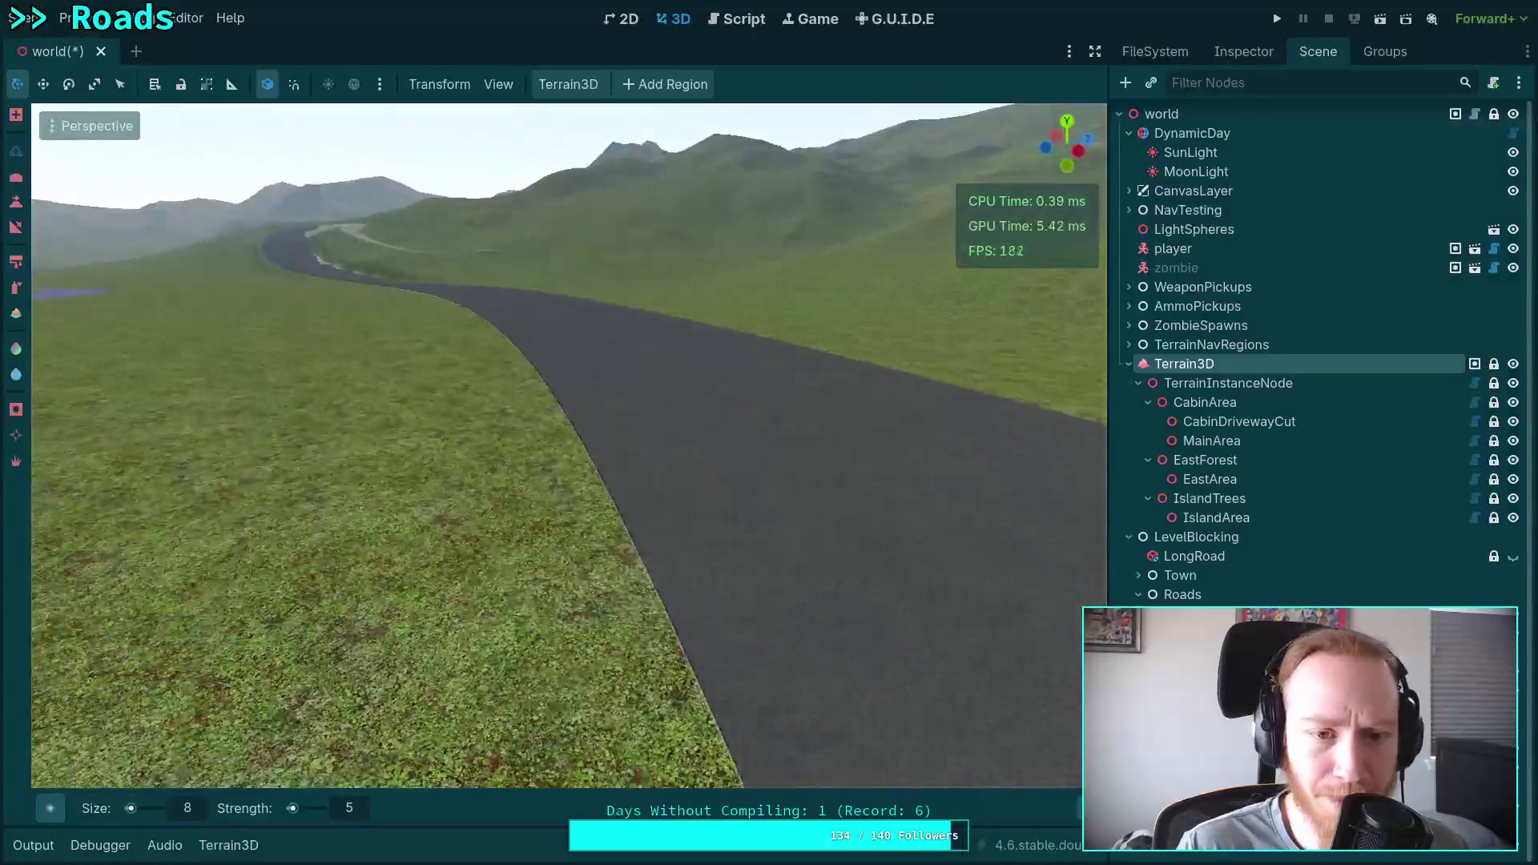
{"action": "scroll", "coordinate": [569, 445], "scroll_direction": "up", "scroll_amount": 3}
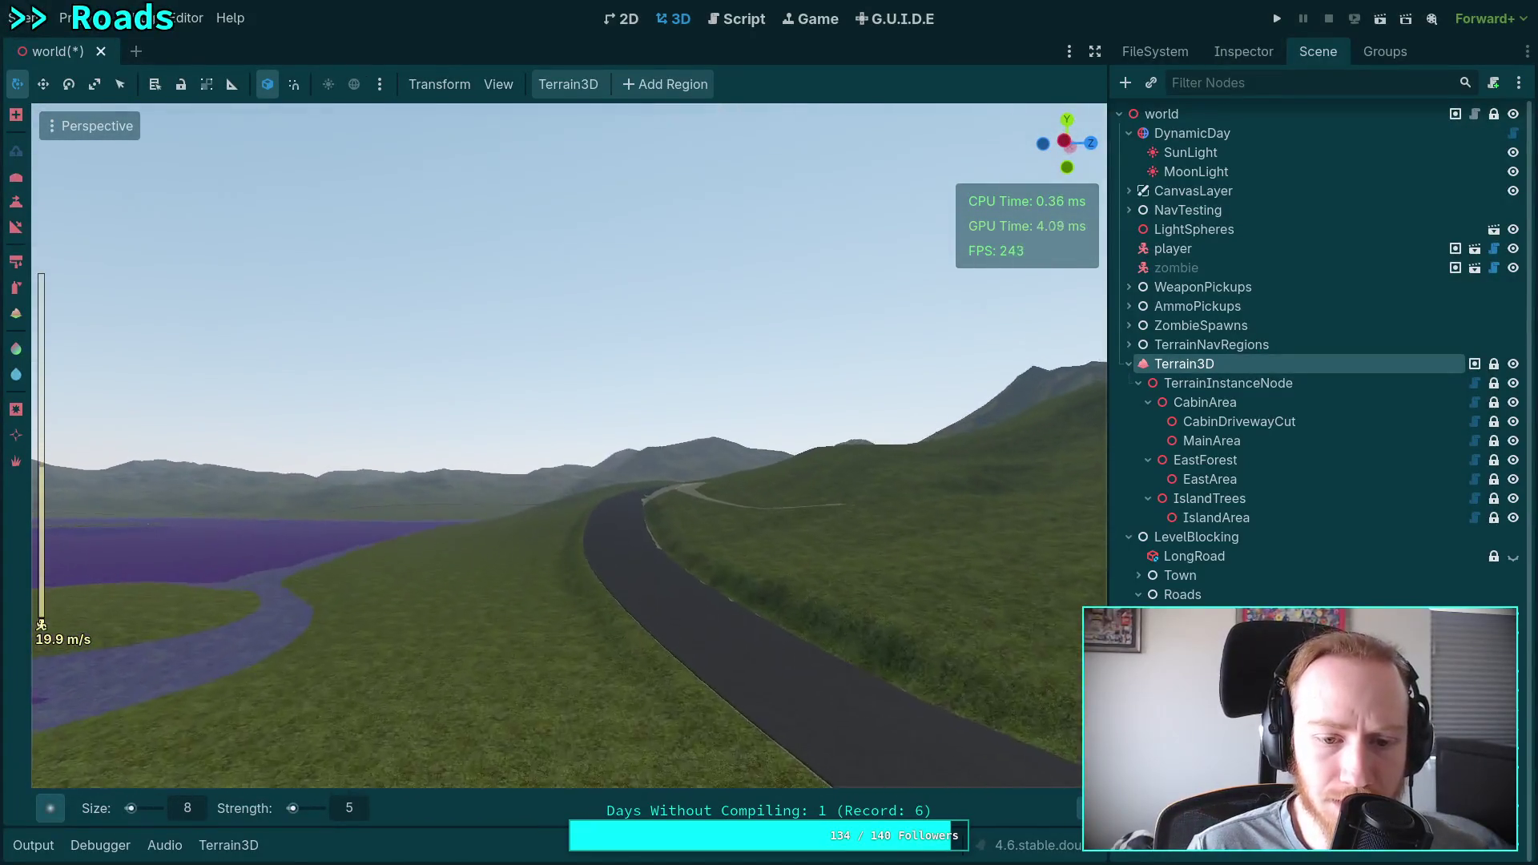
{"action": "key", "text": "w"}
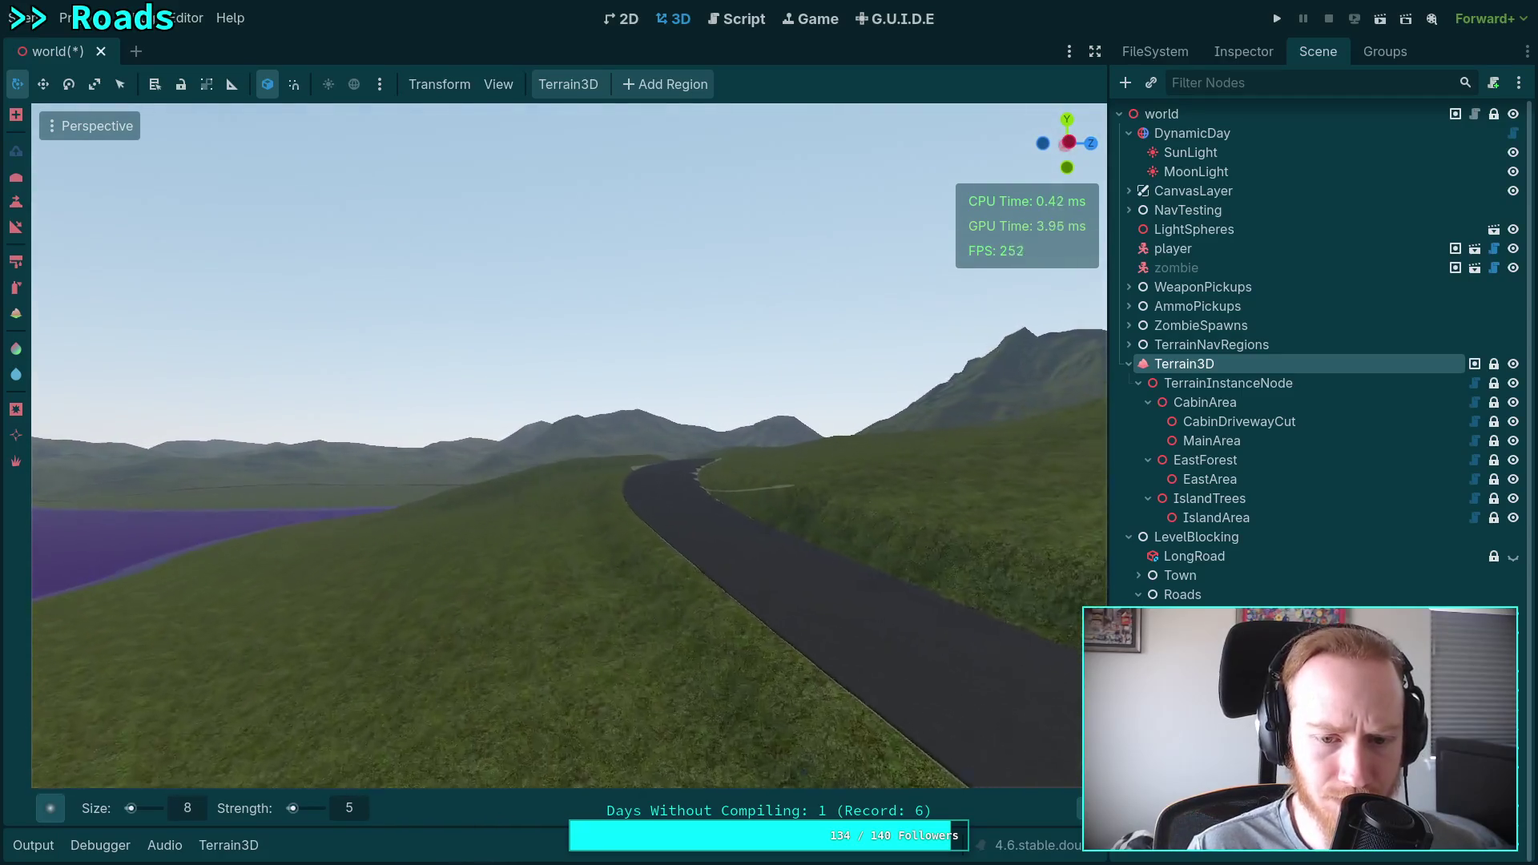
{"action": "key", "text": "w"}
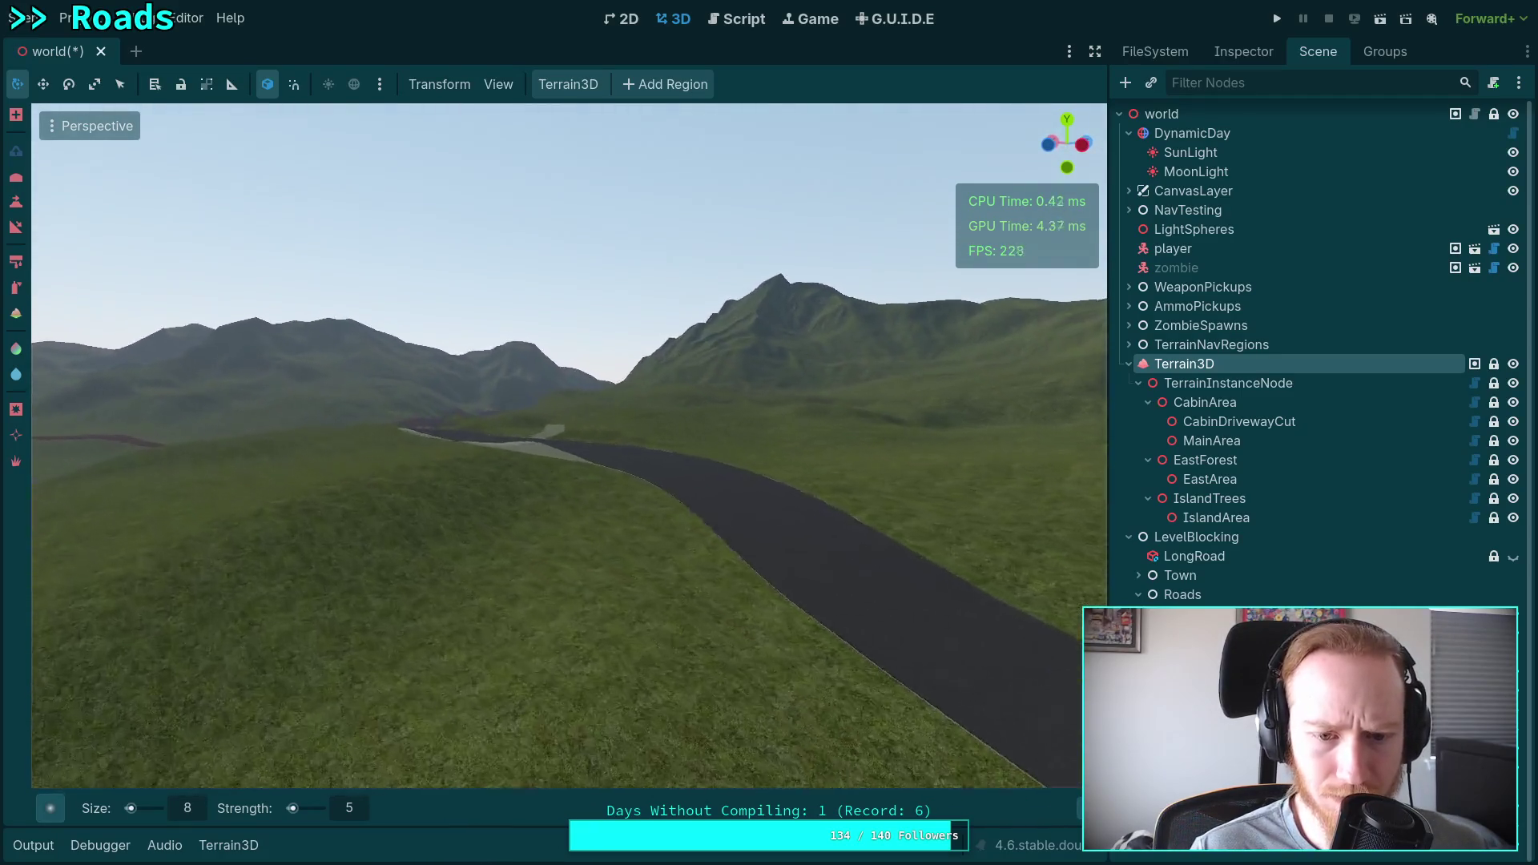
{"action": "key", "text": "w"}
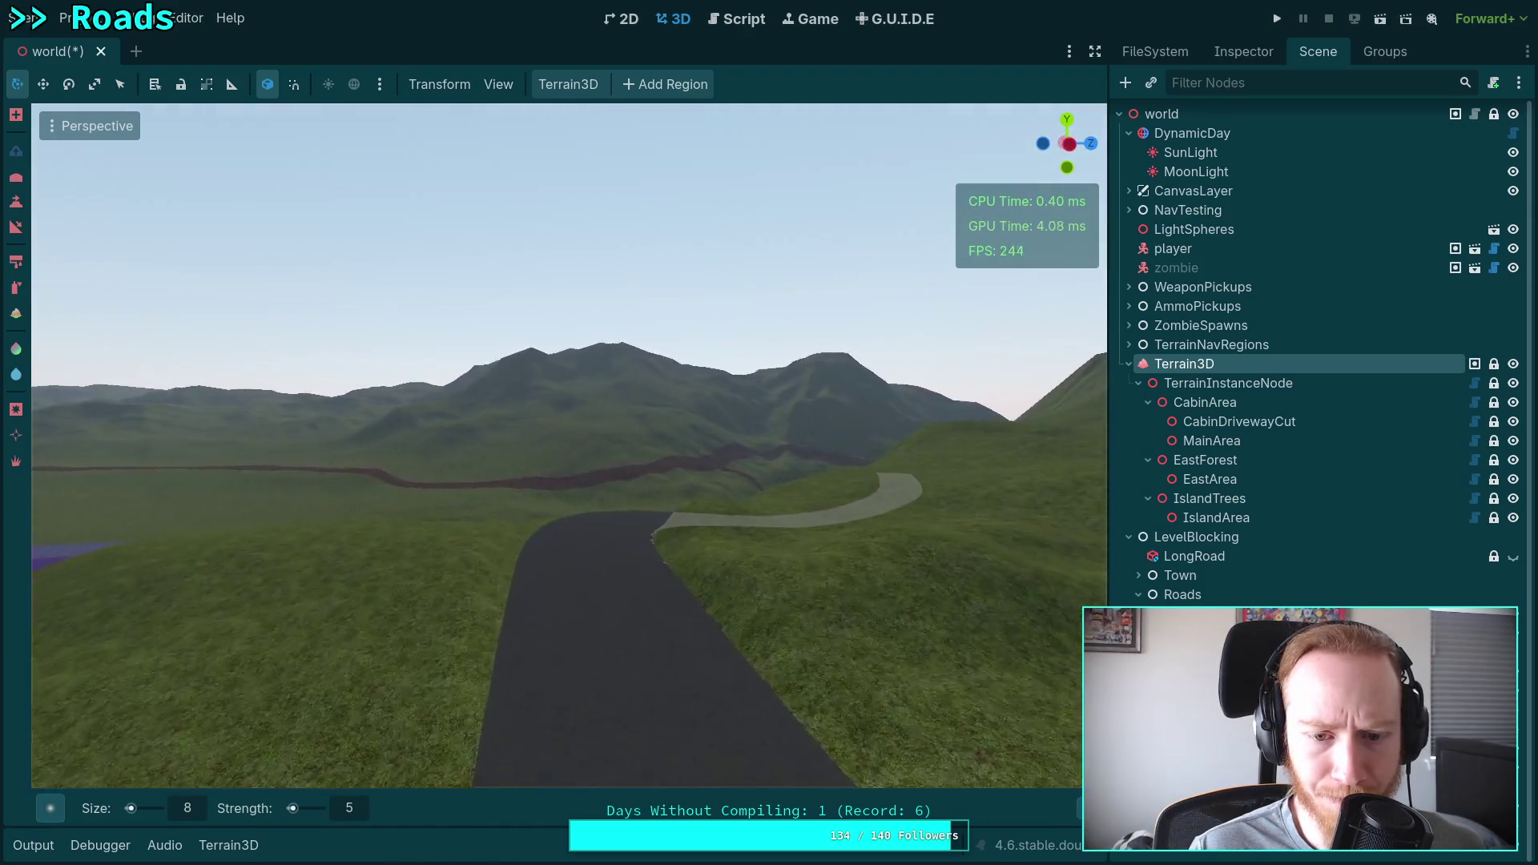
{"action": "key", "text": "w"}
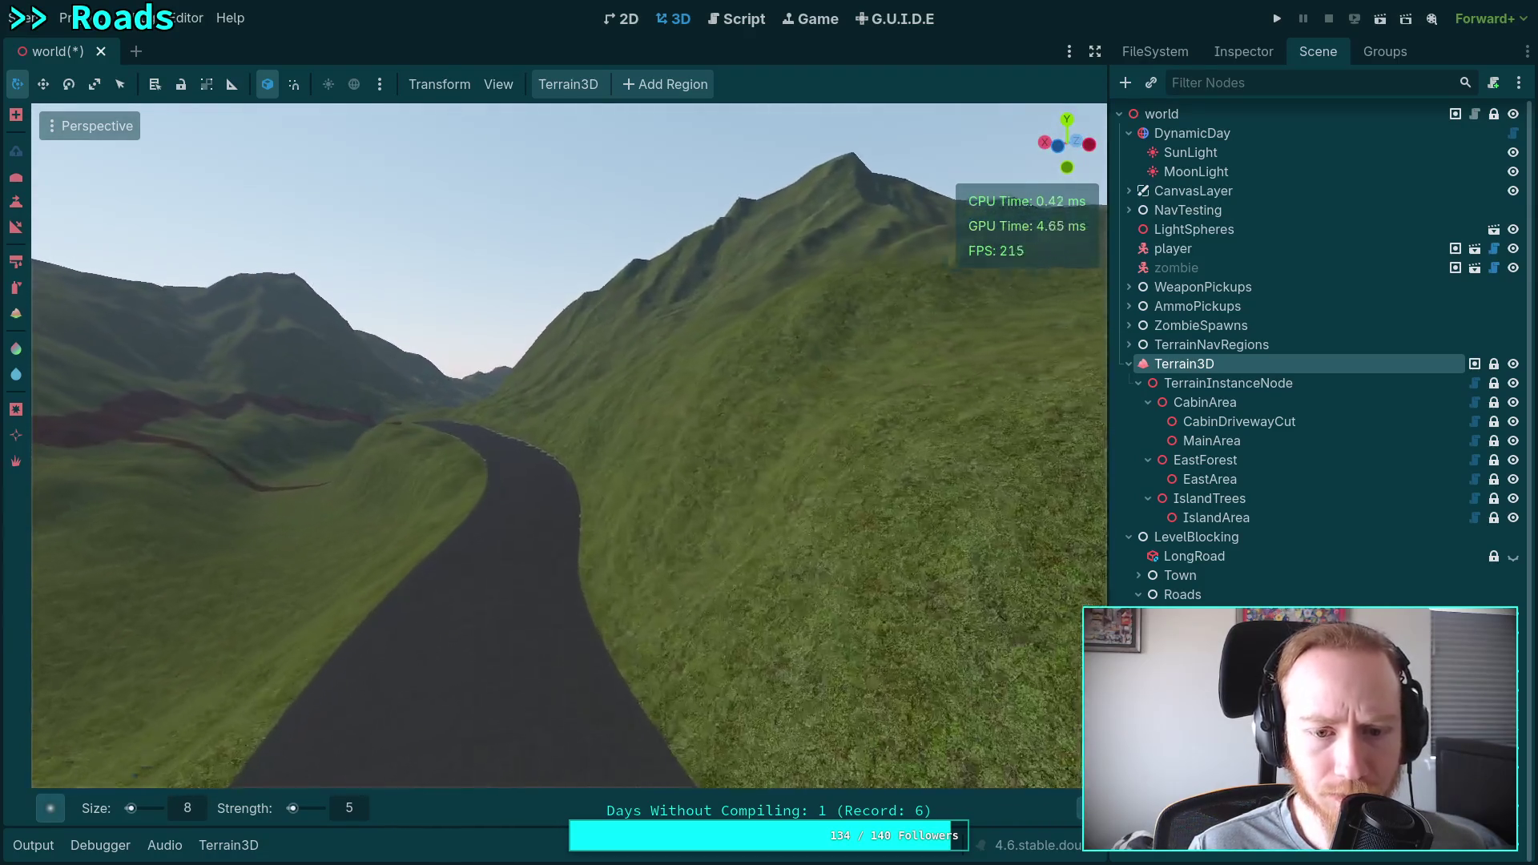
{"action": "key", "text": "w"}
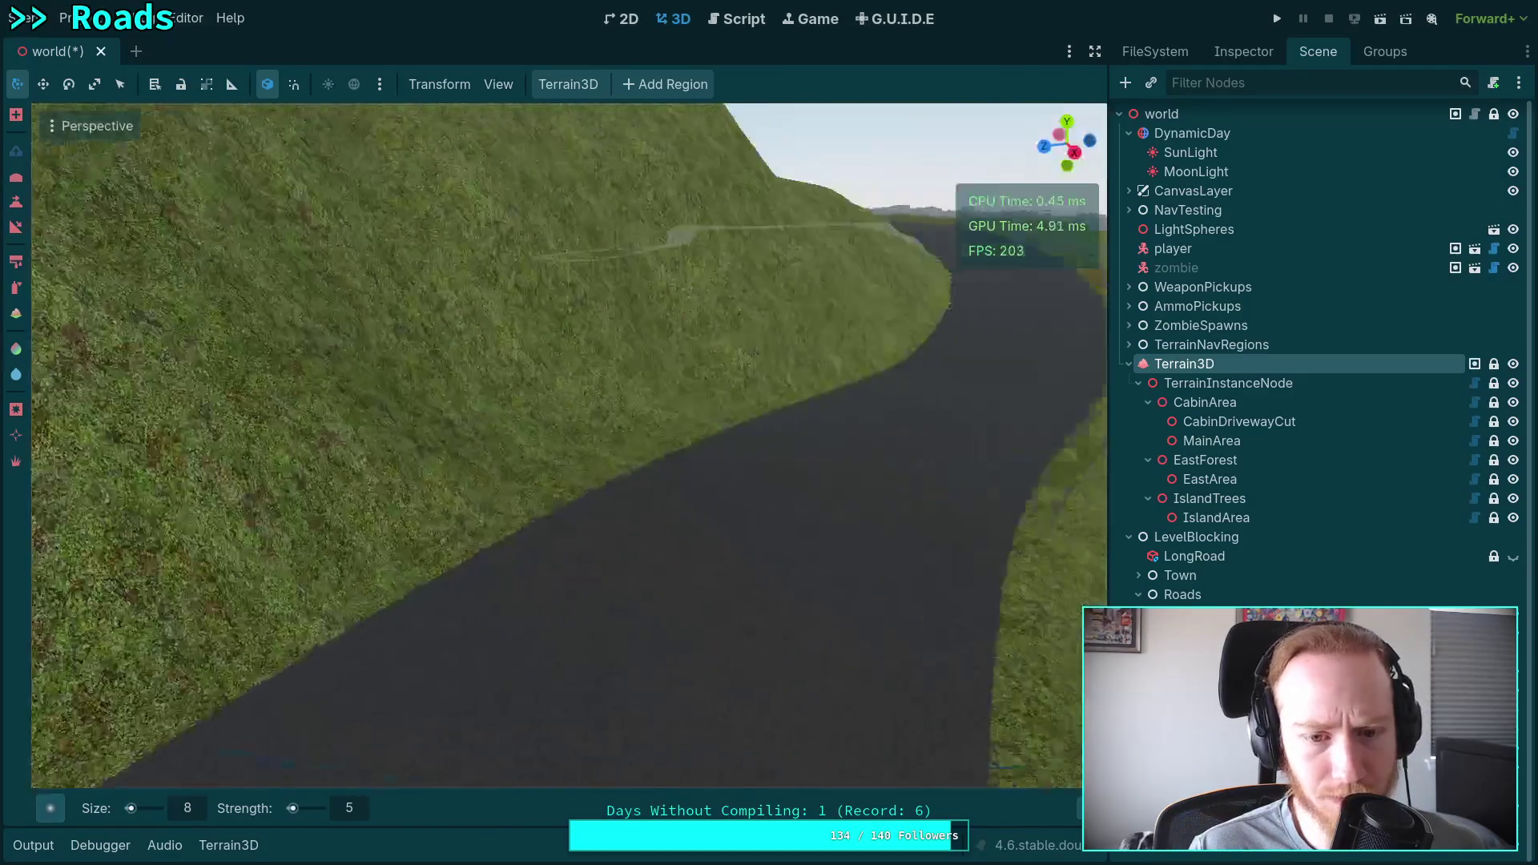
{"action": "key", "text": "w"}
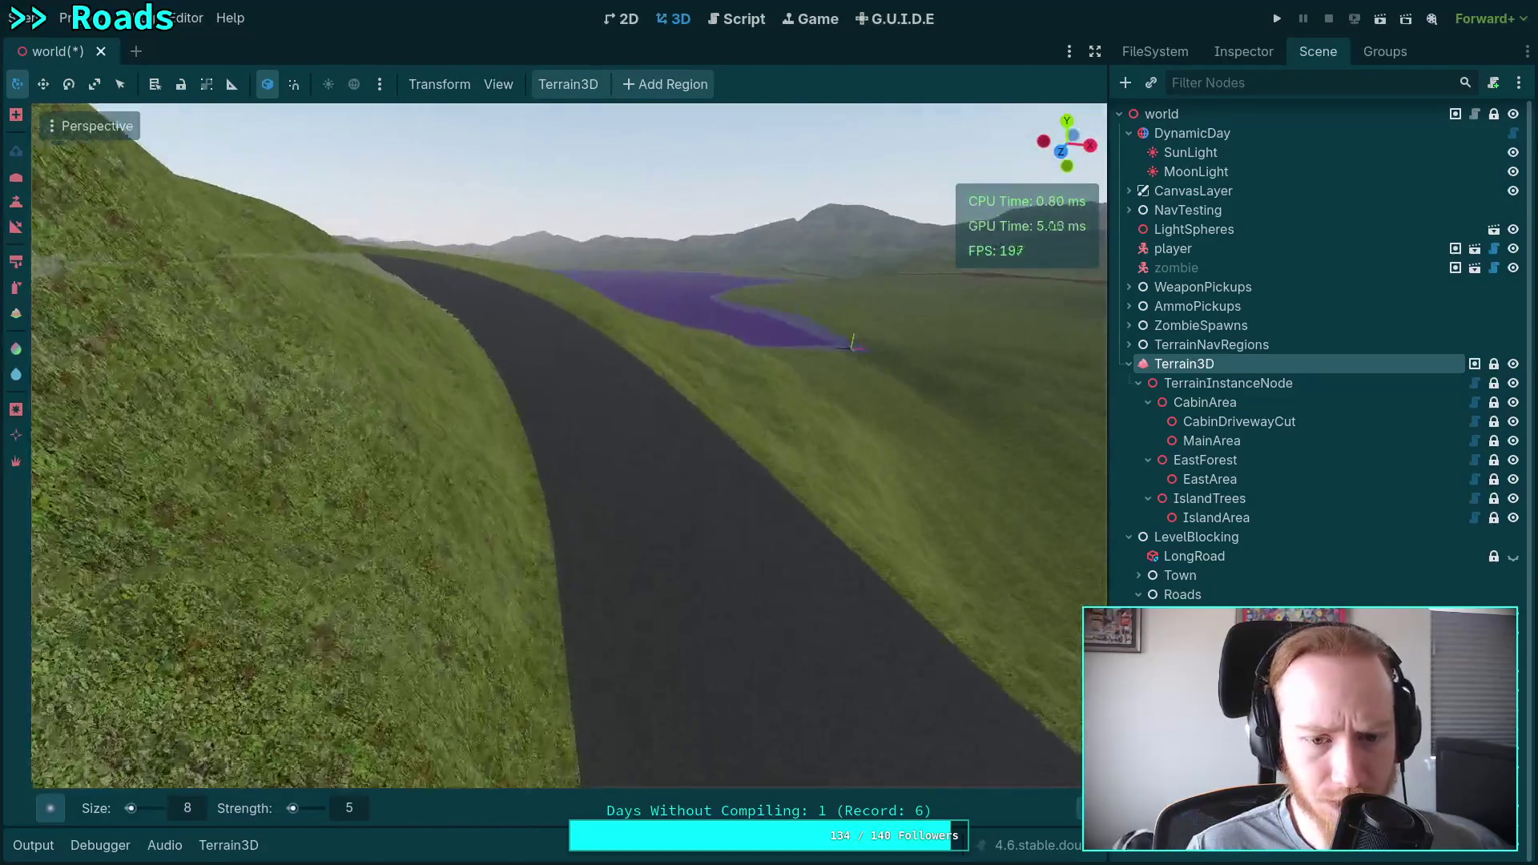
{"action": "key", "text": "w"}
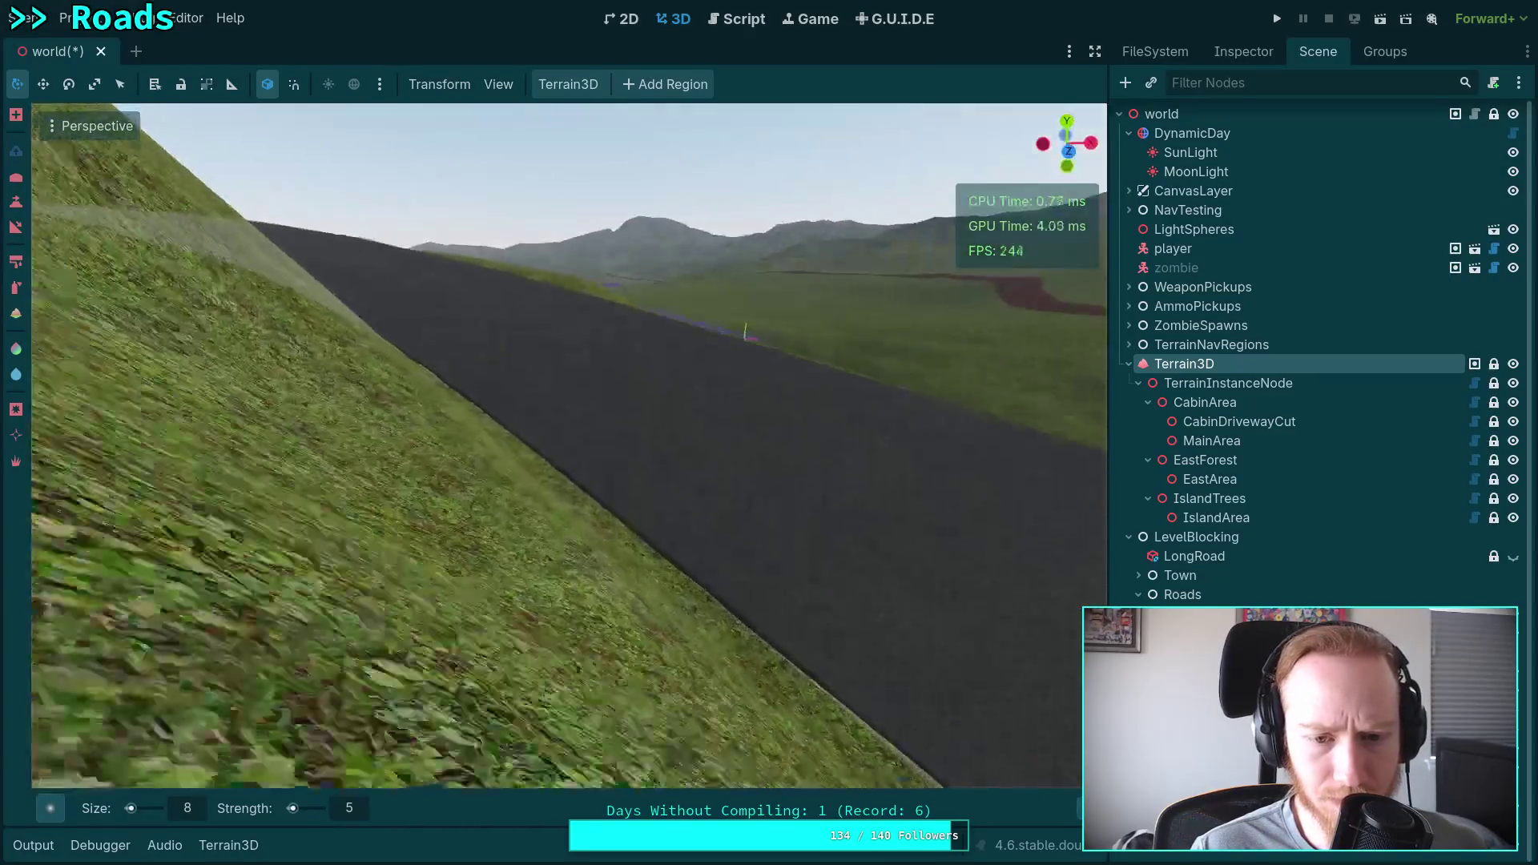
{"action": "key", "text": "w"}
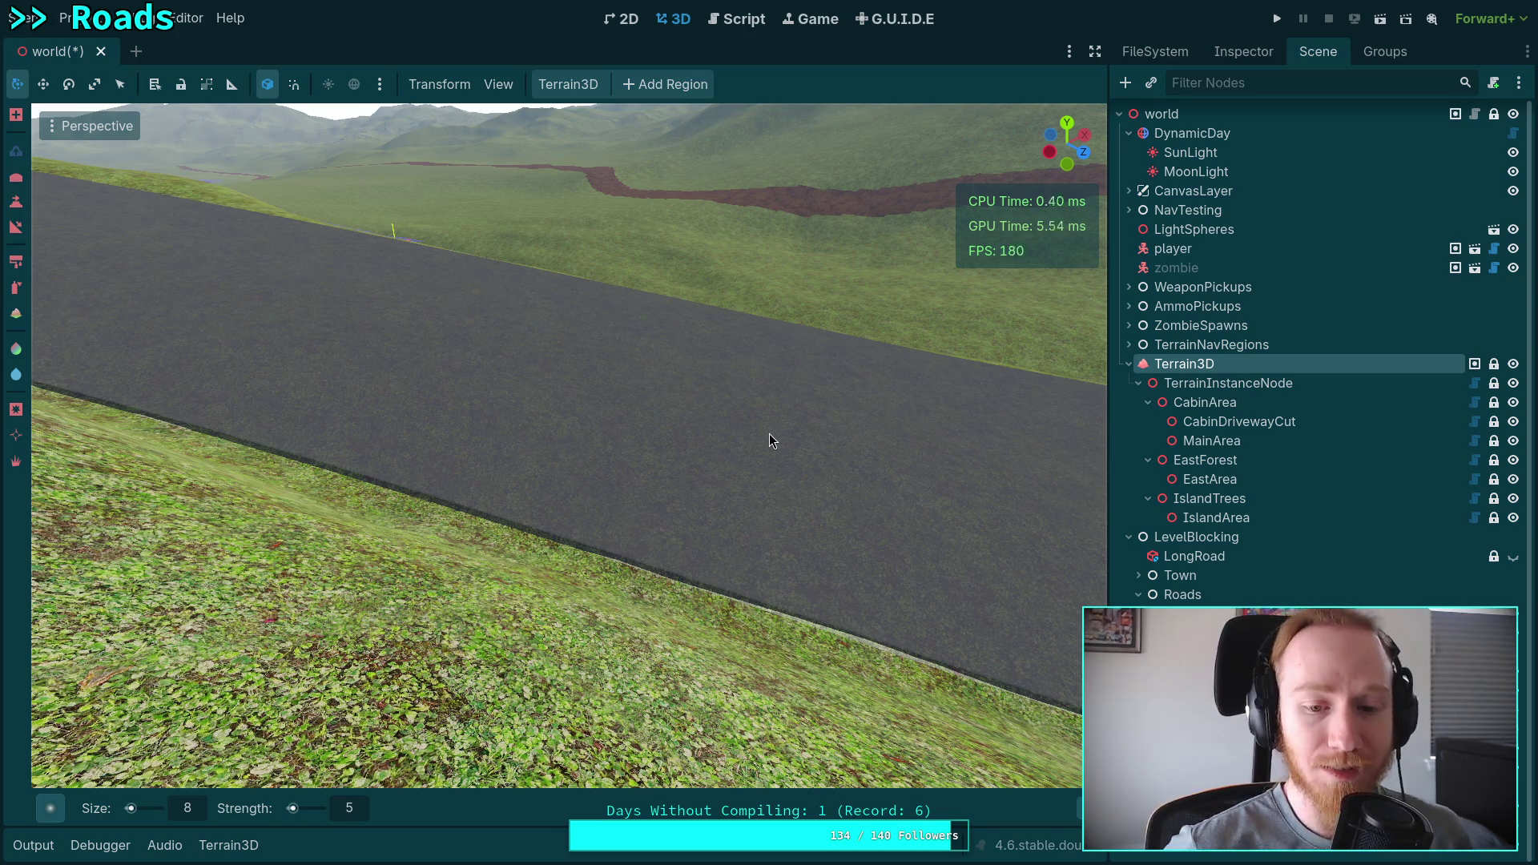
{"action": "mouse_move", "coordinate": [657, 476]}
{"action": "left_mouse_down"}
{"action": "mouse_move", "coordinate": [481, 472]}
{"action": "mouse_move", "coordinate": [652, 469]}
{"action": "left_mouse_up"}
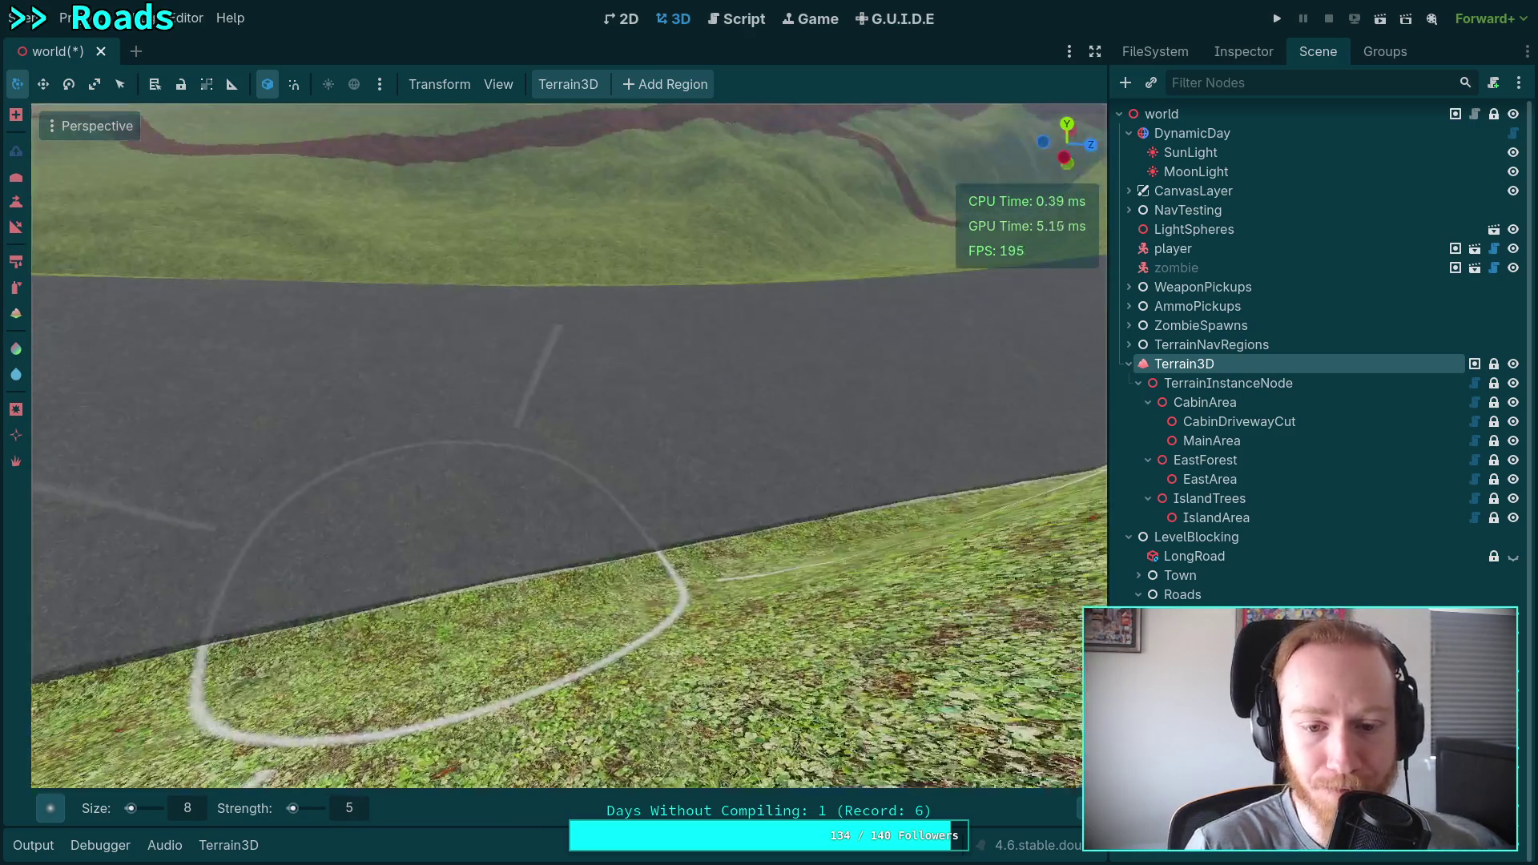
{"action": "scroll", "coordinate": [661, 623], "scroll_direction": "up", "scroll_amount": 2}
{"action": "key", "text": "q"}
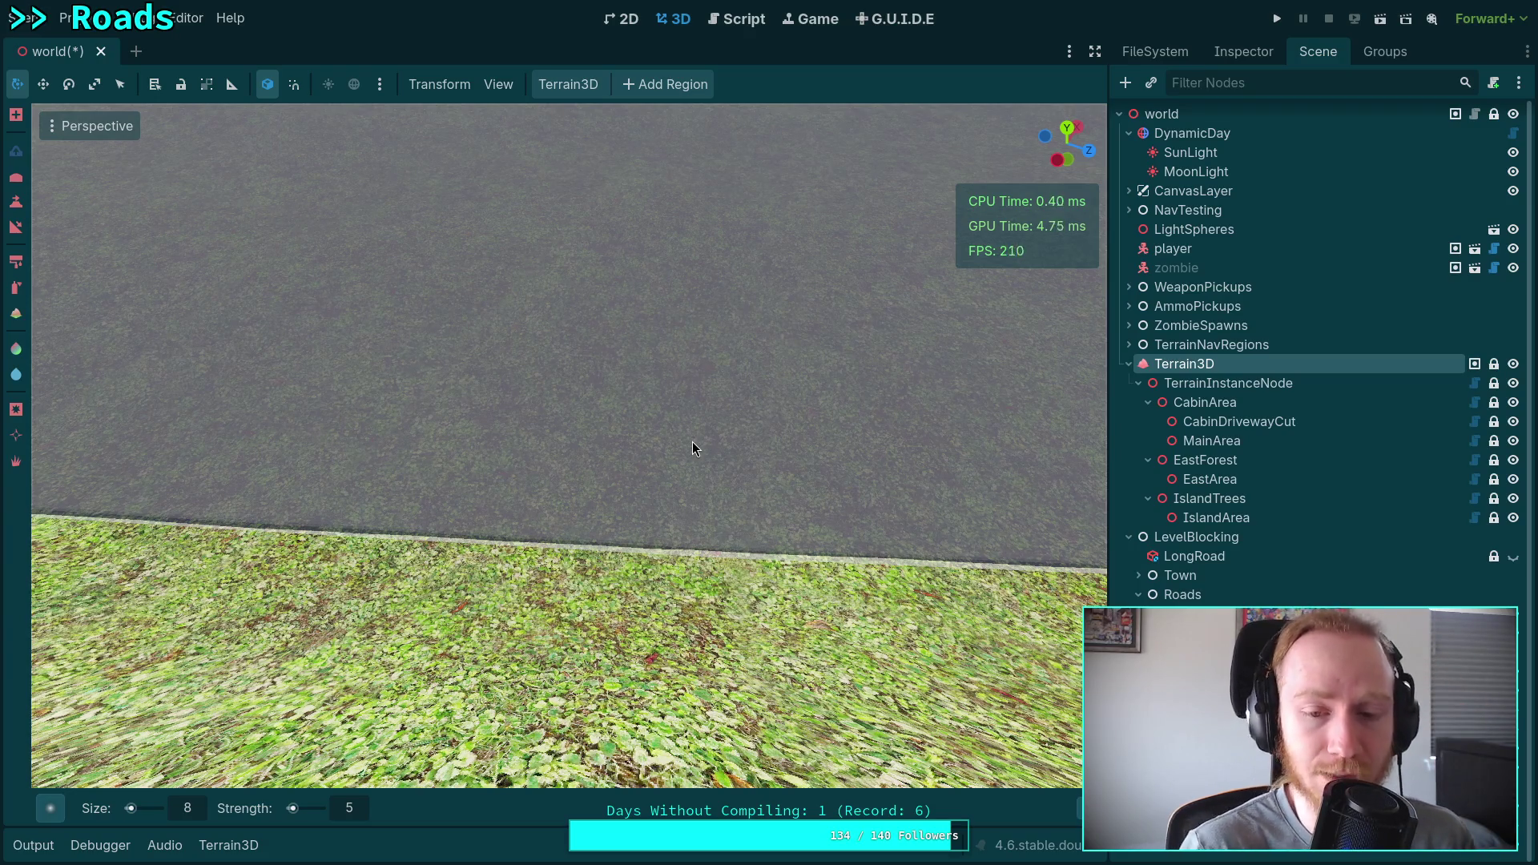
{"action": "mouse_move", "coordinate": [692, 440]}
{"action": "left_mouse_down"}
{"action": "mouse_move", "coordinate": [609, 265]}
{"action": "mouse_move", "coordinate": [512, 272]}
{"action": "left_mouse_up"}
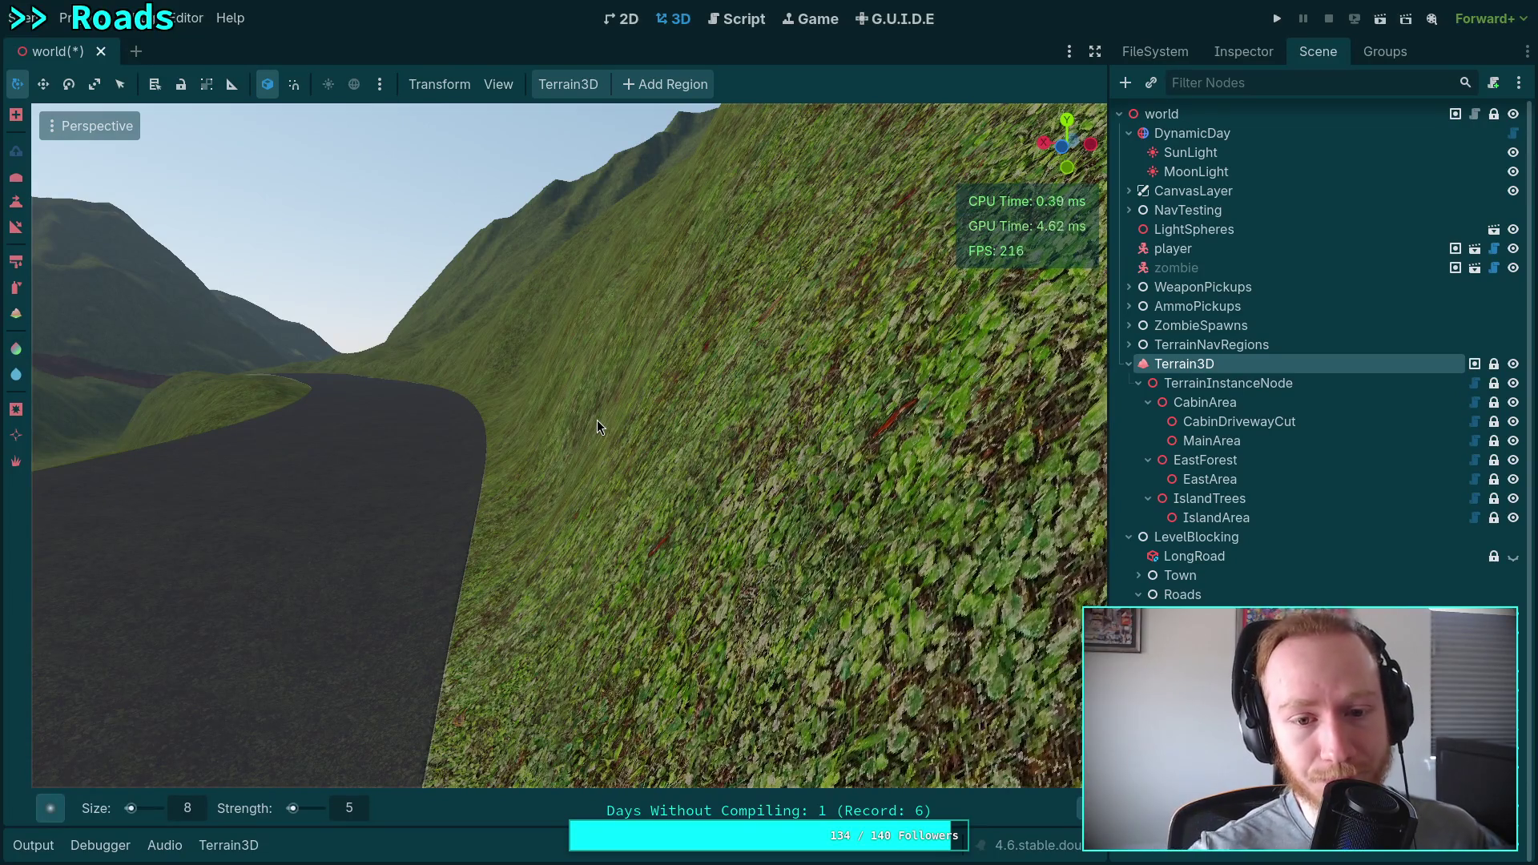
{"action": "mouse_move", "coordinate": [598, 419]}
{"action": "left_mouse_down"}
{"action": "mouse_move", "coordinate": [618, 412]}
{"action": "mouse_move", "coordinate": [537, 469]}
{"action": "mouse_move", "coordinate": [545, 439]}
{"action": "left_mouse_up"}
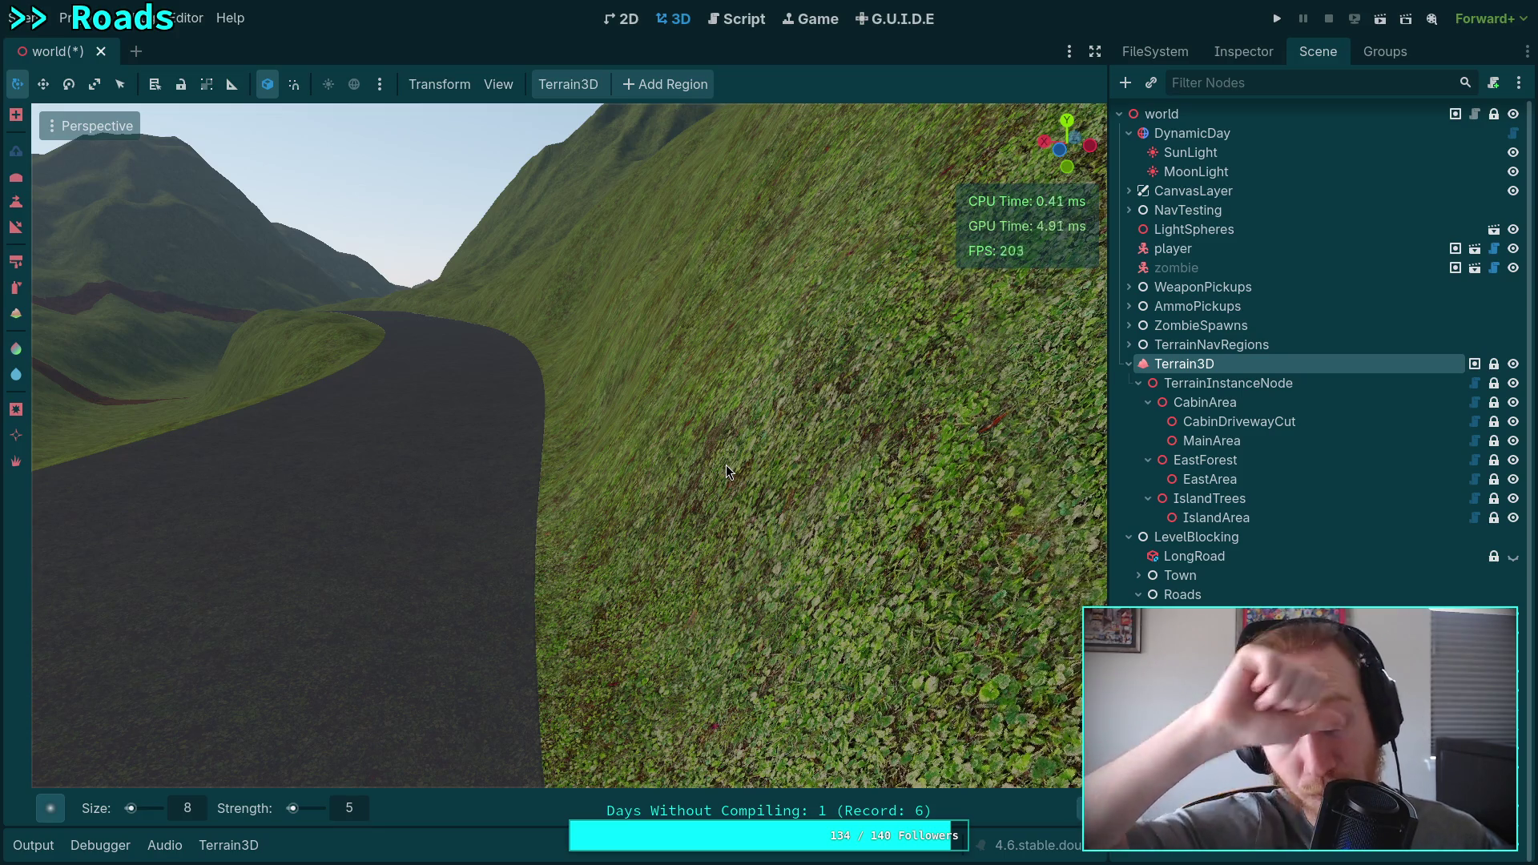
{"action": "mouse_move", "coordinate": [726, 465]}
{"action": "left_mouse_down"}
{"action": "mouse_move", "coordinate": [529, 493]}
{"action": "mouse_move", "coordinate": [465, 520]}
{"action": "mouse_move", "coordinate": [393, 508]}
{"action": "mouse_move", "coordinate": [393, 545]}
{"action": "left_mouse_up"}
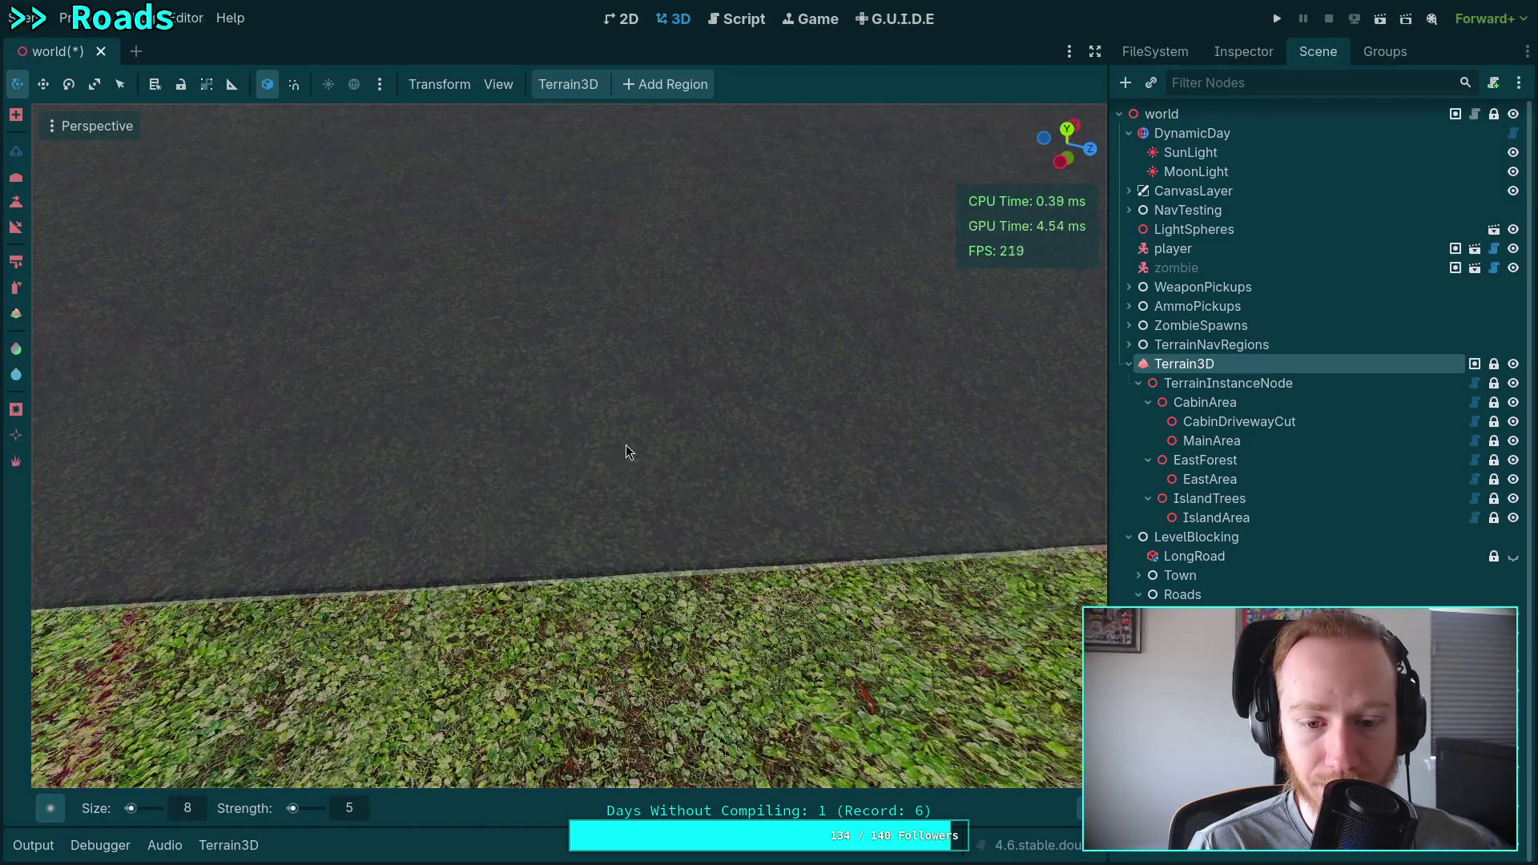
{"action": "left_click_drag", "start_coordinate": [627, 444], "coordinate": [626, 456]}
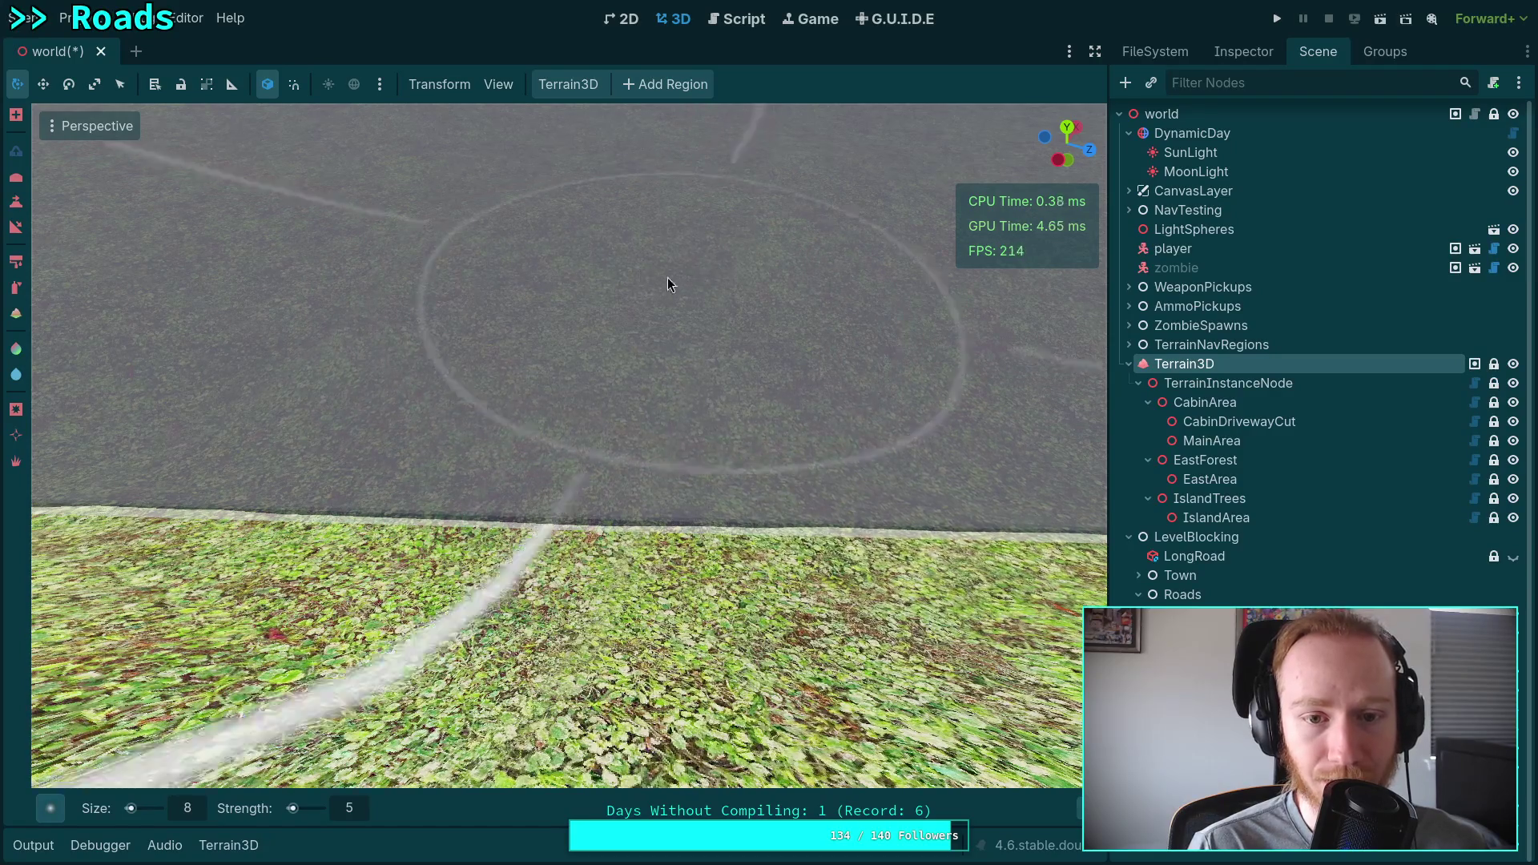
{"action": "mouse_move", "coordinate": [666, 277]}
{"action": "left_mouse_down"}
{"action": "mouse_move", "coordinate": [689, 400]}
{"action": "mouse_move", "coordinate": [667, 264]}
{"action": "left_mouse_up"}
{"action": "left_click_drag", "start_coordinate": [761, 512], "coordinate": [674, 468]}
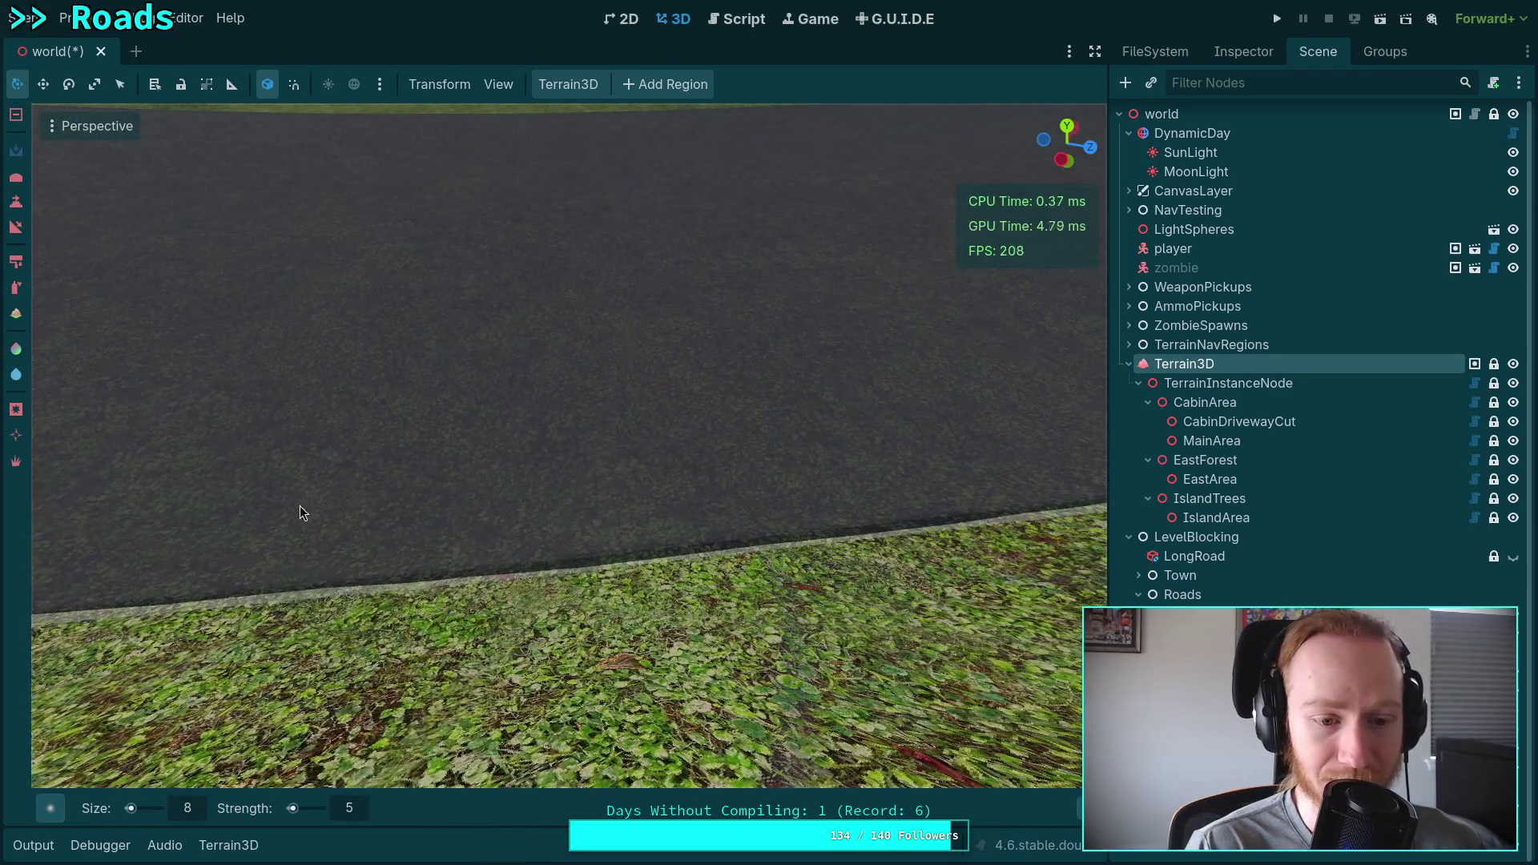
{"action": "left_click_drag", "start_coordinate": [313, 529], "coordinate": [296, 524]}
{"action": "left_click_drag", "start_coordinate": [659, 475], "coordinate": [527, 464]}
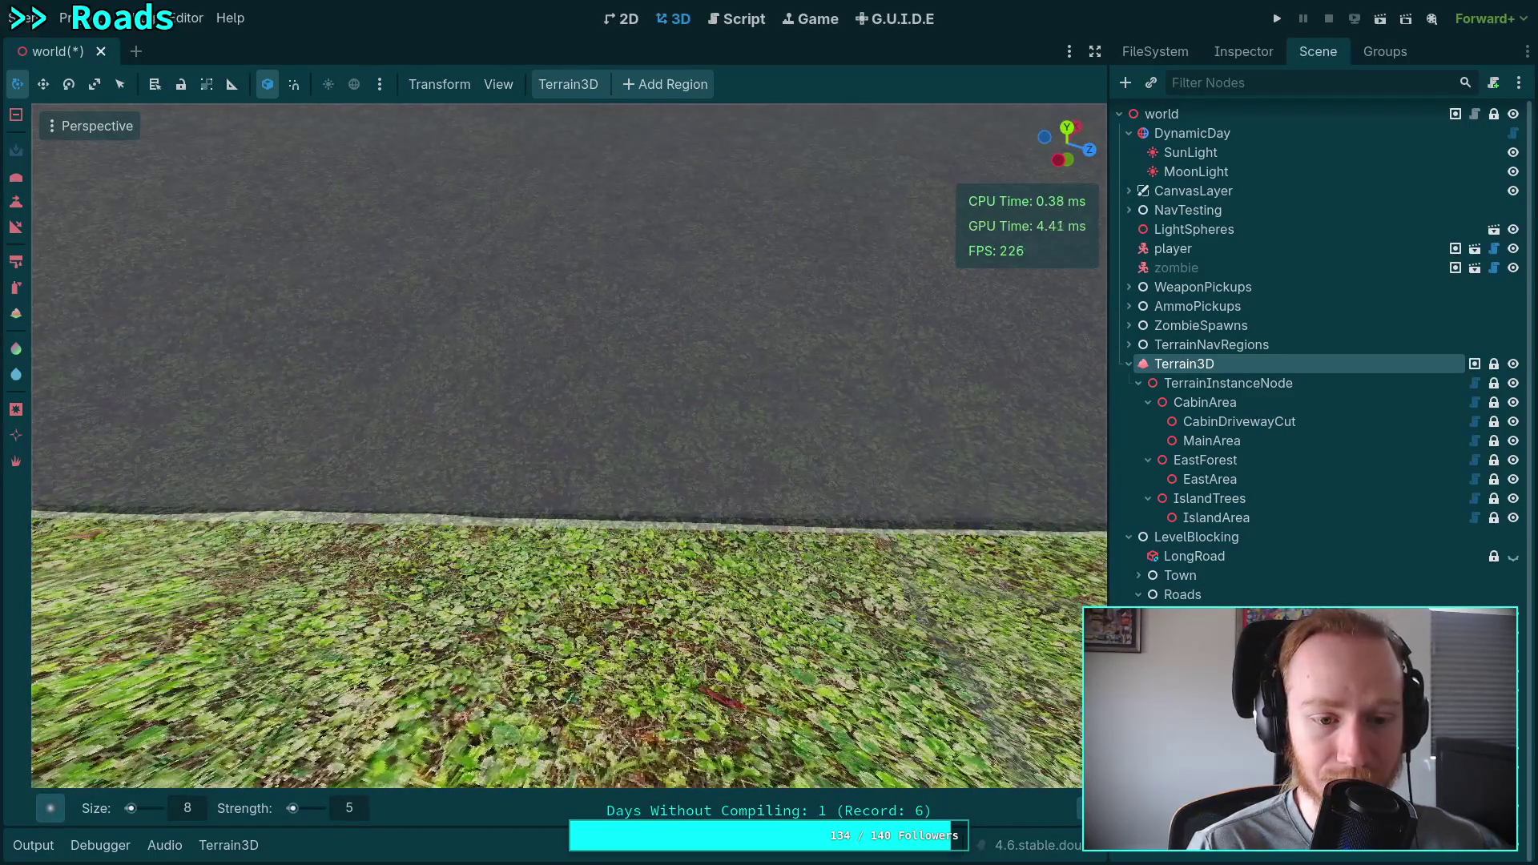
{"action": "mouse_move", "coordinate": [375, 460]}
{"action": "left_mouse_down"}
{"action": "mouse_move", "coordinate": [360, 456]}
{"action": "mouse_move", "coordinate": [764, 301]}
{"action": "left_mouse_up"}
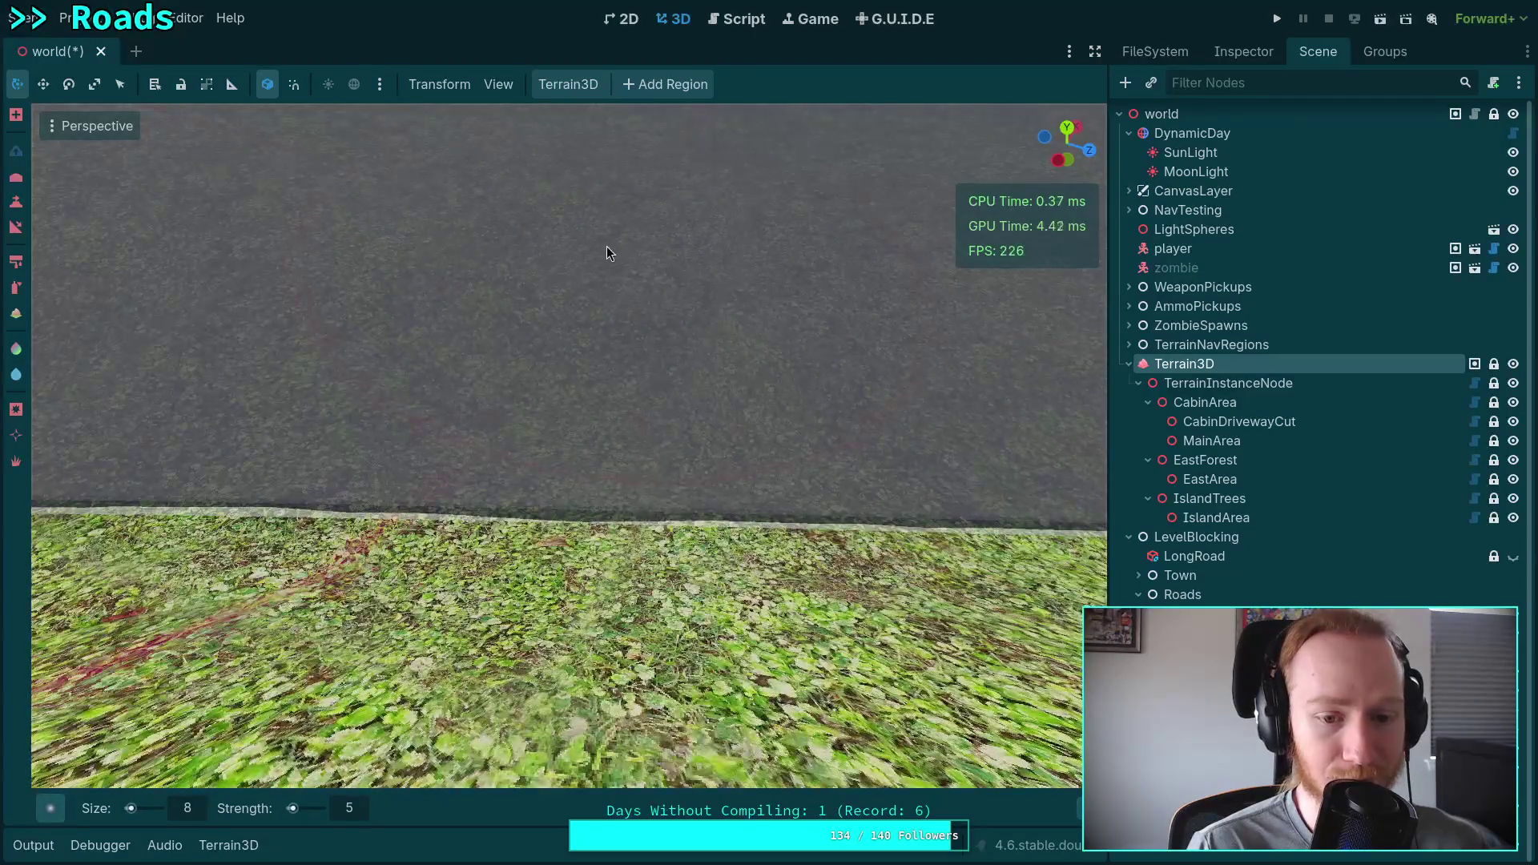
{"action": "mouse_move", "coordinate": [483, 432]}
{"action": "left_mouse_down"}
{"action": "mouse_move", "coordinate": [676, 463]}
{"action": "mouse_move", "coordinate": [560, 361]}
{"action": "mouse_move", "coordinate": [577, 377]}
{"action": "mouse_move", "coordinate": [571, 580]}
{"action": "mouse_move", "coordinate": [609, 480]}
{"action": "mouse_move", "coordinate": [608, 416]}
{"action": "mouse_move", "coordinate": [569, 401]}
{"action": "left_mouse_up"}
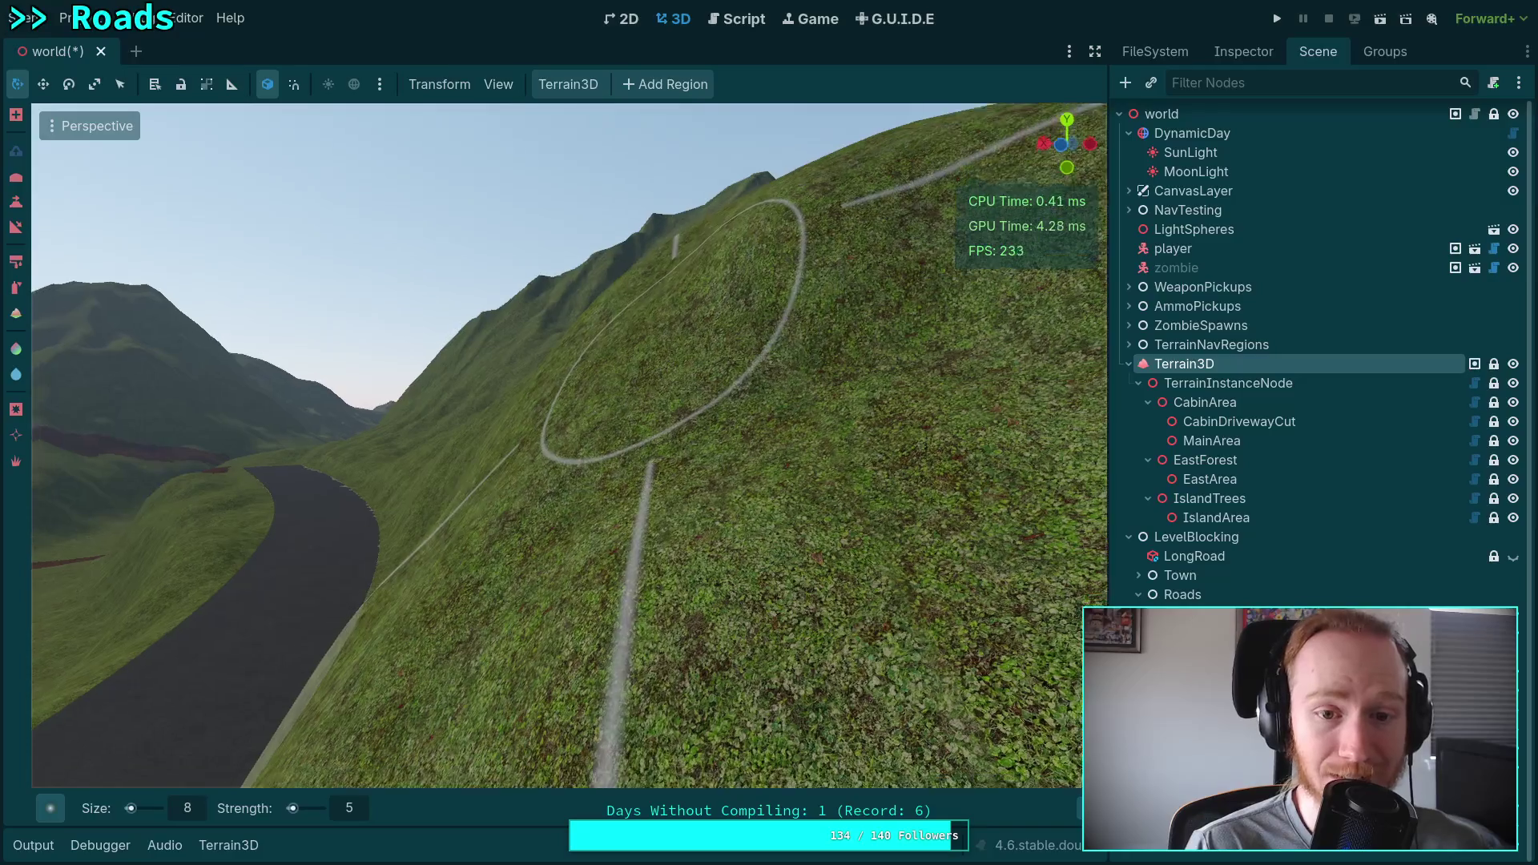
Fly along the hillside past the painted arcs toward the grassy slope.
{"action": "left_click_drag", "start_coordinate": [721, 337], "coordinate": [657, 312]}
{"action": "mouse_move", "coordinate": [625, 365]}
{"action": "left_mouse_down"}
{"action": "mouse_move", "coordinate": [769, 365]}
{"action": "mouse_move", "coordinate": [640, 384]}
{"action": "mouse_move", "coordinate": [550, 480]}
{"action": "left_mouse_up"}
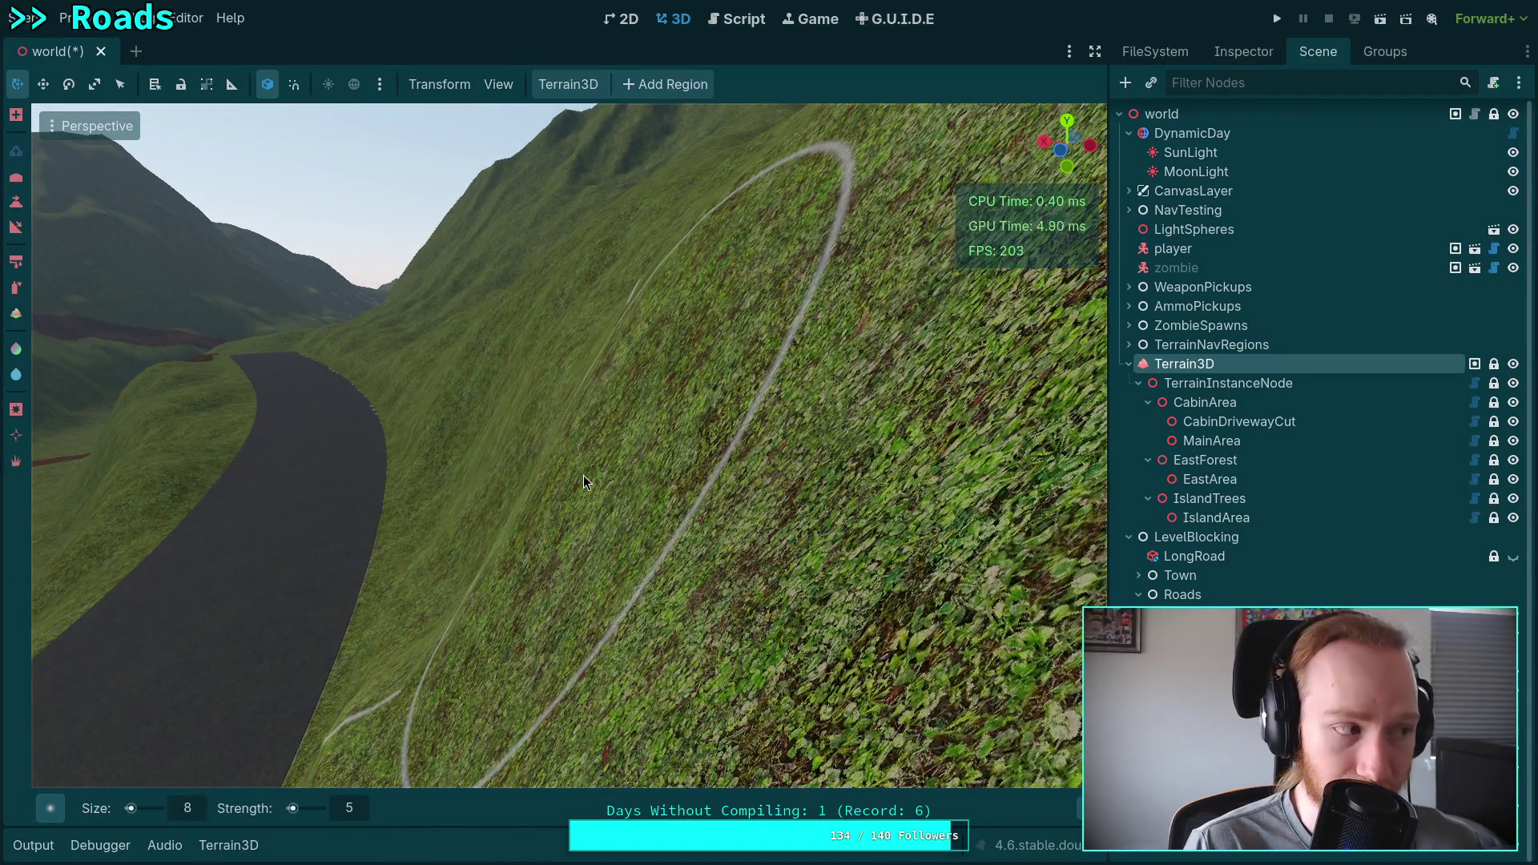
{"action": "mouse_move", "coordinate": [583, 474]}
{"action": "left_mouse_down"}
{"action": "mouse_move", "coordinate": [605, 479]}
{"action": "mouse_move", "coordinate": [583, 479]}
{"action": "left_mouse_up"}
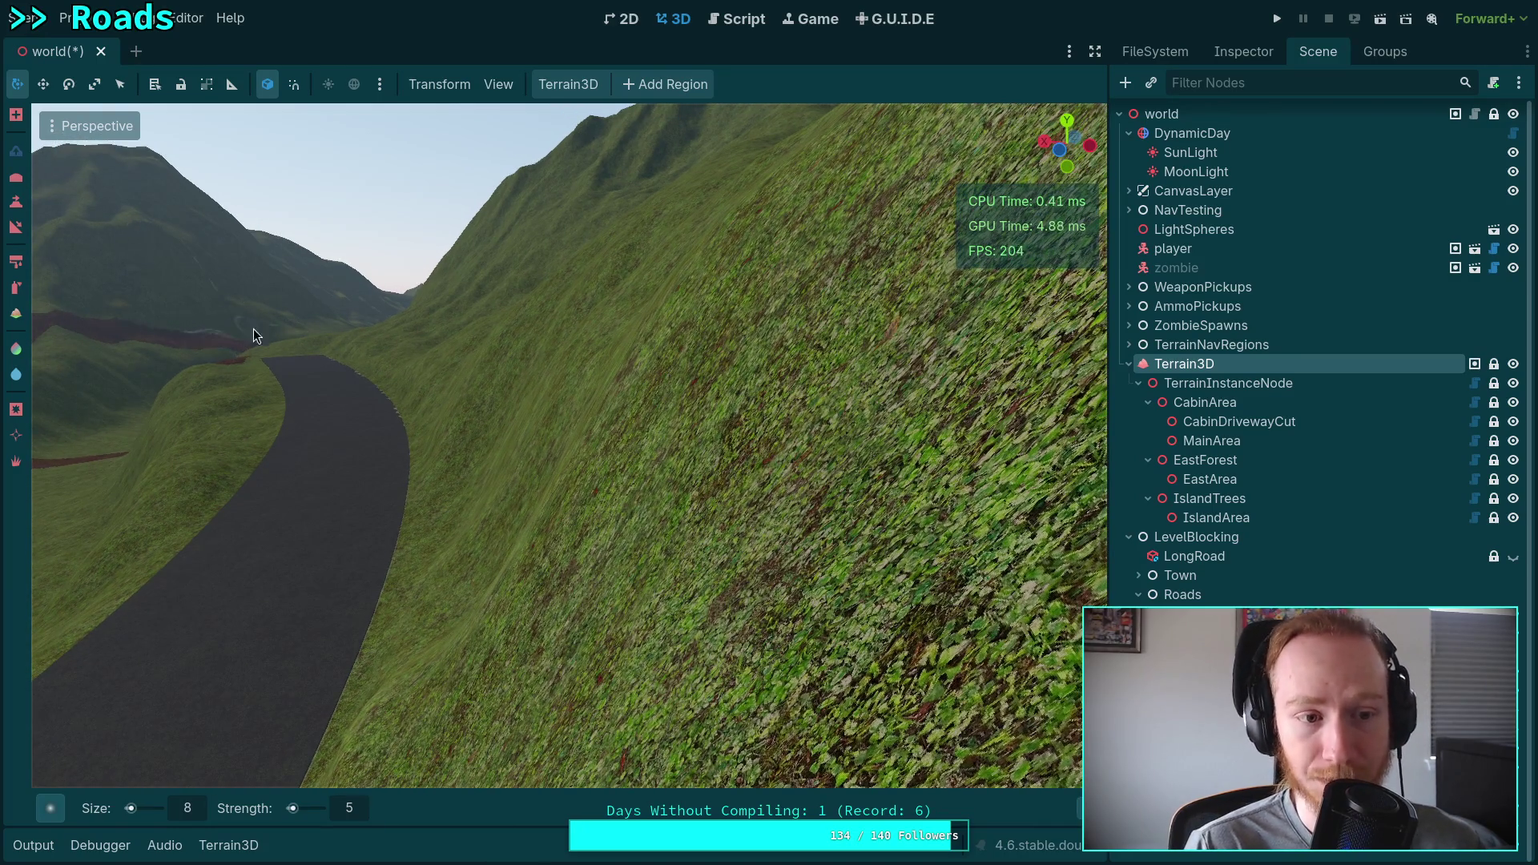
{"action": "left_click_drag", "start_coordinate": [578, 419], "coordinate": [560, 371]}
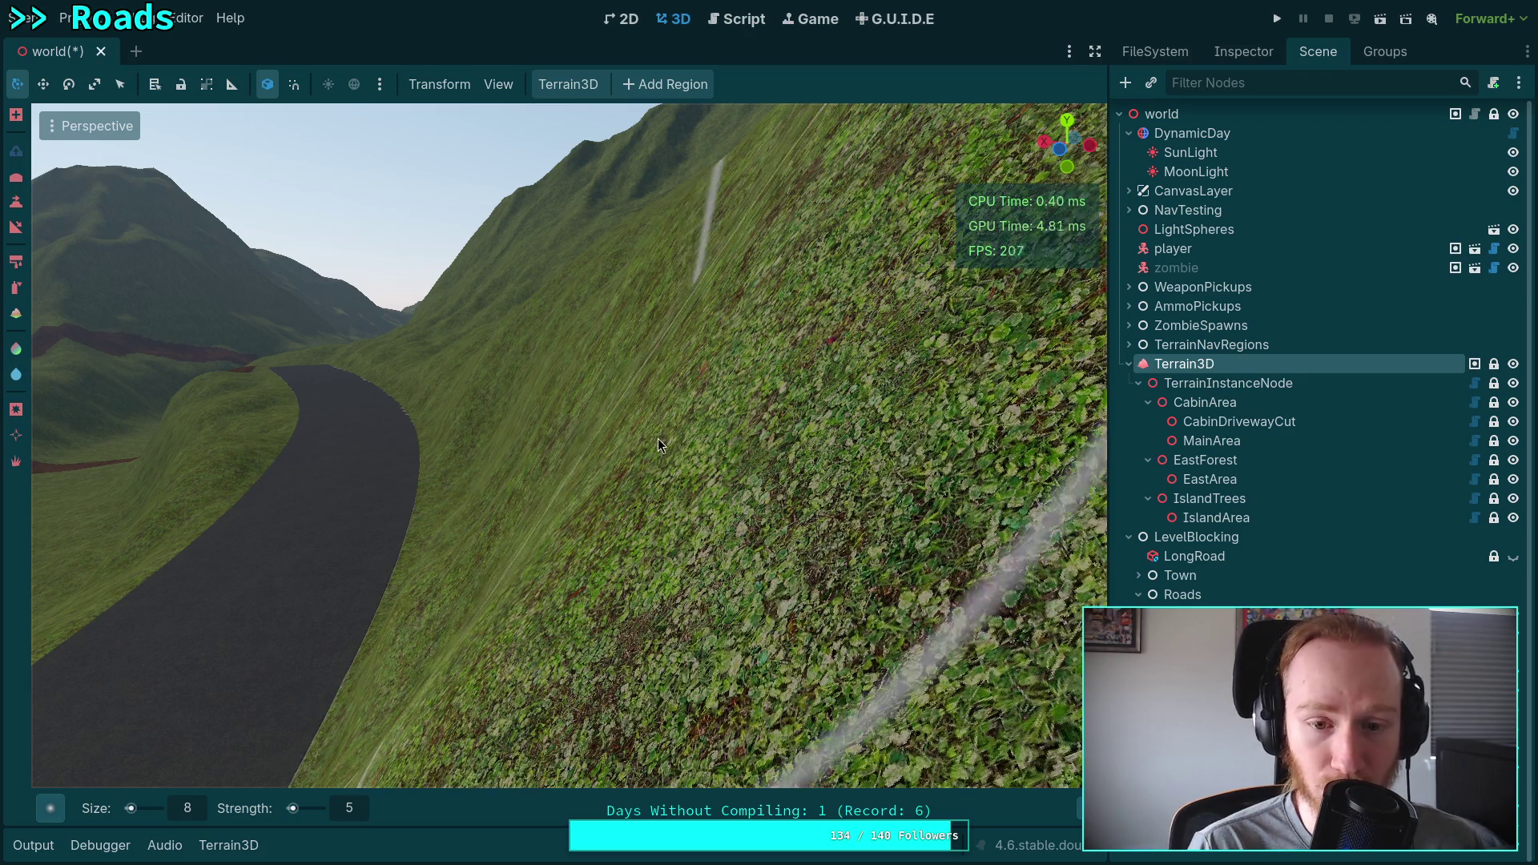
{"action": "left_click_drag", "start_coordinate": [709, 334], "coordinate": [769, 337]}
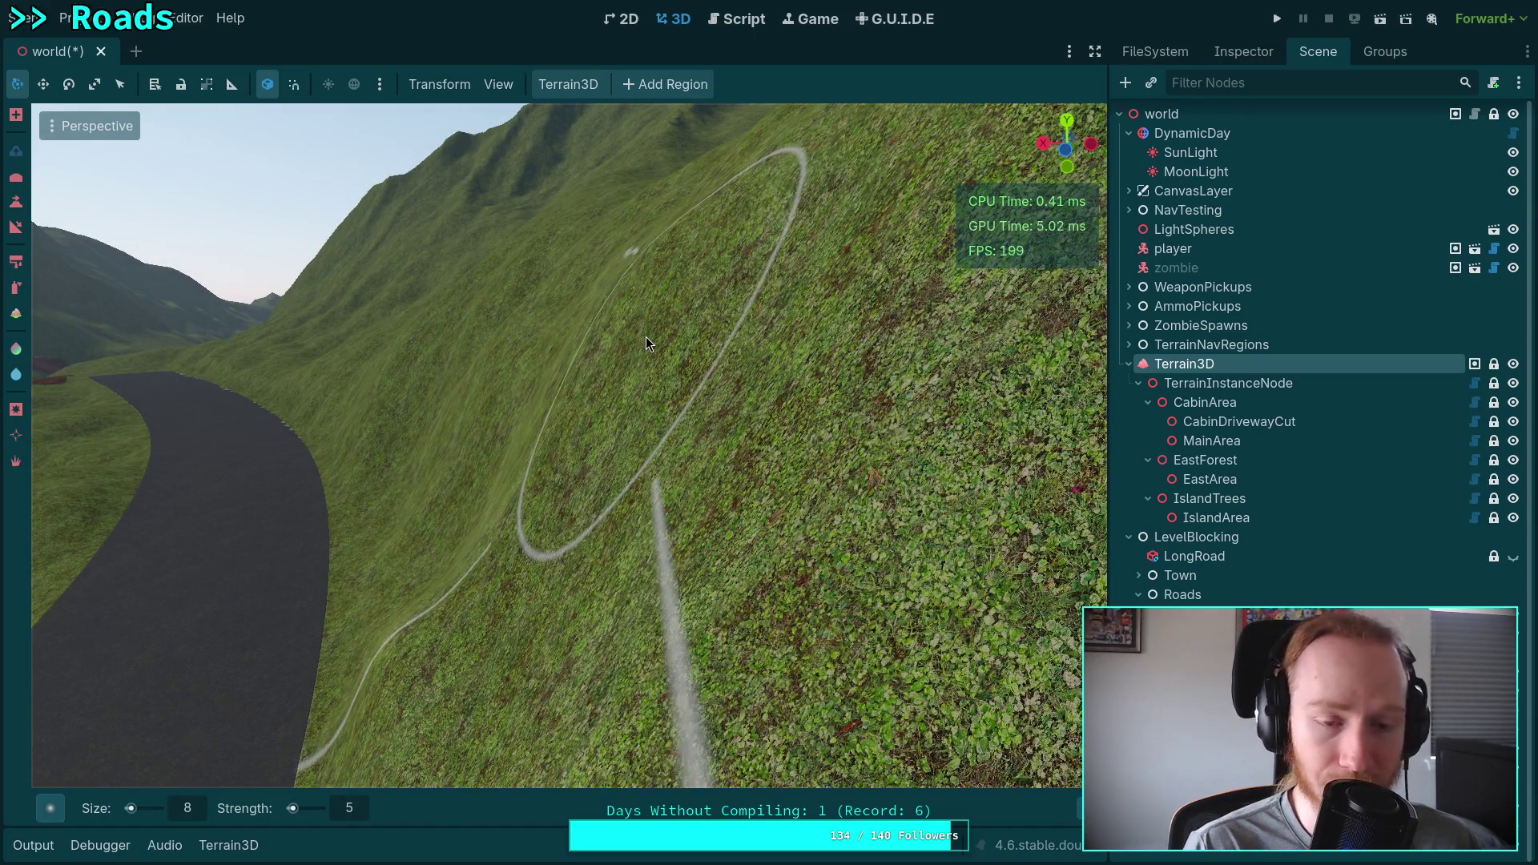
{"action": "mouse_move", "coordinate": [656, 390]}
{"action": "left_mouse_down"}
{"action": "mouse_move", "coordinate": [656, 441]}
{"action": "mouse_move", "coordinate": [656, 373]}
{"action": "mouse_move", "coordinate": [785, 389]}
{"action": "mouse_move", "coordinate": [620, 388]}
{"action": "left_mouse_up"}
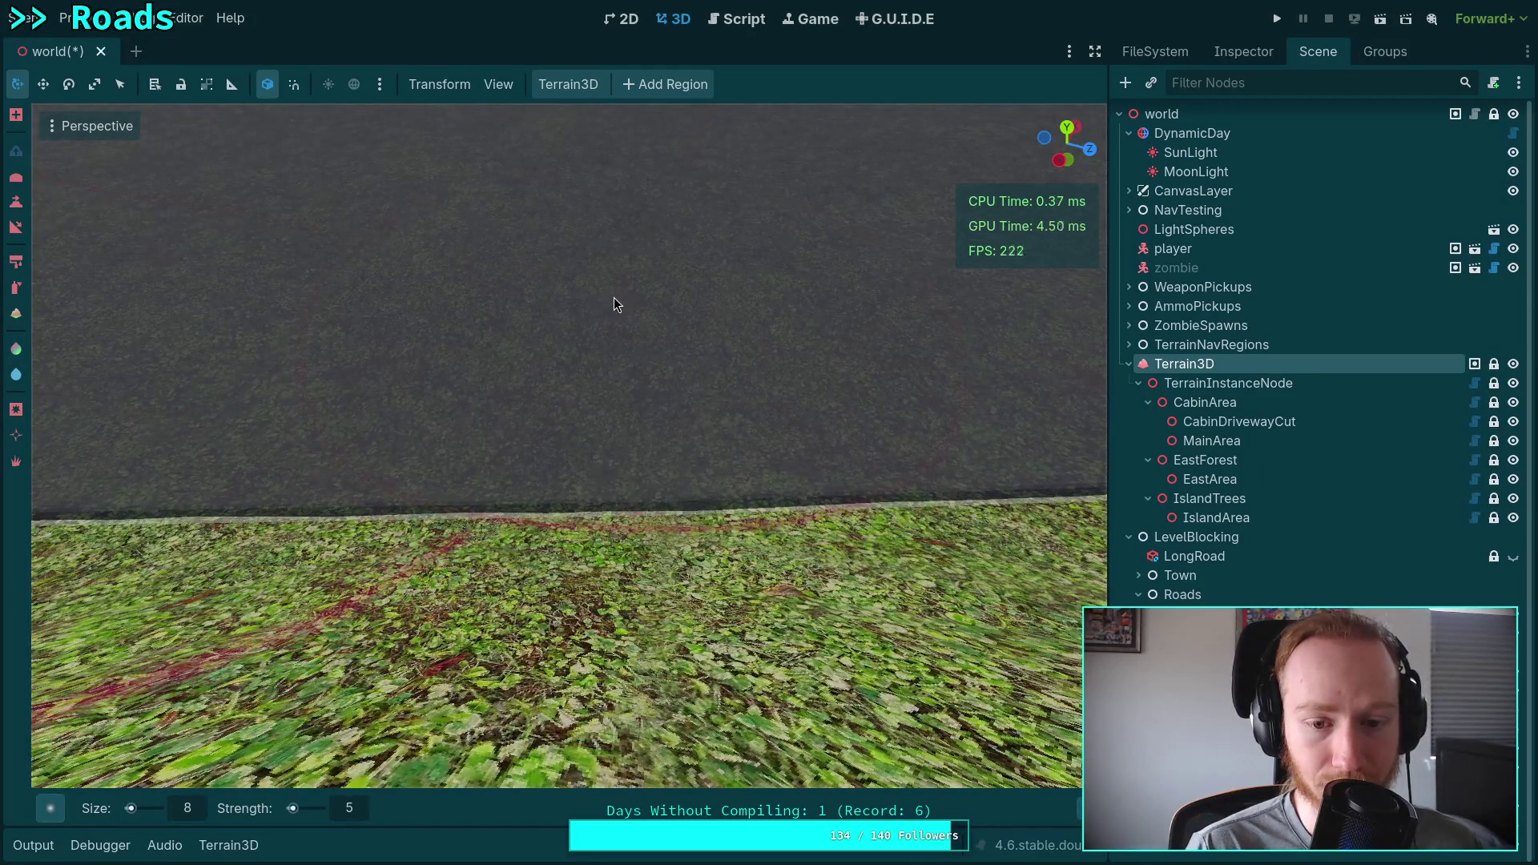
Bring the road-grass border close into view, briefly opening and closing the Terrain3D tools list.
{"action": "mouse_move", "coordinate": [630, 295]}
{"action": "left_mouse_down"}
{"action": "mouse_move", "coordinate": [428, 290]}
{"action": "mouse_move", "coordinate": [449, 294]}
{"action": "mouse_move", "coordinate": [444, 387]}
{"action": "left_mouse_up"}
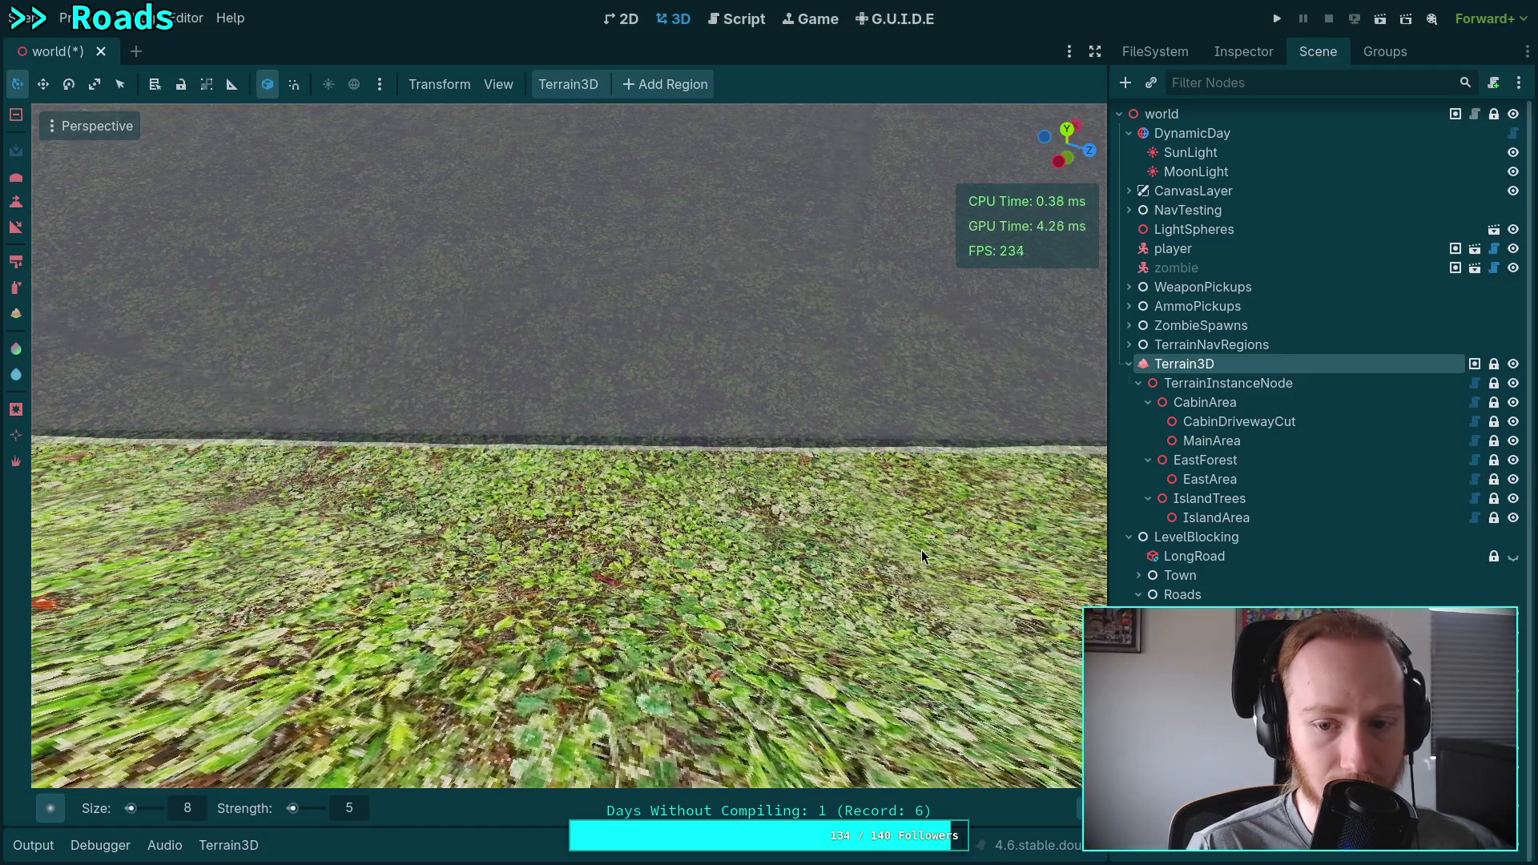
{"action": "left_click_drag", "start_coordinate": [684, 267], "coordinate": [609, 305]}
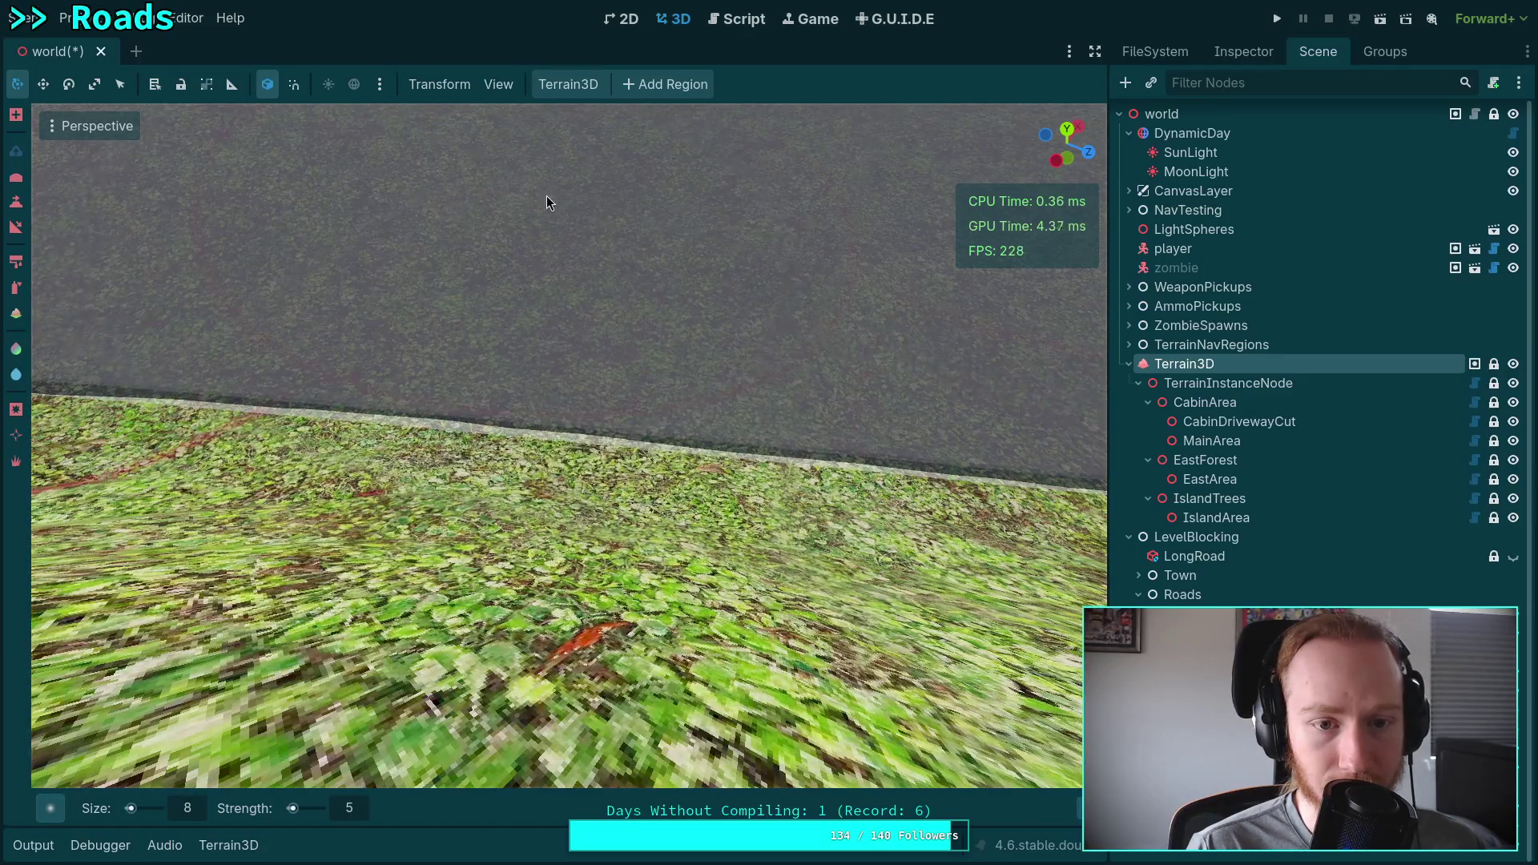
{"action": "left_click_drag", "start_coordinate": [439, 233], "coordinate": [540, 372]}
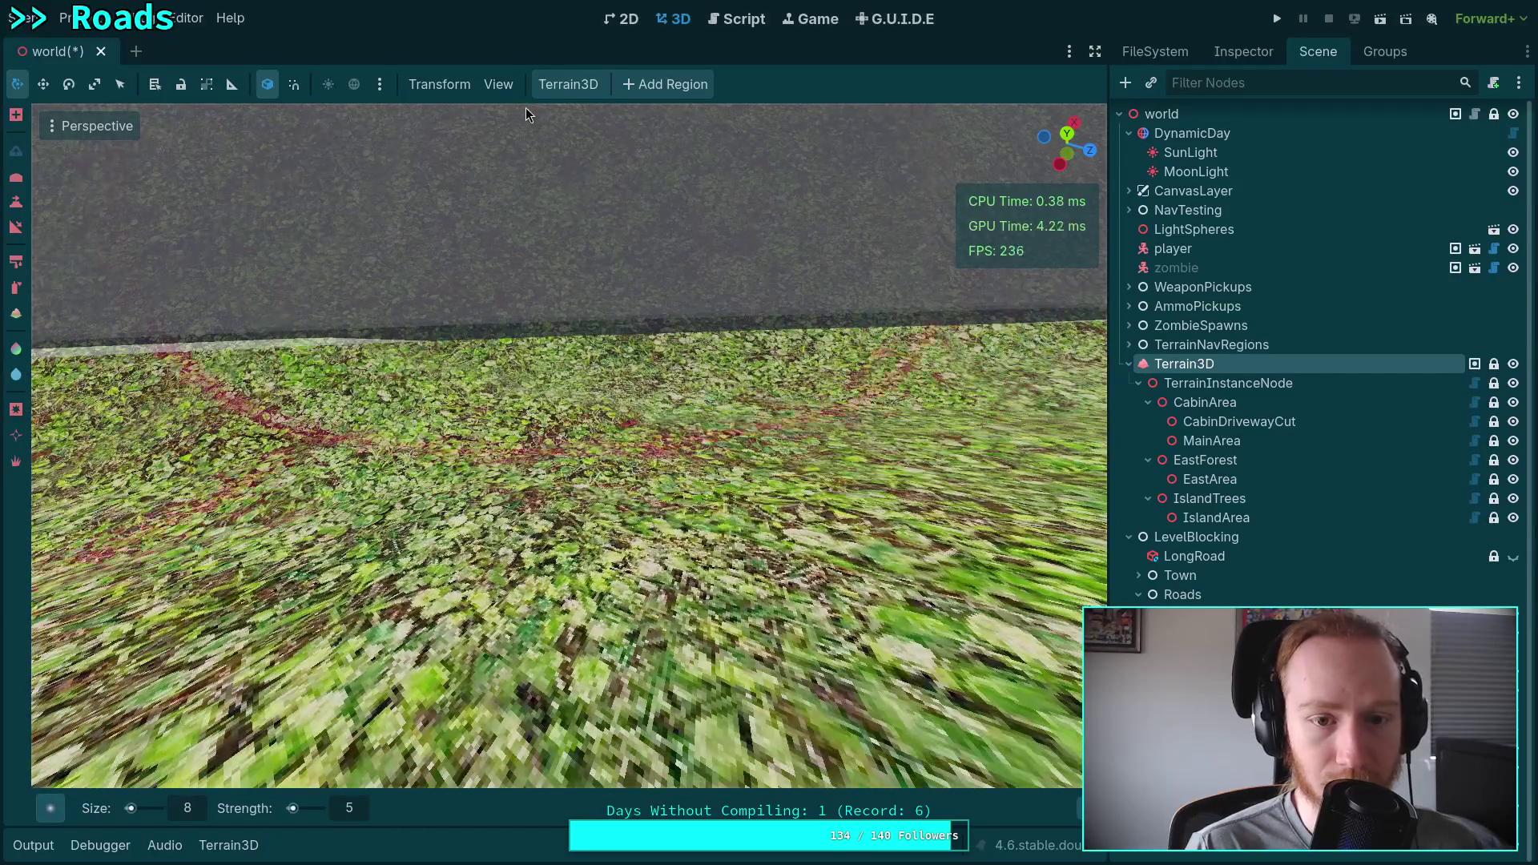
{"action": "left_click", "coordinate": [568, 84]}
{"action": "mouse_move", "coordinate": [594, 240]}
{"action": "left_mouse_down"}
{"action": "mouse_move", "coordinate": [884, 84]}
{"action": "mouse_move", "coordinate": [805, 255]}
{"action": "left_mouse_up"}
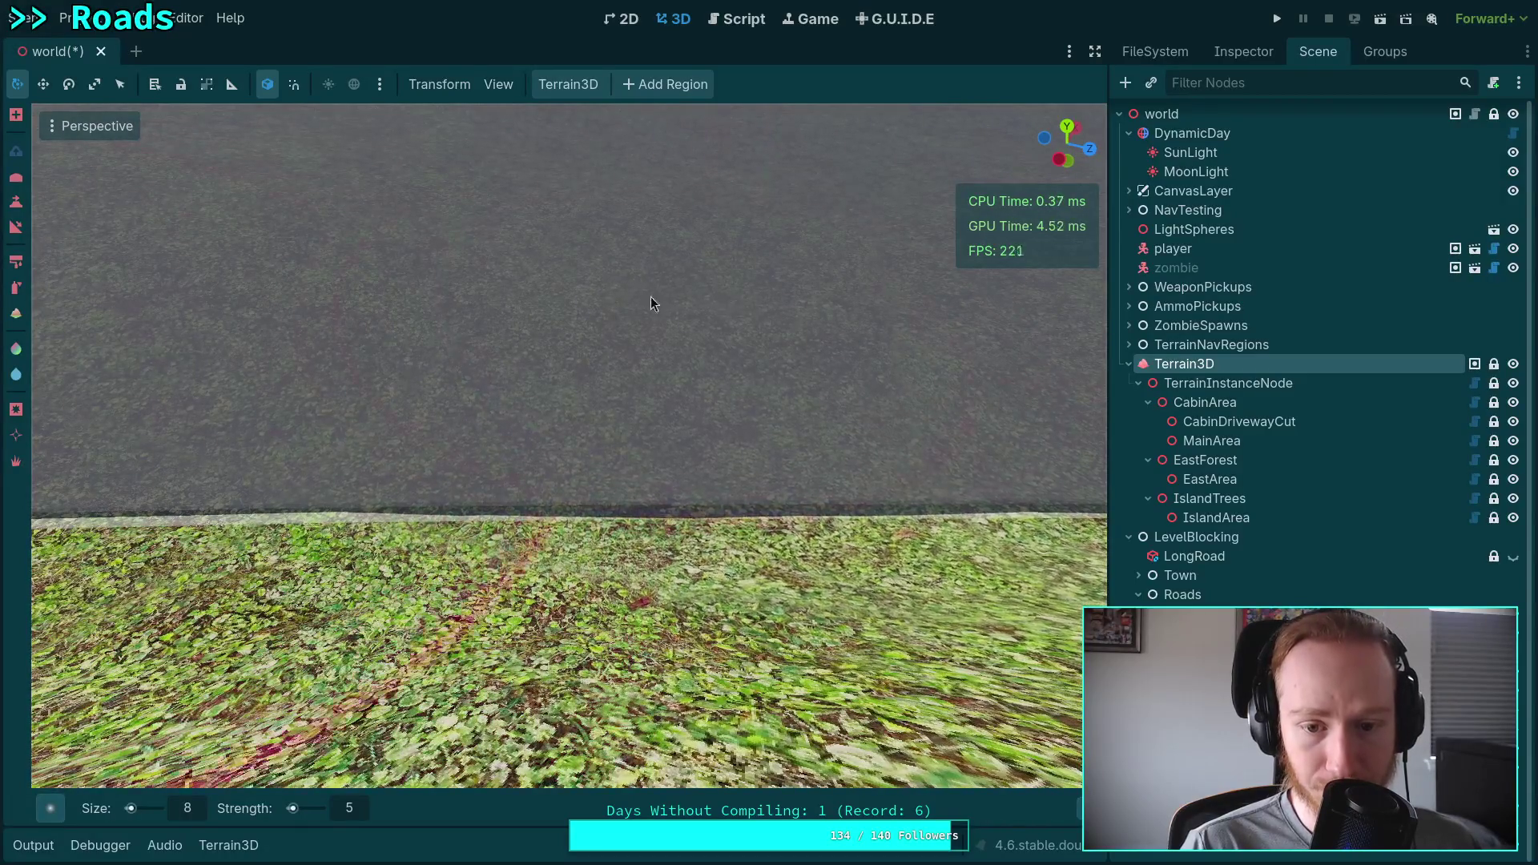
{"action": "left_click_drag", "start_coordinate": [590, 303], "coordinate": [679, 506]}
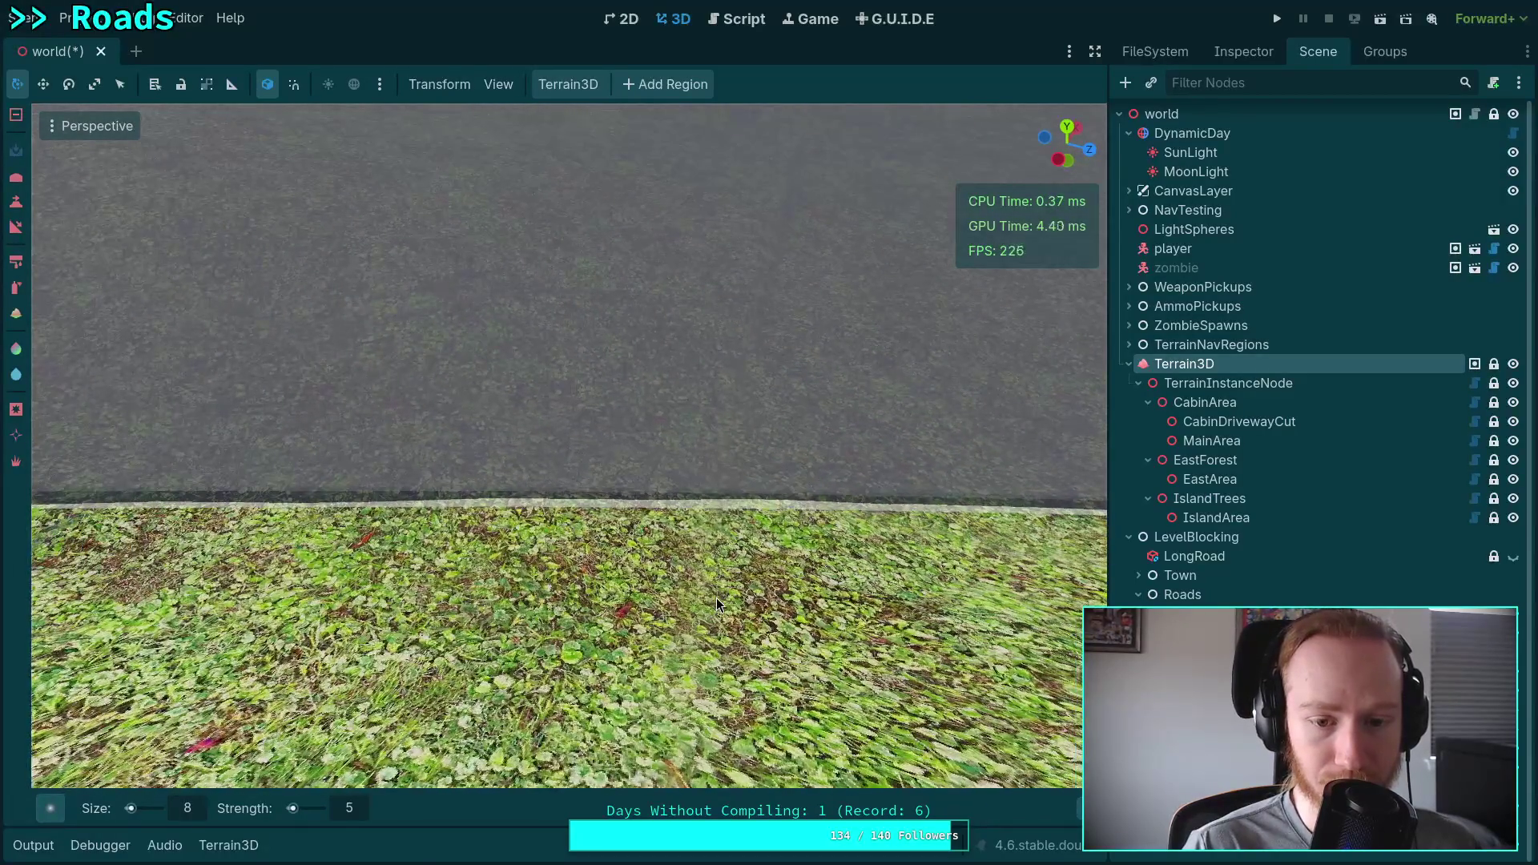
{"action": "left_click_drag", "start_coordinate": [590, 257], "coordinate": [588, 573]}
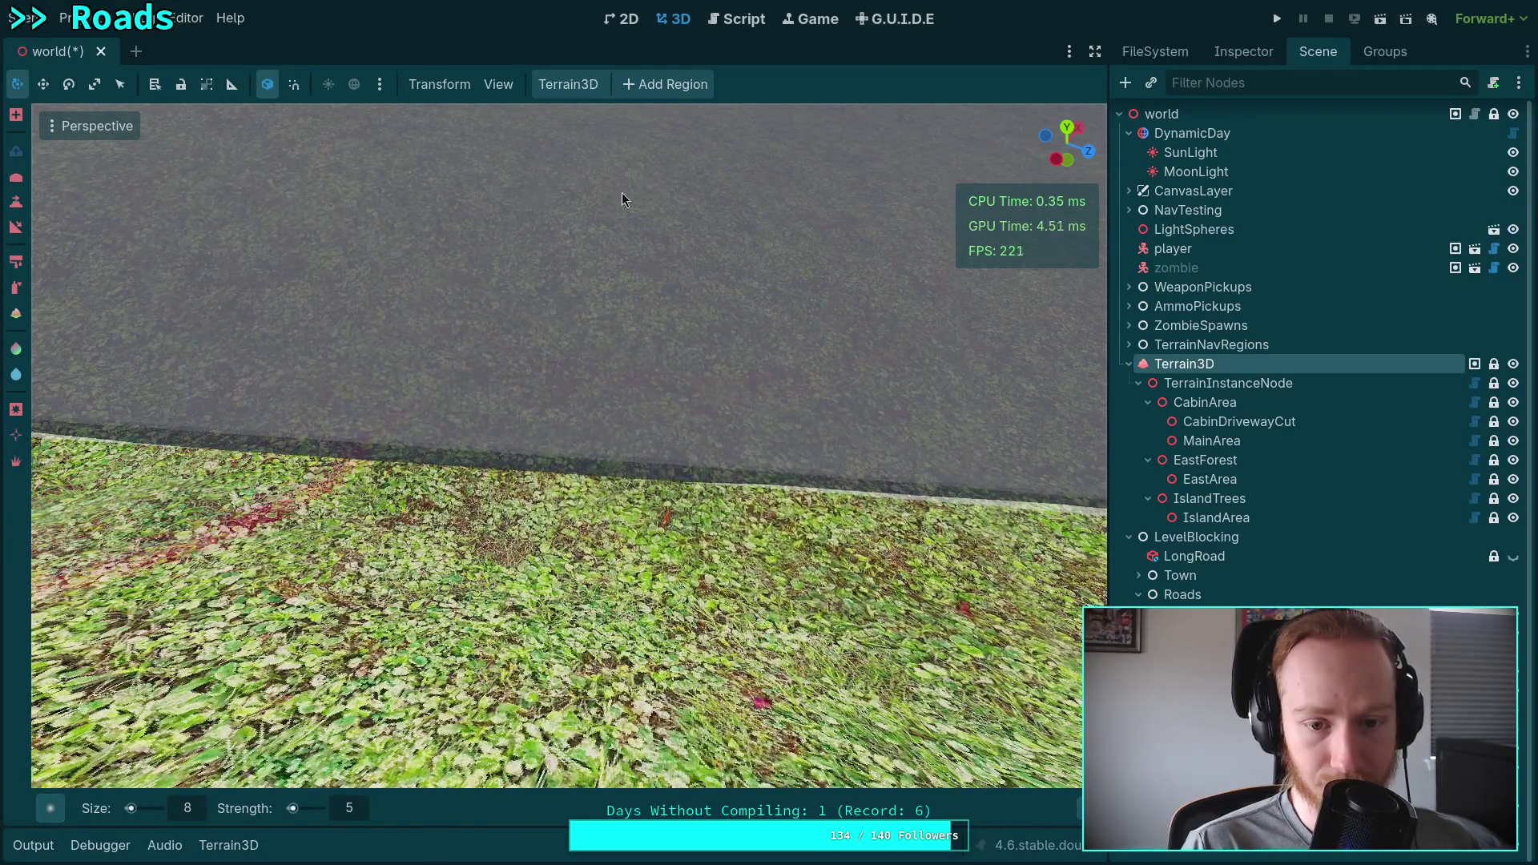
{"action": "mouse_move", "coordinate": [504, 206]}
{"action": "left_mouse_down"}
{"action": "mouse_move", "coordinate": [683, 160]}
{"action": "mouse_move", "coordinate": [649, 152]}
{"action": "mouse_move", "coordinate": [641, 121]}
{"action": "mouse_move", "coordinate": [637, 160]}
{"action": "left_mouse_up"}
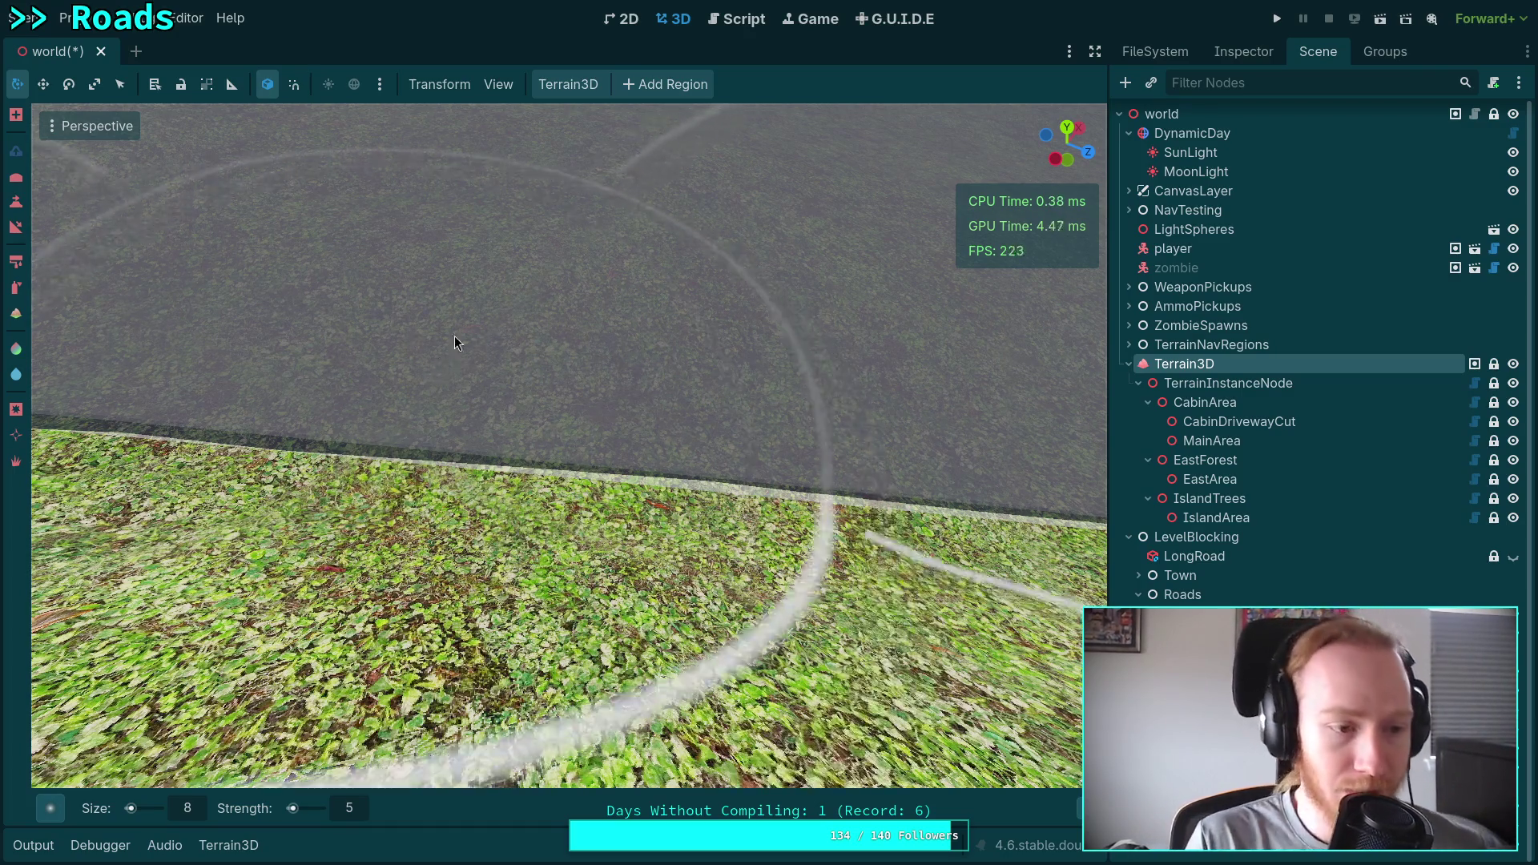
Save the world scene and bring the road edge and its grass into view.
{"action": "left_click_drag", "start_coordinate": [454, 335], "coordinate": [513, 265]}
{"action": "key", "text": "ctrl+s"}
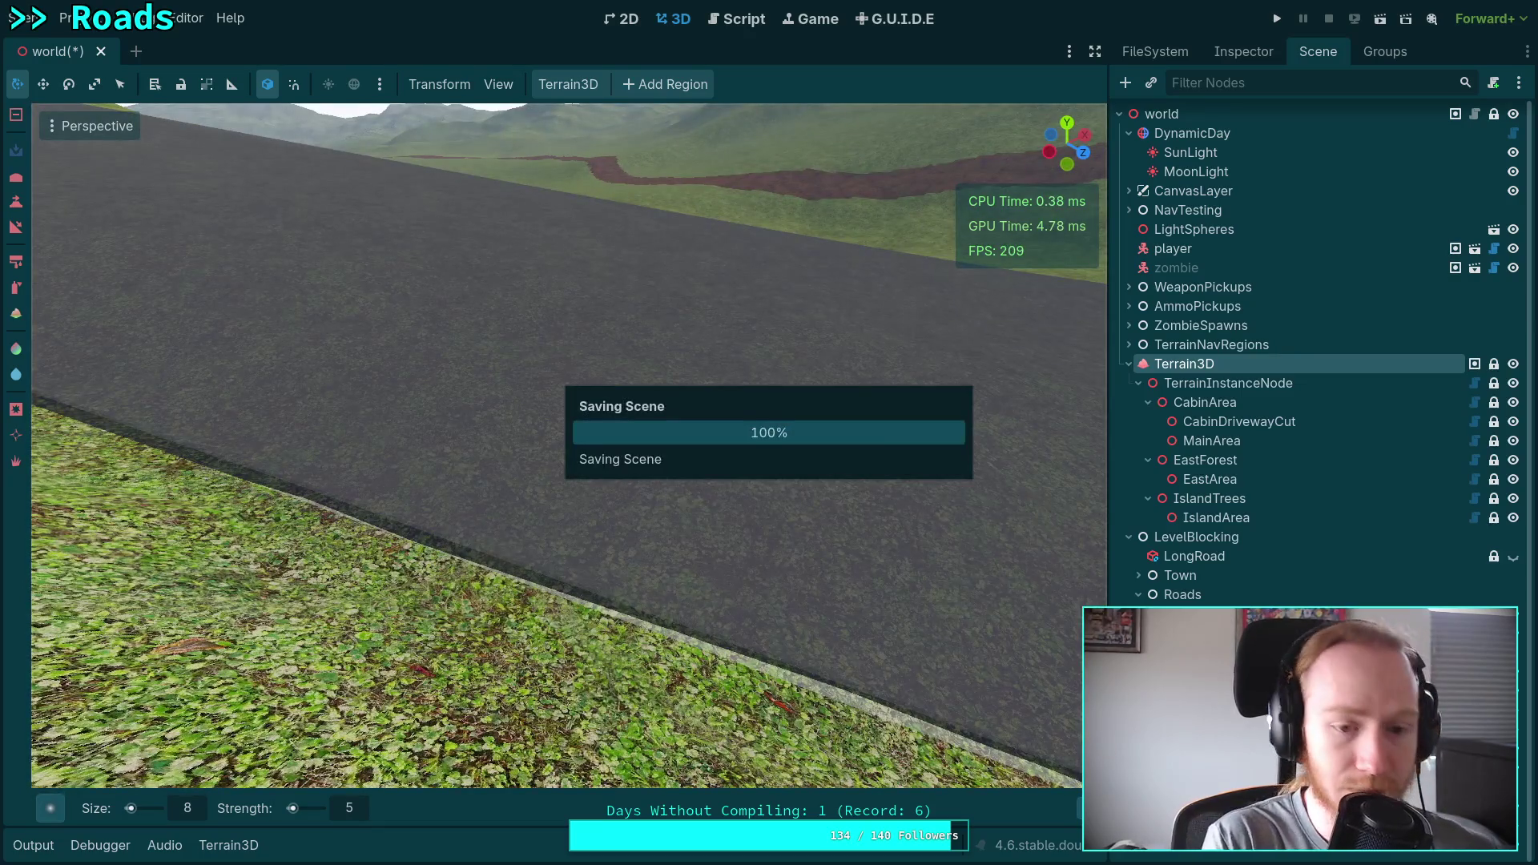
{"action": "mouse_move", "coordinate": [473, 439]}
{"action": "left_mouse_down"}
{"action": "mouse_move", "coordinate": [497, 364]}
{"action": "mouse_move", "coordinate": [497, 396]}
{"action": "mouse_move", "coordinate": [429, 473]}
{"action": "mouse_move", "coordinate": [449, 560]}
{"action": "mouse_move", "coordinate": [481, 573]}
{"action": "left_mouse_up"}
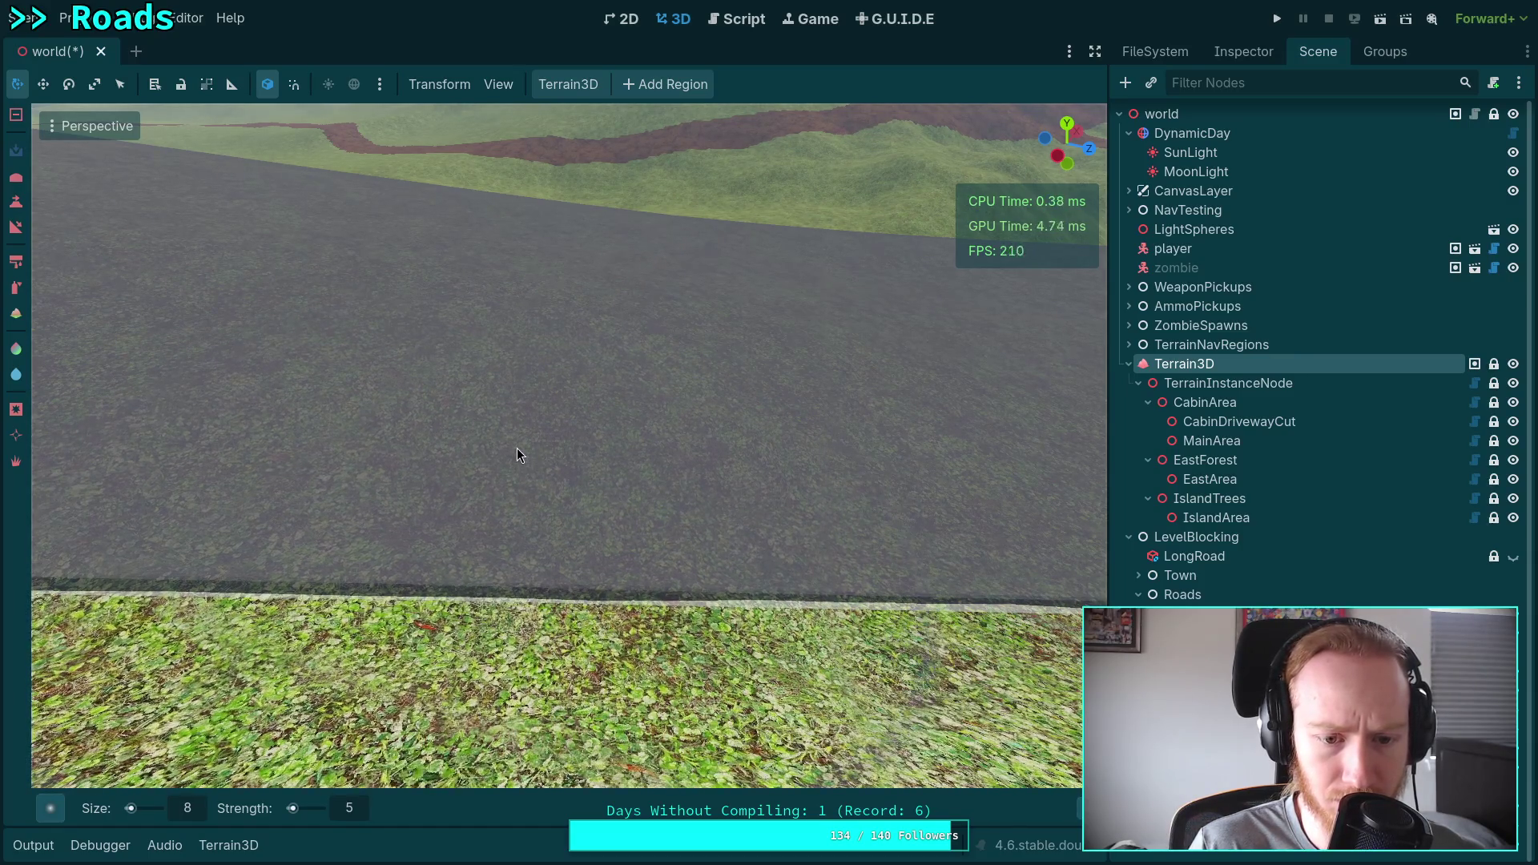
{"action": "left_click_drag", "start_coordinate": [559, 425], "coordinate": [535, 428]}
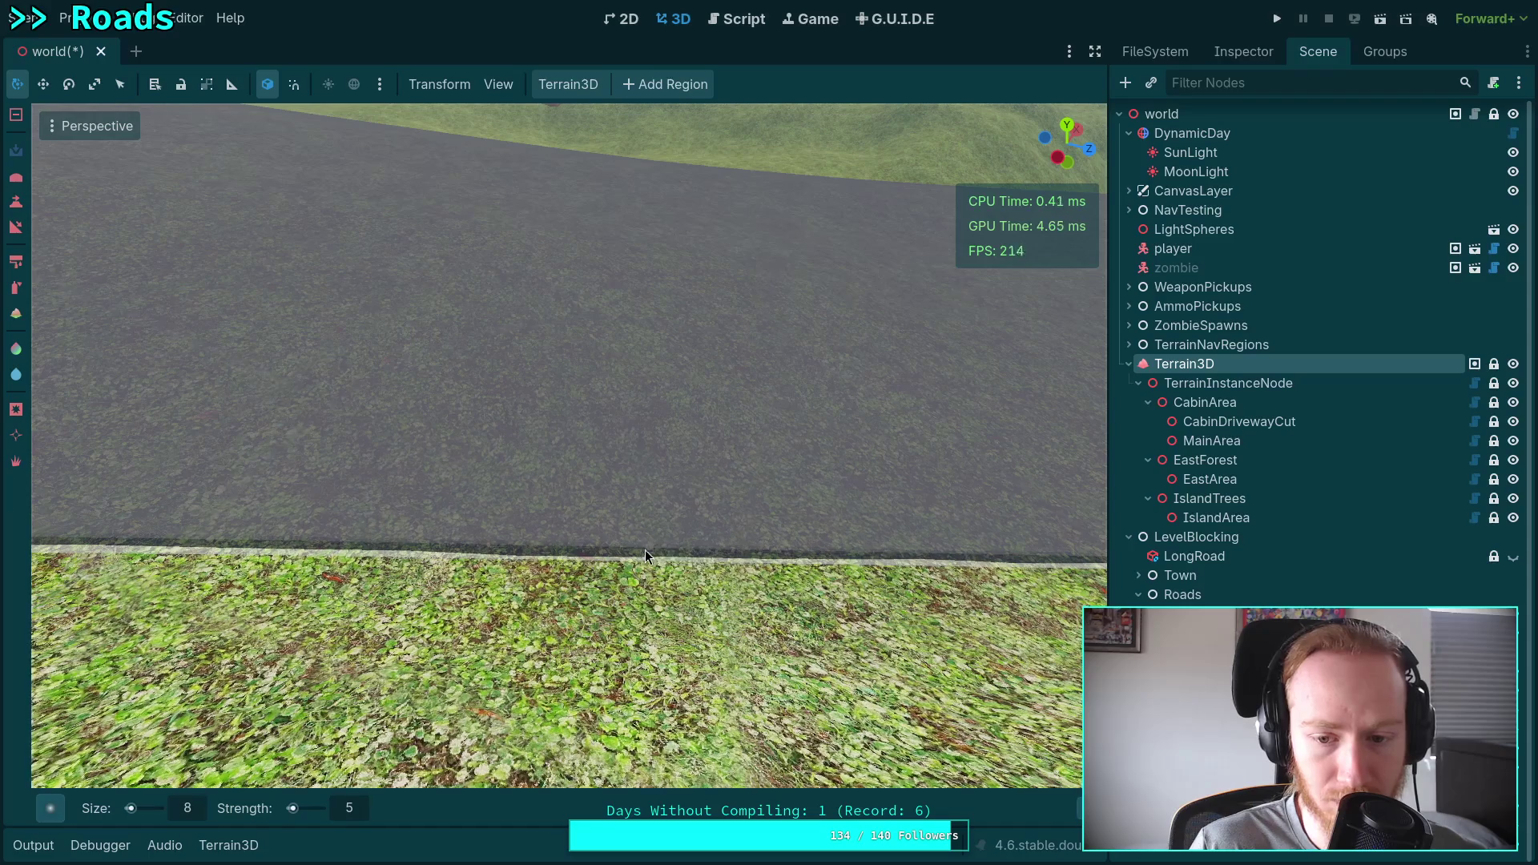
{"action": "mouse_move", "coordinate": [646, 550]}
{"action": "left_mouse_down"}
{"action": "mouse_move", "coordinate": [689, 609]}
{"action": "mouse_move", "coordinate": [481, 377]}
{"action": "left_mouse_up"}
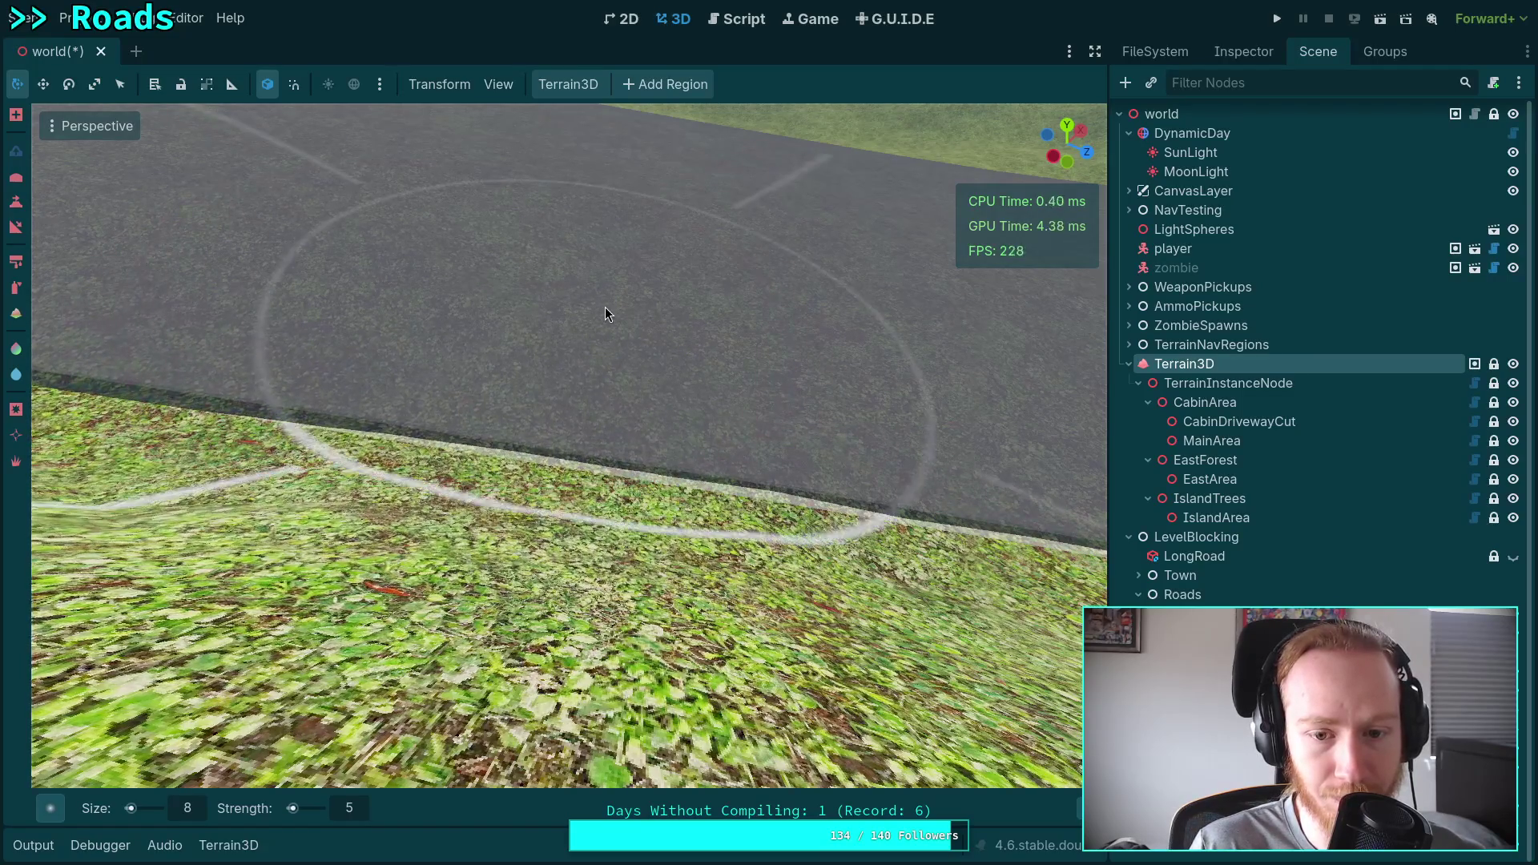
{"action": "left_click_drag", "start_coordinate": [604, 306], "coordinate": [564, 382]}
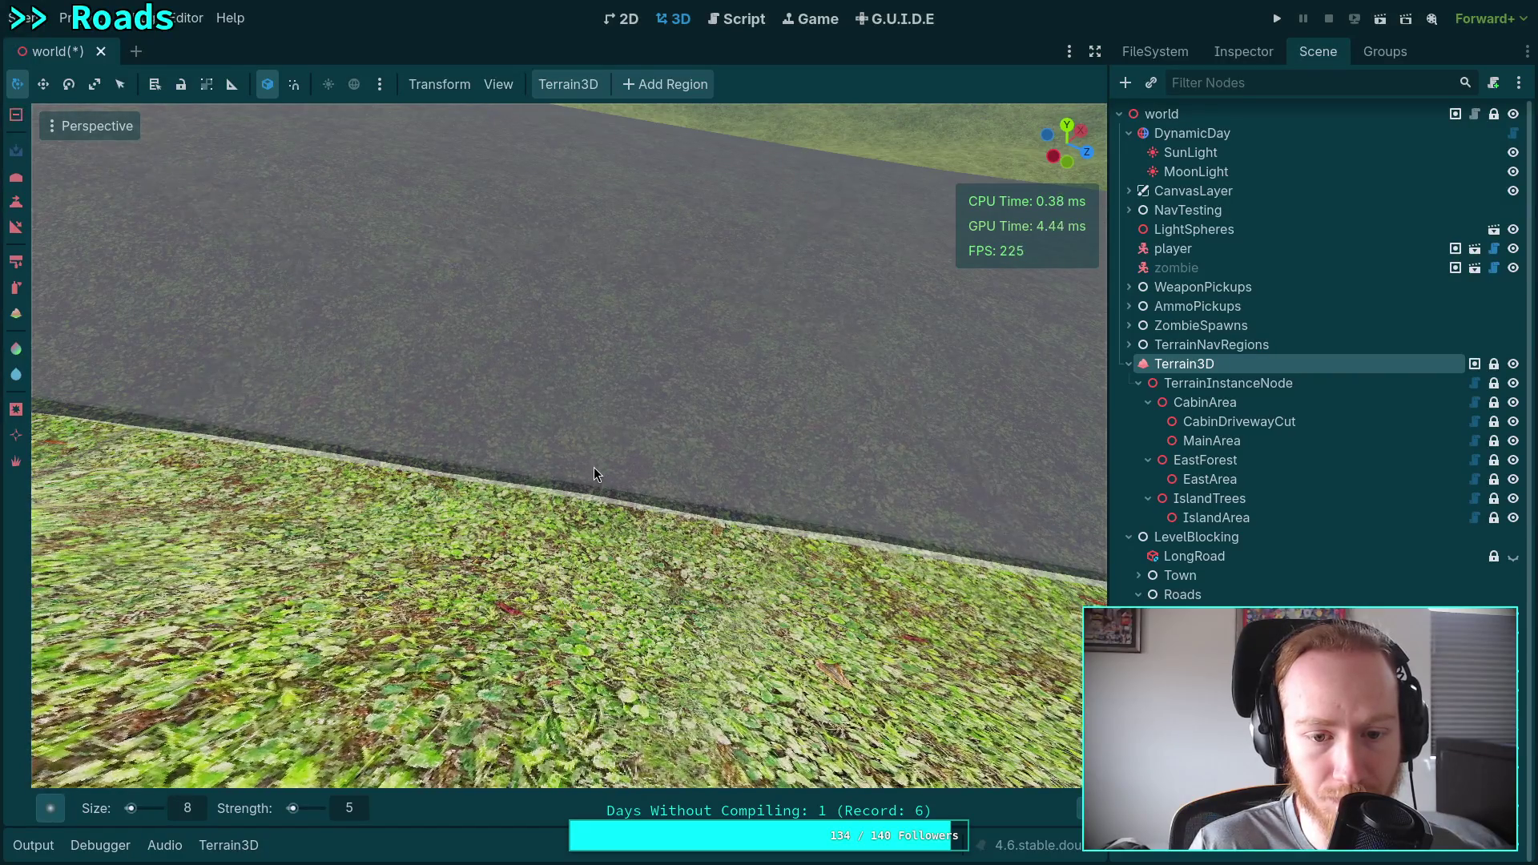
{"action": "mouse_move", "coordinate": [593, 465]}
{"action": "left_mouse_down"}
{"action": "mouse_move", "coordinate": [487, 324]}
{"action": "mouse_move", "coordinate": [402, 377]}
{"action": "mouse_move", "coordinate": [713, 411]}
{"action": "left_mouse_up"}
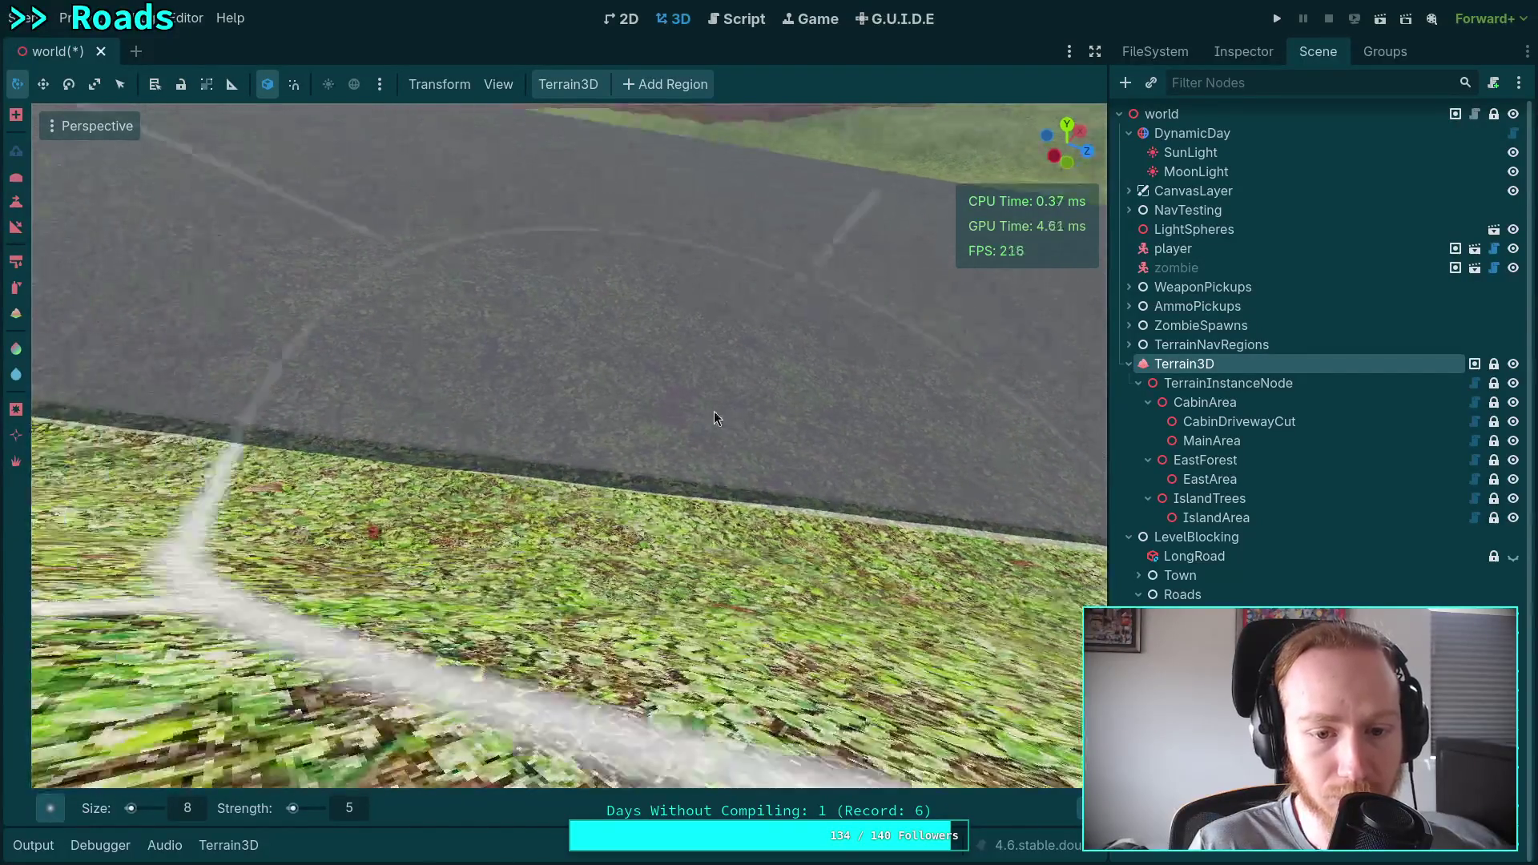
Paint red strokes across the grass below the road and reshape the ground at the road edge.
{"action": "scroll", "coordinate": [457, 278], "scroll_direction": "up", "scroll_amount": 3}
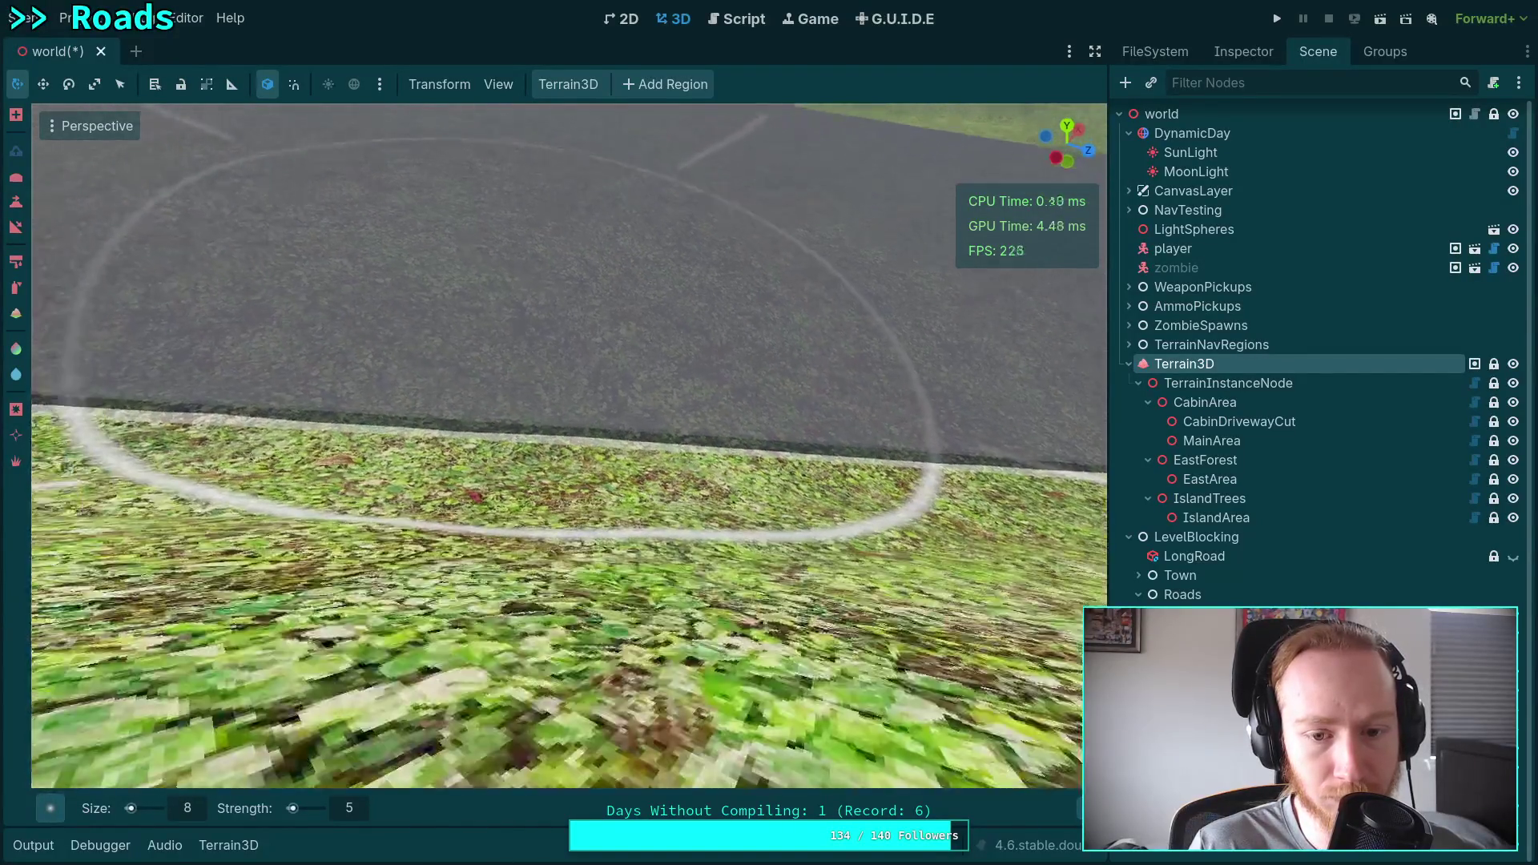
{"action": "scroll", "coordinate": [535, 310], "scroll_direction": "down", "scroll_amount": 3}
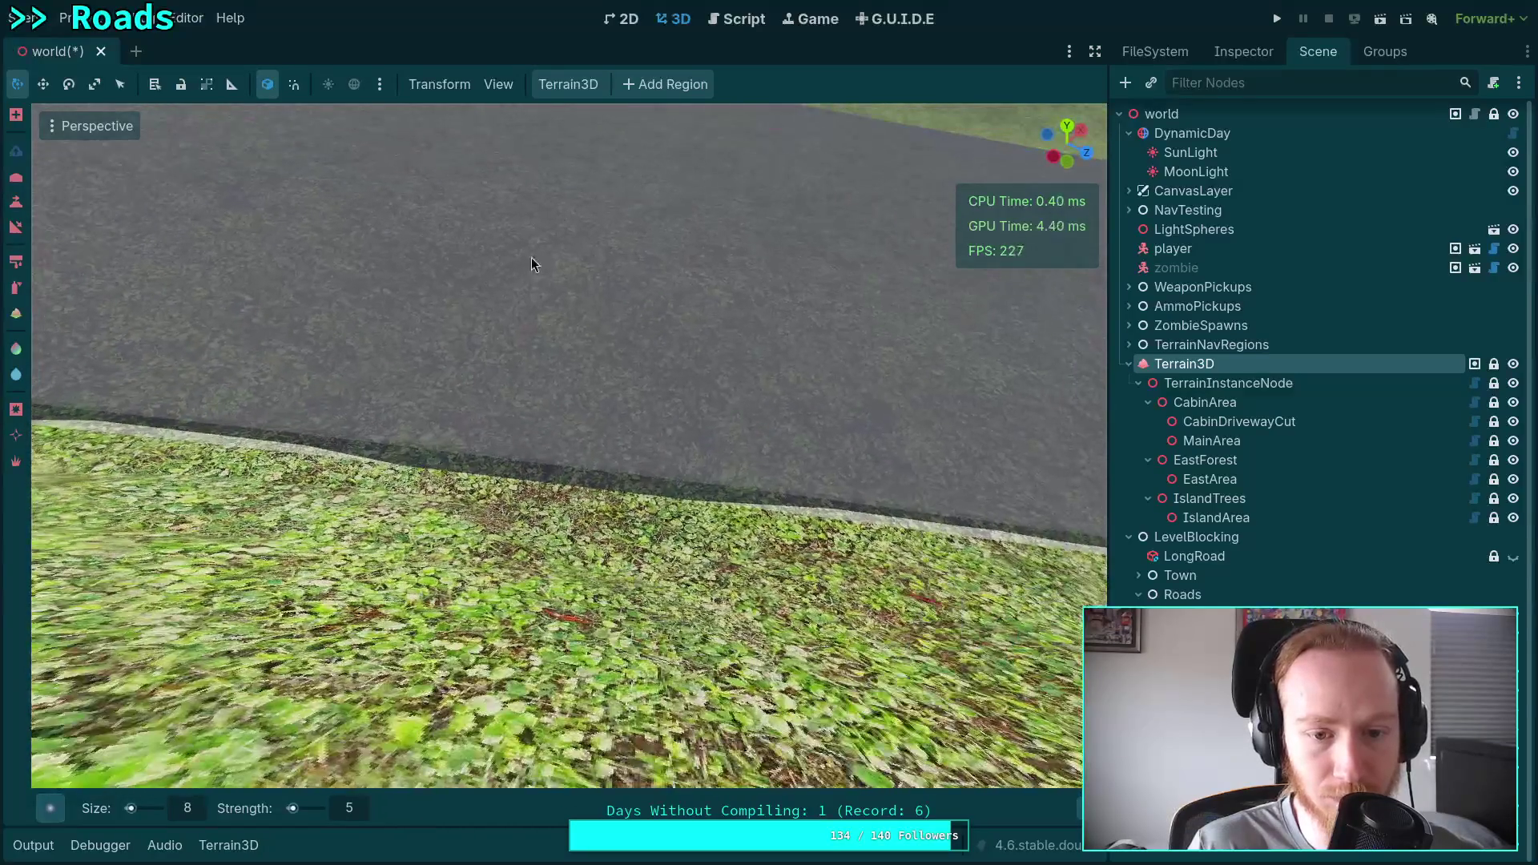
{"action": "scroll", "coordinate": [604, 266], "scroll_direction": "up", "scroll_amount": 3}
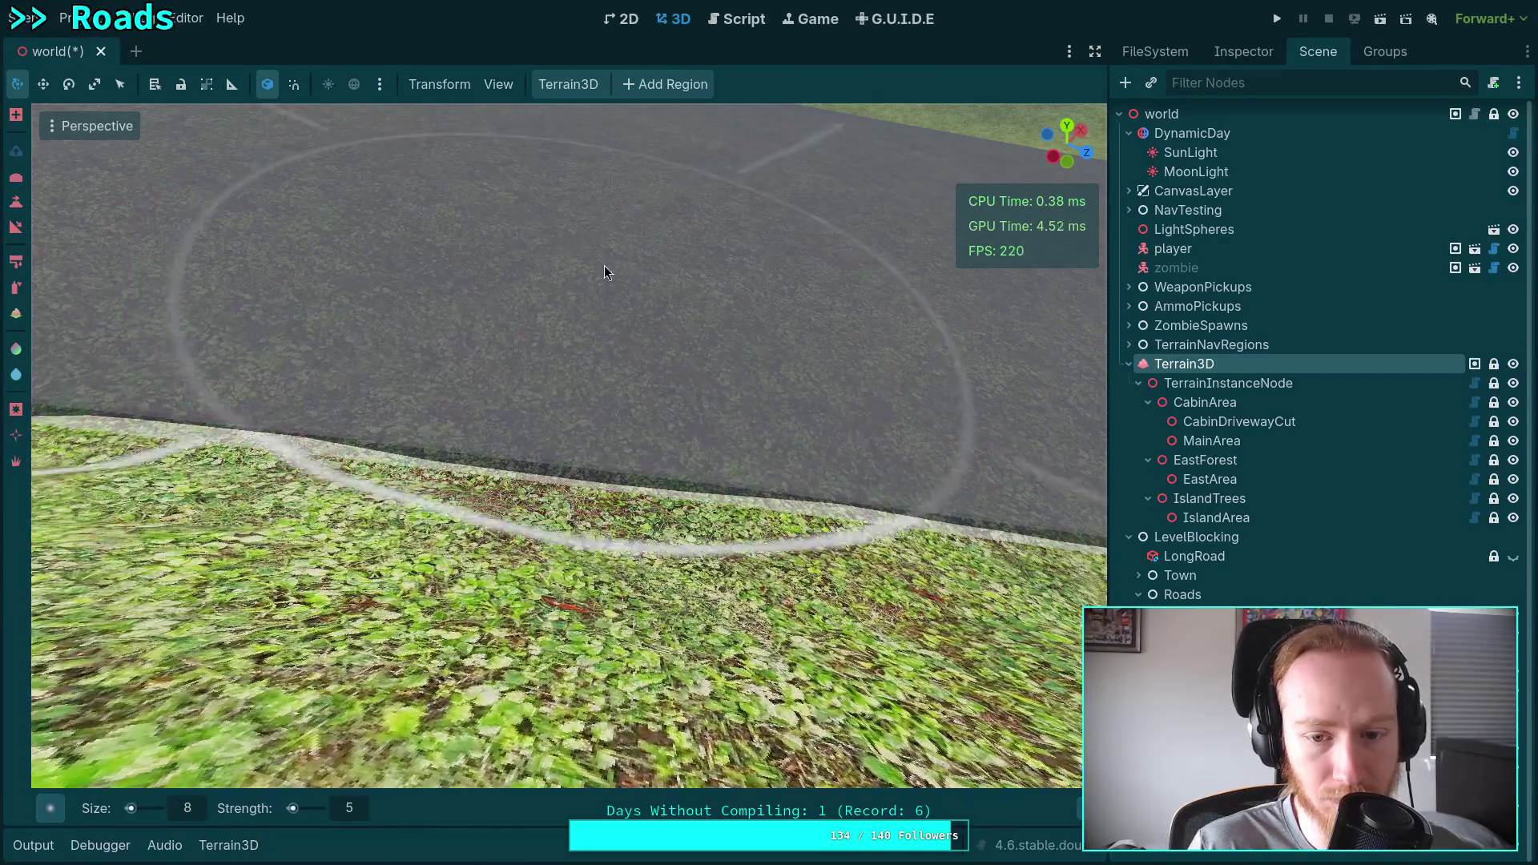
{"action": "scroll", "coordinate": [593, 494], "scroll_direction": "up", "scroll_amount": 2}
{"action": "scroll", "coordinate": [583, 501], "scroll_direction": "up", "scroll_amount": 1}
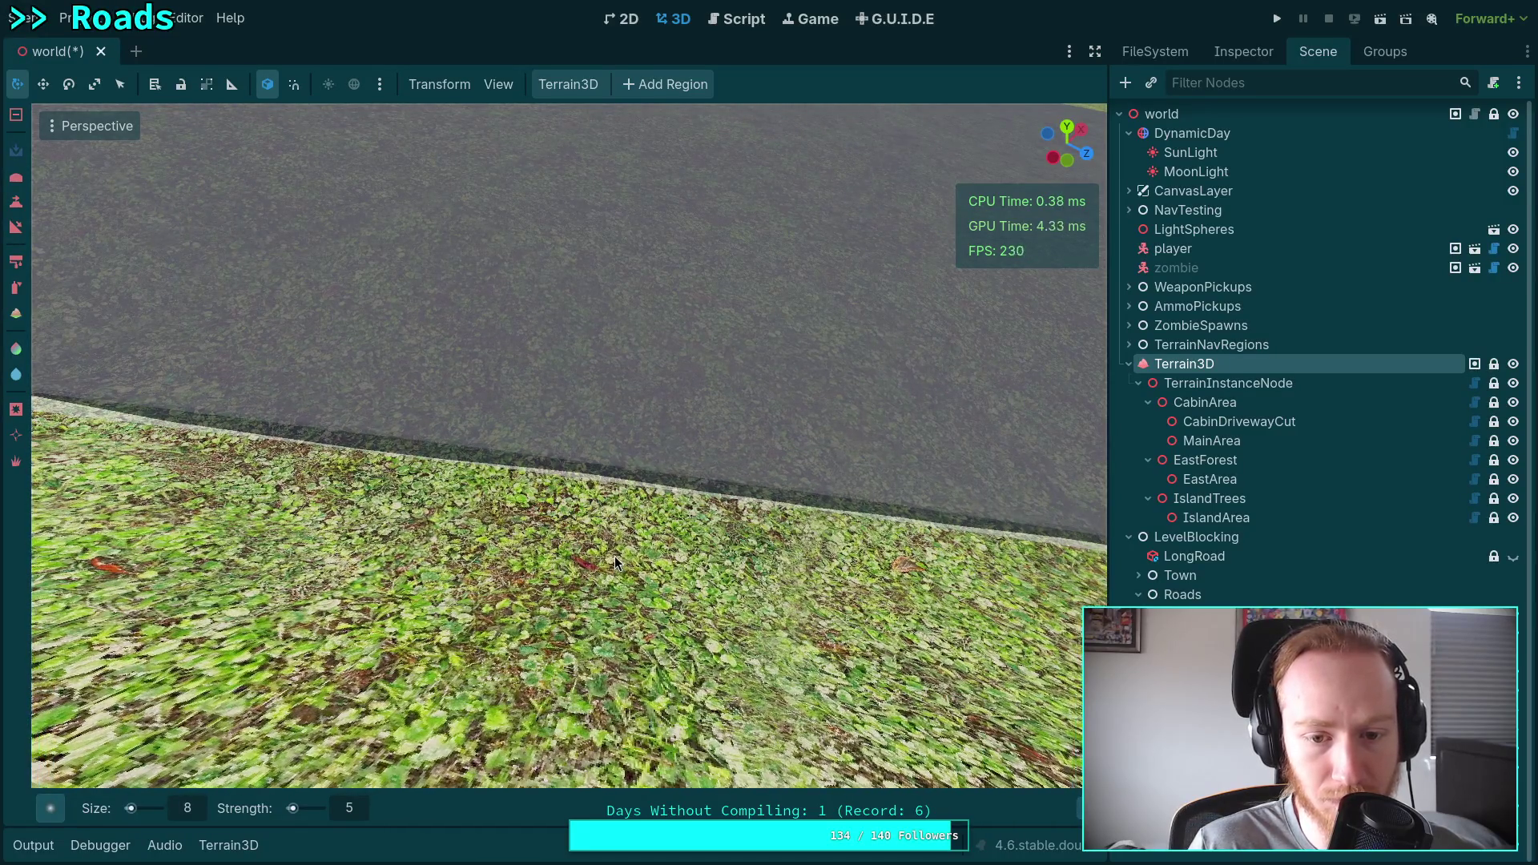
{"action": "left_click_drag", "start_coordinate": [614, 556], "coordinate": [582, 529]}
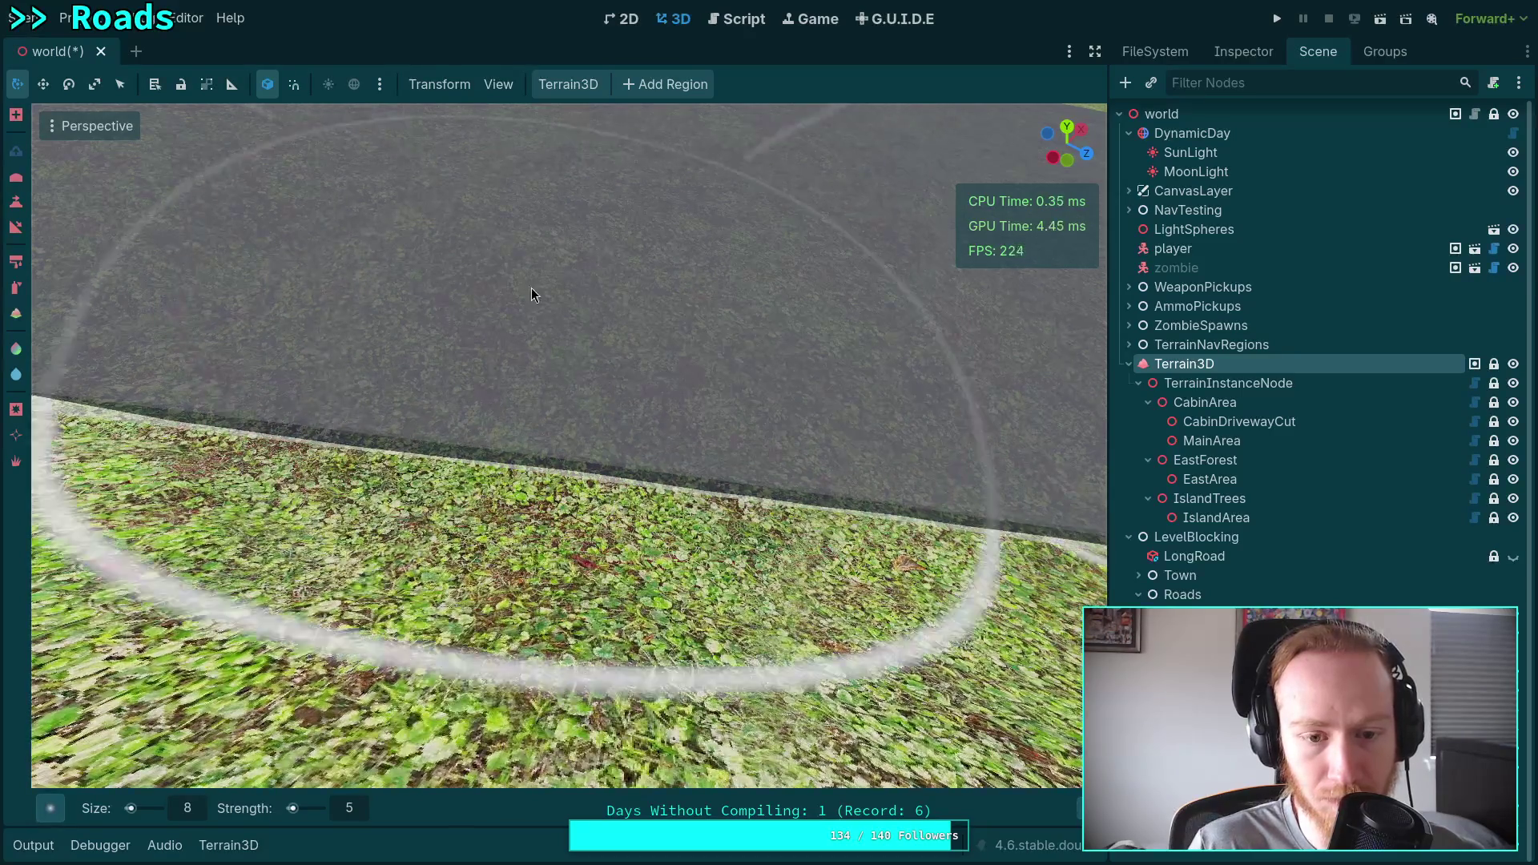
{"action": "scroll", "coordinate": [440, 227], "scroll_direction": "up", "scroll_amount": 2}
{"action": "scroll", "coordinate": [591, 468], "scroll_direction": "up", "scroll_amount": 2}
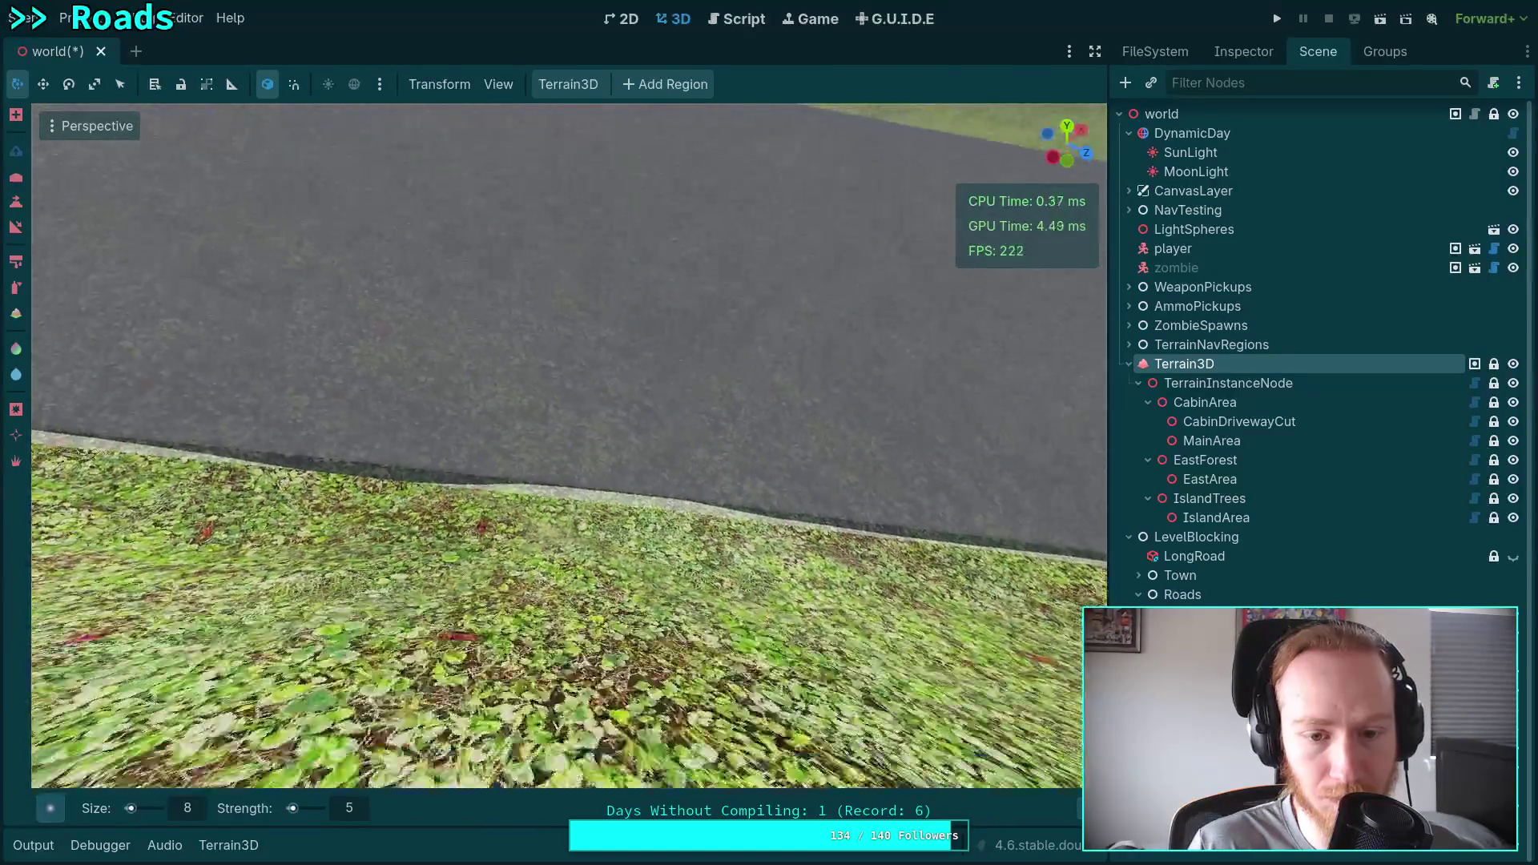
{"action": "mouse_move", "coordinate": [617, 507]}
{"action": "left_mouse_down"}
{"action": "mouse_move", "coordinate": [632, 508]}
{"action": "mouse_move", "coordinate": [601, 480]}
{"action": "mouse_move", "coordinate": [561, 391]}
{"action": "mouse_move", "coordinate": [515, 241]}
{"action": "mouse_move", "coordinate": [473, 257]}
{"action": "mouse_move", "coordinate": [745, 296]}
{"action": "mouse_move", "coordinate": [806, 339]}
{"action": "mouse_move", "coordinate": [657, 505]}
{"action": "mouse_move", "coordinate": [612, 349]}
{"action": "left_mouse_up"}
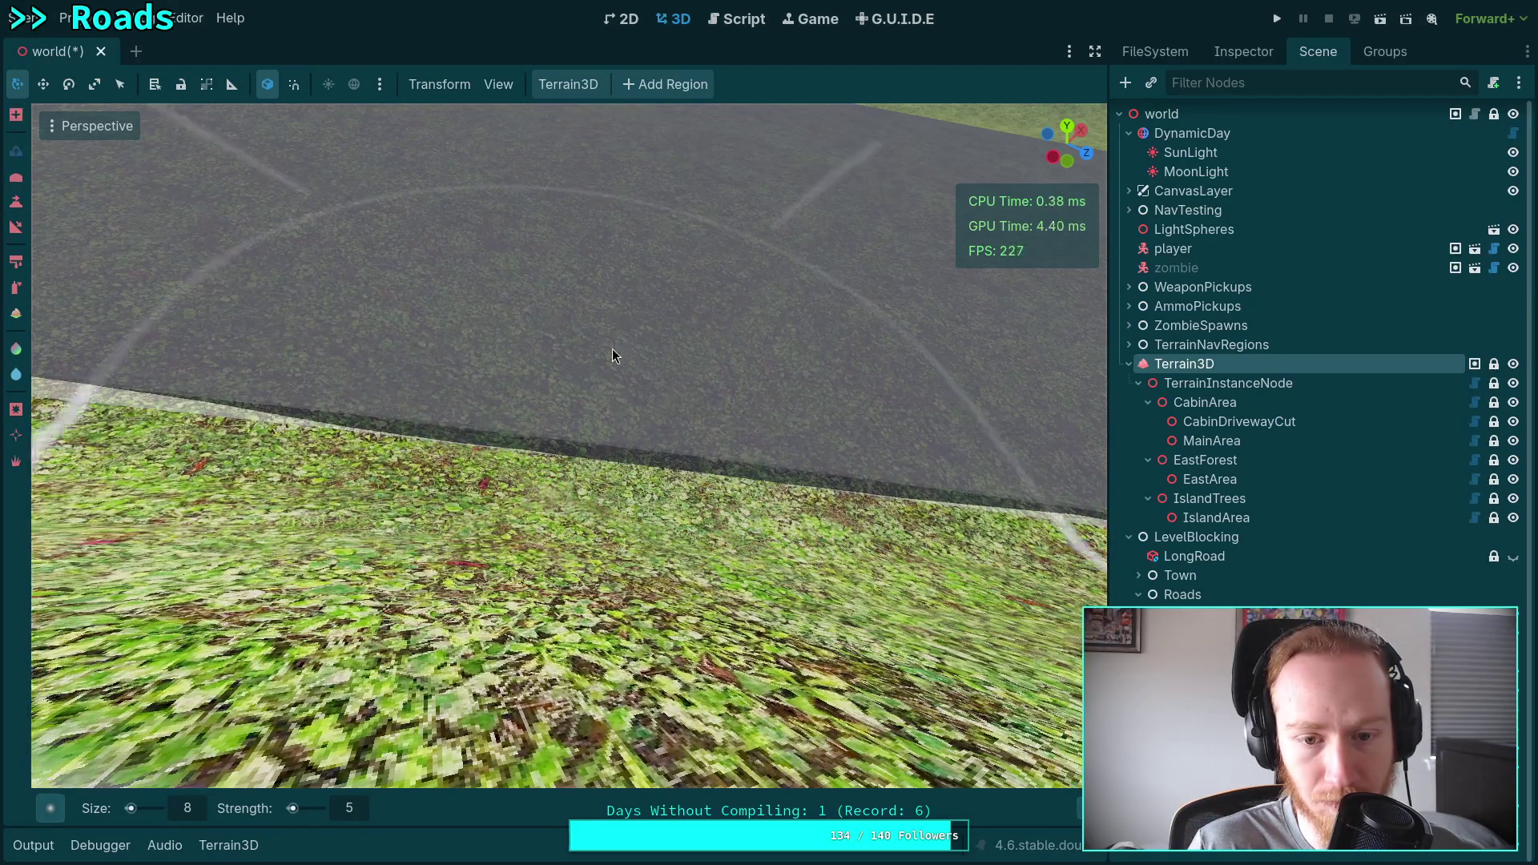
{"action": "scroll", "coordinate": [715, 328], "scroll_direction": "up", "scroll_amount": 3}
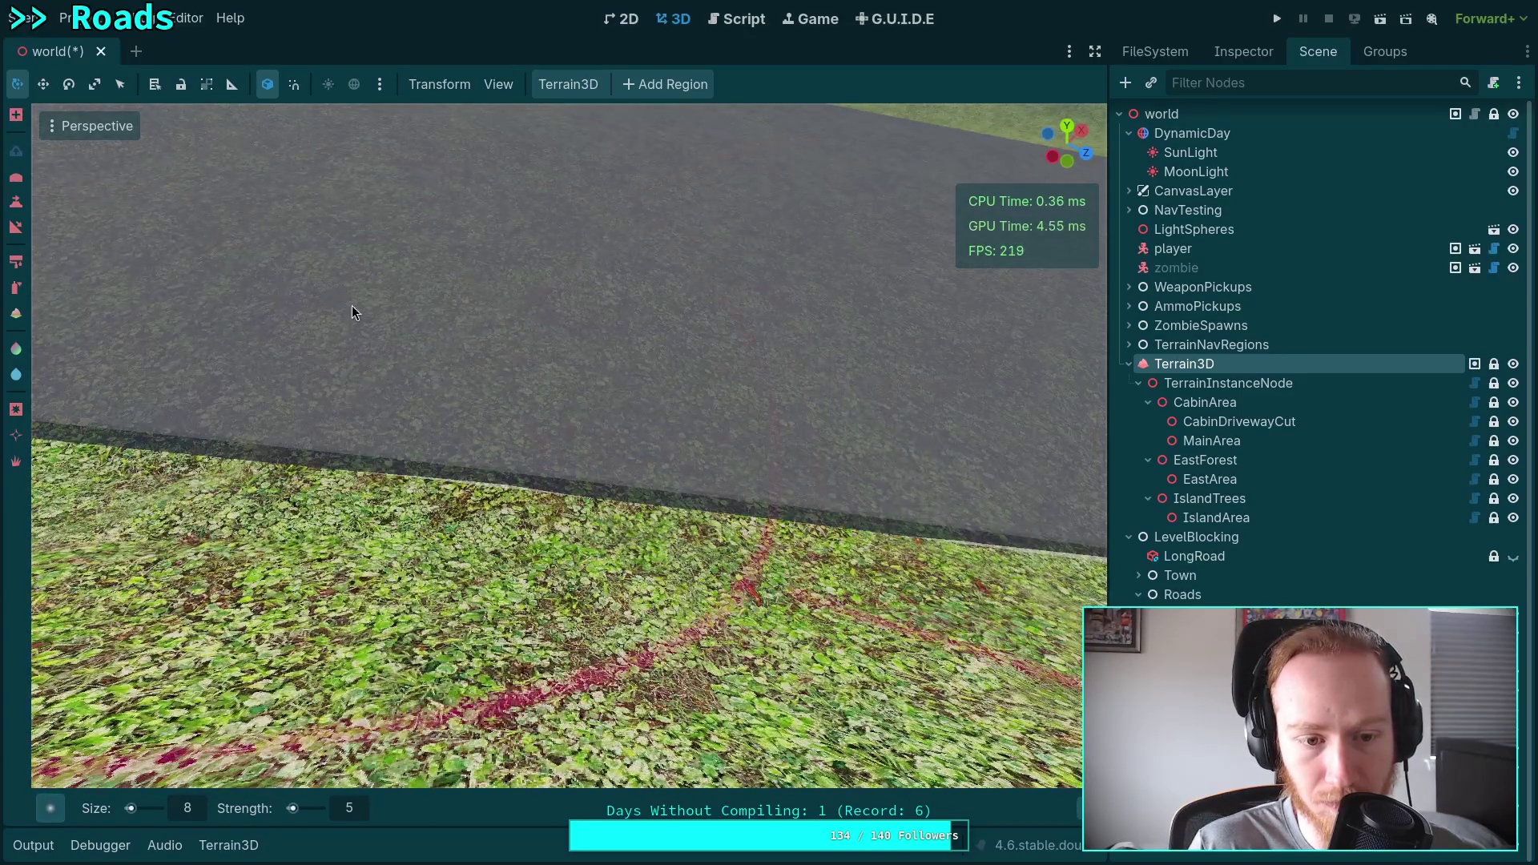
{"action": "mouse_move", "coordinate": [353, 305]}
{"action": "left_mouse_down"}
{"action": "mouse_move", "coordinate": [353, 327]}
{"action": "mouse_move", "coordinate": [632, 342]}
{"action": "mouse_move", "coordinate": [785, 381]}
{"action": "left_mouse_up"}
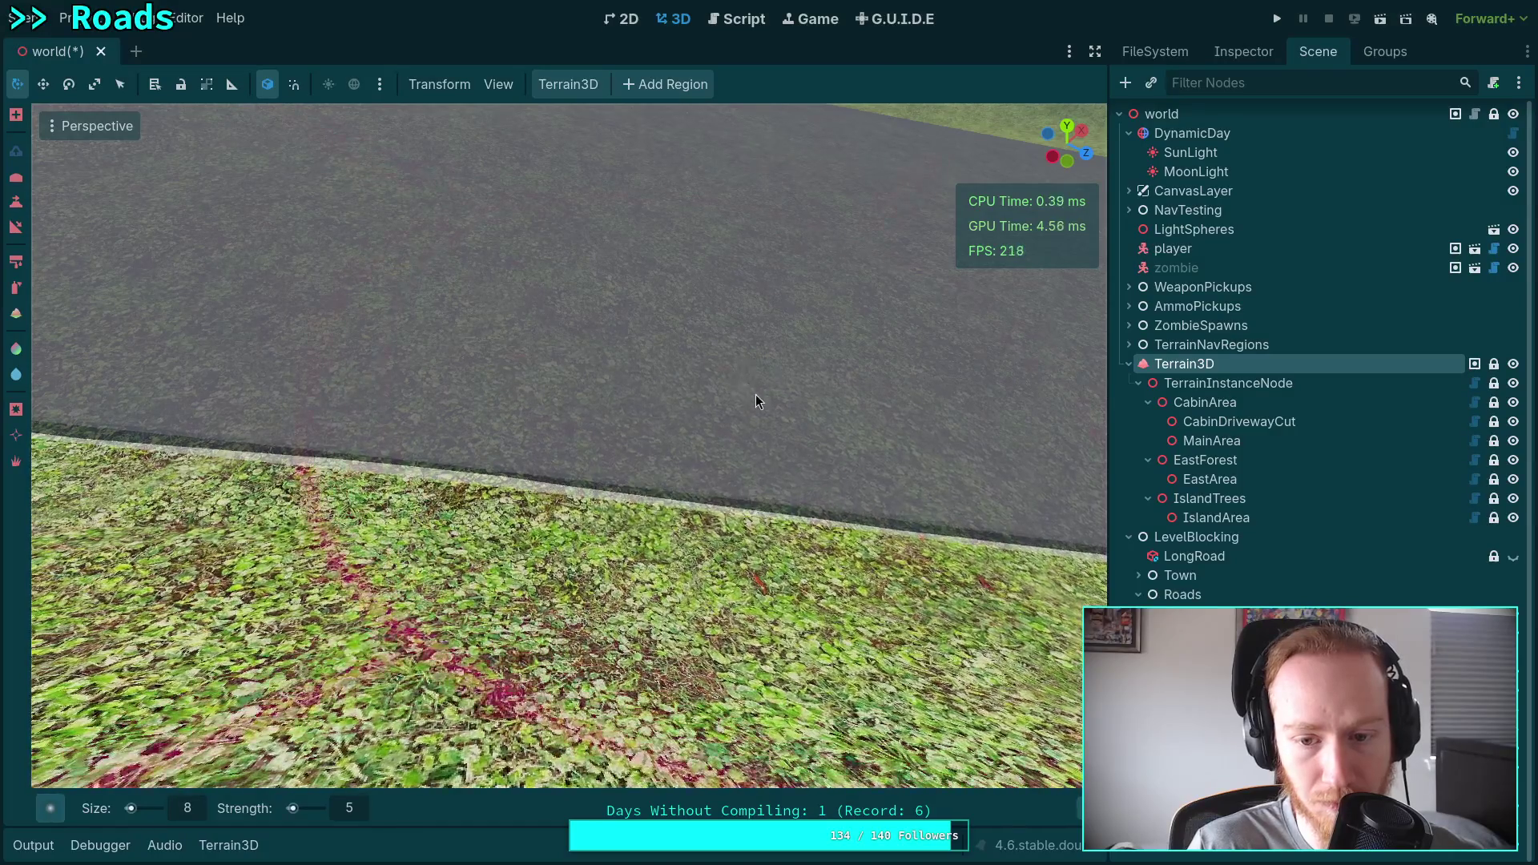
Undo the red streaks on the grass and pull the camera back from the road.
{"action": "key", "text": "ctrl+z"}
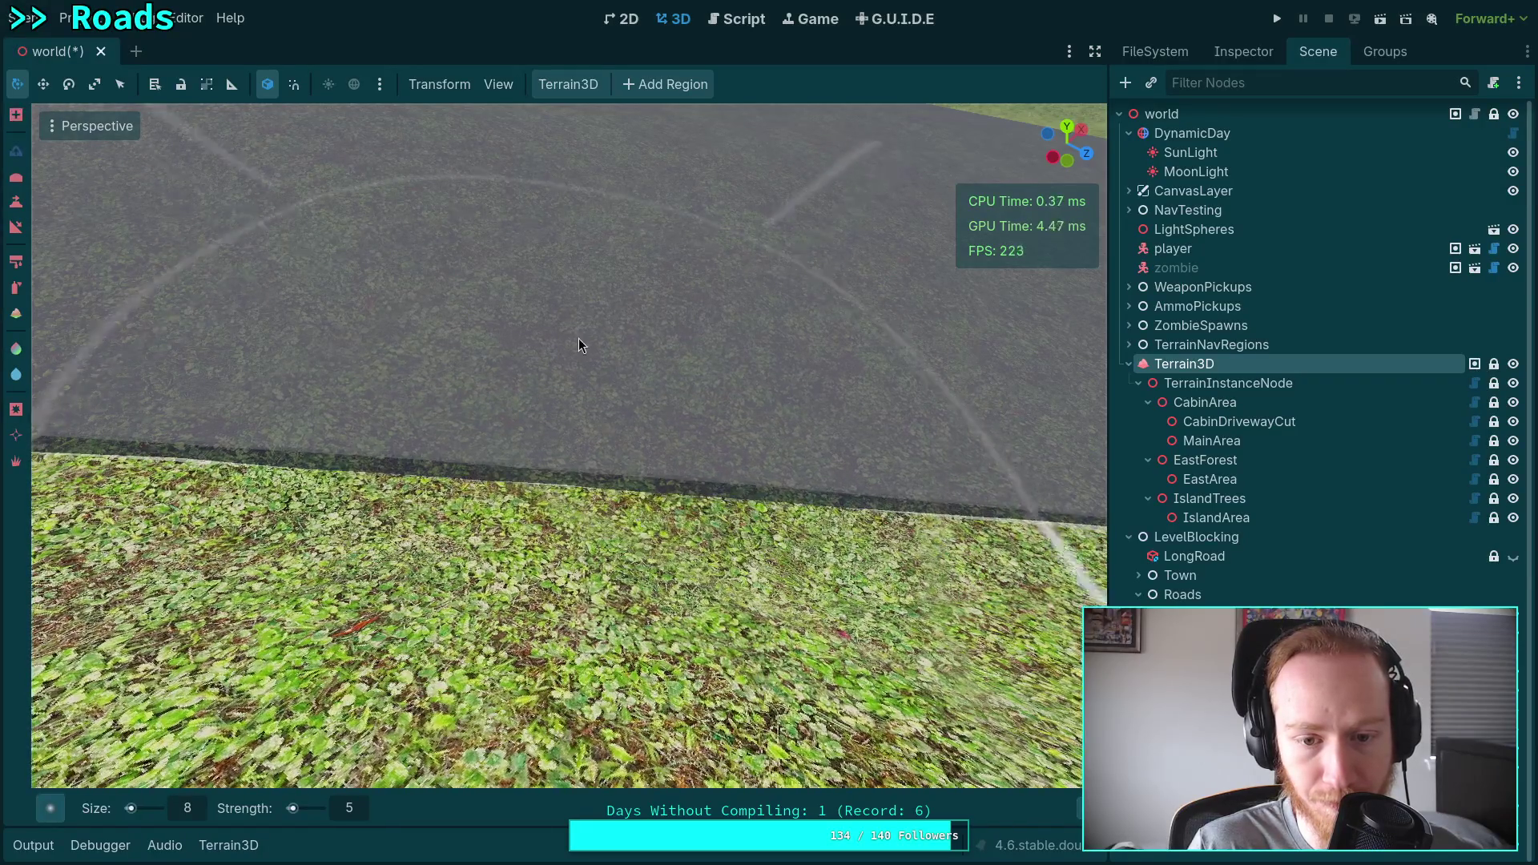
{"action": "scroll", "coordinate": [743, 420], "scroll_direction": "up", "scroll_amount": 2}
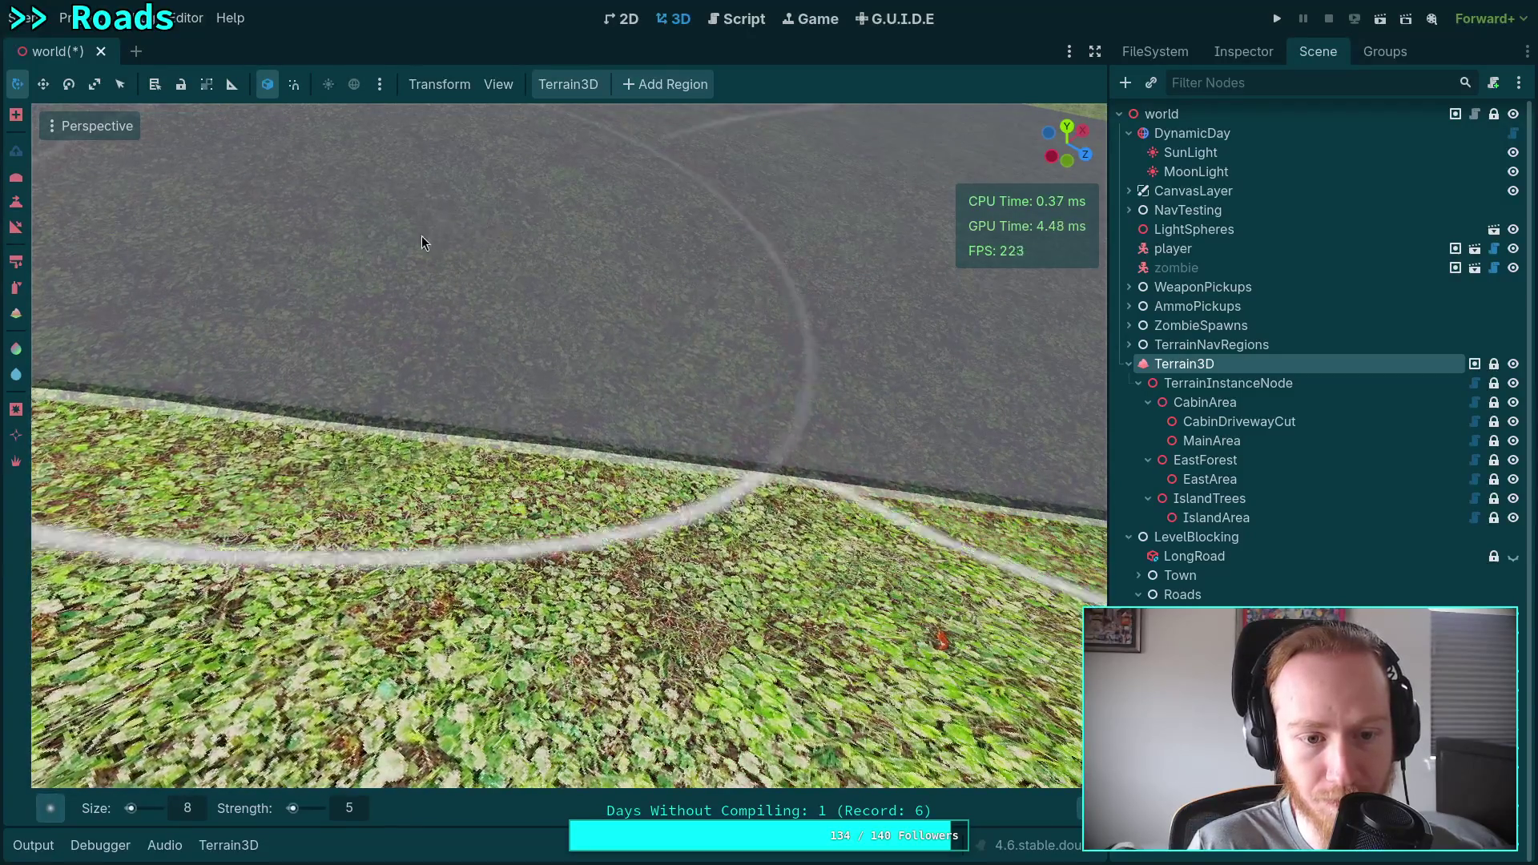
{"action": "scroll", "coordinate": [423, 241], "scroll_direction": "down", "scroll_amount": 3}
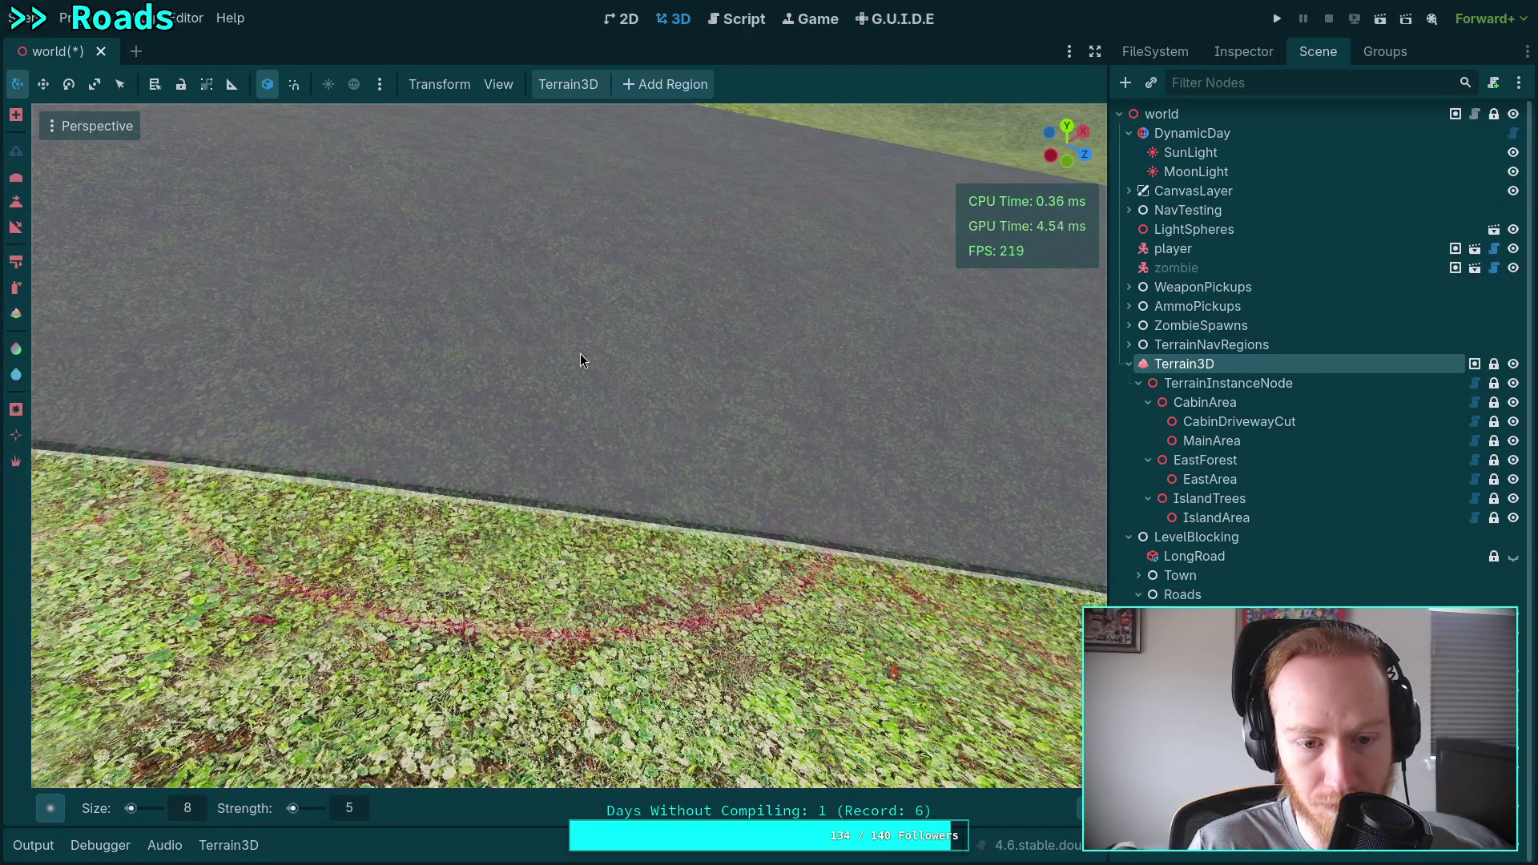
{"action": "right_click", "coordinate": [805, 406]}
{"action": "key", "text": "s"}
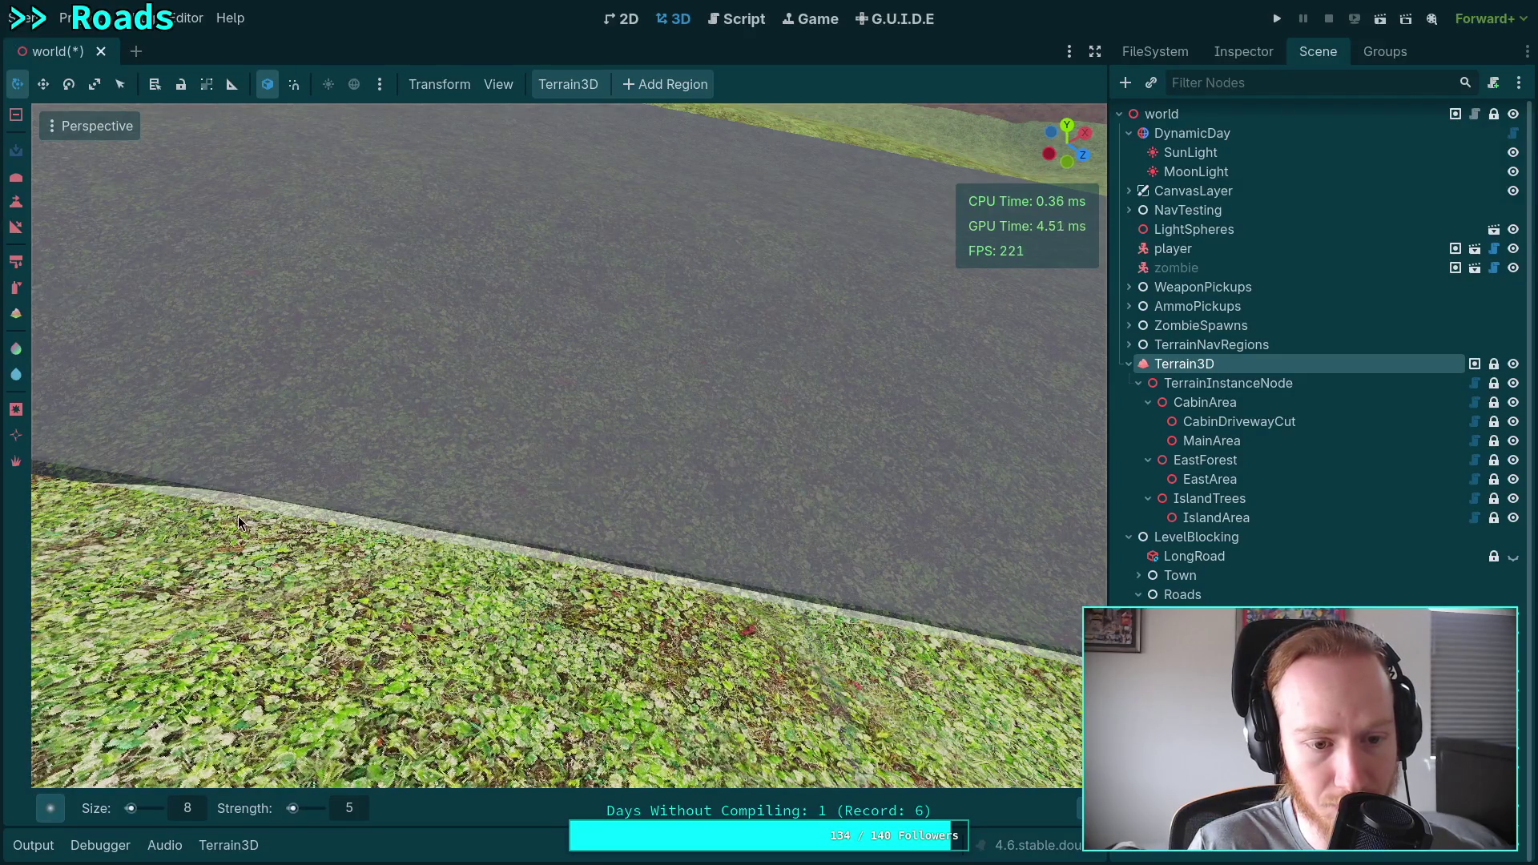
Paint the terrain strip along the road edge darker and frame the edge lower in view.
{"action": "left_click_drag", "start_coordinate": [238, 516], "coordinate": [586, 580]}
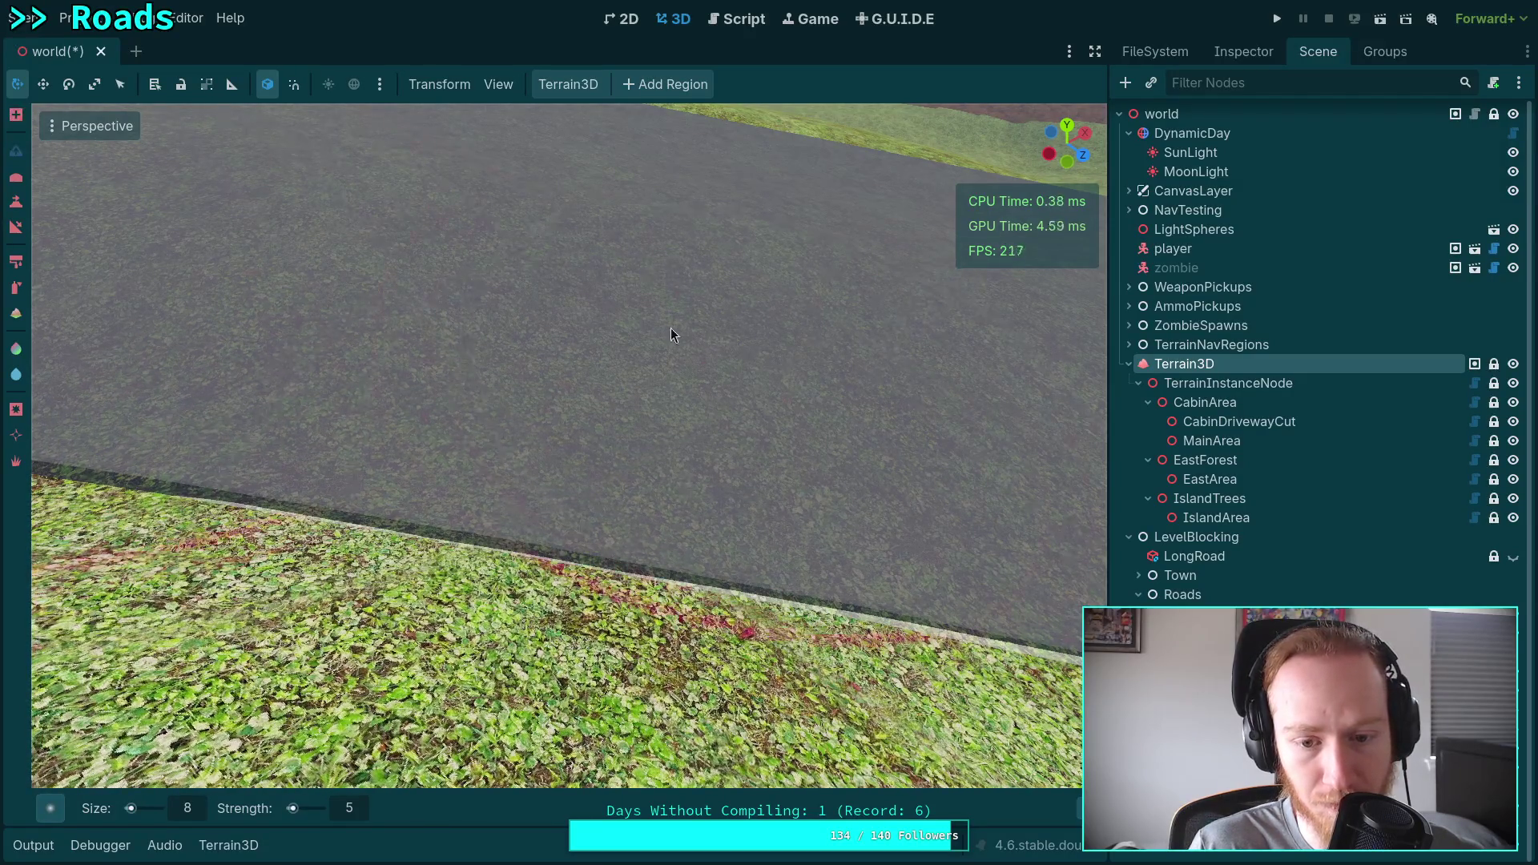
{"action": "mouse_move", "coordinate": [604, 349]}
{"action": "left_mouse_down"}
{"action": "mouse_move", "coordinate": [621, 301]}
{"action": "mouse_move", "coordinate": [632, 320]}
{"action": "mouse_move", "coordinate": [539, 226]}
{"action": "mouse_move", "coordinate": [580, 254]}
{"action": "left_mouse_up"}
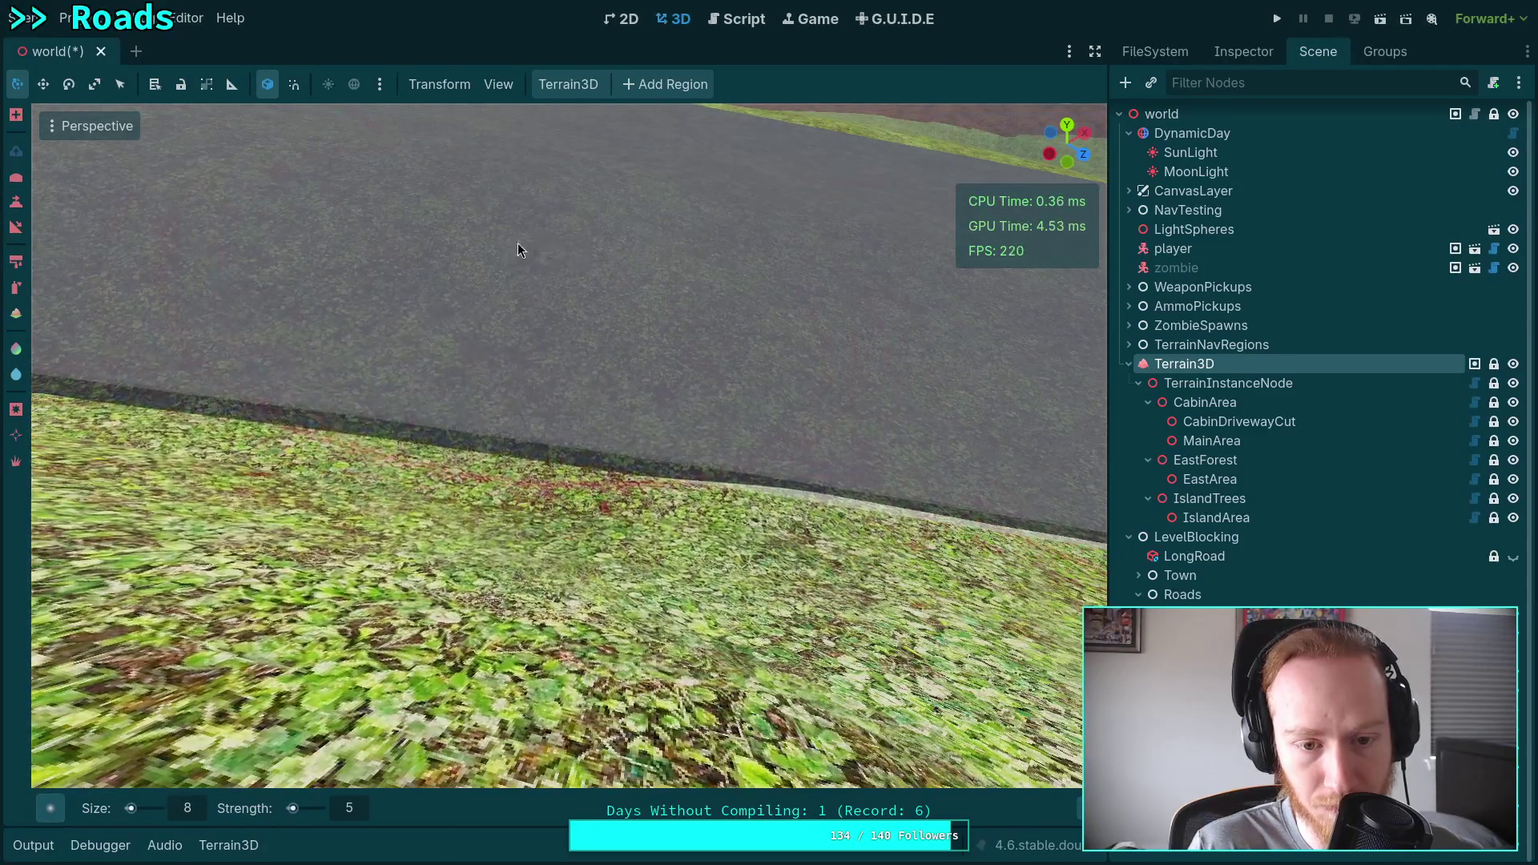
{"action": "left_click_drag", "start_coordinate": [490, 241], "coordinate": [530, 256]}
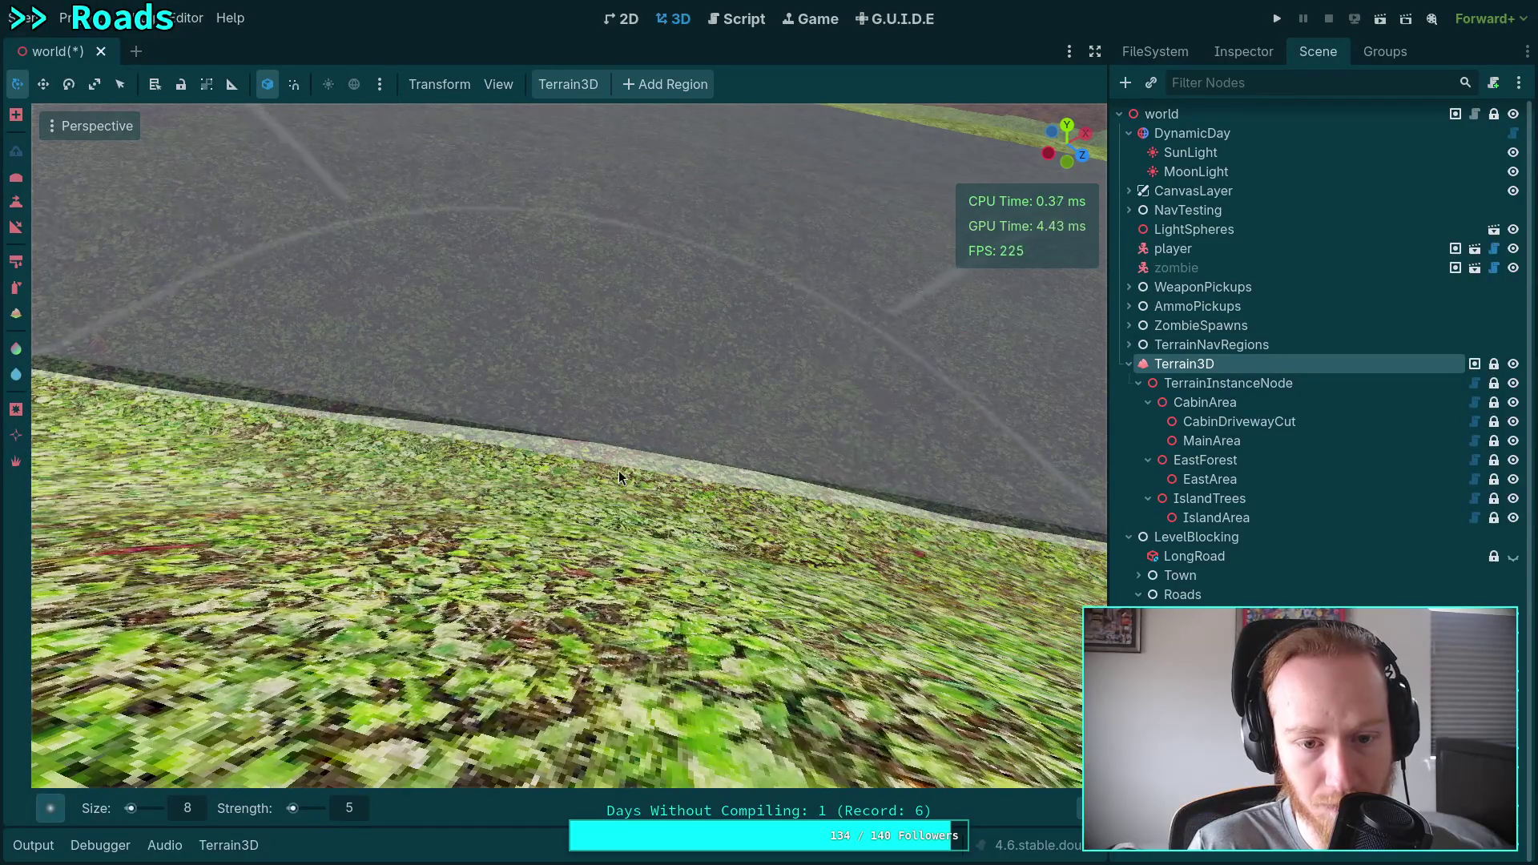
{"action": "left_click_drag", "start_coordinate": [599, 488], "coordinate": [695, 575]}
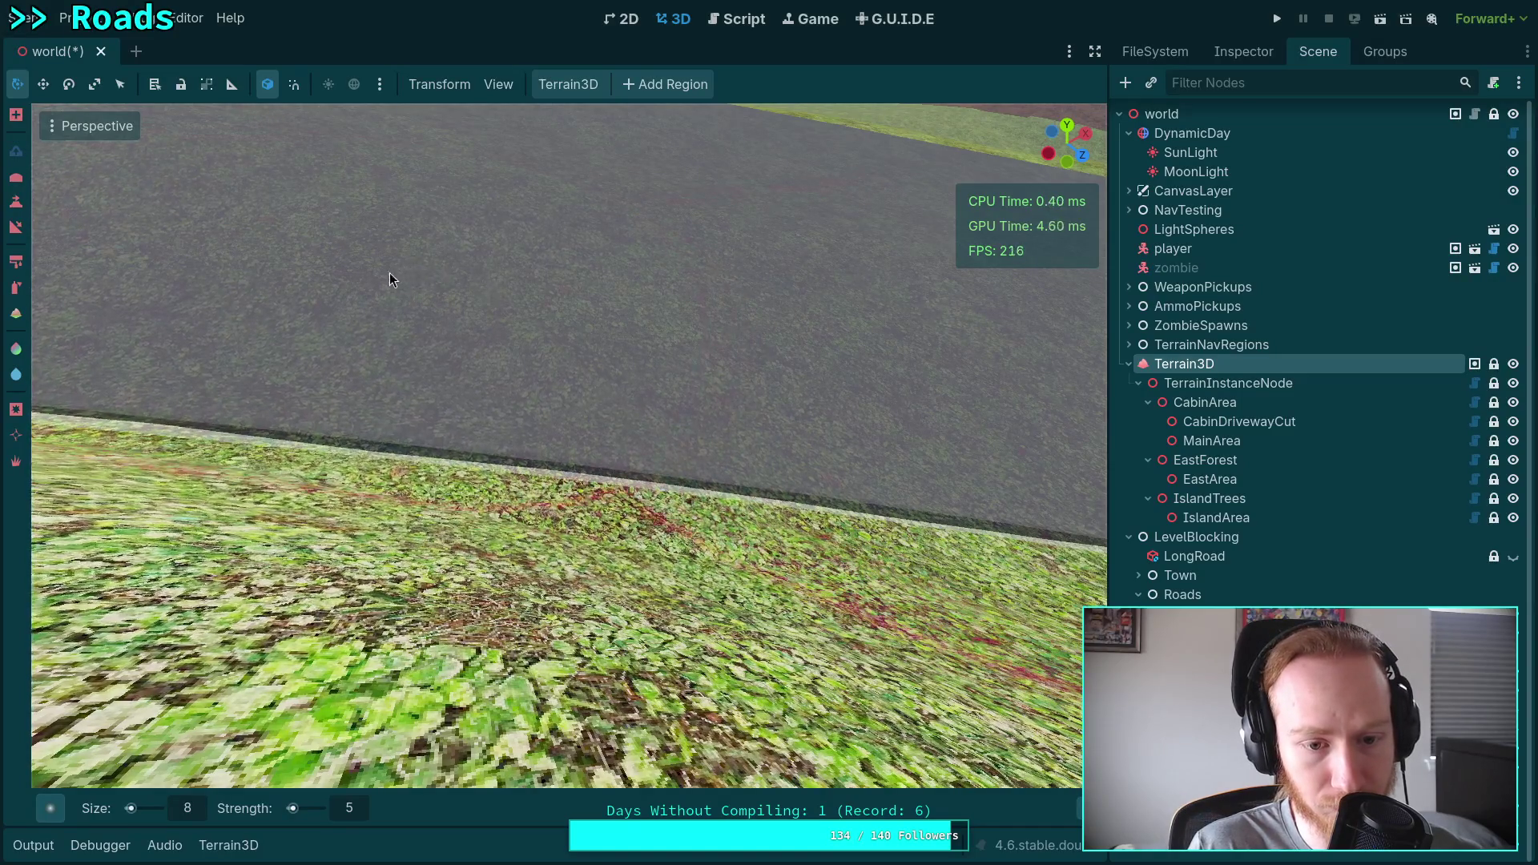
{"action": "scroll", "coordinate": [552, 495], "scroll_direction": "down", "scroll_amount": 5}
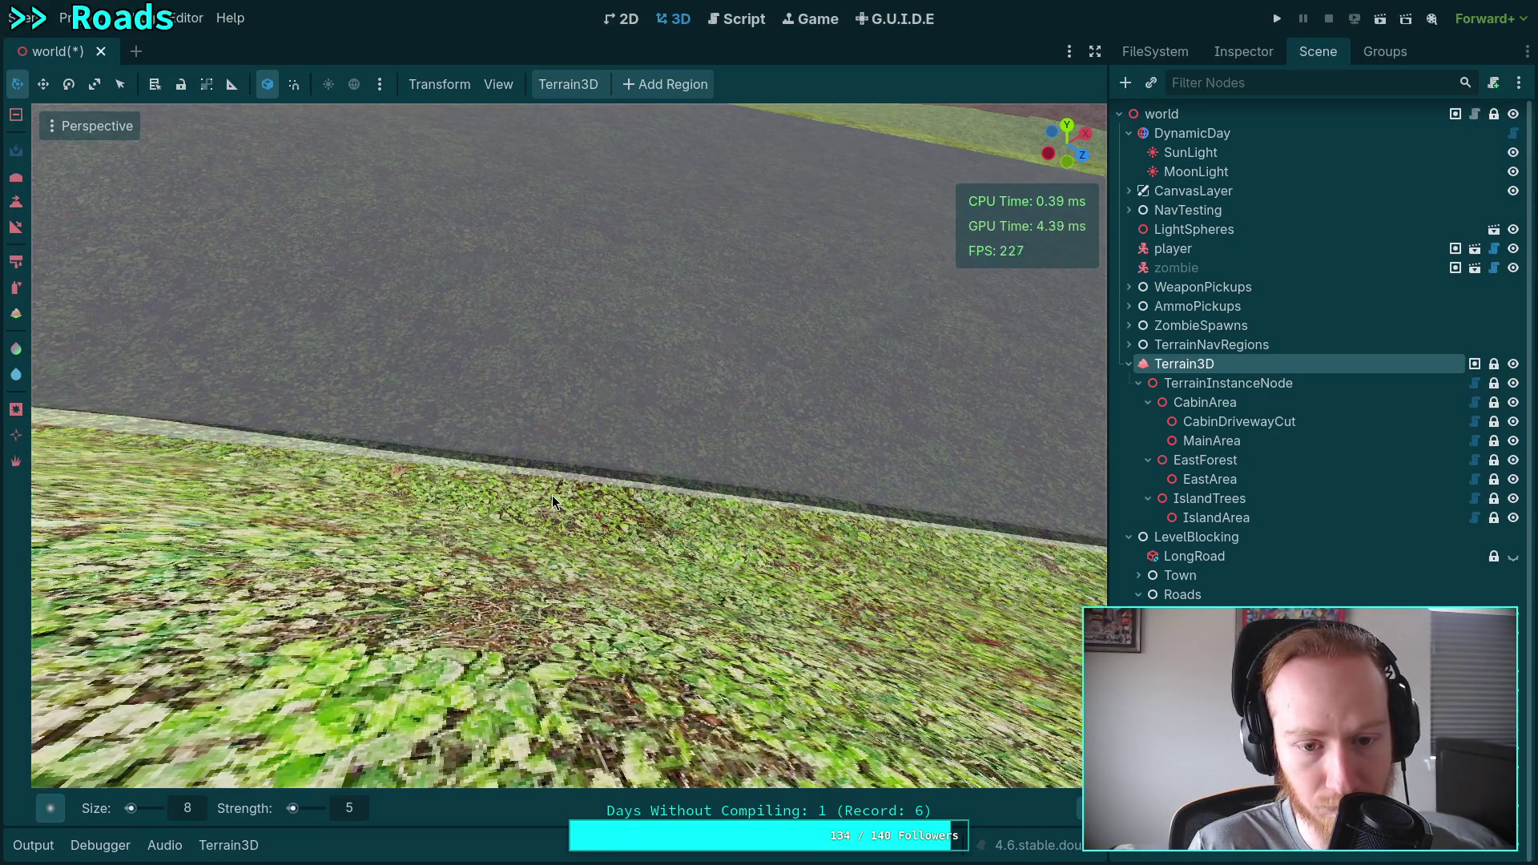
{"action": "scroll", "coordinate": [525, 497], "scroll_direction": "up", "scroll_amount": 3}
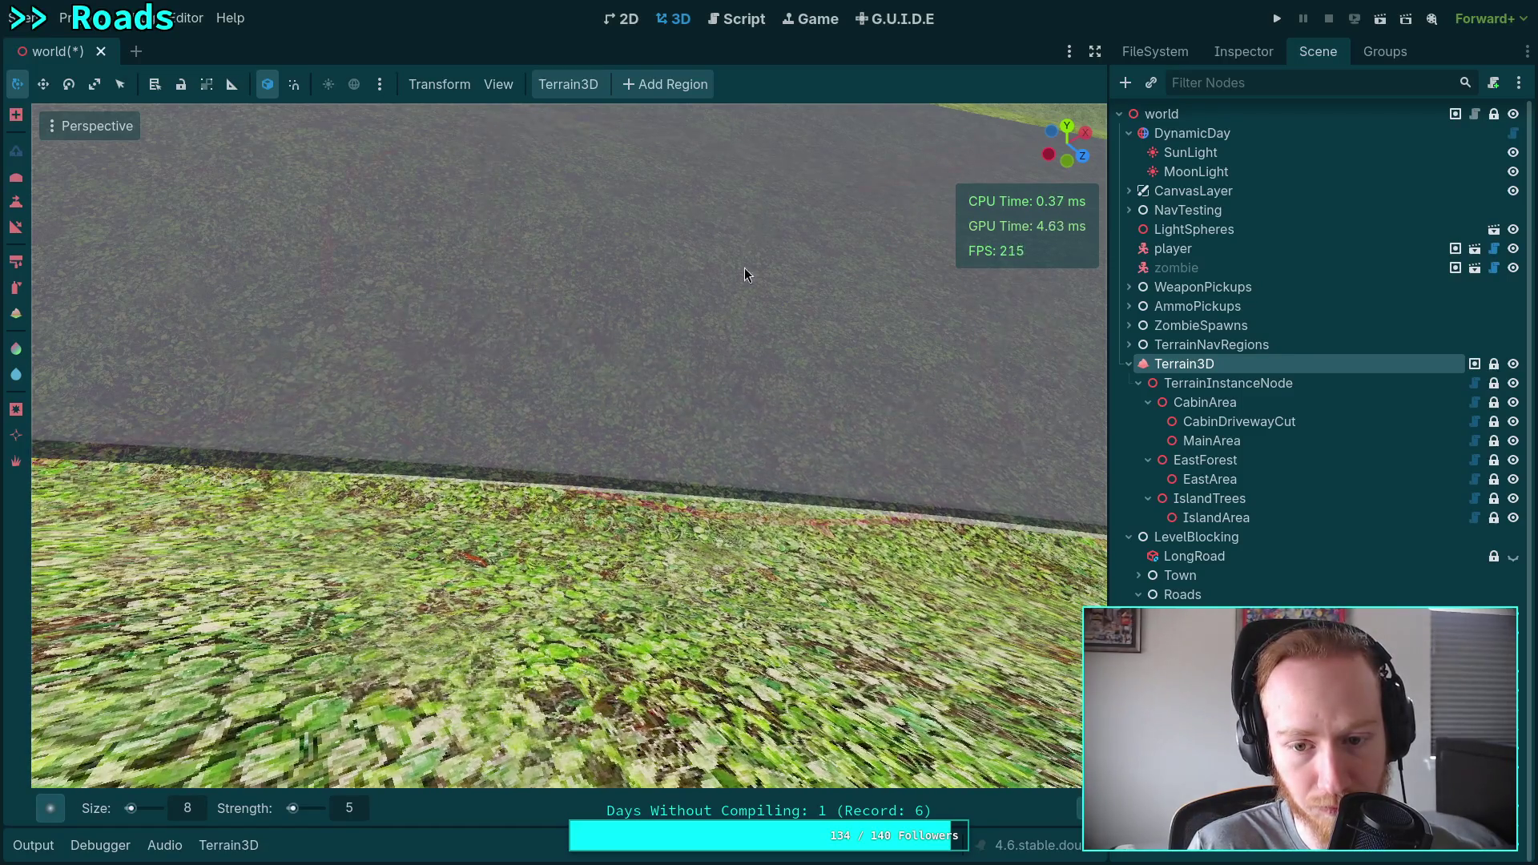
Paint a reddish stroke along the road edge, then undo it.
{"action": "left_click_drag", "start_coordinate": [484, 507], "coordinate": [929, 538]}
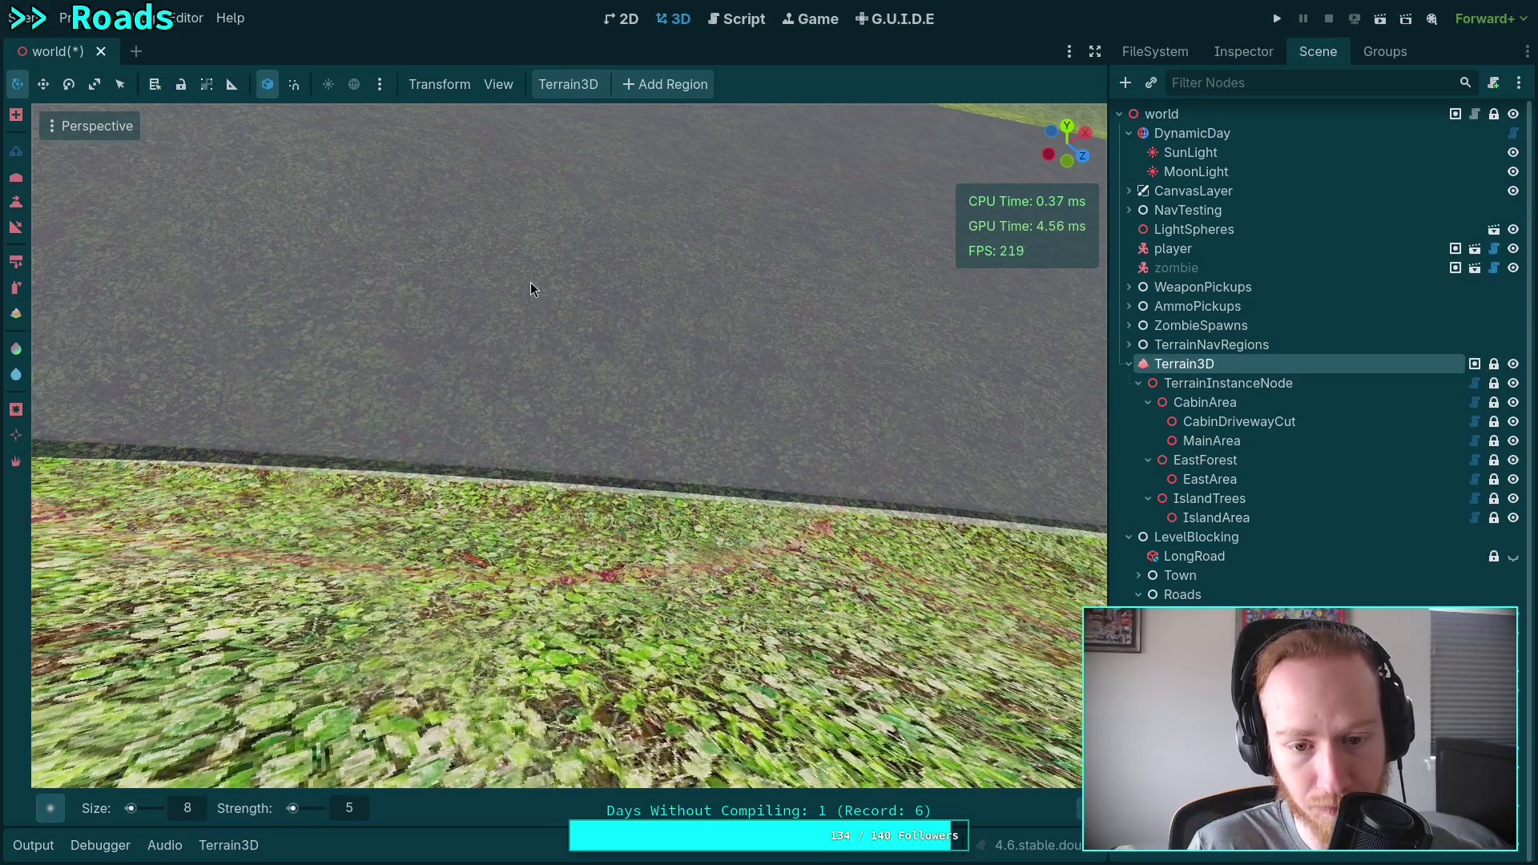
{"action": "key", "text": "ctrl+z"}
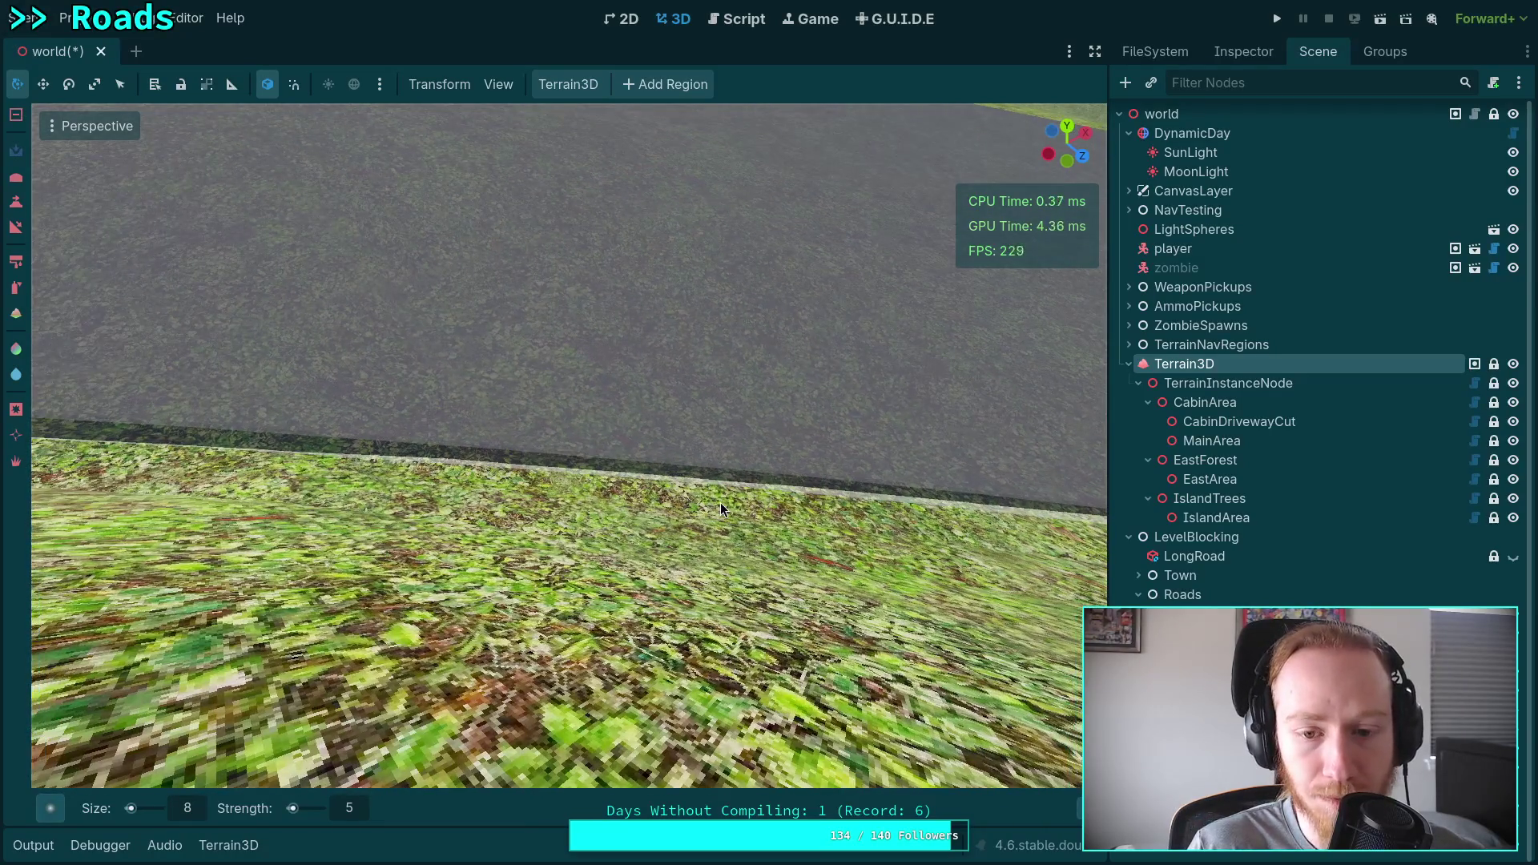
{"action": "scroll", "coordinate": [664, 248], "scroll_direction": "up", "scroll_amount": 3}
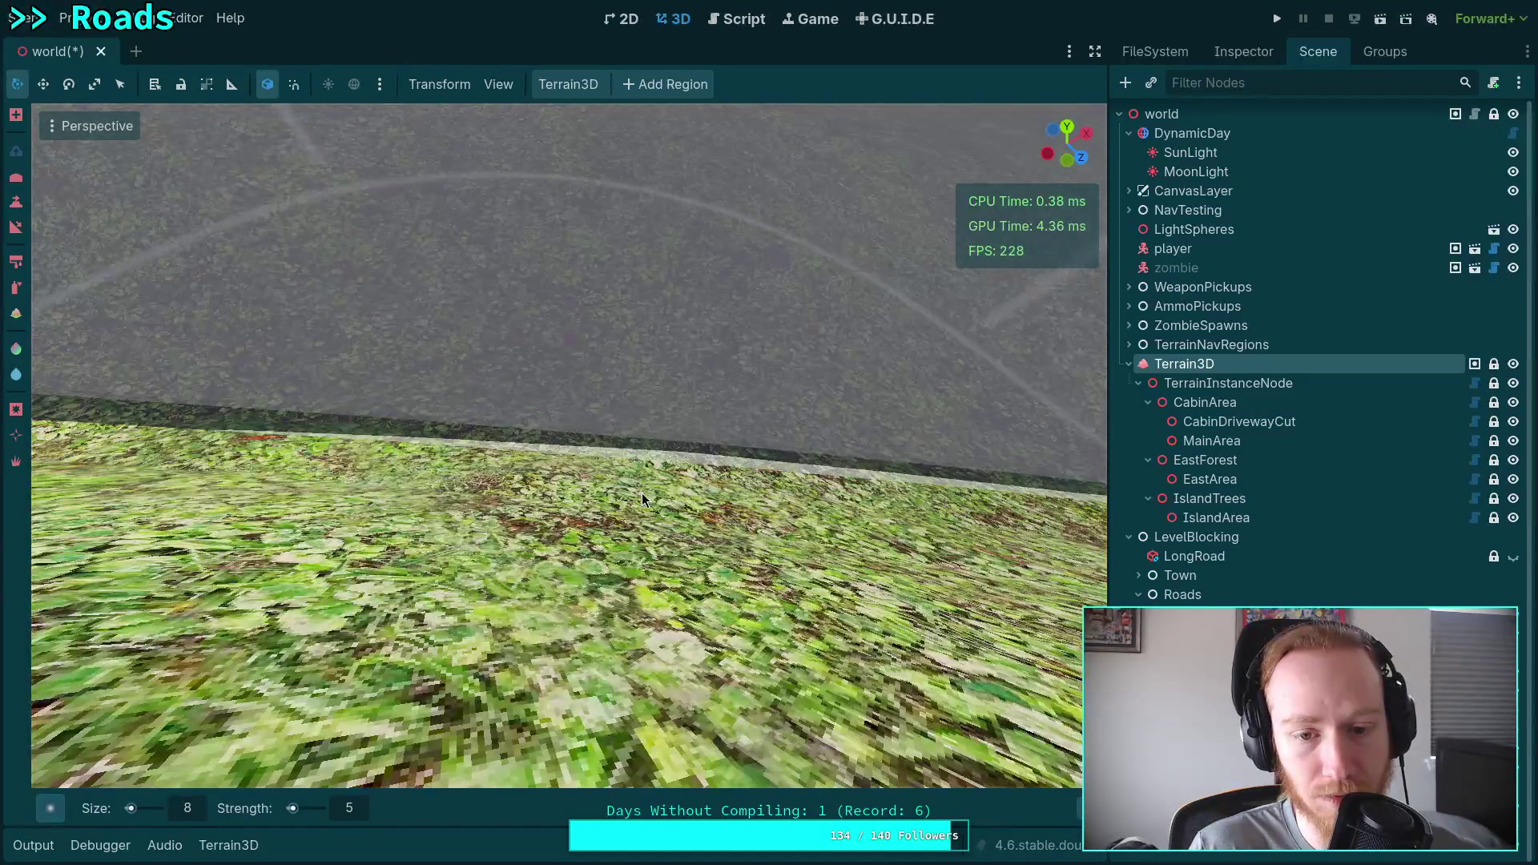
Set the Terrain3D brush size to 10.
{"action": "left_click", "coordinate": [203, 811]}
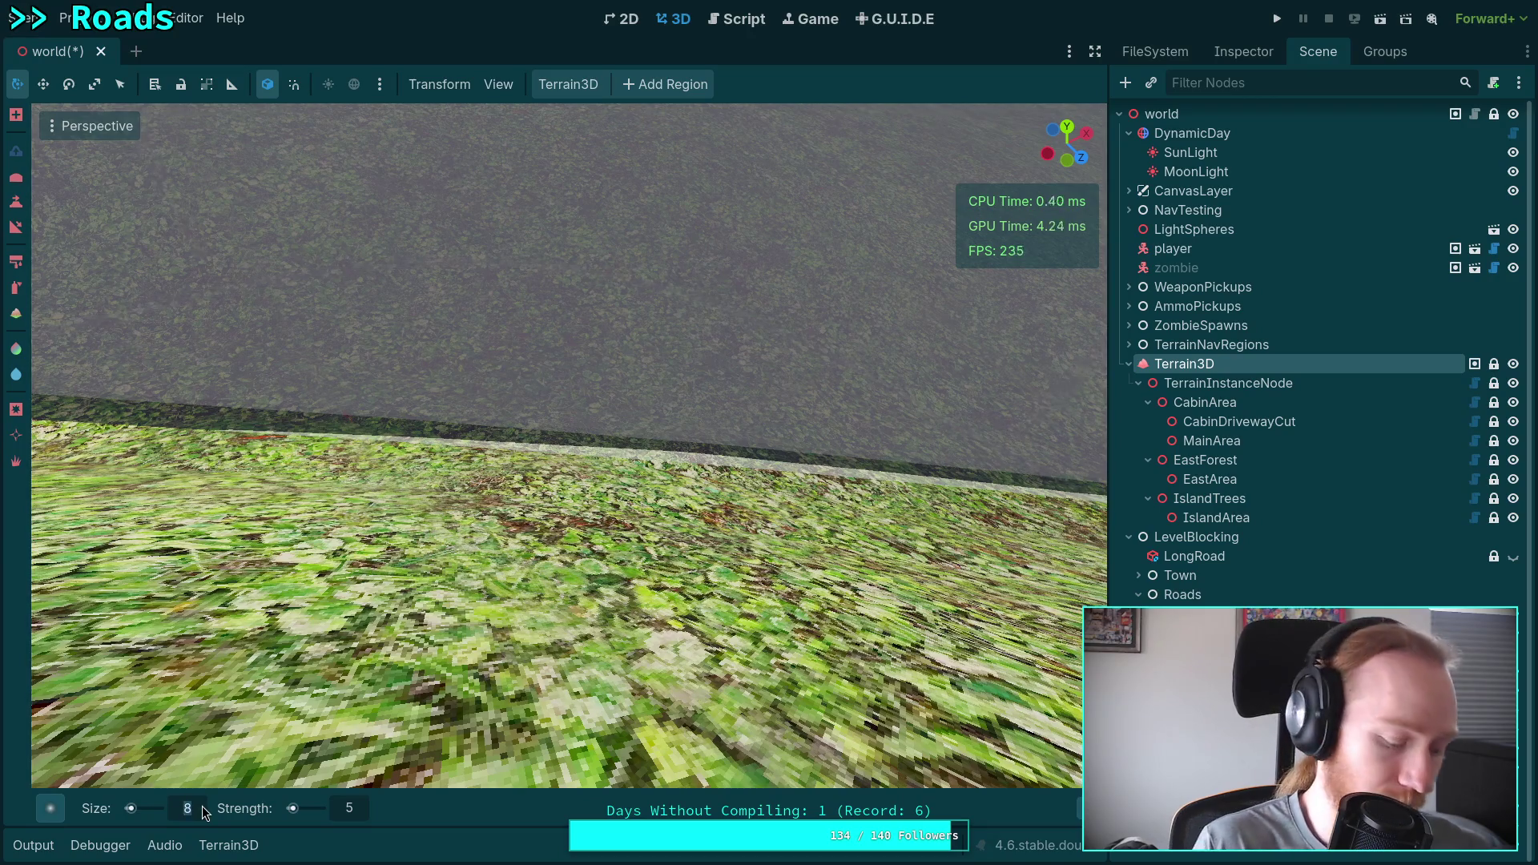
{"action": "type", "text": "10"}
{"action": "key", "text": "Return"}
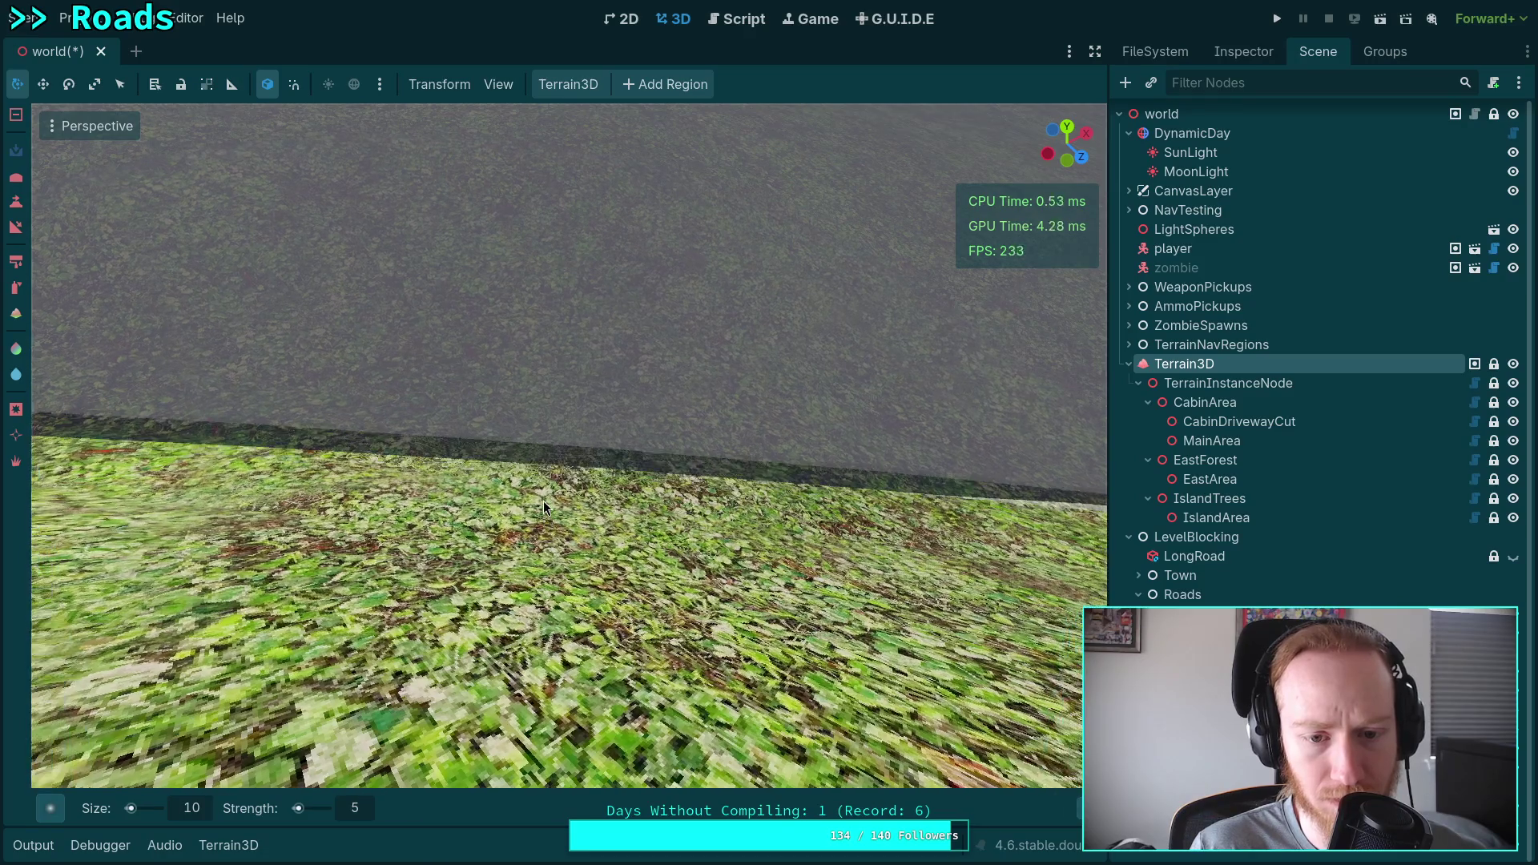
{"action": "scroll", "coordinate": [532, 189], "scroll_direction": "down", "scroll_amount": 5}
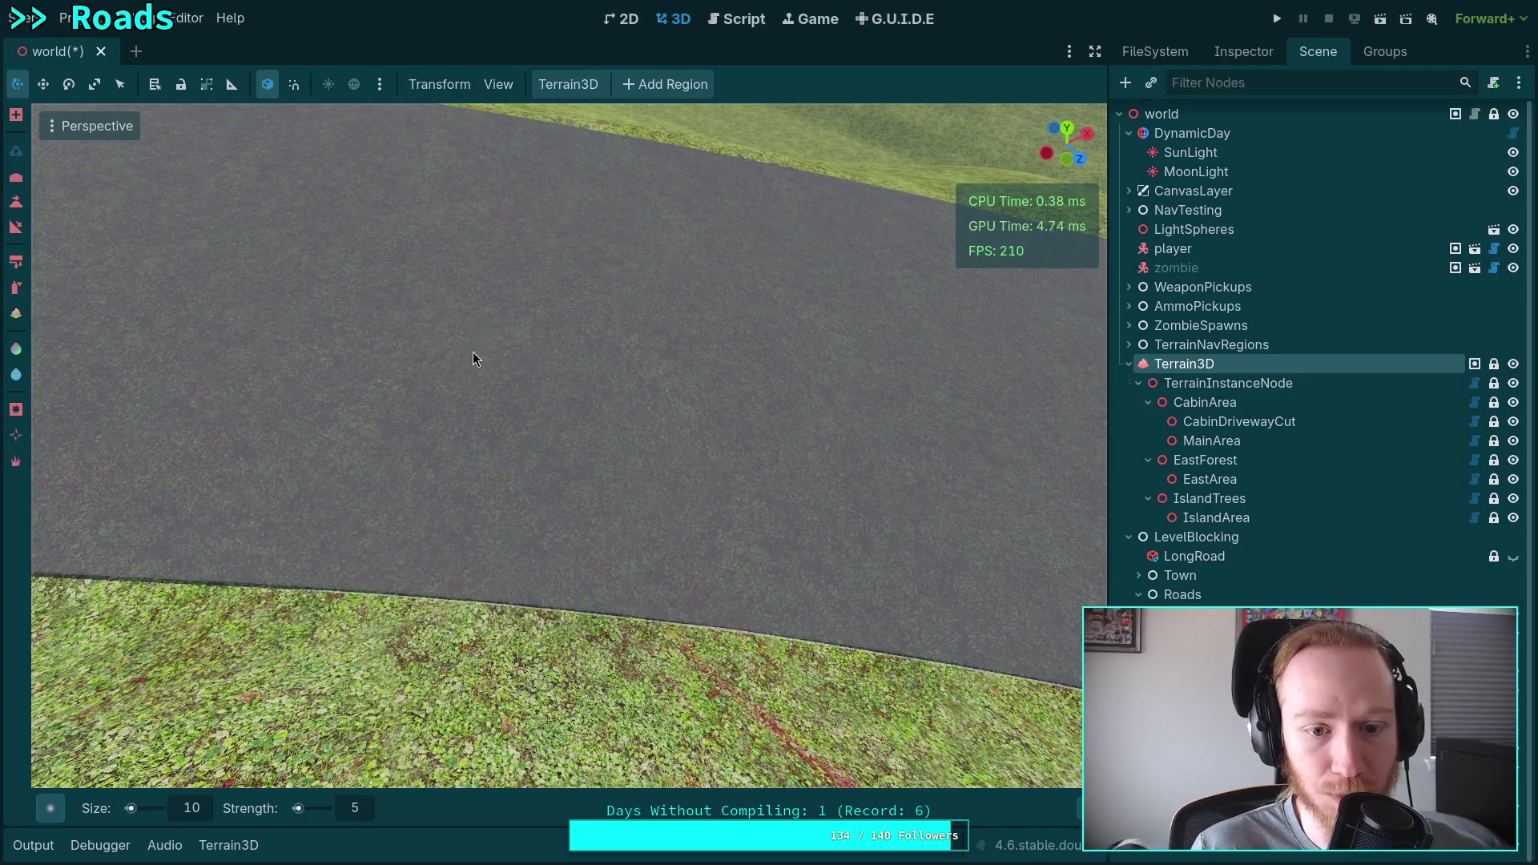
Sculpt the grass bank along the road edge, switching from raising to Ctrl-lowering terrain.
{"action": "right_click", "coordinate": [581, 367]}
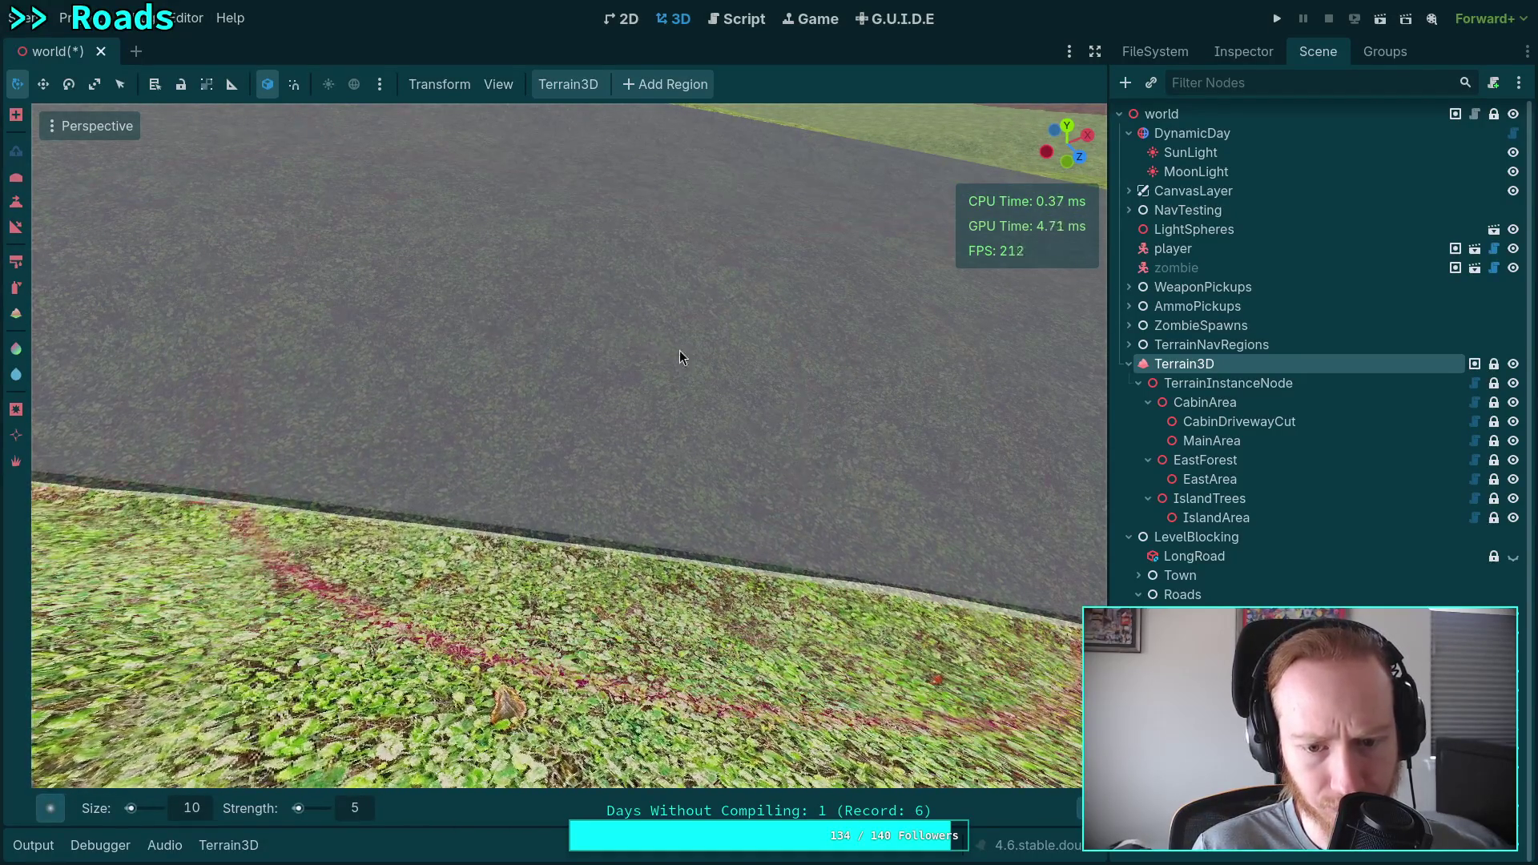
{"action": "scroll", "coordinate": [742, 385], "scroll_direction": "up", "scroll_amount": 3}
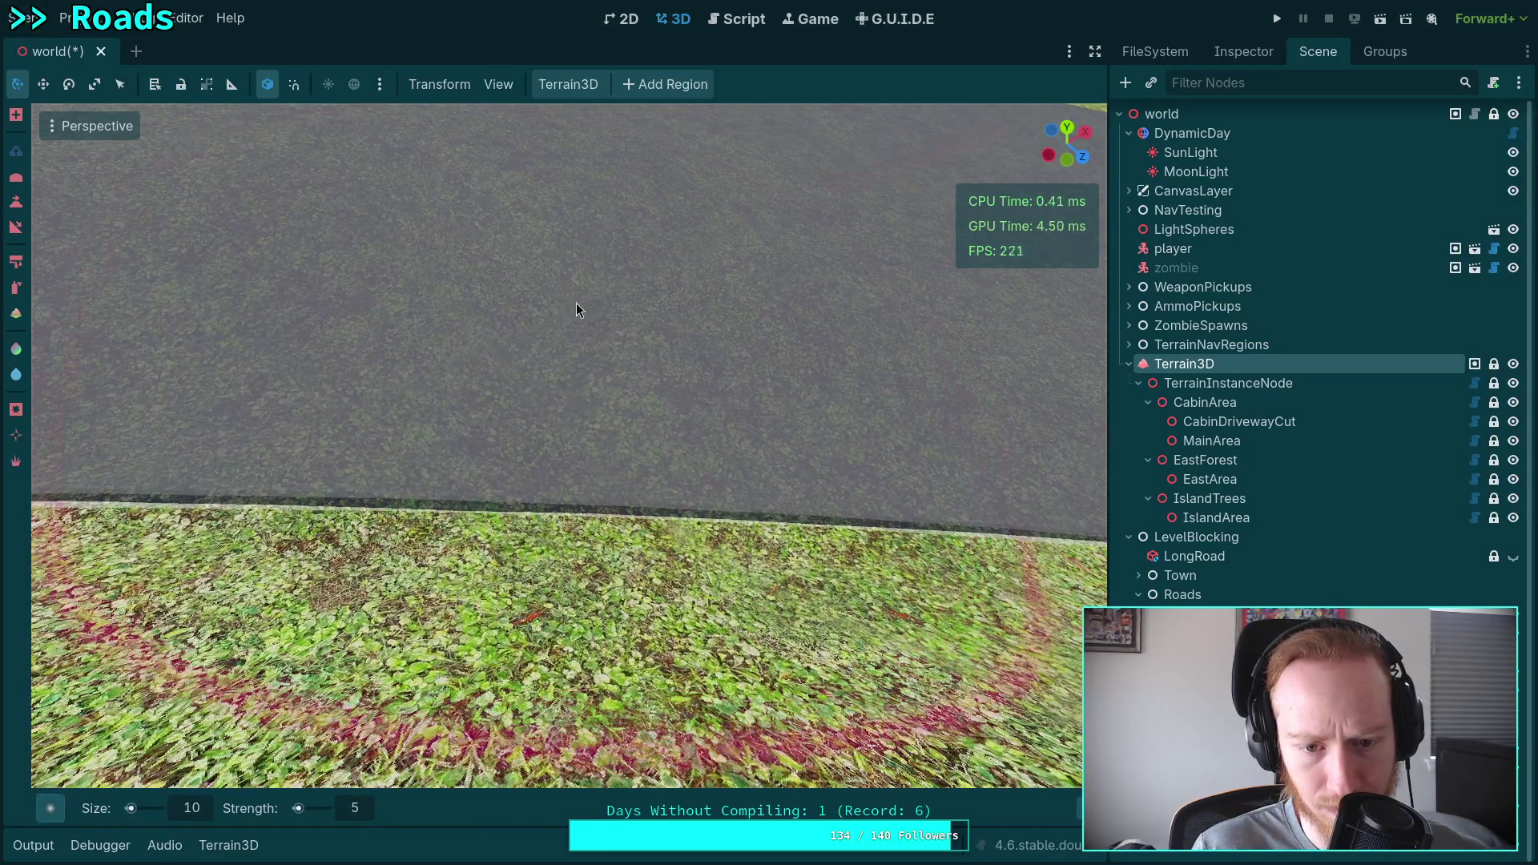
{"action": "scroll", "coordinate": [609, 319], "scroll_direction": "up", "scroll_amount": 3}
{"action": "scroll", "coordinate": [656, 339], "scroll_direction": "down", "scroll_amount": 2}
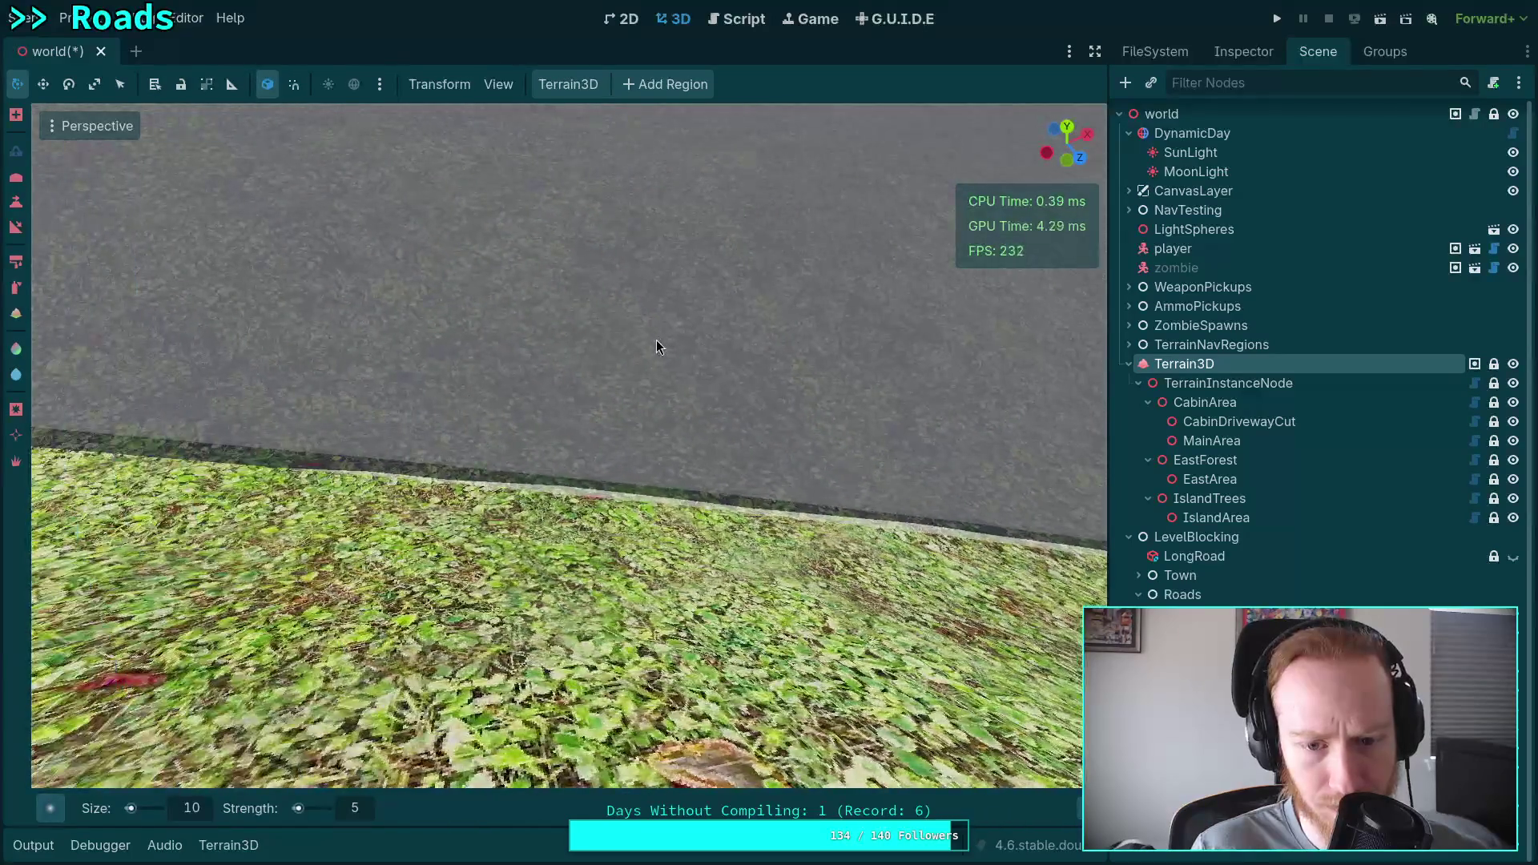
{"action": "scroll", "coordinate": [721, 400], "scroll_direction": "down", "scroll_amount": 2}
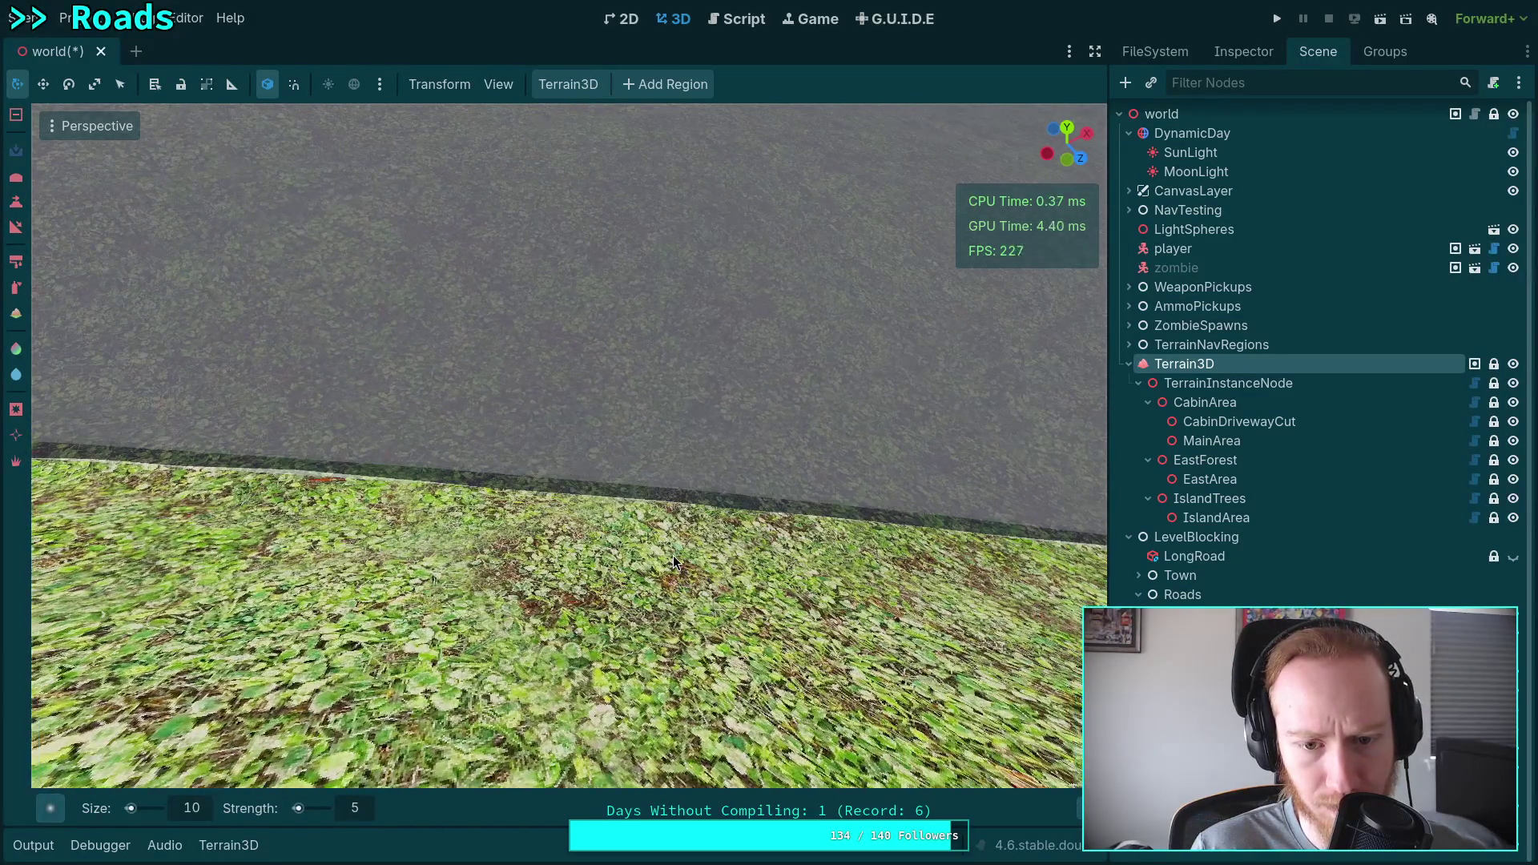
{"action": "key", "text": "e"}
{"action": "mouse_move", "coordinate": [421, 314]}
{"action": "left_mouse_down"}
{"action": "mouse_move", "coordinate": [448, 304]}
{"action": "mouse_move", "coordinate": [432, 328]}
{"action": "mouse_move", "coordinate": [421, 314]}
{"action": "left_mouse_up"}
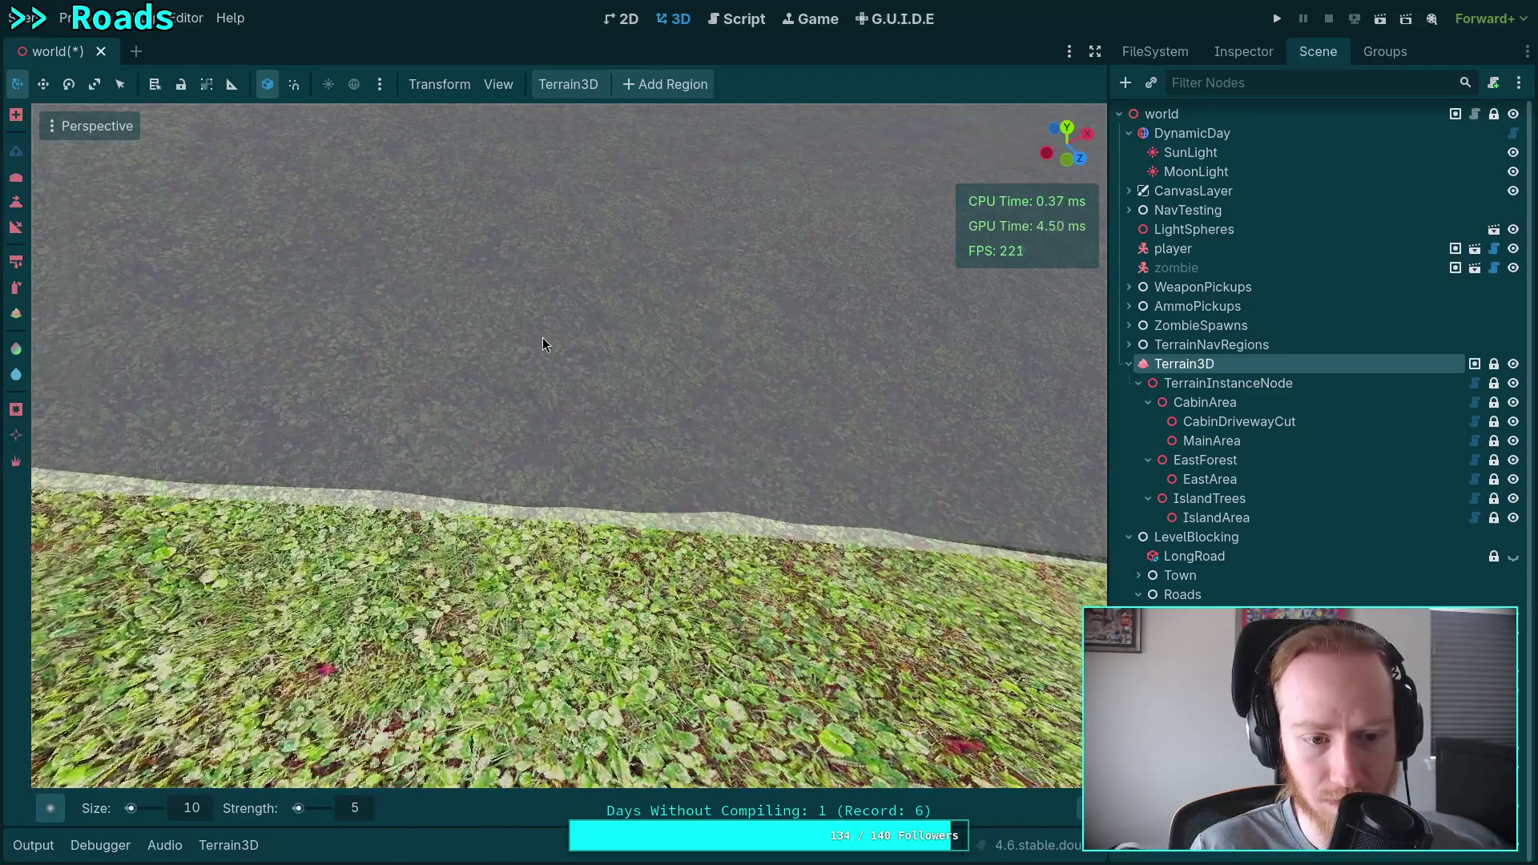
{"action": "key", "text": "ctrl"}
{"action": "mouse_move", "coordinate": [862, 578]}
{"action": "left_mouse_down"}
{"action": "mouse_move", "coordinate": [232, 535]}
{"action": "mouse_move", "coordinate": [456, 542]}
{"action": "left_mouse_up"}
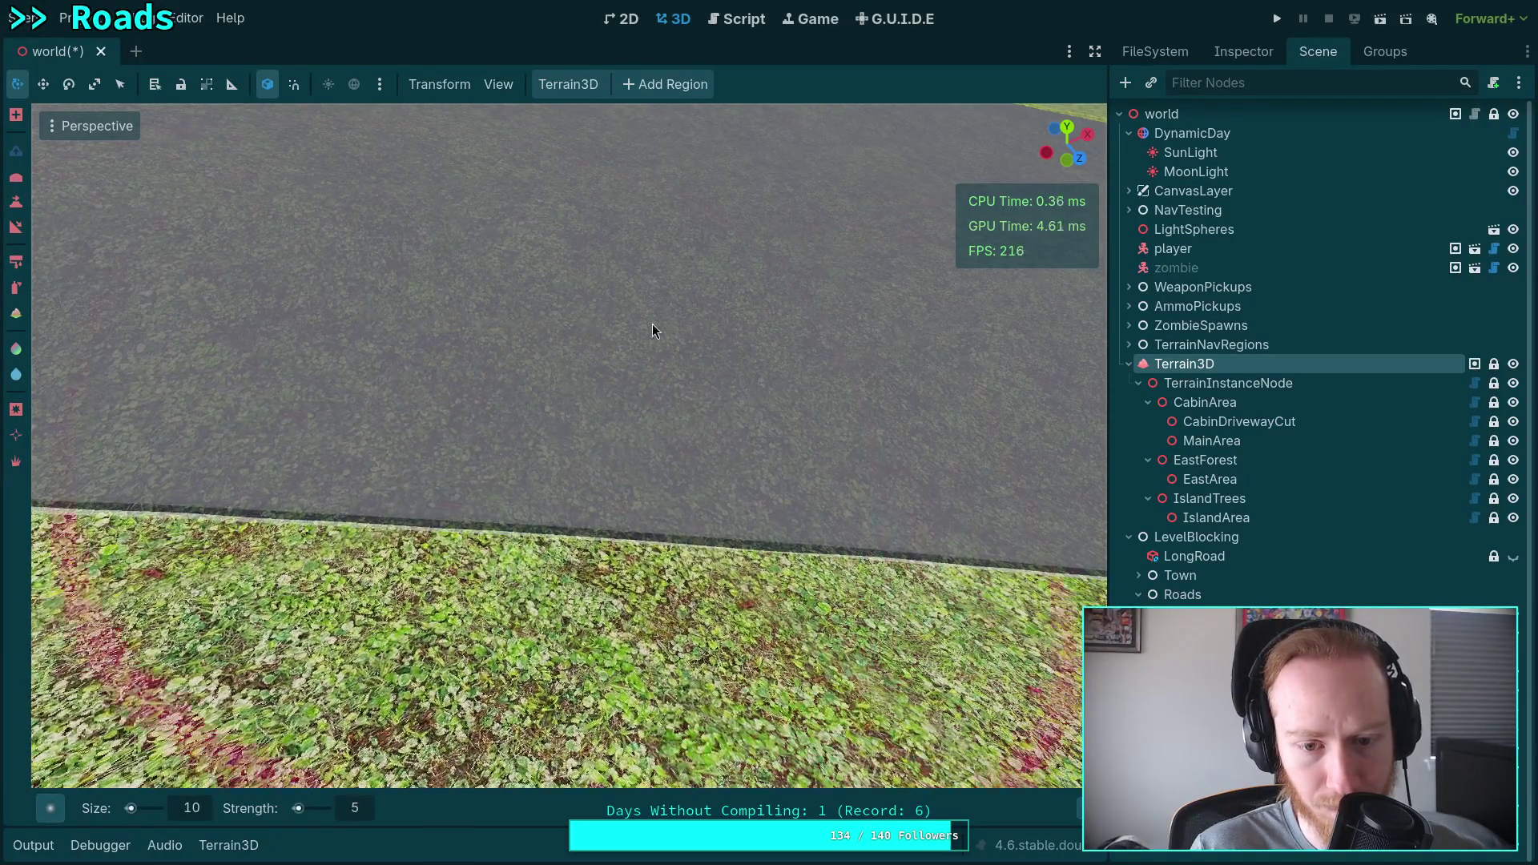
Freelook back, sideways, then fly forward along the road to a close view of its grassy edge.
{"action": "right_click", "coordinate": [652, 324]}
{"action": "key", "text": "s"}
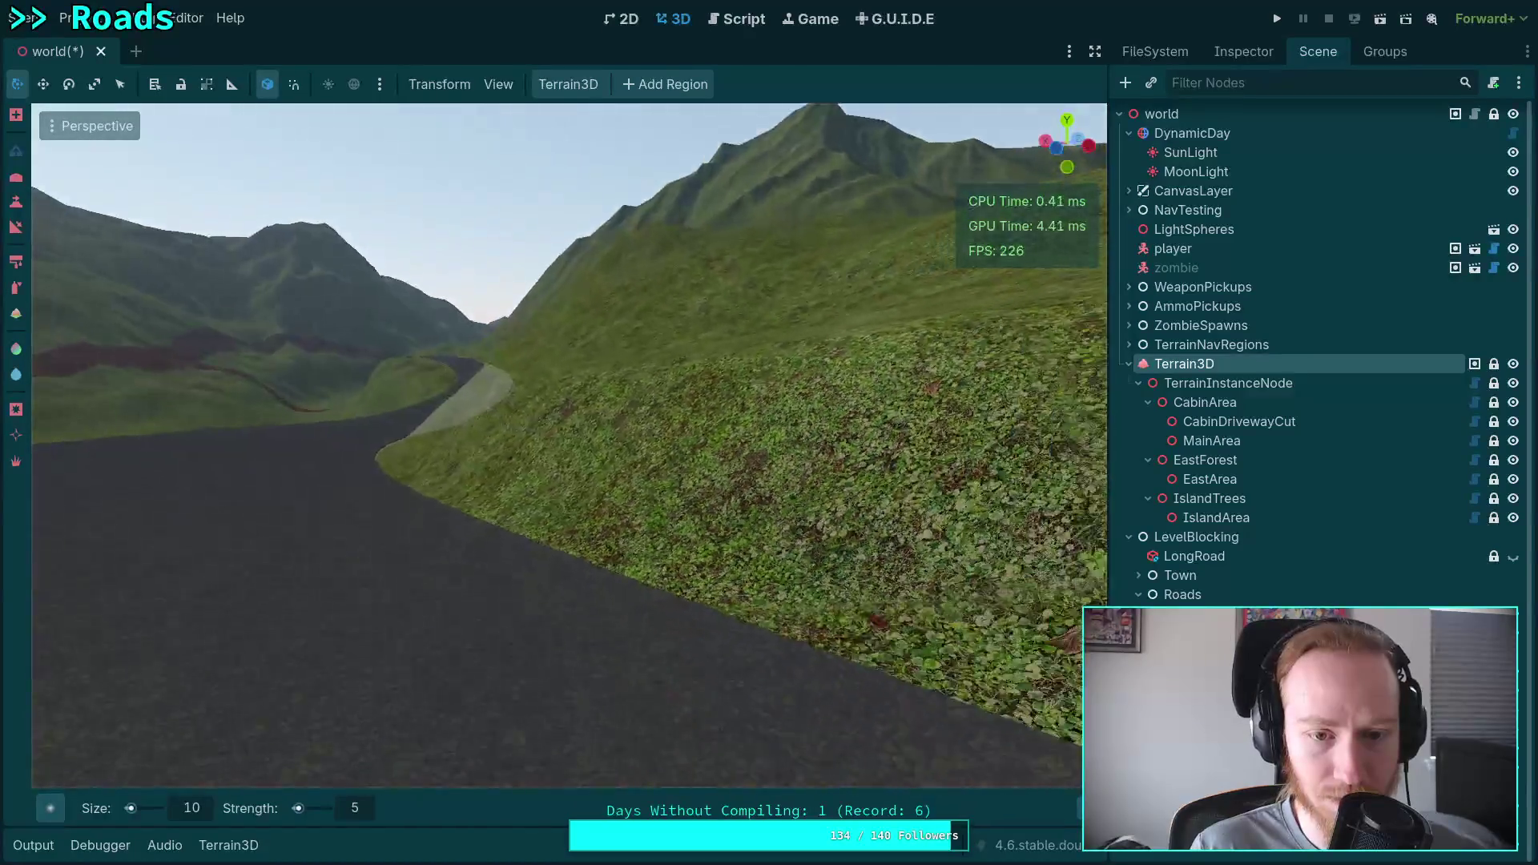
{"action": "key", "text": "d"}
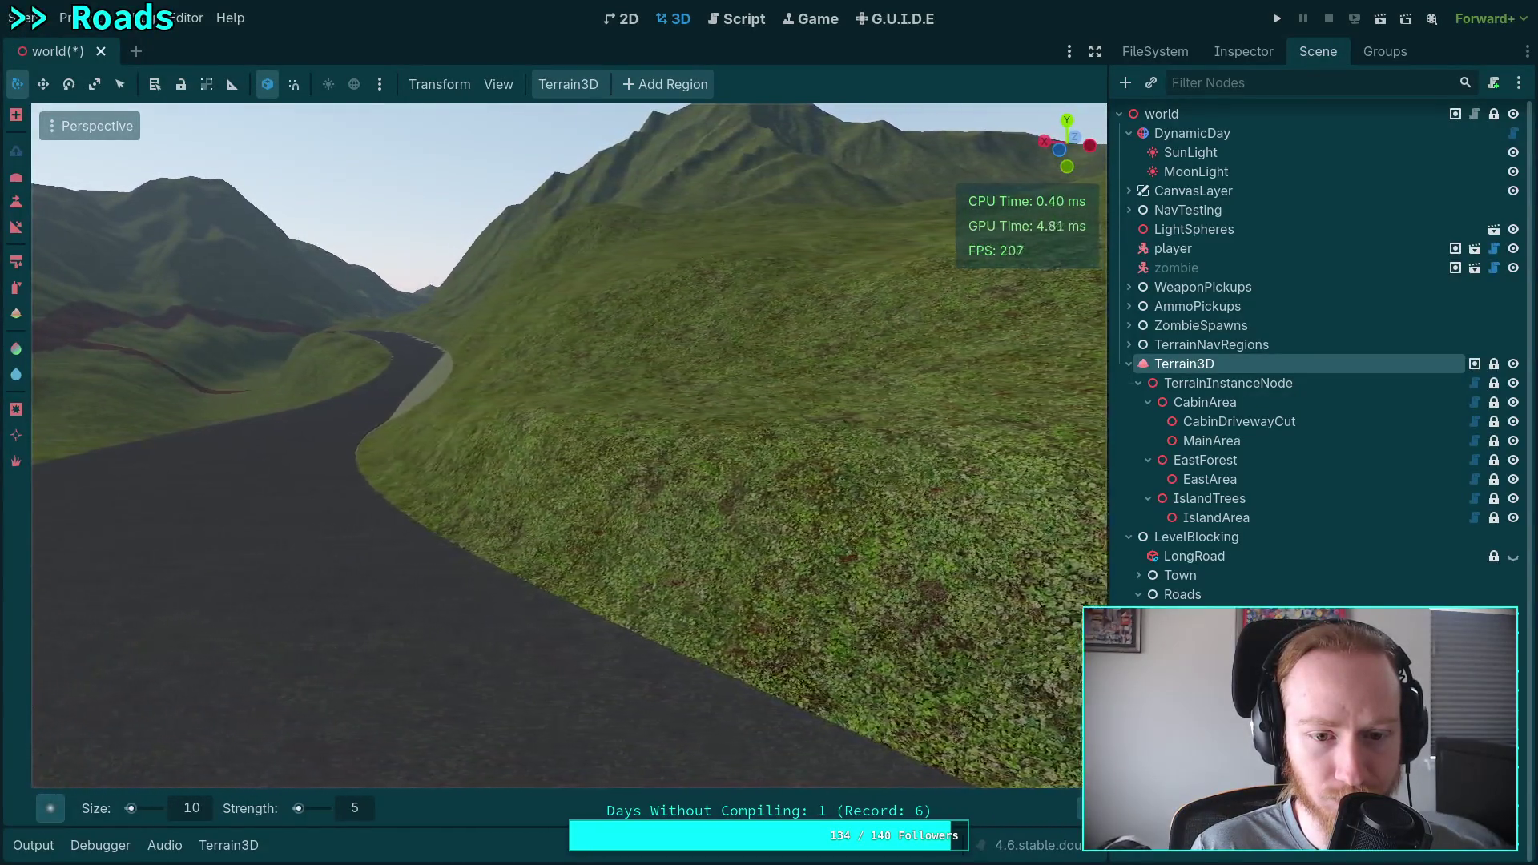
{"action": "key", "text": "a"}
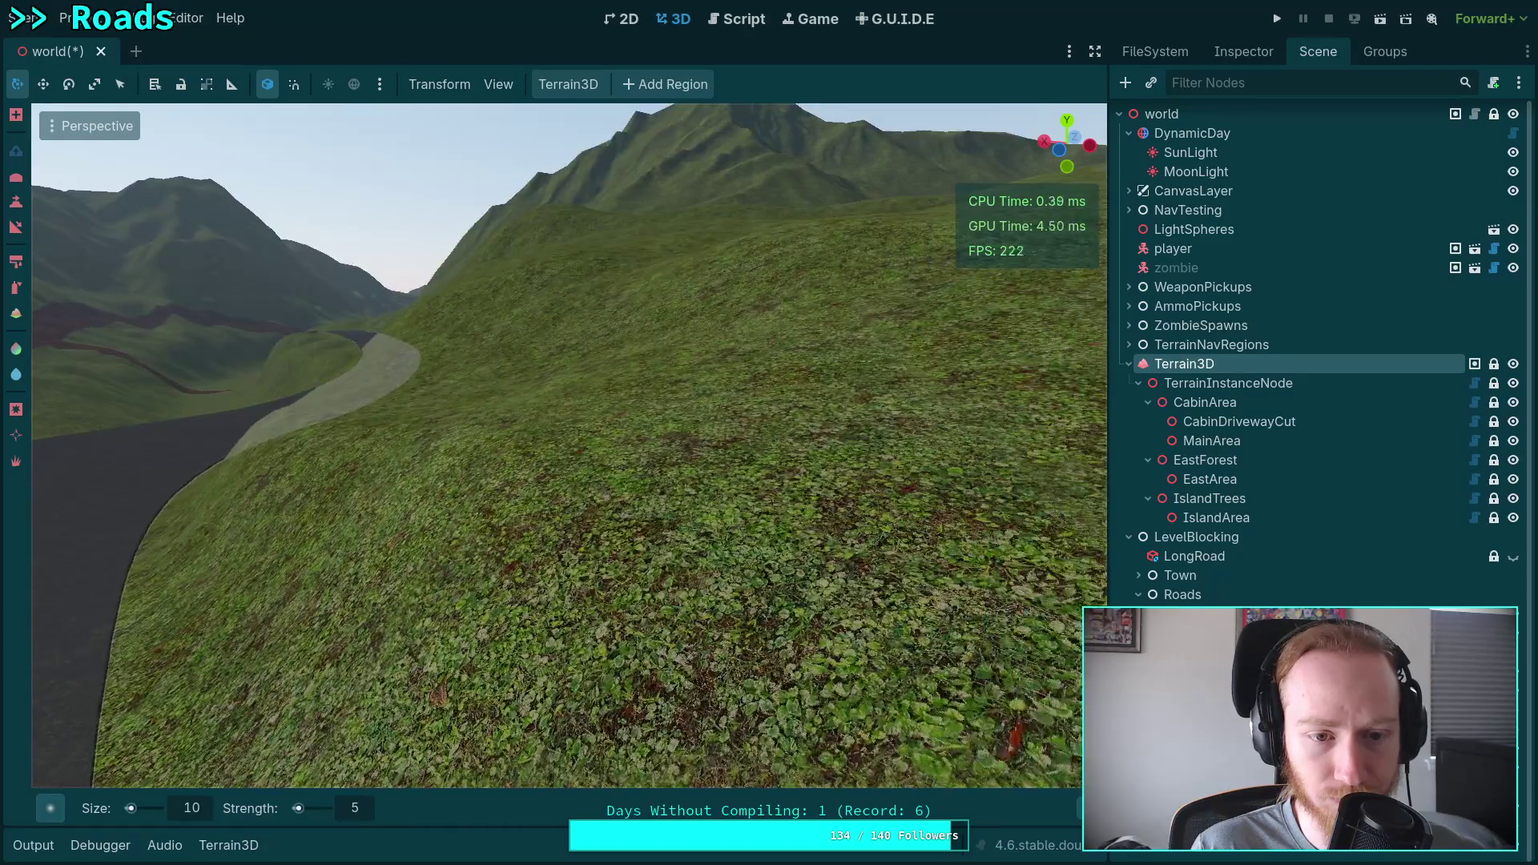
{"action": "key", "text": "w"}
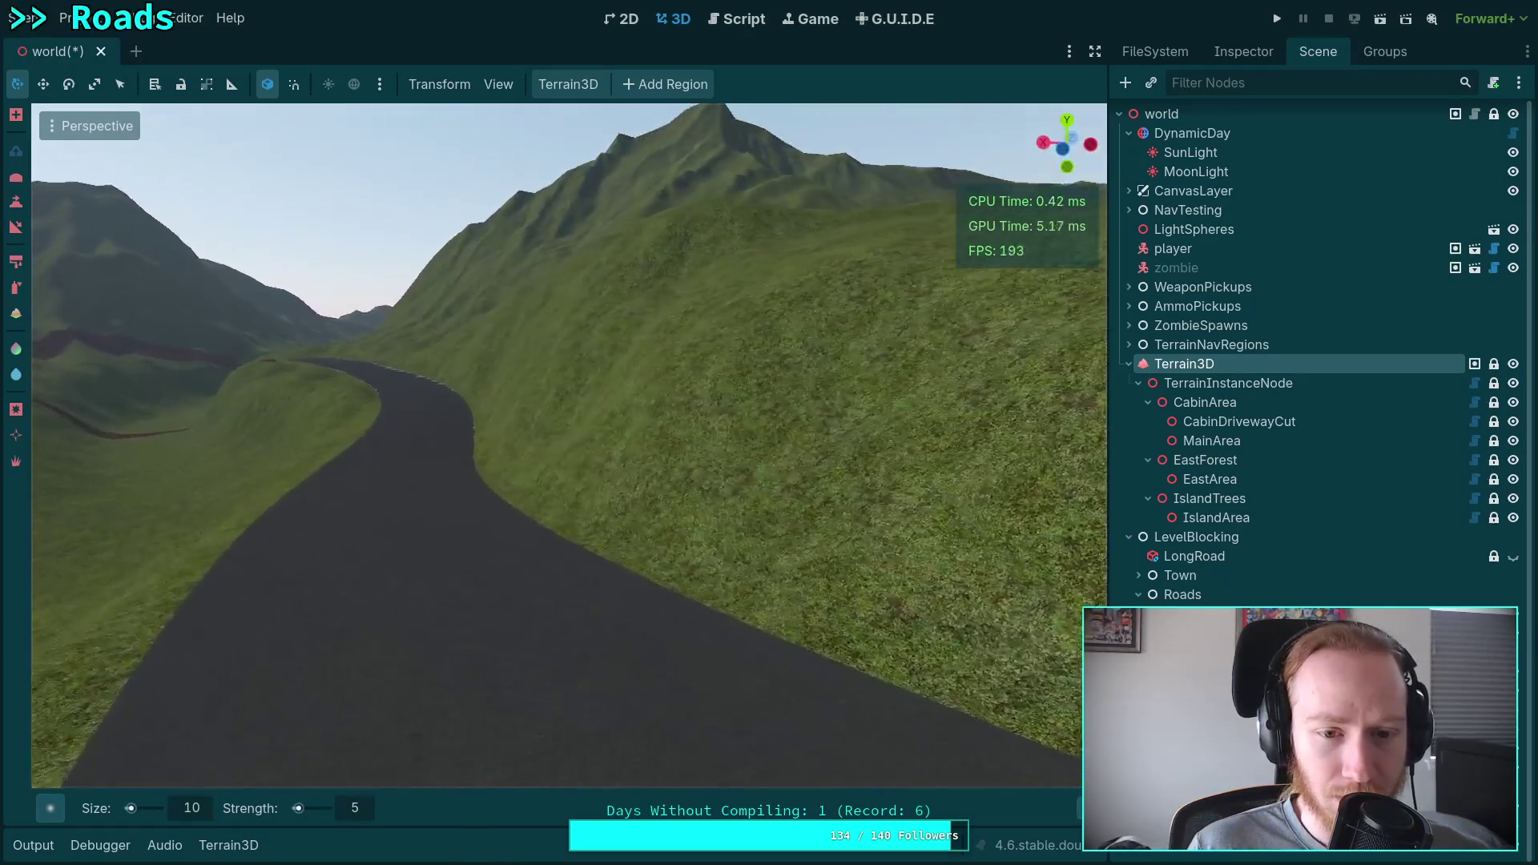
{"action": "key", "text": "w"}
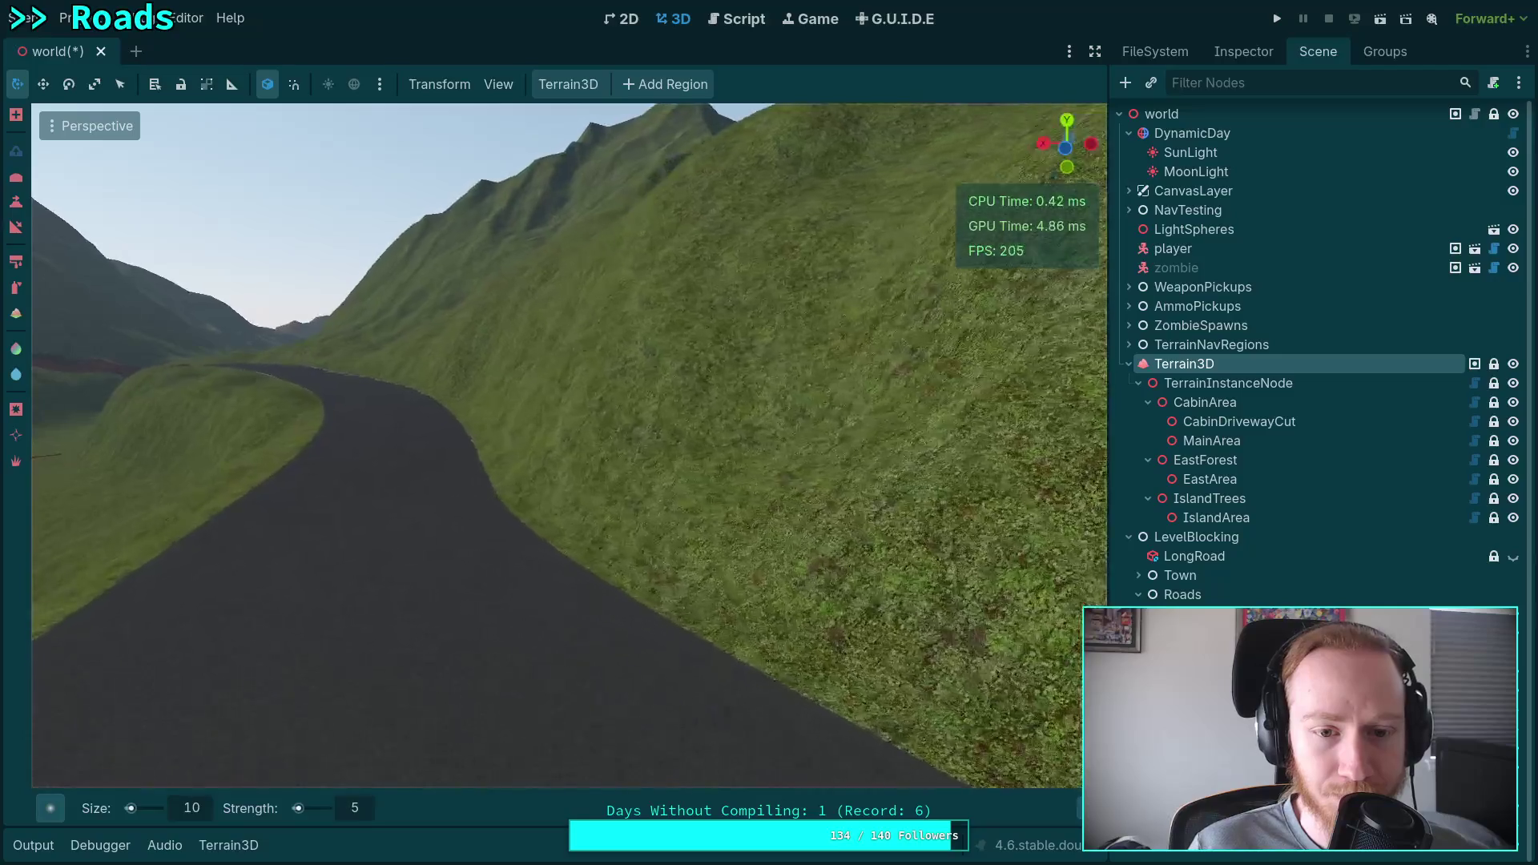
{"action": "key", "text": "w"}
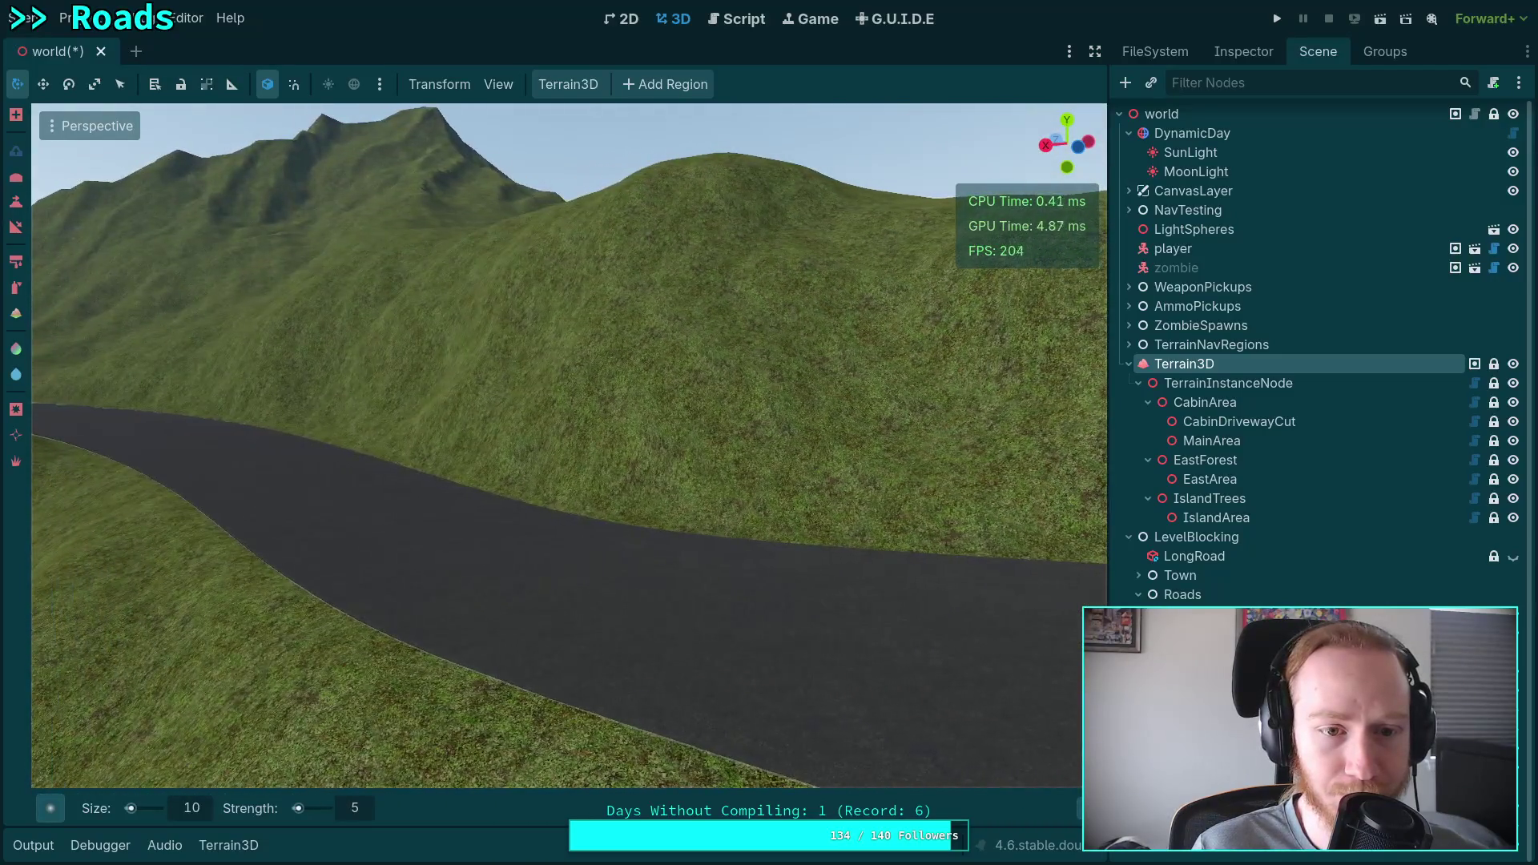
{"action": "key", "text": "w"}
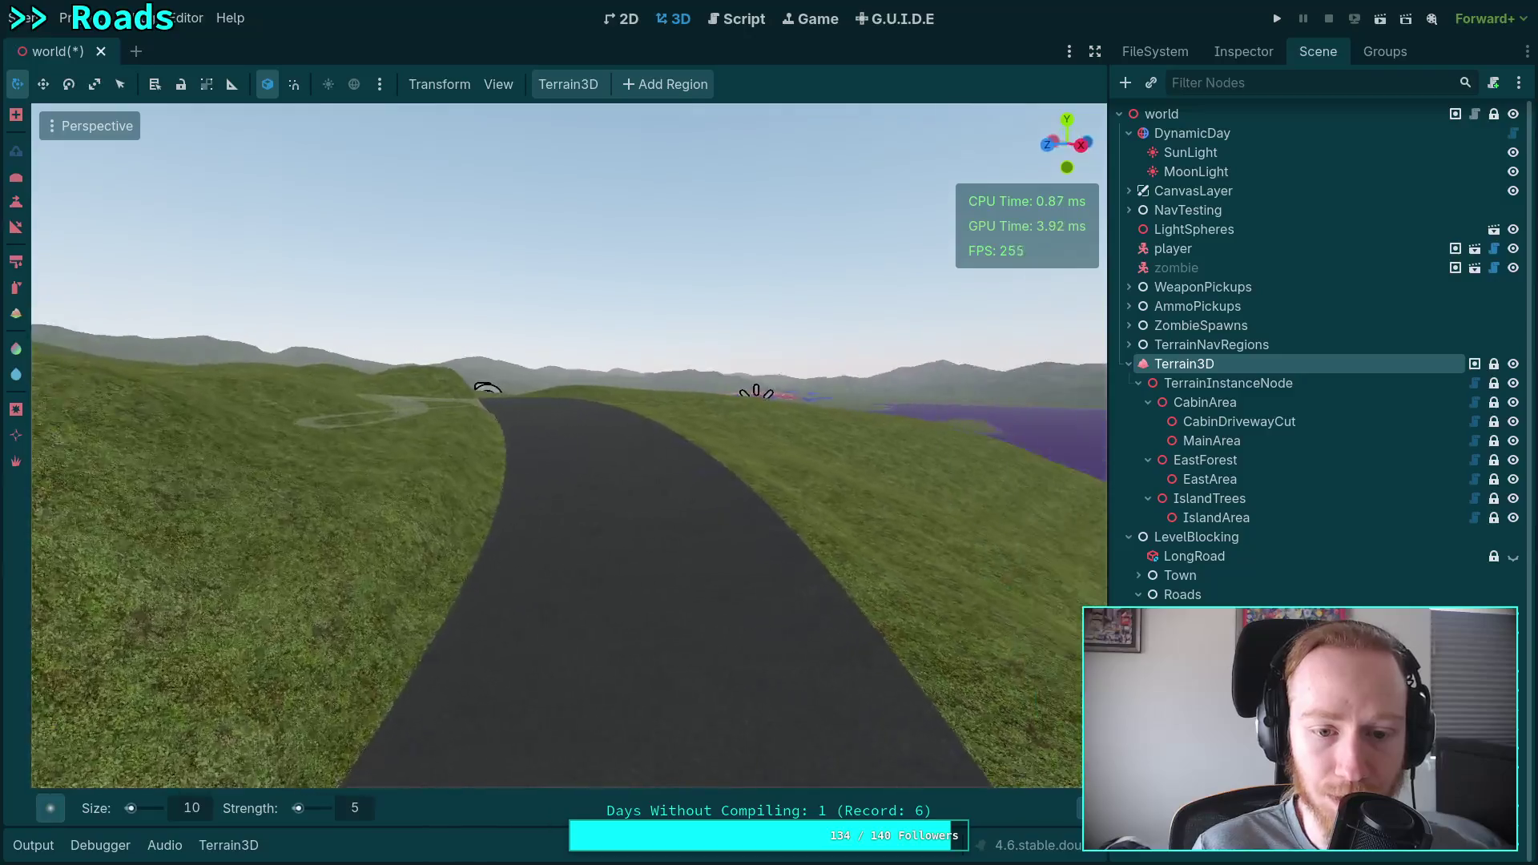
{"action": "key", "text": "w"}
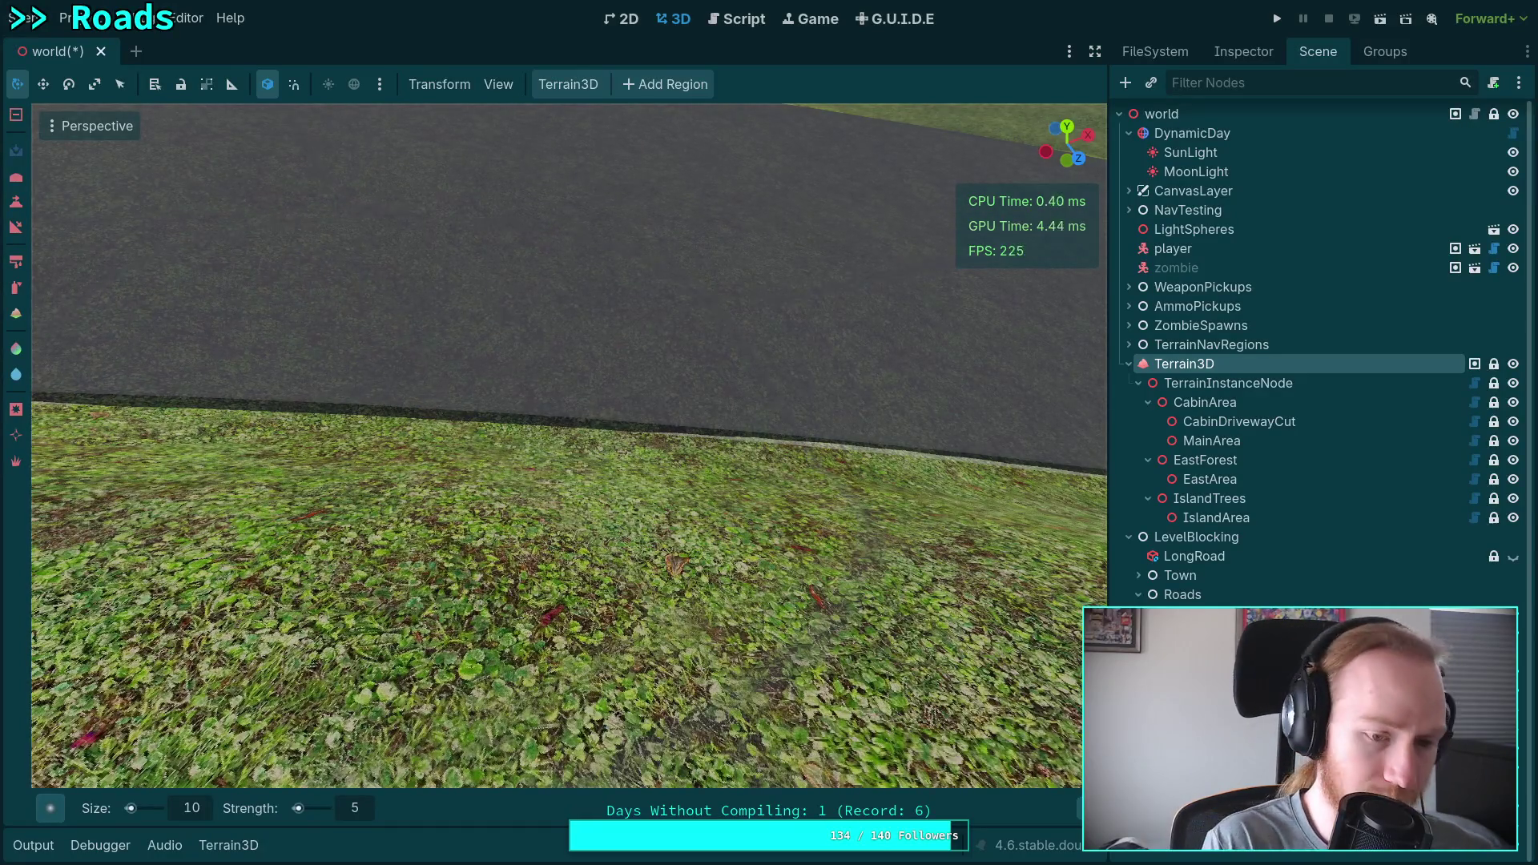
Set the Terrain3D brush size to 8.
{"action": "left_click", "coordinate": [191, 808]}
{"action": "type", "text": "6"}
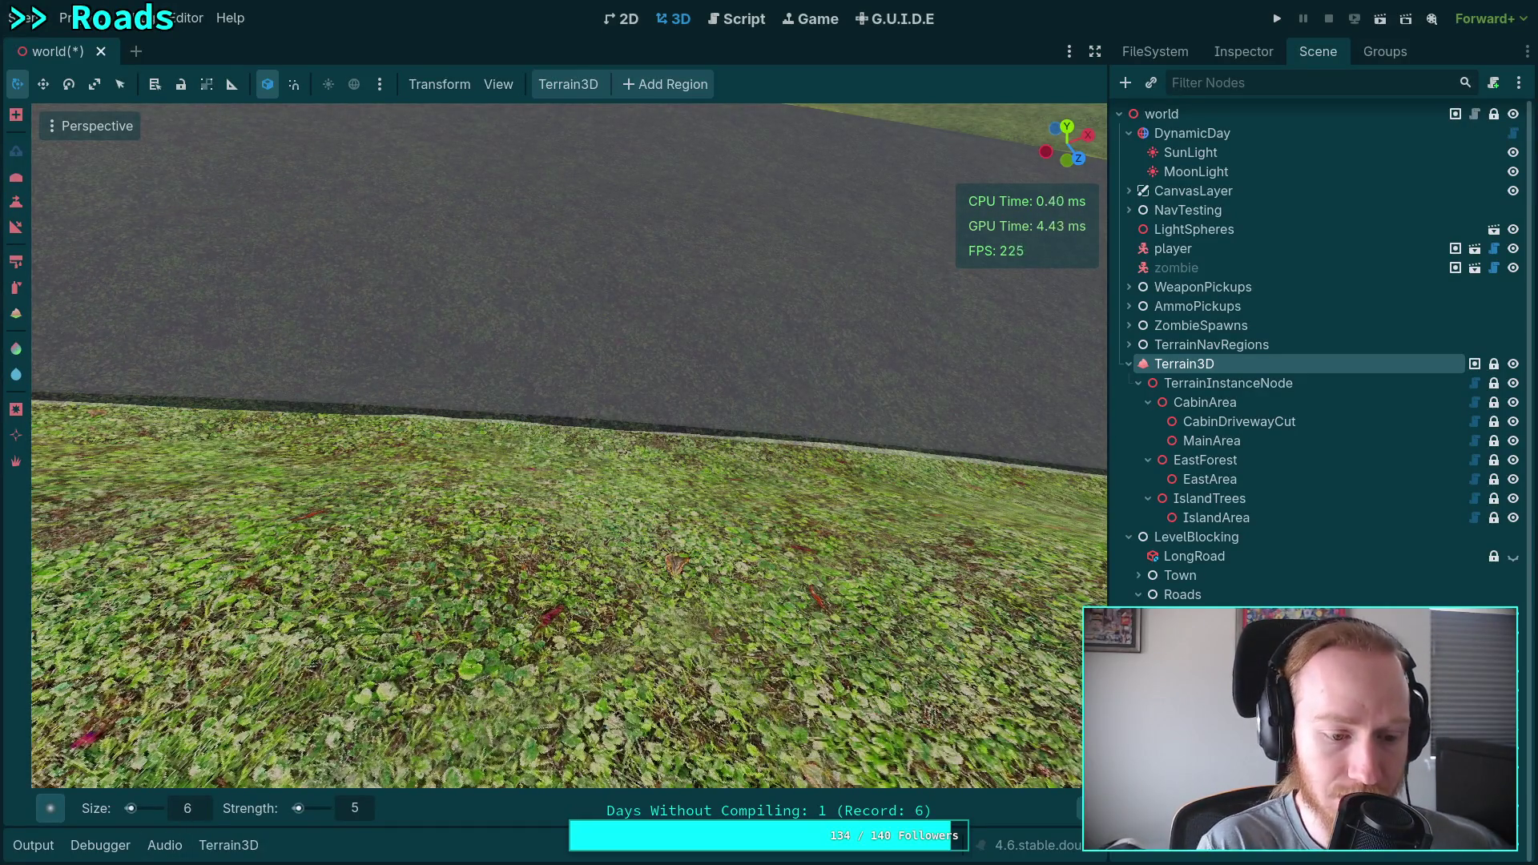
{"action": "key", "text": "BackSpace"}
{"action": "type", "text": "8"}
{"action": "key", "text": "Return"}
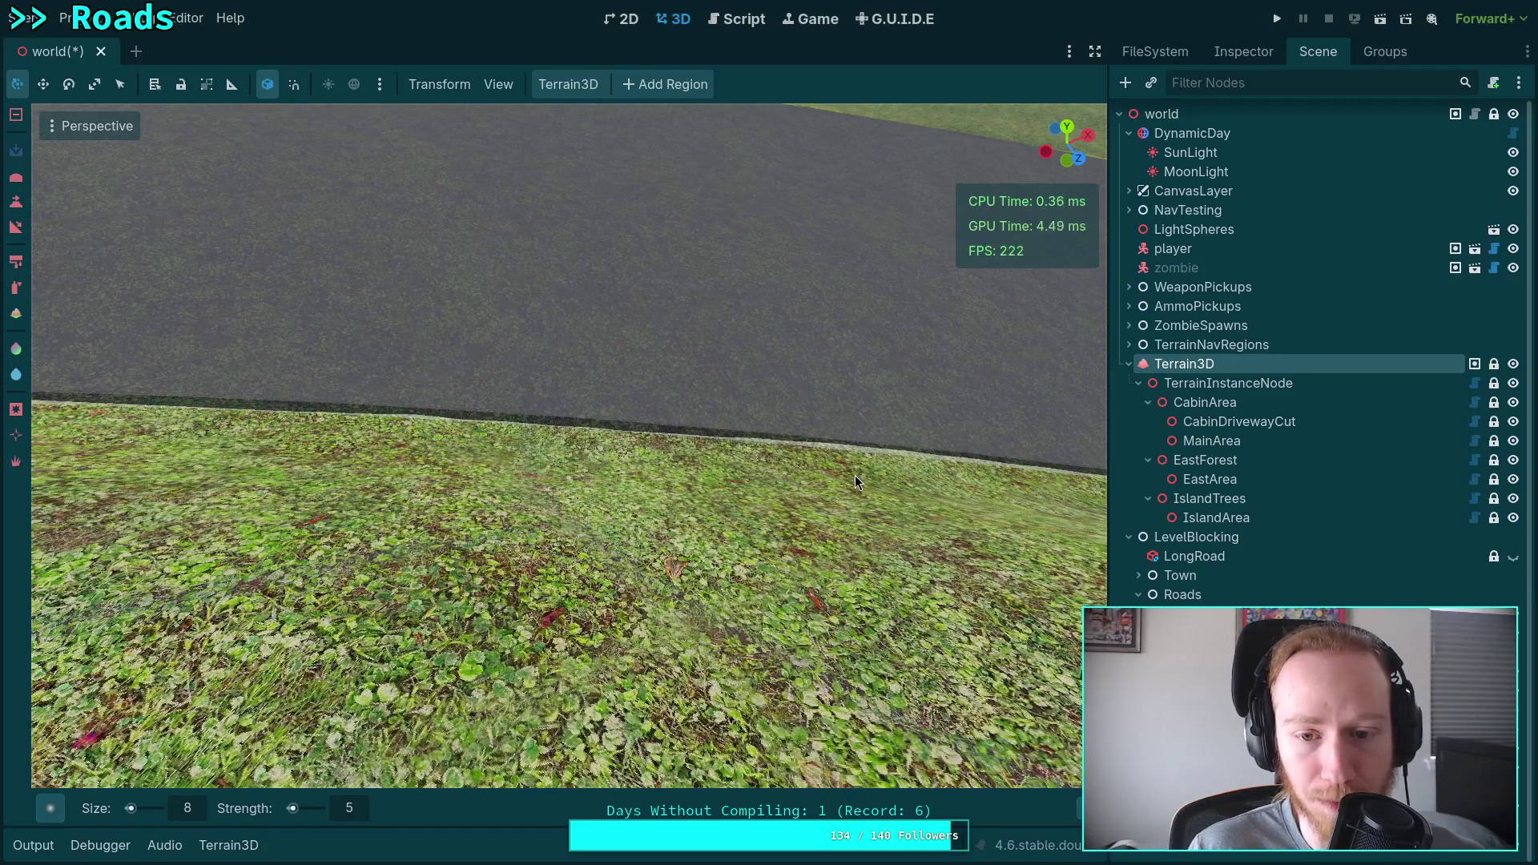
Change the brush size to 5 and paint two dabs on the grass at the road edge.
{"action": "left_click", "coordinate": [200, 811]}
{"action": "type", "text": "6"}
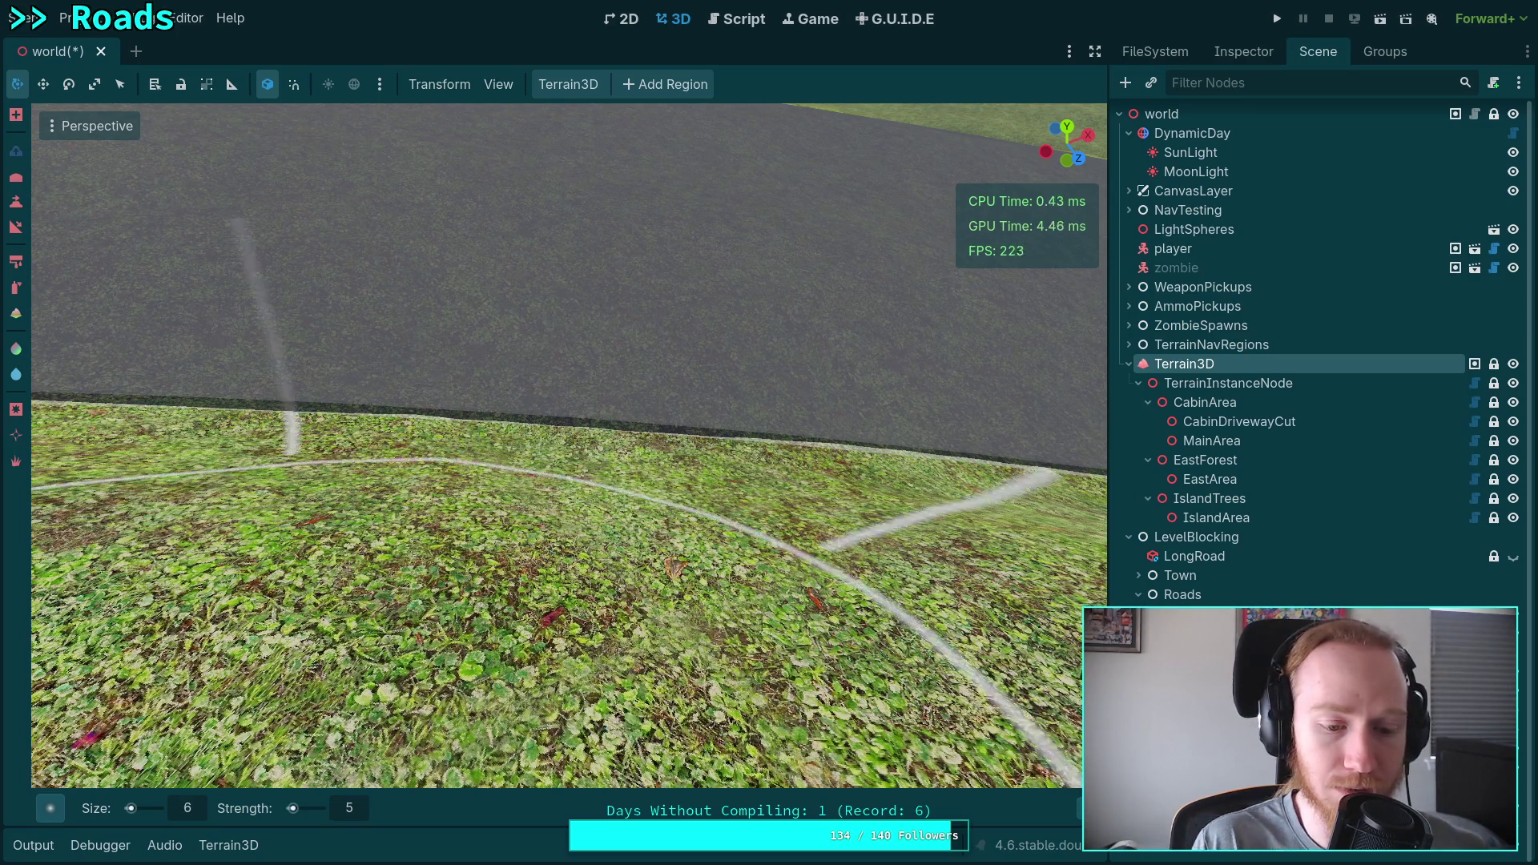
{"action": "key", "text": "BackSpace"}
{"action": "type", "text": "4"}
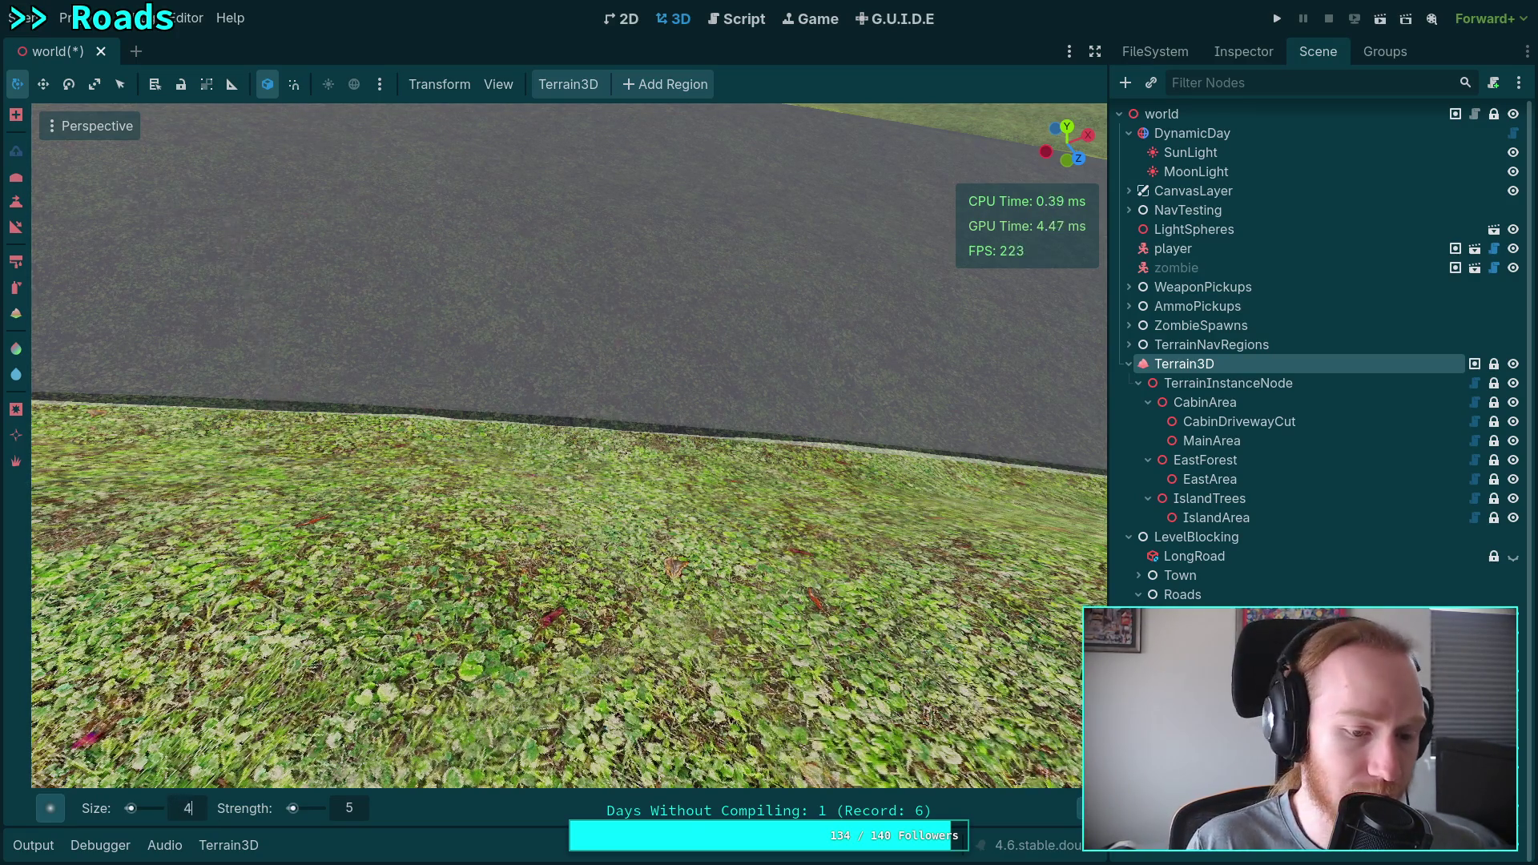
{"action": "key", "text": "BackSpace"}
{"action": "type", "text": "5"}
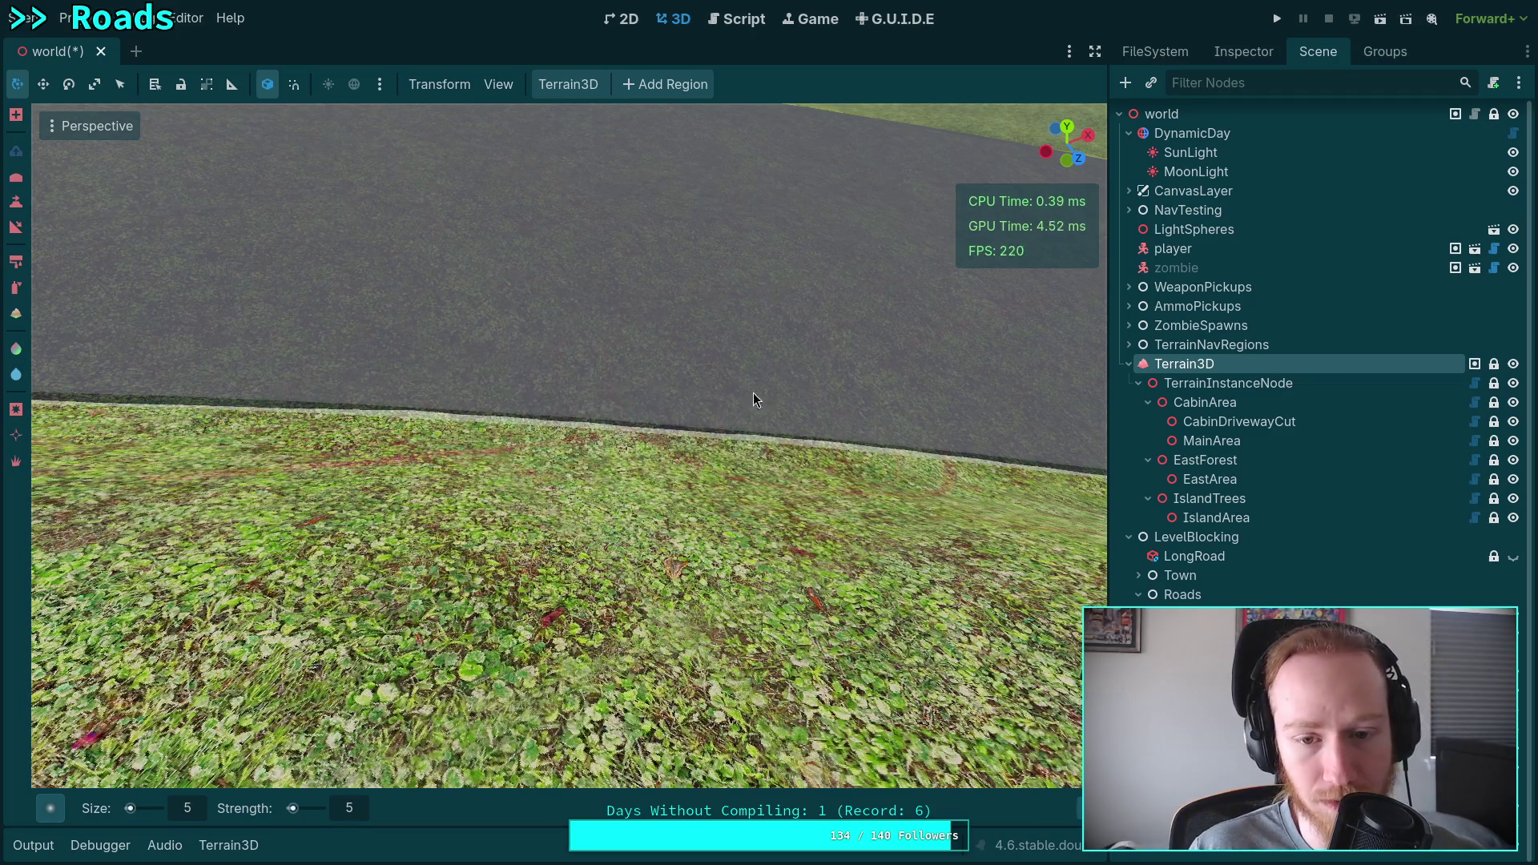
{"action": "left_click", "coordinate": [694, 459]}
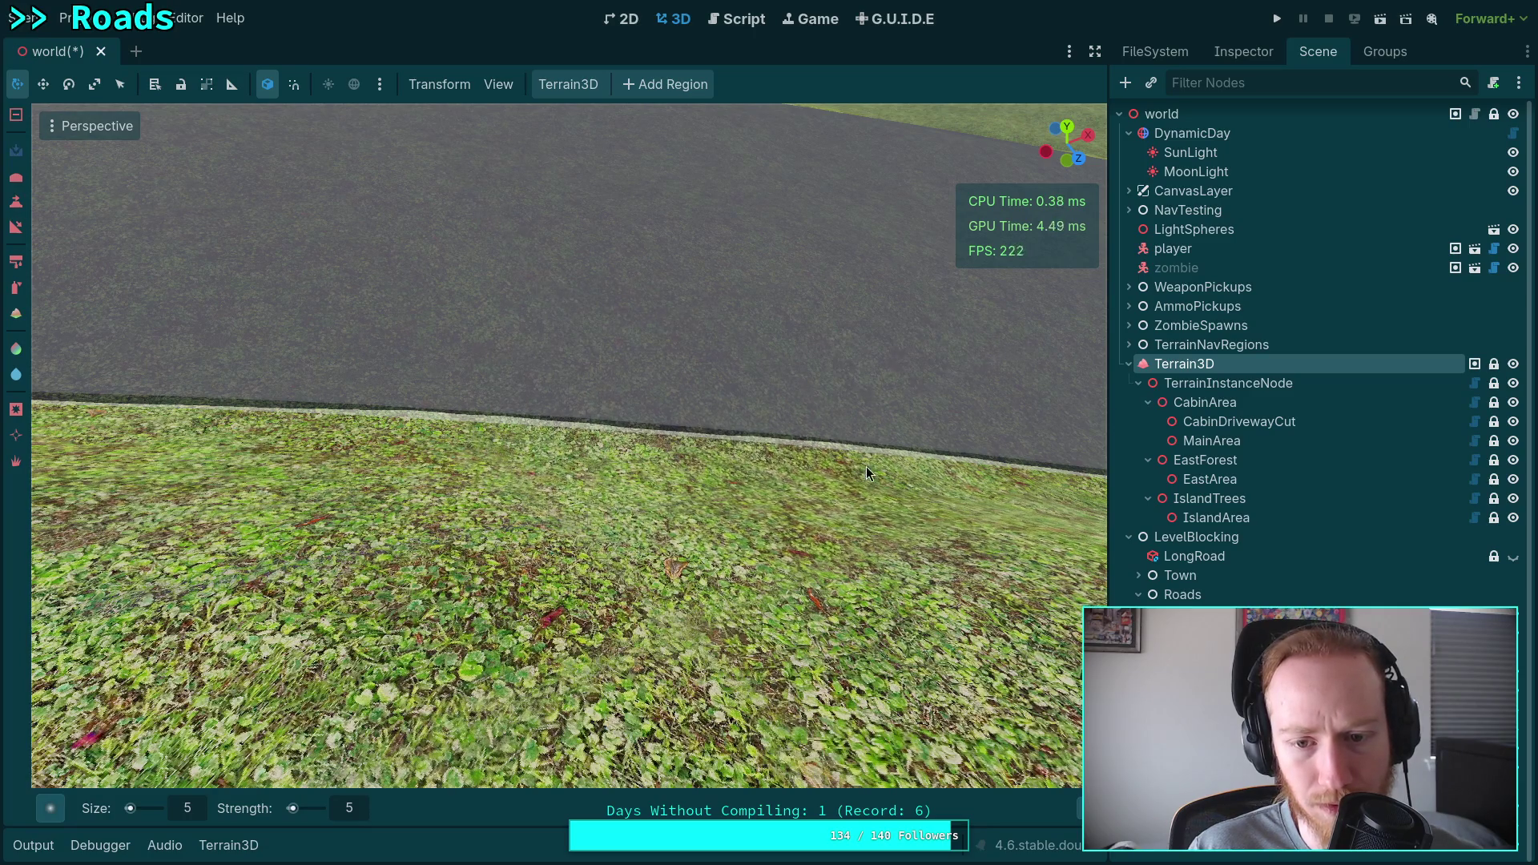
{"action": "left_click", "coordinate": [379, 441]}
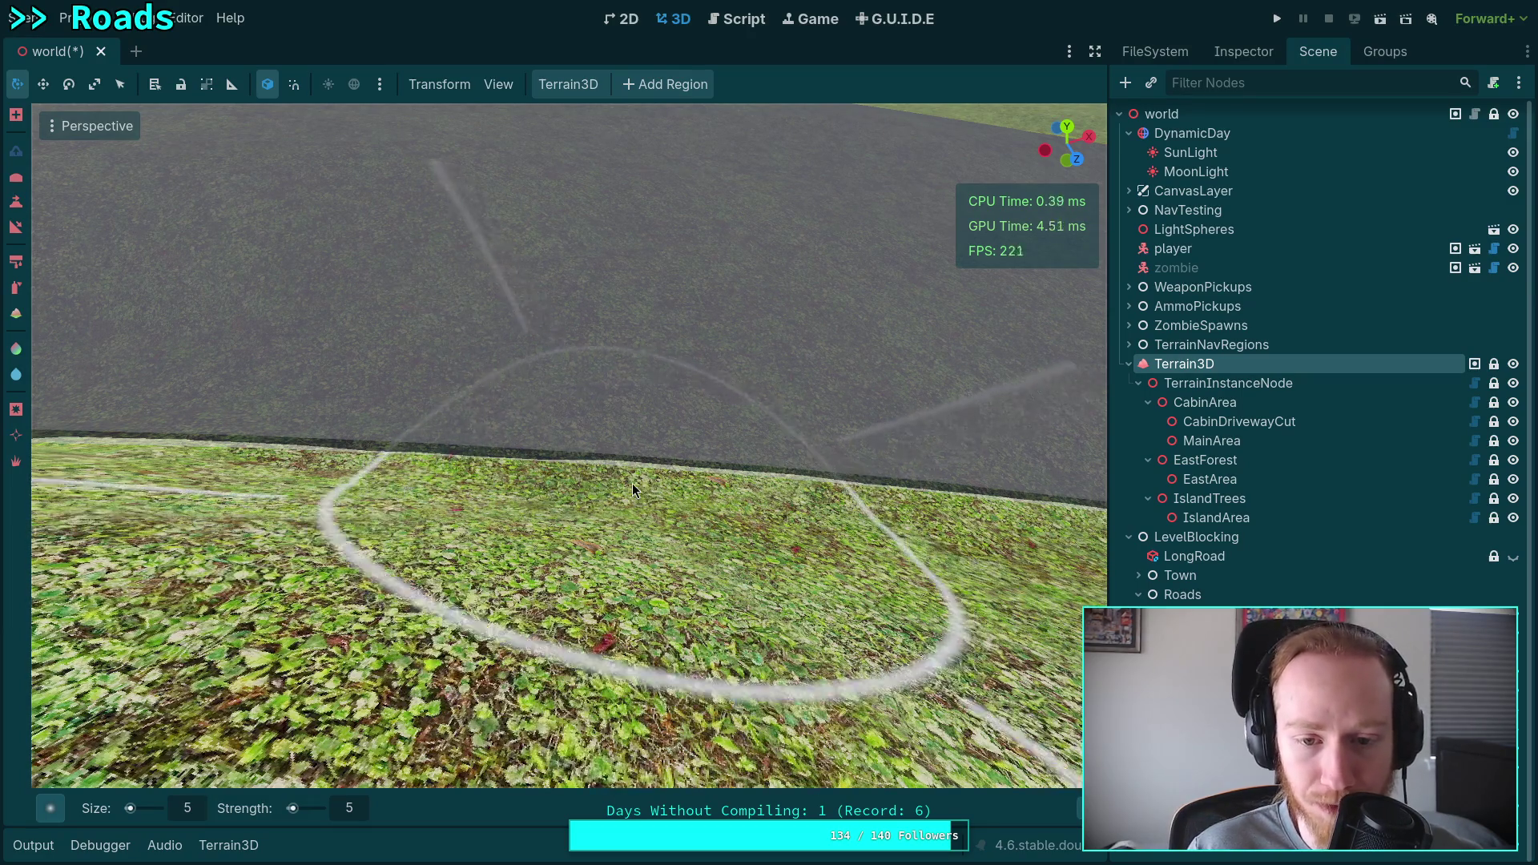
Try an inverse brush stroke along the road and grass boundary, then undo it.
{"action": "key", "text": "ctrl"}
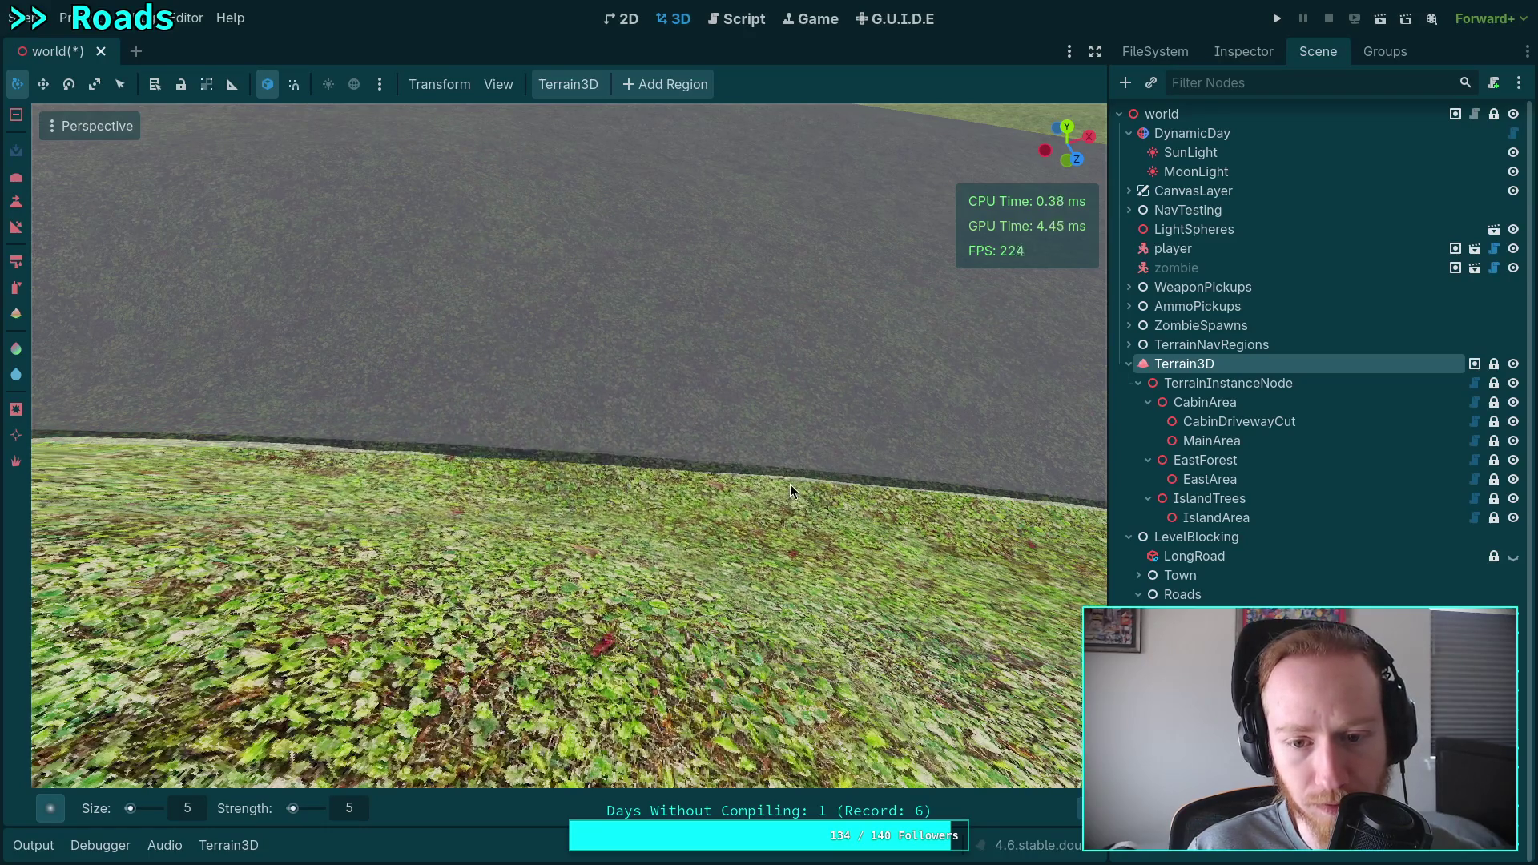
{"action": "mouse_move", "coordinate": [634, 318]}
{"action": "left_mouse_down"}
{"action": "mouse_move", "coordinate": [482, 349]}
{"action": "mouse_move", "coordinate": [855, 391]}
{"action": "left_mouse_up"}
{"action": "key", "text": "ctrl+z"}
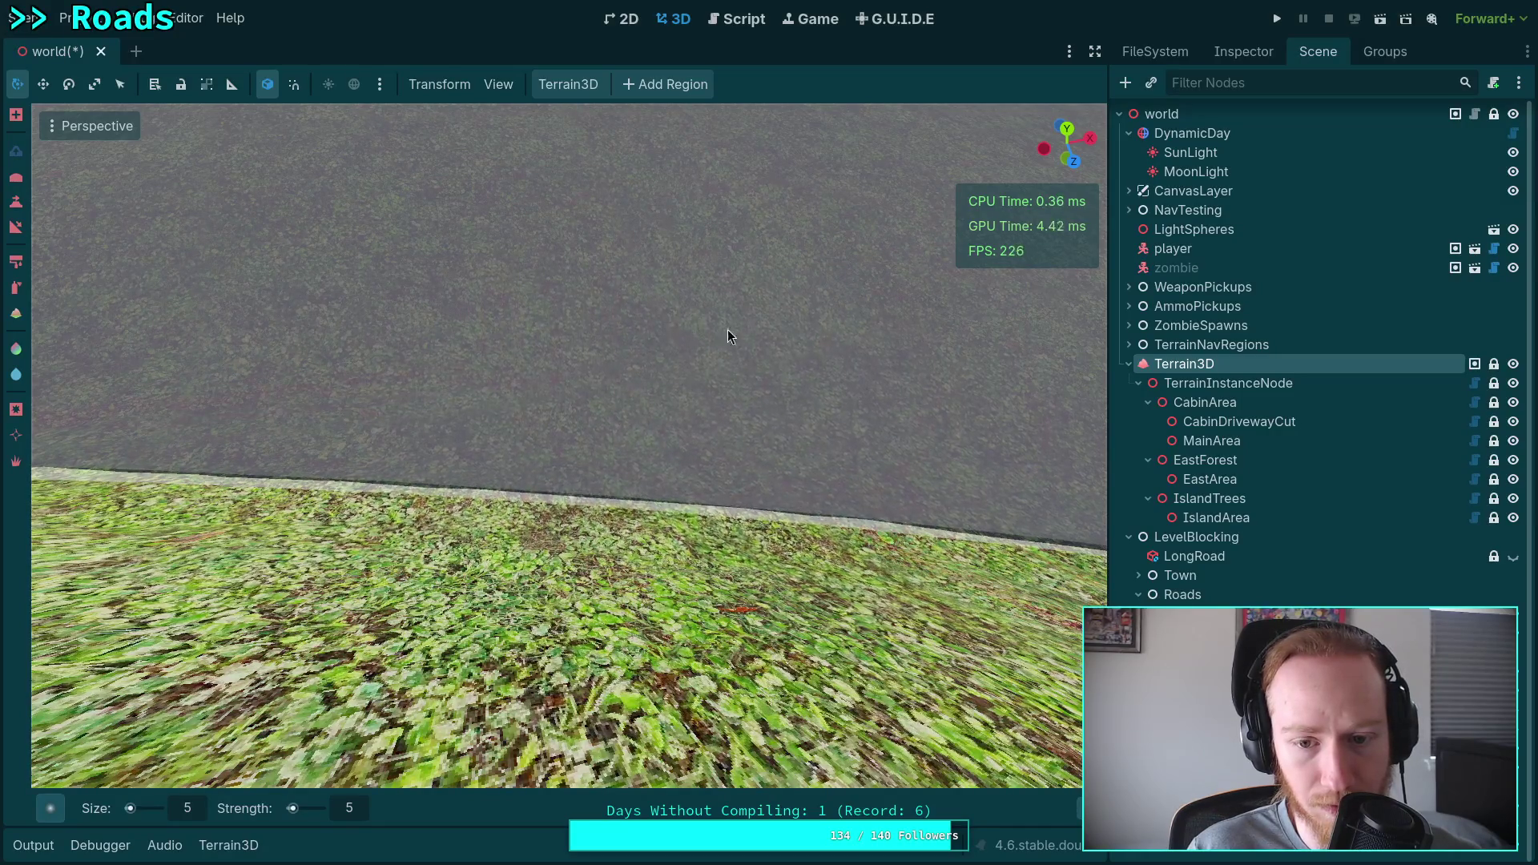
Lower the terrain along the road edge with the Ctrl-inverted brush.
{"action": "key", "text": "ctrl"}
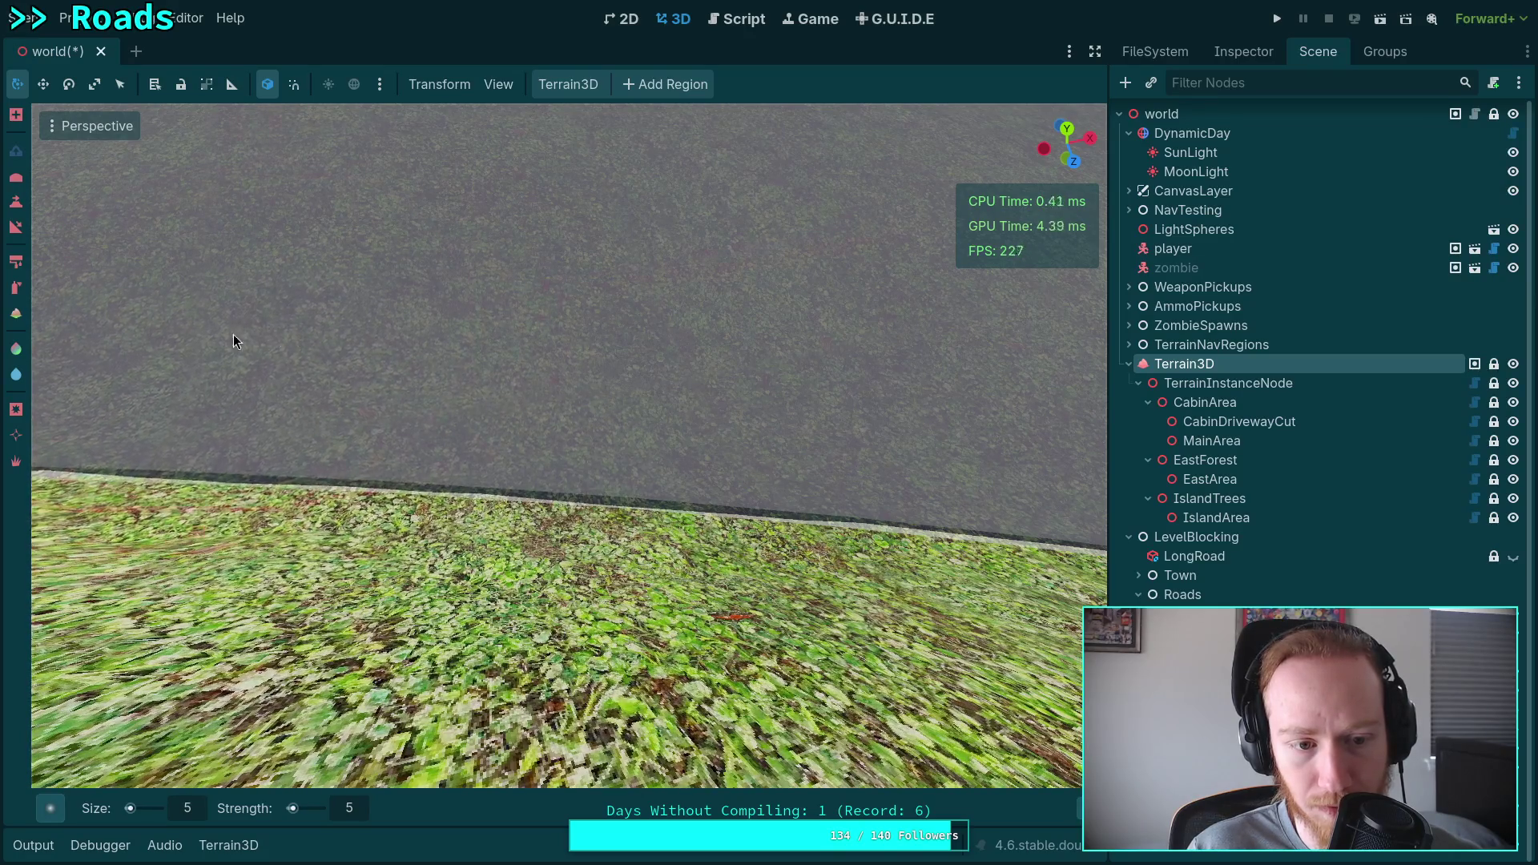
{"action": "key", "text": "ctrl"}
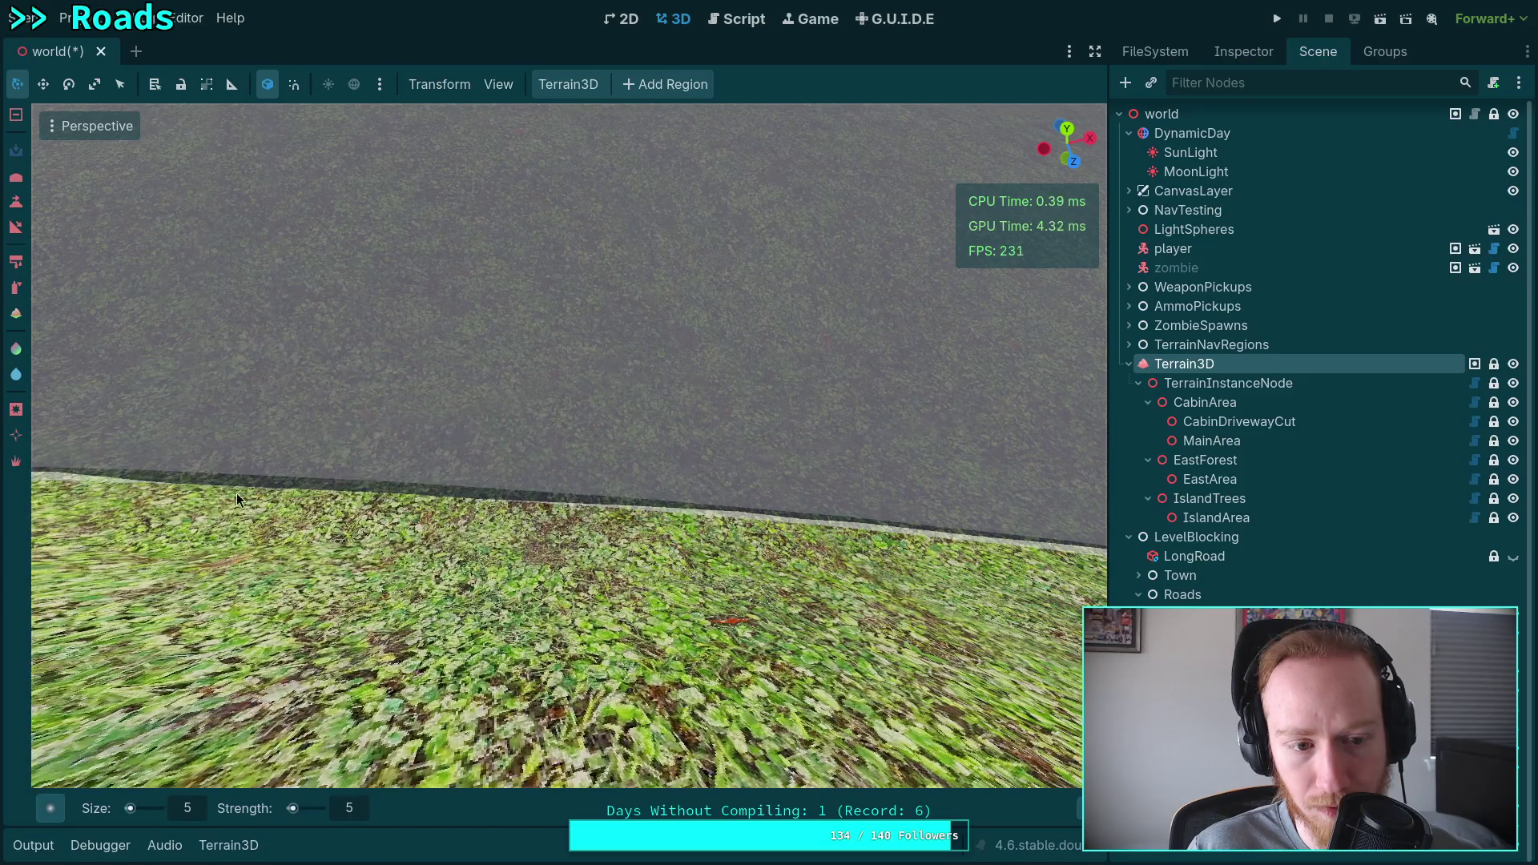
{"action": "key", "text": "ctrl"}
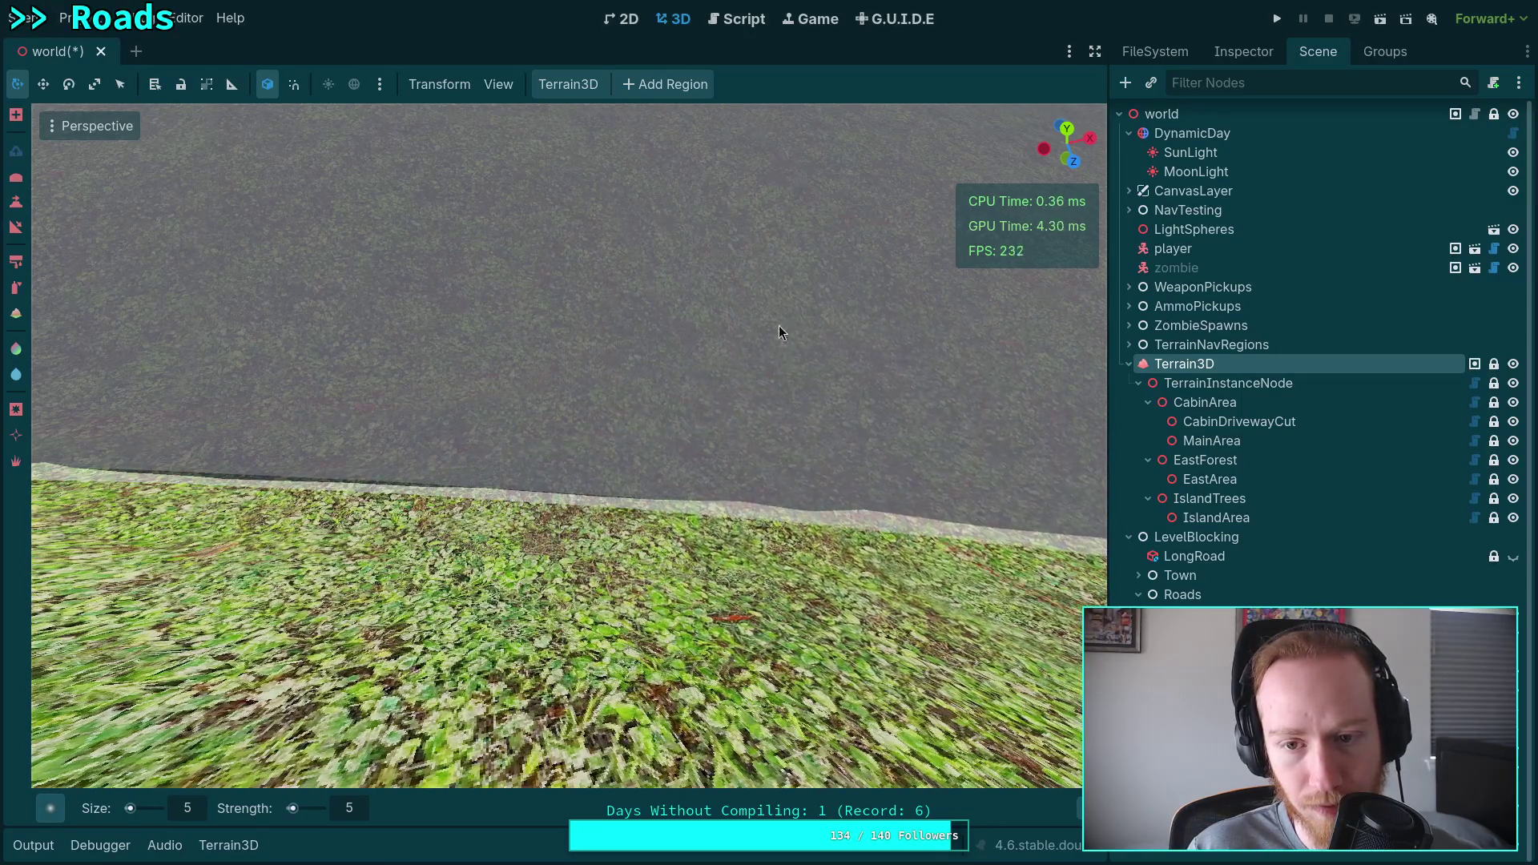
{"action": "key", "text": "ctrl"}
{"action": "mouse_move", "coordinate": [521, 530]}
{"action": "left_mouse_down"}
{"action": "mouse_move", "coordinate": [502, 527]}
{"action": "mouse_move", "coordinate": [969, 567]}
{"action": "mouse_move", "coordinate": [152, 496]}
{"action": "mouse_move", "coordinate": [223, 402]}
{"action": "mouse_move", "coordinate": [561, 396]}
{"action": "mouse_move", "coordinate": [546, 350]}
{"action": "left_mouse_up"}
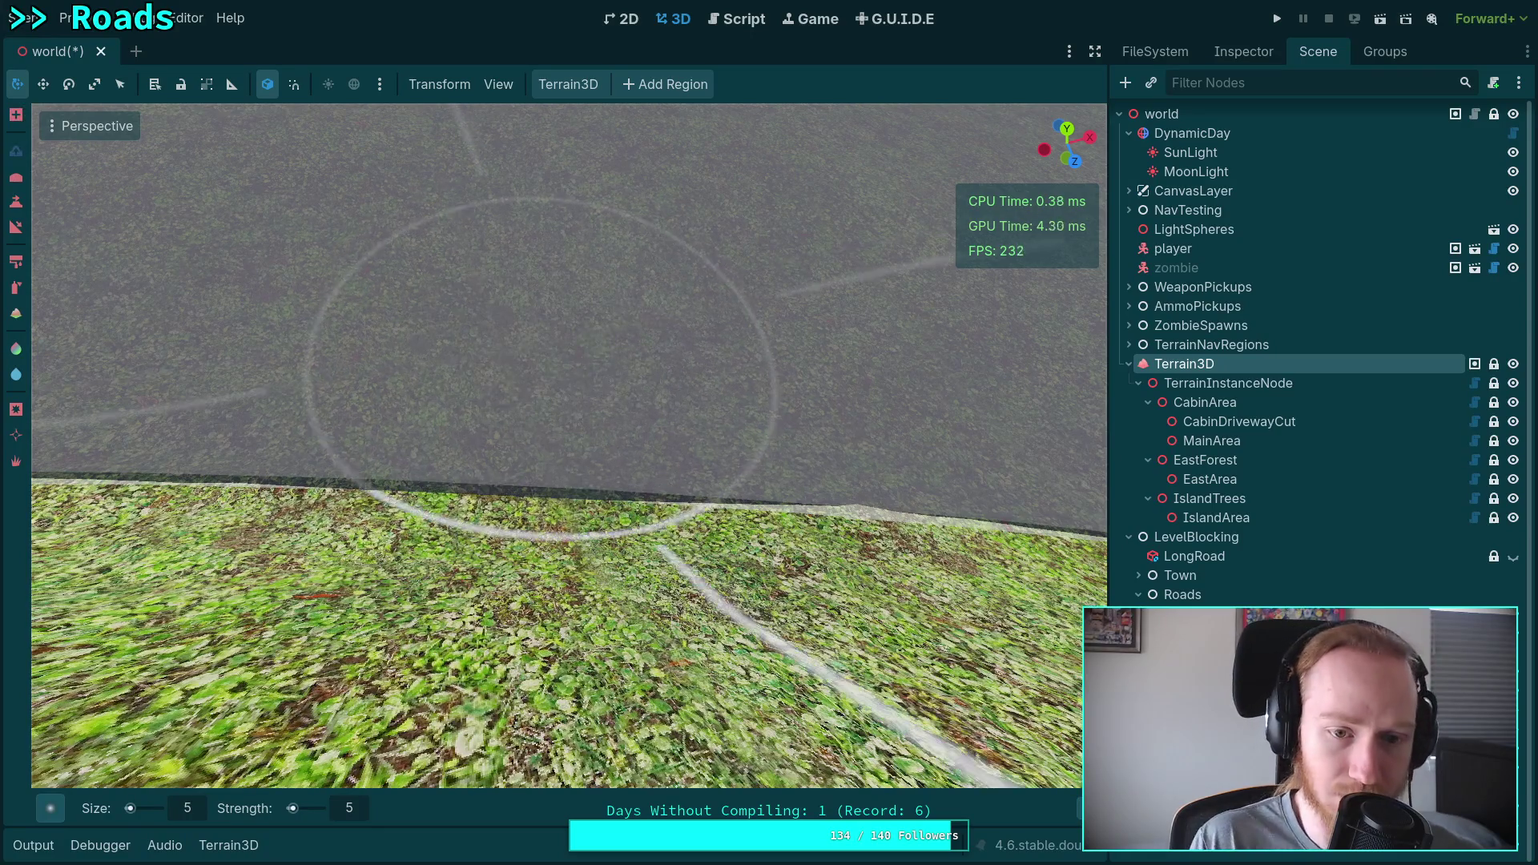
Sculpt two more strokes along the road edge to lower and reshape the grass slope.
{"action": "mouse_move", "coordinate": [569, 384]}
{"action": "left_mouse_down"}
{"action": "mouse_move", "coordinate": [664, 525]}
{"action": "mouse_move", "coordinate": [792, 527]}
{"action": "mouse_move", "coordinate": [620, 324]}
{"action": "mouse_move", "coordinate": [526, 513]}
{"action": "mouse_move", "coordinate": [854, 483]}
{"action": "mouse_move", "coordinate": [718, 383]}
{"action": "left_mouse_up"}
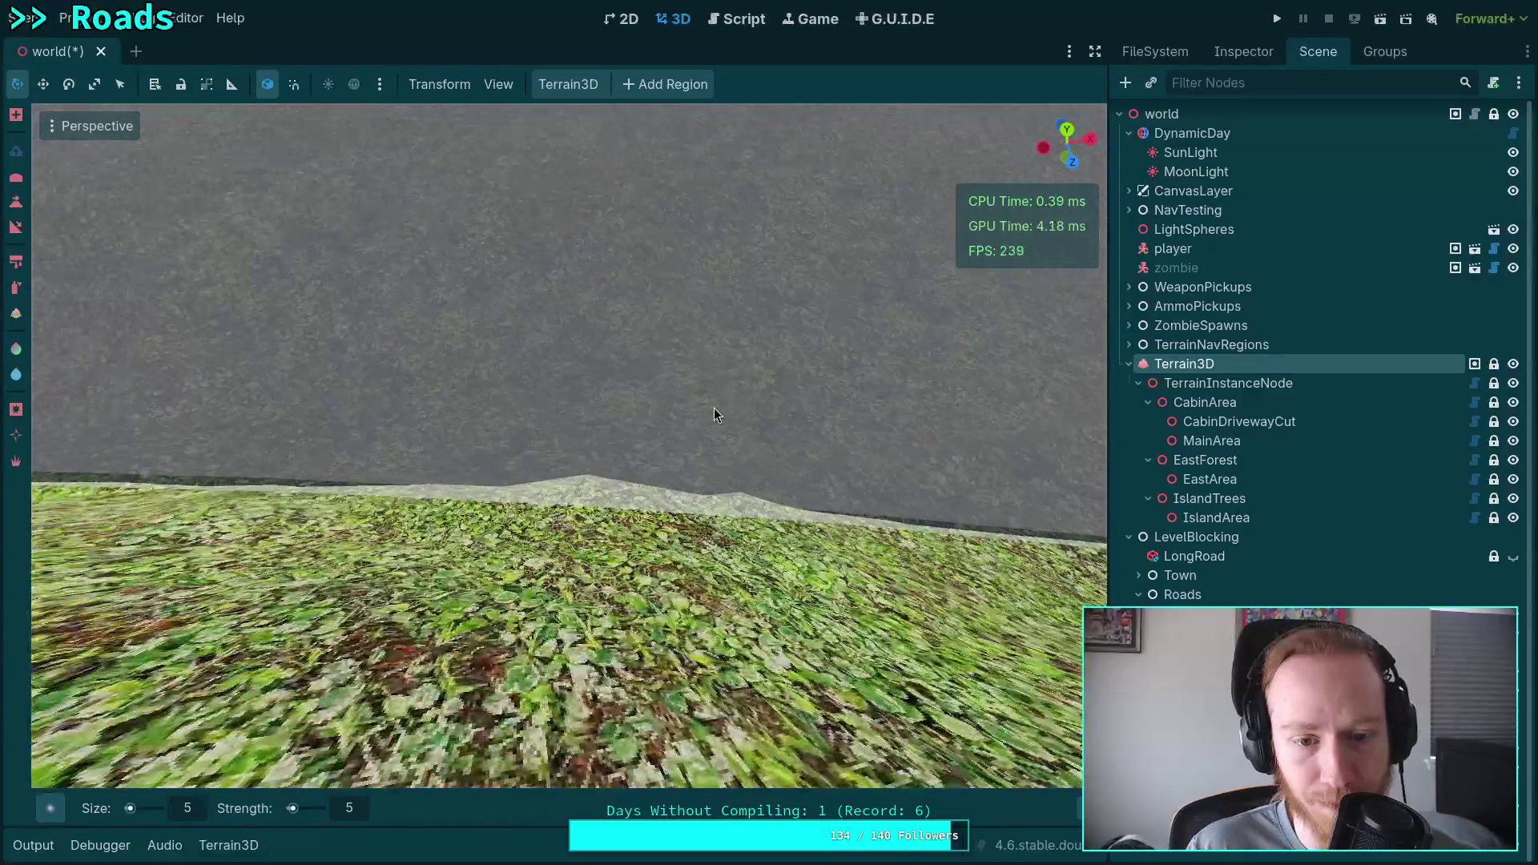
{"action": "mouse_move", "coordinate": [569, 516]}
{"action": "left_mouse_down"}
{"action": "mouse_move", "coordinate": [559, 527]}
{"action": "mouse_move", "coordinate": [724, 551]}
{"action": "mouse_move", "coordinate": [421, 528]}
{"action": "mouse_move", "coordinate": [337, 311]}
{"action": "mouse_move", "coordinate": [396, 337]}
{"action": "mouse_move", "coordinate": [655, 354]}
{"action": "mouse_move", "coordinate": [820, 403]}
{"action": "mouse_move", "coordinate": [601, 535]}
{"action": "left_mouse_up"}
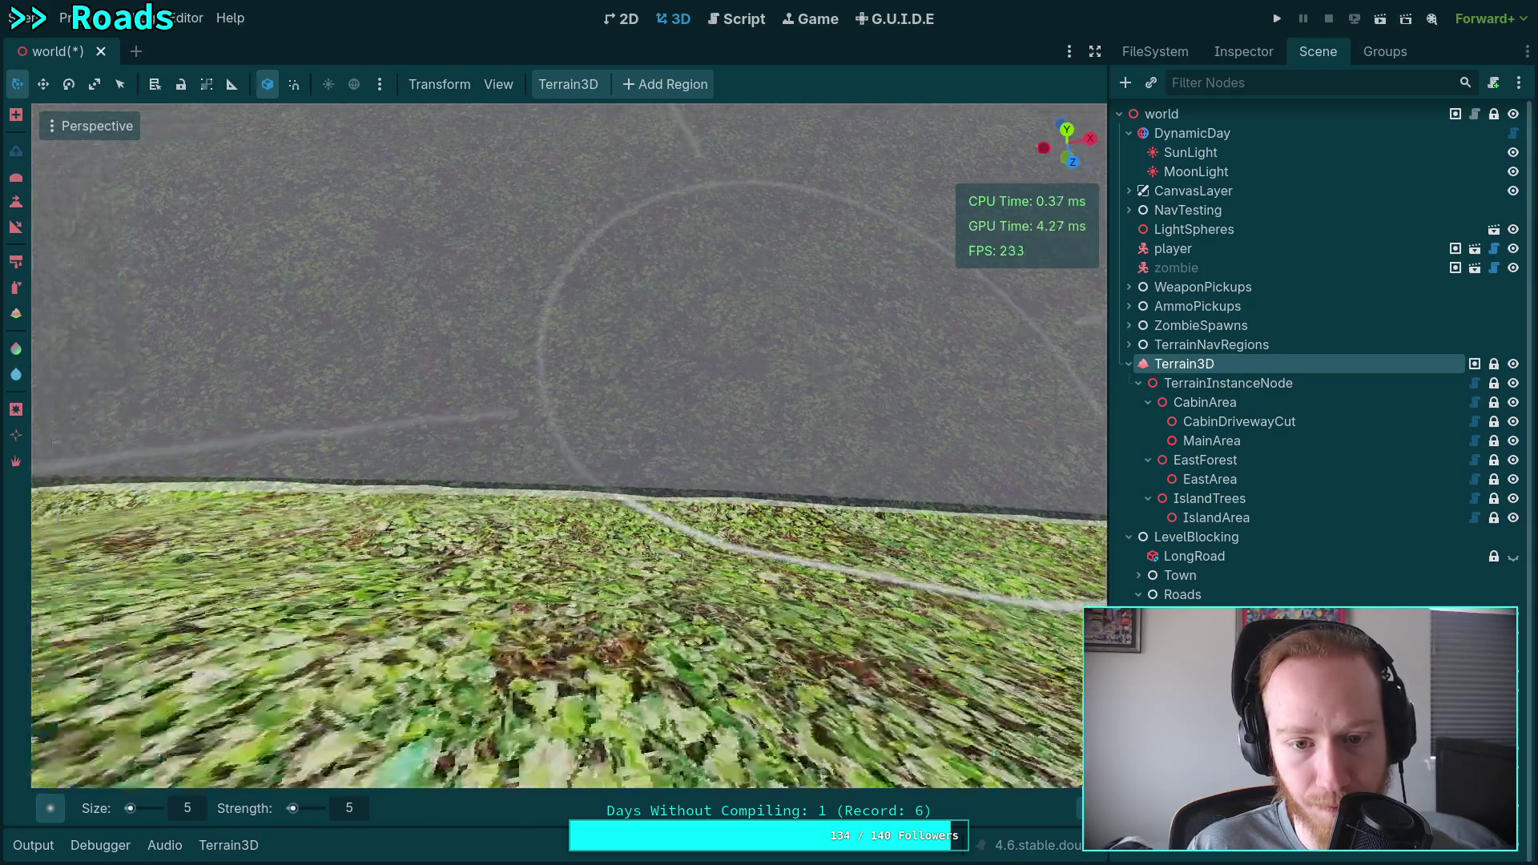
{"action": "scroll", "coordinate": [608, 356], "scroll_direction": "up", "scroll_amount": 2}
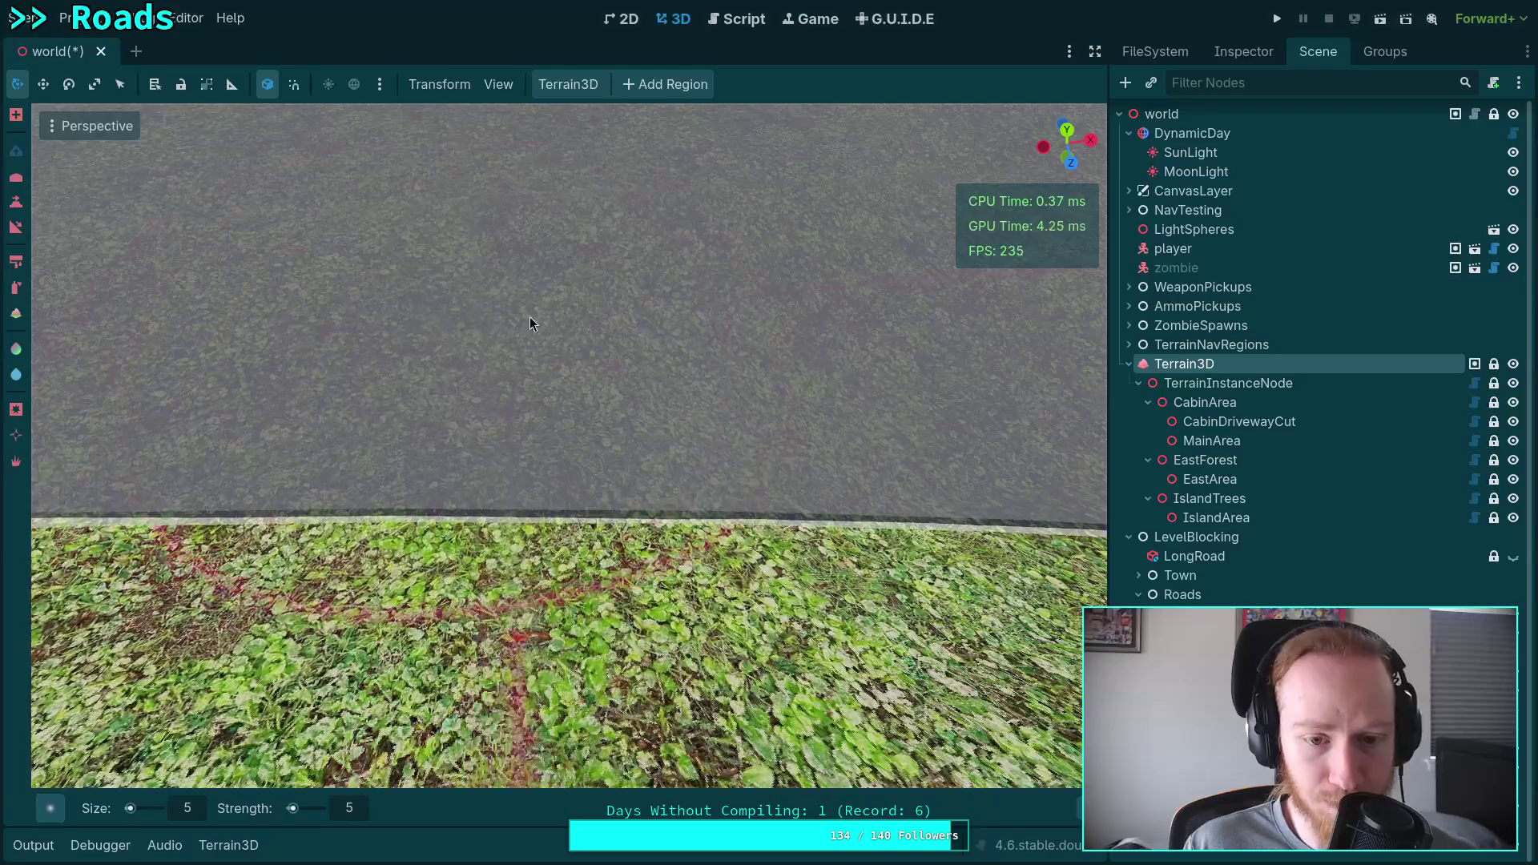
{"action": "mouse_move", "coordinate": [609, 349]}
{"action": "left_mouse_down"}
{"action": "mouse_move", "coordinate": [397, 525]}
{"action": "mouse_move", "coordinate": [259, 488]}
{"action": "mouse_move", "coordinate": [327, 268]}
{"action": "left_mouse_up"}
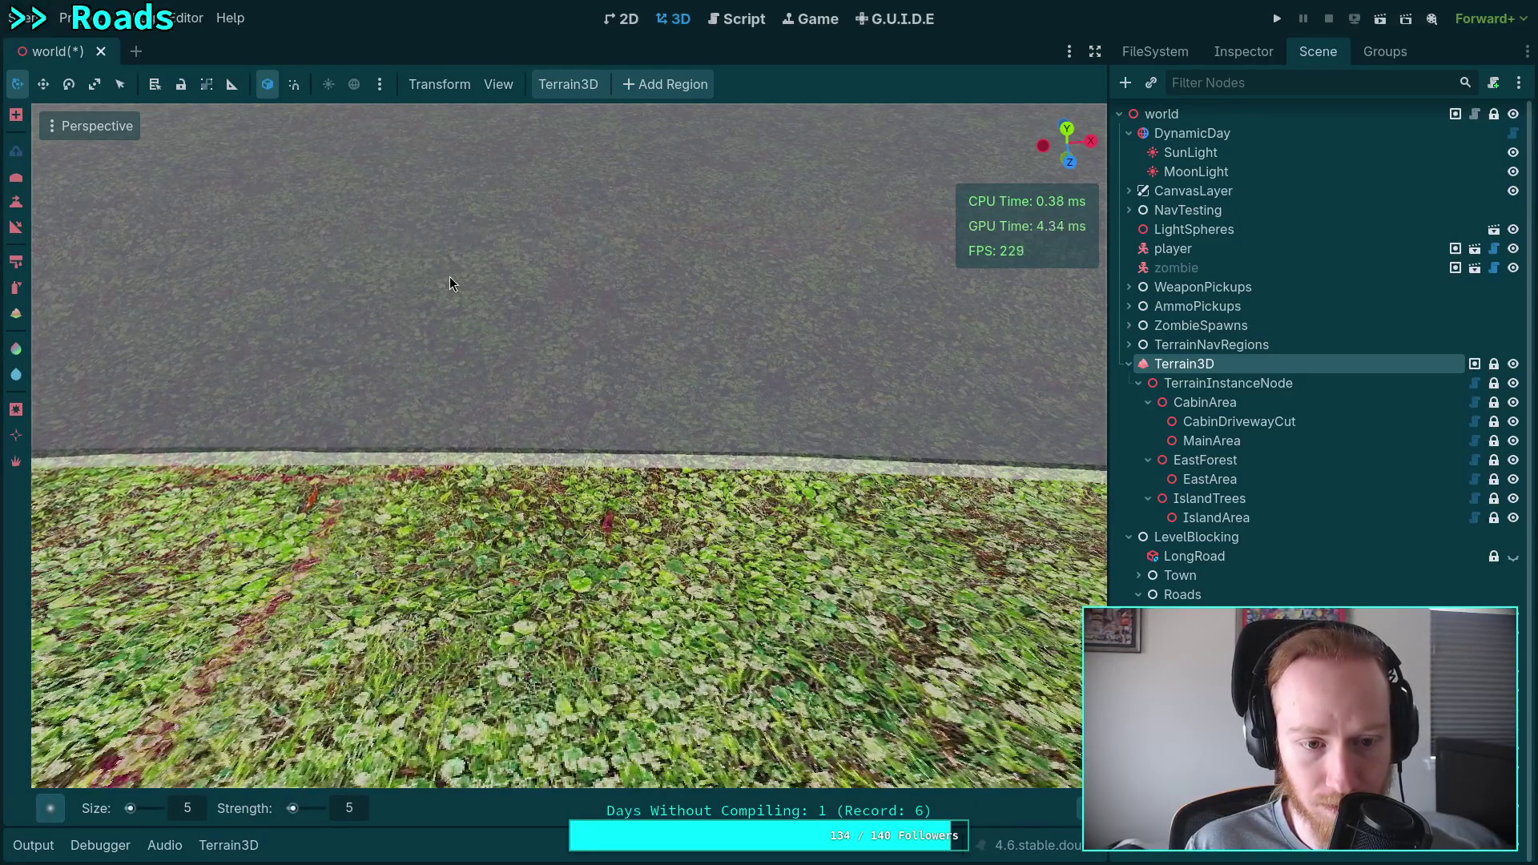
{"action": "key", "text": "ctrl"}
{"action": "mouse_move", "coordinate": [684, 498]}
{"action": "left_mouse_down"}
{"action": "mouse_move", "coordinate": [869, 501]}
{"action": "mouse_move", "coordinate": [732, 503]}
{"action": "mouse_move", "coordinate": [822, 433]}
{"action": "left_mouse_up"}
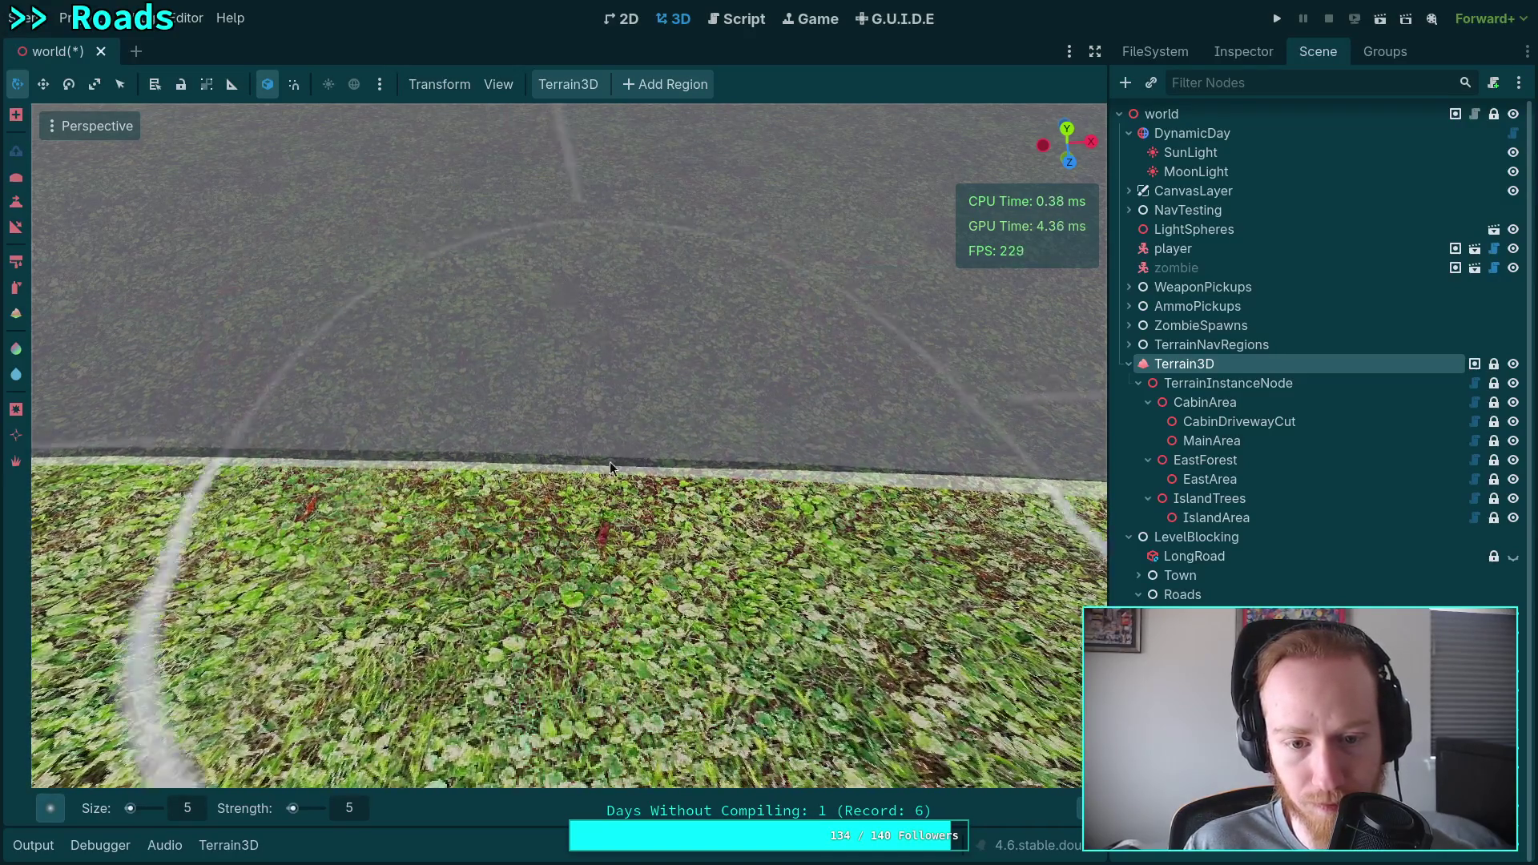
{"action": "left_click_drag", "start_coordinate": [526, 306], "coordinate": [611, 315]}
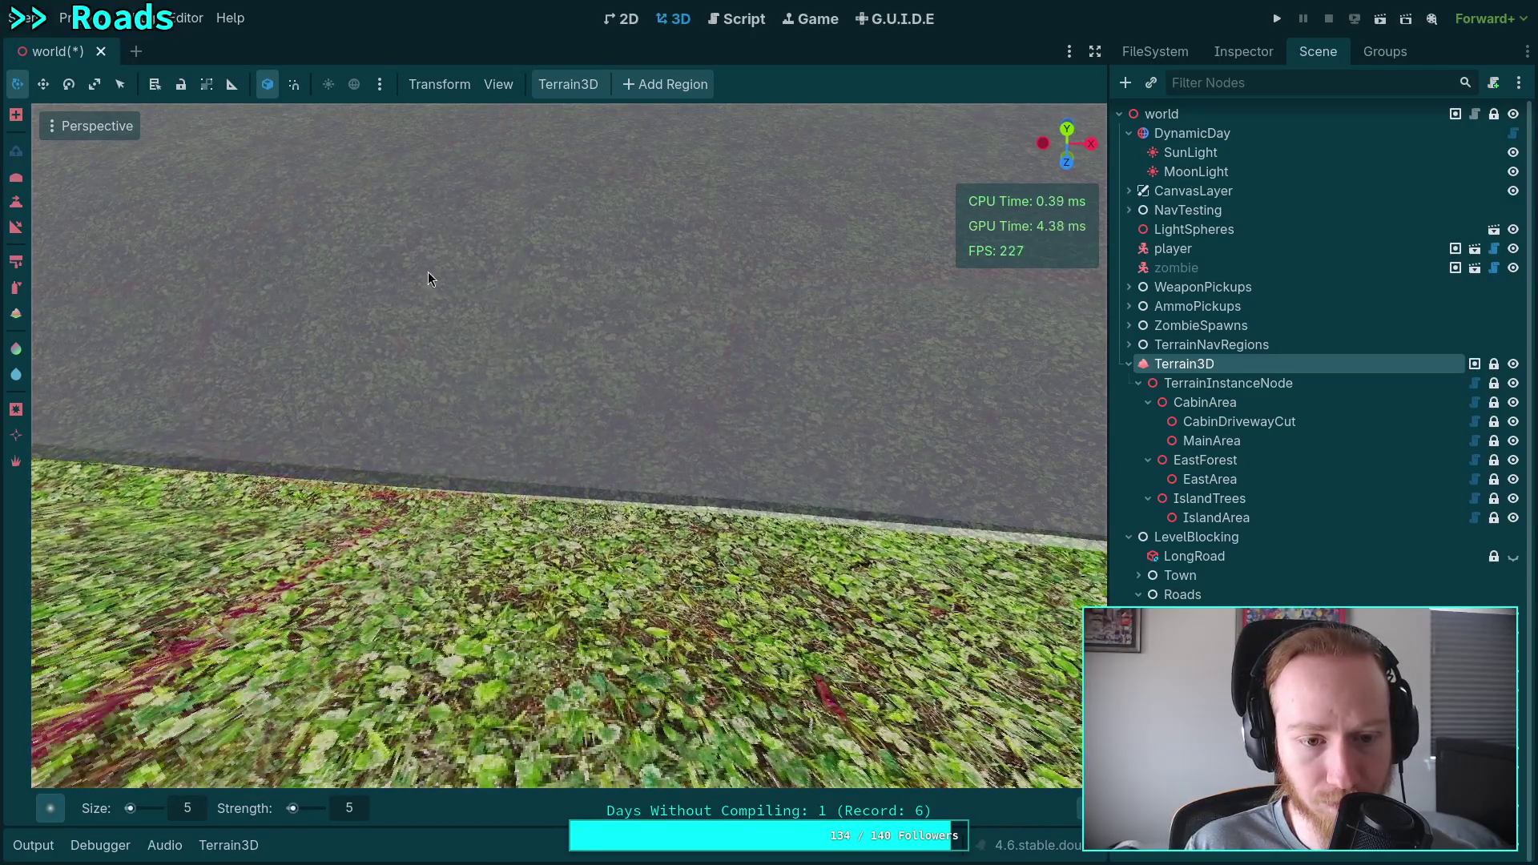
{"action": "mouse_move", "coordinate": [427, 272]}
{"action": "left_mouse_down"}
{"action": "mouse_move", "coordinate": [502, 286]}
{"action": "mouse_move", "coordinate": [525, 328]}
{"action": "left_mouse_up"}
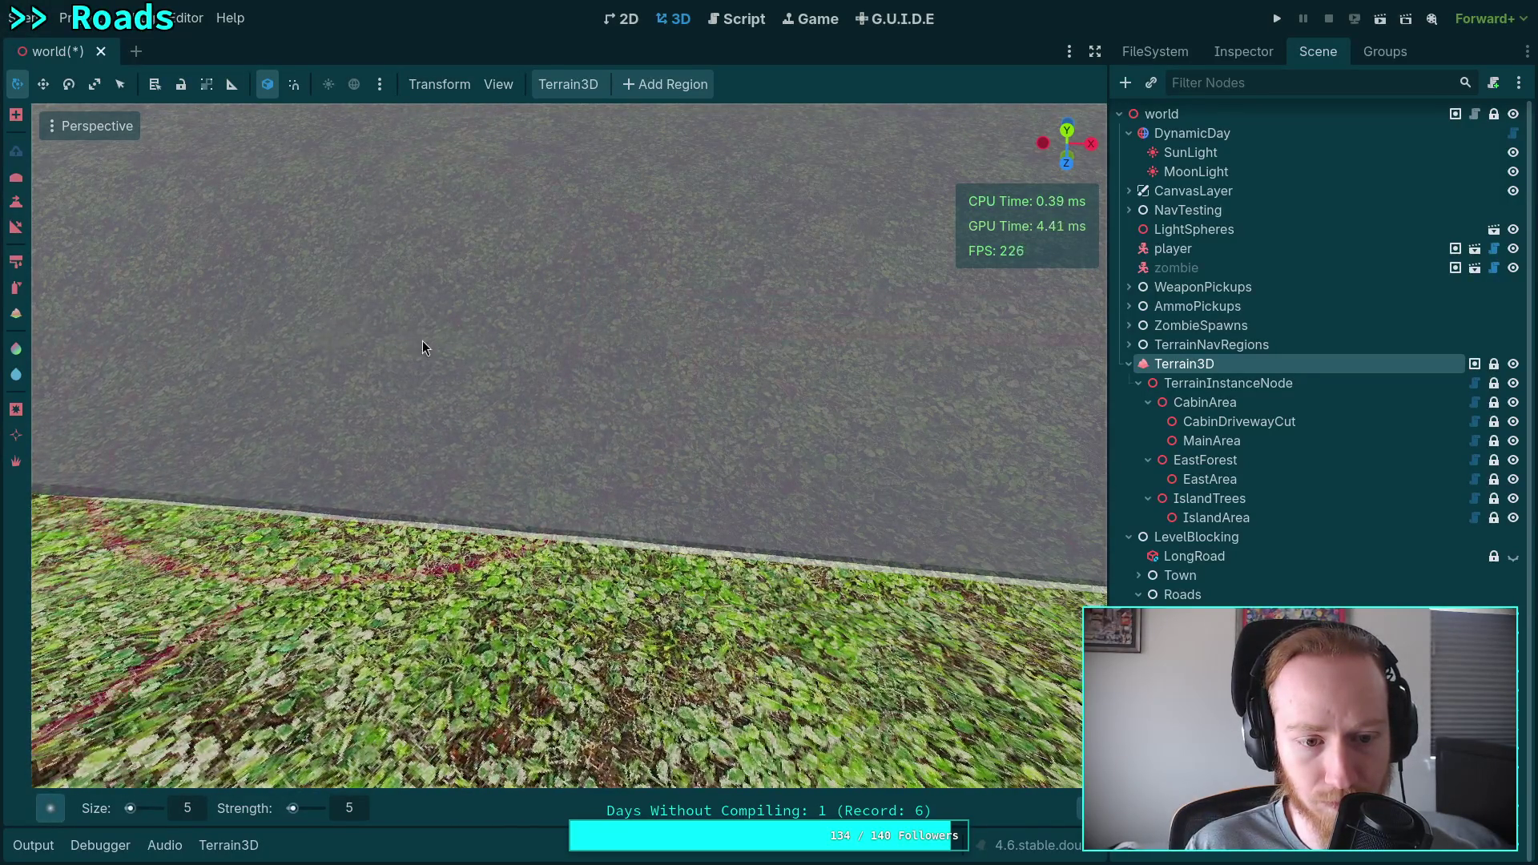
{"action": "left_click_drag", "start_coordinate": [421, 340], "coordinate": [425, 329]}
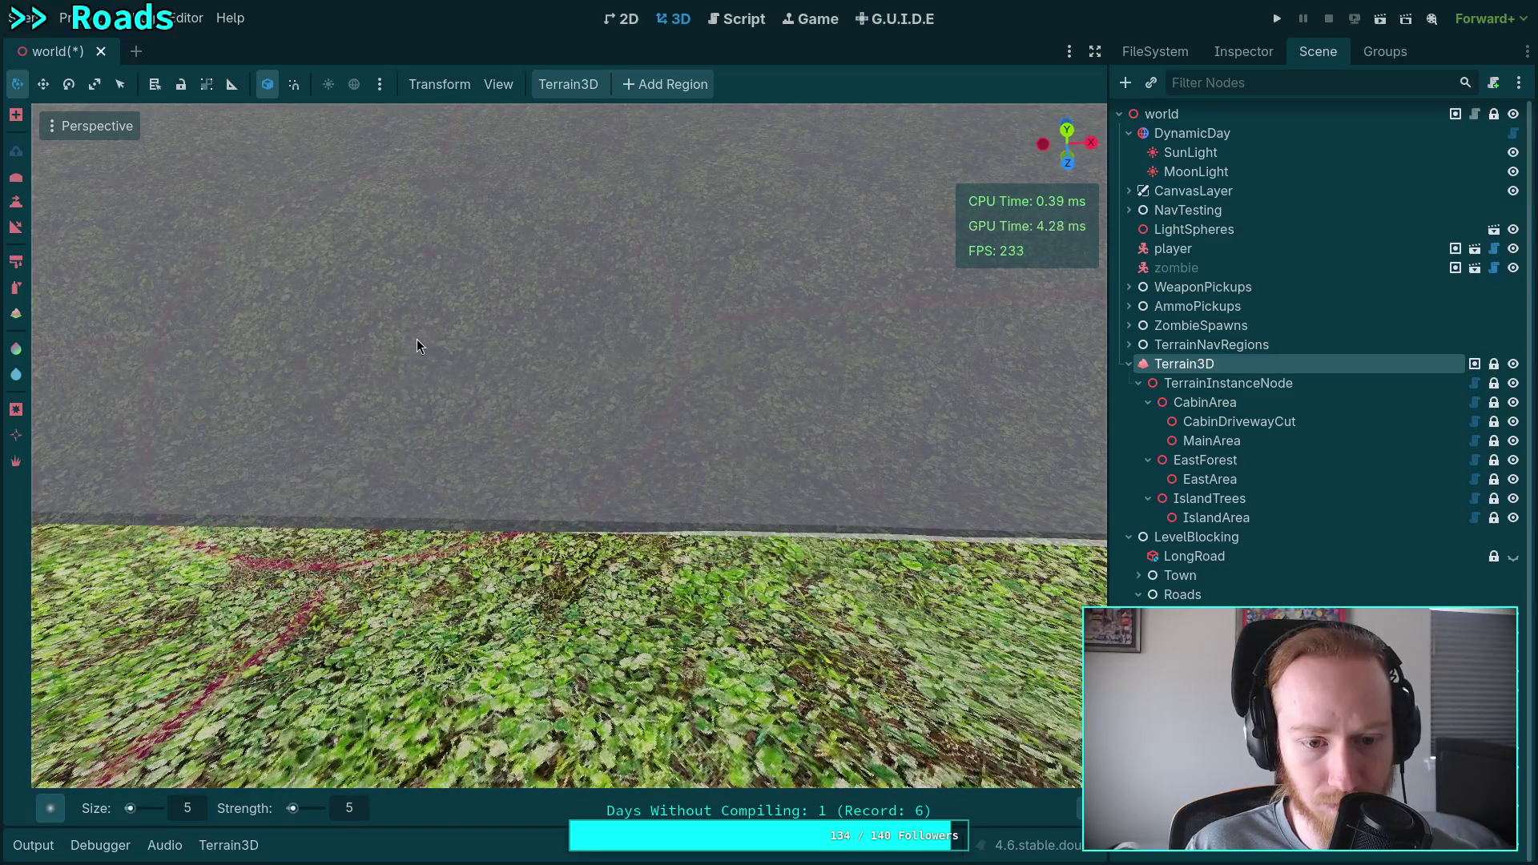
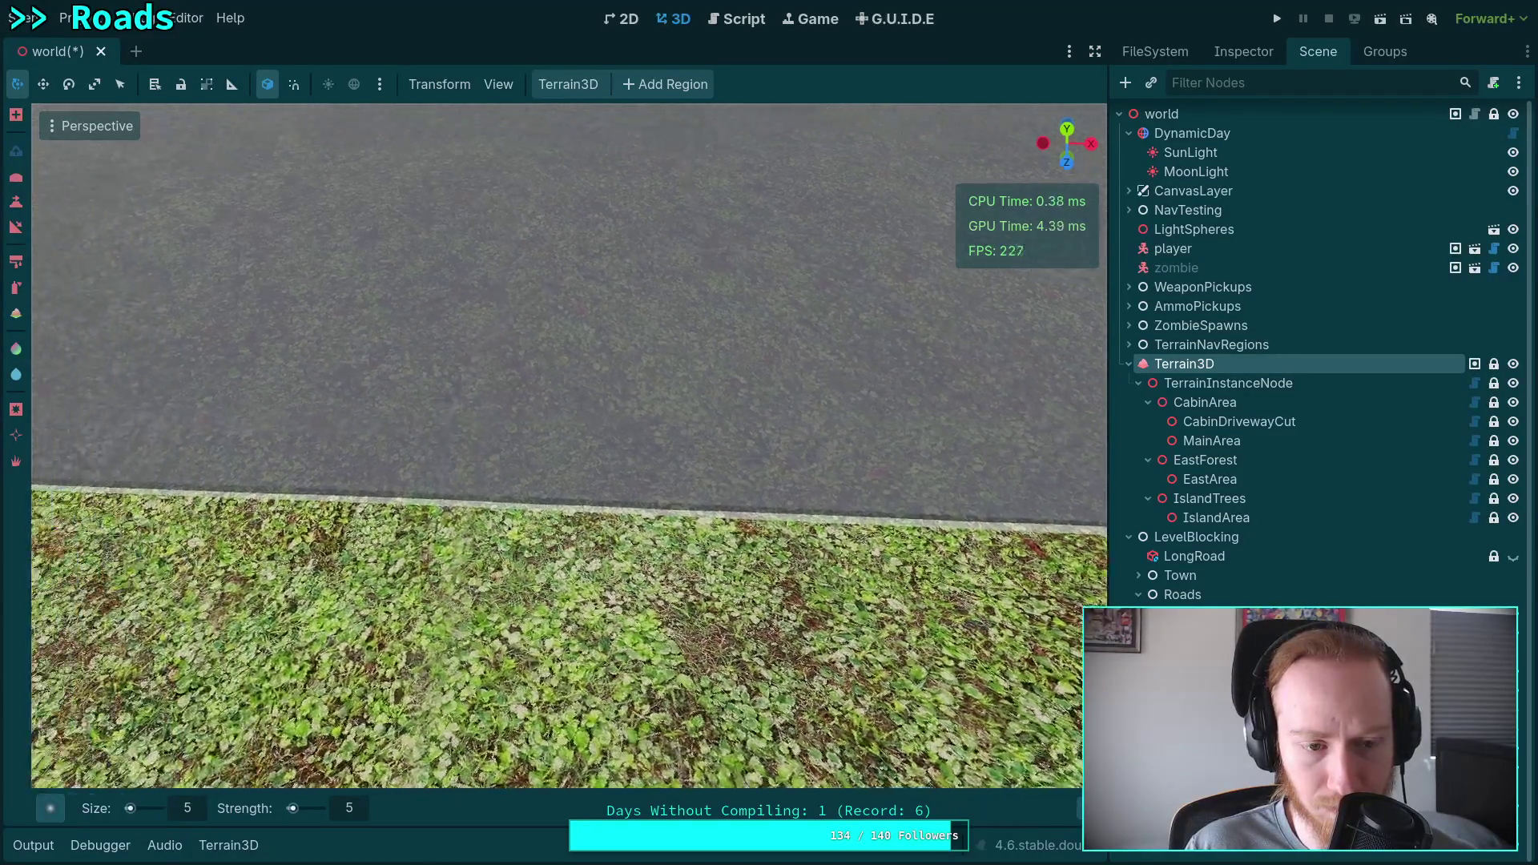
Orbit along the road to inspect the curb and find the raised grass bump.
{"action": "mouse_move", "coordinate": [581, 420]}
{"action": "left_mouse_down"}
{"action": "mouse_move", "coordinate": [552, 289]}
{"action": "mouse_move", "coordinate": [545, 396]}
{"action": "mouse_move", "coordinate": [525, 405]}
{"action": "mouse_move", "coordinate": [569, 416]}
{"action": "mouse_move", "coordinate": [547, 583]}
{"action": "left_mouse_up"}
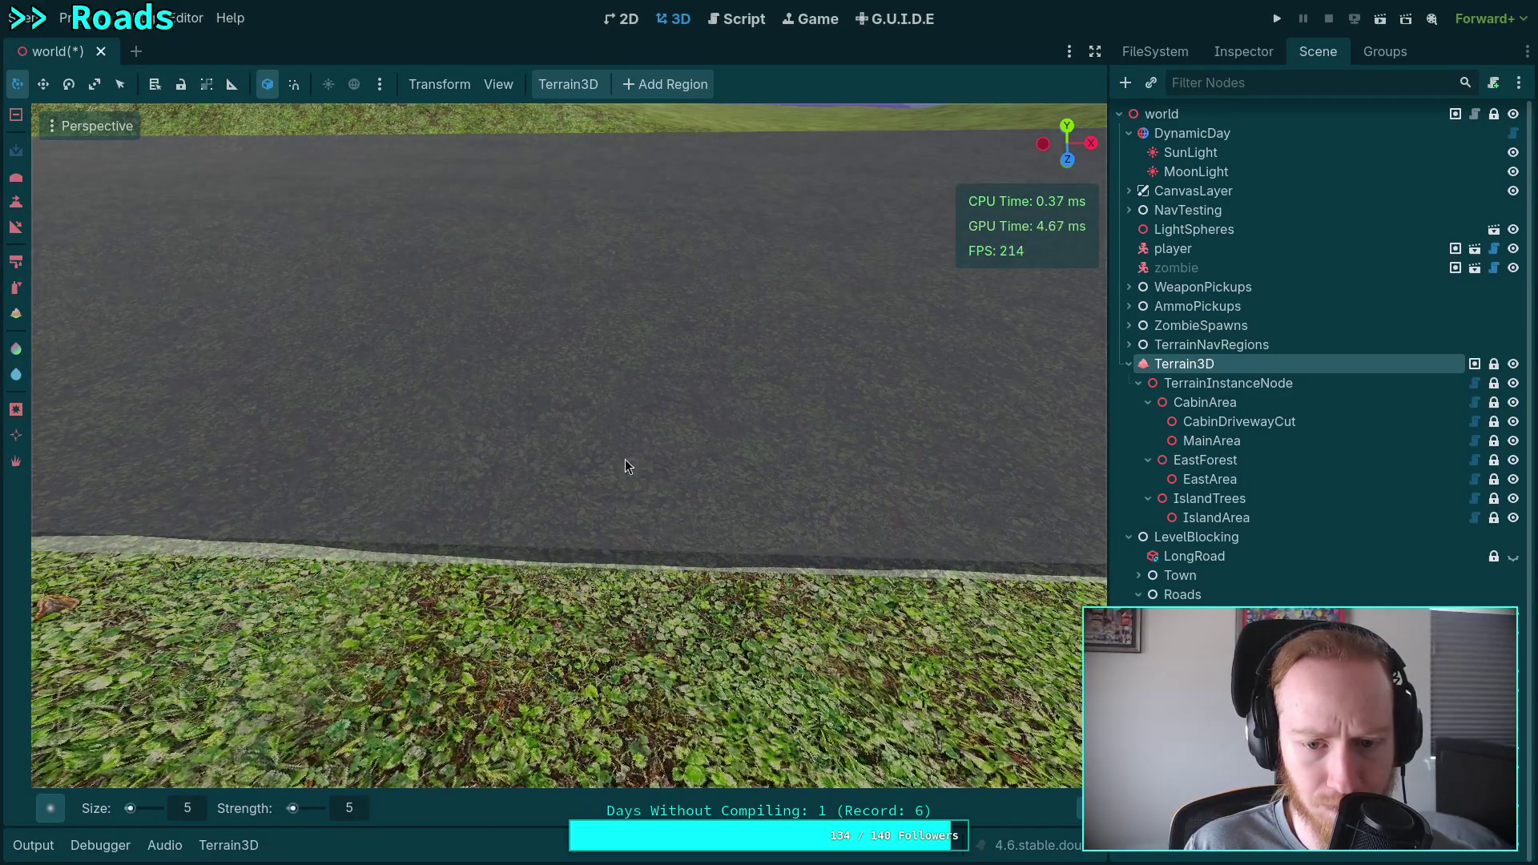
{"action": "mouse_move", "coordinate": [586, 480]}
{"action": "left_mouse_down"}
{"action": "mouse_move", "coordinate": [576, 465]}
{"action": "mouse_move", "coordinate": [649, 577]}
{"action": "left_mouse_up"}
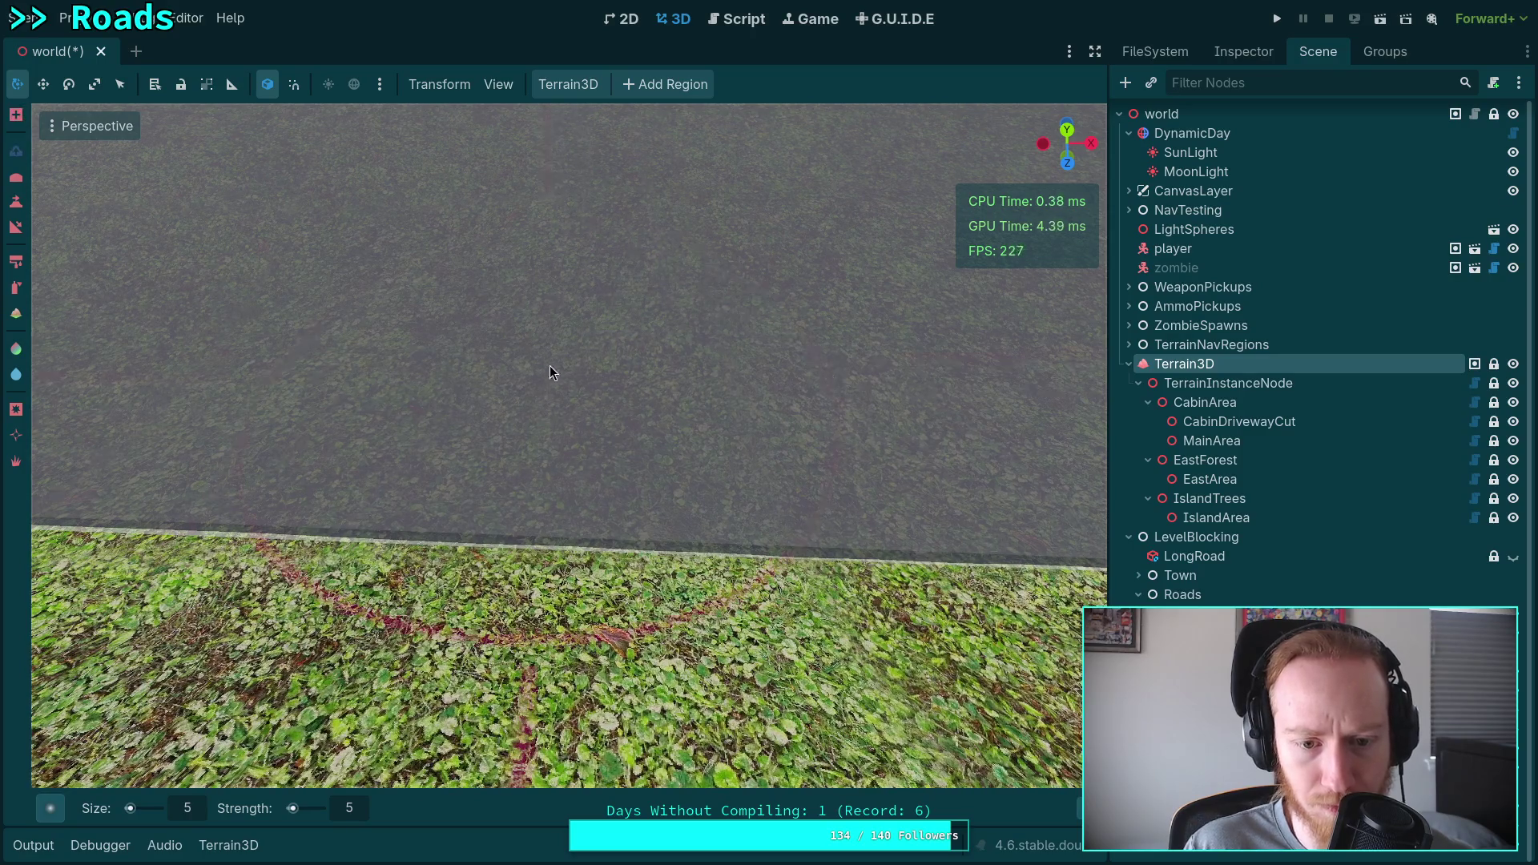
{"action": "mouse_move", "coordinate": [652, 393]}
{"action": "left_mouse_down"}
{"action": "mouse_move", "coordinate": [617, 544]}
{"action": "mouse_move", "coordinate": [643, 433]}
{"action": "mouse_move", "coordinate": [592, 363]}
{"action": "left_mouse_up"}
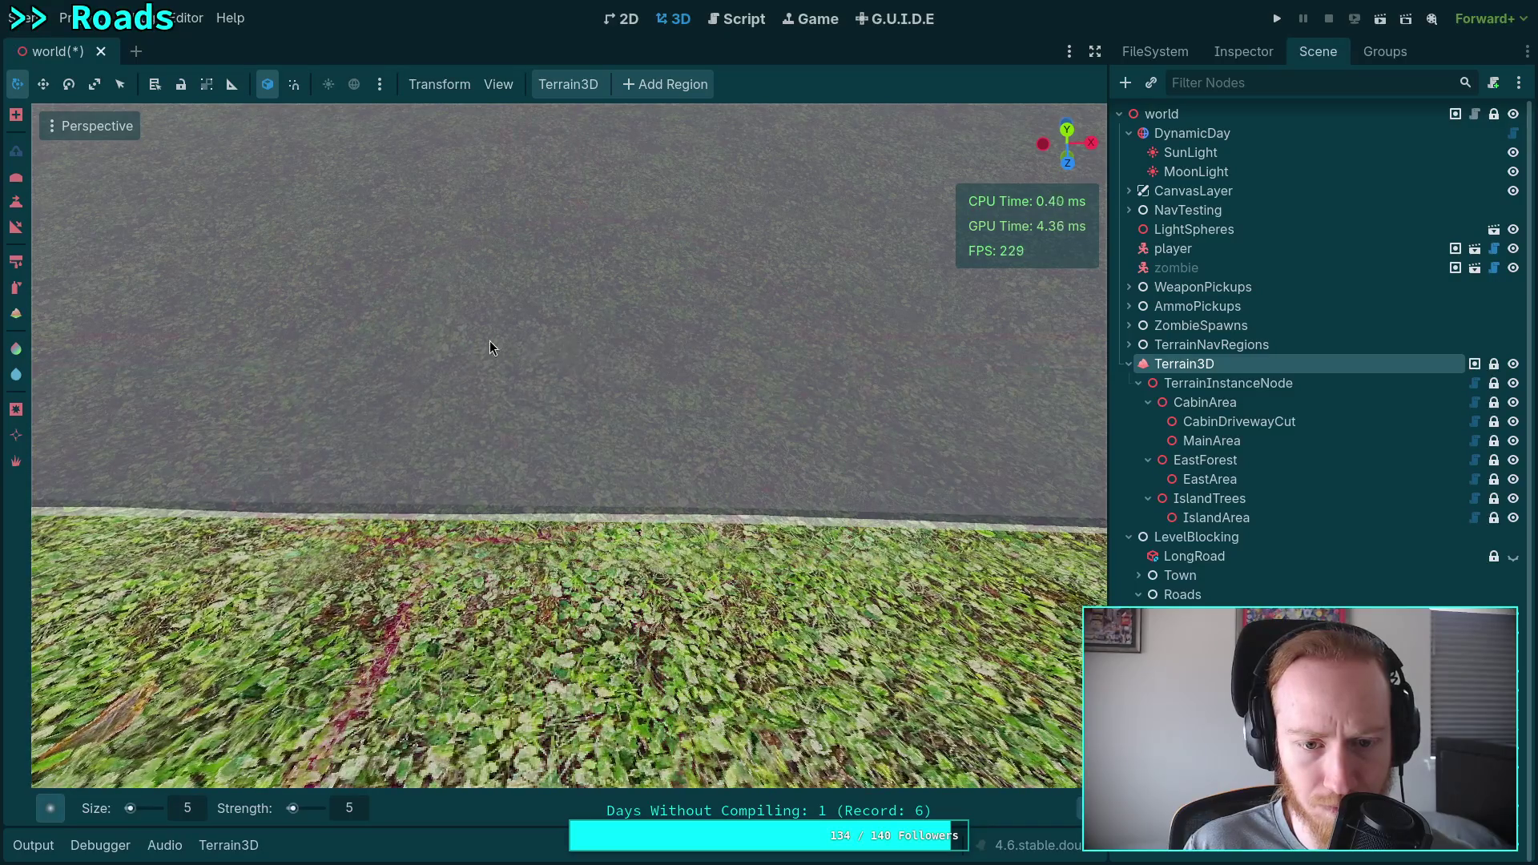
{"action": "mouse_move", "coordinate": [487, 333]}
{"action": "left_mouse_down"}
{"action": "mouse_move", "coordinate": [386, 207]}
{"action": "mouse_move", "coordinate": [416, 336]}
{"action": "mouse_move", "coordinate": [688, 476]}
{"action": "left_mouse_up"}
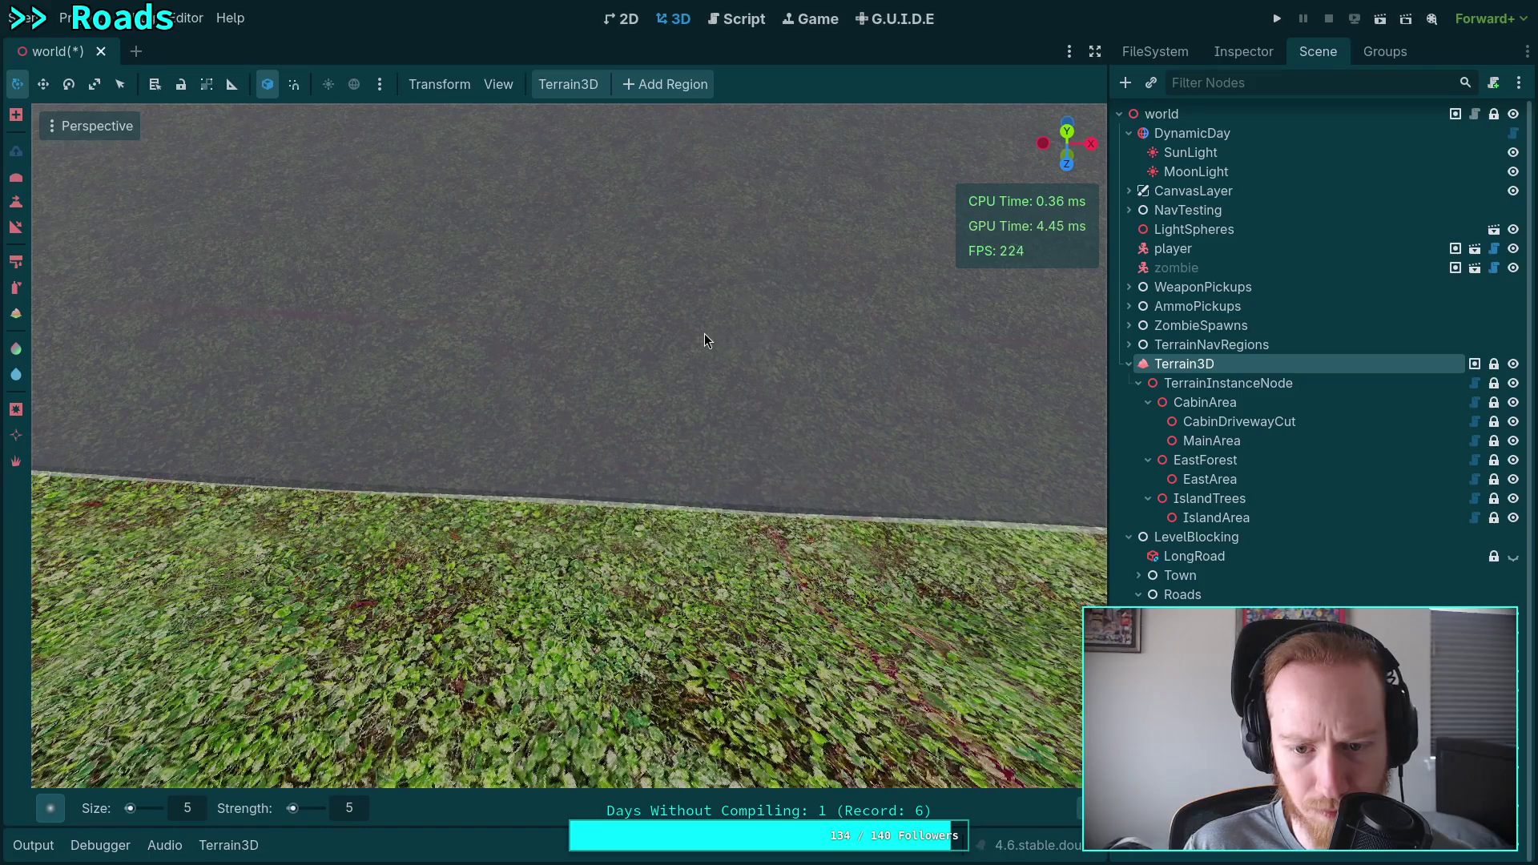
{"action": "left_click_drag", "start_coordinate": [723, 343], "coordinate": [592, 323]}
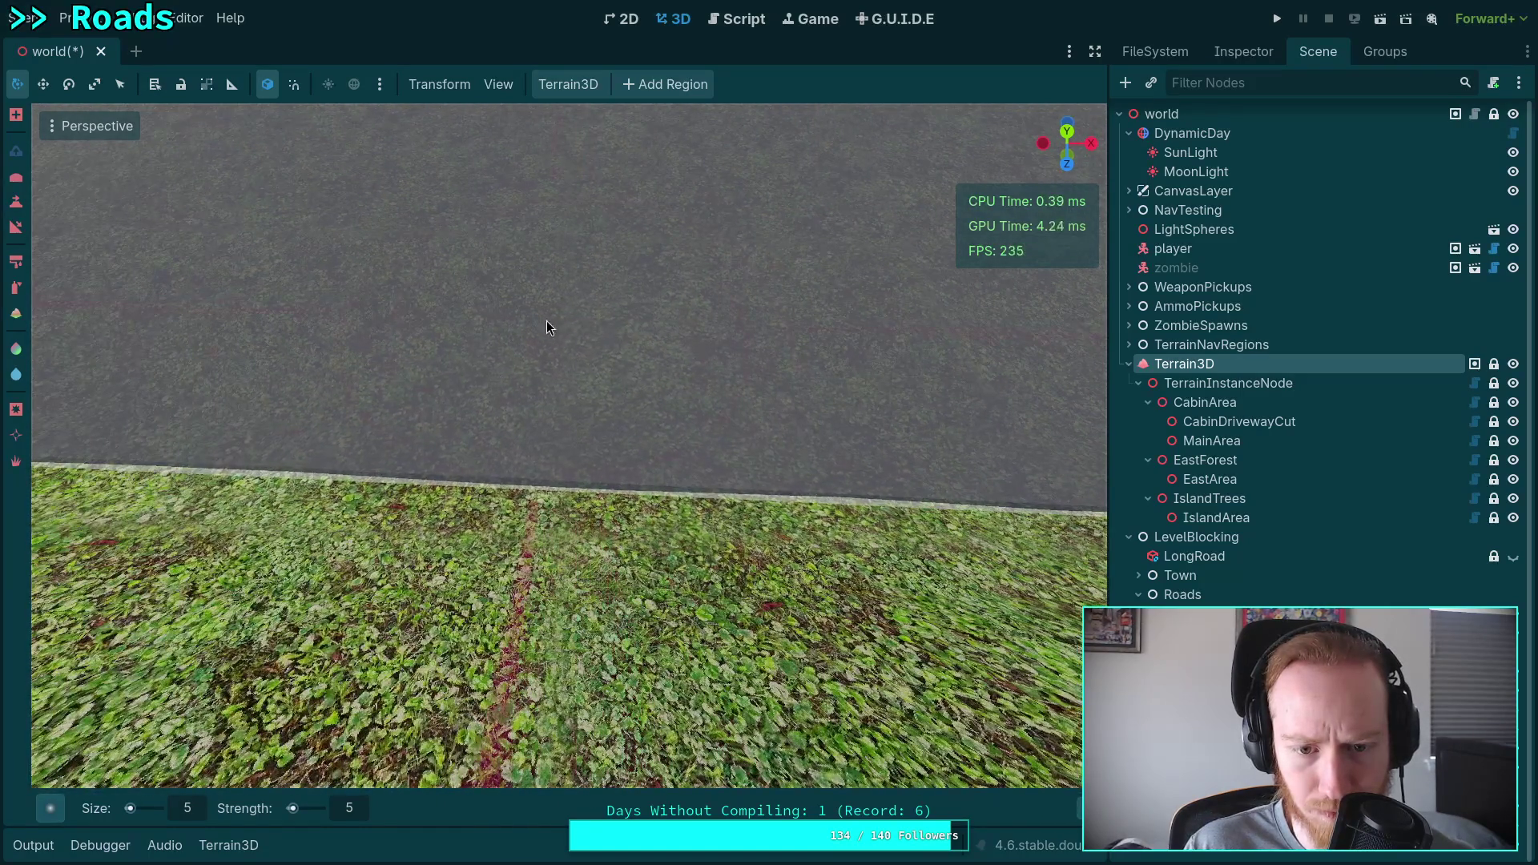
{"action": "left_click_drag", "start_coordinate": [452, 314], "coordinate": [526, 336]}
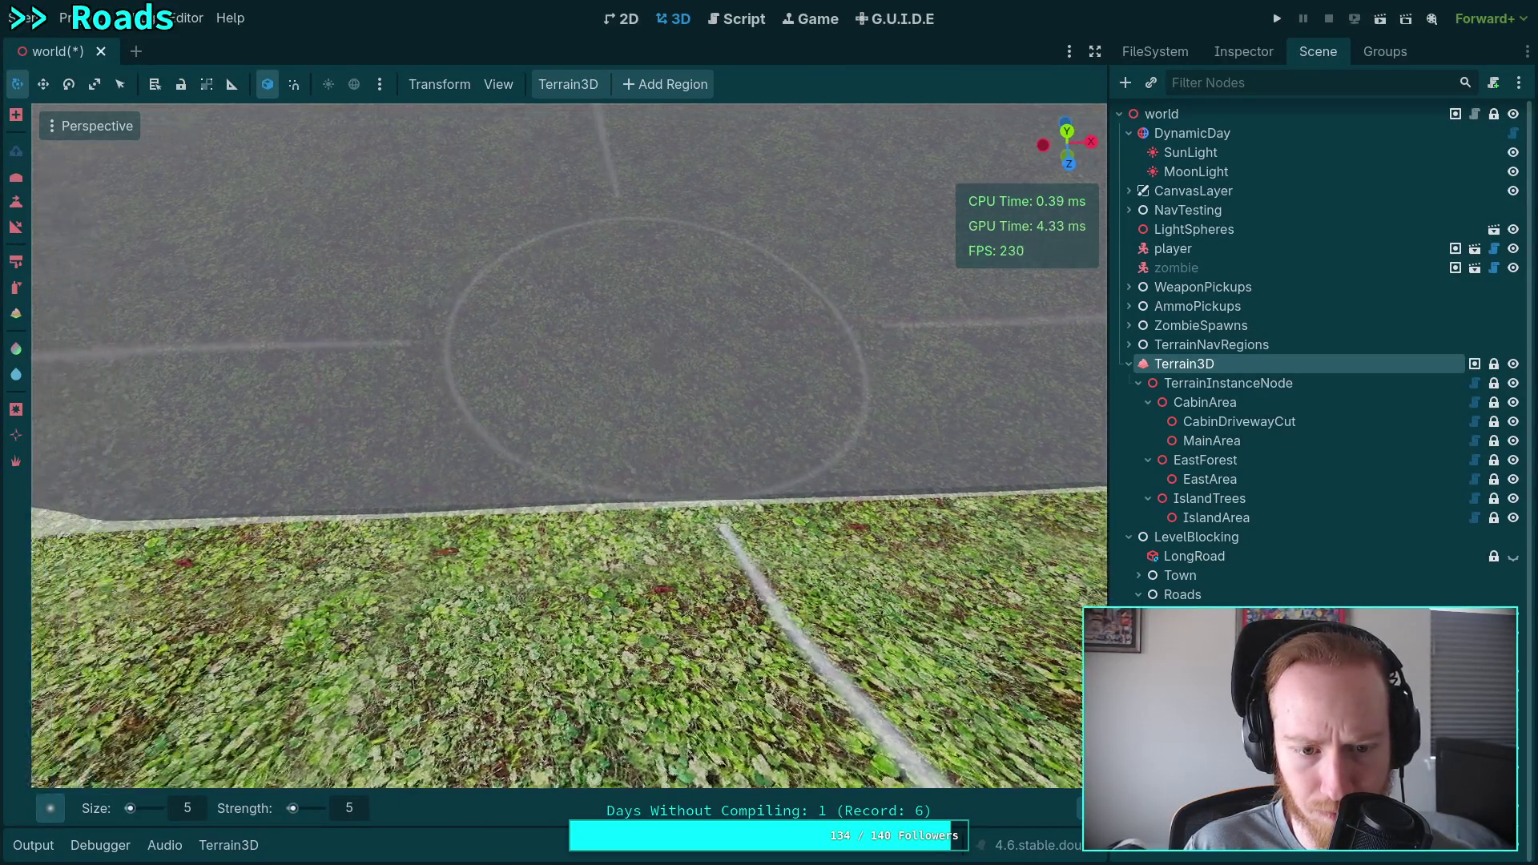
{"action": "left_click_drag", "start_coordinate": [640, 265], "coordinate": [565, 330]}
Flatten the raised bump on the road edge with the size-5, strength-5 brush and review it.
{"action": "mouse_move", "coordinate": [298, 499]}
{"action": "left_mouse_down"}
{"action": "mouse_move", "coordinate": [275, 491]}
{"action": "mouse_move", "coordinate": [282, 471]}
{"action": "left_mouse_up"}
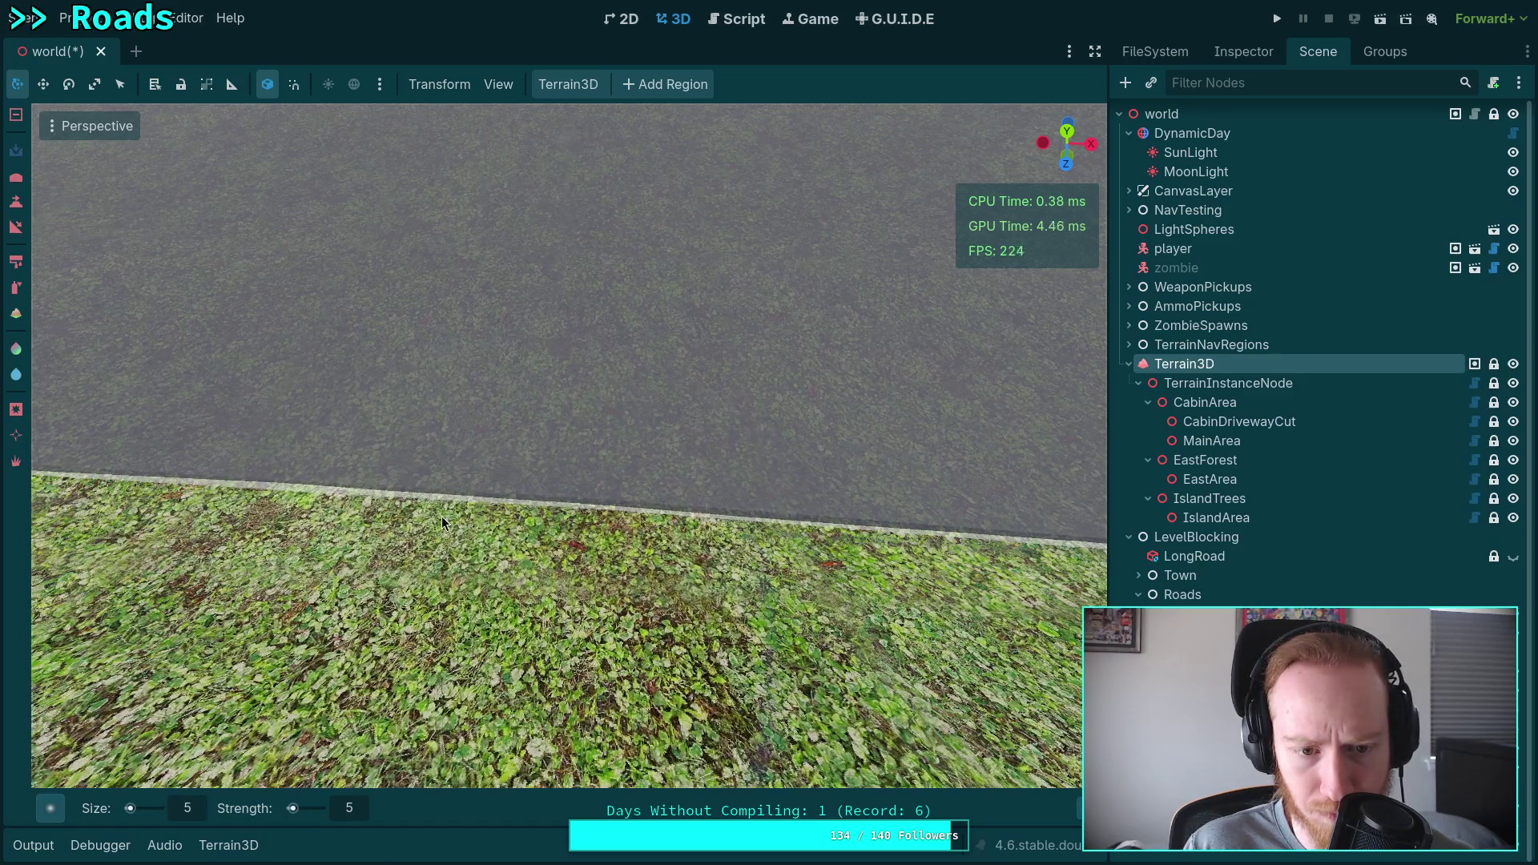
{"action": "mouse_move", "coordinate": [285, 507]}
{"action": "left_mouse_down"}
{"action": "mouse_move", "coordinate": [384, 503]}
{"action": "mouse_move", "coordinate": [573, 356]}
{"action": "mouse_move", "coordinate": [827, 482]}
{"action": "mouse_move", "coordinate": [438, 477]}
{"action": "mouse_move", "coordinate": [526, 459]}
{"action": "left_mouse_up"}
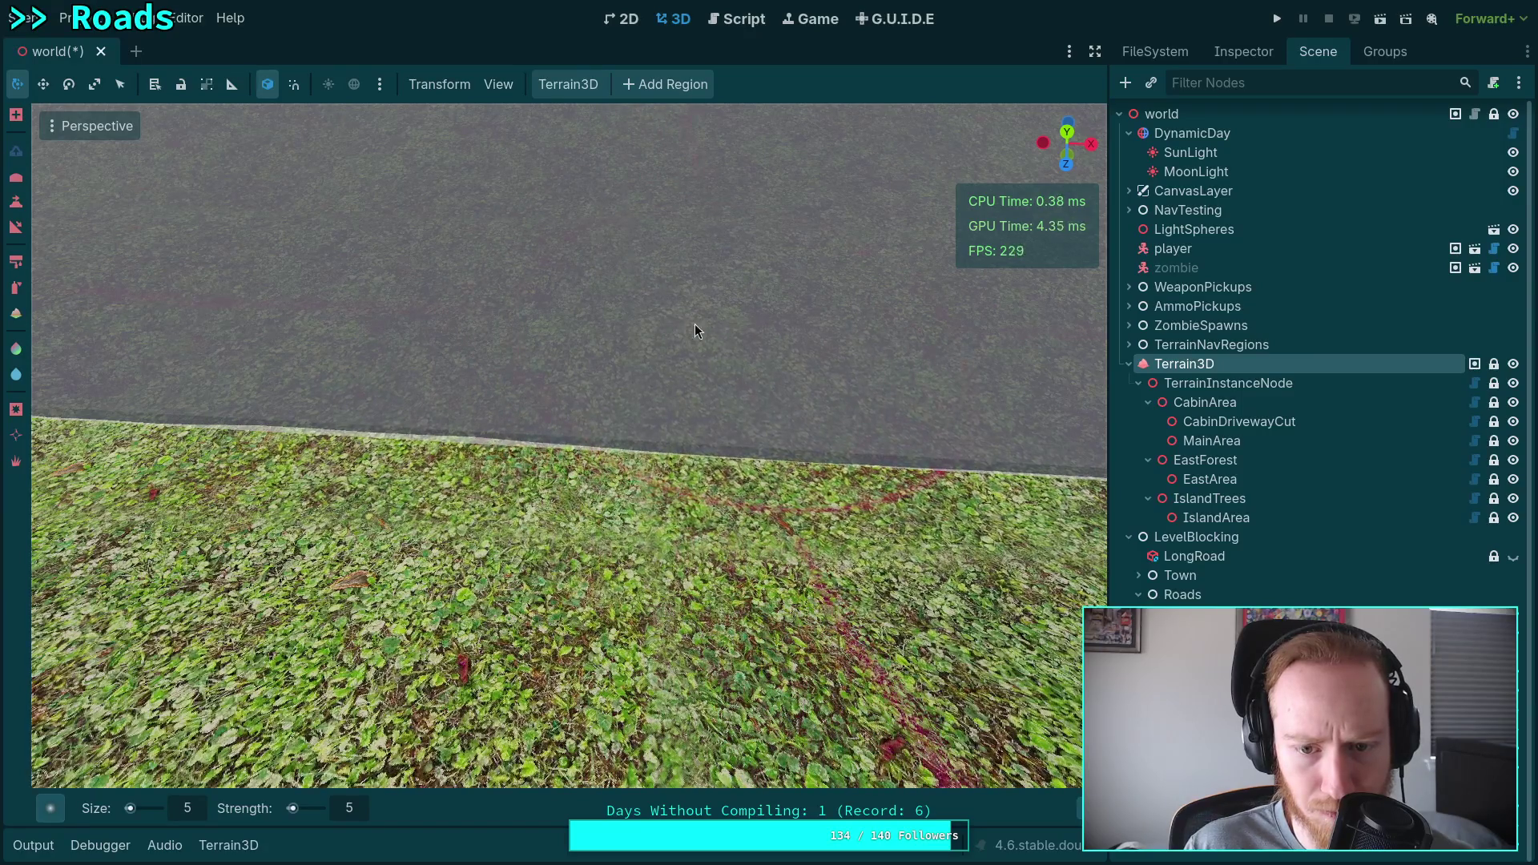
{"action": "left_click_drag", "start_coordinate": [476, 313], "coordinate": [489, 304]}
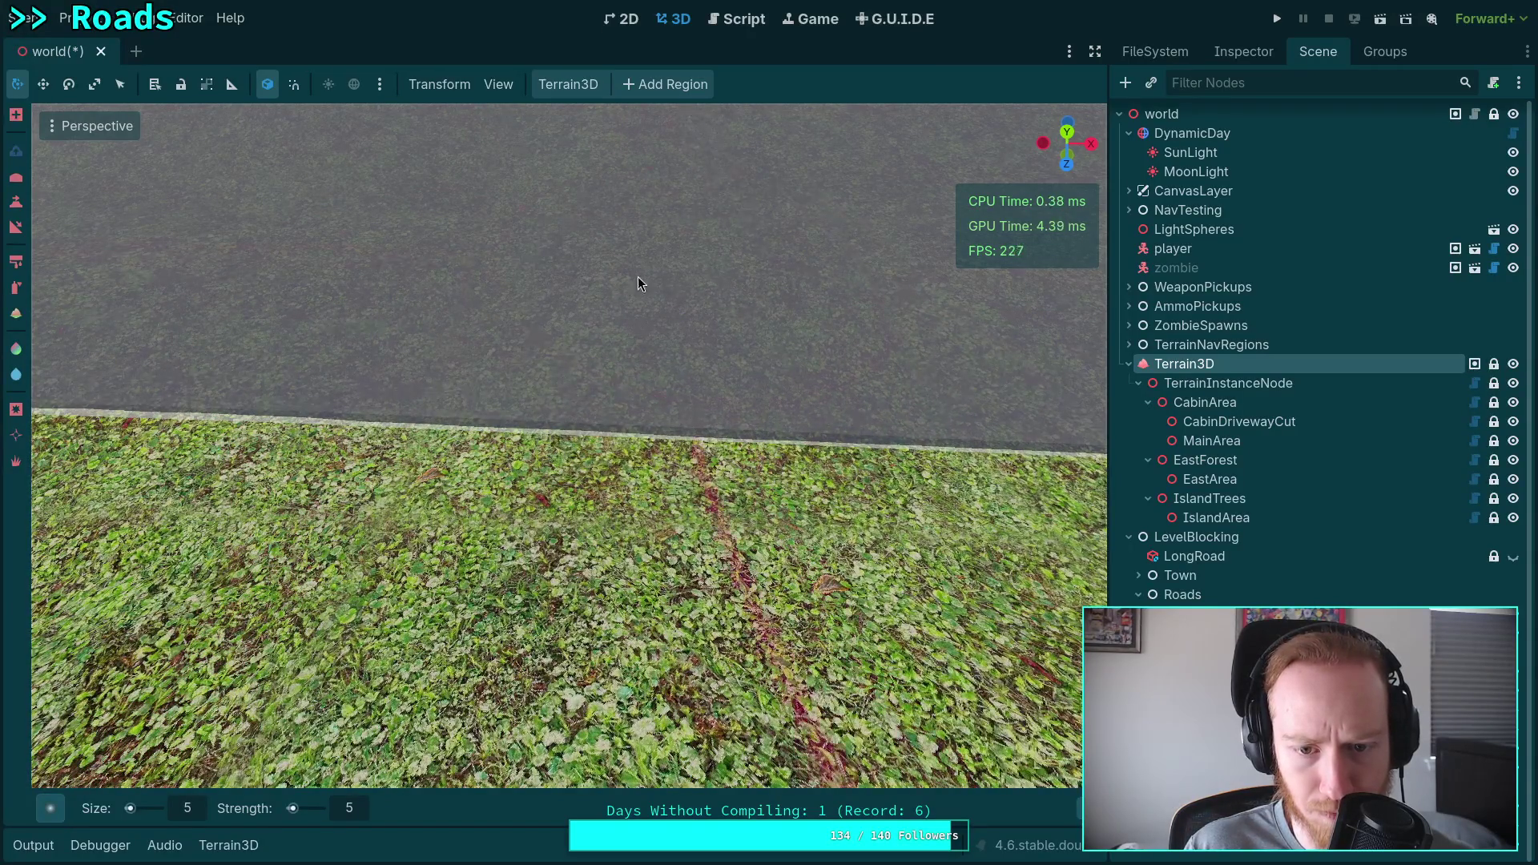
{"action": "mouse_move", "coordinate": [723, 289]}
{"action": "left_mouse_down"}
{"action": "mouse_move", "coordinate": [721, 200]}
{"action": "mouse_move", "coordinate": [681, 192]}
{"action": "mouse_move", "coordinate": [705, 184]}
{"action": "mouse_move", "coordinate": [705, 289]}
{"action": "mouse_move", "coordinate": [782, 292]}
{"action": "left_mouse_up"}
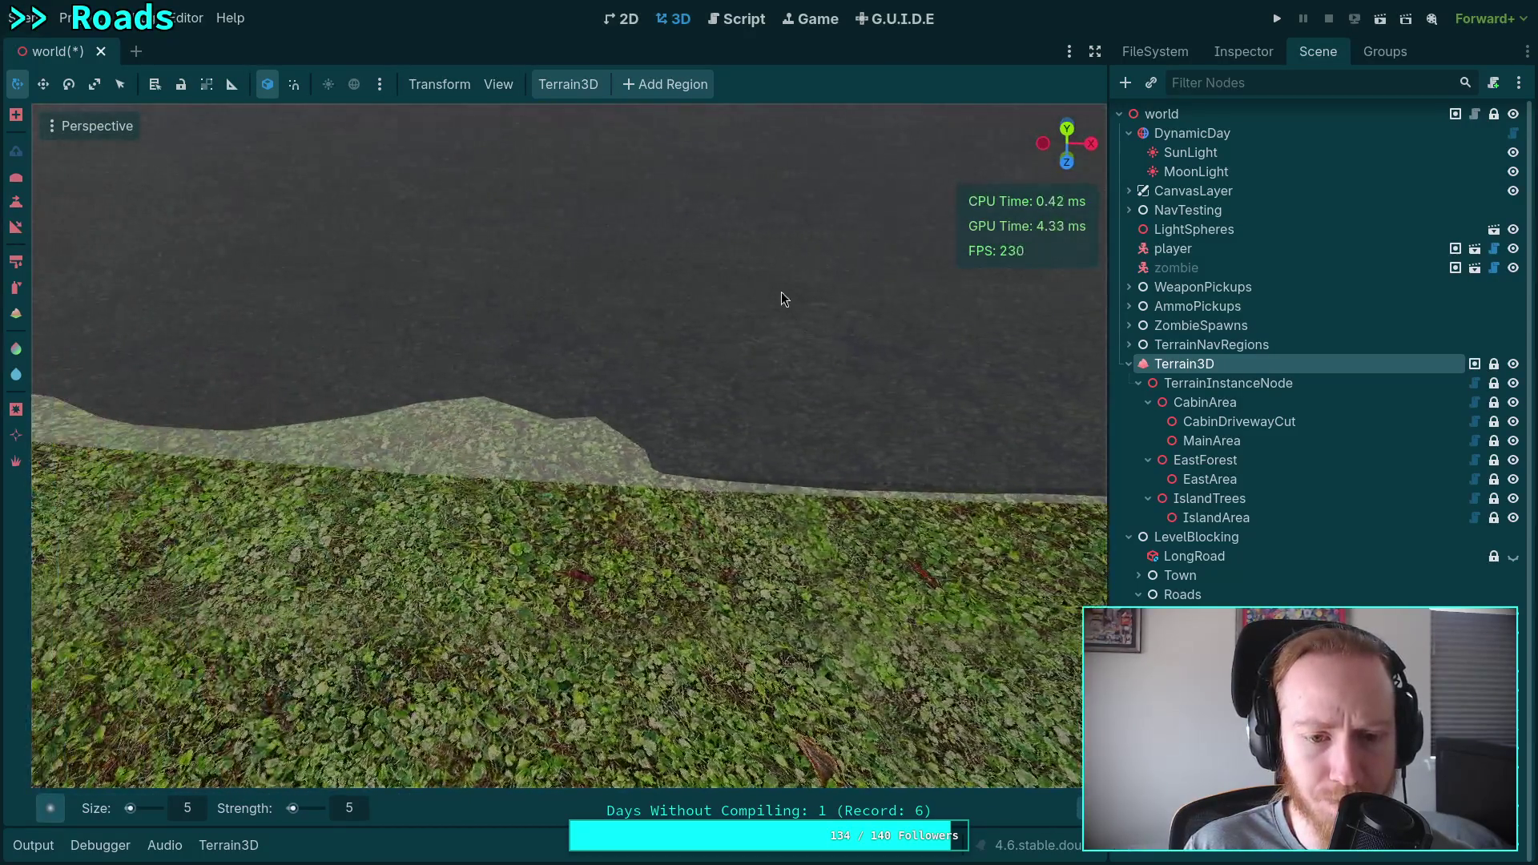
Lower the pale grass strip along the road edge and compare the result through undo and redo.
{"action": "left_click", "coordinate": [514, 341], "text": "shift"}
{"action": "mouse_move", "coordinate": [488, 308]}
{"action": "left_mouse_down"}
{"action": "mouse_move", "coordinate": [418, 342]}
{"action": "mouse_move", "coordinate": [481, 351]}
{"action": "mouse_move", "coordinate": [412, 346]}
{"action": "mouse_move", "coordinate": [463, 401]}
{"action": "mouse_move", "coordinate": [755, 389]}
{"action": "mouse_move", "coordinate": [620, 414]}
{"action": "mouse_move", "coordinate": [540, 463]}
{"action": "mouse_move", "coordinate": [746, 462]}
{"action": "left_mouse_up"}
{"action": "key", "text": "ctrl+z"}
{"action": "key", "text": "ctrl+z"}
{"action": "key", "text": "ctrl+z"}
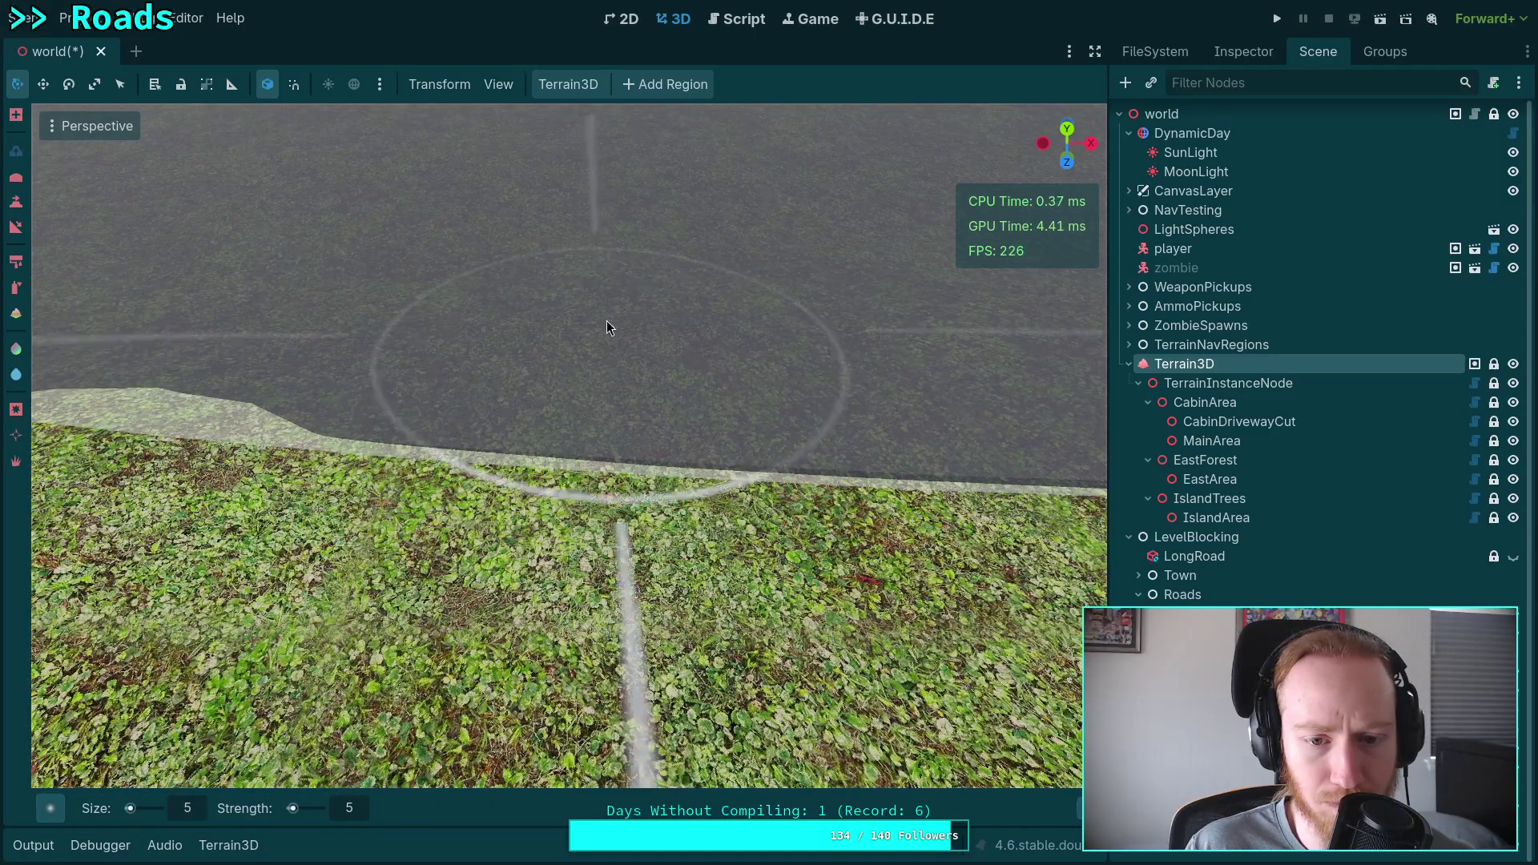
{"action": "key", "text": "ctrl+shift+z"}
{"action": "key", "text": "ctrl+shift+z"}
{"action": "key", "text": "ctrl+shift+z"}
{"action": "key", "text": "ctrl+z"}
{"action": "key", "text": "ctrl+z"}
{"action": "key", "text": "ctrl+z"}
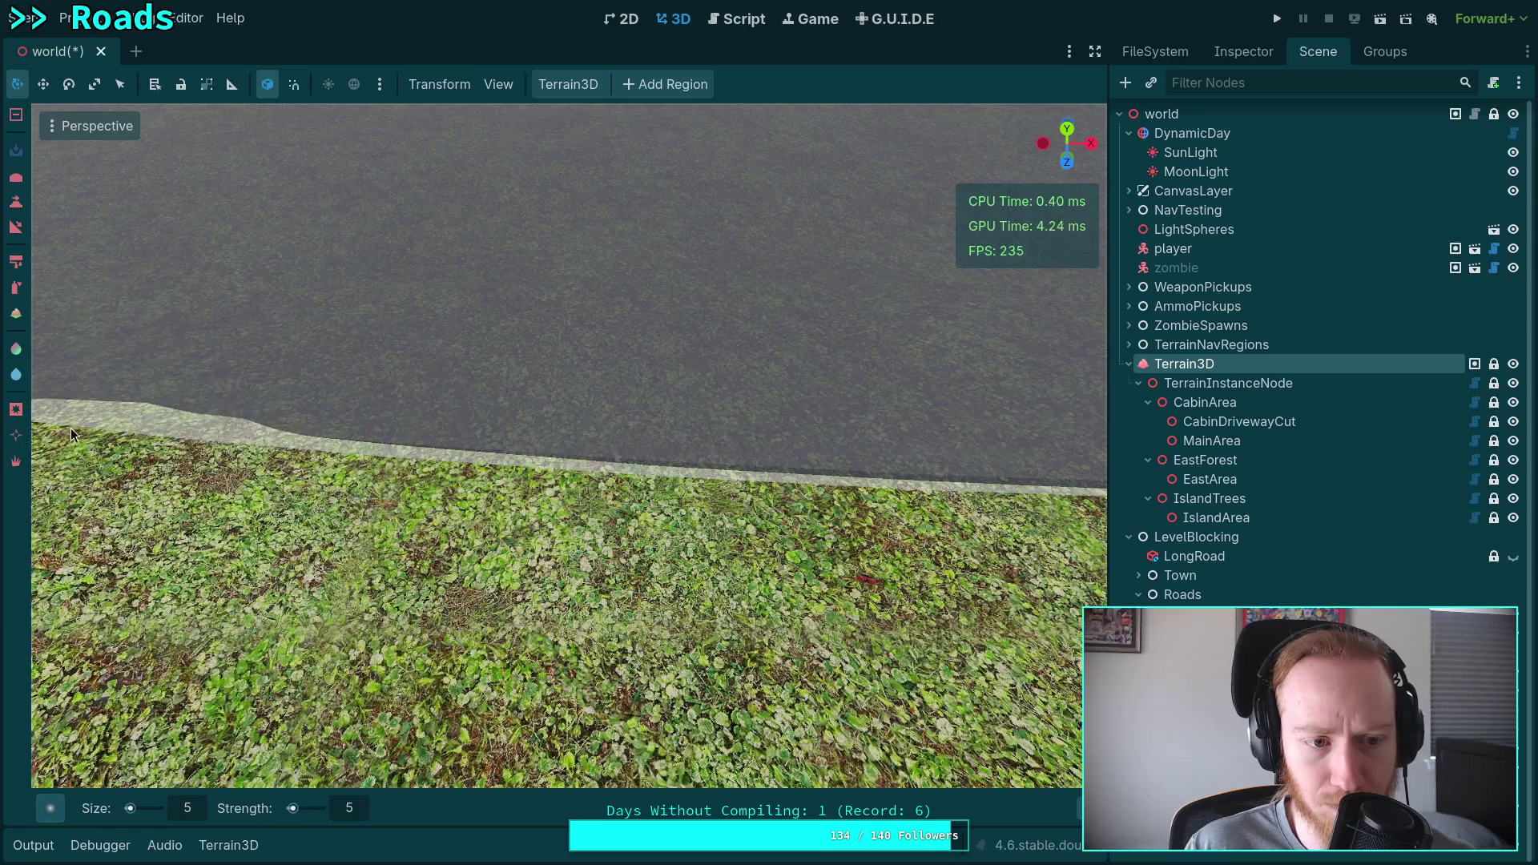
{"action": "key", "text": "ctrl+shift+z"}
{"action": "key", "text": "ctrl+shift+z"}
{"action": "key", "text": "ctrl+shift+z"}
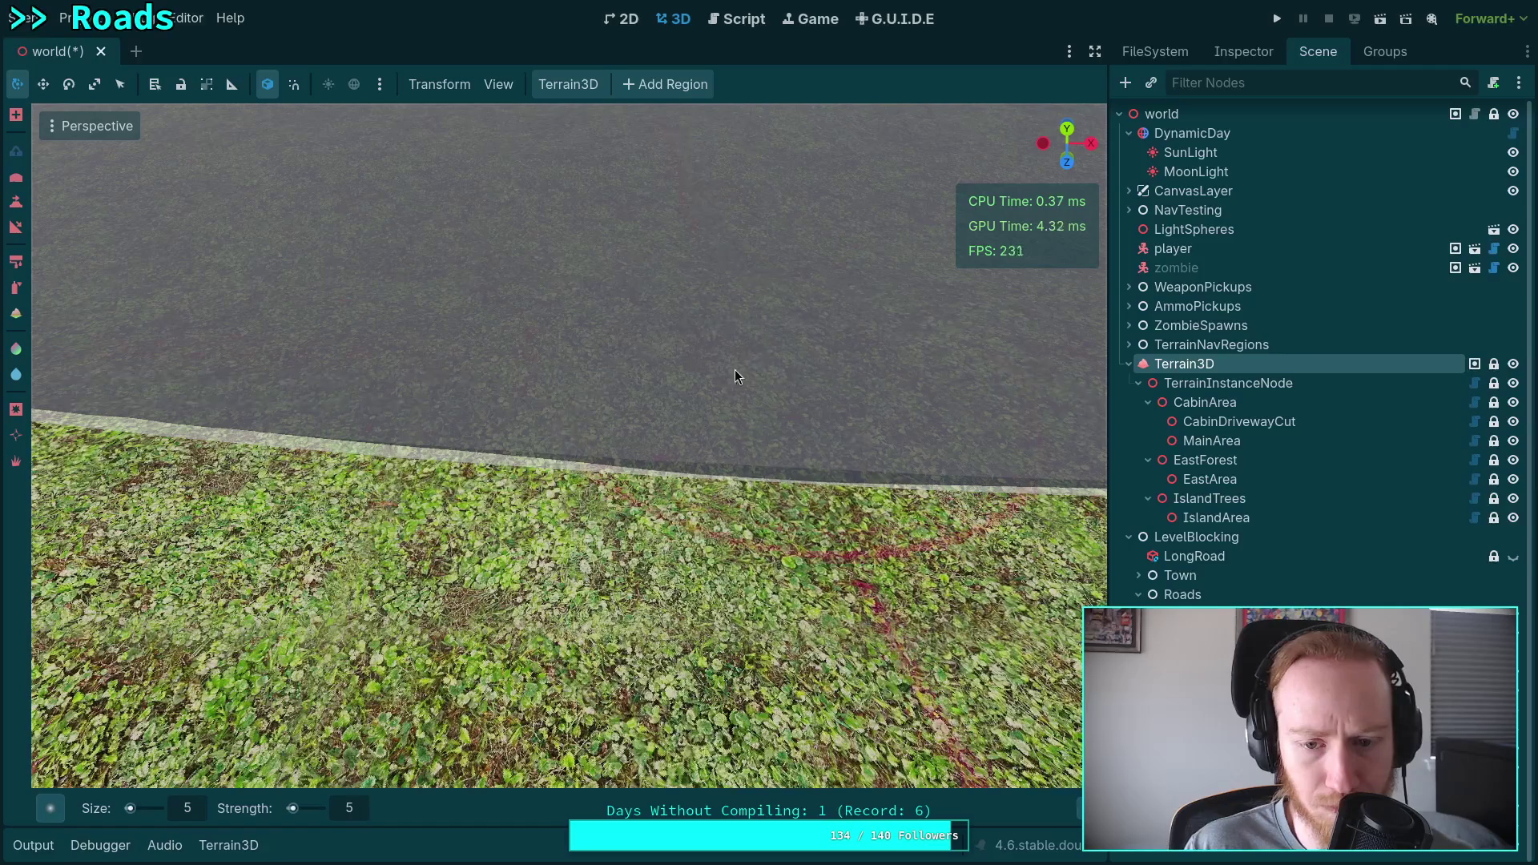
Step further through edit history and move along the road with the other sculpt mode ready.
{"action": "key", "text": "ctrl+z"}
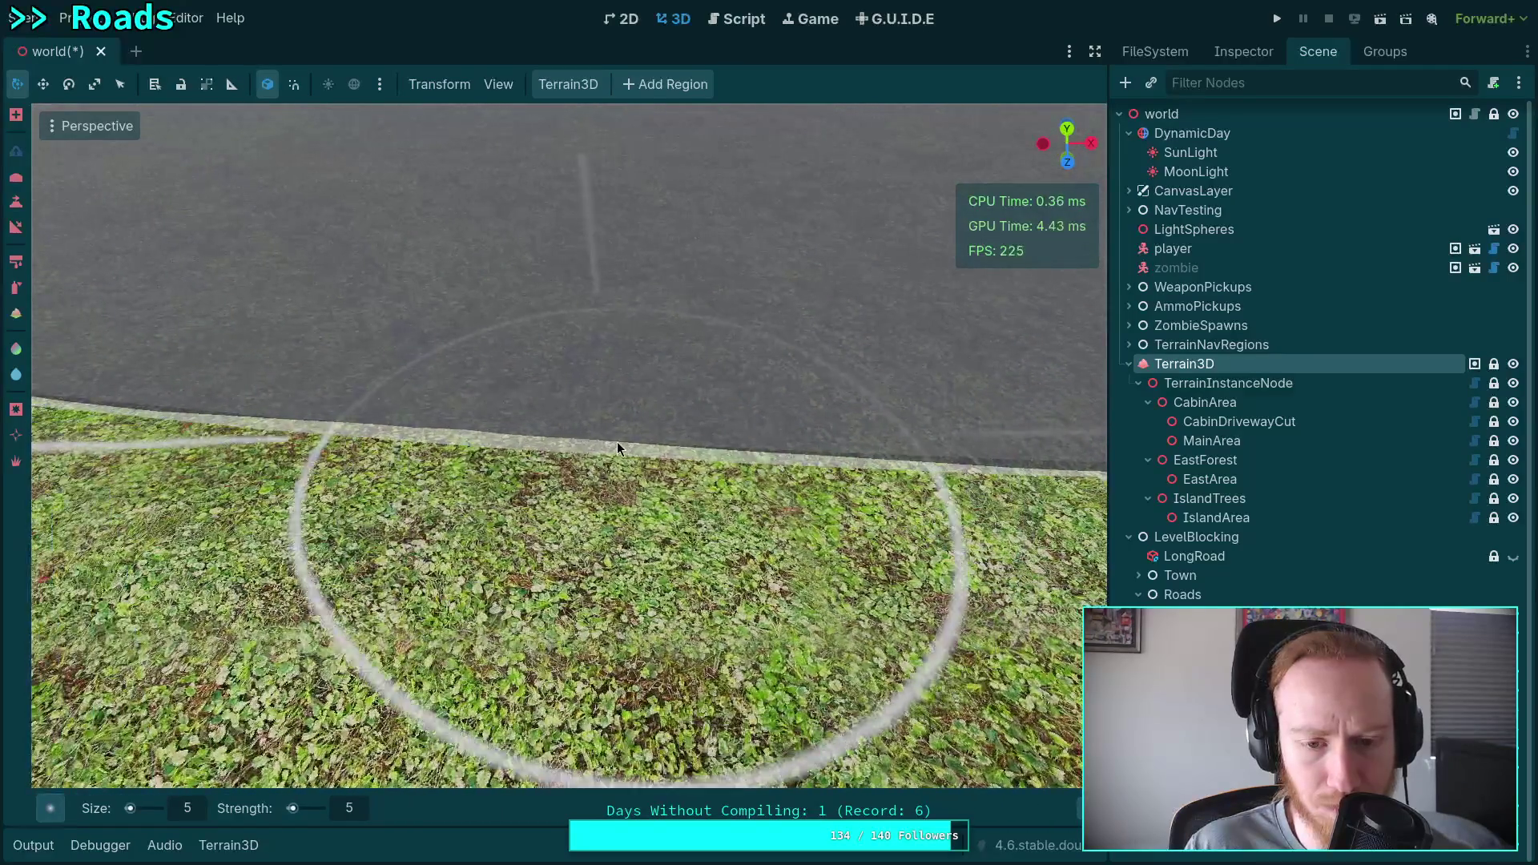
{"action": "key", "text": "ctrl+shift+z"}
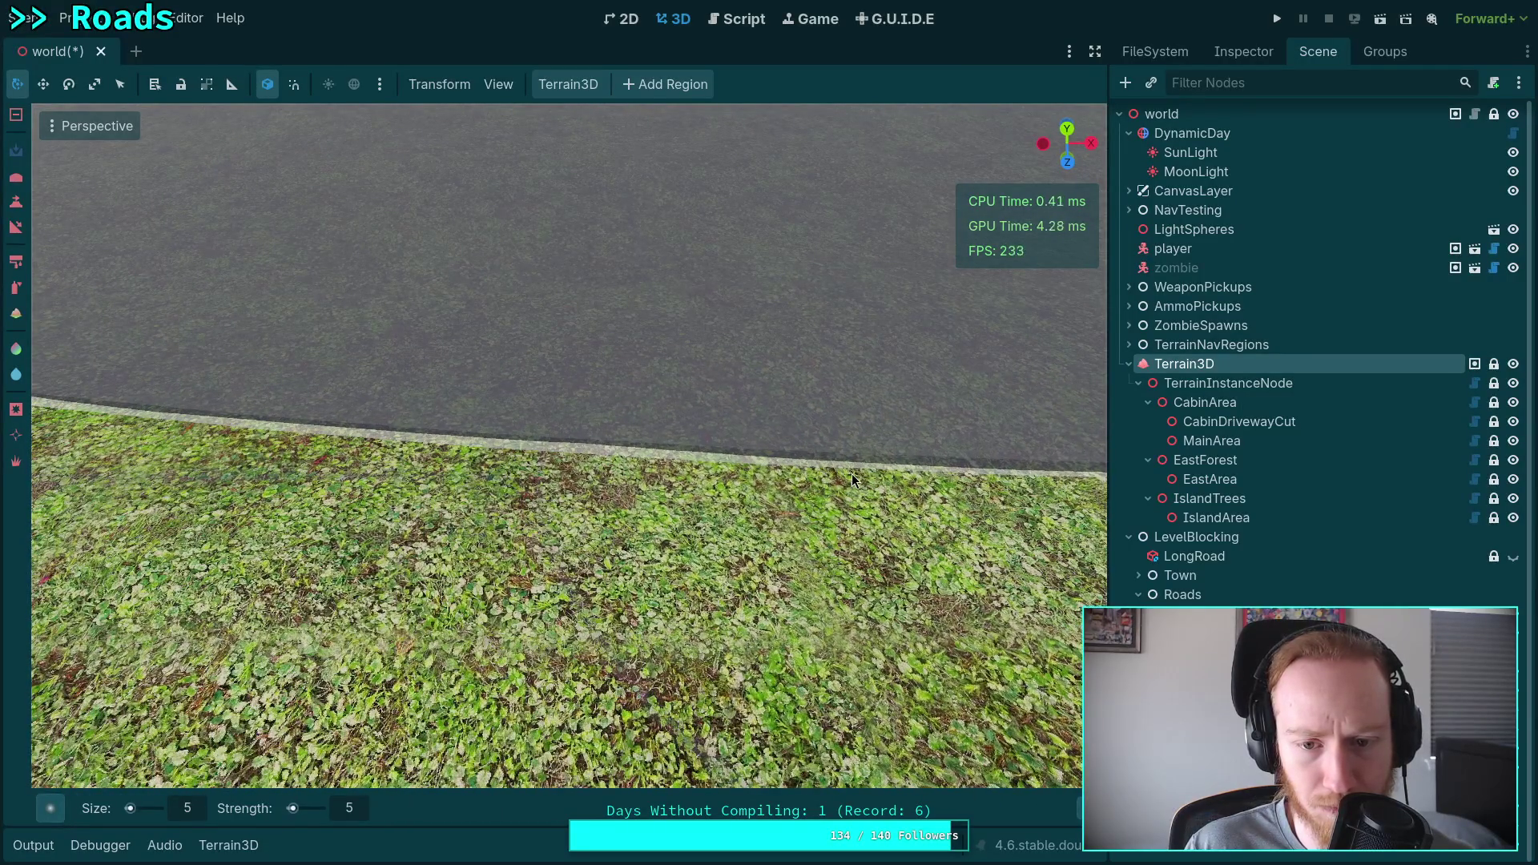
{"action": "key", "text": "ctrl+z"}
{"action": "left_click_drag", "start_coordinate": [559, 388], "coordinate": [549, 421]}
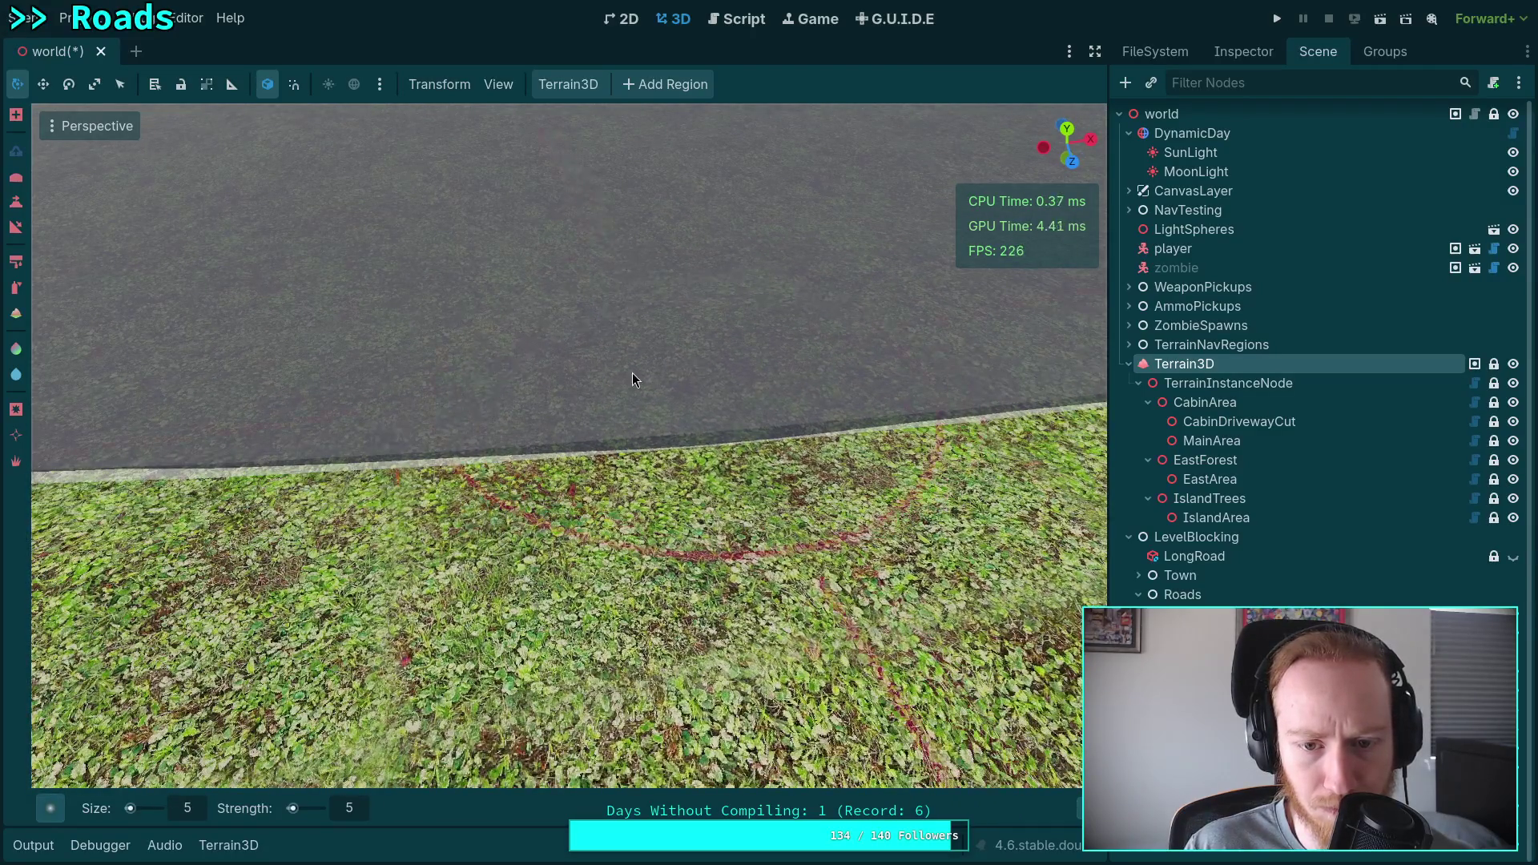
{"action": "key", "text": "w"}
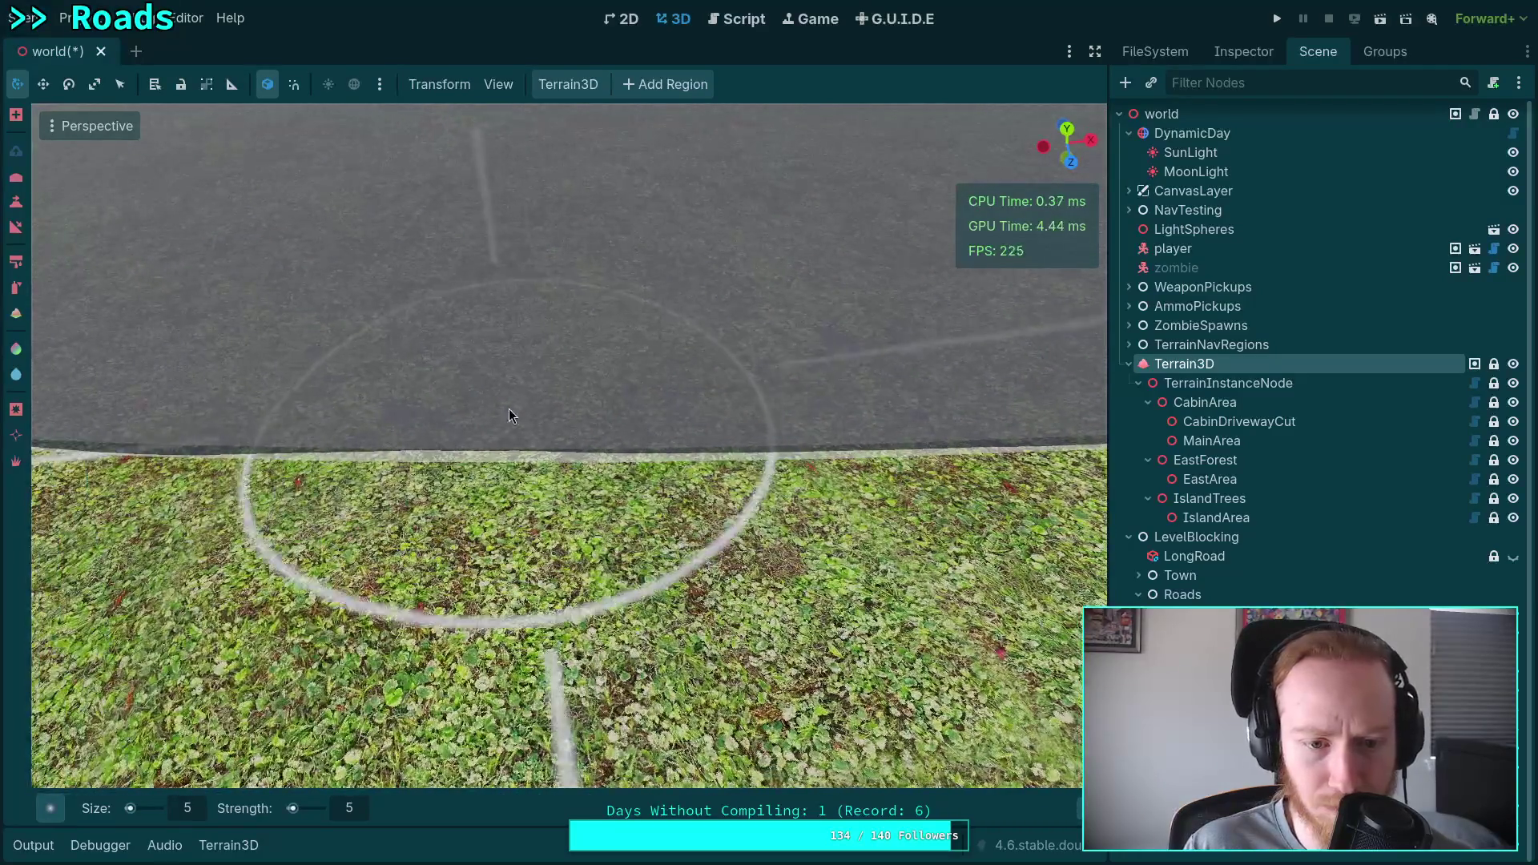
{"action": "key", "text": "ctrl+z"}
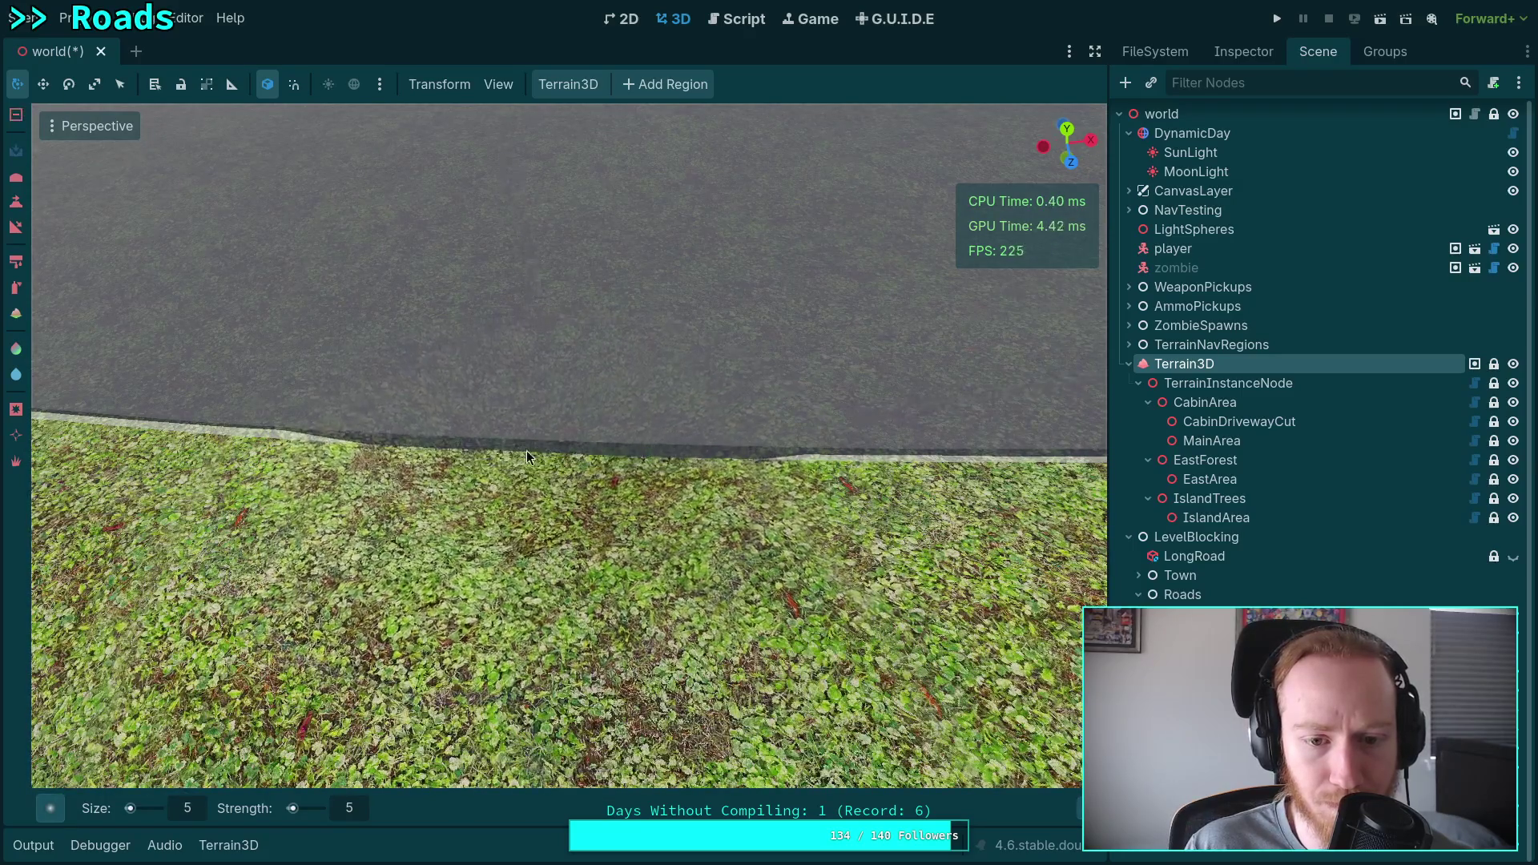
{"action": "key", "text": "ctrl"}
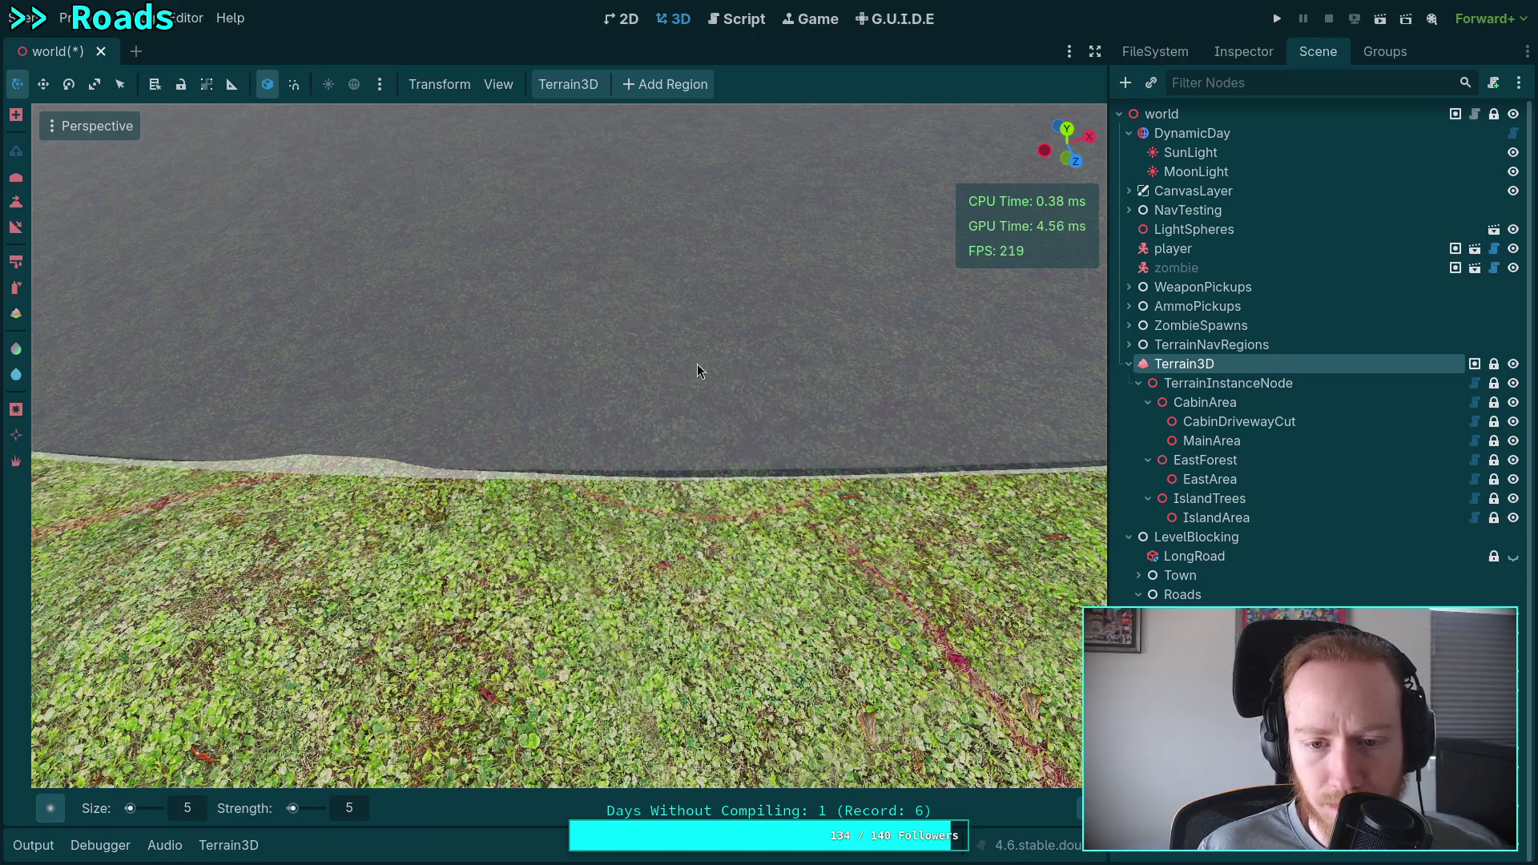
Raise and lower the grass edge beside the road, toggling the brush direction with Ctrl.
{"action": "mouse_move", "coordinate": [677, 351]}
{"action": "left_mouse_down"}
{"action": "mouse_move", "coordinate": [598, 512]}
{"action": "mouse_move", "coordinate": [772, 509]}
{"action": "mouse_move", "coordinate": [456, 509]}
{"action": "left_mouse_up"}
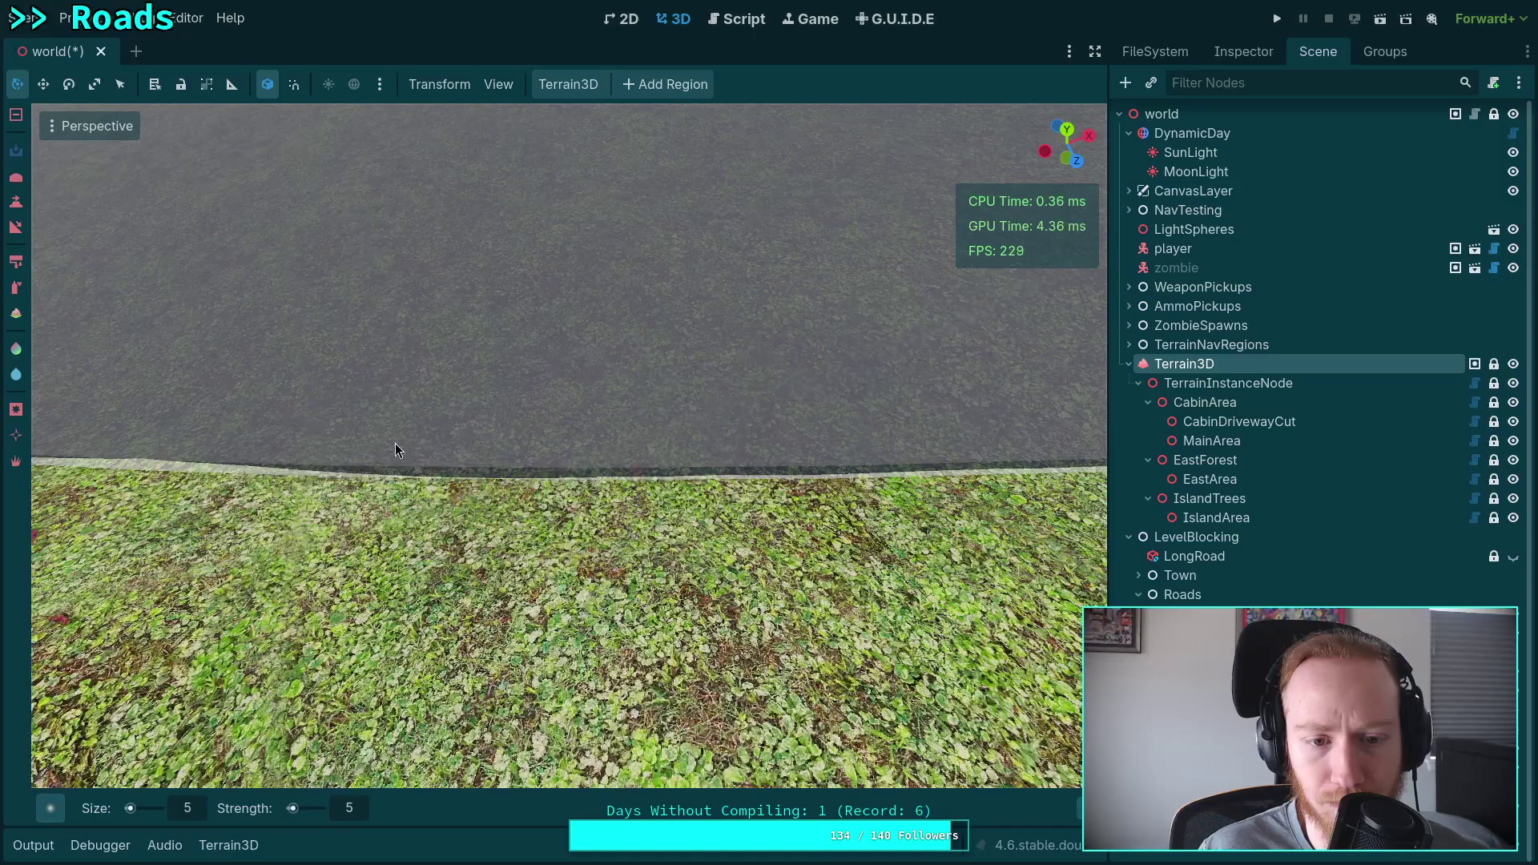
{"action": "mouse_move", "coordinate": [463, 341]}
{"action": "left_mouse_down"}
{"action": "mouse_move", "coordinate": [657, 345]}
{"action": "mouse_move", "coordinate": [630, 360]}
{"action": "mouse_move", "coordinate": [658, 491]}
{"action": "left_mouse_up"}
{"action": "key", "text": "ctrl"}
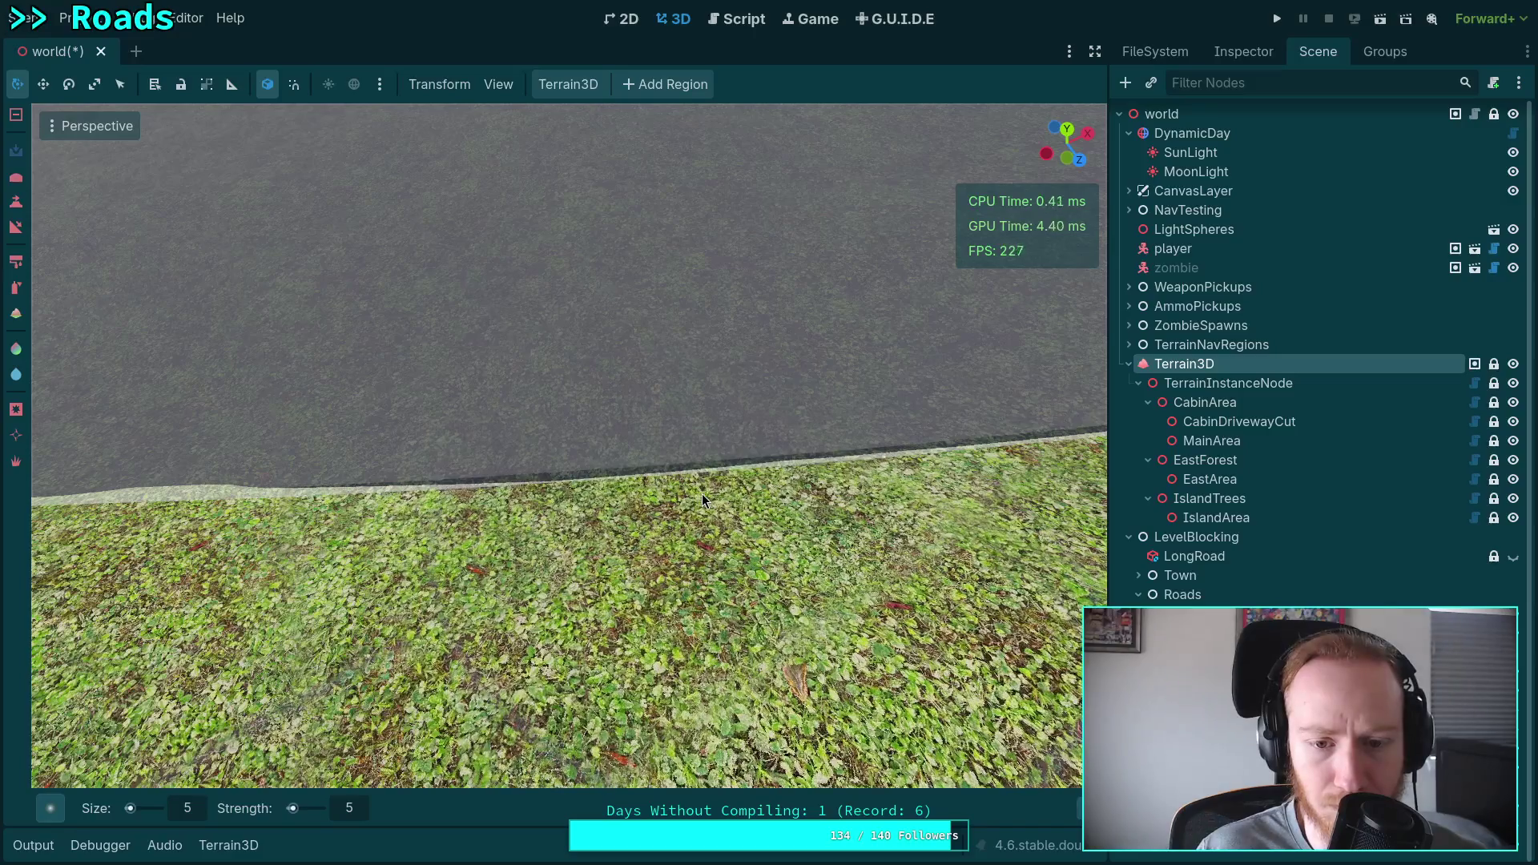
{"action": "mouse_move", "coordinate": [607, 394]}
{"action": "left_mouse_down"}
{"action": "mouse_move", "coordinate": [566, 590]}
{"action": "mouse_move", "coordinate": [430, 510]}
{"action": "mouse_move", "coordinate": [448, 513]}
{"action": "left_mouse_up"}
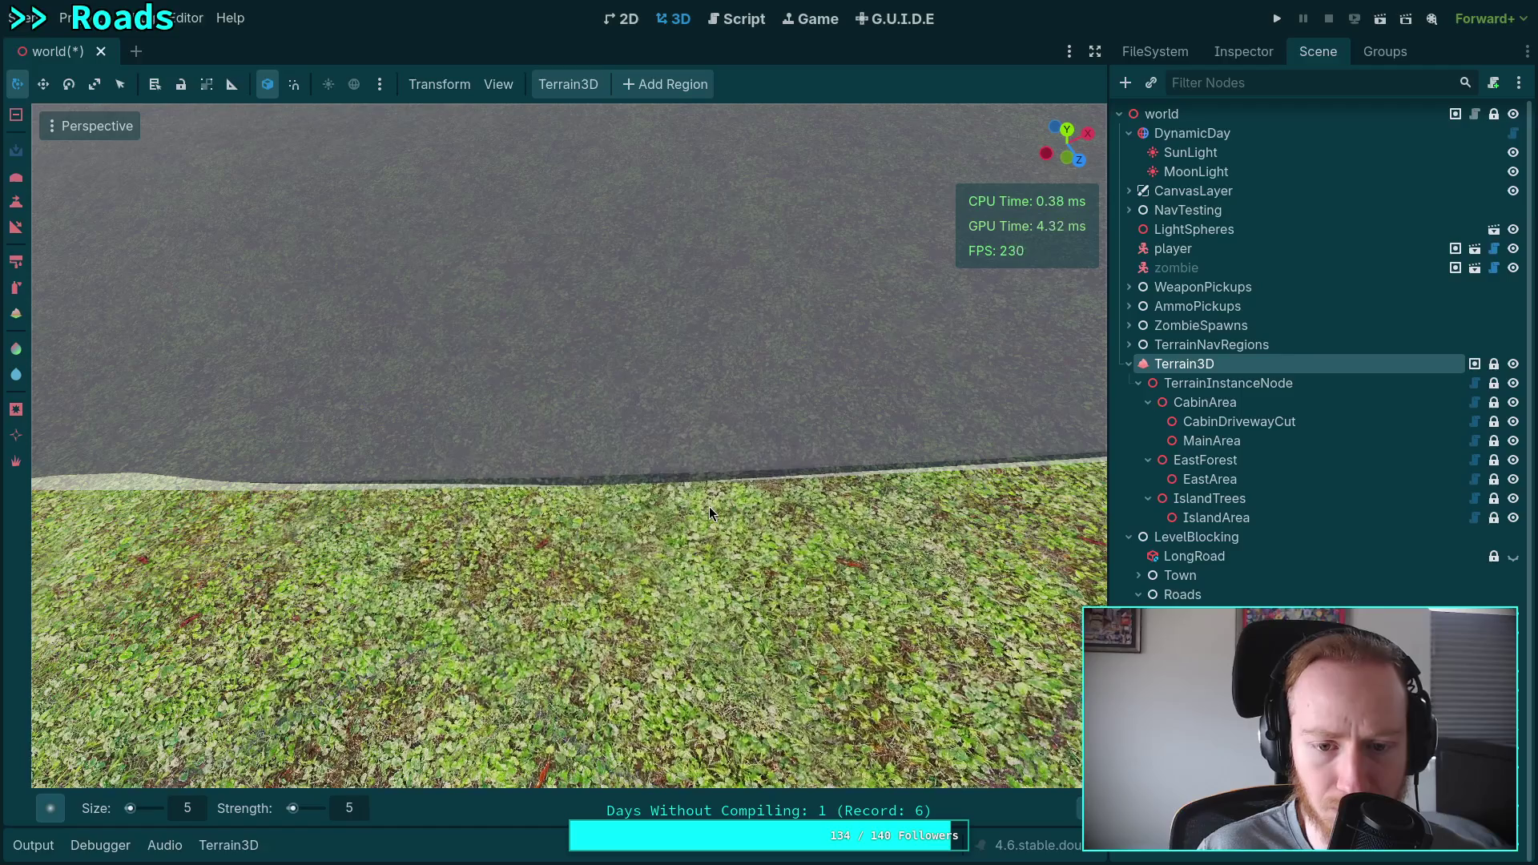
{"action": "key", "text": "ctrl"}
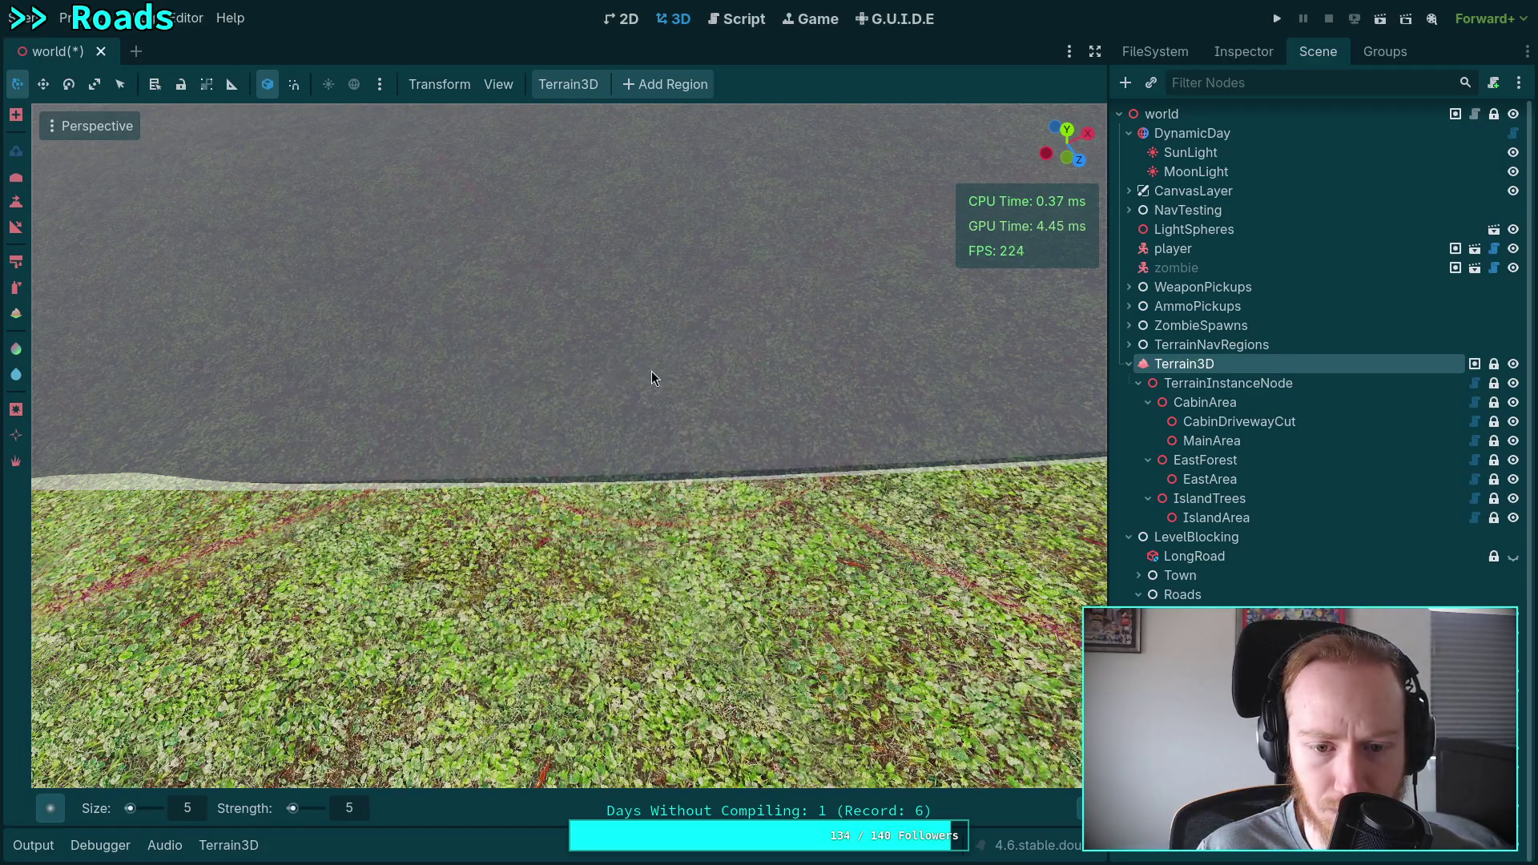
{"action": "mouse_move", "coordinate": [532, 401]}
{"action": "left_mouse_down"}
{"action": "mouse_move", "coordinate": [817, 273]}
{"action": "mouse_move", "coordinate": [364, 516]}
{"action": "mouse_move", "coordinate": [427, 534]}
{"action": "mouse_move", "coordinate": [663, 525]}
{"action": "mouse_move", "coordinate": [653, 359]}
{"action": "mouse_move", "coordinate": [640, 405]}
{"action": "mouse_move", "coordinate": [801, 387]}
{"action": "mouse_move", "coordinate": [603, 417]}
{"action": "mouse_move", "coordinate": [716, 434]}
{"action": "mouse_move", "coordinate": [545, 504]}
{"action": "mouse_move", "coordinate": [528, 484]}
{"action": "mouse_move", "coordinate": [556, 465]}
{"action": "left_mouse_up"}
Resculpt the remaining grass beside the road and switch the brush's sculpt mode.
{"action": "key", "text": "ctrl"}
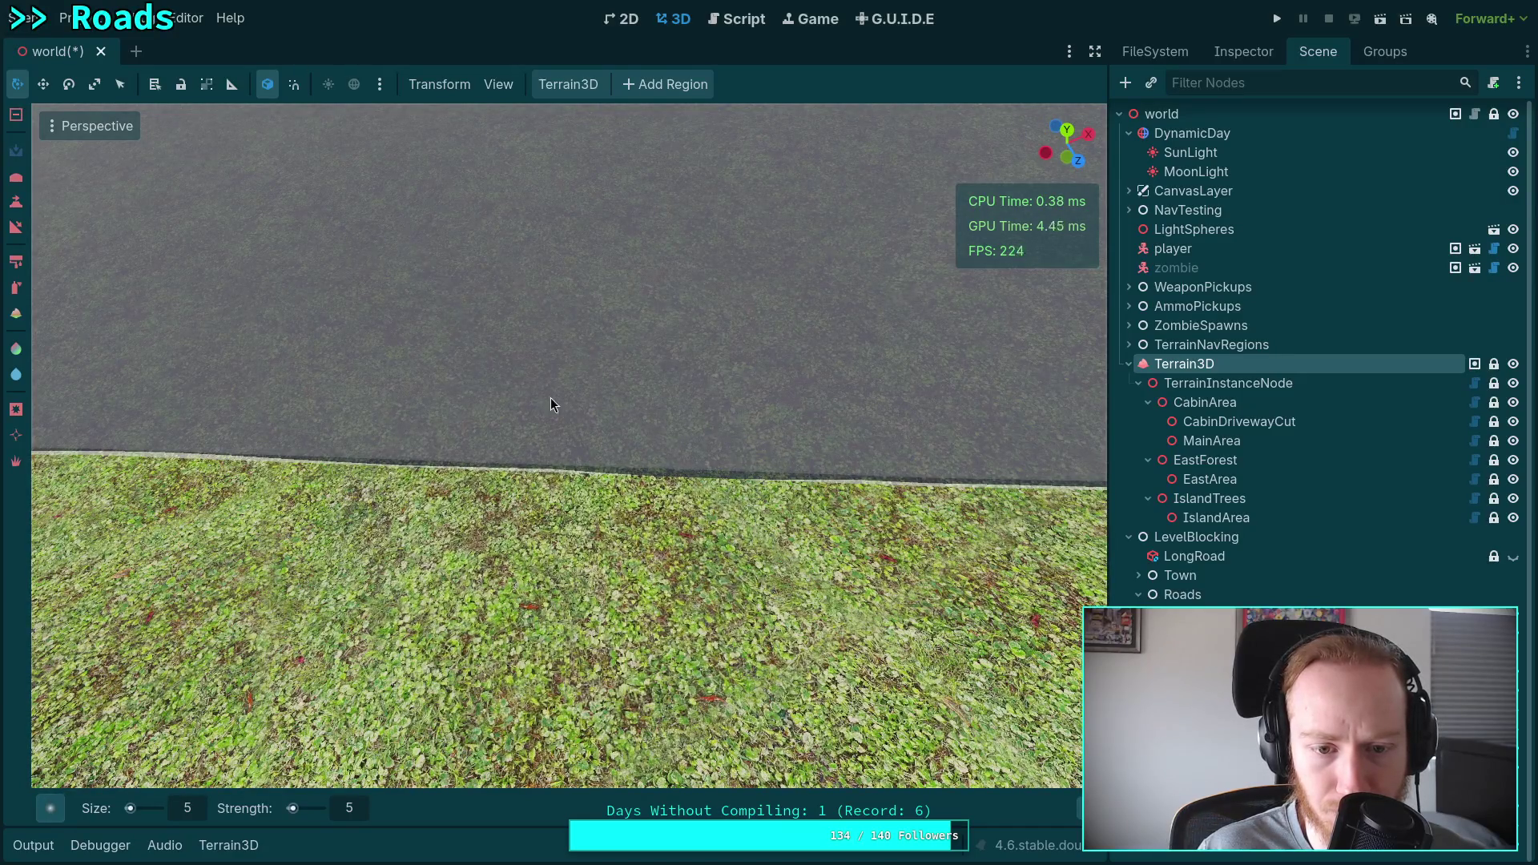
{"action": "key", "text": "ctrl"}
{"action": "mouse_move", "coordinate": [667, 394]}
{"action": "left_mouse_down"}
{"action": "mouse_move", "coordinate": [684, 374]}
{"action": "mouse_move", "coordinate": [648, 386]}
{"action": "left_mouse_up"}
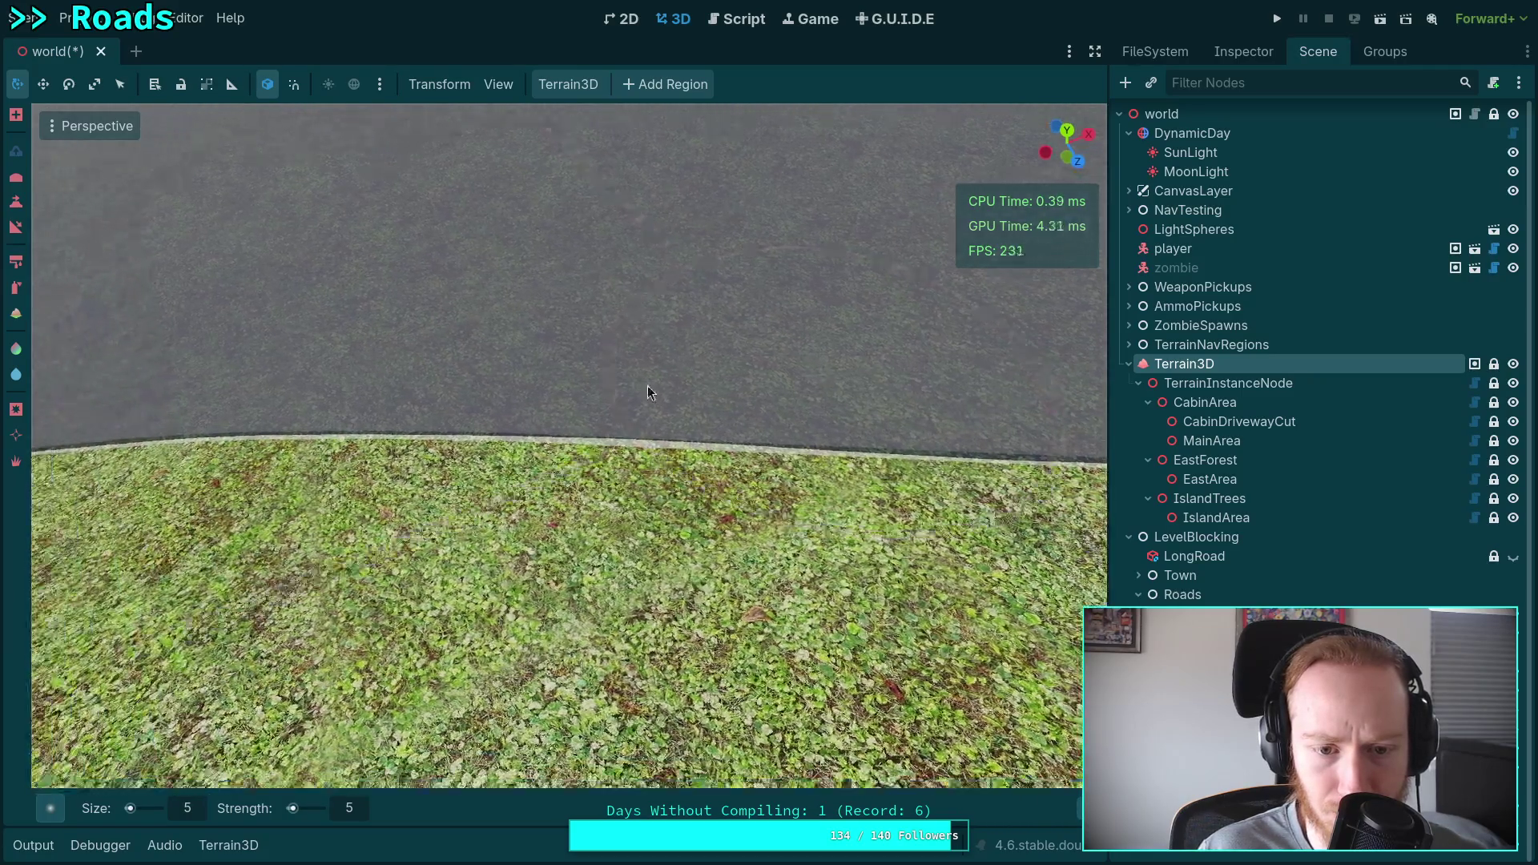
{"action": "mouse_move", "coordinate": [467, 354]}
{"action": "left_mouse_down"}
{"action": "mouse_move", "coordinate": [680, 339]}
{"action": "mouse_move", "coordinate": [604, 349]}
{"action": "left_mouse_up"}
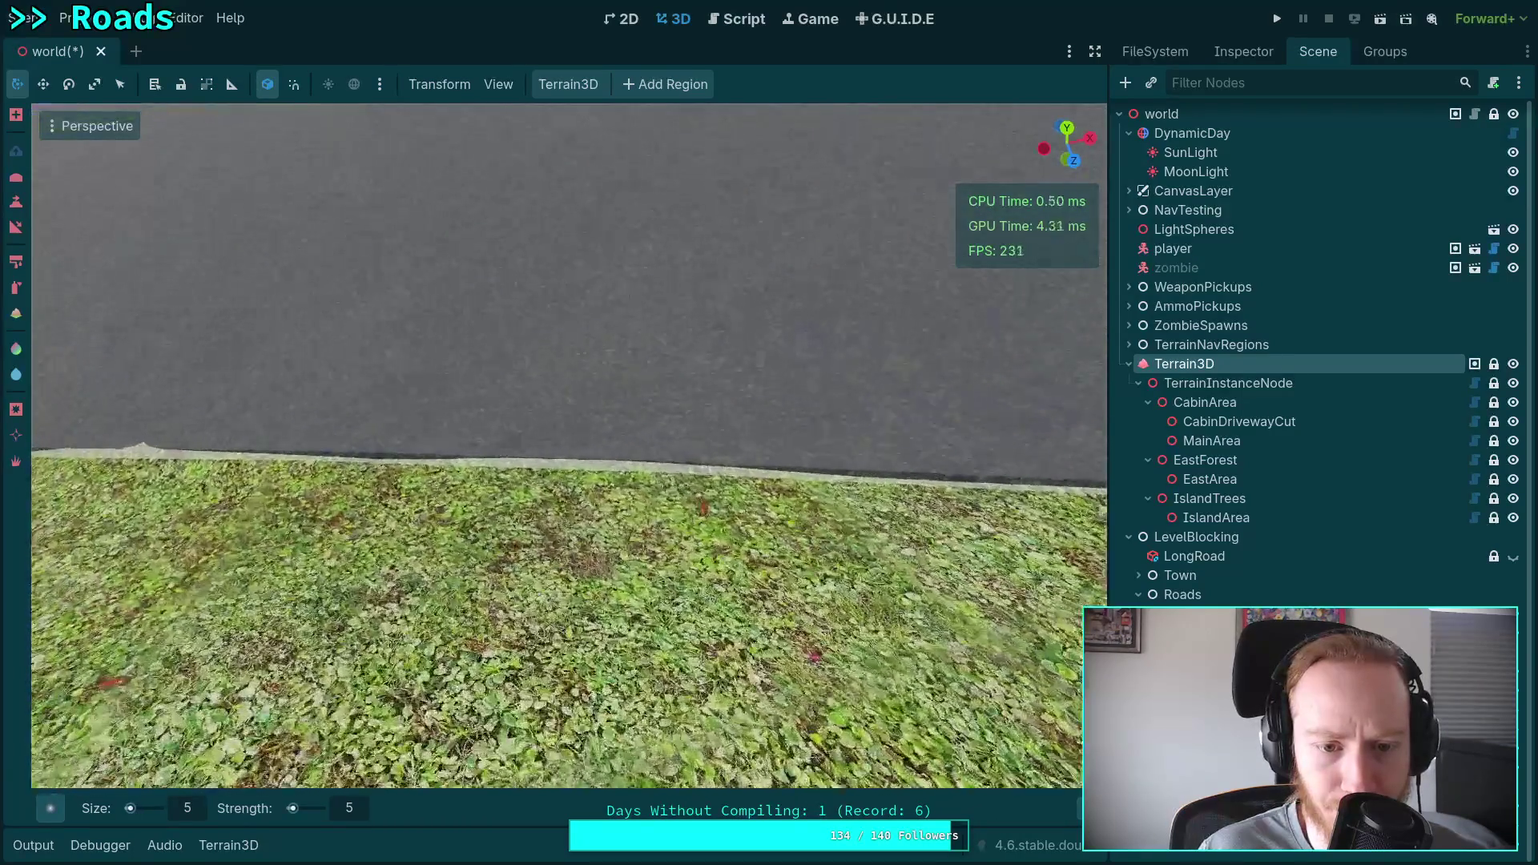
{"action": "scroll", "coordinate": [624, 491], "scroll_direction": "down", "scroll_amount": 3}
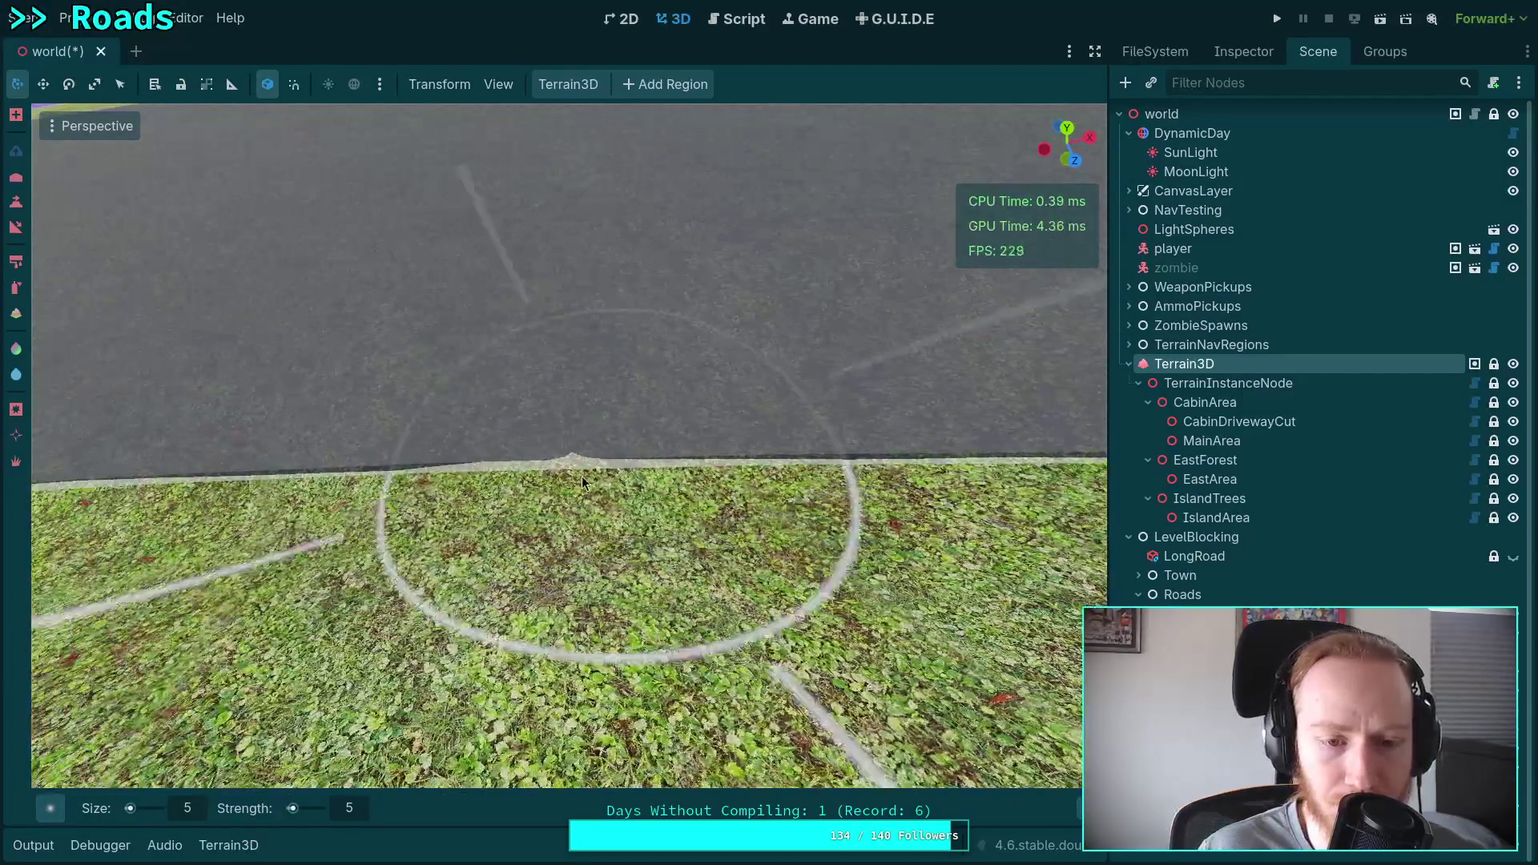
{"action": "key", "text": "e"}
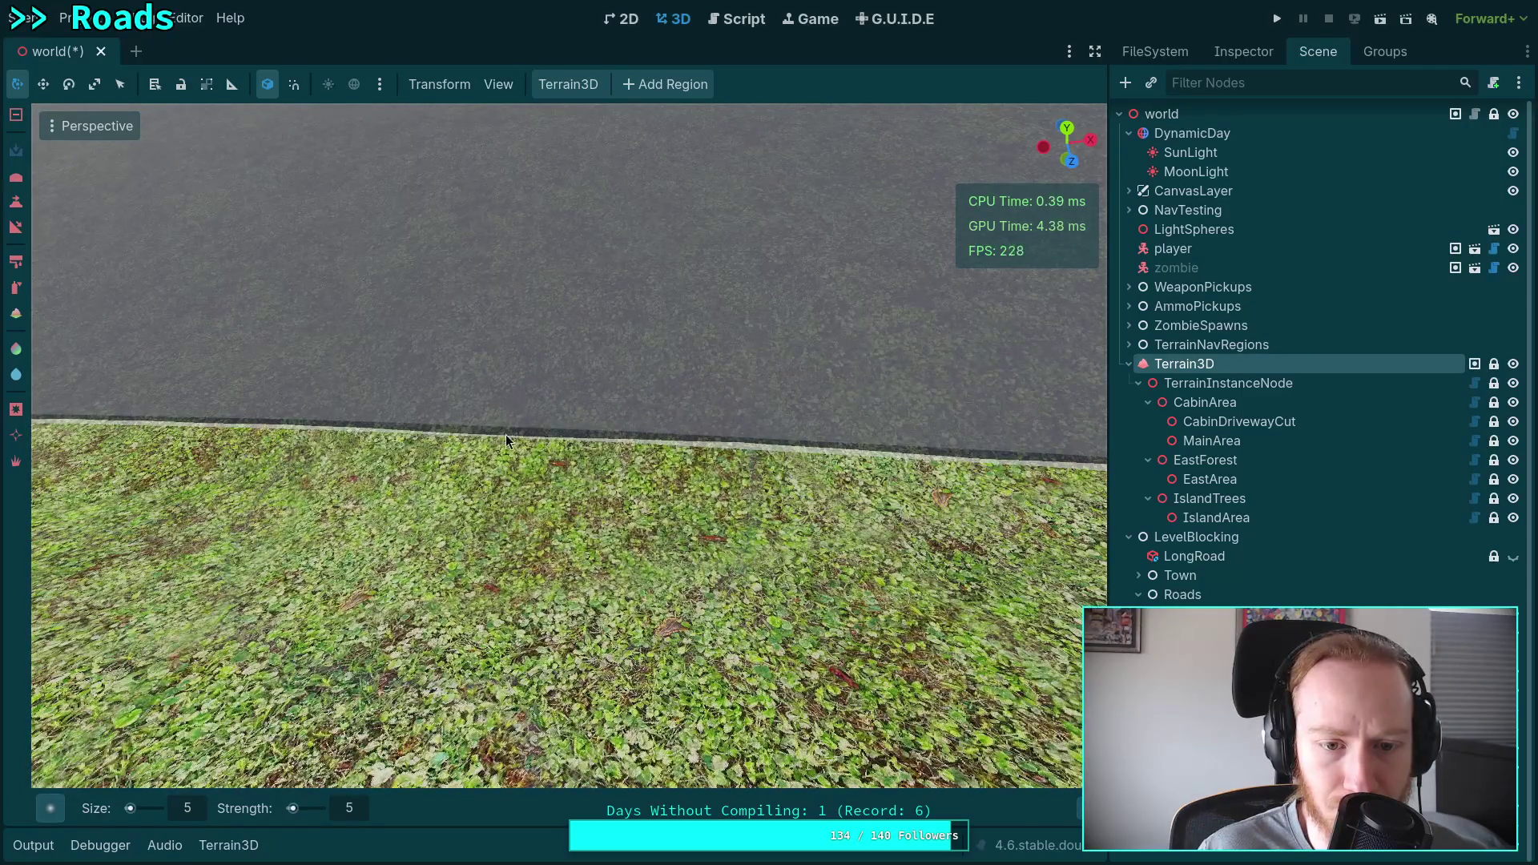
{"action": "key", "text": "e"}
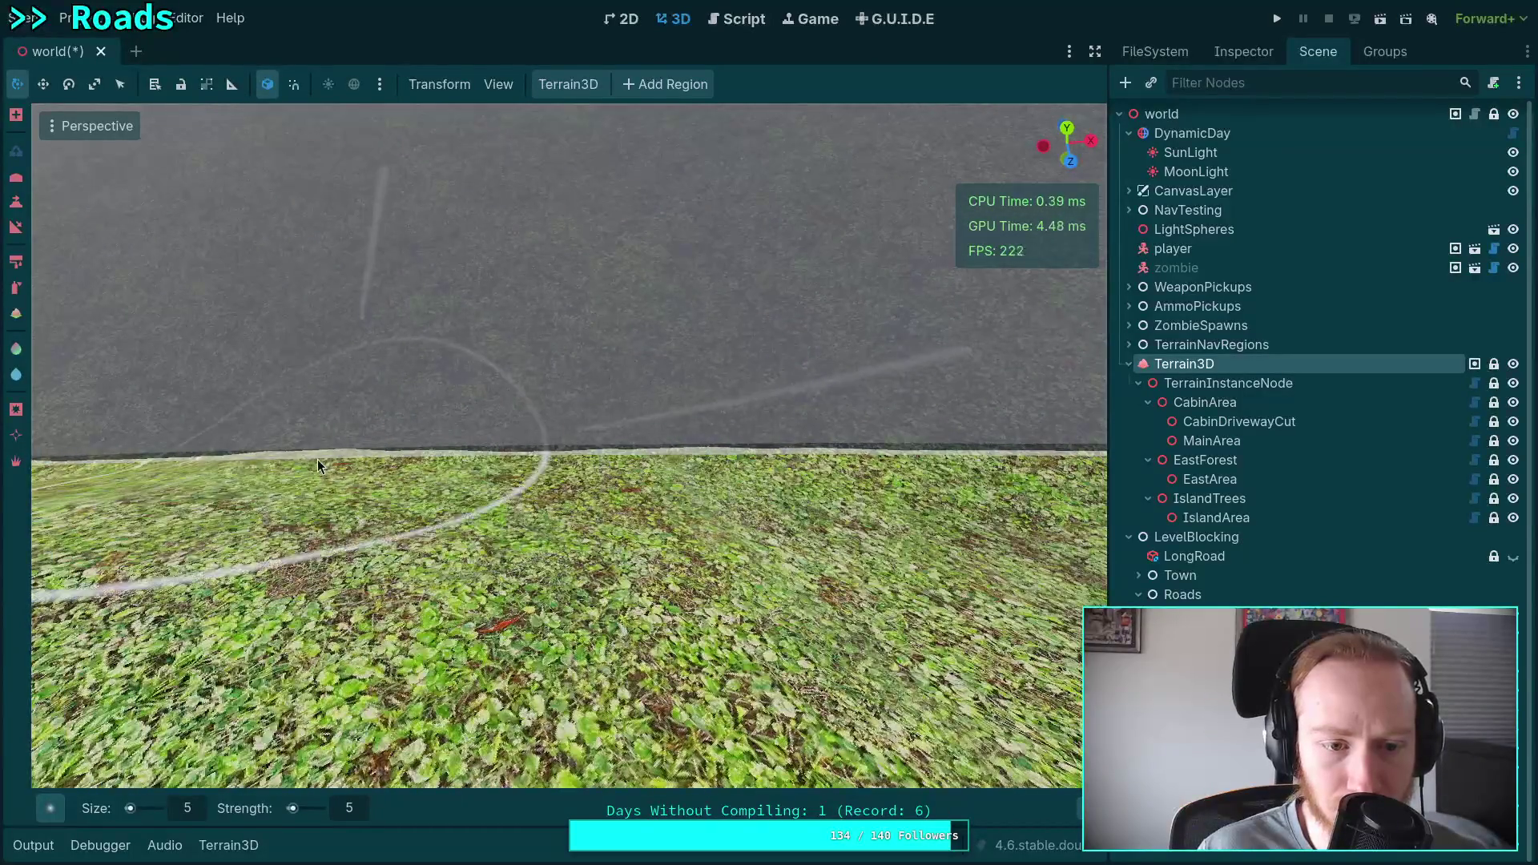
Sculpt and lower the grass strip along the road edge.
{"action": "left_click_drag", "start_coordinate": [582, 464], "coordinate": [748, 466]}
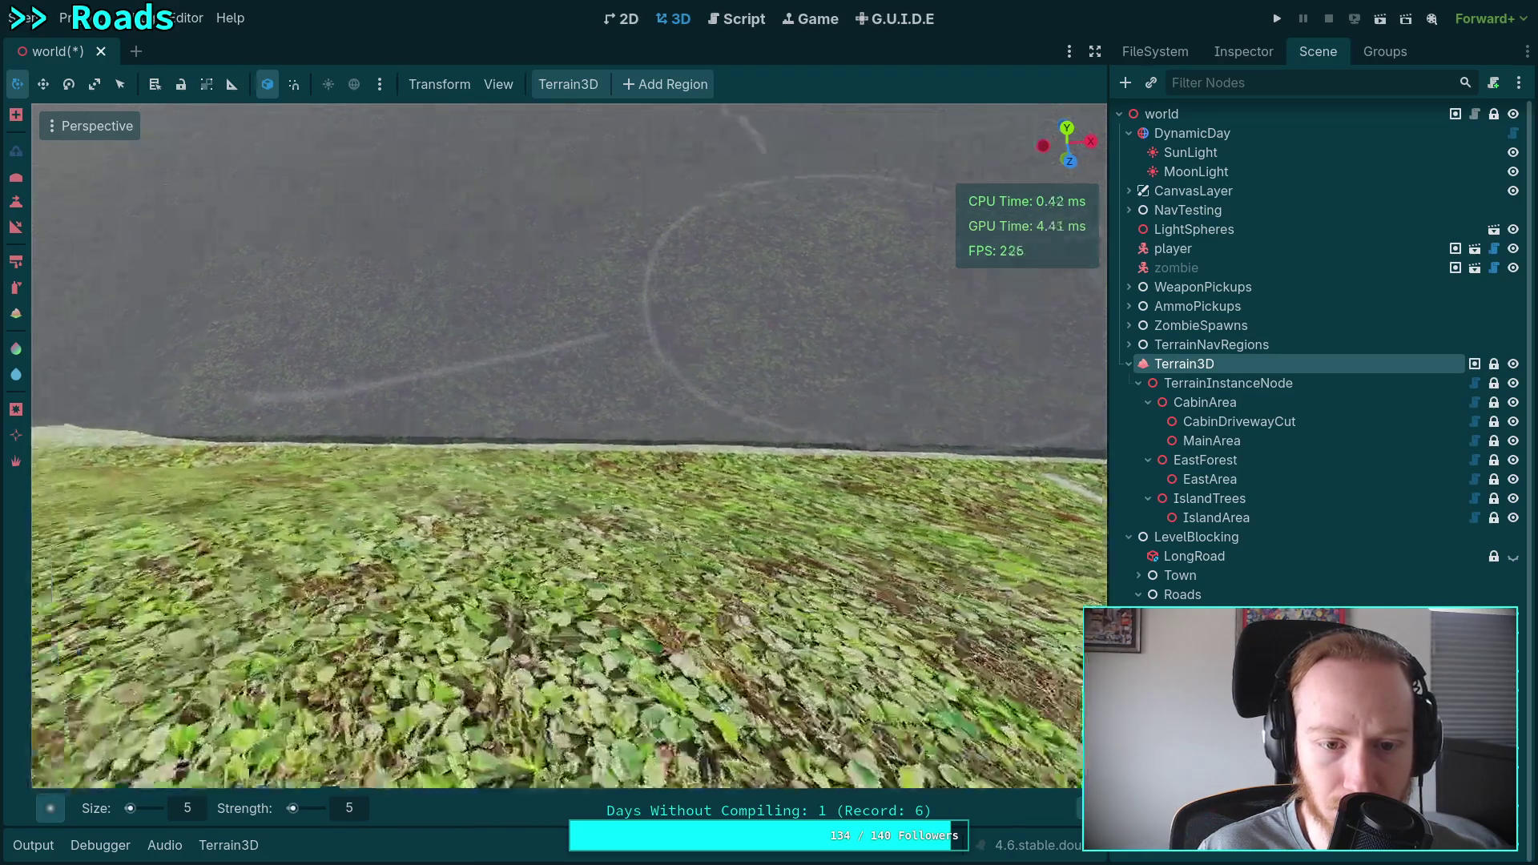
{"action": "left_click_drag", "start_coordinate": [552, 331], "coordinate": [846, 278]}
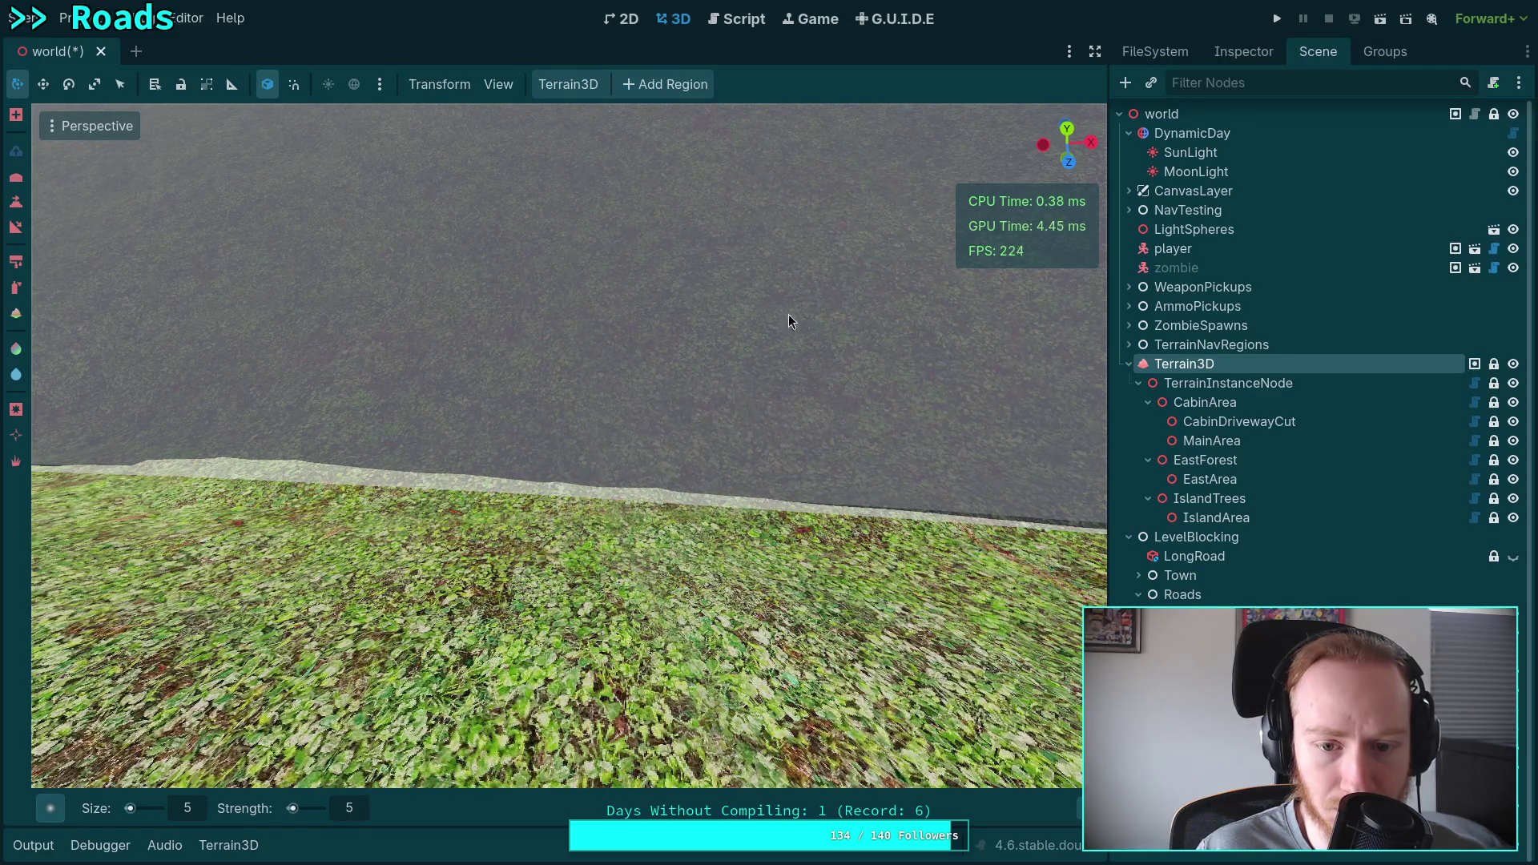
{"action": "key", "text": "ctrl"}
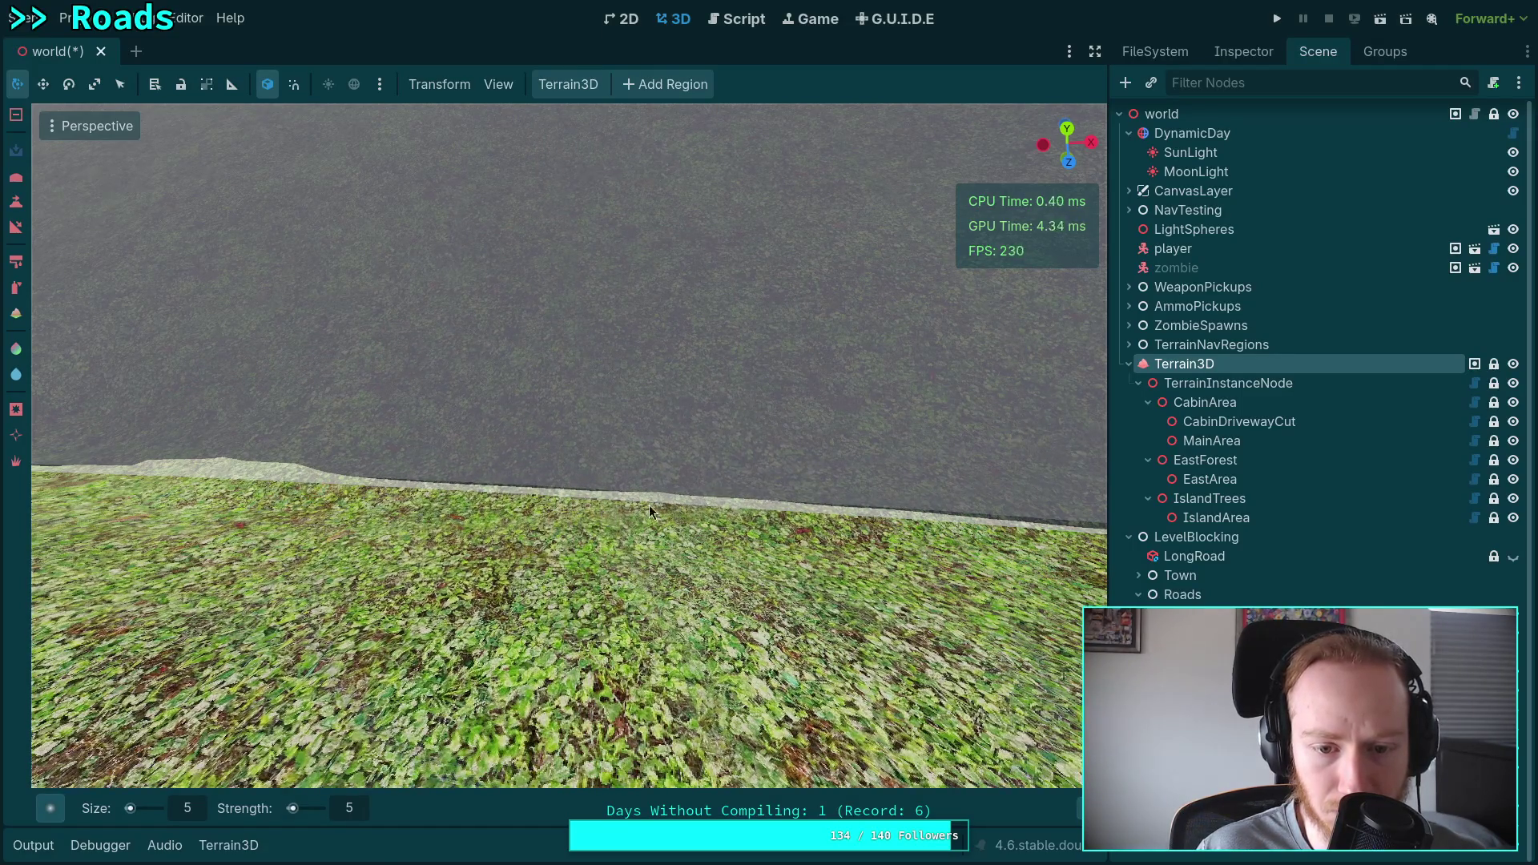
{"action": "mouse_move", "coordinate": [649, 505]}
{"action": "left_mouse_down"}
{"action": "mouse_move", "coordinate": [746, 517]}
{"action": "mouse_move", "coordinate": [218, 505]}
{"action": "mouse_move", "coordinate": [945, 517]}
{"action": "left_mouse_up"}
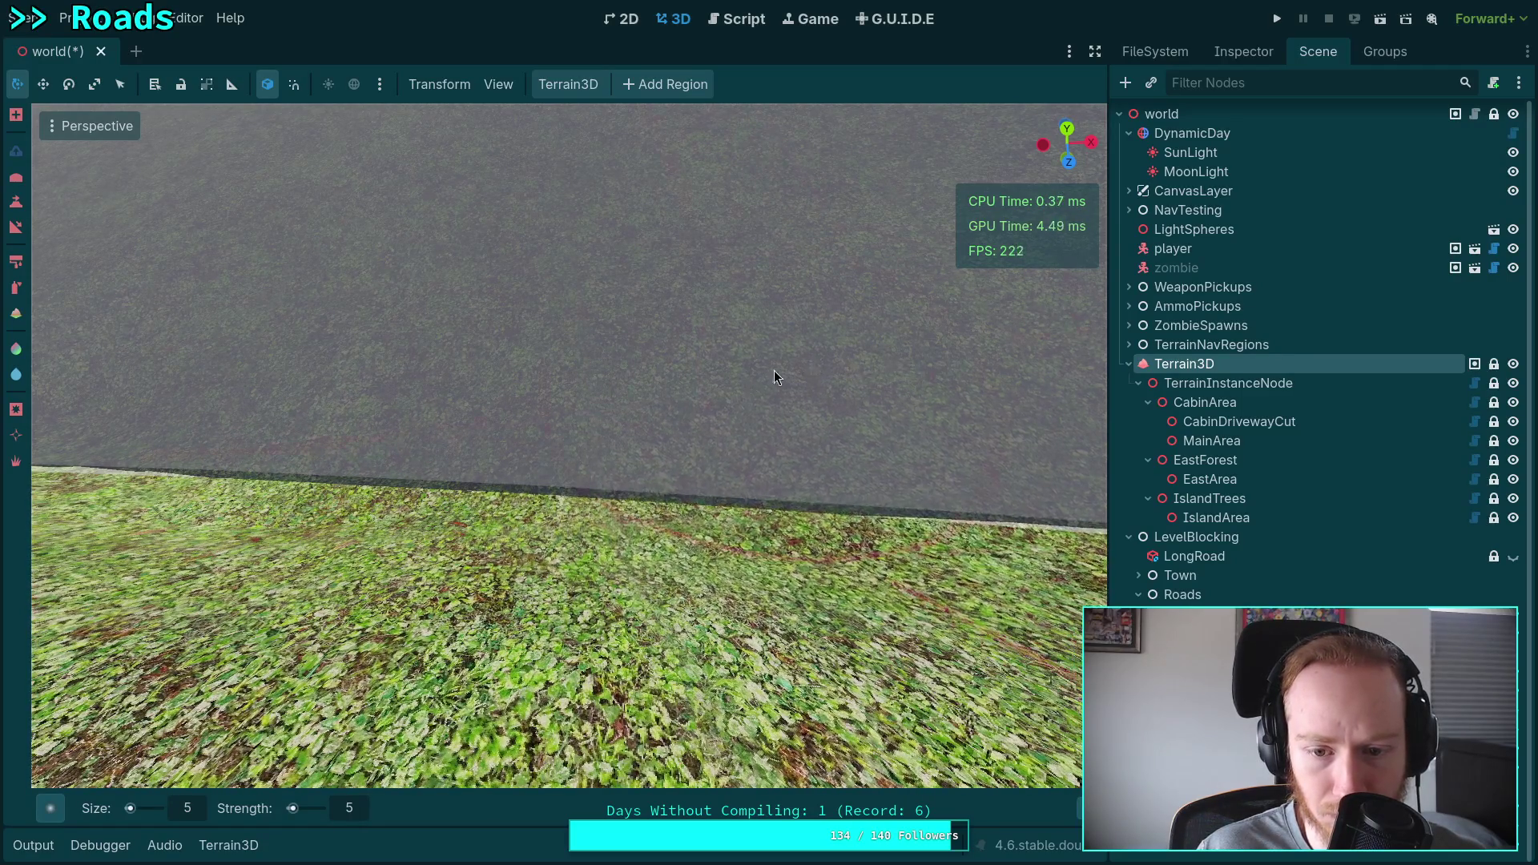
{"action": "mouse_move", "coordinate": [773, 376]}
{"action": "left_mouse_down"}
{"action": "mouse_move", "coordinate": [362, 388]}
{"action": "mouse_move", "coordinate": [640, 417]}
{"action": "mouse_move", "coordinate": [525, 362]}
{"action": "mouse_move", "coordinate": [537, 383]}
{"action": "mouse_move", "coordinate": [574, 301]}
{"action": "mouse_move", "coordinate": [676, 332]}
{"action": "left_mouse_up"}
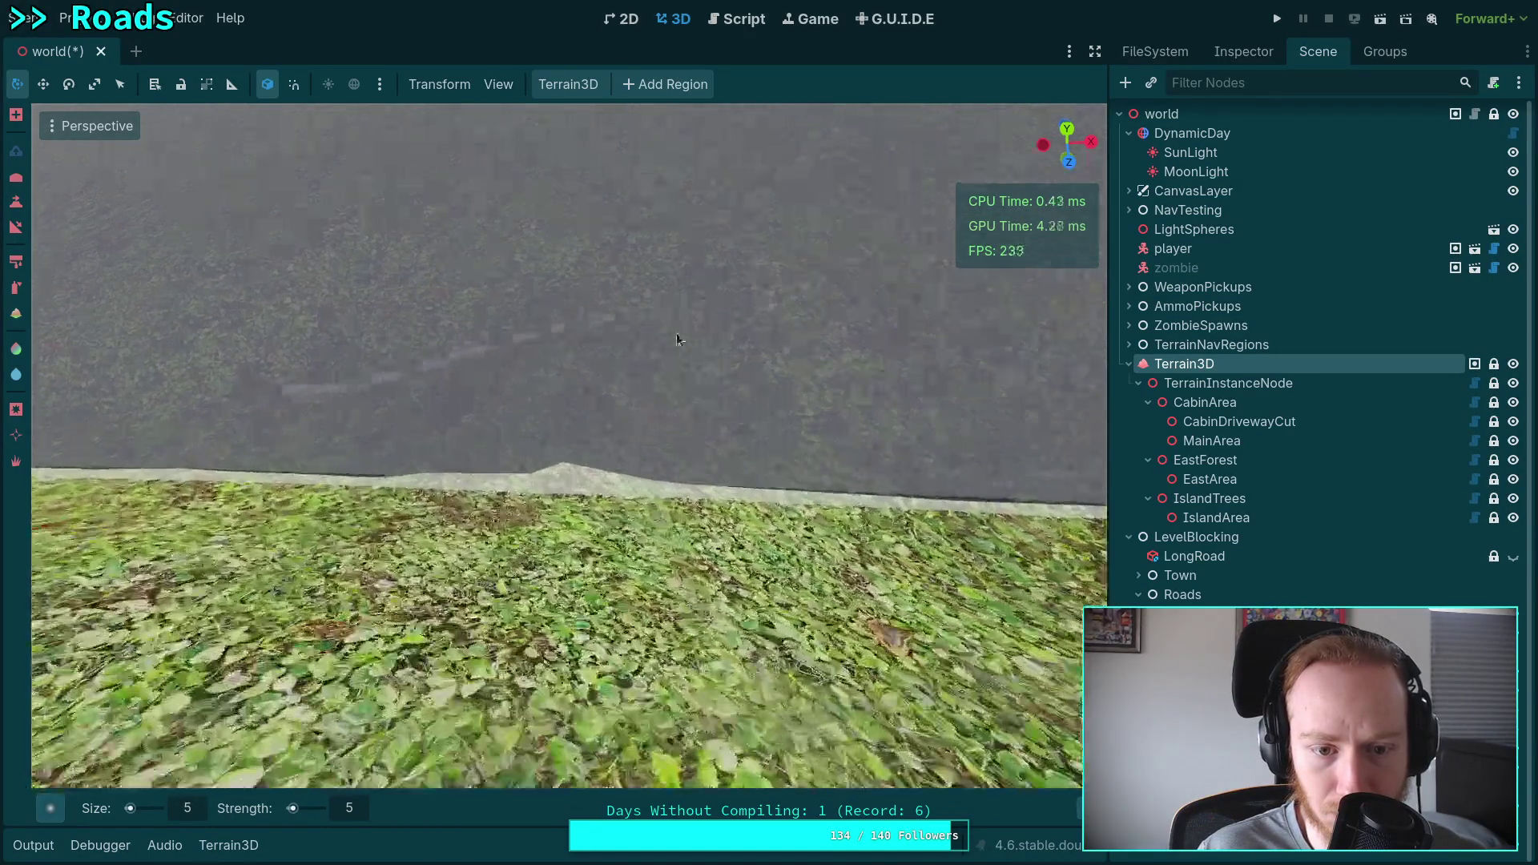
Undo the last seven terrain strokes and view the road edge from above.
{"action": "key", "text": "ctrl+z"}
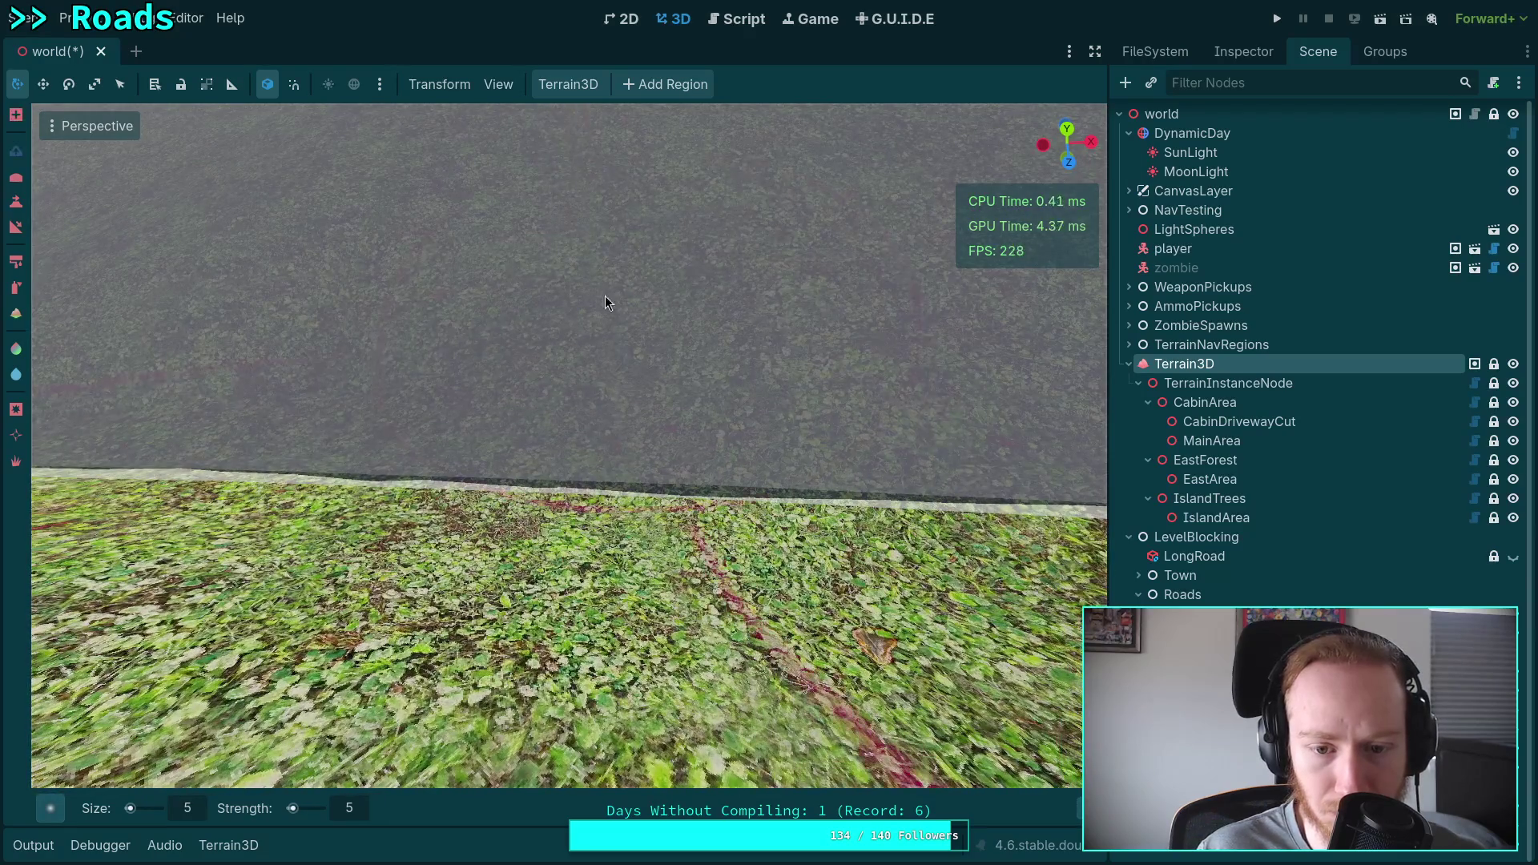
{"action": "key", "text": "ctrl+z"}
{"action": "key", "text": "ctrl+z"}
{"action": "key", "text": "ctrl+z"}
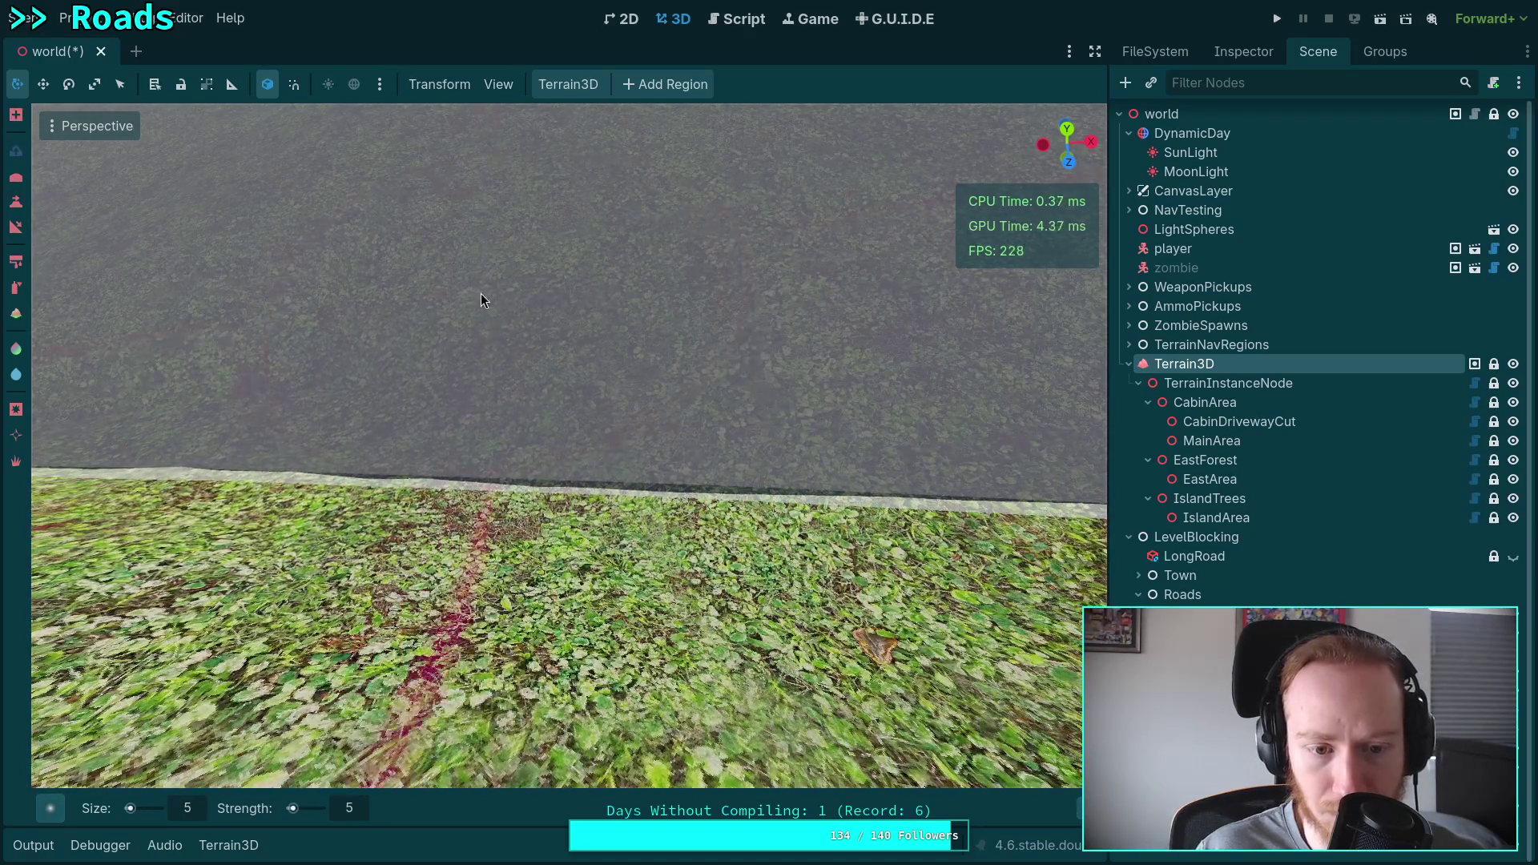
{"action": "key", "text": "ctrl+z"}
{"action": "key", "text": "ctrl+z"}
{"action": "key", "text": "ctrl+z"}
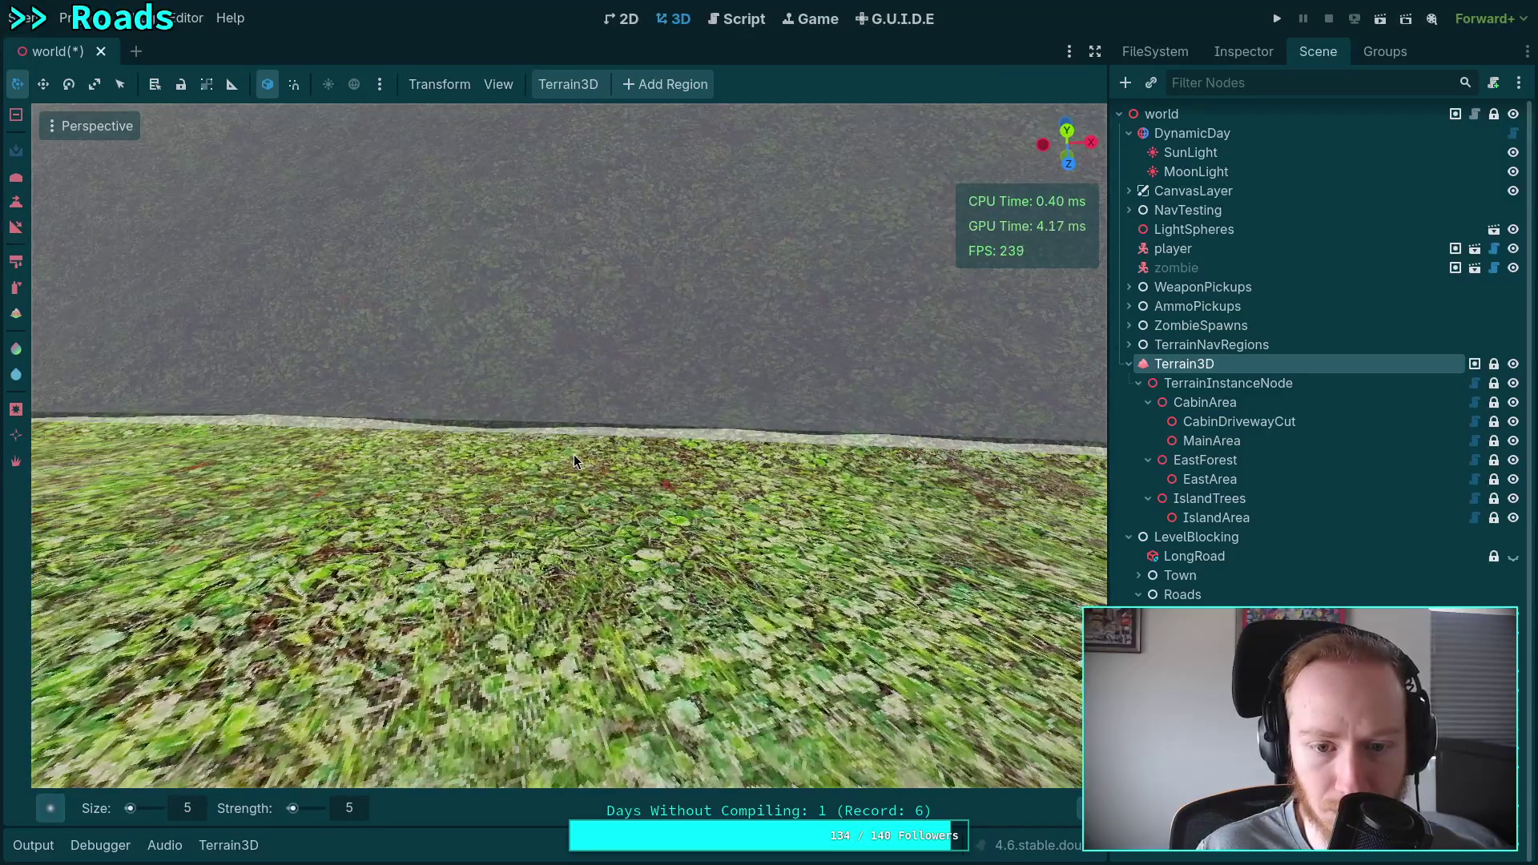
{"action": "key", "text": "ctrl+z"}
{"action": "key", "text": "ctrl+z"}
{"action": "key", "text": "ctrl+z"}
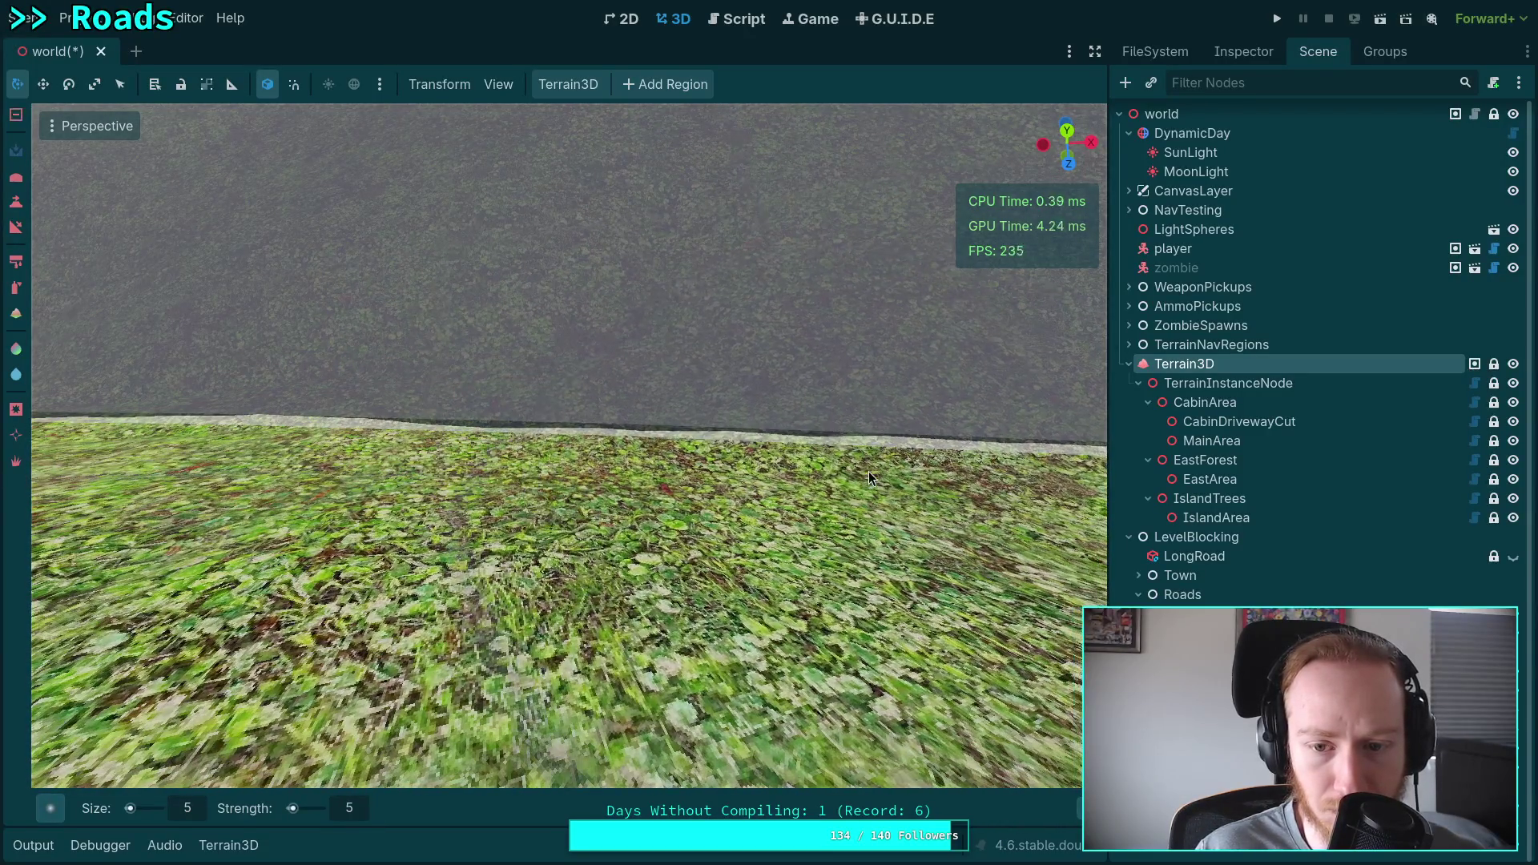
{"action": "key", "text": "ctrl+z"}
{"action": "key", "text": "ctrl+z"}
{"action": "key", "text": "ctrl+z"}
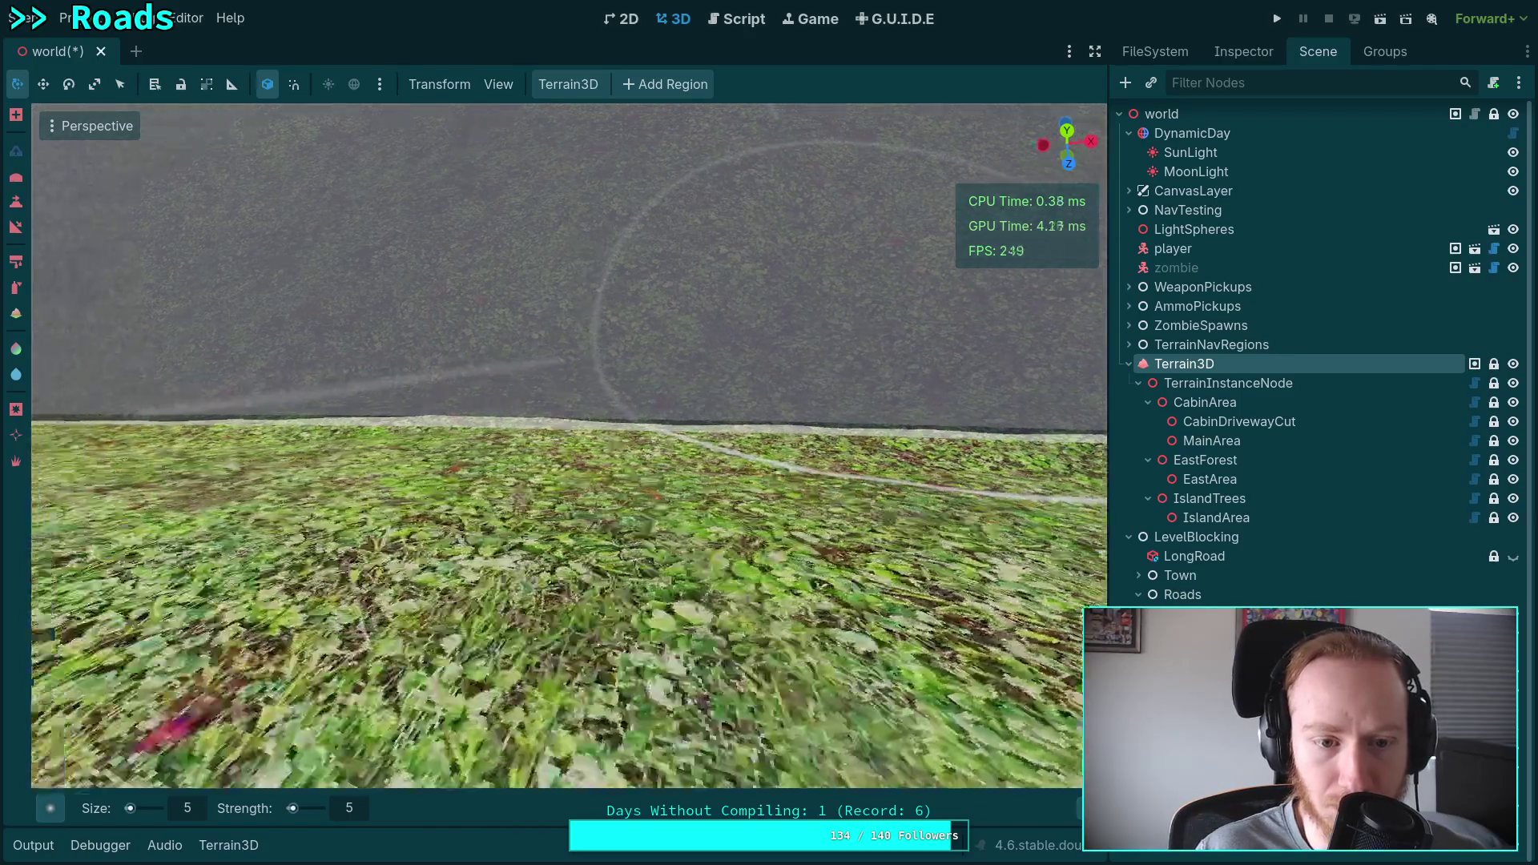
{"action": "key", "text": "ctrl+z"}
{"action": "key", "text": "ctrl+z"}
{"action": "key", "text": "ctrl+z"}
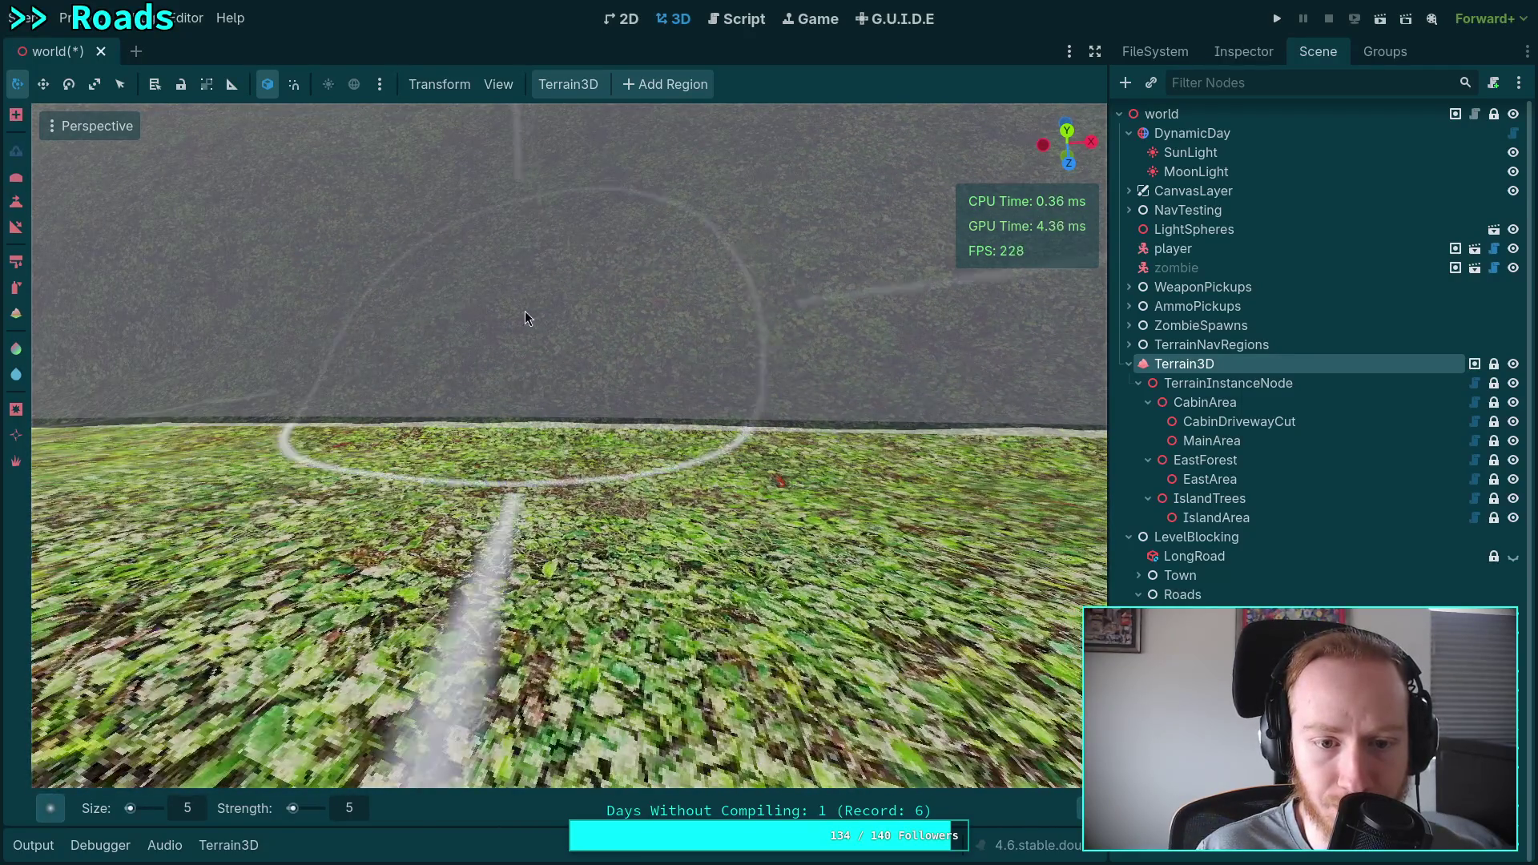
{"action": "key", "text": "ctrl+z"}
{"action": "key", "text": "ctrl+z"}
{"action": "key", "text": "ctrl+z"}
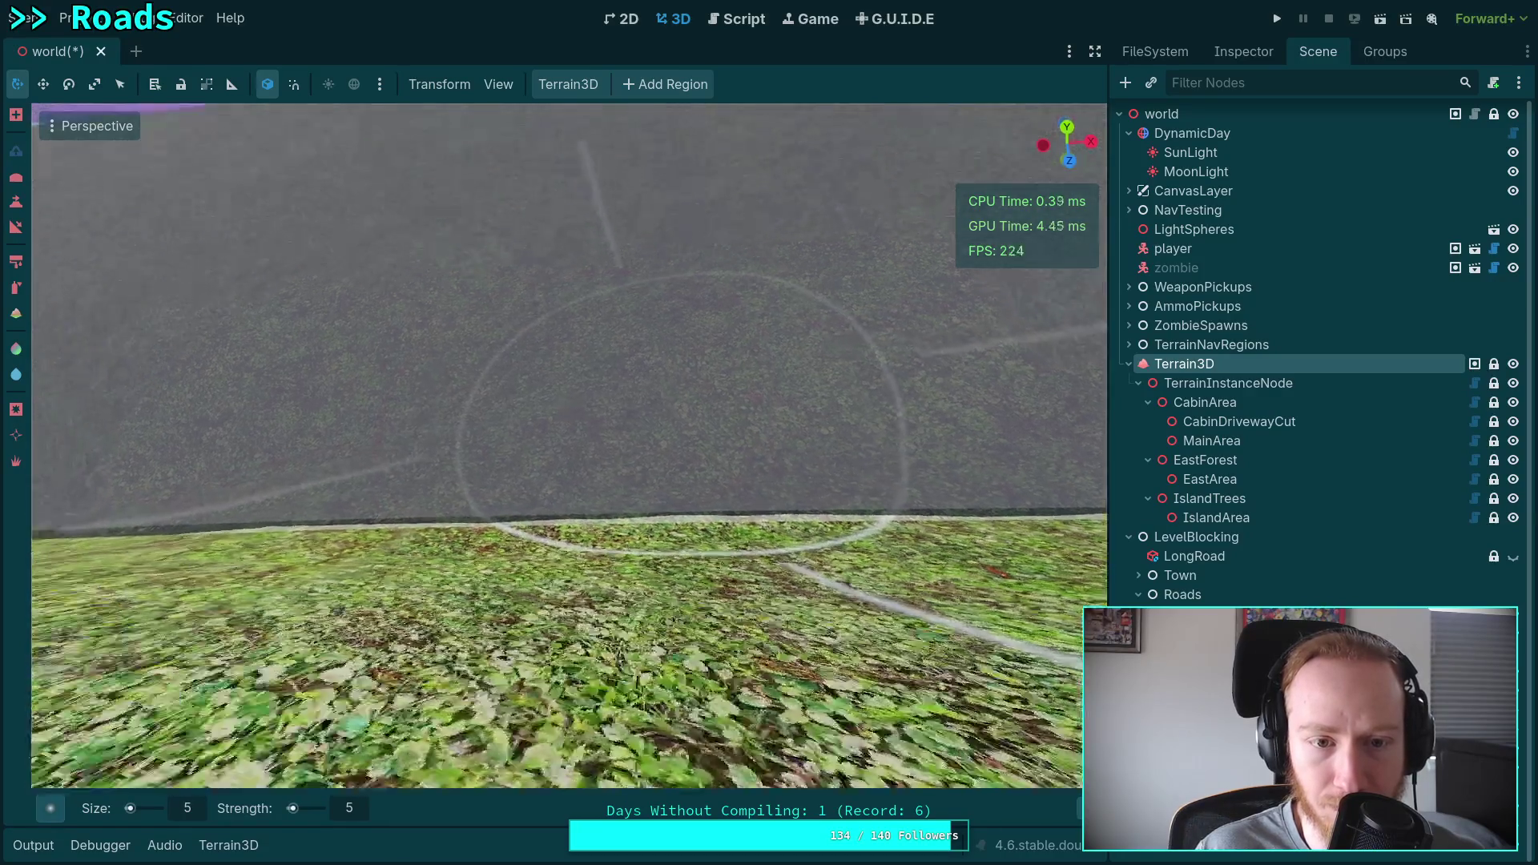
{"action": "left_click_drag", "start_coordinate": [470, 287], "coordinate": [570, 302]}
{"action": "left_click_drag", "start_coordinate": [516, 670], "coordinate": [516, 573]}
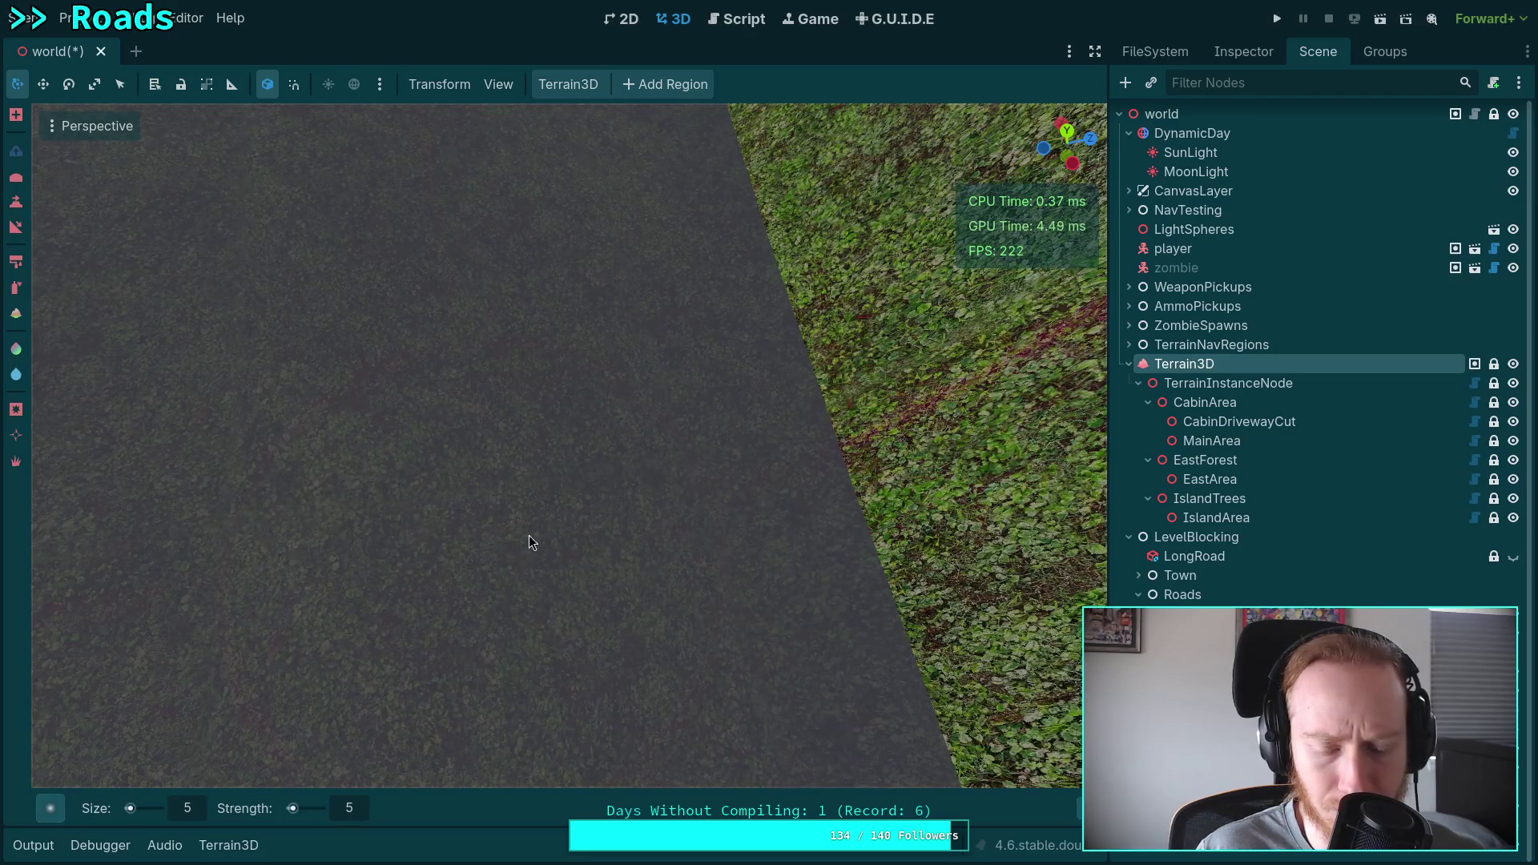
Sculpt the curb strip so the grass edge matches the road height.
{"action": "left_click_drag", "start_coordinate": [604, 526], "coordinate": [529, 481]}
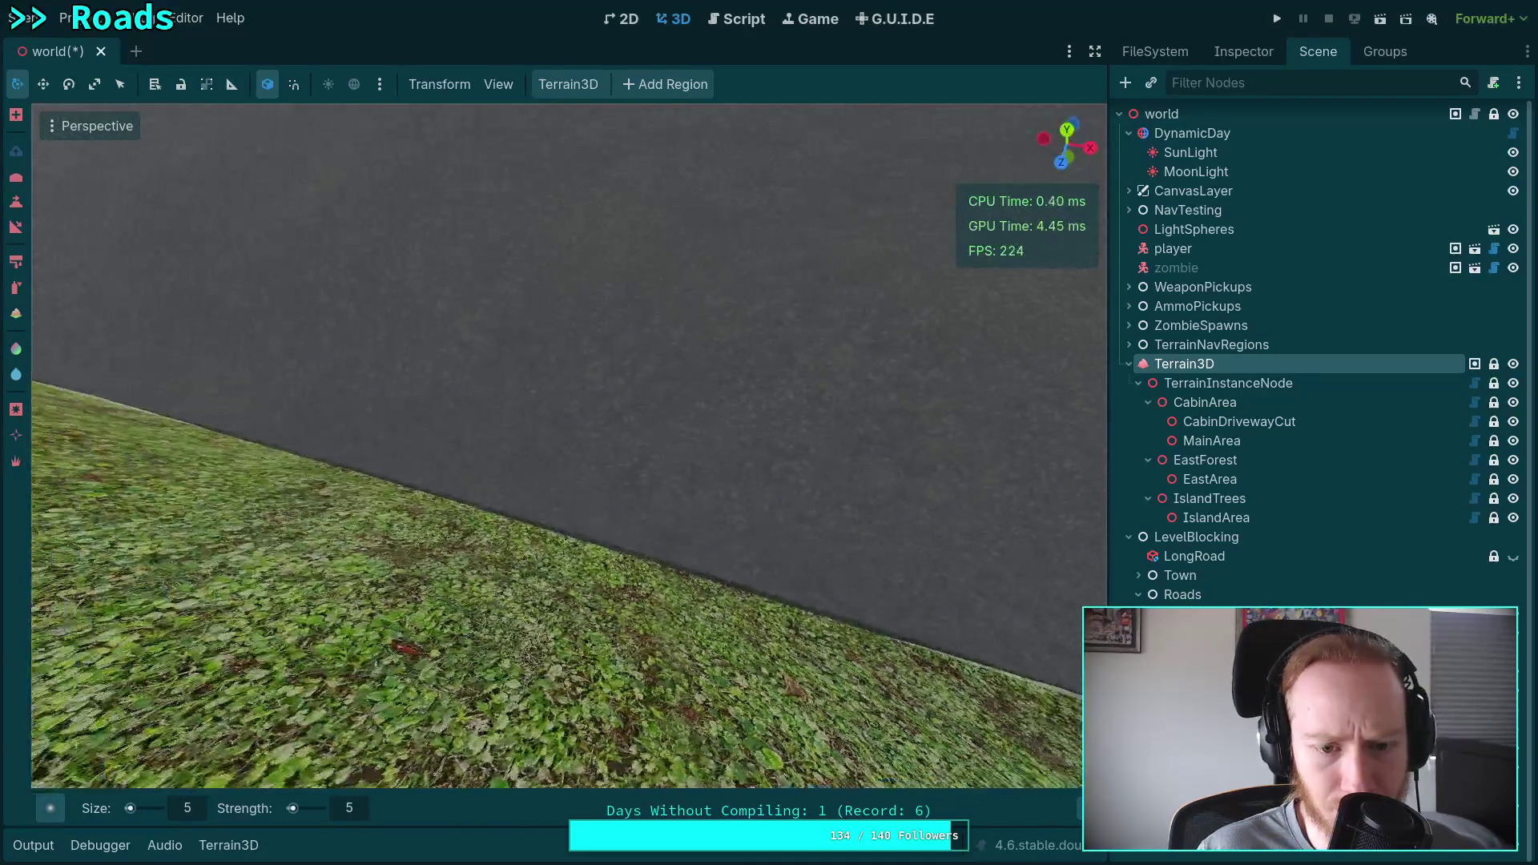
{"action": "mouse_move", "coordinate": [491, 389]}
{"action": "left_mouse_down"}
{"action": "mouse_move", "coordinate": [770, 426]}
{"action": "mouse_move", "coordinate": [710, 434]}
{"action": "mouse_move", "coordinate": [792, 420]}
{"action": "mouse_move", "coordinate": [231, 398]}
{"action": "mouse_move", "coordinate": [349, 314]}
{"action": "mouse_move", "coordinate": [400, 344]}
{"action": "left_mouse_up"}
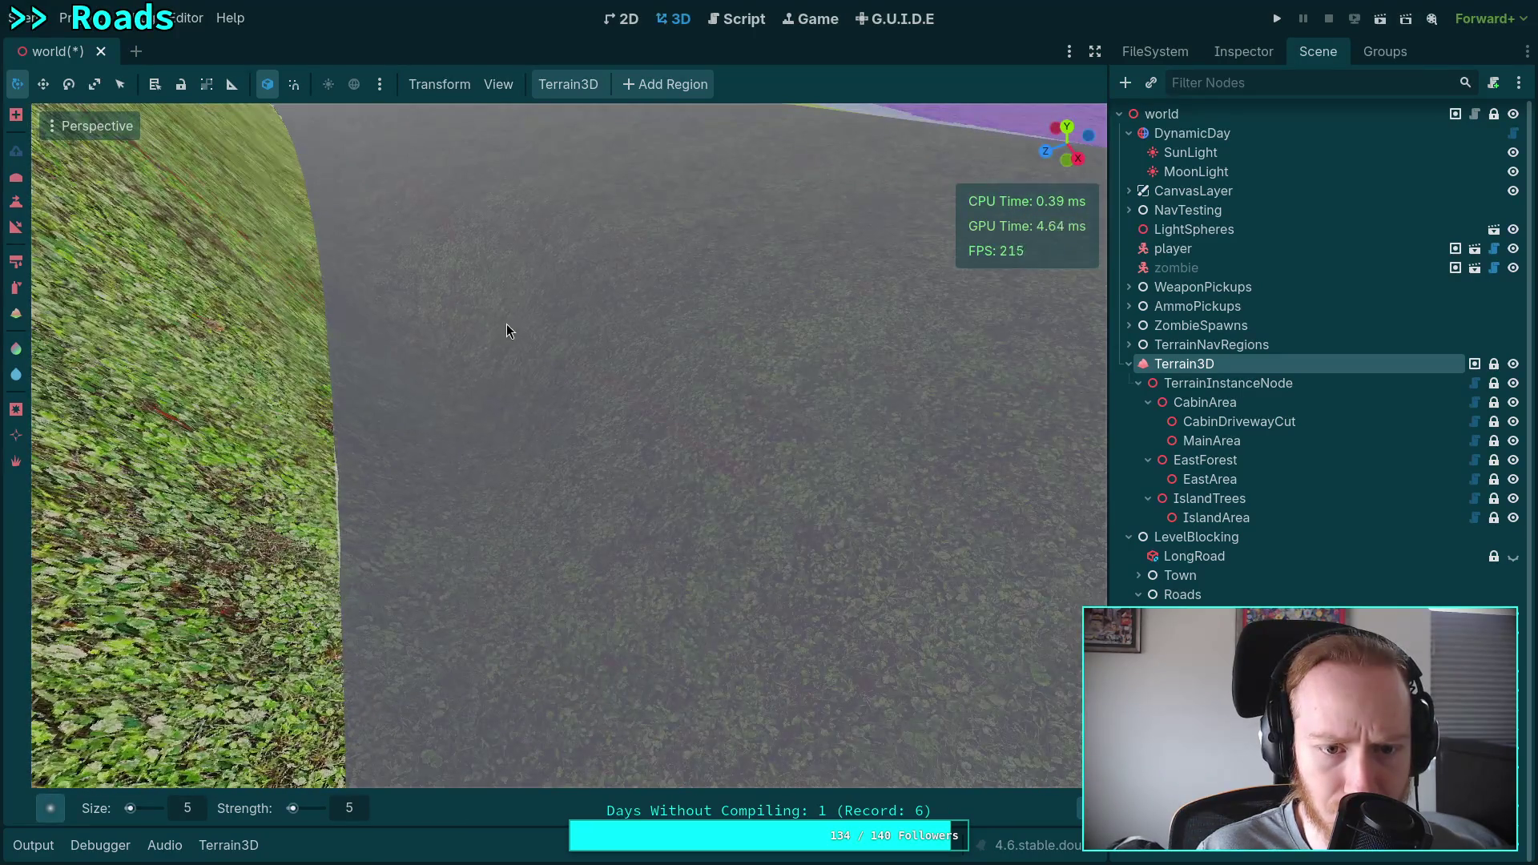
{"action": "mouse_move", "coordinate": [495, 312]}
{"action": "left_mouse_down"}
{"action": "mouse_move", "coordinate": [488, 366]}
{"action": "mouse_move", "coordinate": [550, 504]}
{"action": "mouse_move", "coordinate": [439, 293]}
{"action": "mouse_move", "coordinate": [510, 397]}
{"action": "mouse_move", "coordinate": [553, 539]}
{"action": "mouse_move", "coordinate": [511, 383]}
{"action": "mouse_move", "coordinate": [460, 283]}
{"action": "left_mouse_up"}
{"action": "mouse_move", "coordinate": [511, 240]}
{"action": "left_mouse_down"}
{"action": "mouse_move", "coordinate": [652, 257]}
{"action": "mouse_move", "coordinate": [724, 374]}
{"action": "mouse_move", "coordinate": [681, 484]}
{"action": "mouse_move", "coordinate": [903, 554]}
{"action": "mouse_move", "coordinate": [348, 427]}
{"action": "left_mouse_up"}
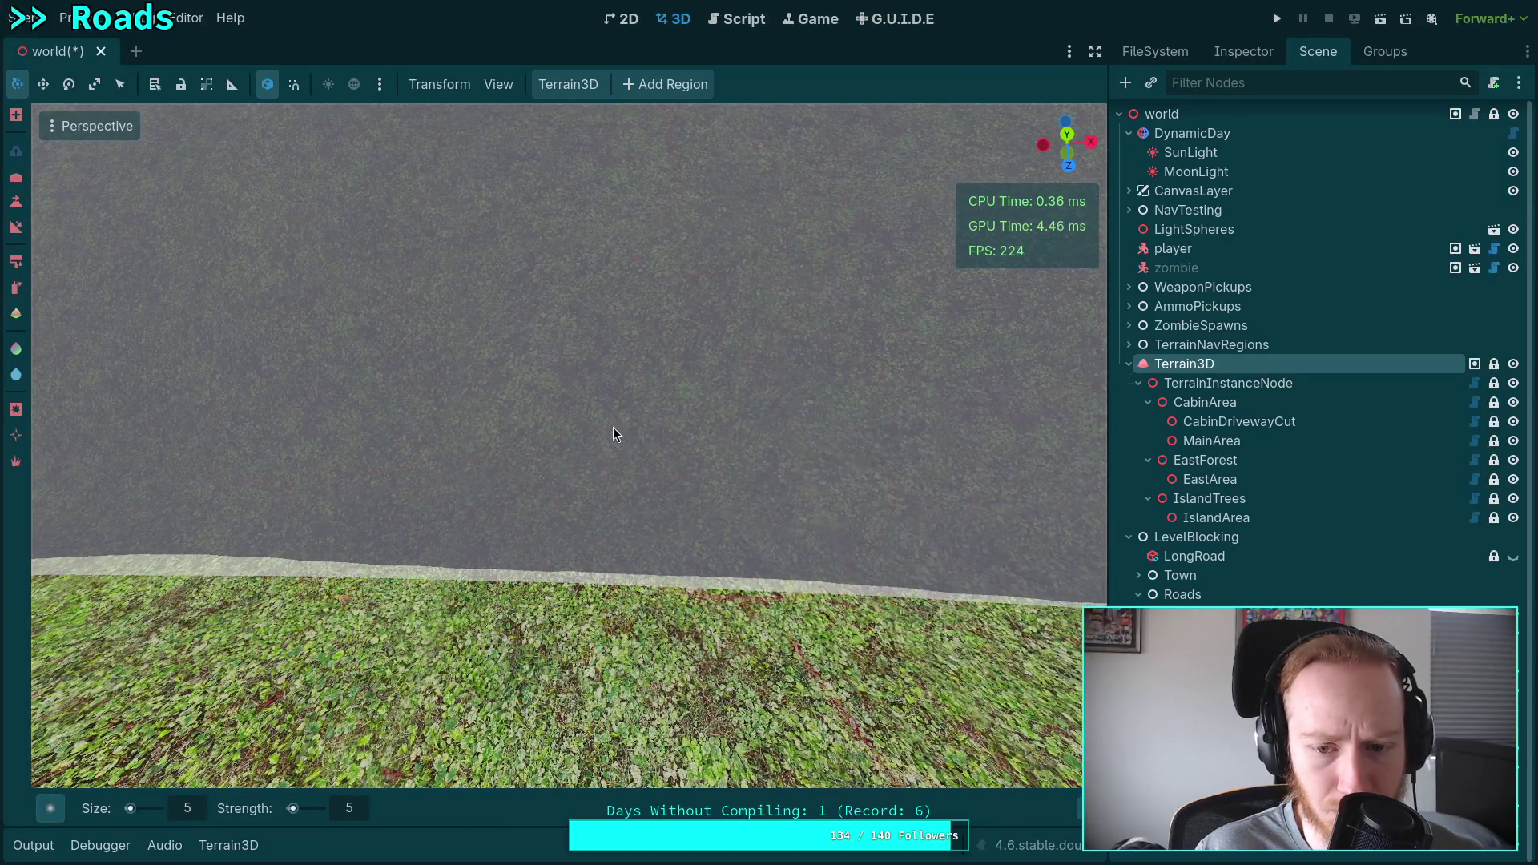
{"action": "left_click_drag", "start_coordinate": [613, 427], "coordinate": [619, 453]}
Repaint the edge texture in remove mode to thin the pale band.
{"action": "key", "text": "ctrl"}
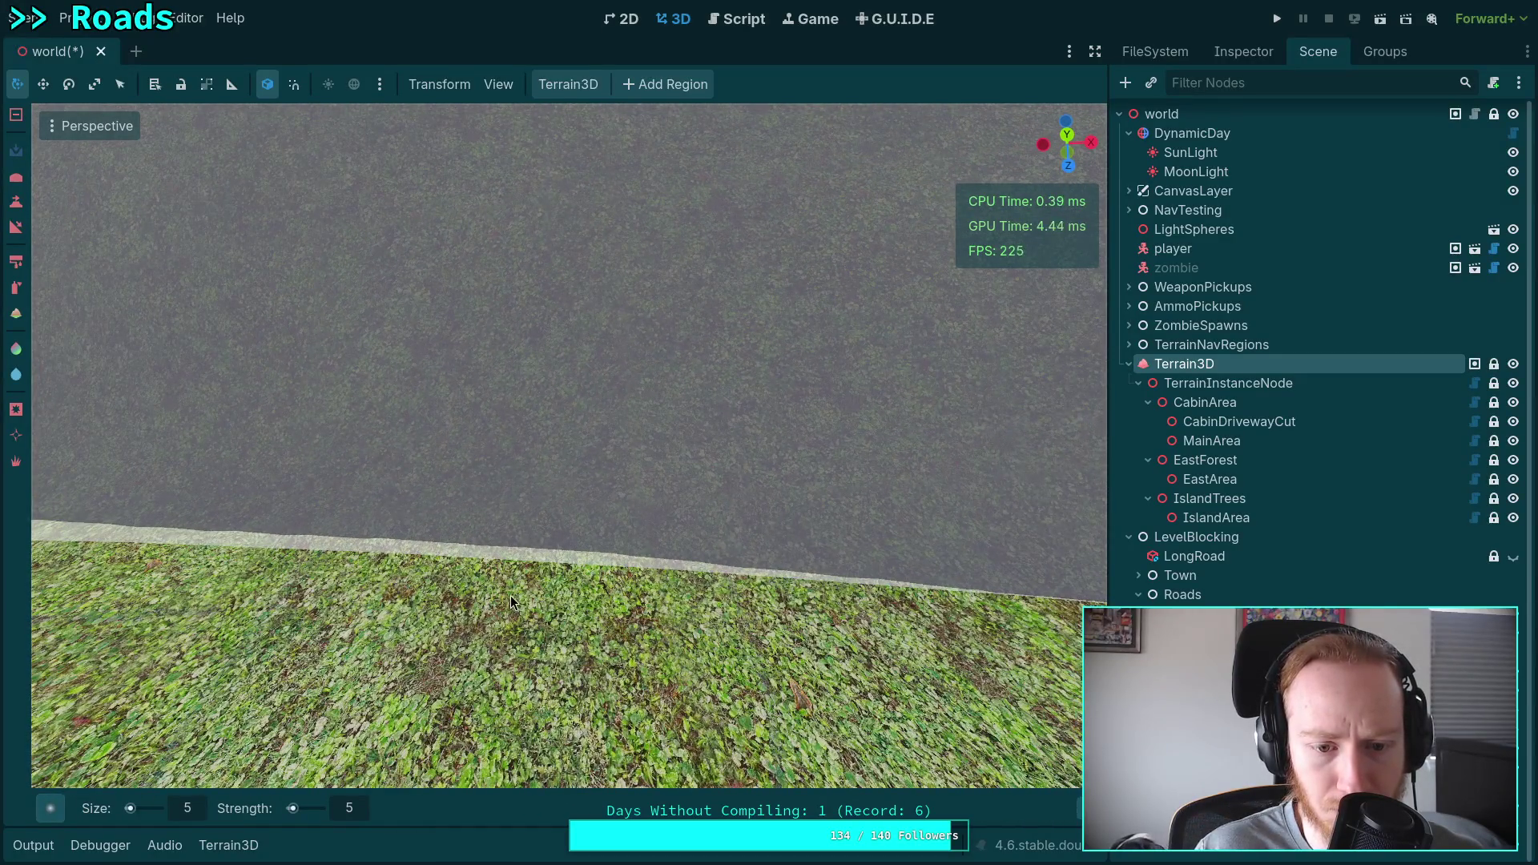
{"action": "mouse_move", "coordinate": [666, 602]}
{"action": "left_mouse_down"}
{"action": "mouse_move", "coordinate": [911, 609]}
{"action": "mouse_move", "coordinate": [114, 578]}
{"action": "mouse_move", "coordinate": [575, 595]}
{"action": "left_mouse_up"}
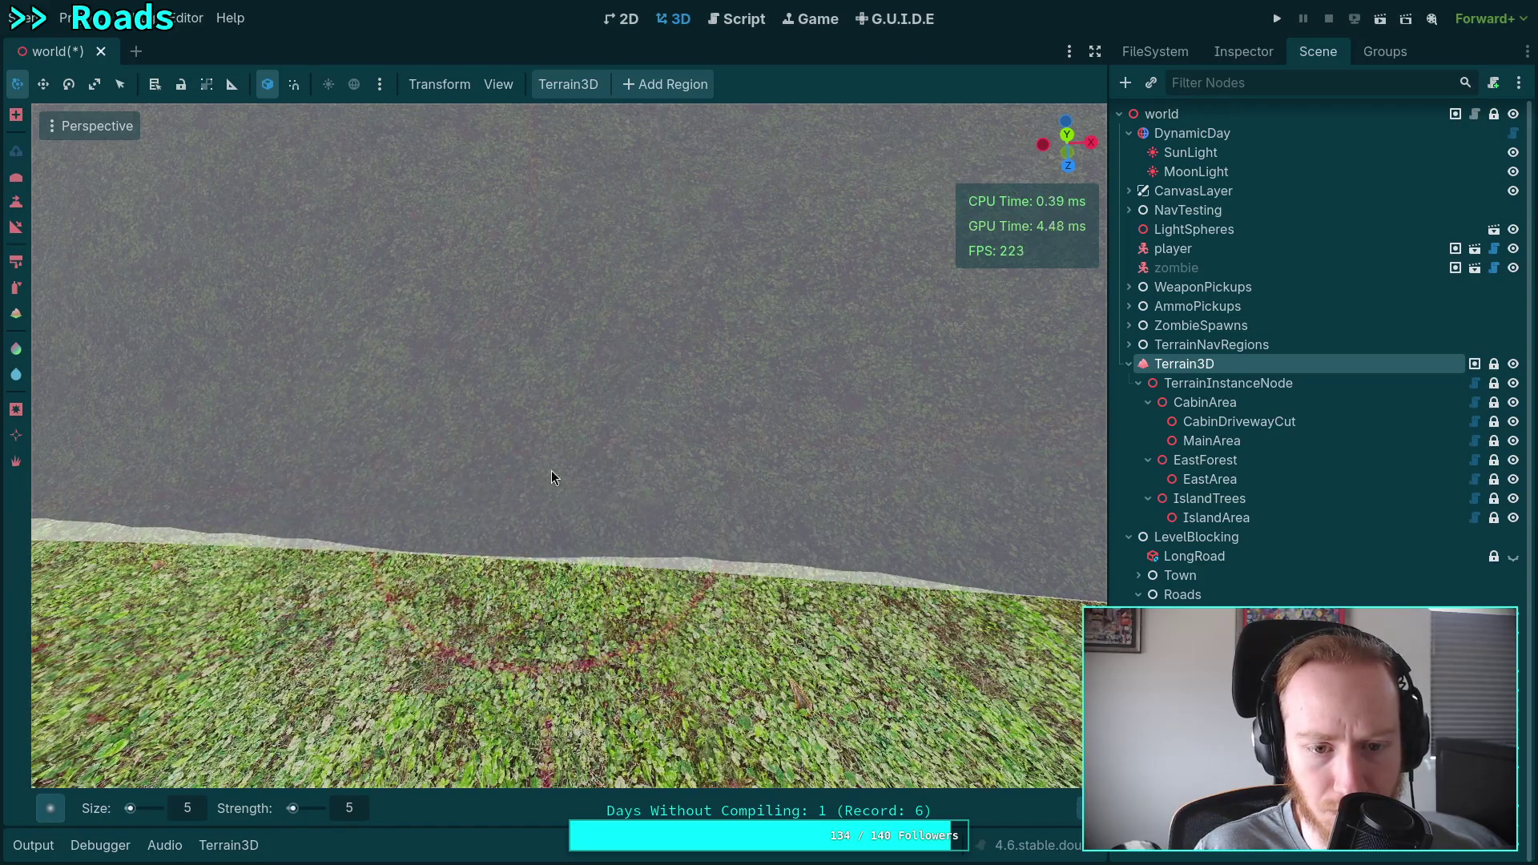
{"action": "left_click_drag", "start_coordinate": [533, 516], "coordinate": [605, 310]}
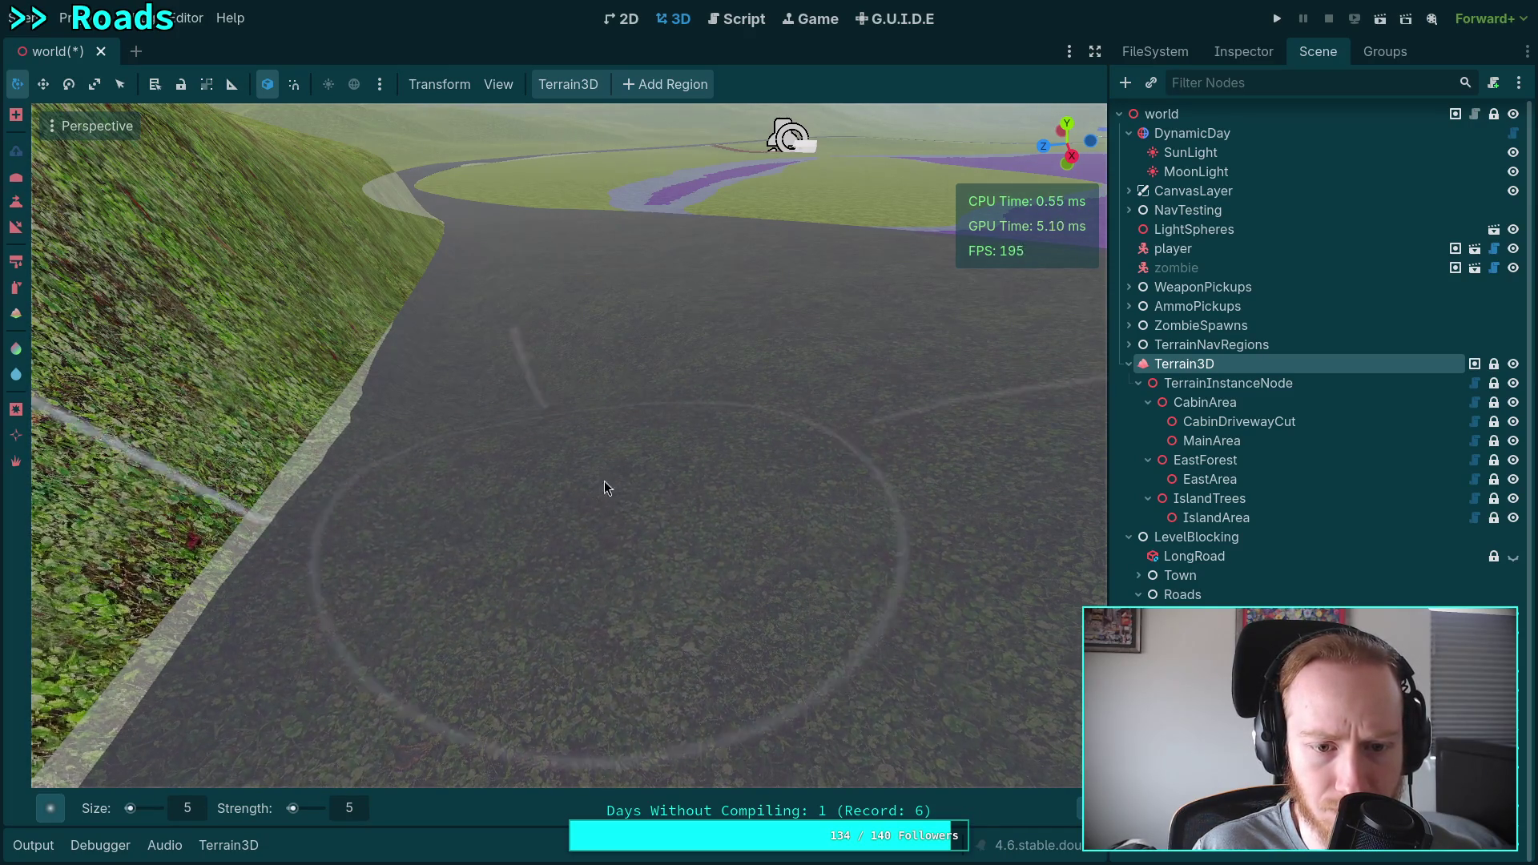
{"action": "scroll", "coordinate": [604, 482], "scroll_direction": "up", "scroll_amount": 3}
{"action": "mouse_move", "coordinate": [575, 482]}
{"action": "left_mouse_down"}
{"action": "mouse_move", "coordinate": [522, 497]}
{"action": "mouse_move", "coordinate": [520, 528]}
{"action": "mouse_move", "coordinate": [473, 468]}
{"action": "mouse_move", "coordinate": [555, 492]}
{"action": "left_mouse_up"}
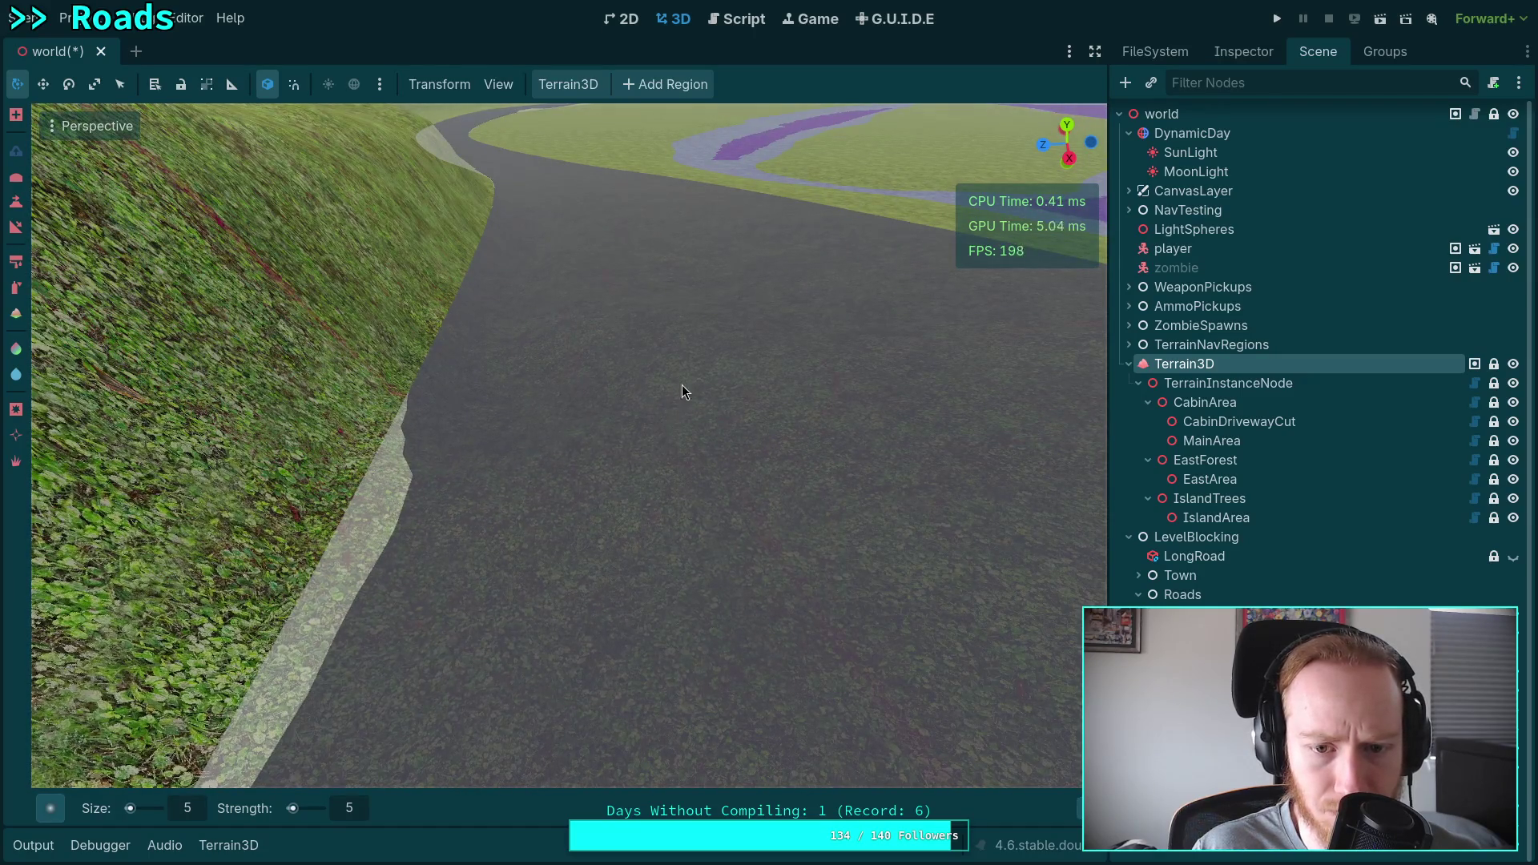
Fly along the winding road to check the grassy hillside edge.
{"action": "mouse_move", "coordinate": [705, 539]}
{"action": "left_mouse_down"}
{"action": "mouse_move", "coordinate": [660, 513]}
{"action": "mouse_move", "coordinate": [625, 452]}
{"action": "left_mouse_up"}
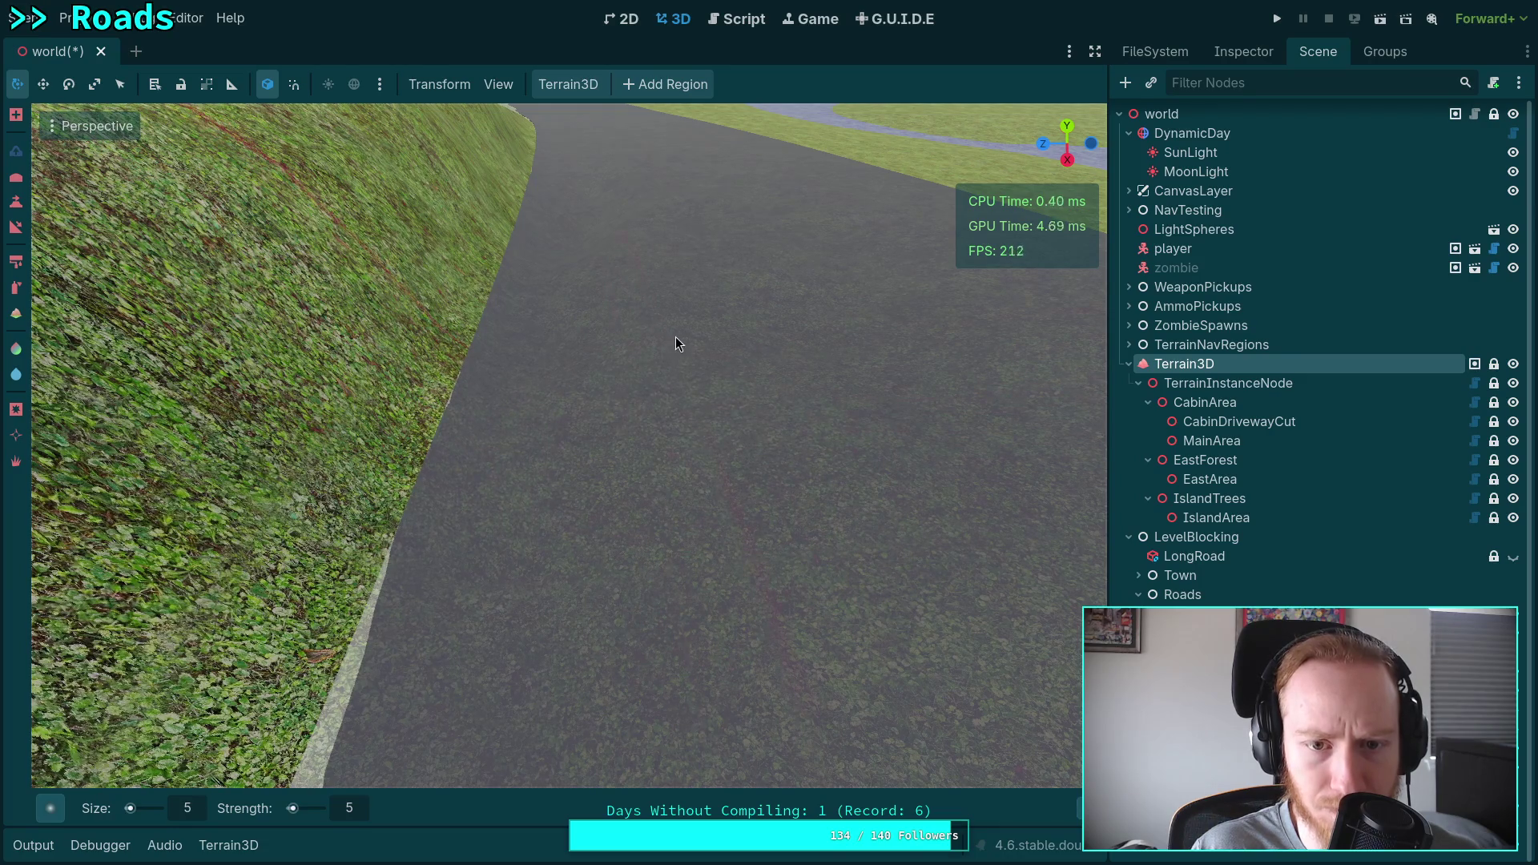
{"action": "mouse_move", "coordinate": [675, 337]}
{"action": "left_mouse_down"}
{"action": "mouse_move", "coordinate": [842, 161]}
{"action": "mouse_move", "coordinate": [930, 129]}
{"action": "mouse_move", "coordinate": [595, 310]}
{"action": "left_mouse_up"}
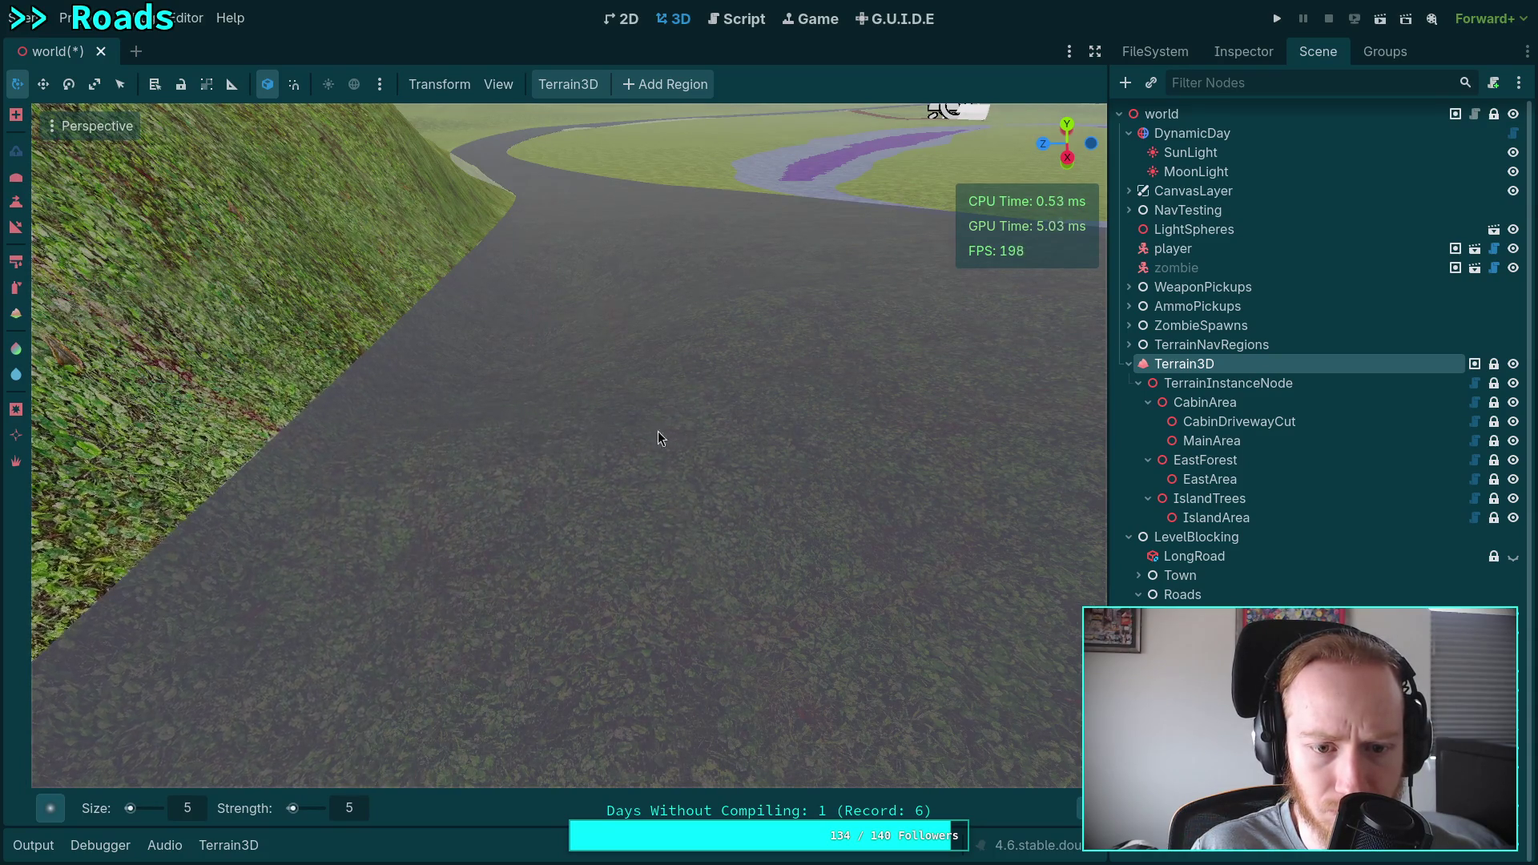
{"action": "left_click_drag", "start_coordinate": [692, 349], "coordinate": [536, 502]}
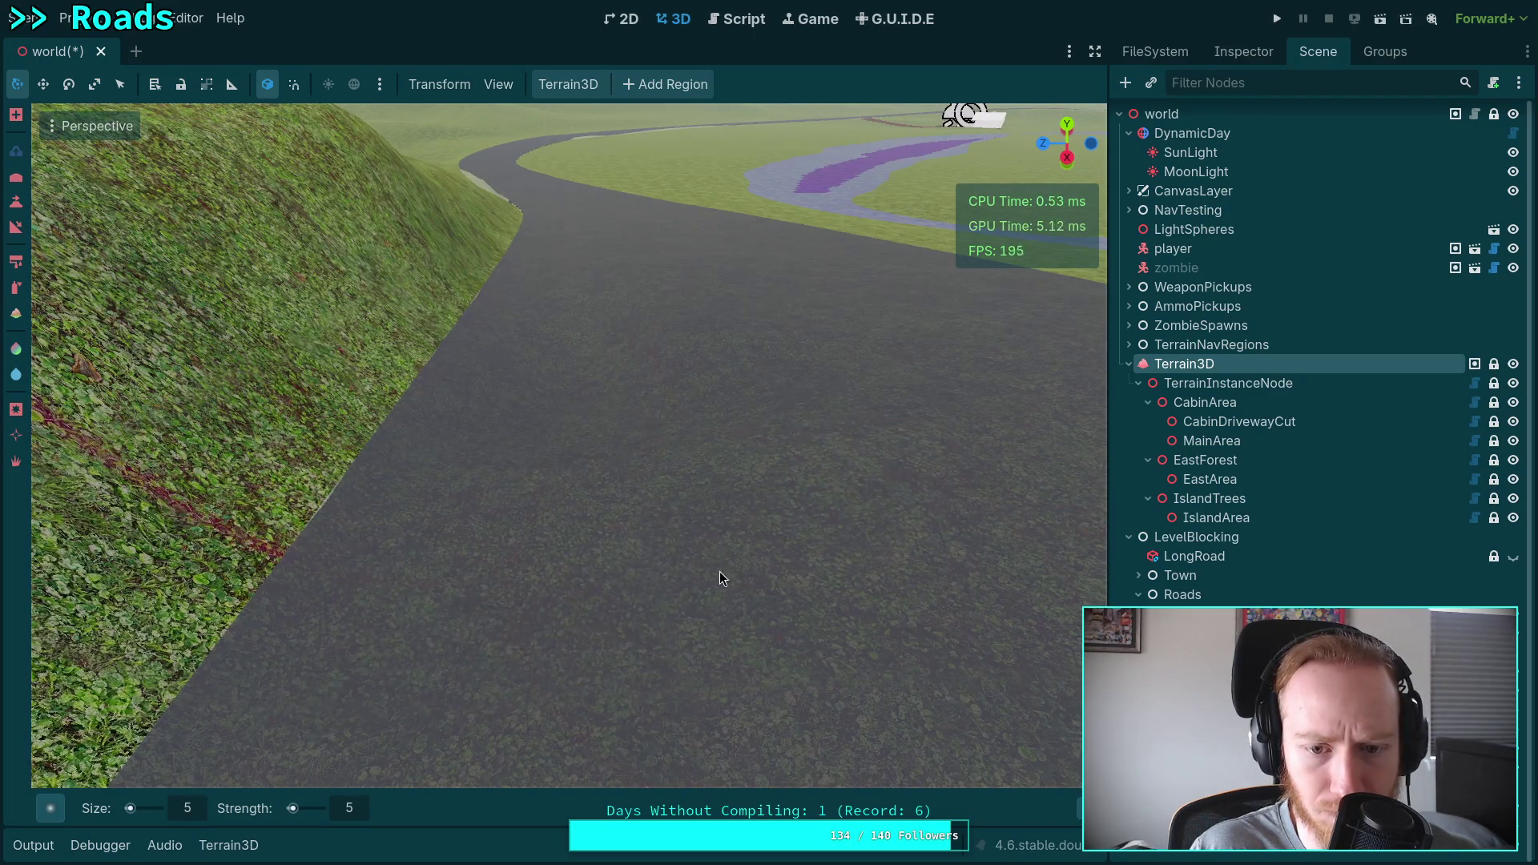
{"action": "left_click_drag", "start_coordinate": [622, 521], "coordinate": [619, 538]}
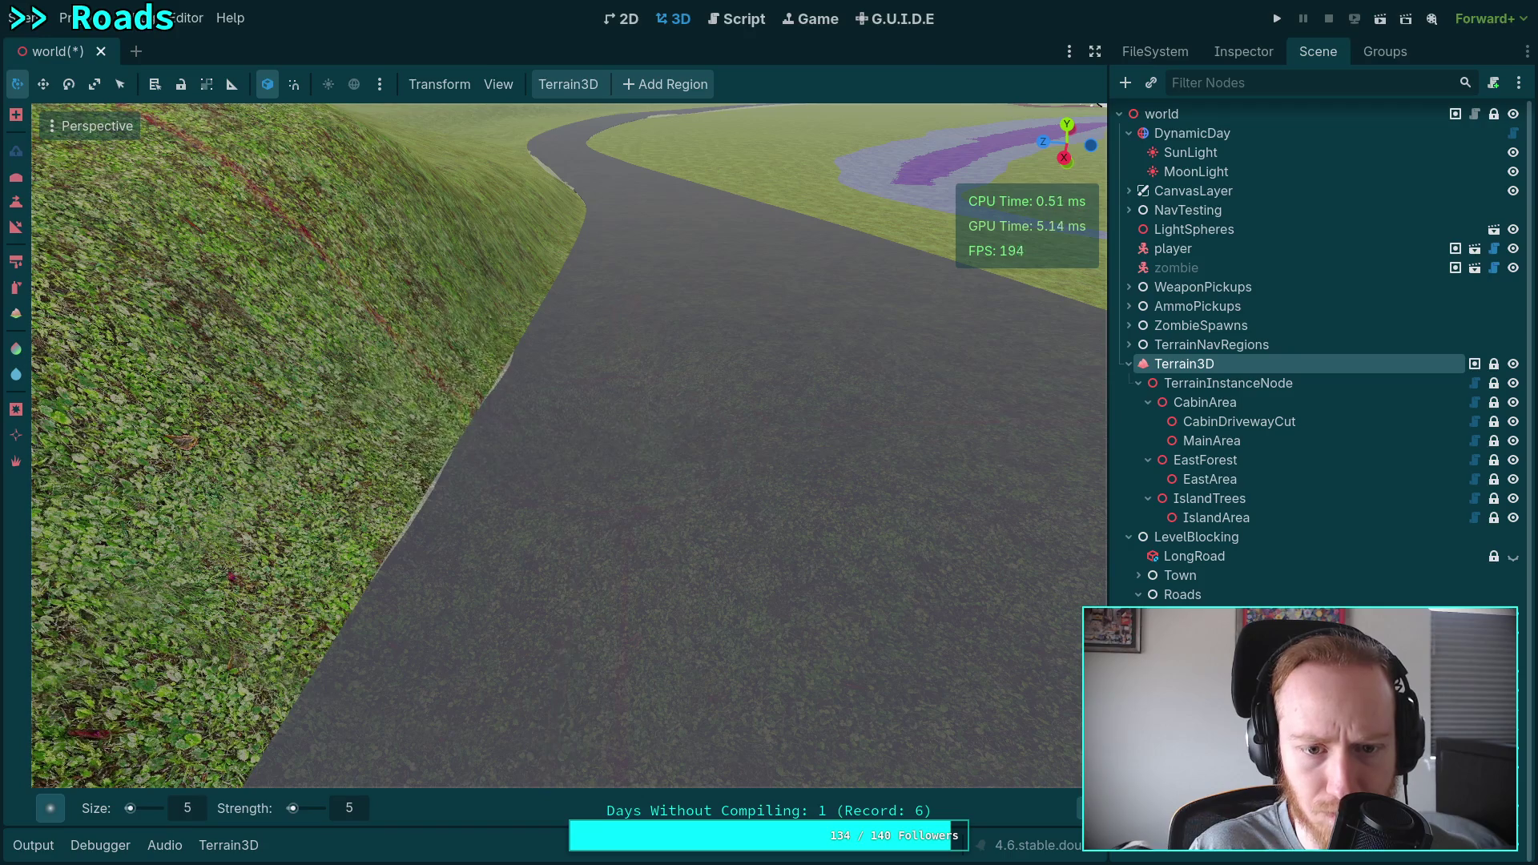
{"action": "left_click_drag", "start_coordinate": [619, 537], "coordinate": [599, 521]}
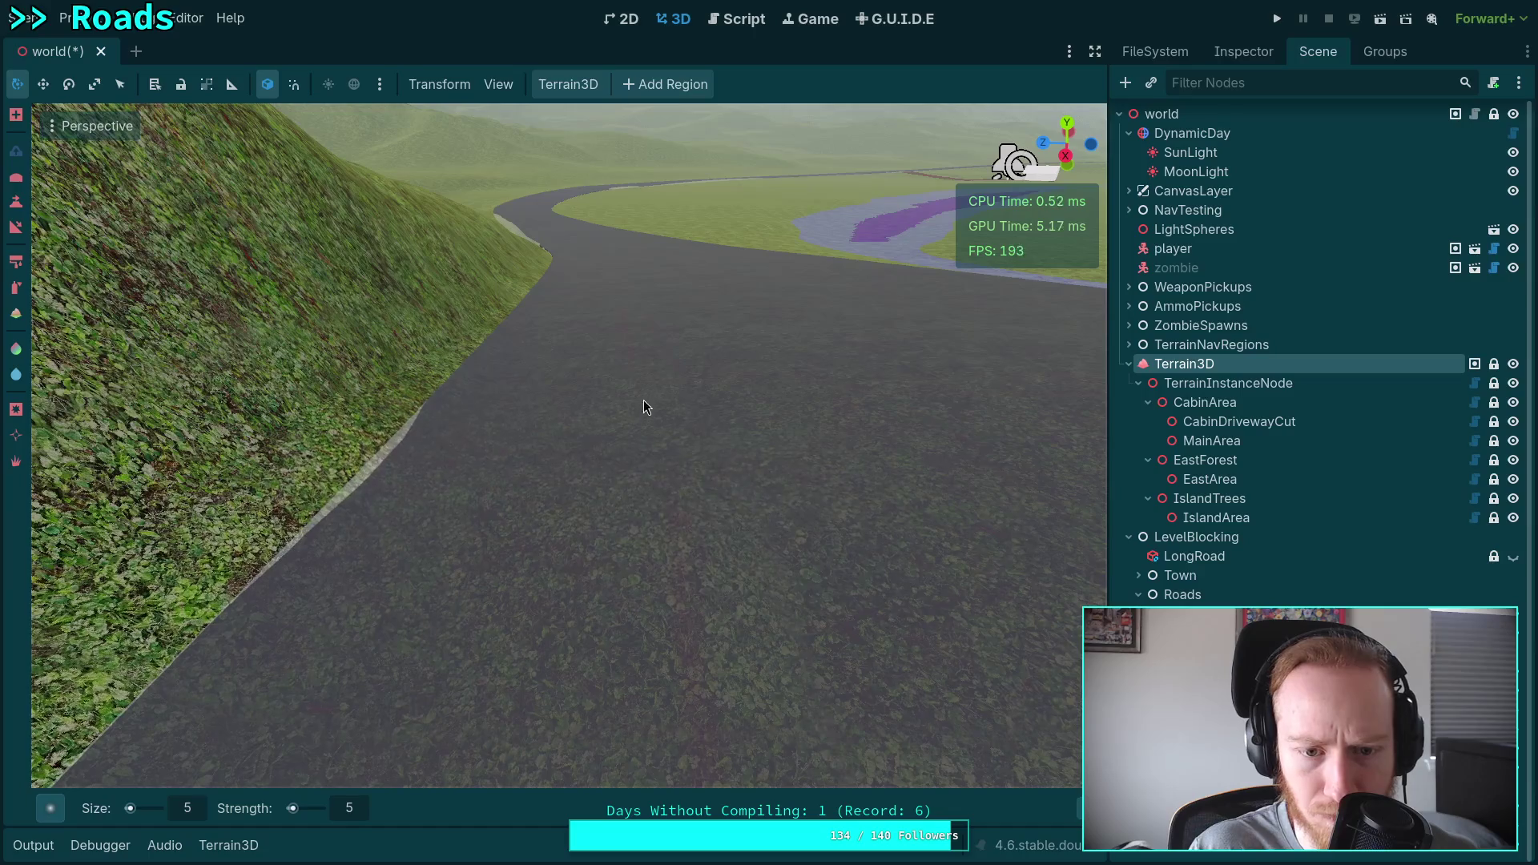
{"action": "mouse_move", "coordinate": [734, 522]}
{"action": "left_mouse_down"}
{"action": "mouse_move", "coordinate": [865, 481]}
{"action": "mouse_move", "coordinate": [842, 493]}
{"action": "mouse_move", "coordinate": [841, 561]}
{"action": "mouse_move", "coordinate": [793, 466]}
{"action": "mouse_move", "coordinate": [758, 522]}
{"action": "left_mouse_up"}
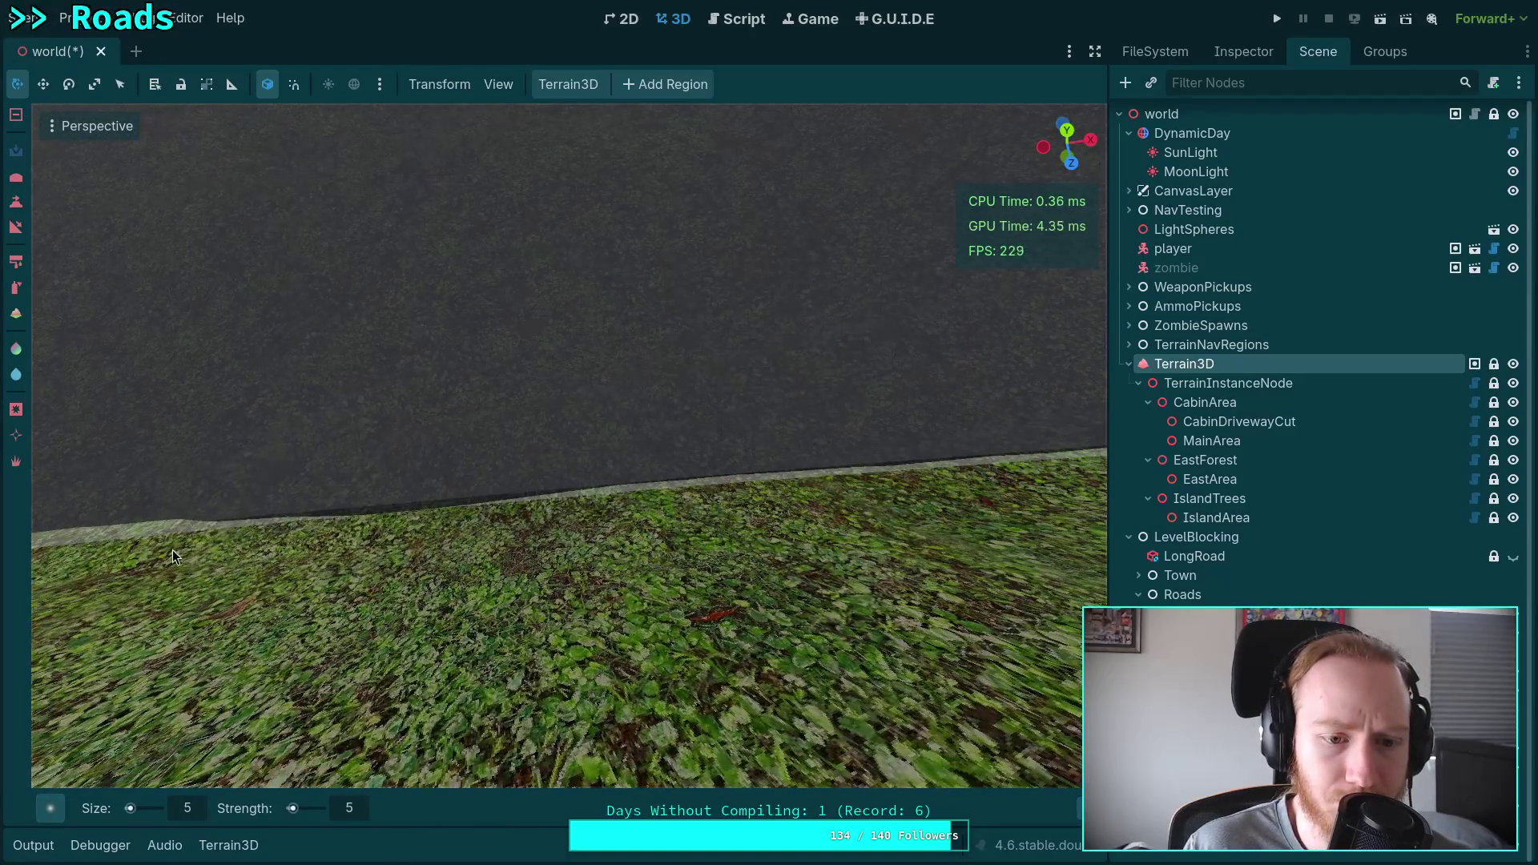
Paint and smooth the grass below the road edge, undoing one stray stroke.
{"action": "mouse_move", "coordinate": [173, 549]}
{"action": "left_mouse_down"}
{"action": "mouse_move", "coordinate": [766, 537]}
{"action": "mouse_move", "coordinate": [918, 503]}
{"action": "mouse_move", "coordinate": [648, 461]}
{"action": "mouse_move", "coordinate": [693, 477]}
{"action": "left_mouse_up"}
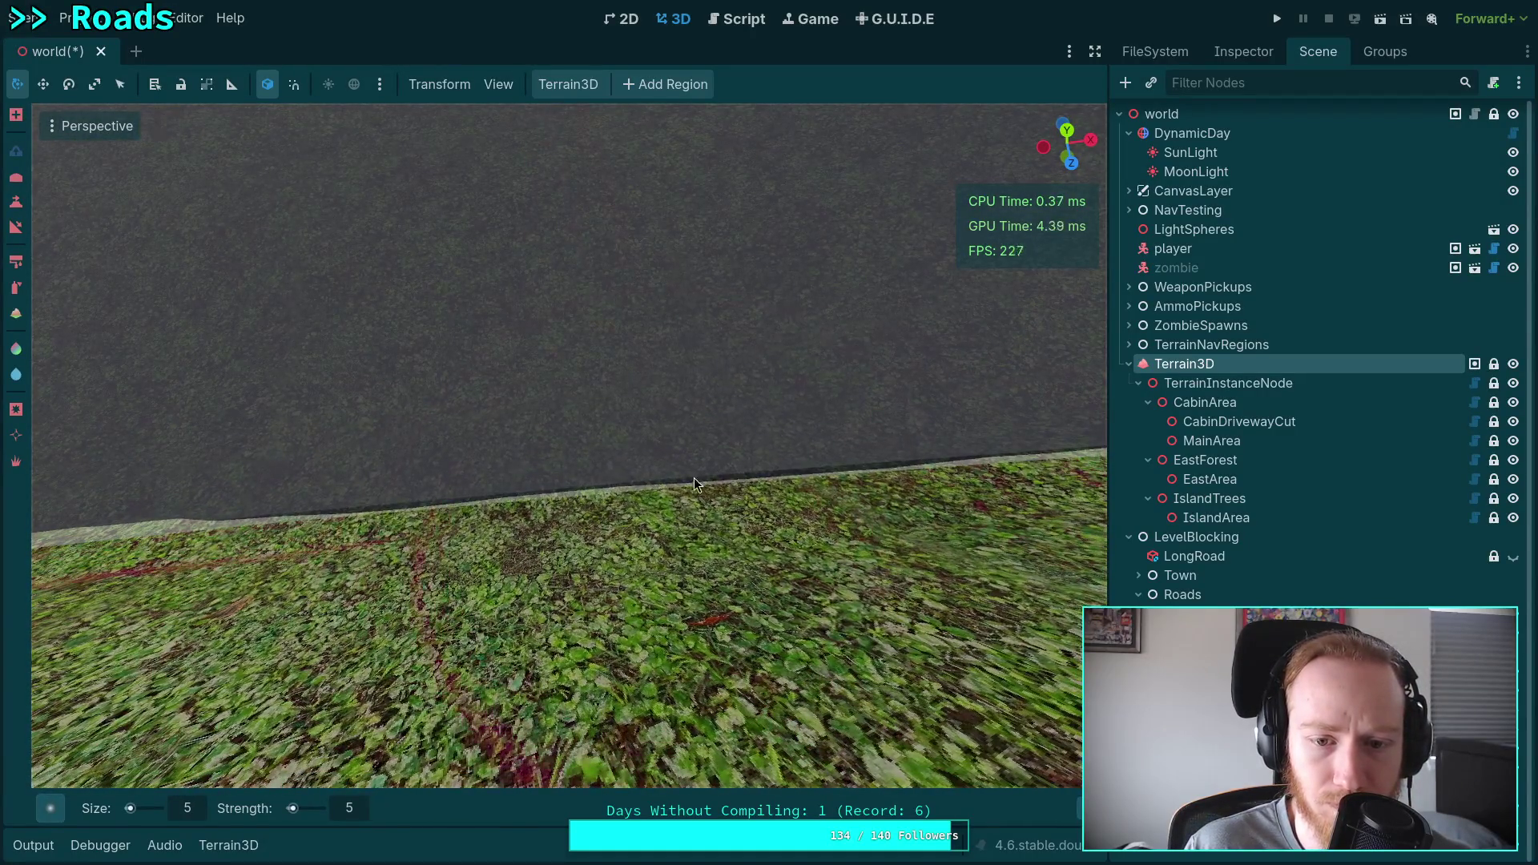
{"action": "key", "text": "ctrl+z"}
{"action": "left_click_drag", "start_coordinate": [1002, 475], "coordinate": [618, 474]}
{"action": "mouse_move", "coordinate": [735, 461]}
{"action": "left_mouse_down"}
{"action": "mouse_move", "coordinate": [537, 308]}
{"action": "mouse_move", "coordinate": [515, 317]}
{"action": "mouse_move", "coordinate": [633, 263]}
{"action": "mouse_move", "coordinate": [640, 446]}
{"action": "left_mouse_up"}
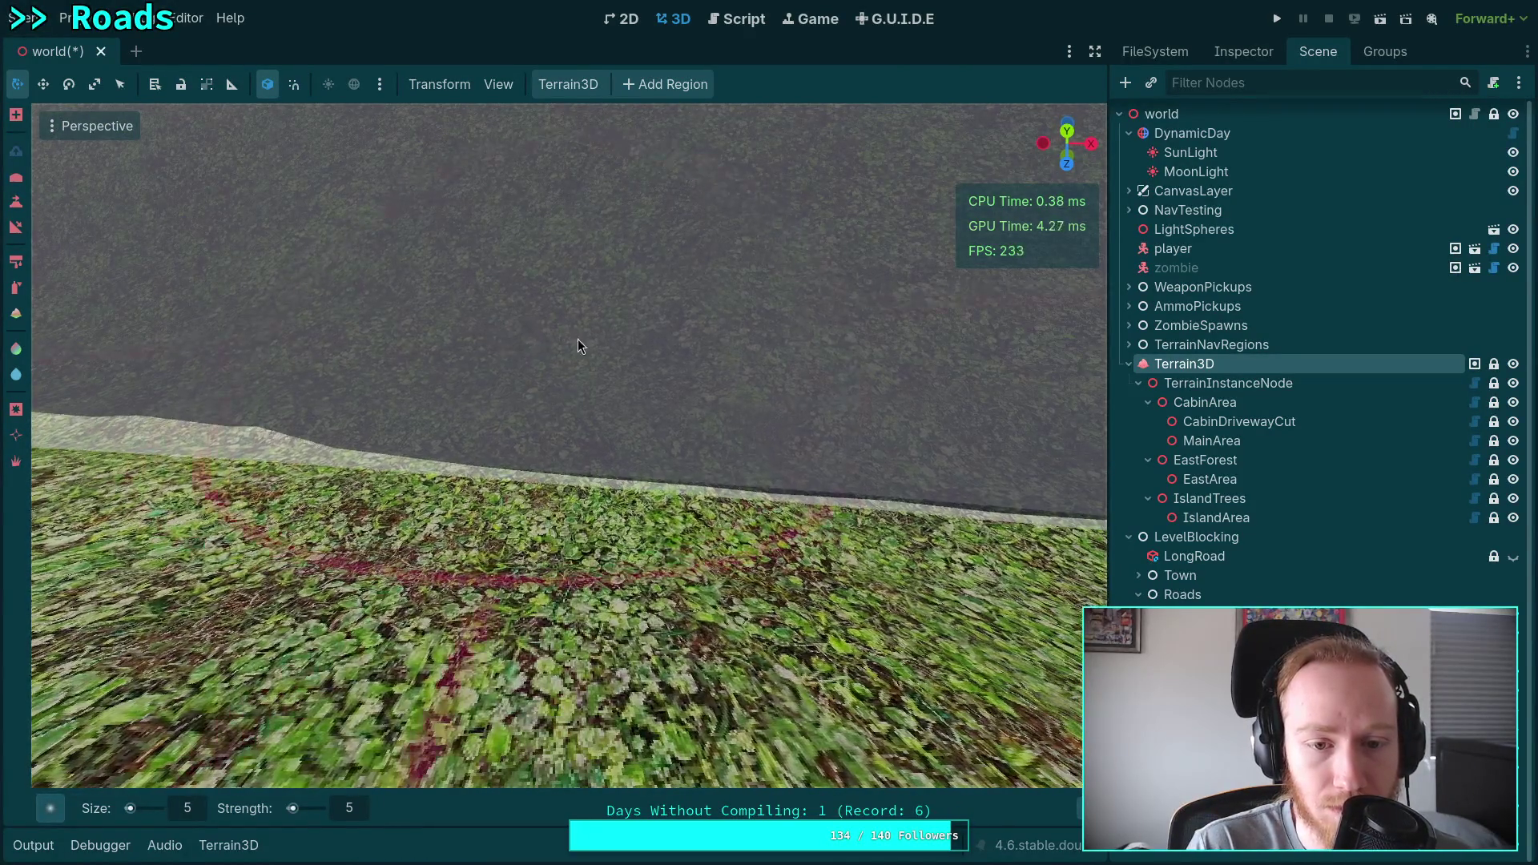
{"action": "mouse_move", "coordinate": [579, 346]}
{"action": "left_mouse_down"}
{"action": "mouse_move", "coordinate": [159, 481]}
{"action": "mouse_move", "coordinate": [701, 535]}
{"action": "left_mouse_up"}
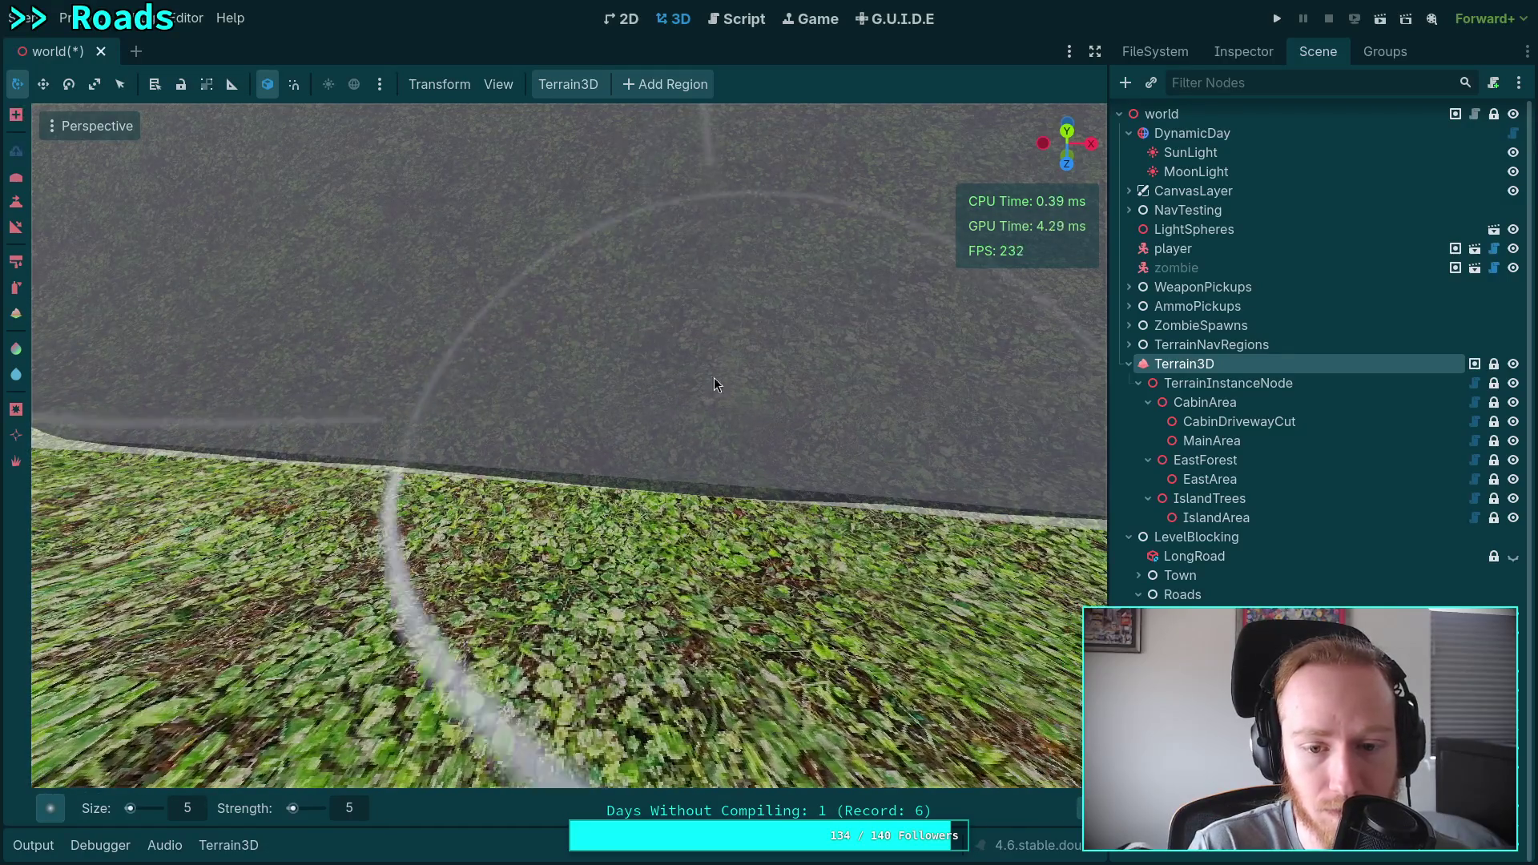
Fly along the curb, undo recent strokes, and face the grassy bank beside the road.
{"action": "mouse_move", "coordinate": [713, 384]}
{"action": "left_mouse_down"}
{"action": "mouse_move", "coordinate": [589, 322]}
{"action": "mouse_move", "coordinate": [612, 373]}
{"action": "mouse_move", "coordinate": [431, 535]}
{"action": "mouse_move", "coordinate": [353, 547]}
{"action": "mouse_move", "coordinate": [420, 339]}
{"action": "mouse_move", "coordinate": [545, 381]}
{"action": "mouse_move", "coordinate": [319, 447]}
{"action": "mouse_move", "coordinate": [505, 248]}
{"action": "mouse_move", "coordinate": [770, 225]}
{"action": "mouse_move", "coordinate": [640, 480]}
{"action": "mouse_move", "coordinate": [534, 632]}
{"action": "mouse_move", "coordinate": [482, 445]}
{"action": "mouse_move", "coordinate": [541, 437]}
{"action": "mouse_move", "coordinate": [477, 451]}
{"action": "mouse_move", "coordinate": [724, 439]}
{"action": "mouse_move", "coordinate": [106, 486]}
{"action": "mouse_move", "coordinate": [441, 471]}
{"action": "left_mouse_up"}
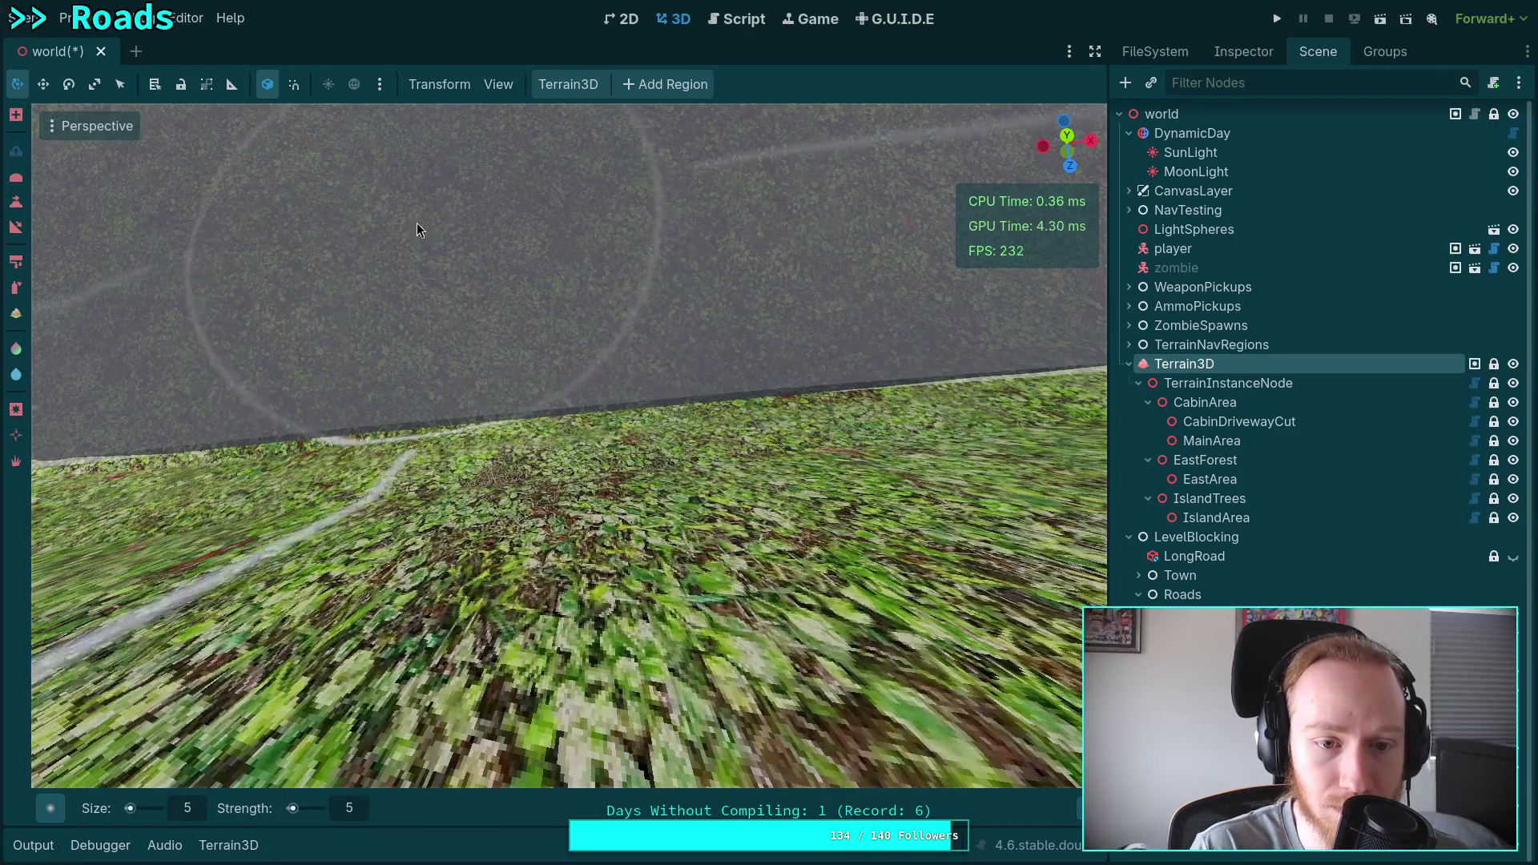
{"action": "mouse_move", "coordinate": [418, 222]}
{"action": "left_mouse_down"}
{"action": "mouse_move", "coordinate": [1019, 180]}
{"action": "mouse_move", "coordinate": [506, 479]}
{"action": "mouse_move", "coordinate": [499, 518]}
{"action": "mouse_move", "coordinate": [919, 435]}
{"action": "mouse_move", "coordinate": [950, 395]}
{"action": "mouse_move", "coordinate": [760, 245]}
{"action": "mouse_move", "coordinate": [687, 258]}
{"action": "mouse_move", "coordinate": [580, 399]}
{"action": "mouse_move", "coordinate": [881, 433]}
{"action": "left_mouse_up"}
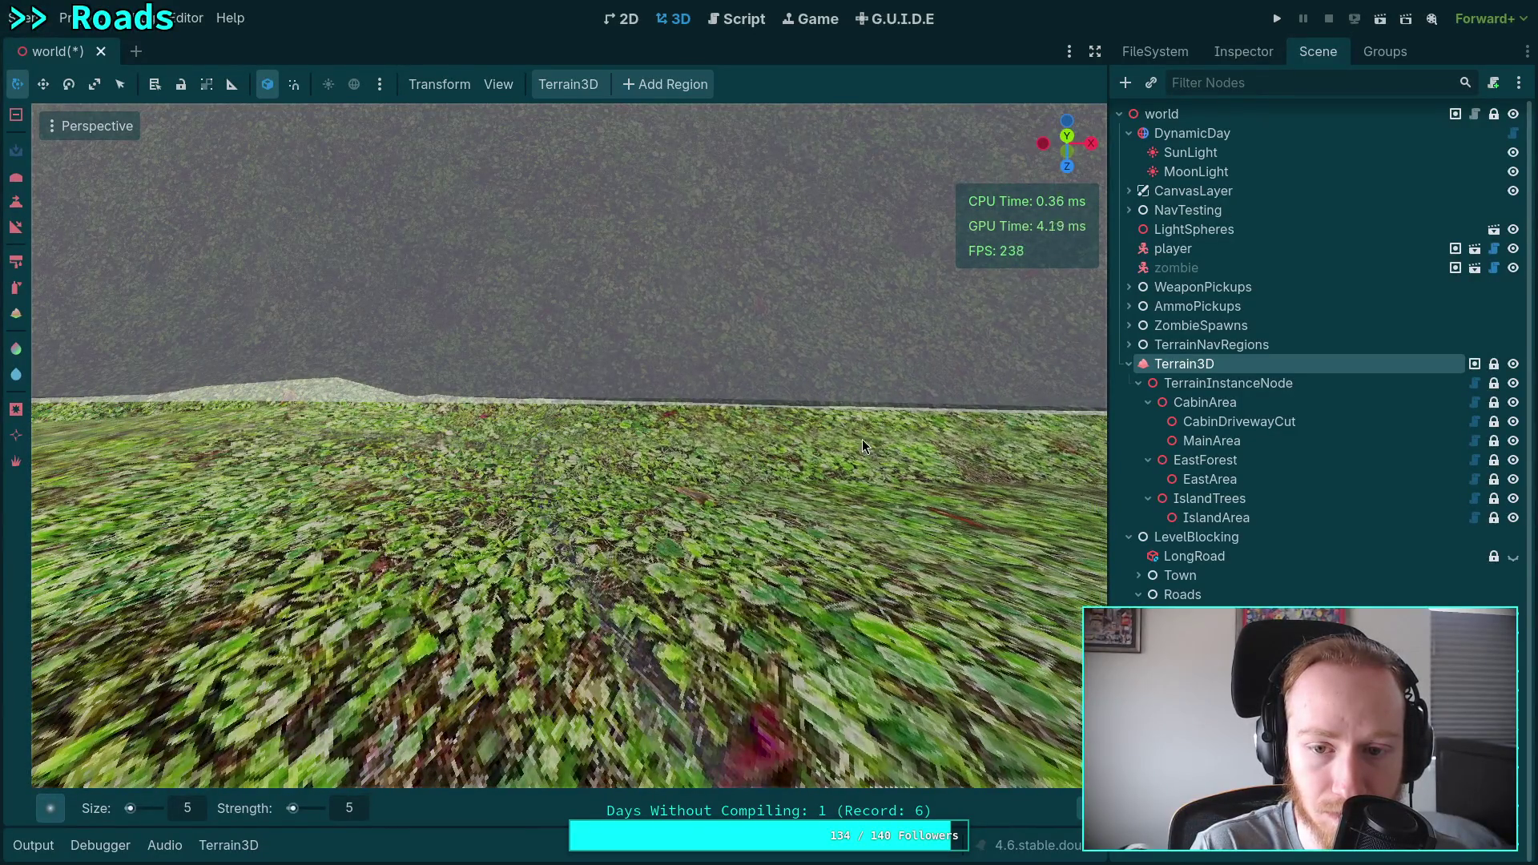
{"action": "mouse_move", "coordinate": [826, 188]}
{"action": "left_mouse_down"}
{"action": "mouse_move", "coordinate": [564, 330]}
{"action": "mouse_move", "coordinate": [445, 432]}
{"action": "mouse_move", "coordinate": [902, 412]}
{"action": "left_mouse_up"}
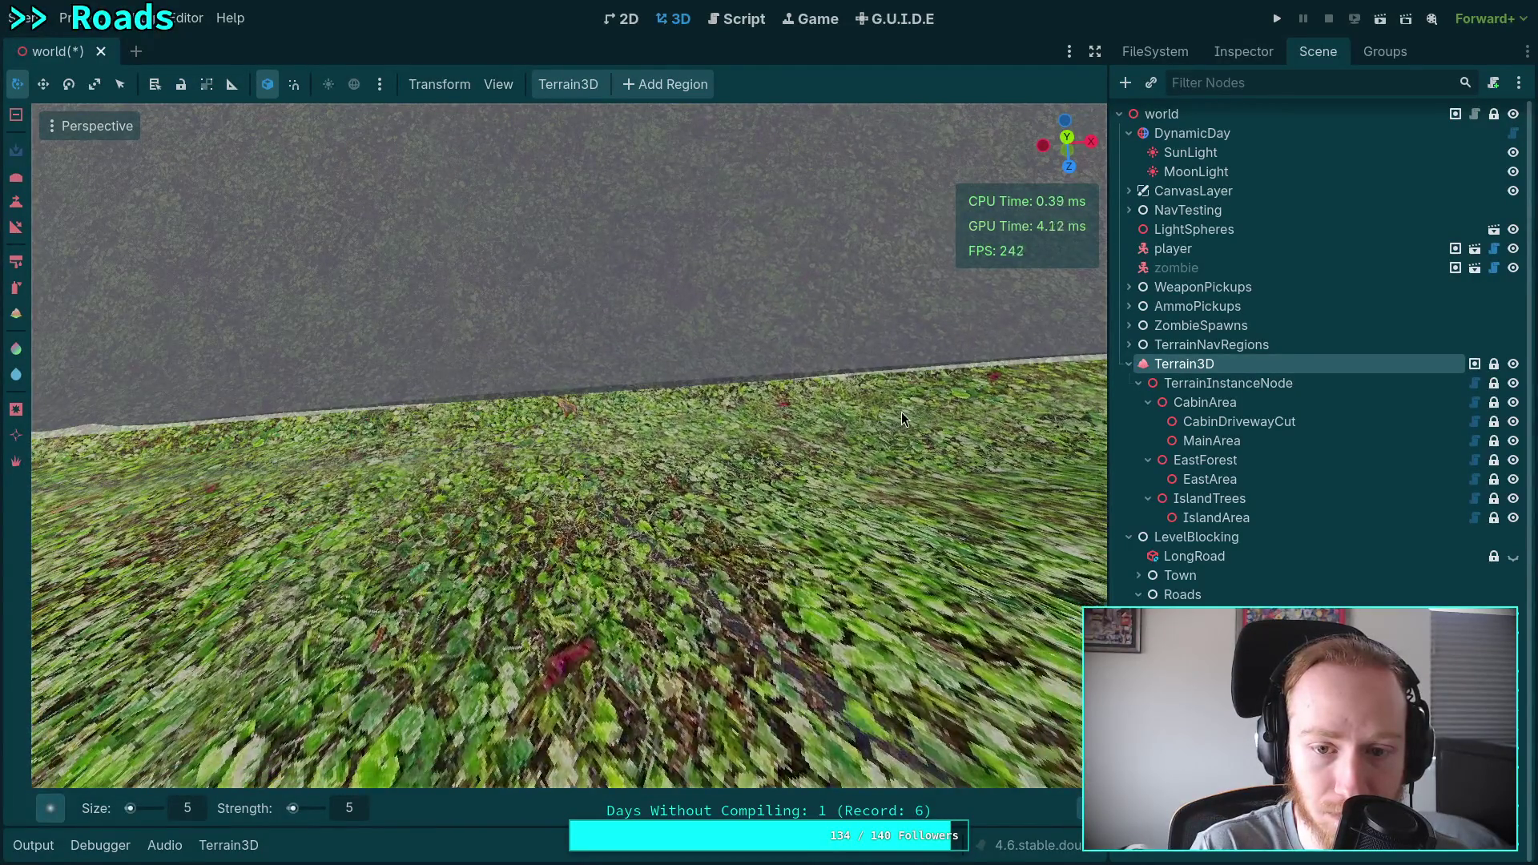
{"action": "key", "text": "ctrl+z"}
{"action": "key", "text": "ctrl+z"}
{"action": "key", "text": "ctrl+z"}
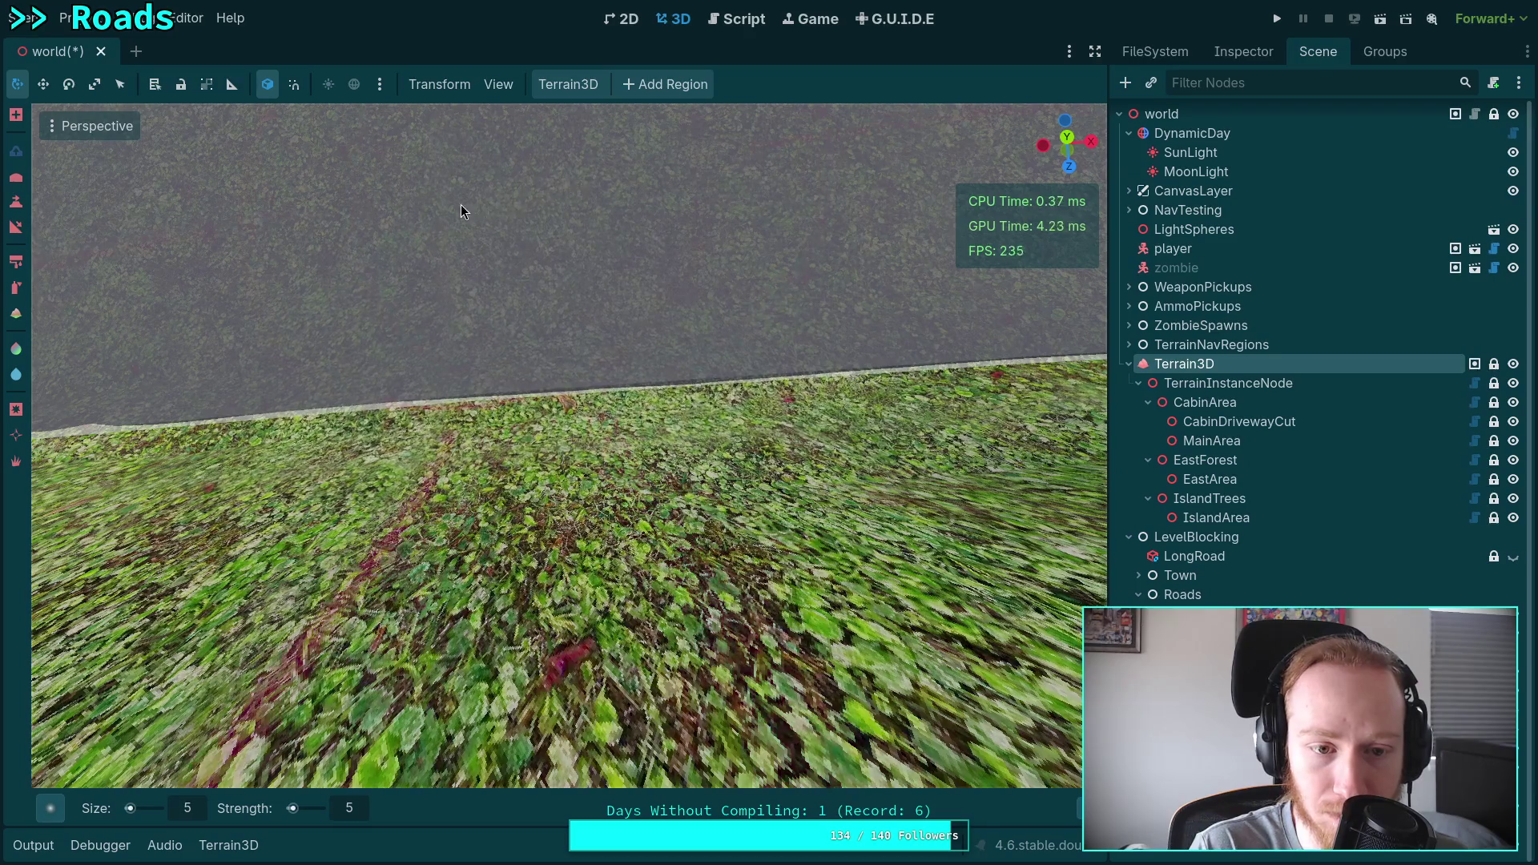
{"action": "mouse_move", "coordinate": [392, 299]}
{"action": "left_mouse_down"}
{"action": "mouse_move", "coordinate": [568, 380]}
{"action": "mouse_move", "coordinate": [737, 407]}
{"action": "mouse_move", "coordinate": [542, 346]}
{"action": "mouse_move", "coordinate": [342, 403]}
{"action": "left_mouse_up"}
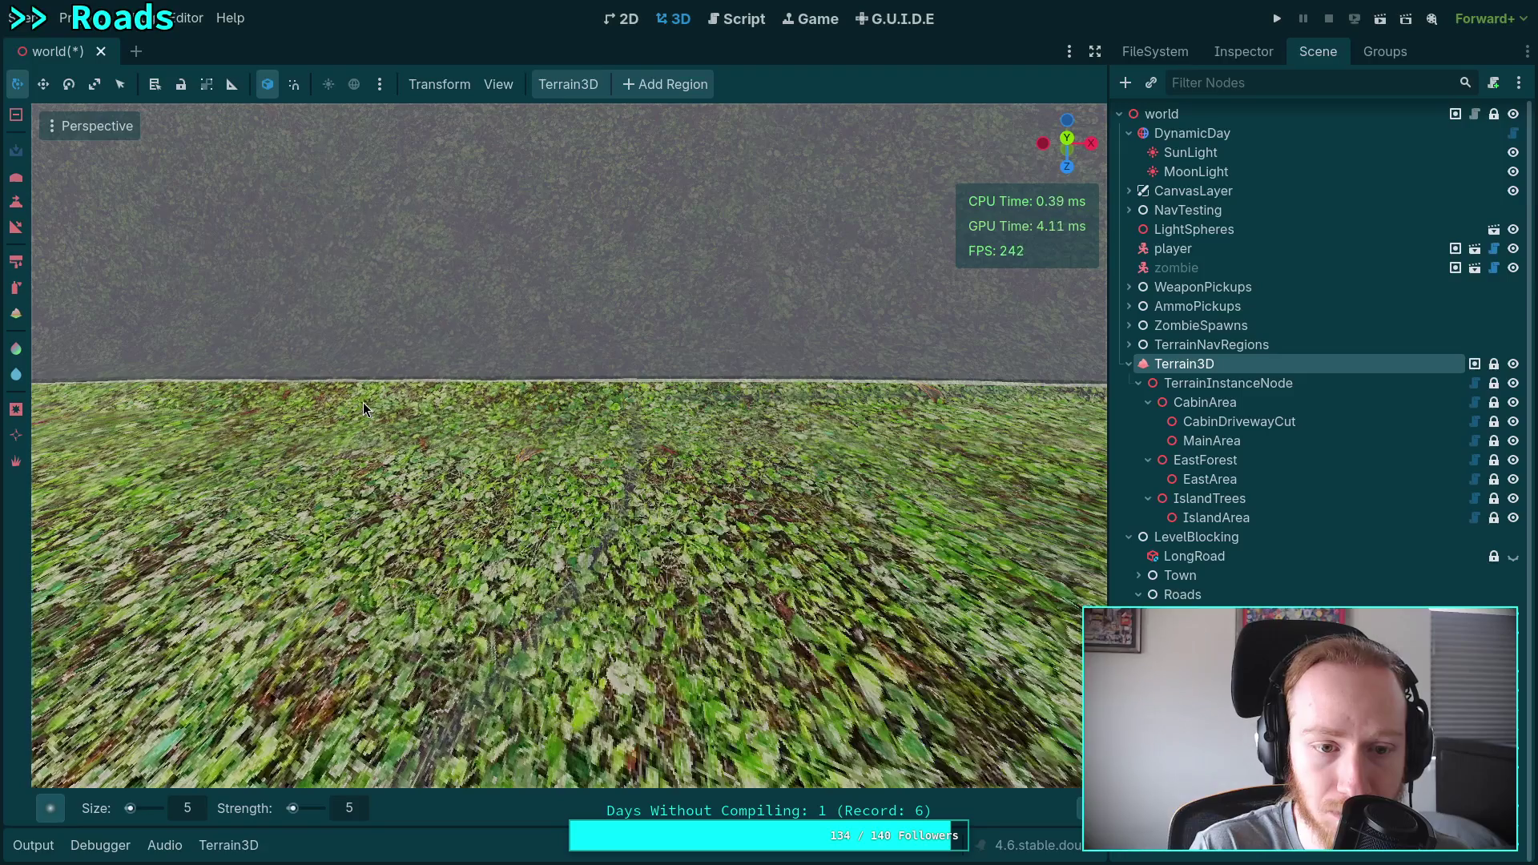
{"action": "left_click_drag", "start_coordinate": [534, 185], "coordinate": [611, 169]}
{"action": "left_click_drag", "start_coordinate": [736, 112], "coordinate": [797, 127]}
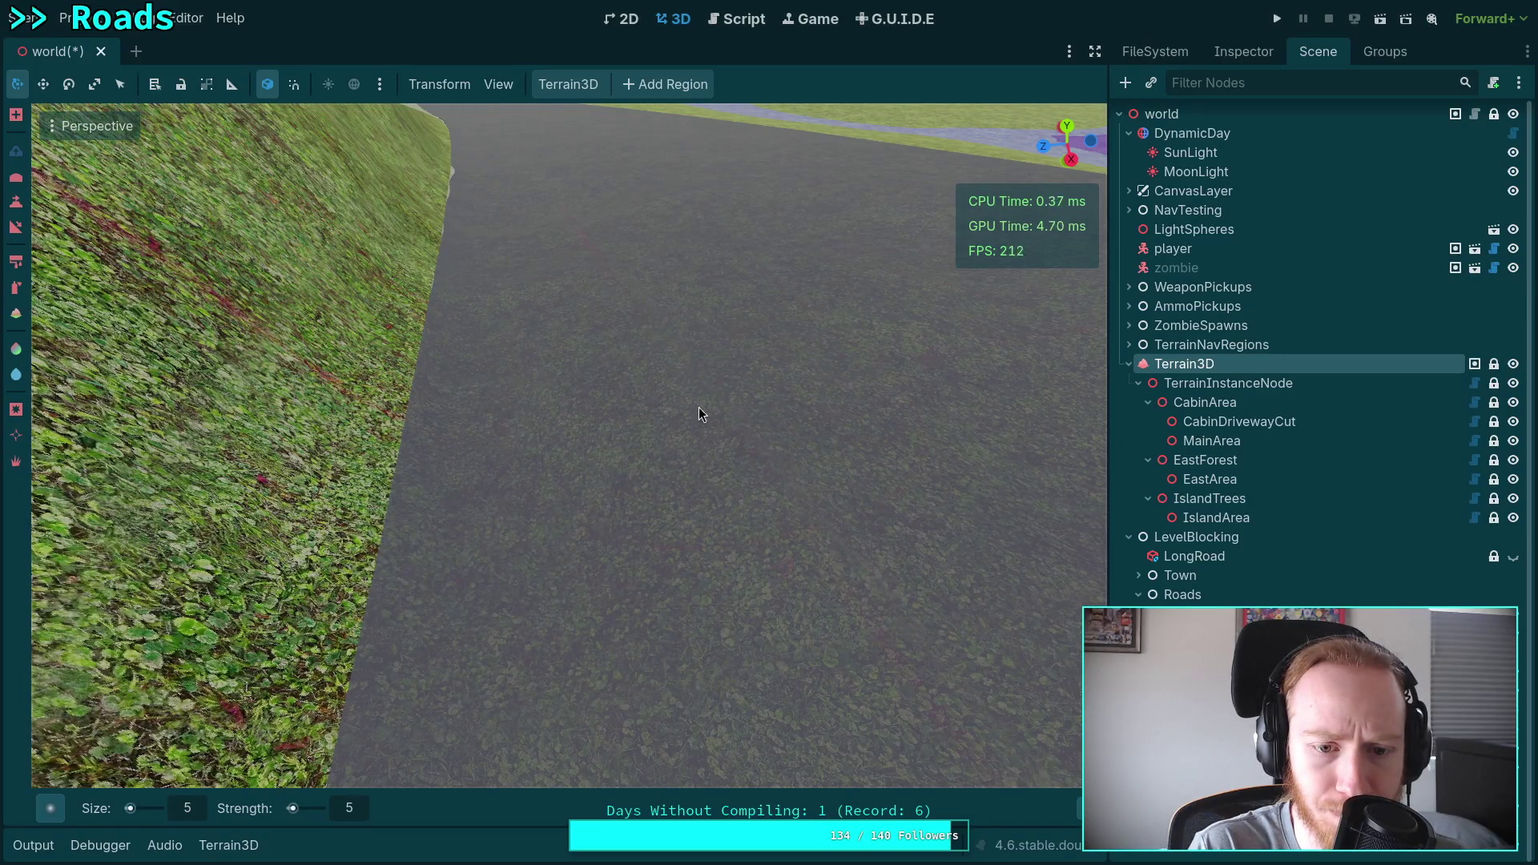
{"action": "left_click_drag", "start_coordinate": [867, 417], "coordinate": [867, 417]}
Set DynamicDay's Initial Time to 0.58 (about 13:55), then reselect Terrain3D.
{"action": "scroll", "coordinate": [1213, 241], "scroll_direction": "up", "scroll_amount": 1}
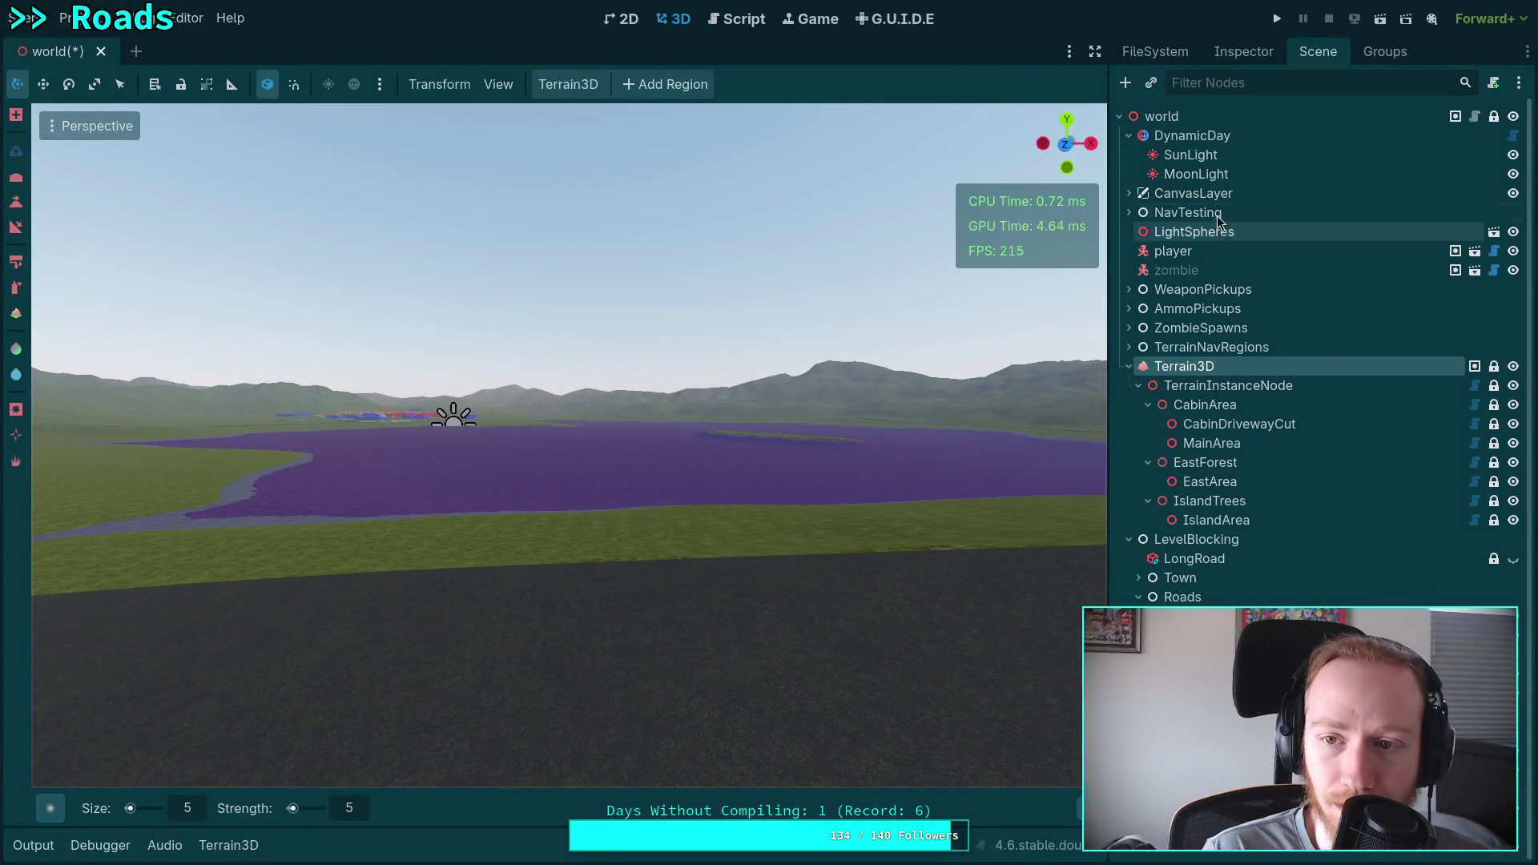
{"action": "left_click", "coordinate": [1271, 142]}
{"action": "left_click", "coordinate": [1234, 51]}
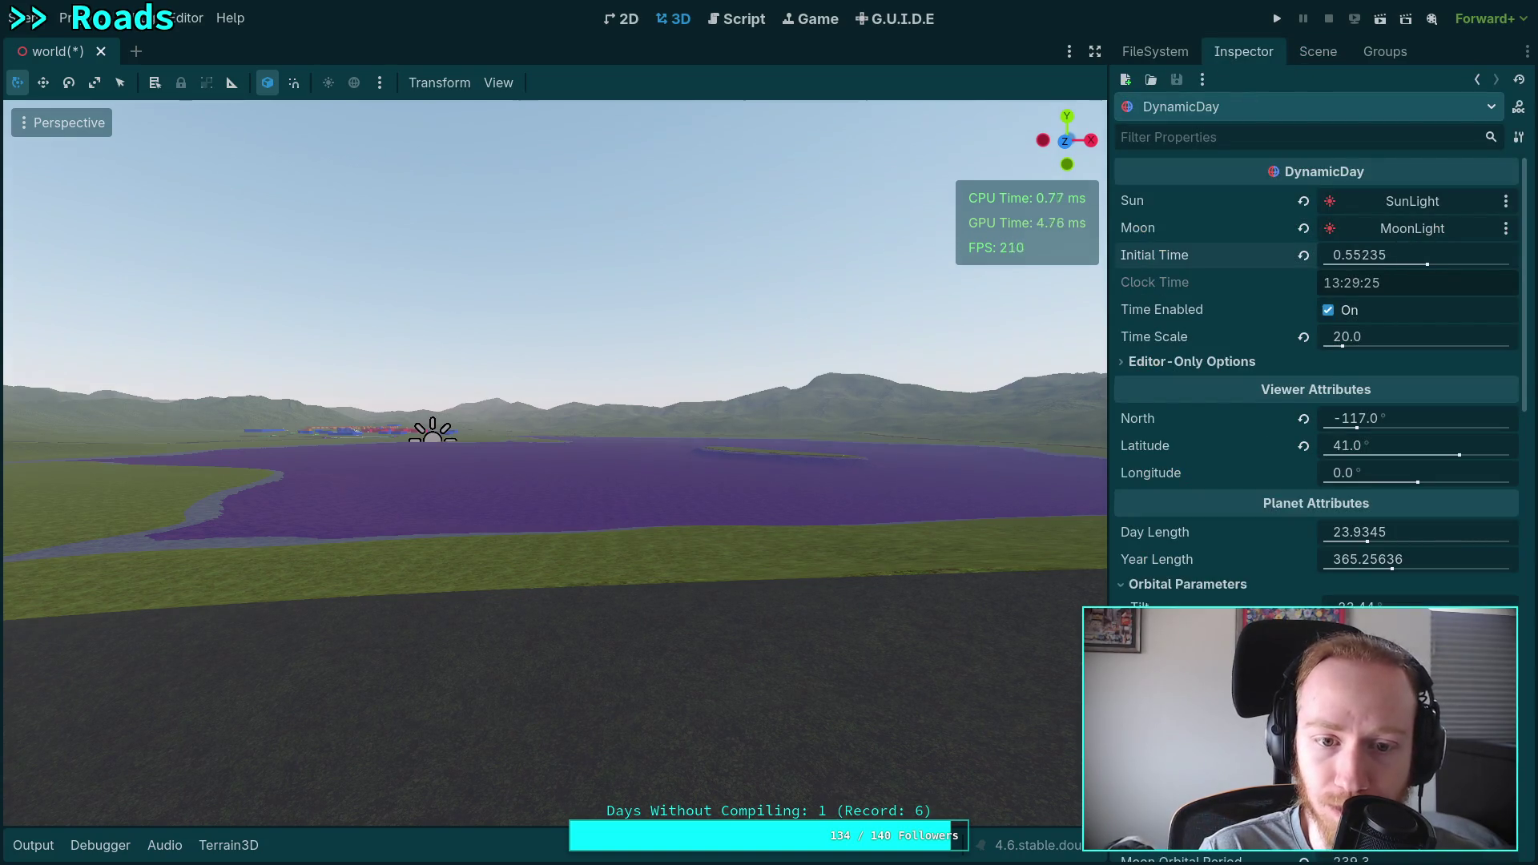
{"action": "mouse_move", "coordinate": [1421, 271]}
{"action": "left_mouse_down"}
{"action": "mouse_move", "coordinate": [1374, 265]}
{"action": "mouse_move", "coordinate": [1387, 263]}
{"action": "left_mouse_up"}
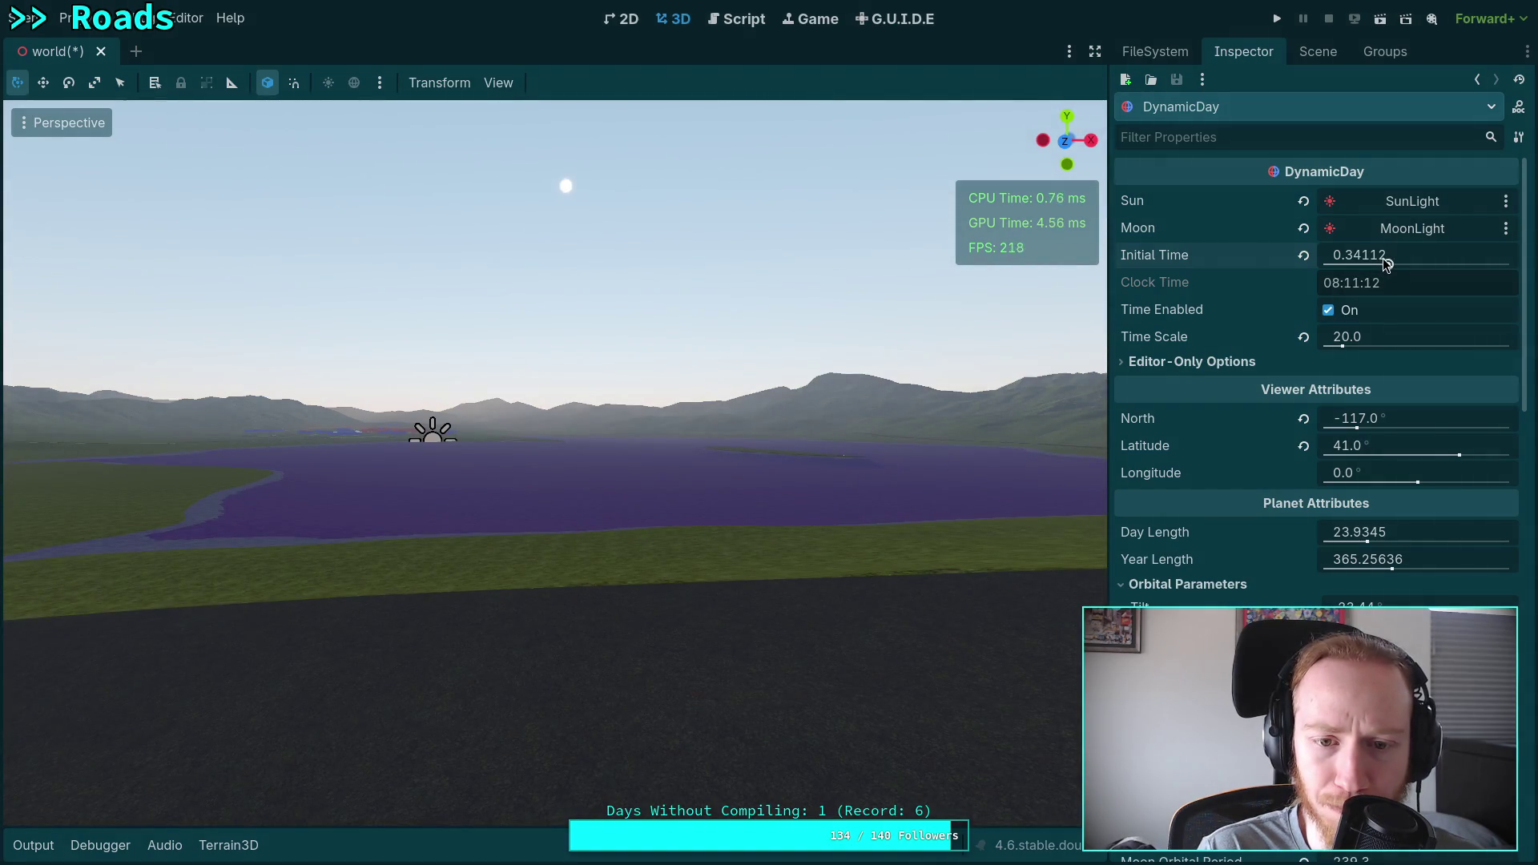
{"action": "mouse_move", "coordinate": [955, 265]}
{"action": "left_mouse_down"}
{"action": "mouse_move", "coordinate": [955, 352]}
{"action": "mouse_move", "coordinate": [1003, 280]}
{"action": "mouse_move", "coordinate": [1004, 225]}
{"action": "left_mouse_up"}
{"action": "mouse_move", "coordinate": [1385, 265]}
{"action": "left_mouse_down"}
{"action": "mouse_move", "coordinate": [1457, 268]}
{"action": "mouse_move", "coordinate": [1433, 270]}
{"action": "left_mouse_up"}
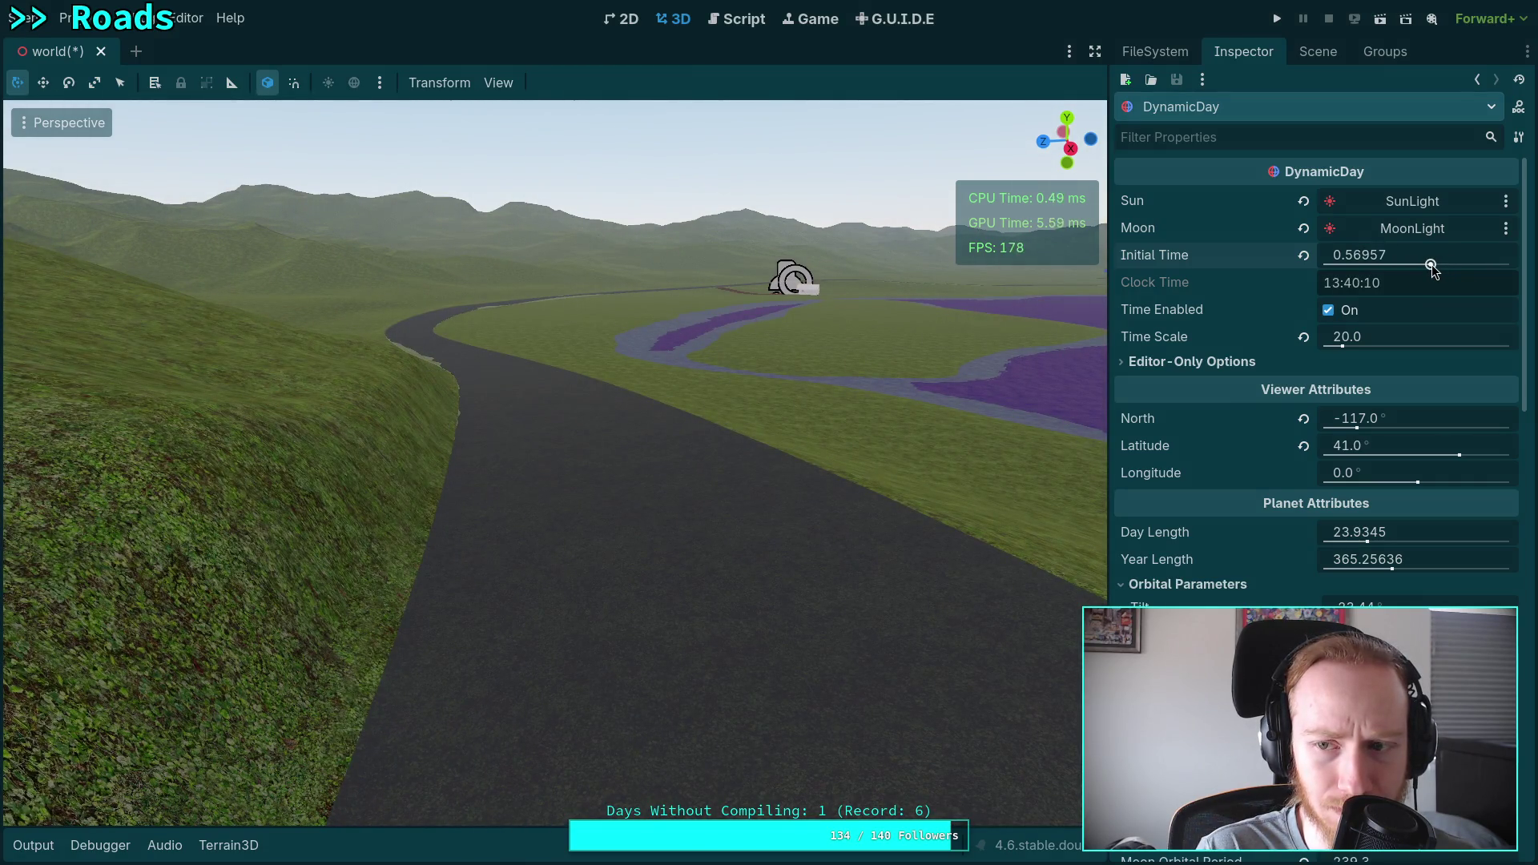
{"action": "mouse_move", "coordinate": [561, 400]}
{"action": "left_mouse_down"}
{"action": "mouse_move", "coordinate": [480, 353]}
{"action": "mouse_move", "coordinate": [529, 400]}
{"action": "mouse_move", "coordinate": [609, 375]}
{"action": "mouse_move", "coordinate": [562, 433]}
{"action": "left_mouse_up"}
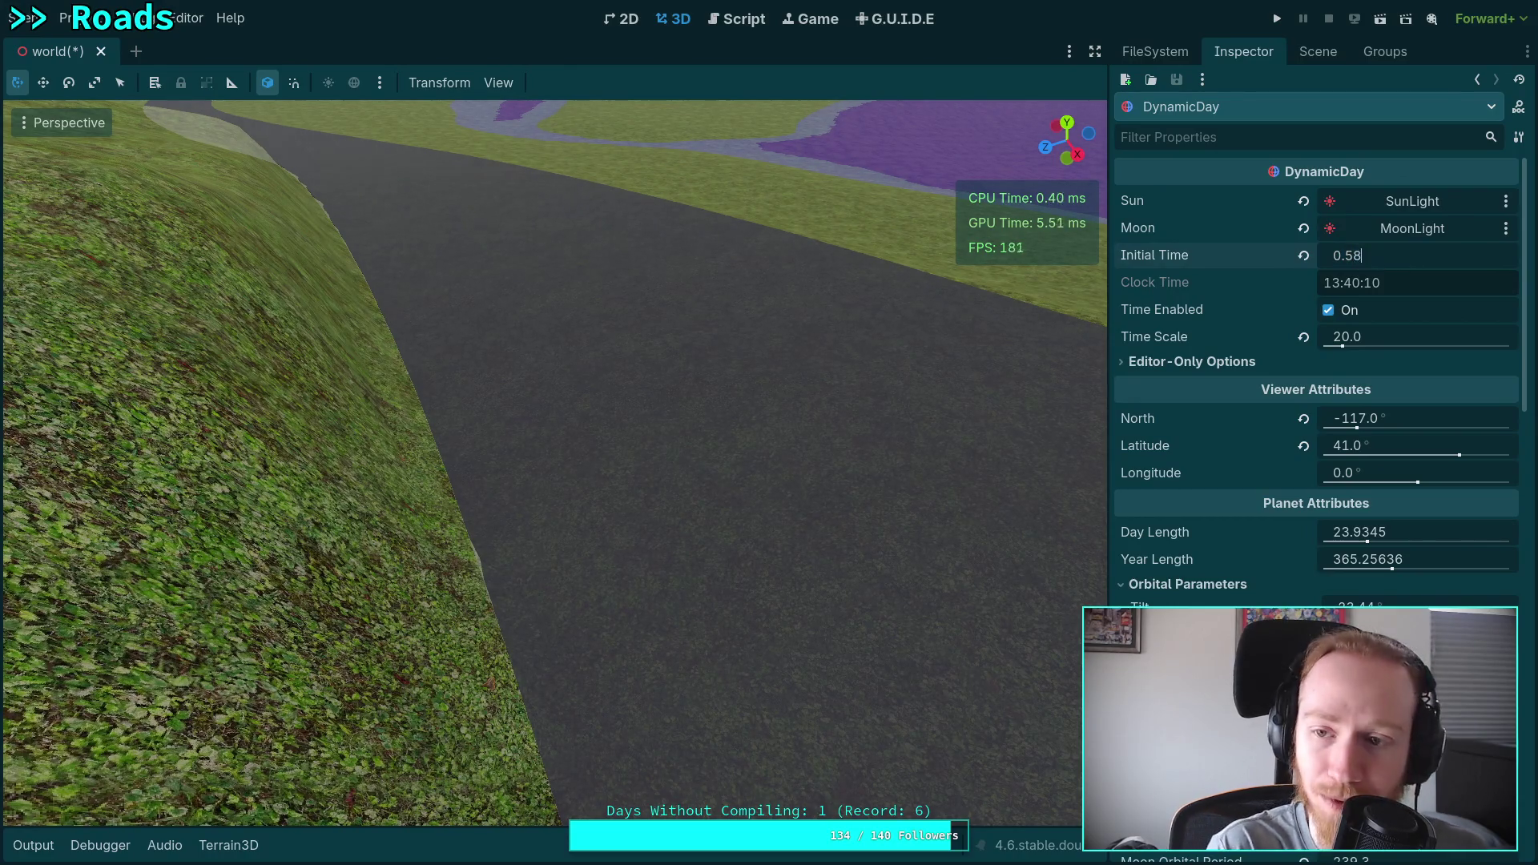
{"action": "mouse_move", "coordinate": [517, 446]}
{"action": "left_mouse_down"}
{"action": "mouse_move", "coordinate": [525, 496]}
{"action": "mouse_move", "coordinate": [532, 400]}
{"action": "mouse_move", "coordinate": [655, 505]}
{"action": "left_mouse_up"}
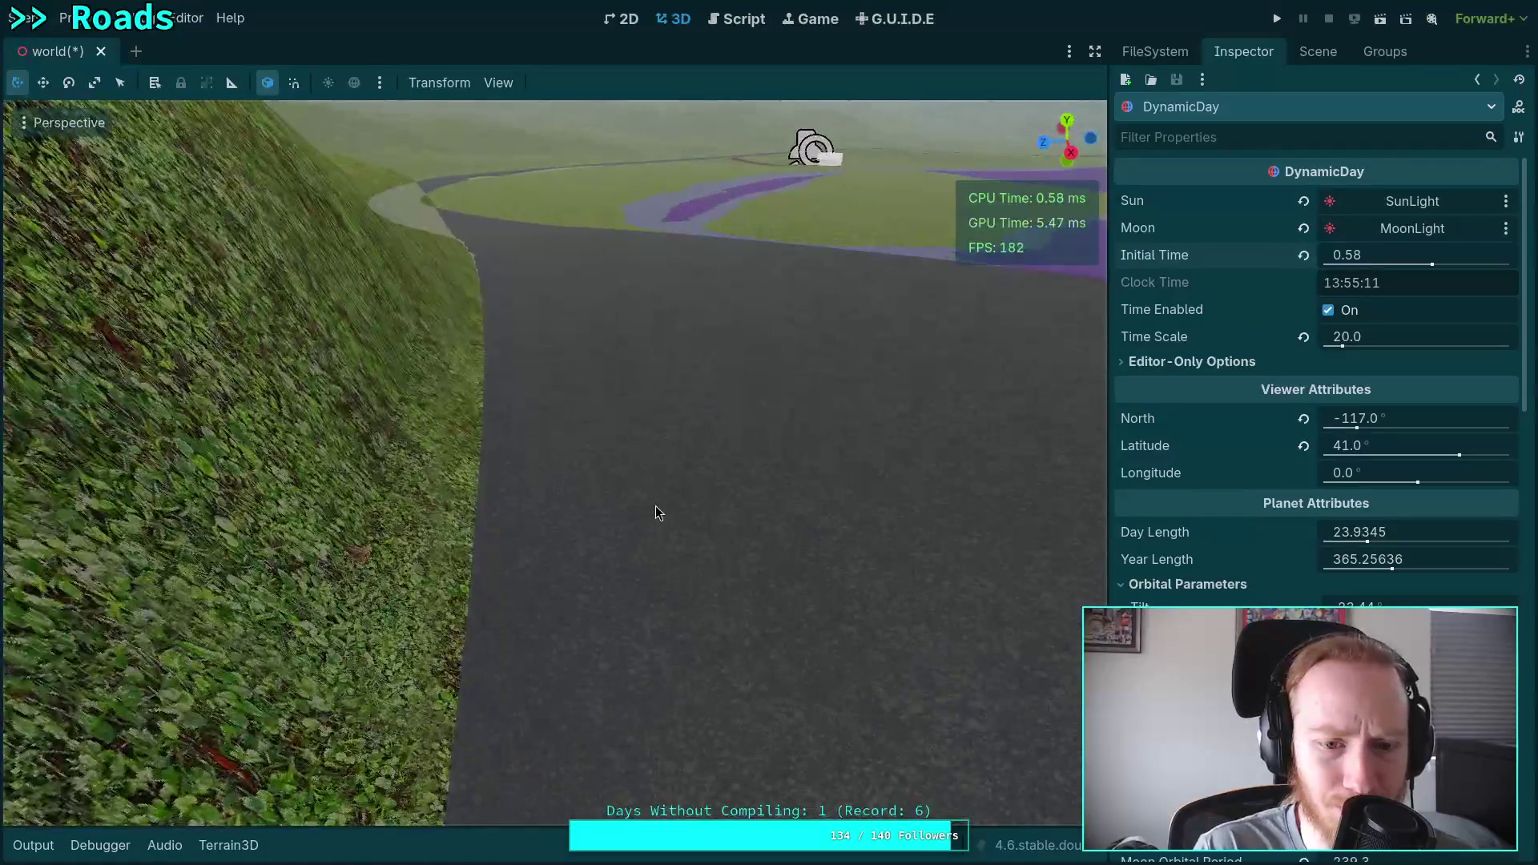
{"action": "left_click", "coordinate": [1317, 52]}
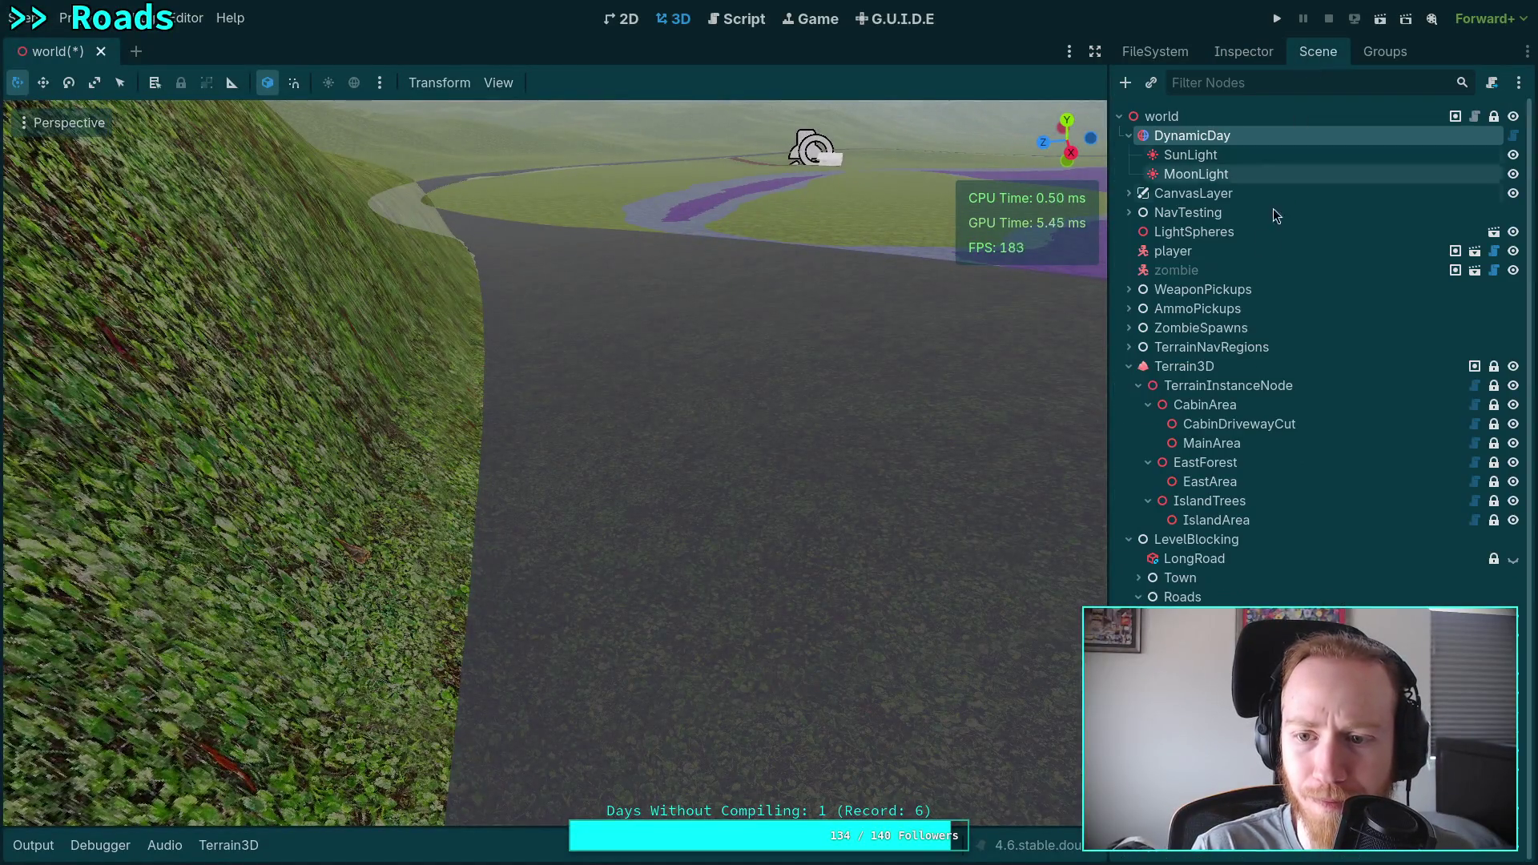
{"action": "left_click", "coordinate": [1213, 367]}
Widen the 3D view and smooth the bump along the road edge.
{"action": "left_click", "coordinate": [1214, 53]}
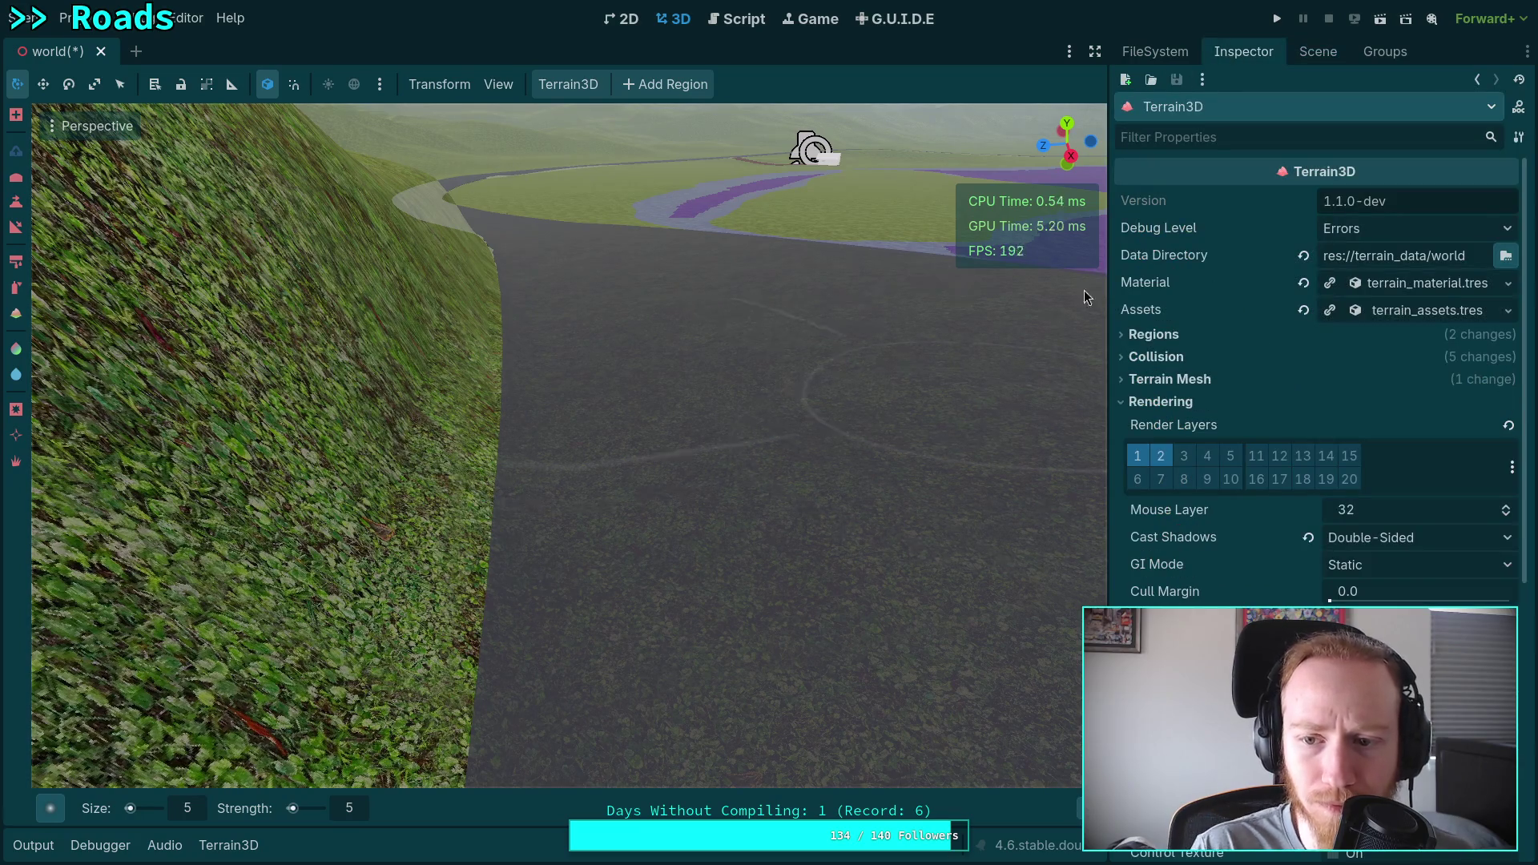
{"action": "left_click", "coordinate": [1299, 56]}
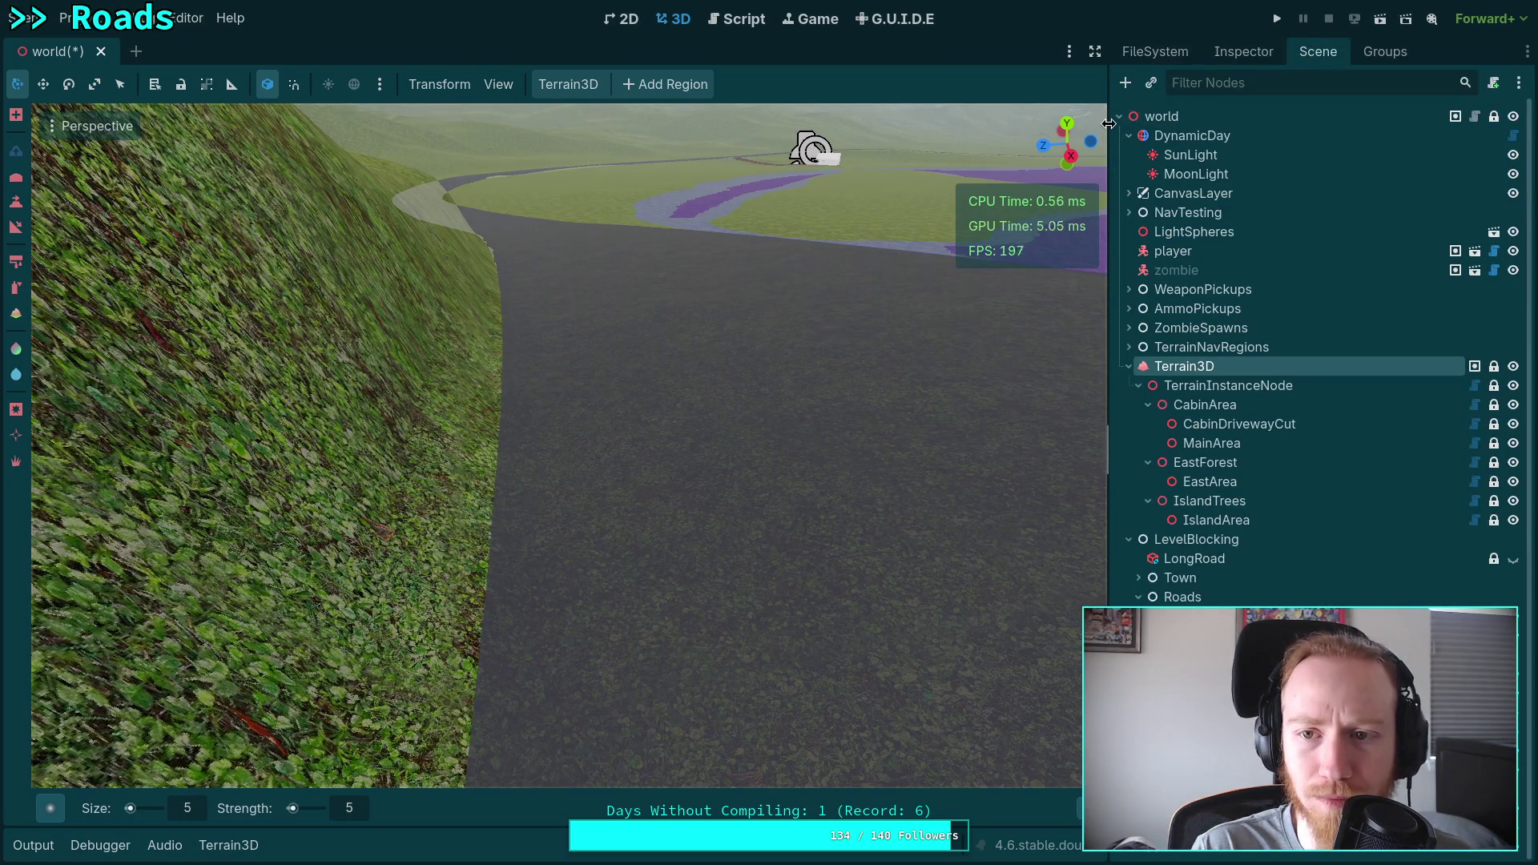
{"action": "left_click_drag", "start_coordinate": [1108, 123], "coordinate": [1293, 124]}
{"action": "scroll", "coordinate": [840, 340], "scroll_direction": "up", "scroll_amount": 3}
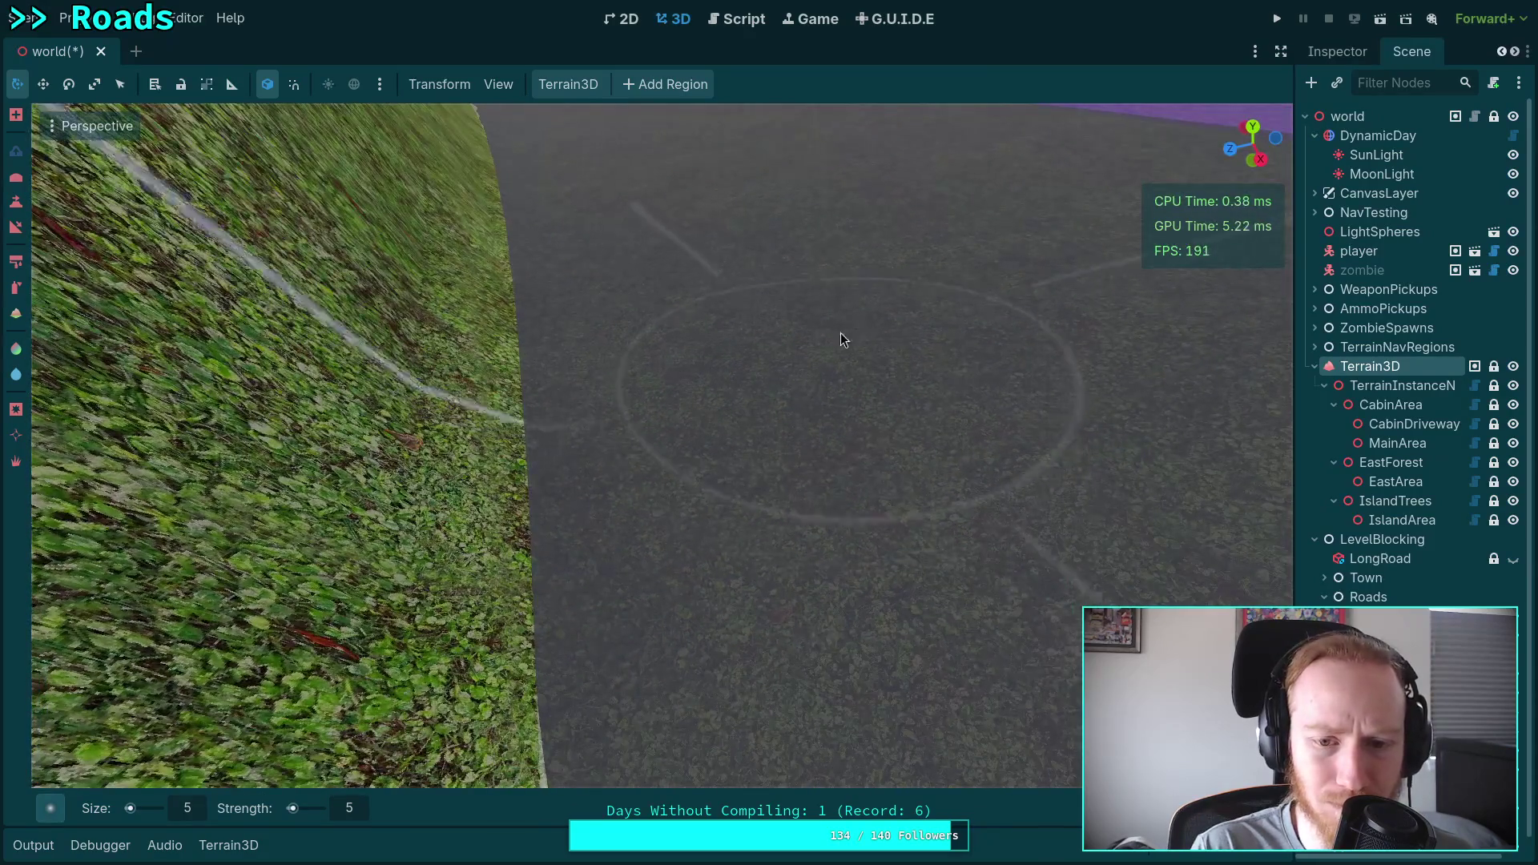
{"action": "left_click_drag", "start_coordinate": [855, 497], "coordinate": [660, 506]}
{"action": "mouse_move", "coordinate": [657, 617]}
{"action": "left_mouse_down"}
{"action": "mouse_move", "coordinate": [704, 621]}
{"action": "mouse_move", "coordinate": [652, 621]}
{"action": "left_mouse_up"}
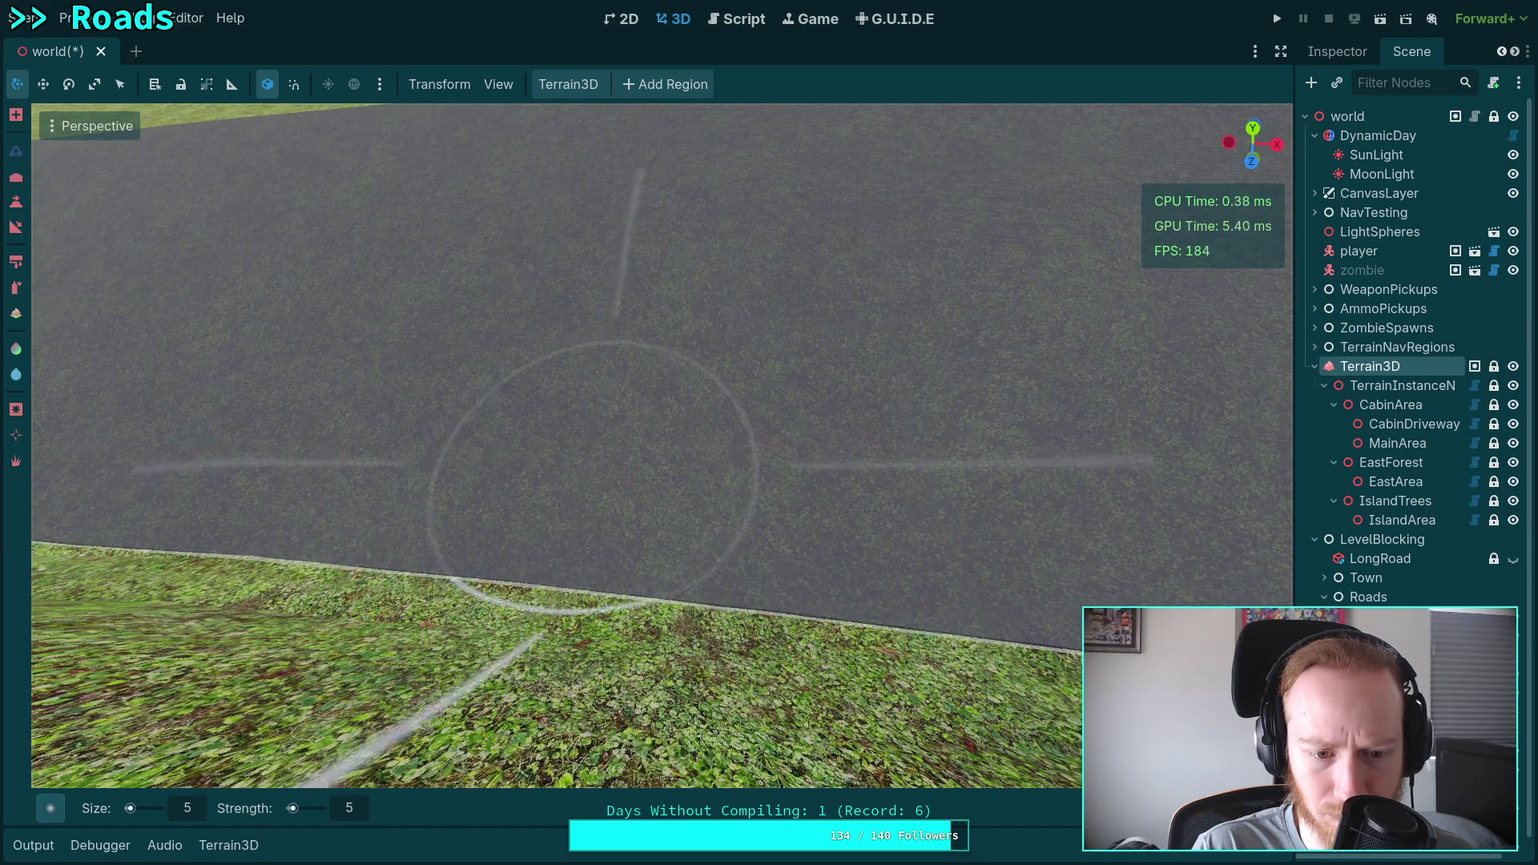
Reposition over the road edge and set the raise brush inverted to lower terrain.
{"action": "left_click_drag", "start_coordinate": [592, 473], "coordinate": [303, 482]}
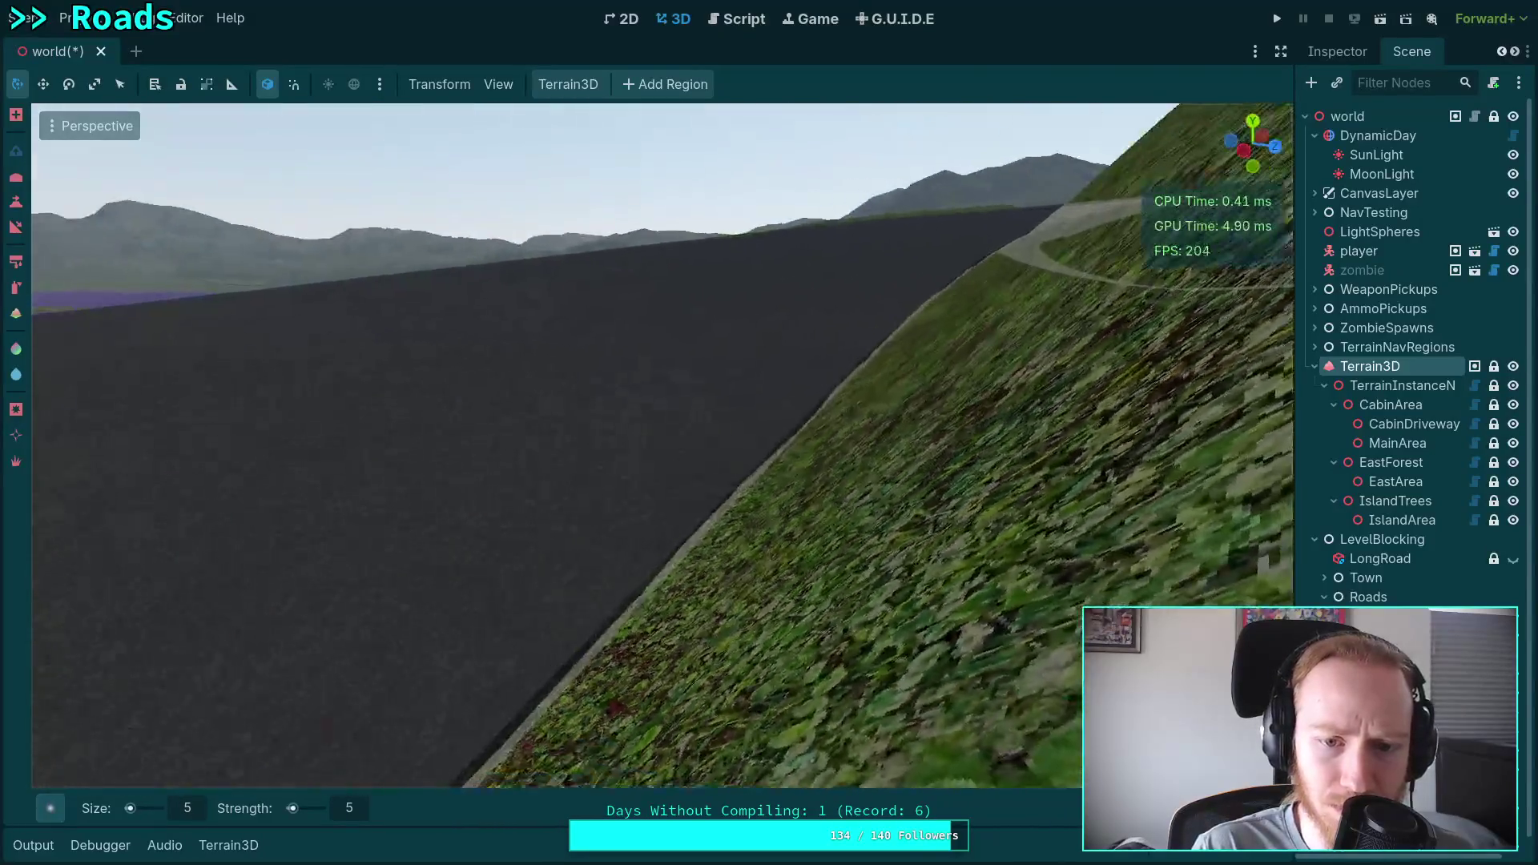
{"action": "mouse_move", "coordinate": [882, 400]}
{"action": "left_mouse_down"}
{"action": "mouse_move", "coordinate": [949, 443]}
{"action": "mouse_move", "coordinate": [741, 466]}
{"action": "left_mouse_up"}
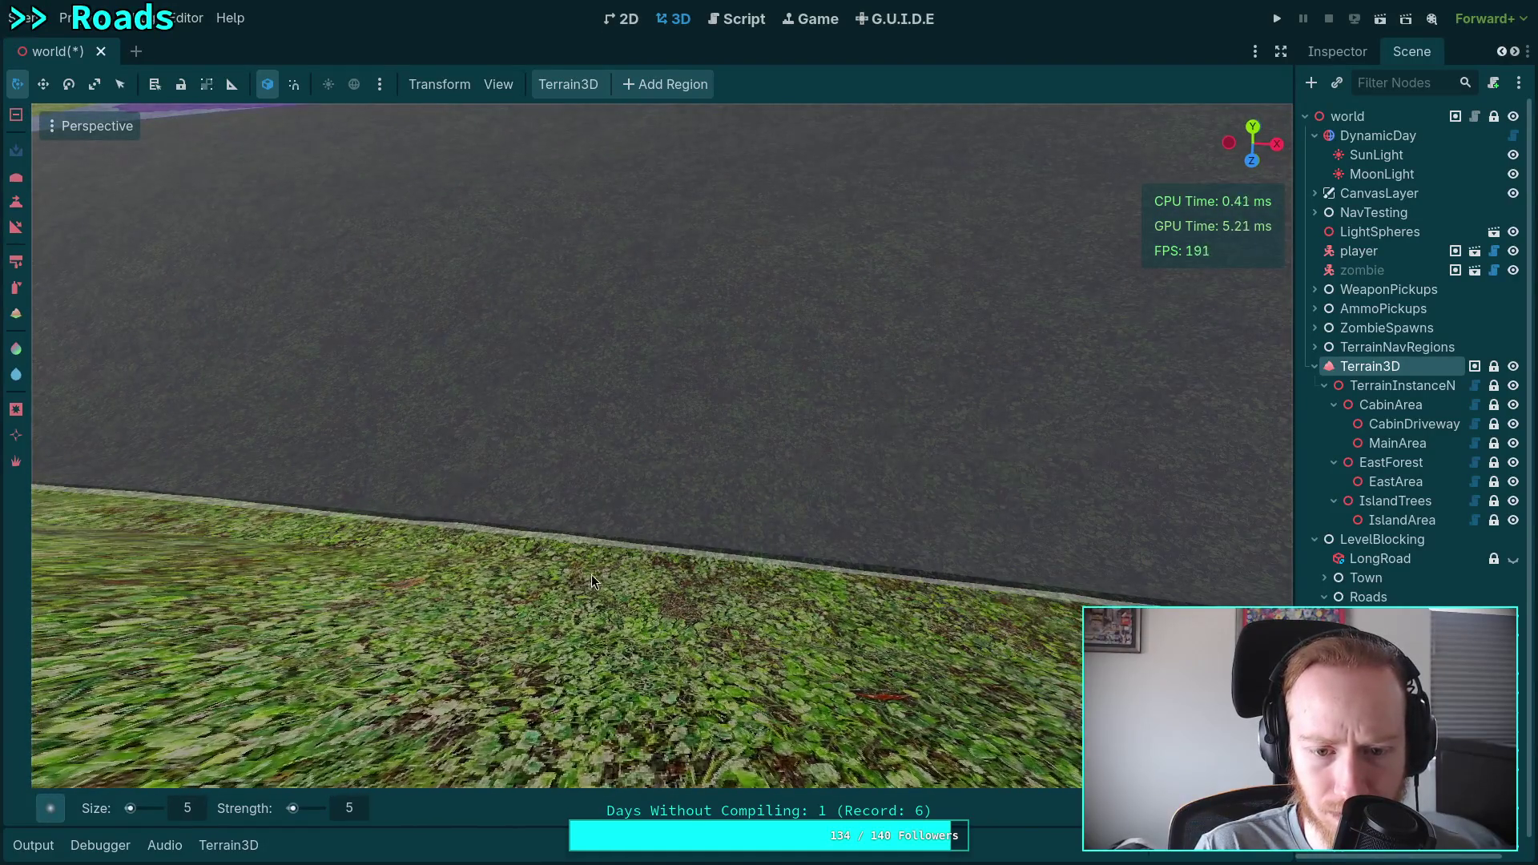
{"action": "left_click_drag", "start_coordinate": [635, 446], "coordinate": [652, 275]}
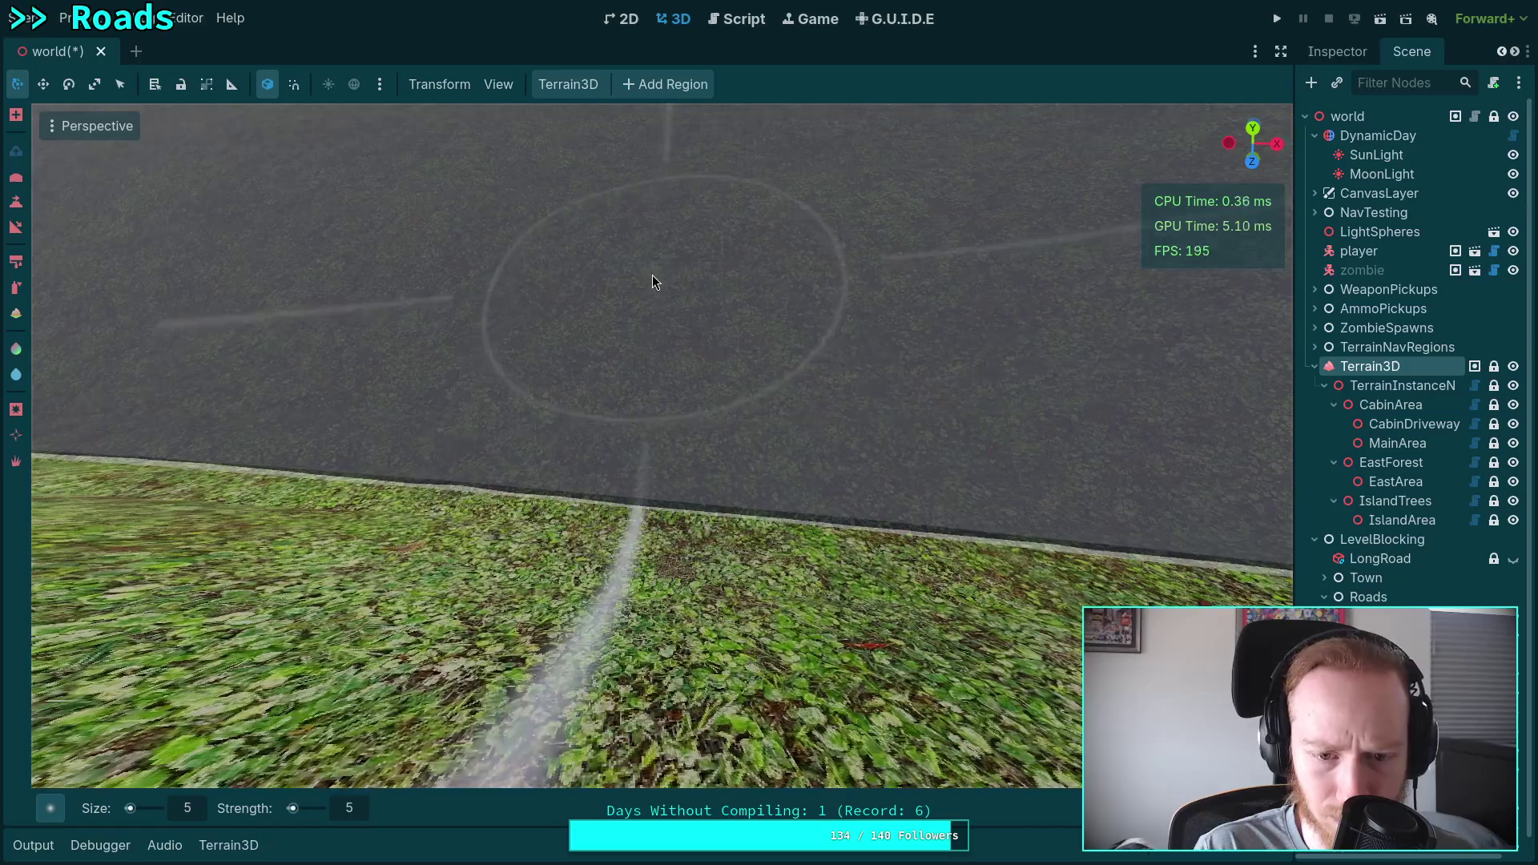
{"action": "mouse_move", "coordinate": [528, 443]}
{"action": "left_mouse_down"}
{"action": "mouse_move", "coordinate": [452, 507]}
{"action": "mouse_move", "coordinate": [485, 326]}
{"action": "mouse_move", "coordinate": [535, 361]}
{"action": "mouse_move", "coordinate": [890, 406]}
{"action": "left_mouse_up"}
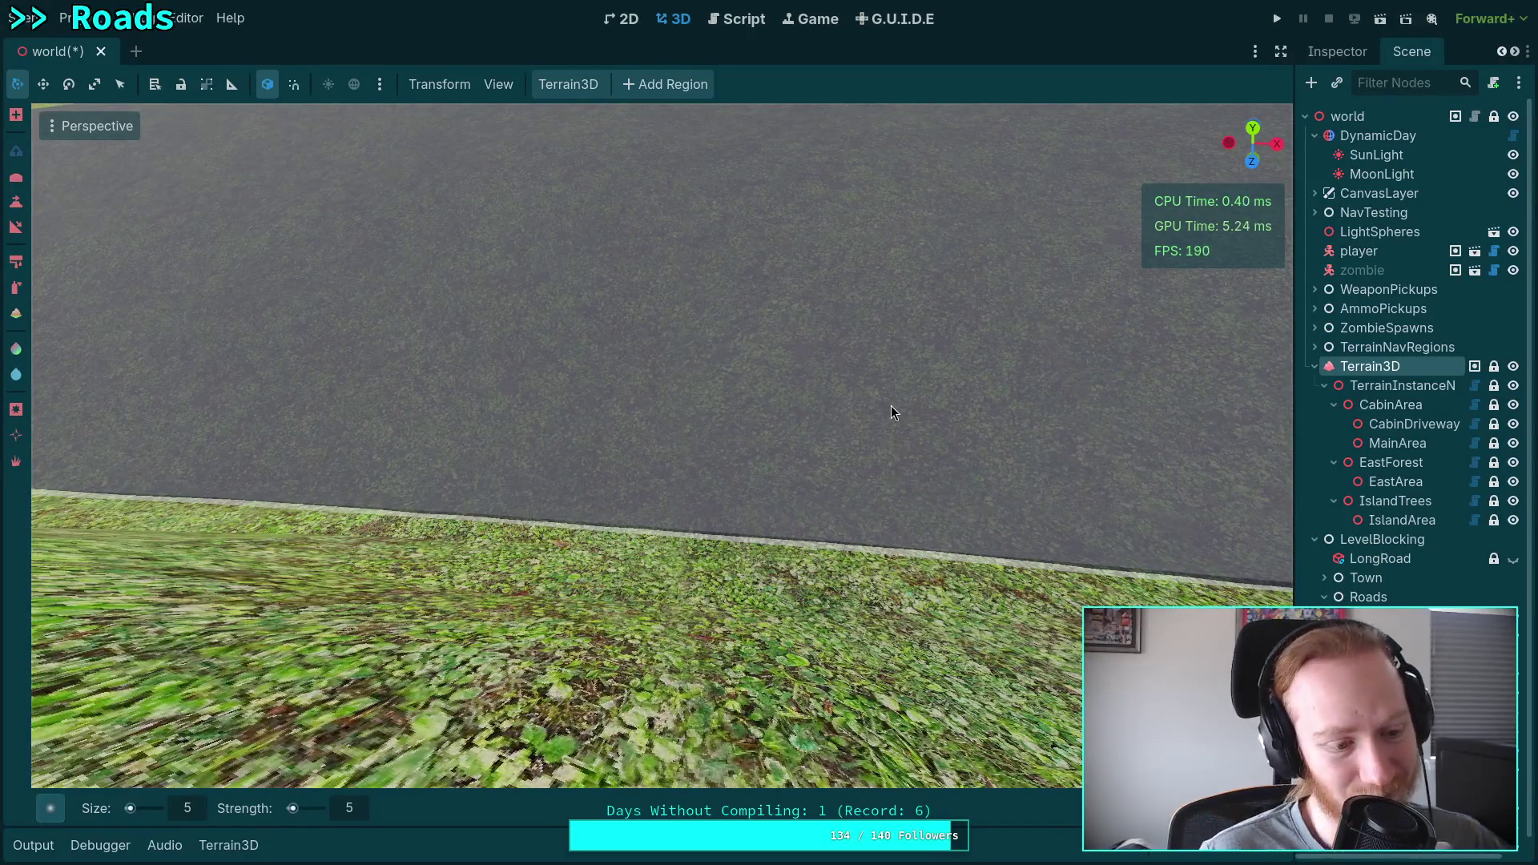
{"action": "left_click_drag", "start_coordinate": [813, 406], "coordinate": [795, 414]}
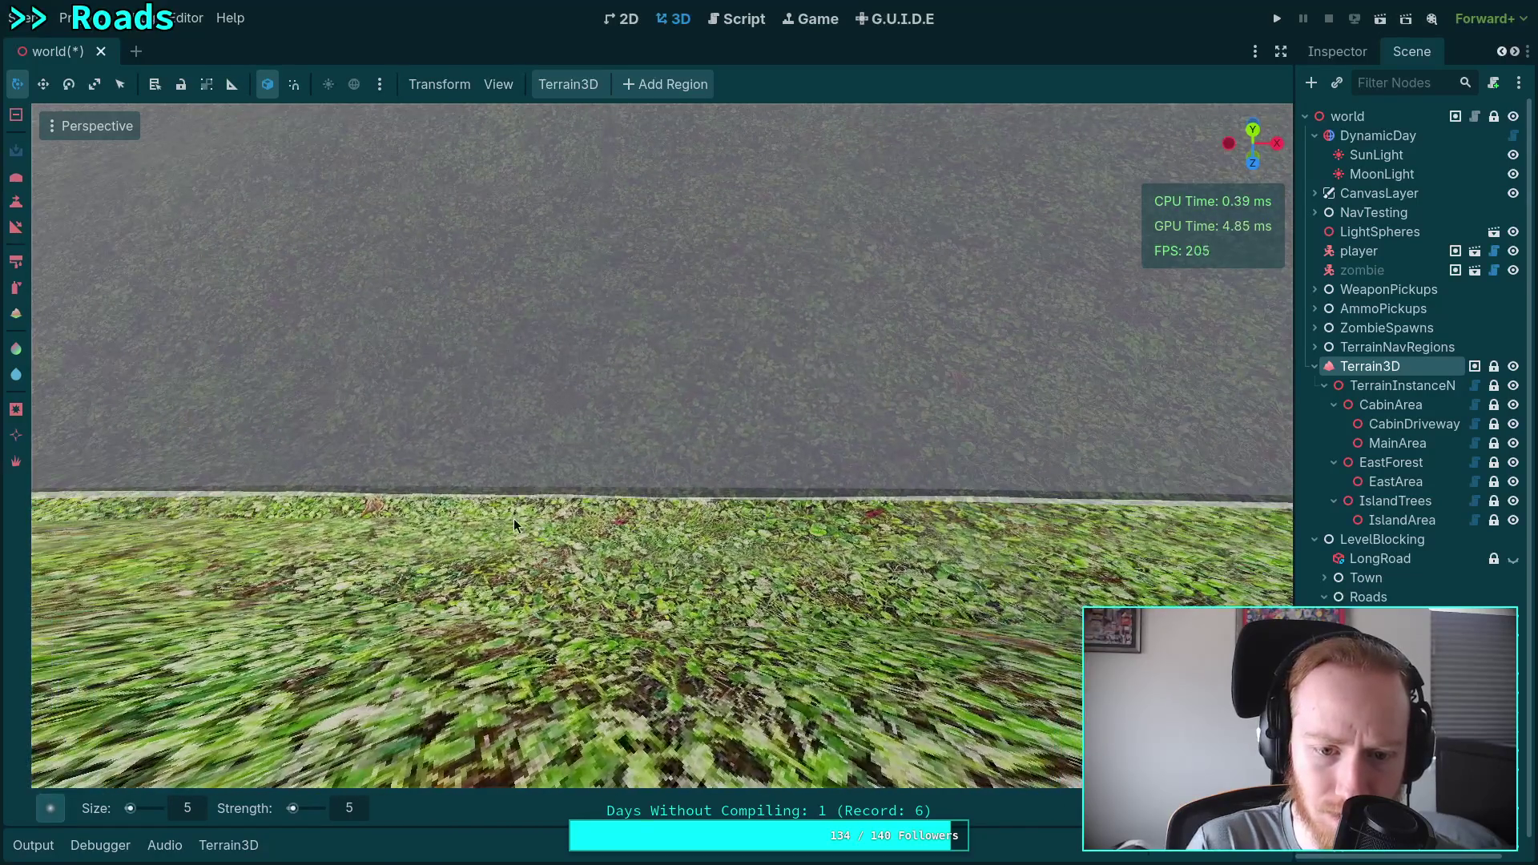
{"action": "key", "text": "e"}
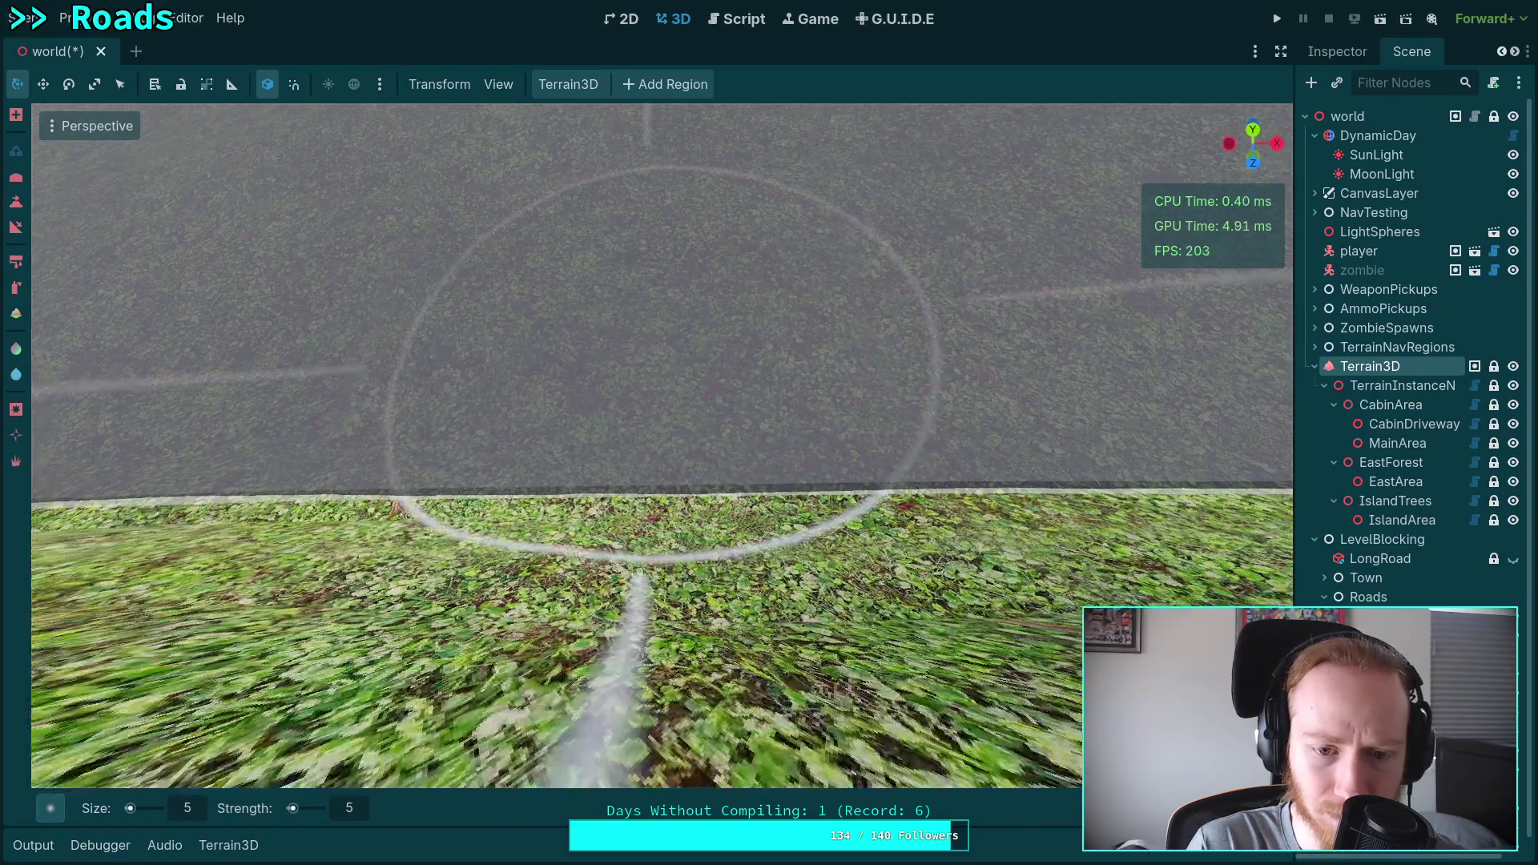
{"action": "key", "text": "Escape"}
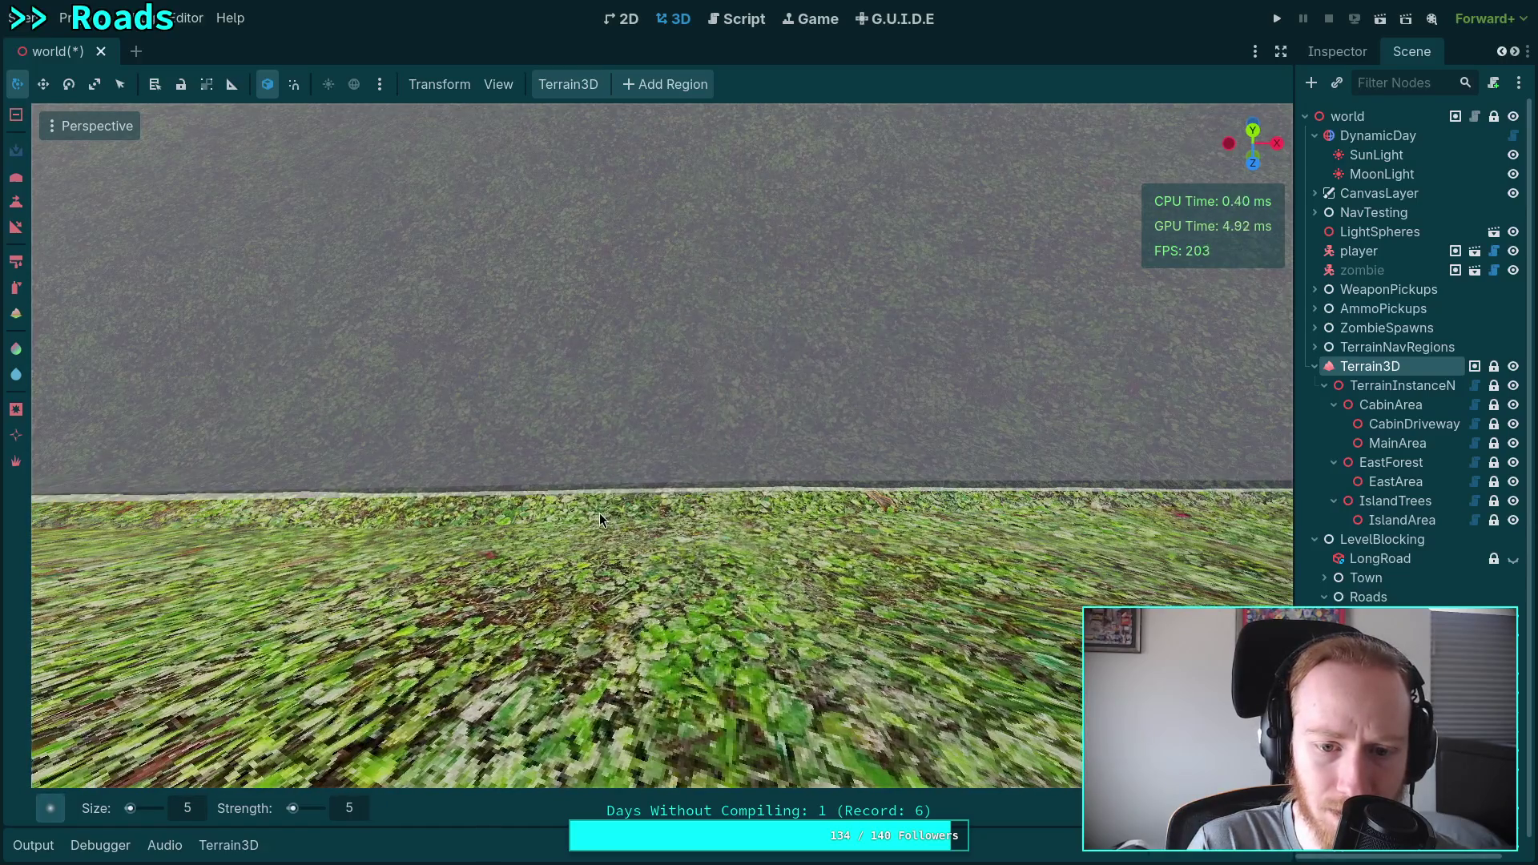
{"action": "key", "text": "e"}
{"action": "mouse_move", "coordinate": [650, 314]}
{"action": "left_mouse_down"}
{"action": "mouse_move", "coordinate": [650, 242]}
{"action": "mouse_move", "coordinate": [616, 211]}
{"action": "mouse_move", "coordinate": [652, 225]}
{"action": "left_mouse_up"}
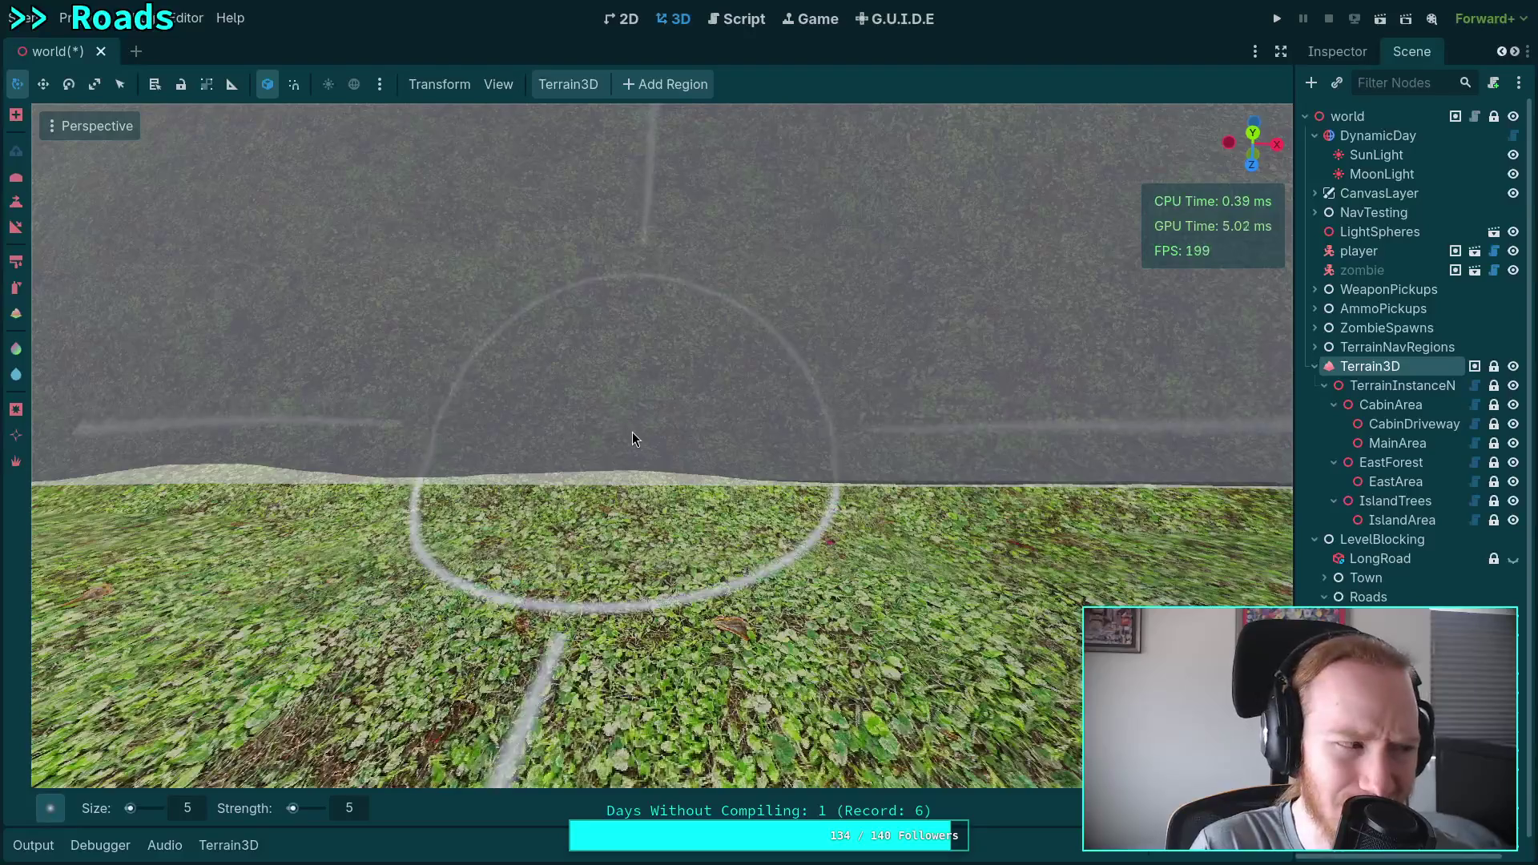
{"action": "key", "text": "ctrl"}
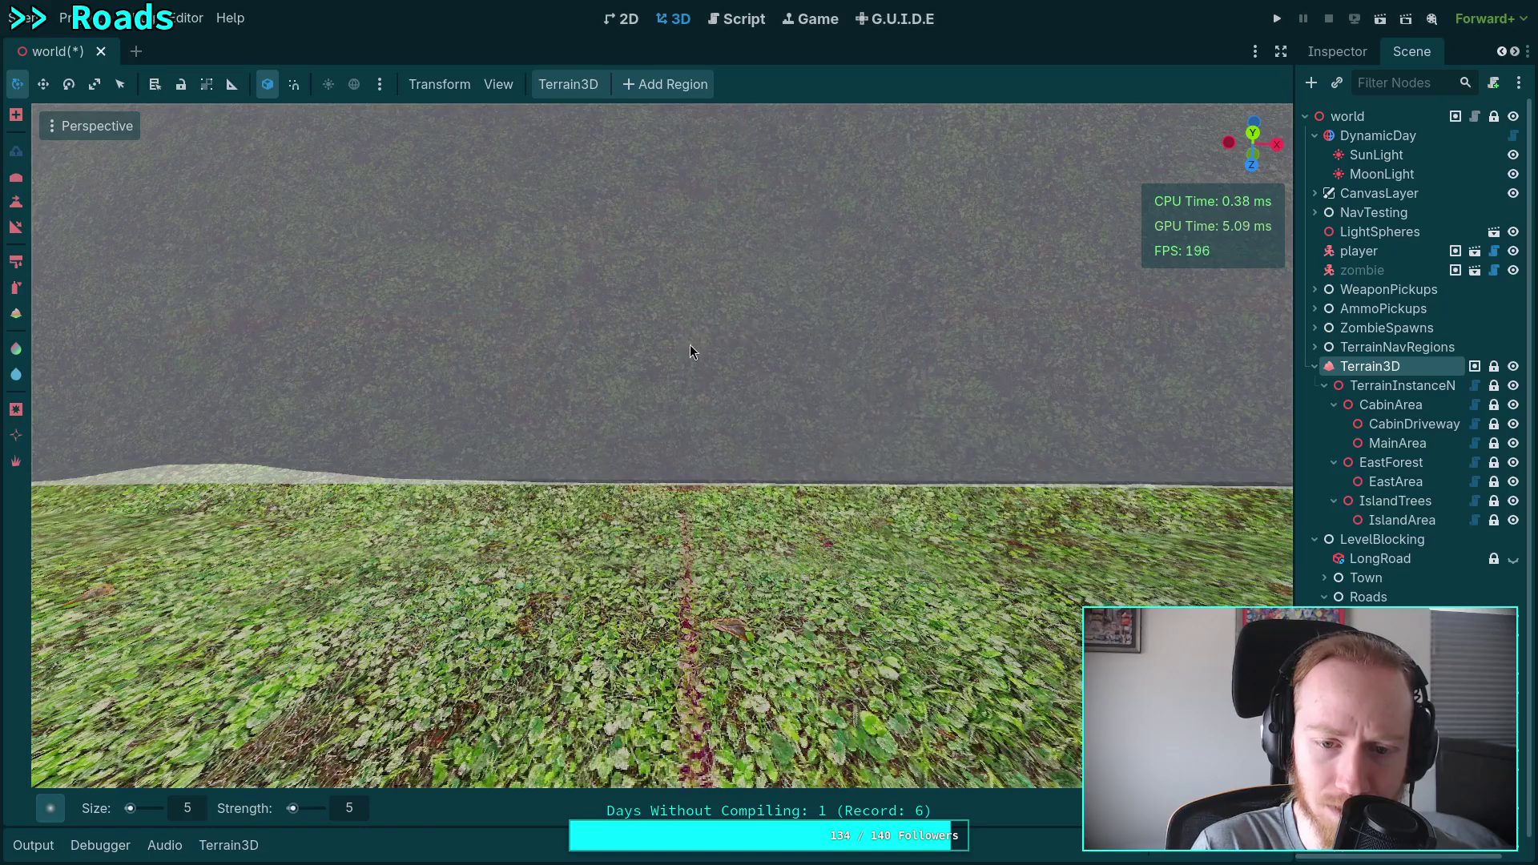
Flatten the terrain bump and grass strip along the road edge.
{"action": "mouse_move", "coordinate": [689, 344]}
{"action": "left_mouse_down"}
{"action": "mouse_move", "coordinate": [565, 458]}
{"action": "mouse_move", "coordinate": [518, 459]}
{"action": "mouse_move", "coordinate": [779, 458]}
{"action": "left_mouse_up"}
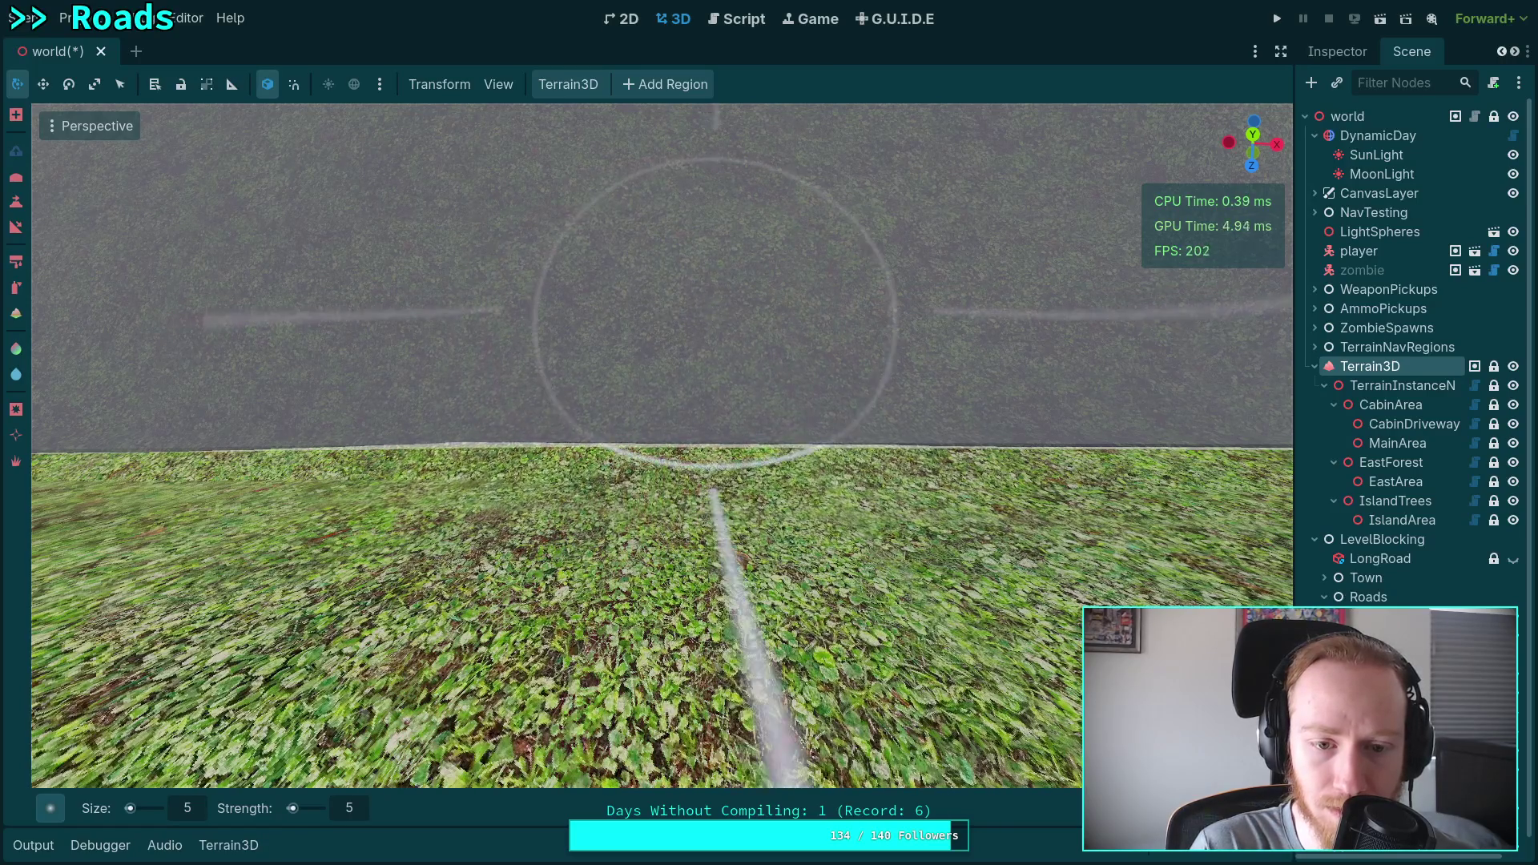
{"action": "left_click_drag", "start_coordinate": [721, 337], "coordinate": [657, 313]}
{"action": "left_click", "coordinate": [646, 472]}
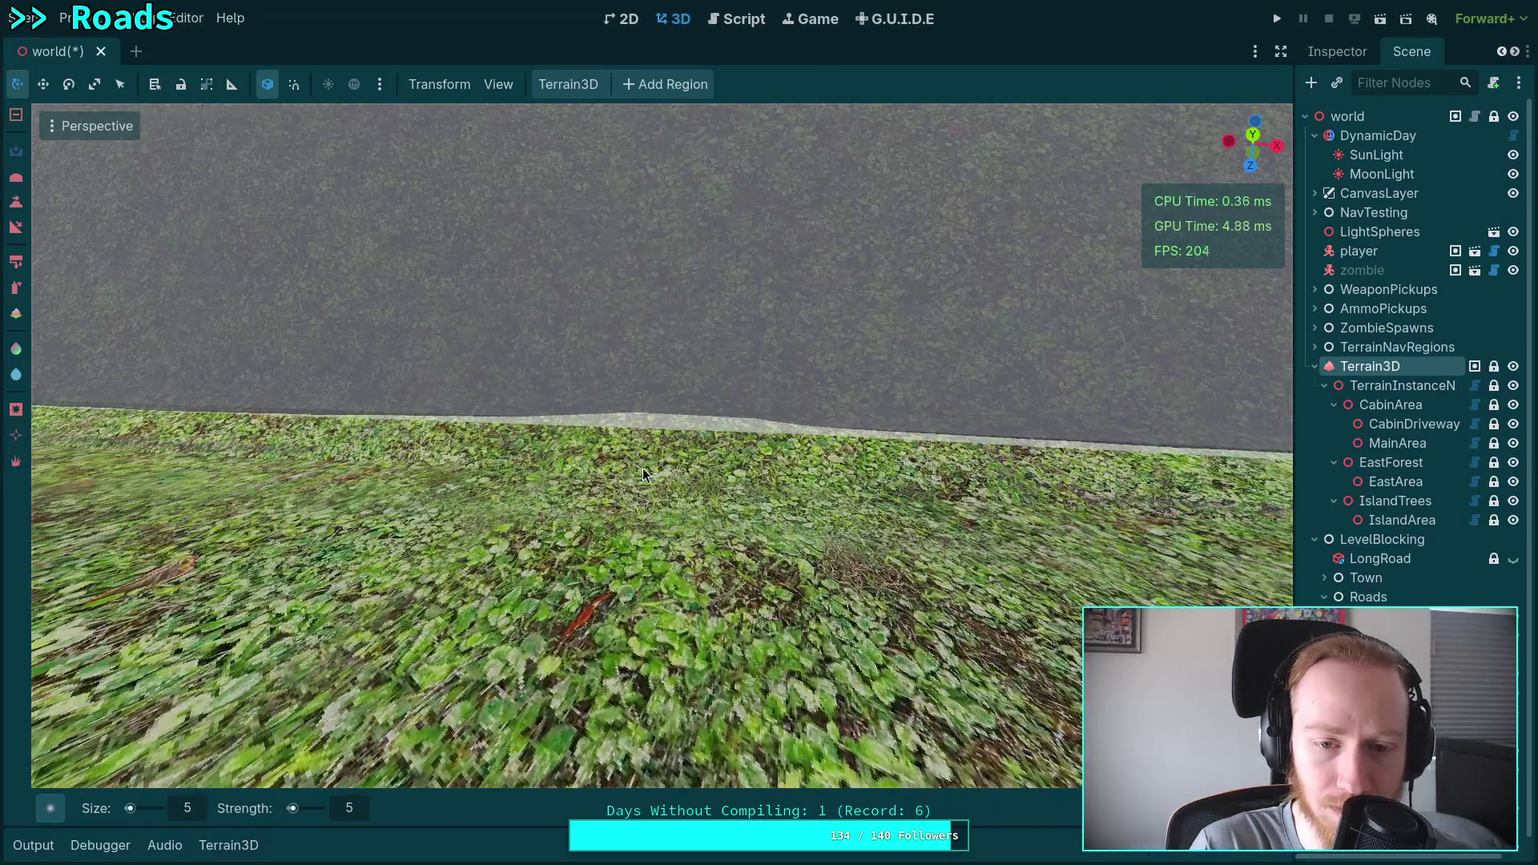
{"action": "left_click_drag", "start_coordinate": [642, 467], "coordinate": [643, 472]}
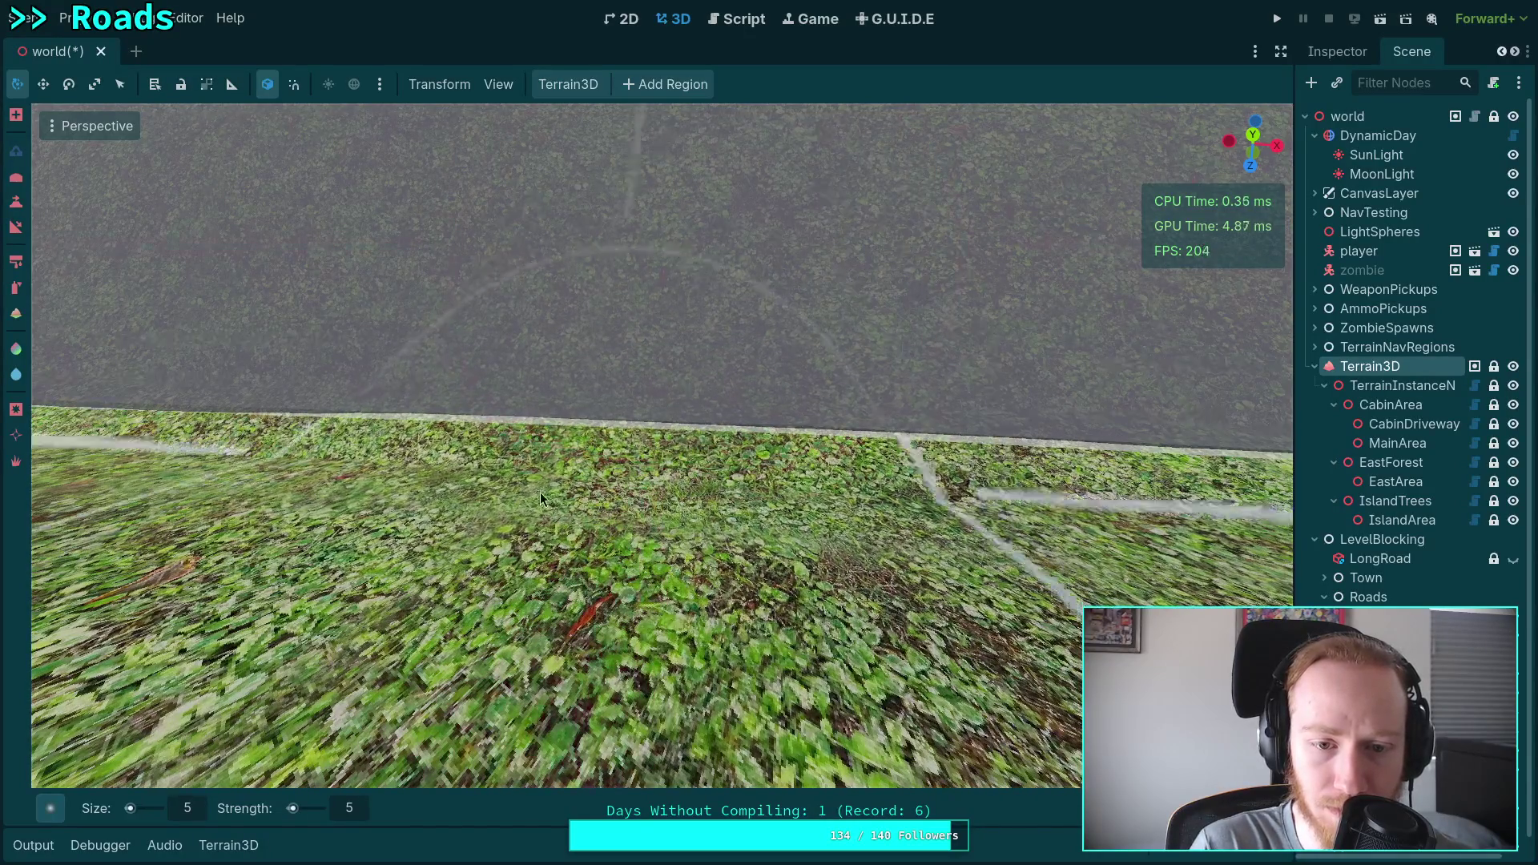
{"action": "mouse_move", "coordinate": [540, 492]}
{"action": "left_mouse_down"}
{"action": "mouse_move", "coordinate": [474, 459]}
{"action": "mouse_move", "coordinate": [1032, 465]}
{"action": "left_mouse_up"}
{"action": "mouse_move", "coordinate": [979, 237]}
{"action": "left_mouse_down"}
{"action": "mouse_move", "coordinate": [841, 144]}
{"action": "mouse_move", "coordinate": [519, 379]}
{"action": "left_mouse_up"}
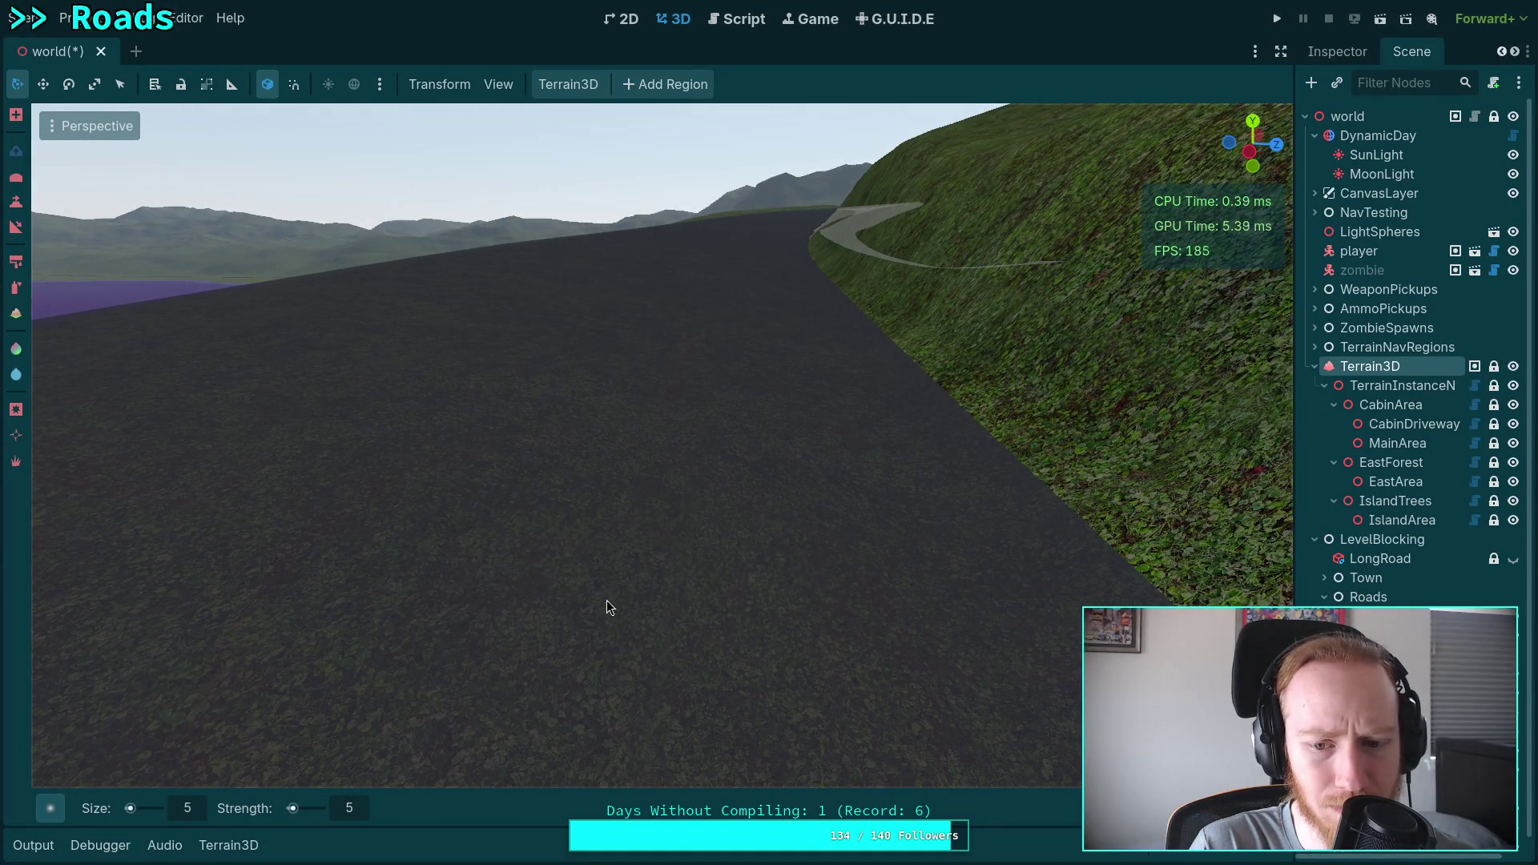
Move in close over the road edge and flatten the remaining bump.
{"action": "mouse_move", "coordinate": [592, 481]}
{"action": "left_mouse_down"}
{"action": "mouse_move", "coordinate": [280, 609]}
{"action": "mouse_move", "coordinate": [752, 436]}
{"action": "left_mouse_up"}
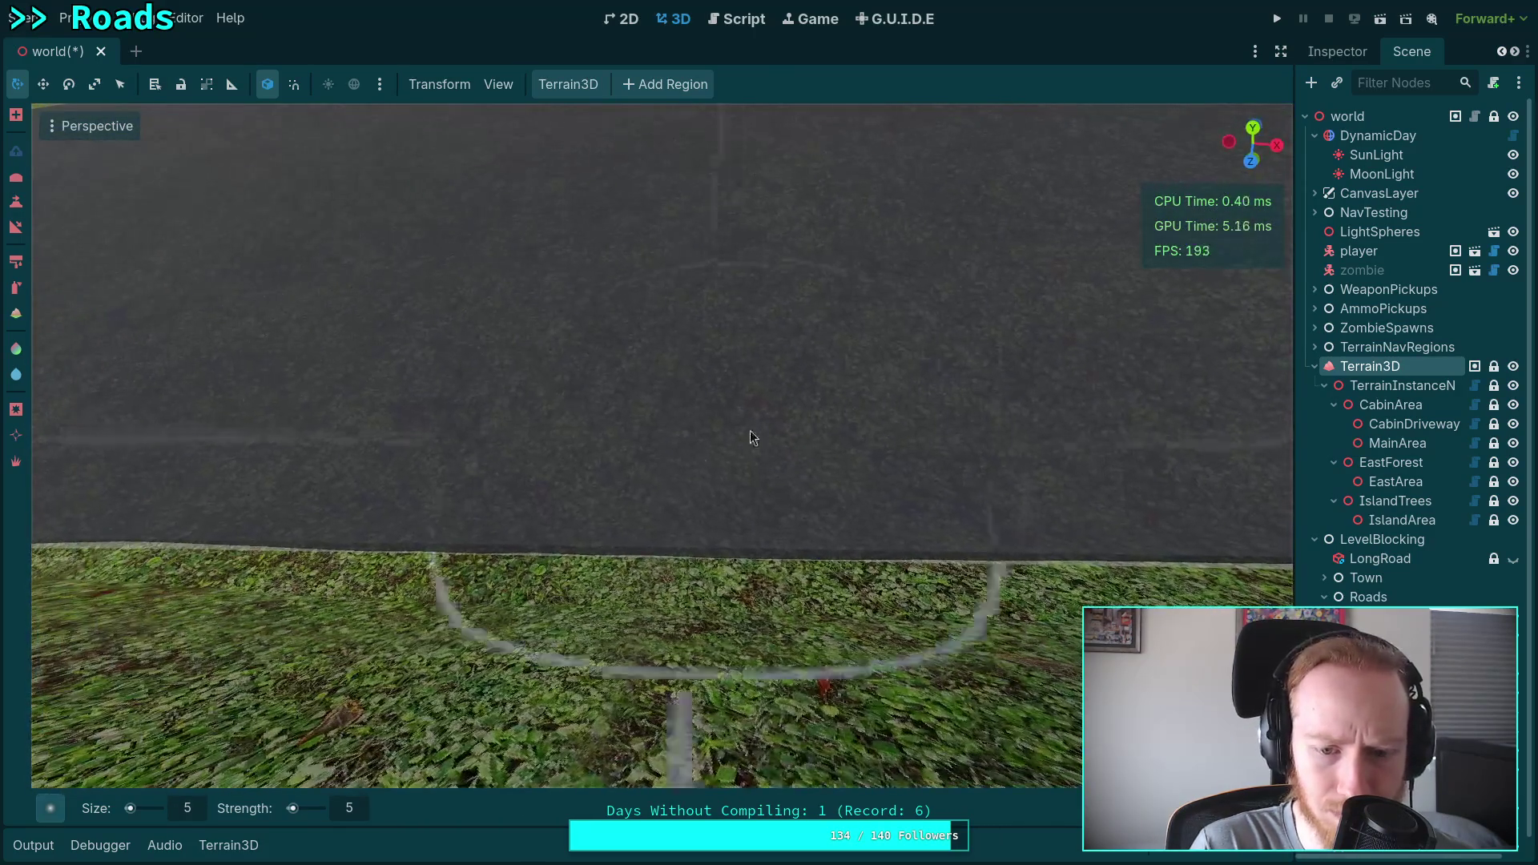
{"action": "mouse_move", "coordinate": [721, 369]}
{"action": "left_mouse_down"}
{"action": "mouse_move", "coordinate": [686, 344]}
{"action": "mouse_move", "coordinate": [586, 344]}
{"action": "mouse_move", "coordinate": [934, 373]}
{"action": "mouse_move", "coordinate": [785, 562]}
{"action": "left_mouse_up"}
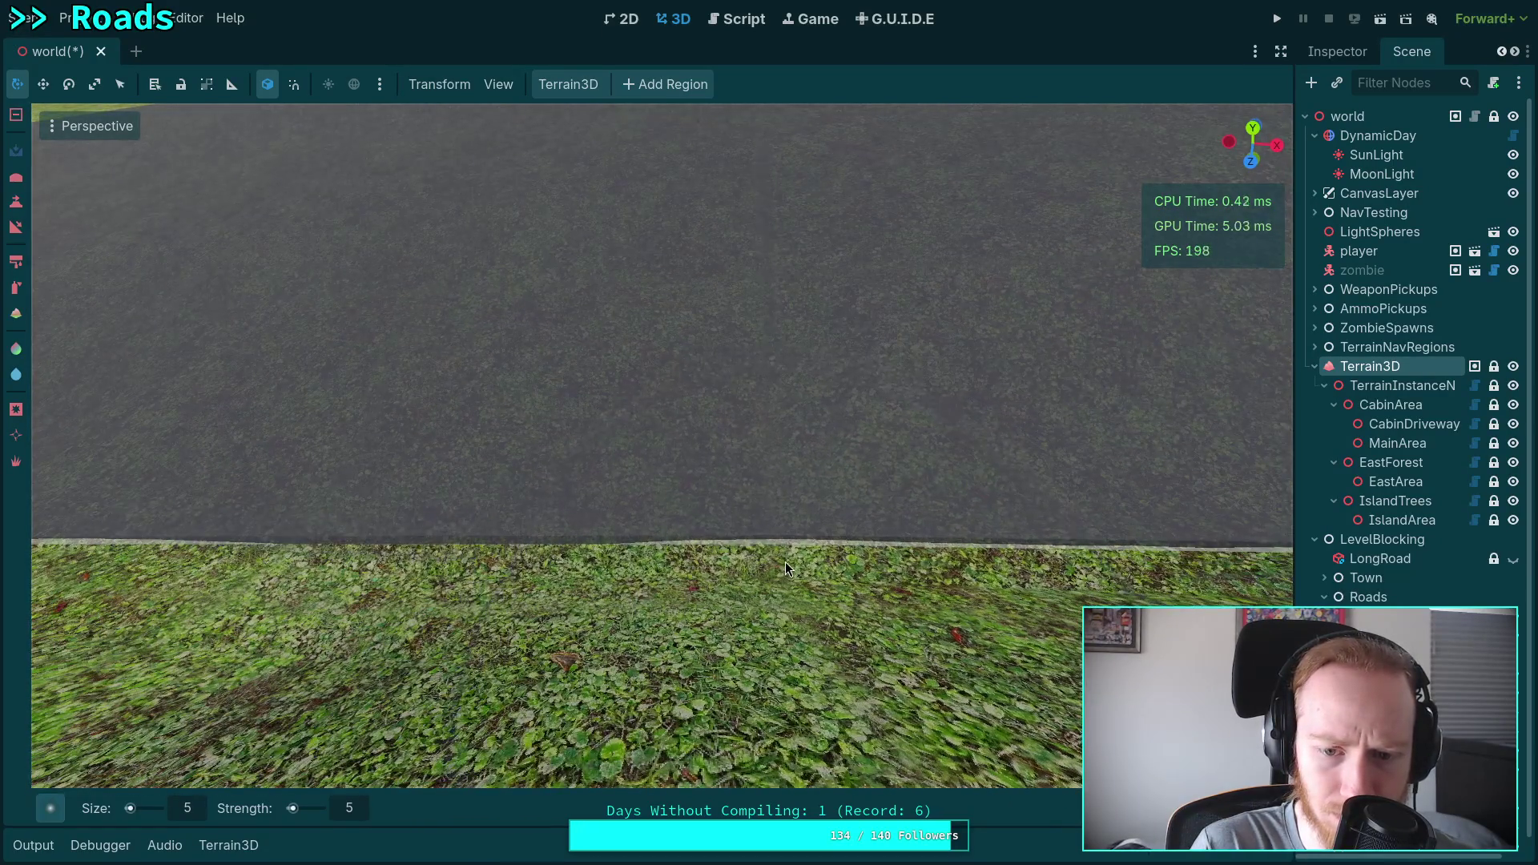
{"action": "left_click_drag", "start_coordinate": [751, 340], "coordinate": [653, 528]}
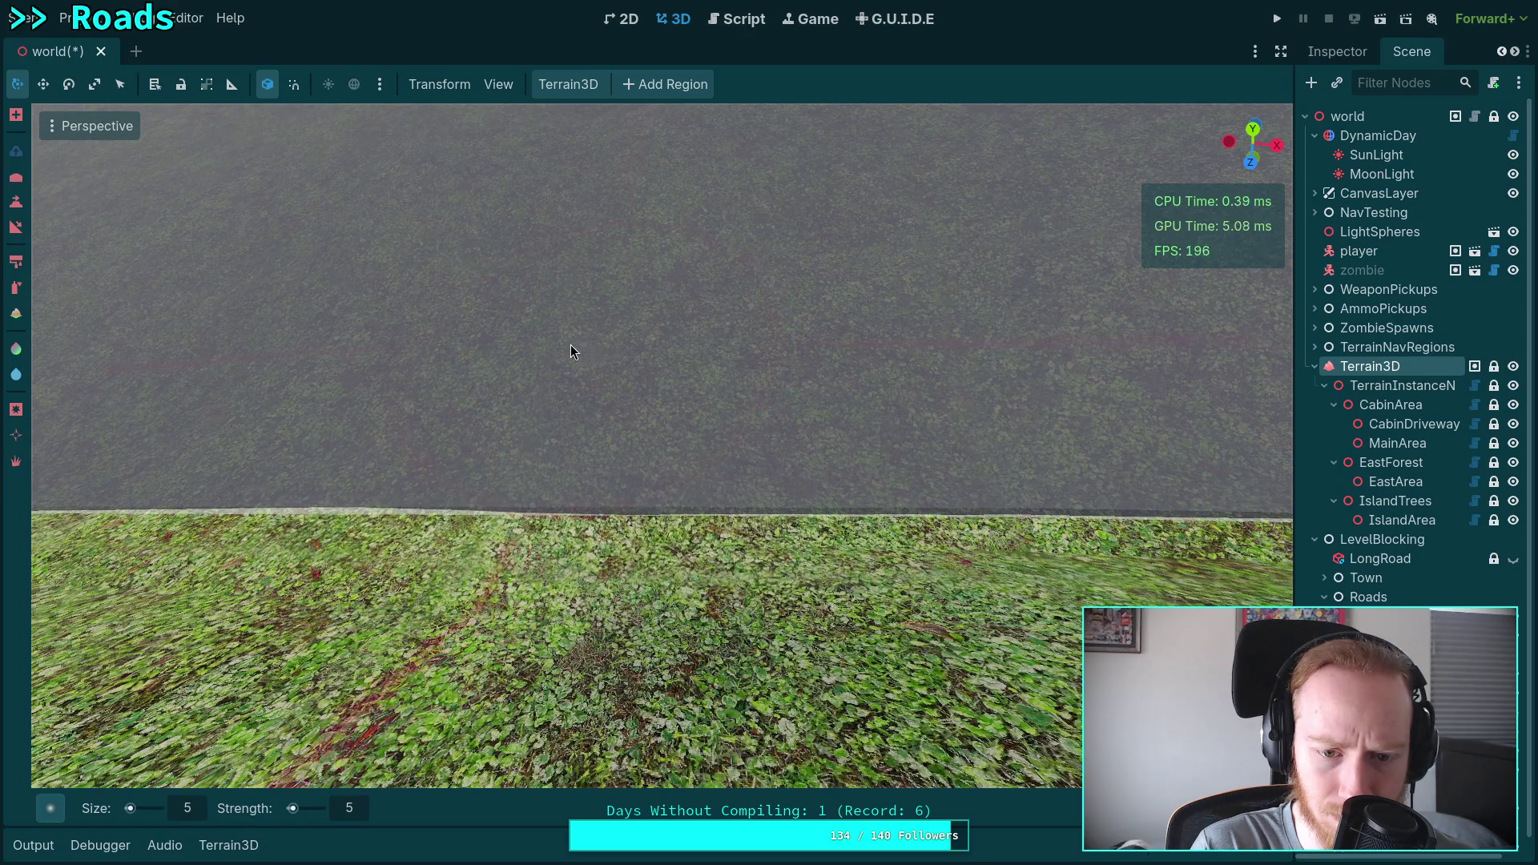
{"action": "left_click_drag", "start_coordinate": [602, 351], "coordinate": [609, 337]}
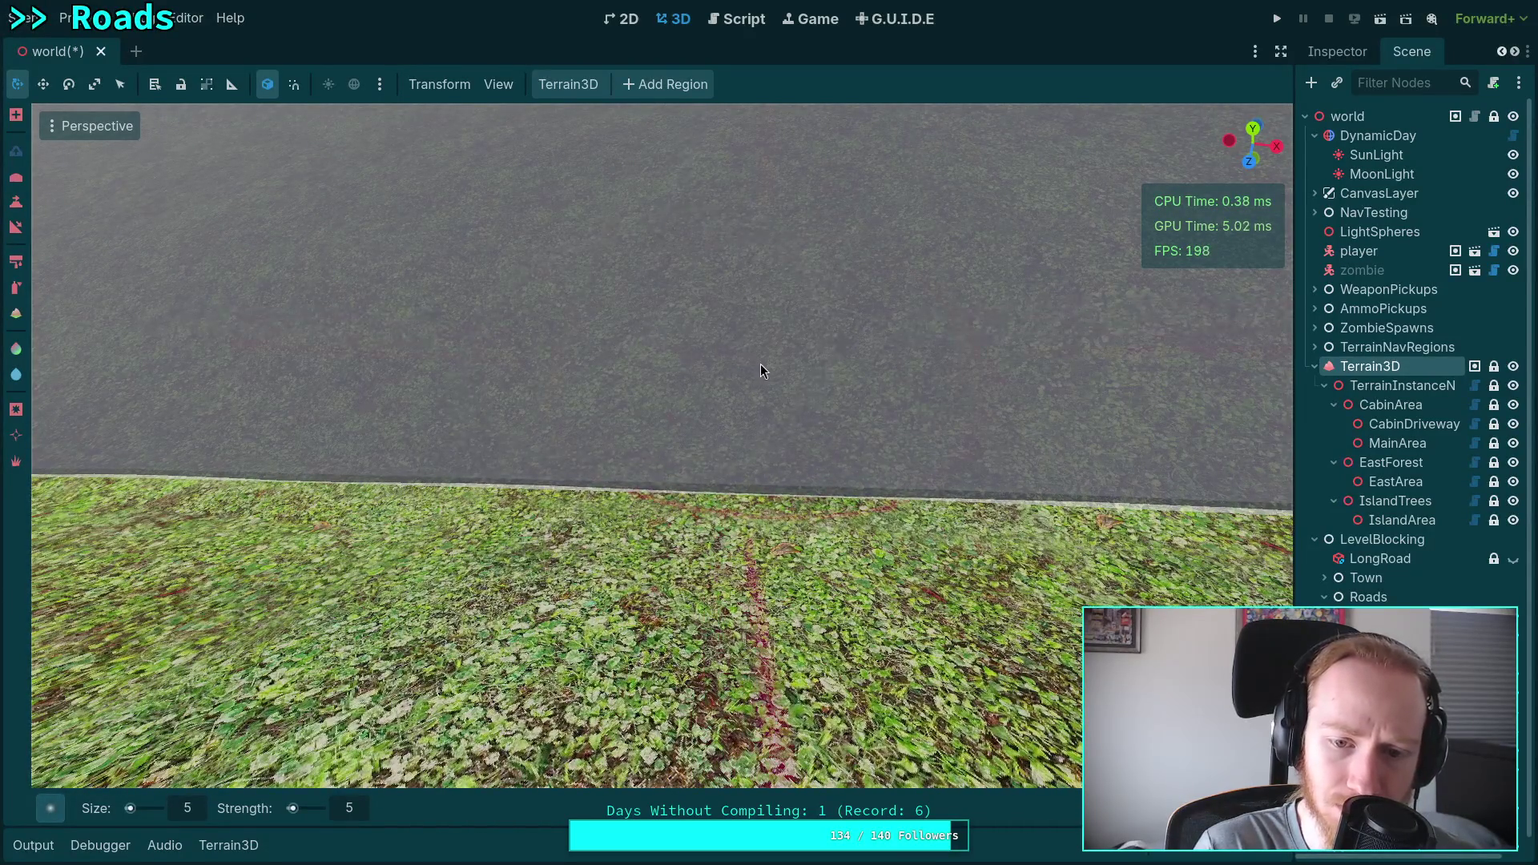
{"action": "scroll", "coordinate": [648, 335], "scroll_direction": "up", "scroll_amount": 1}
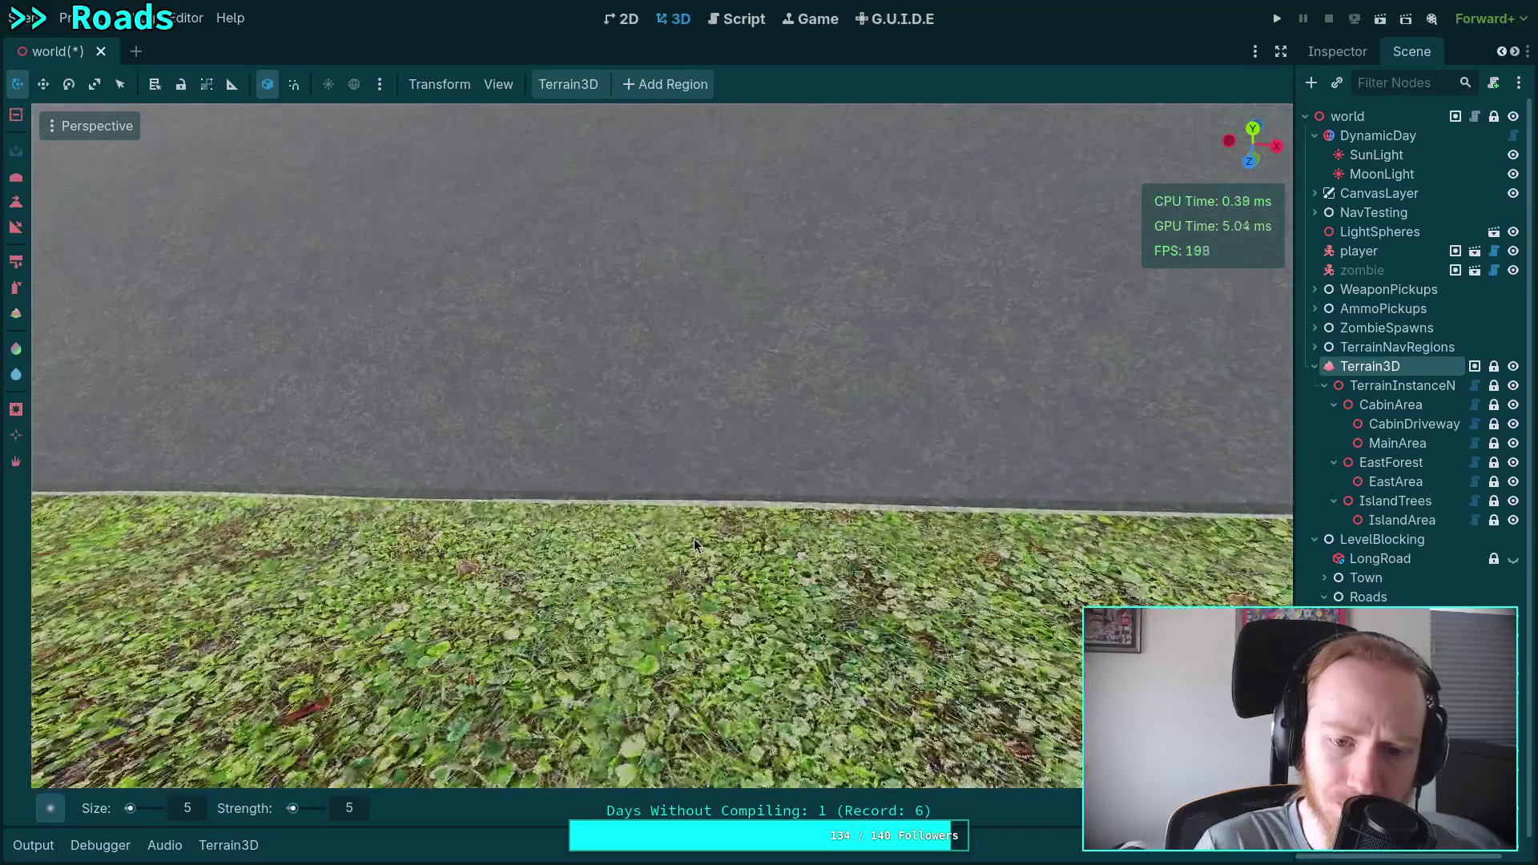
{"action": "scroll", "coordinate": [687, 324], "scroll_direction": "up", "scroll_amount": 2}
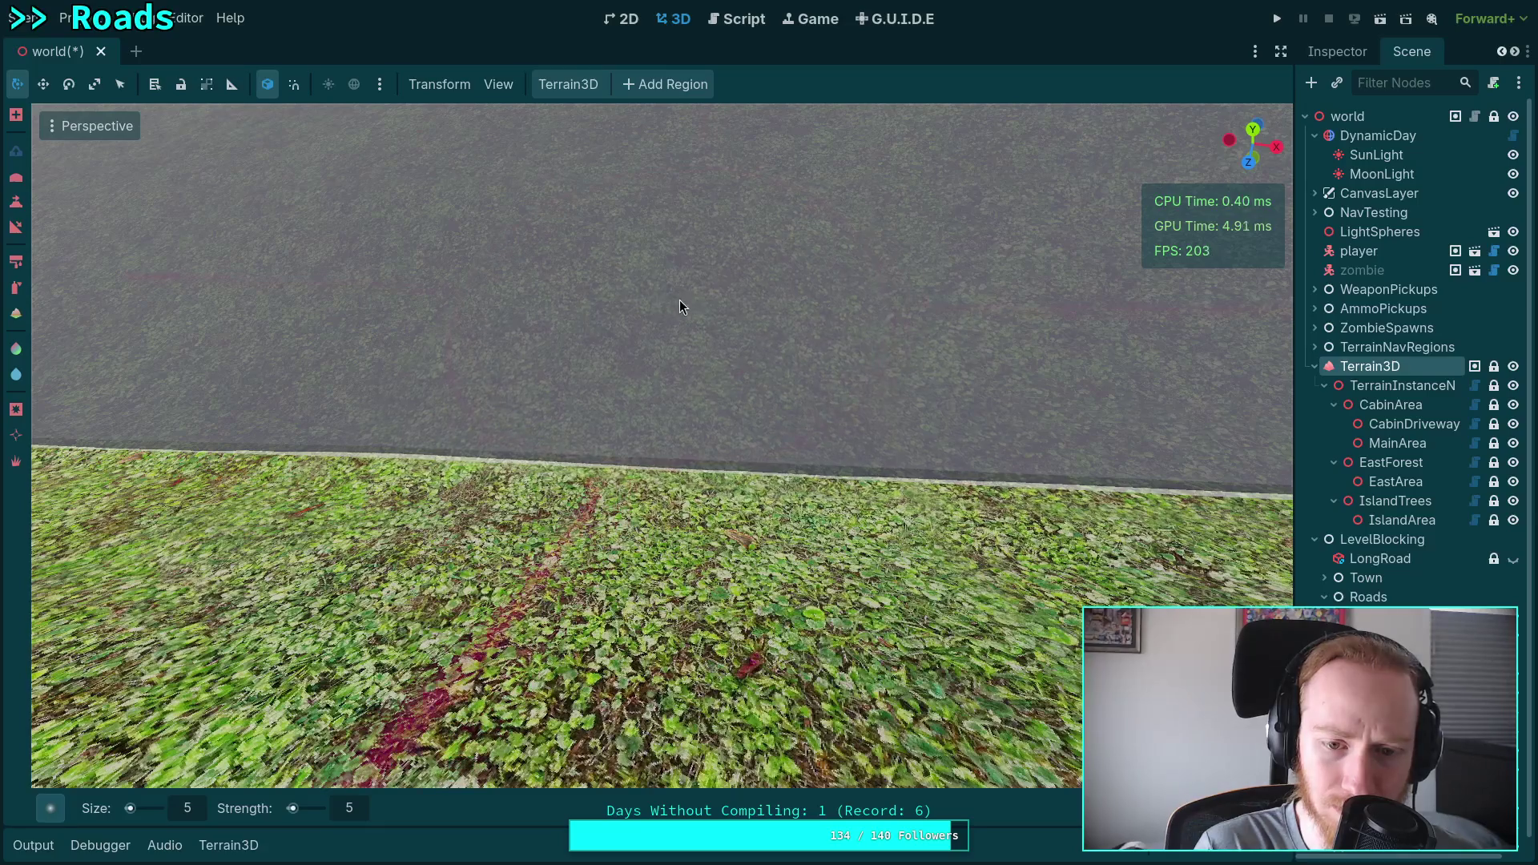
{"action": "scroll", "coordinate": [679, 300], "scroll_direction": "up", "scroll_amount": 1}
{"action": "scroll", "coordinate": [647, 512], "scroll_direction": "up", "scroll_amount": 2}
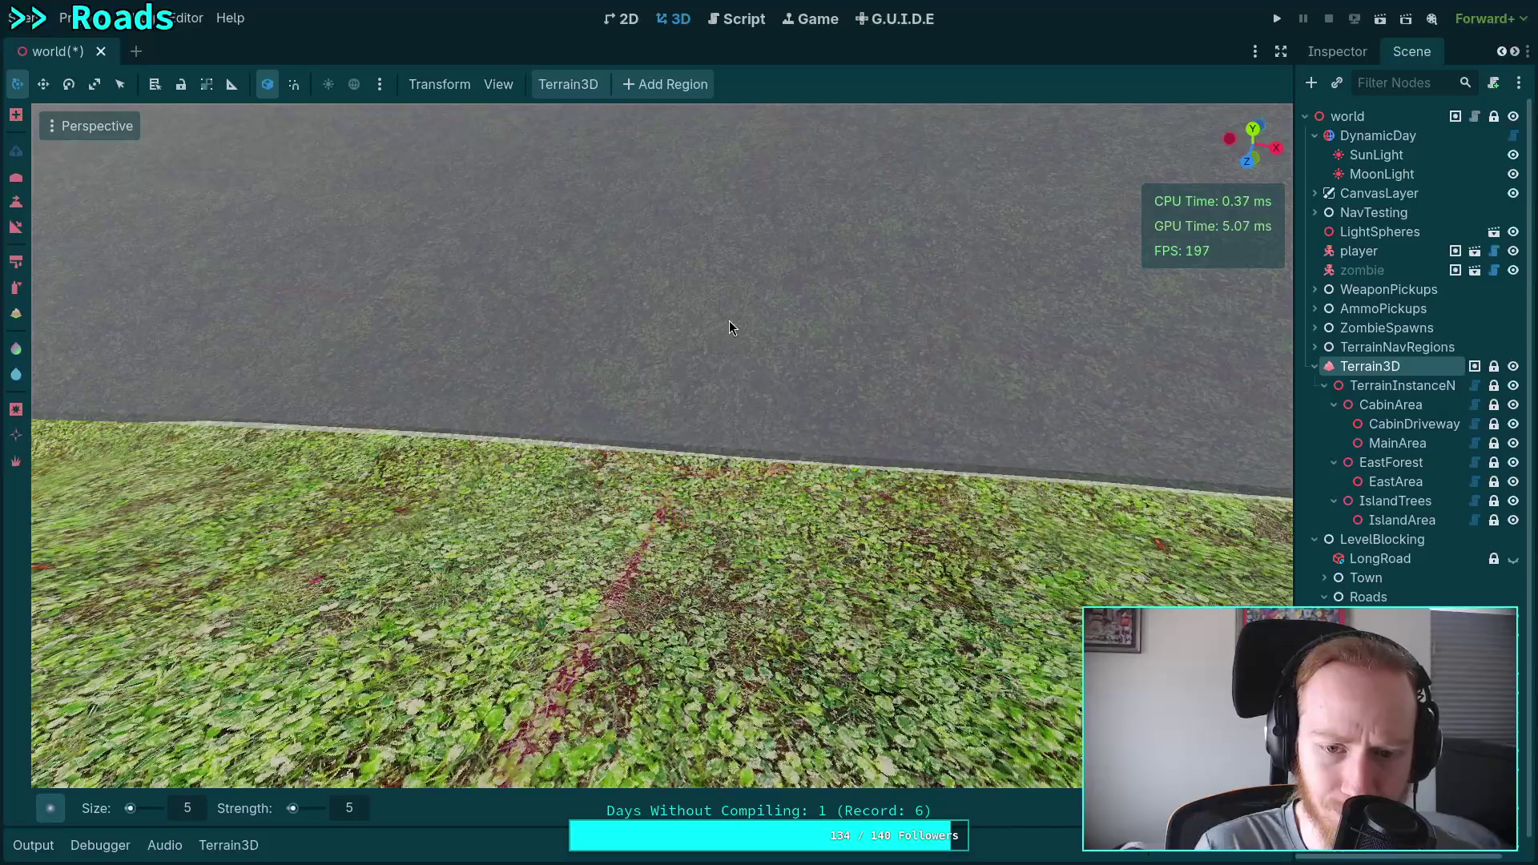
{"action": "left_click_drag", "start_coordinate": [734, 347], "coordinate": [894, 351]}
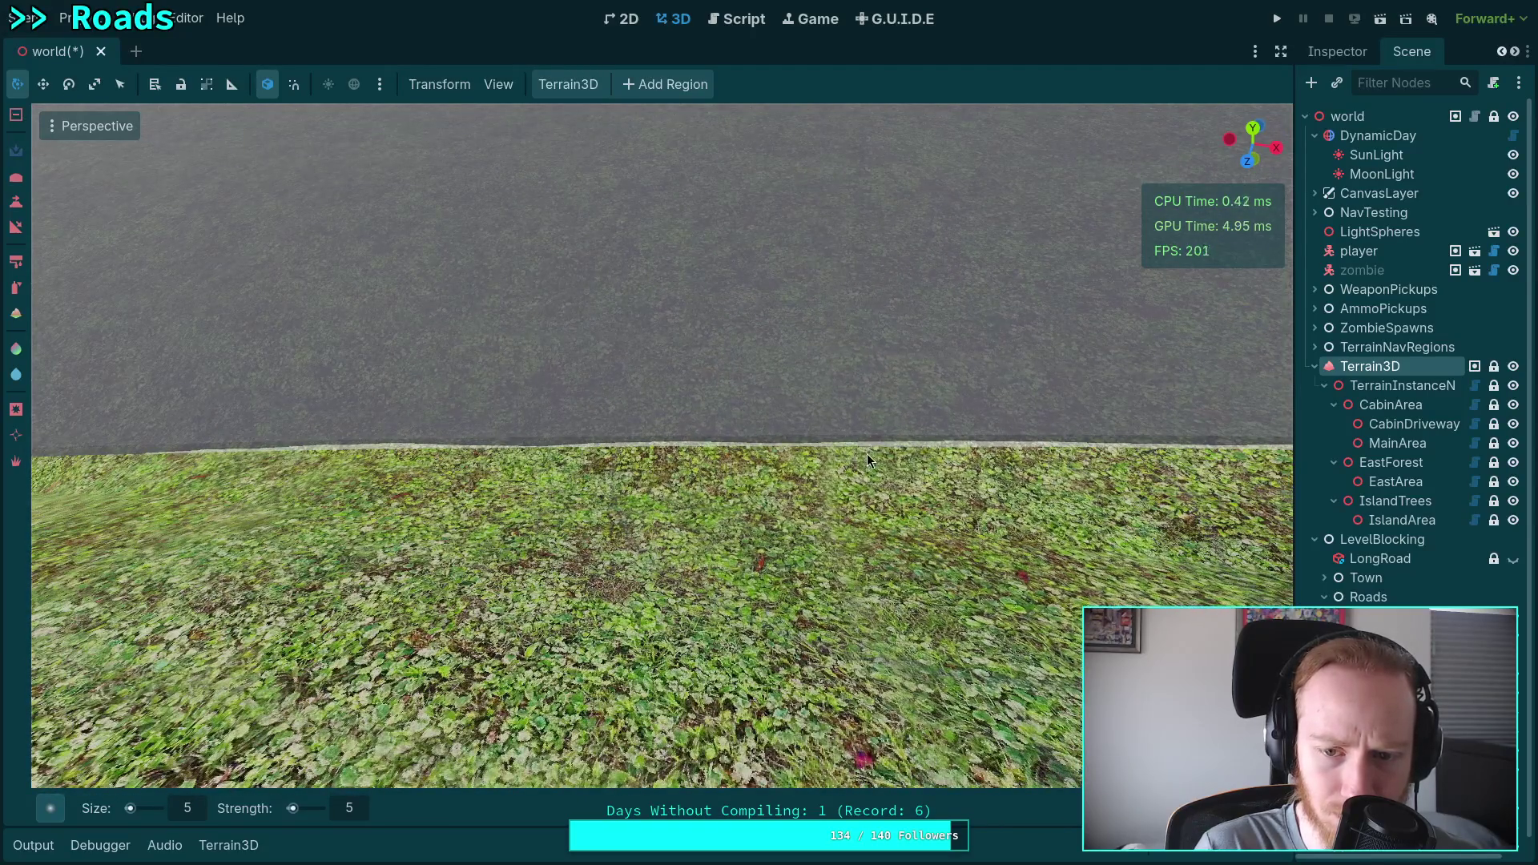
{"action": "scroll", "coordinate": [713, 309], "scroll_direction": "up", "scroll_amount": 2}
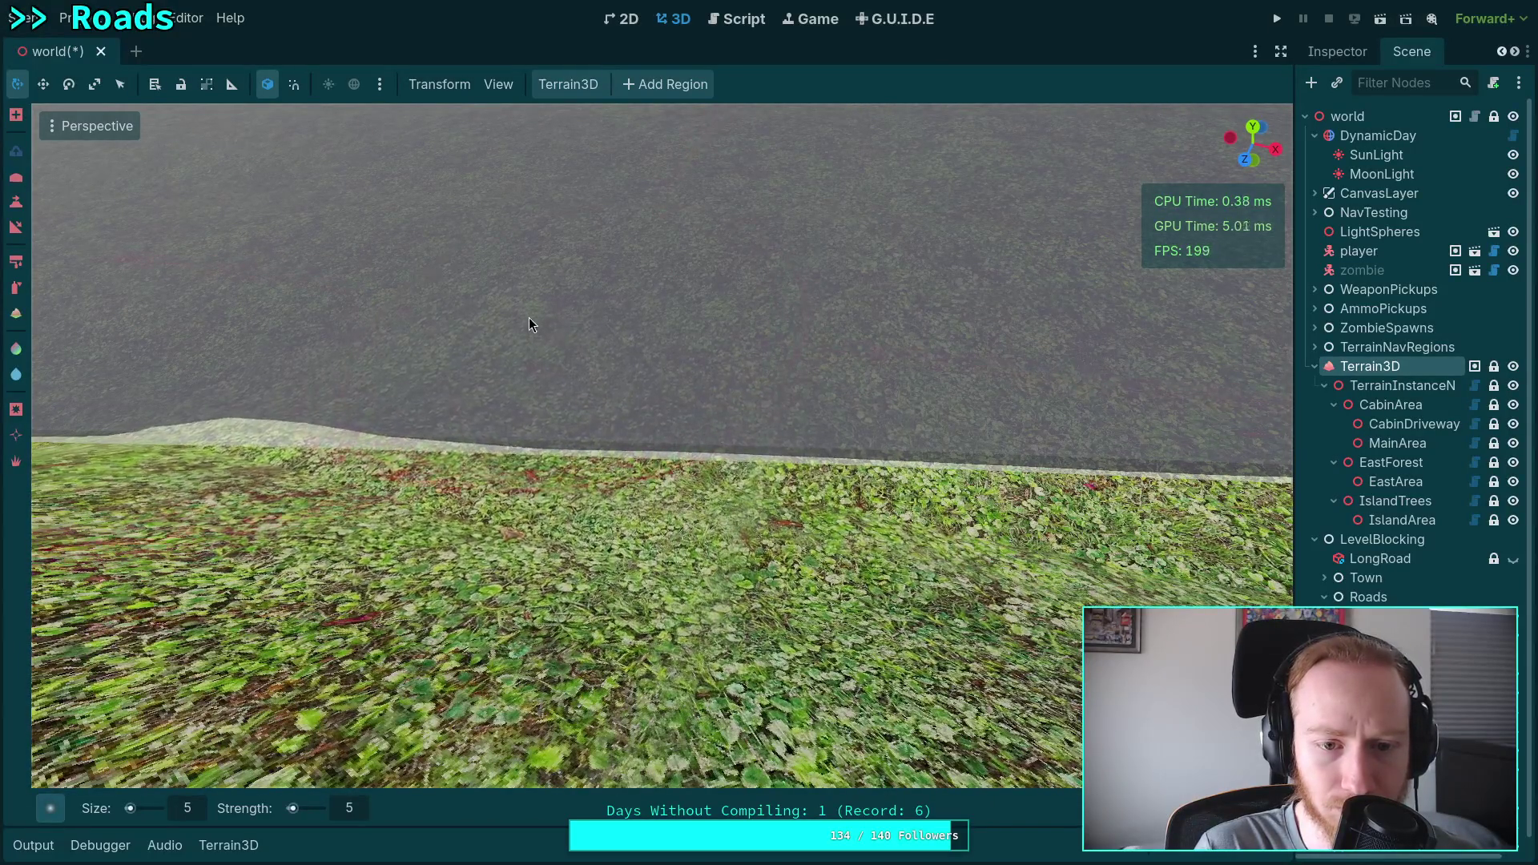
{"action": "mouse_move", "coordinate": [666, 580]}
{"action": "left_mouse_down"}
{"action": "mouse_move", "coordinate": [629, 571]}
{"action": "mouse_move", "coordinate": [679, 573]}
{"action": "left_mouse_up"}
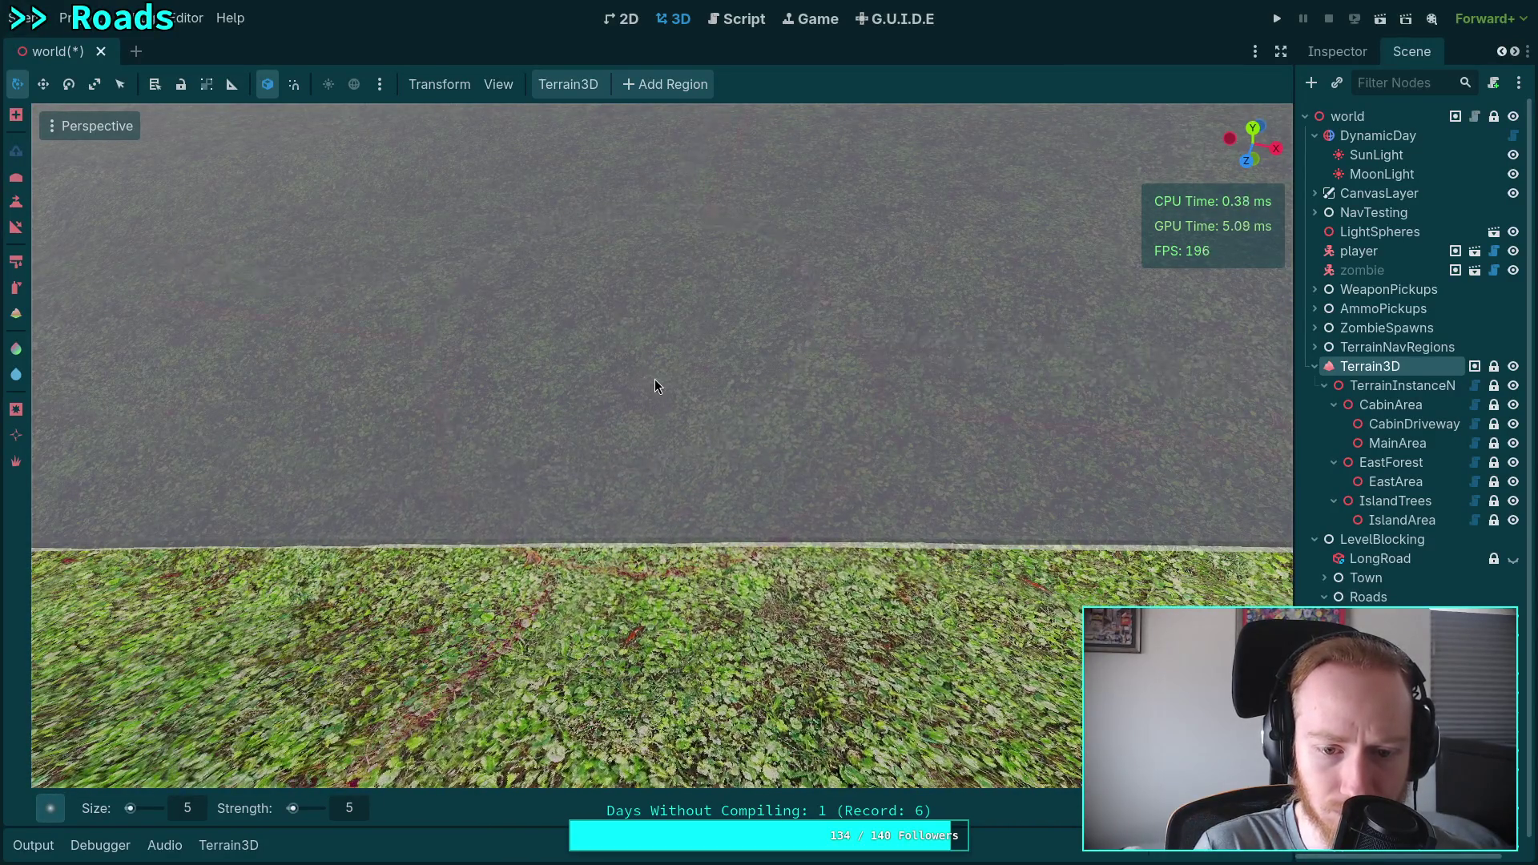
{"action": "scroll", "coordinate": [747, 420], "scroll_direction": "down", "scroll_amount": 3}
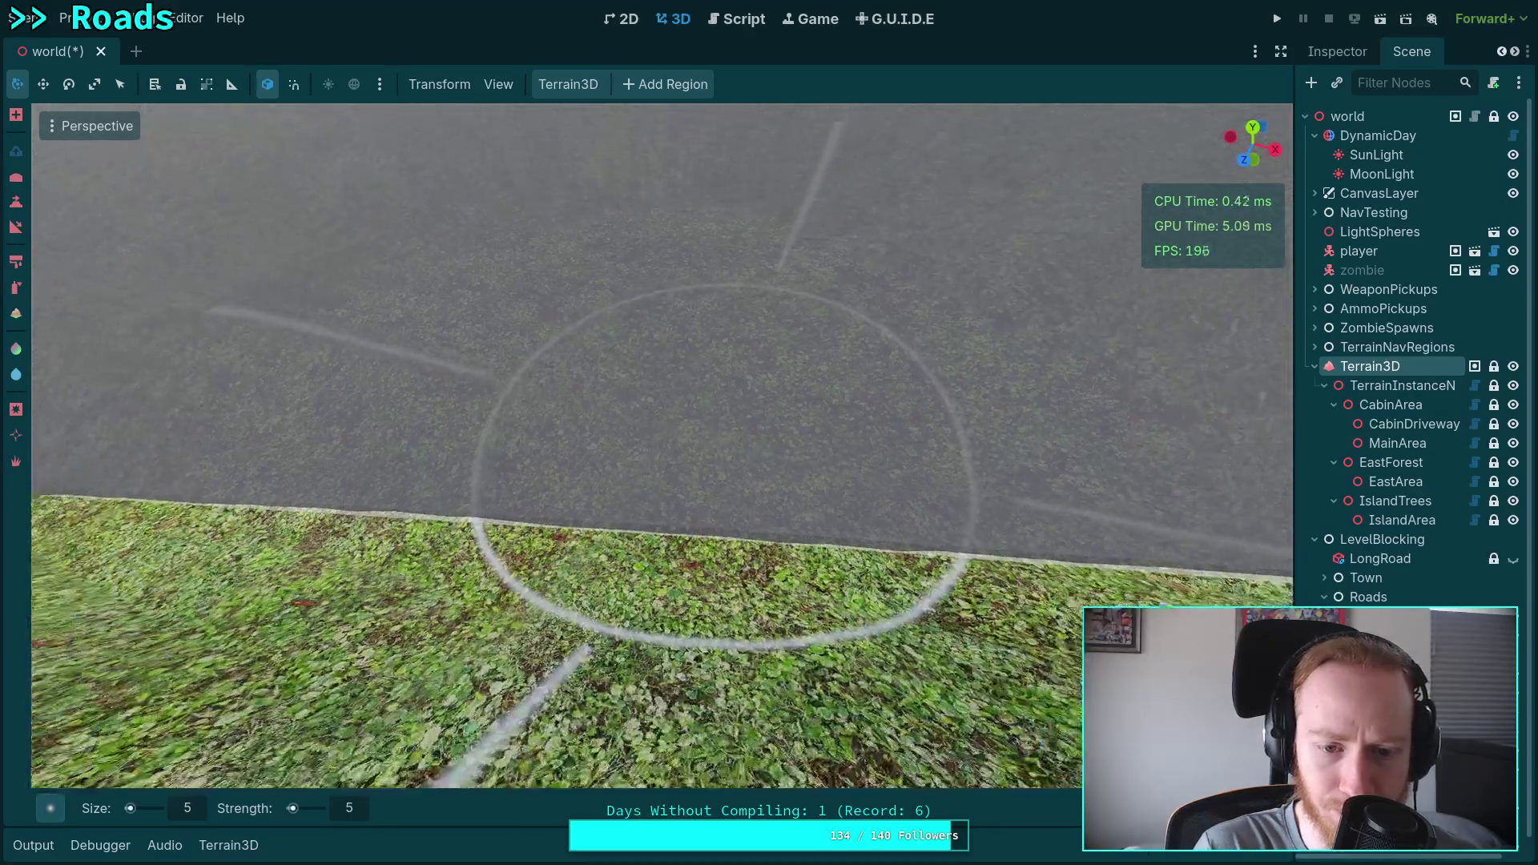
{"action": "scroll", "coordinate": [780, 489], "scroll_direction": "up", "scroll_amount": 2}
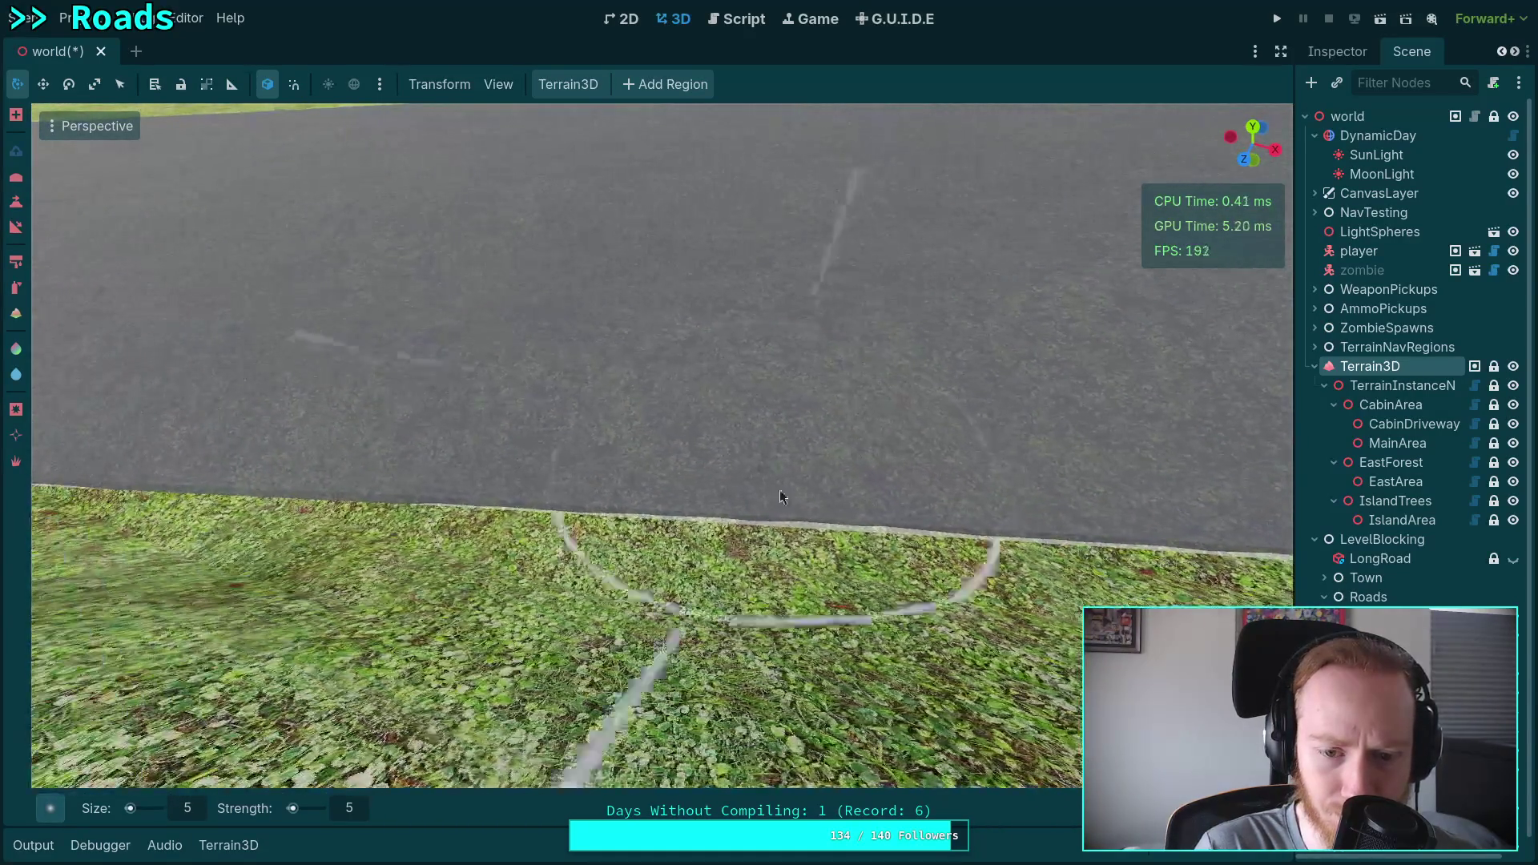
{"action": "scroll", "coordinate": [544, 373], "scroll_direction": "down", "scroll_amount": 2}
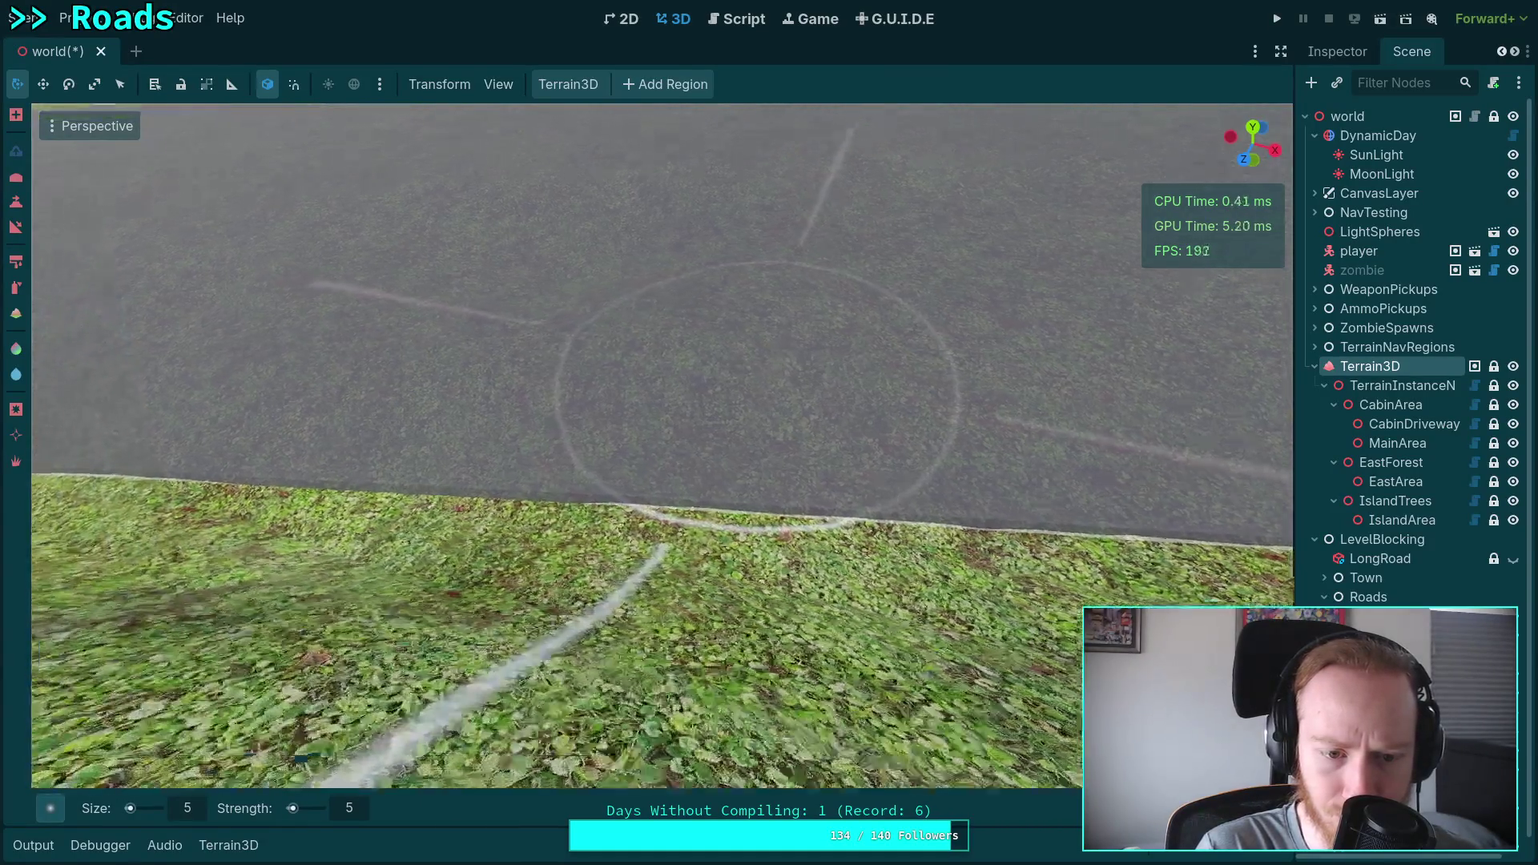
{"action": "scroll", "coordinate": [622, 294], "scroll_direction": "up", "scroll_amount": 2}
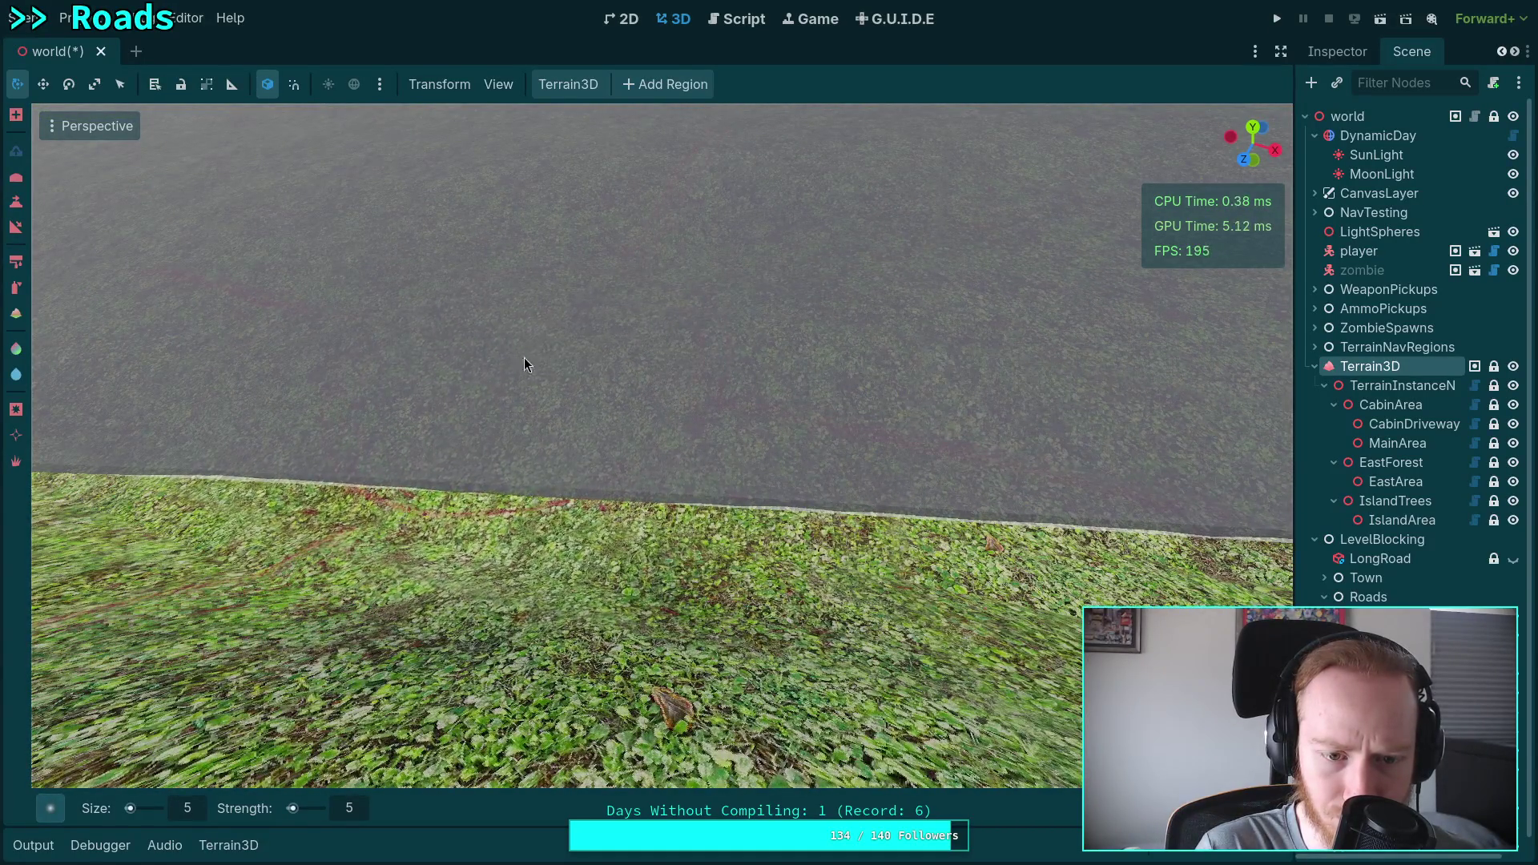
{"action": "scroll", "coordinate": [577, 374], "scroll_direction": "down", "scroll_amount": 2}
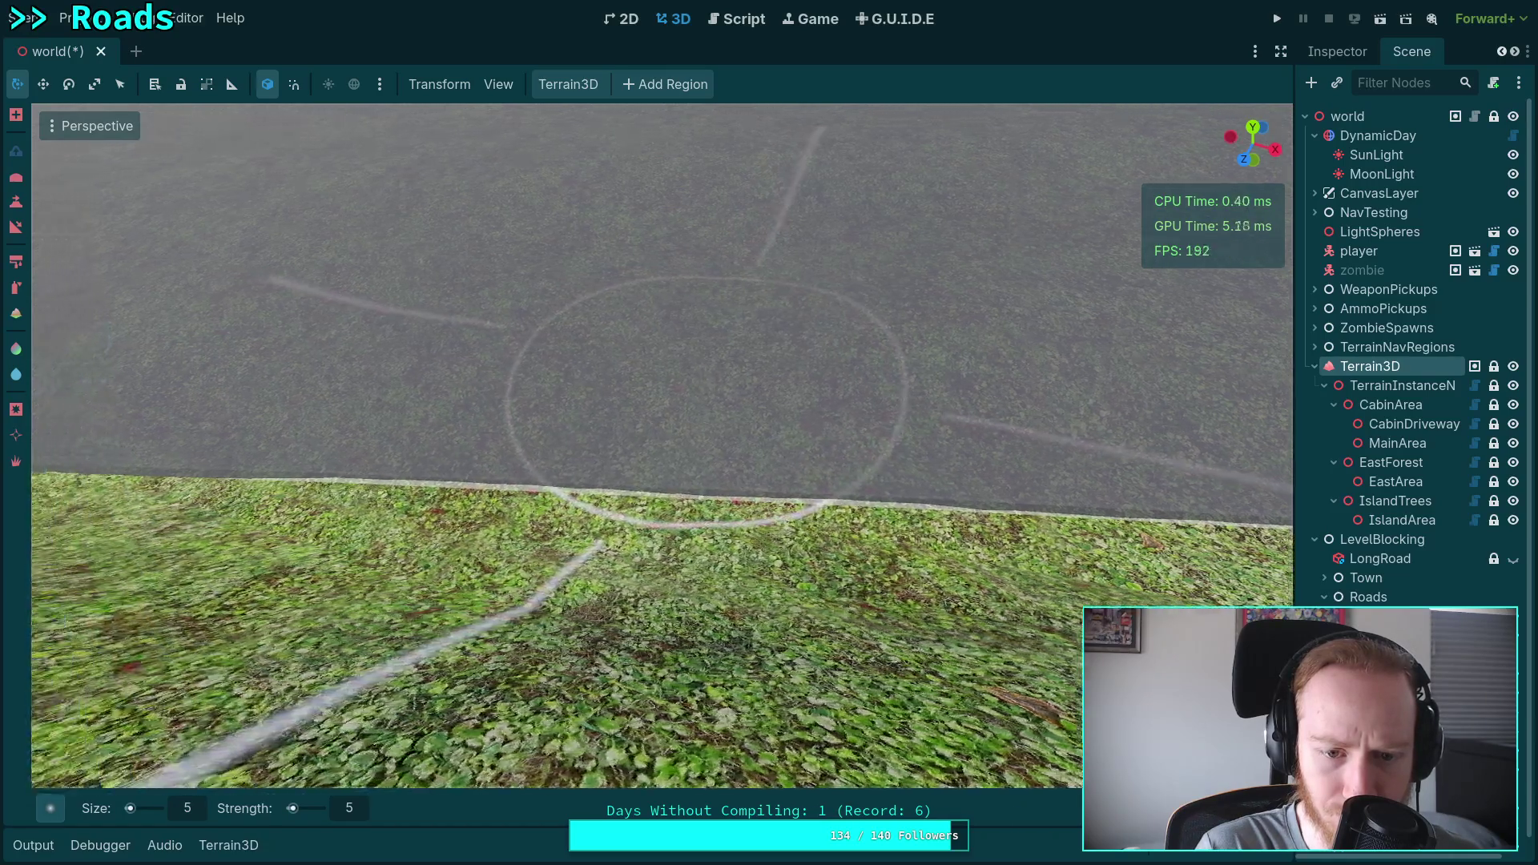
{"action": "scroll", "coordinate": [636, 447], "scroll_direction": "up", "scroll_amount": 2}
{"action": "scroll", "coordinate": [869, 544], "scroll_direction": "down", "scroll_amount": 2}
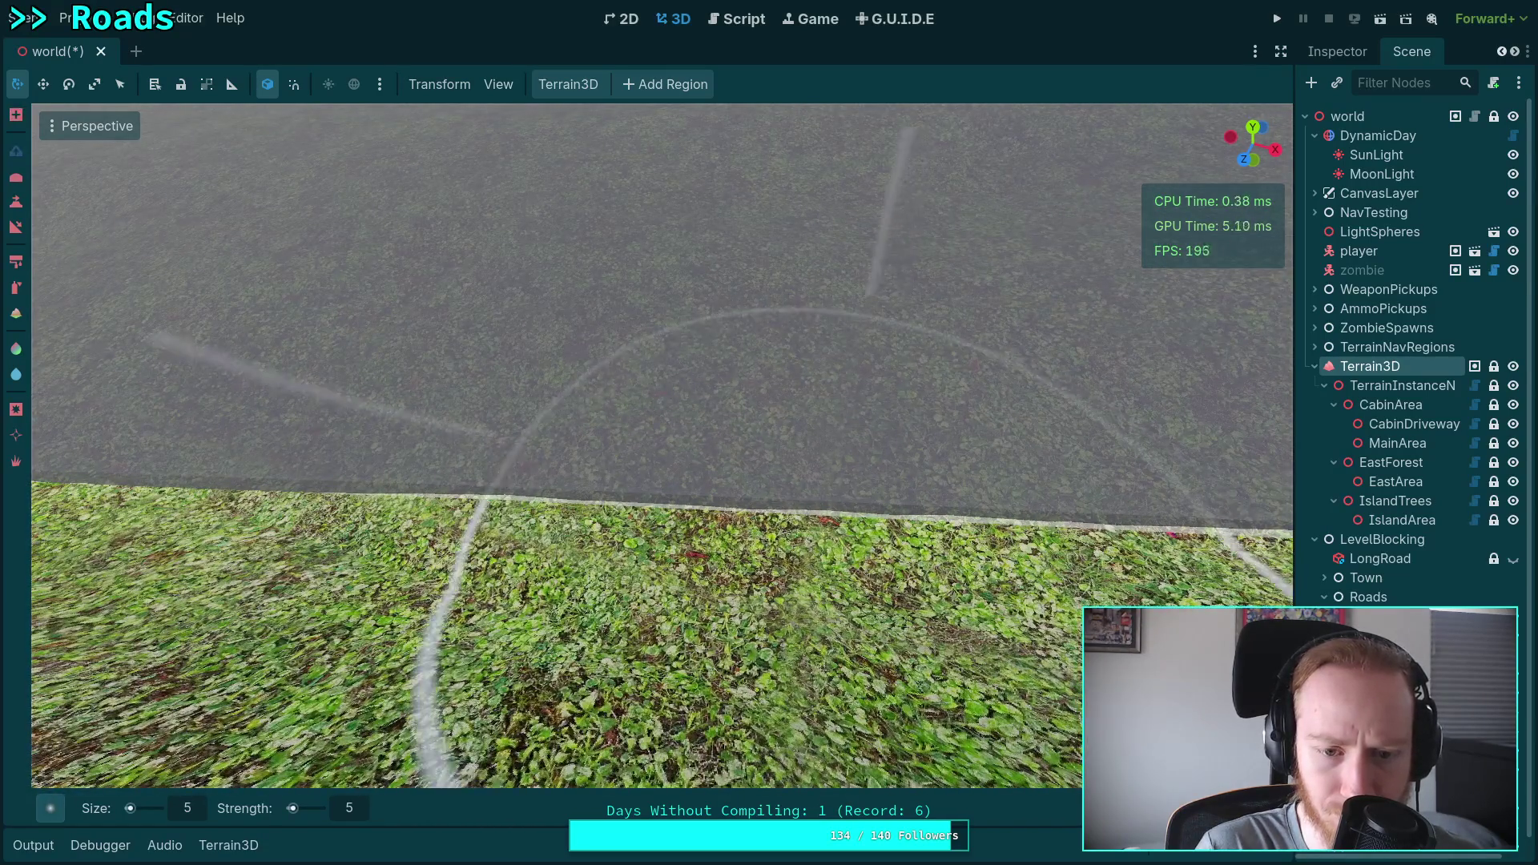
{"action": "scroll", "coordinate": [629, 287], "scroll_direction": "up", "scroll_amount": 2}
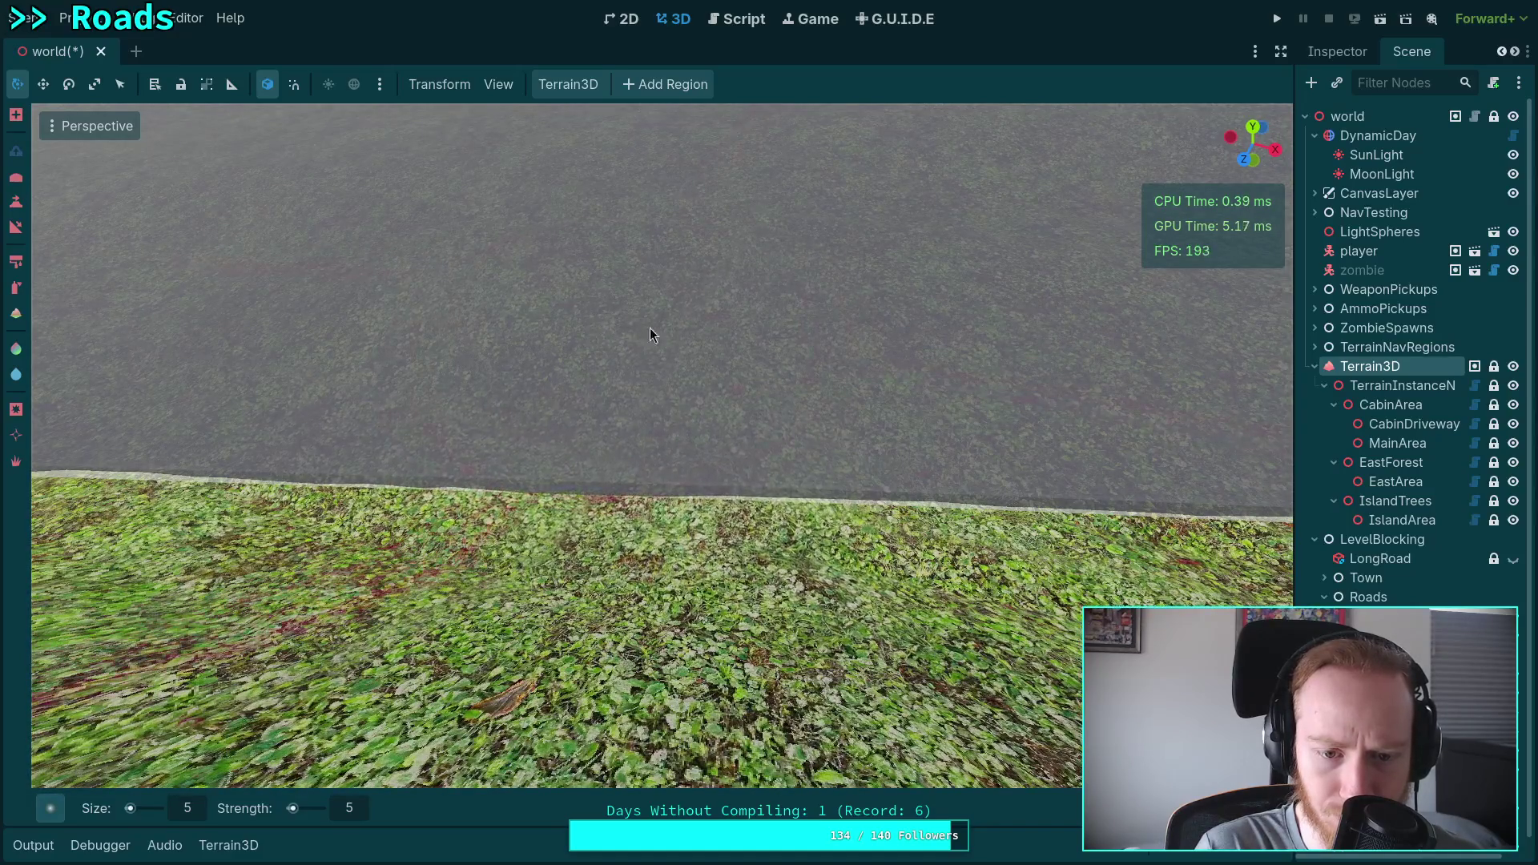
{"action": "scroll", "coordinate": [631, 325], "scroll_direction": "down", "scroll_amount": 2}
{"action": "scroll", "coordinate": [754, 518], "scroll_direction": "up", "scroll_amount": 2}
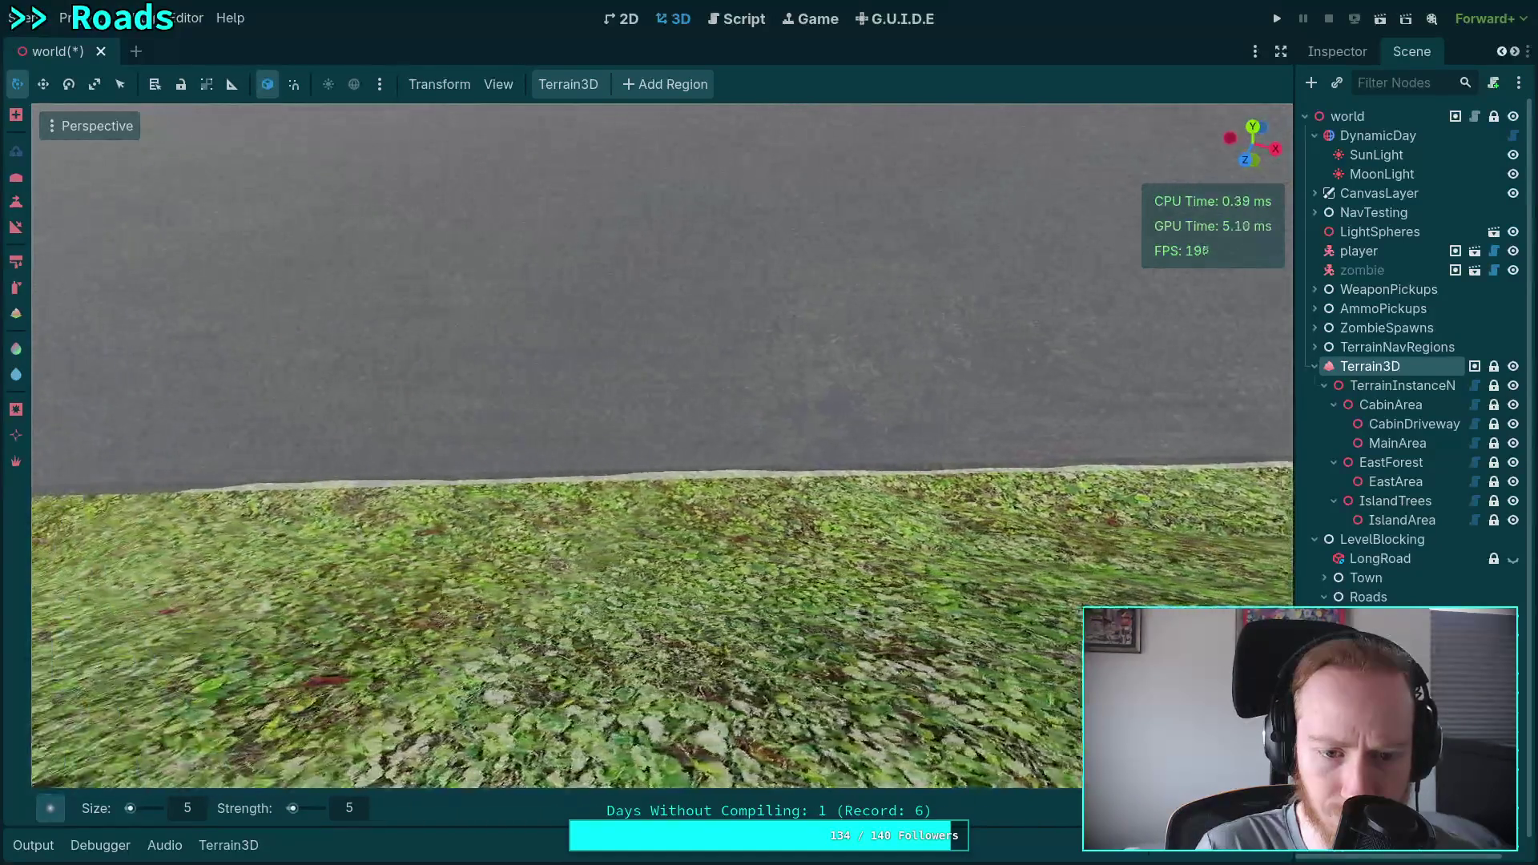
{"action": "scroll", "coordinate": [858, 298], "scroll_direction": "down", "scroll_amount": 2}
{"action": "scroll", "coordinate": [841, 313], "scroll_direction": "up", "scroll_amount": 2}
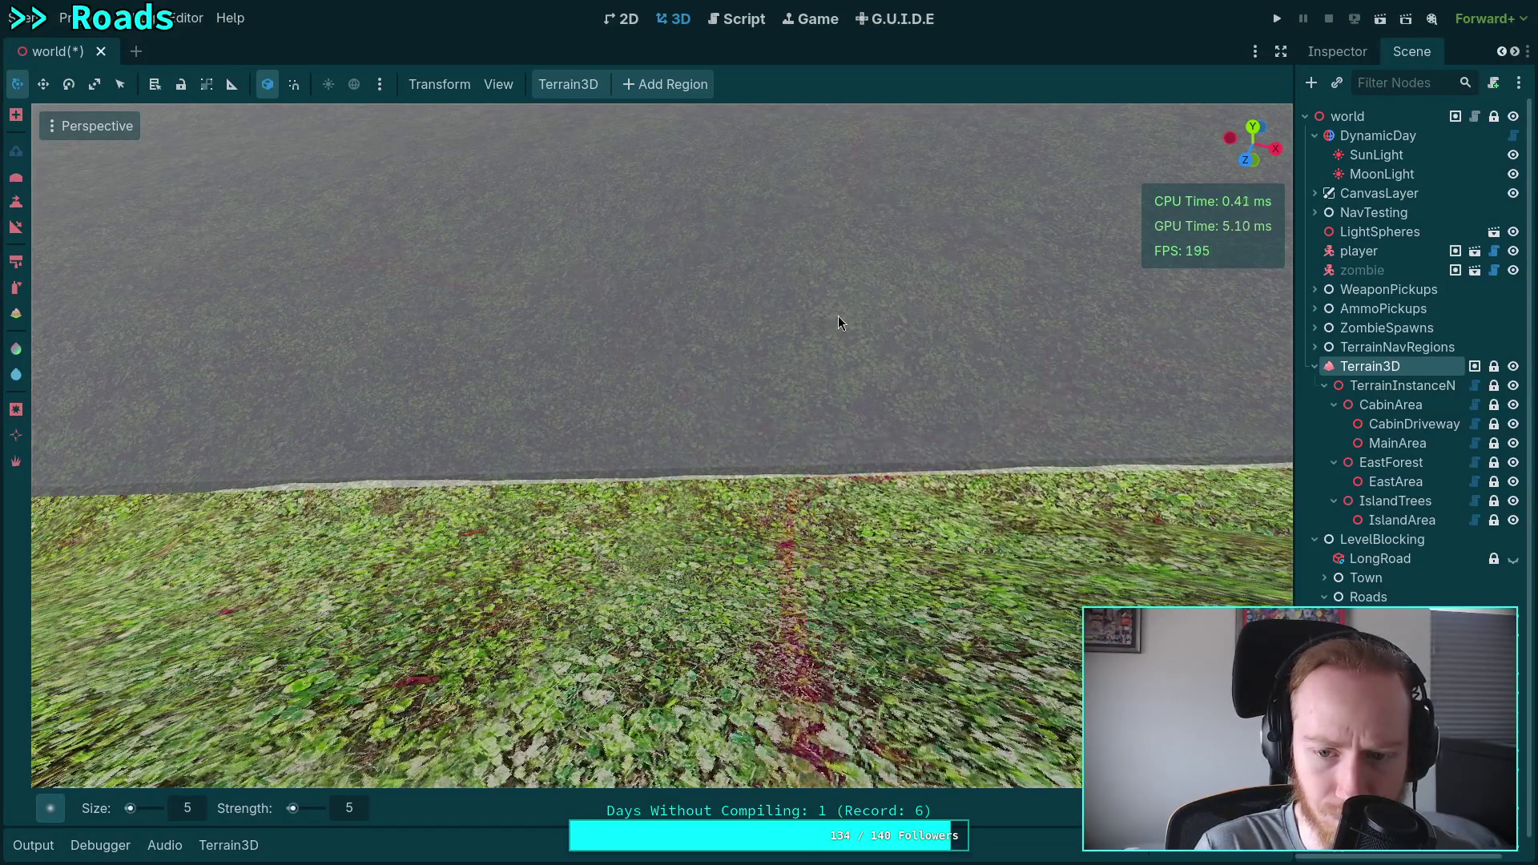
{"action": "scroll", "coordinate": [631, 444], "scroll_direction": "down", "scroll_amount": 2}
{"action": "scroll", "coordinate": [361, 512], "scroll_direction": "up", "scroll_amount": 2}
{"action": "scroll", "coordinate": [372, 508], "scroll_direction": "down", "scroll_amount": 2}
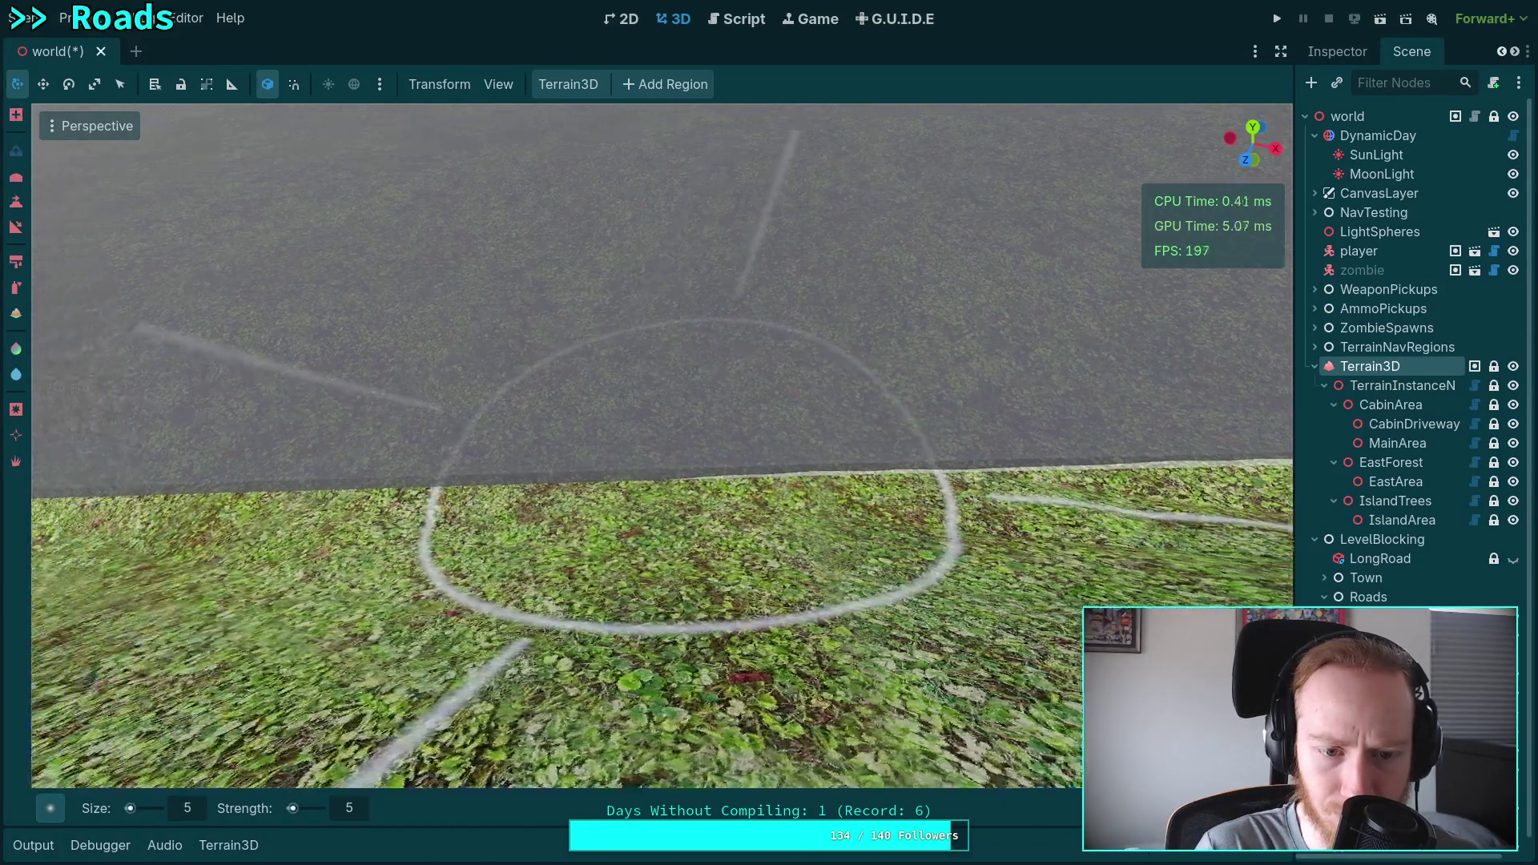
{"action": "scroll", "coordinate": [610, 340], "scroll_direction": "up", "scroll_amount": 2}
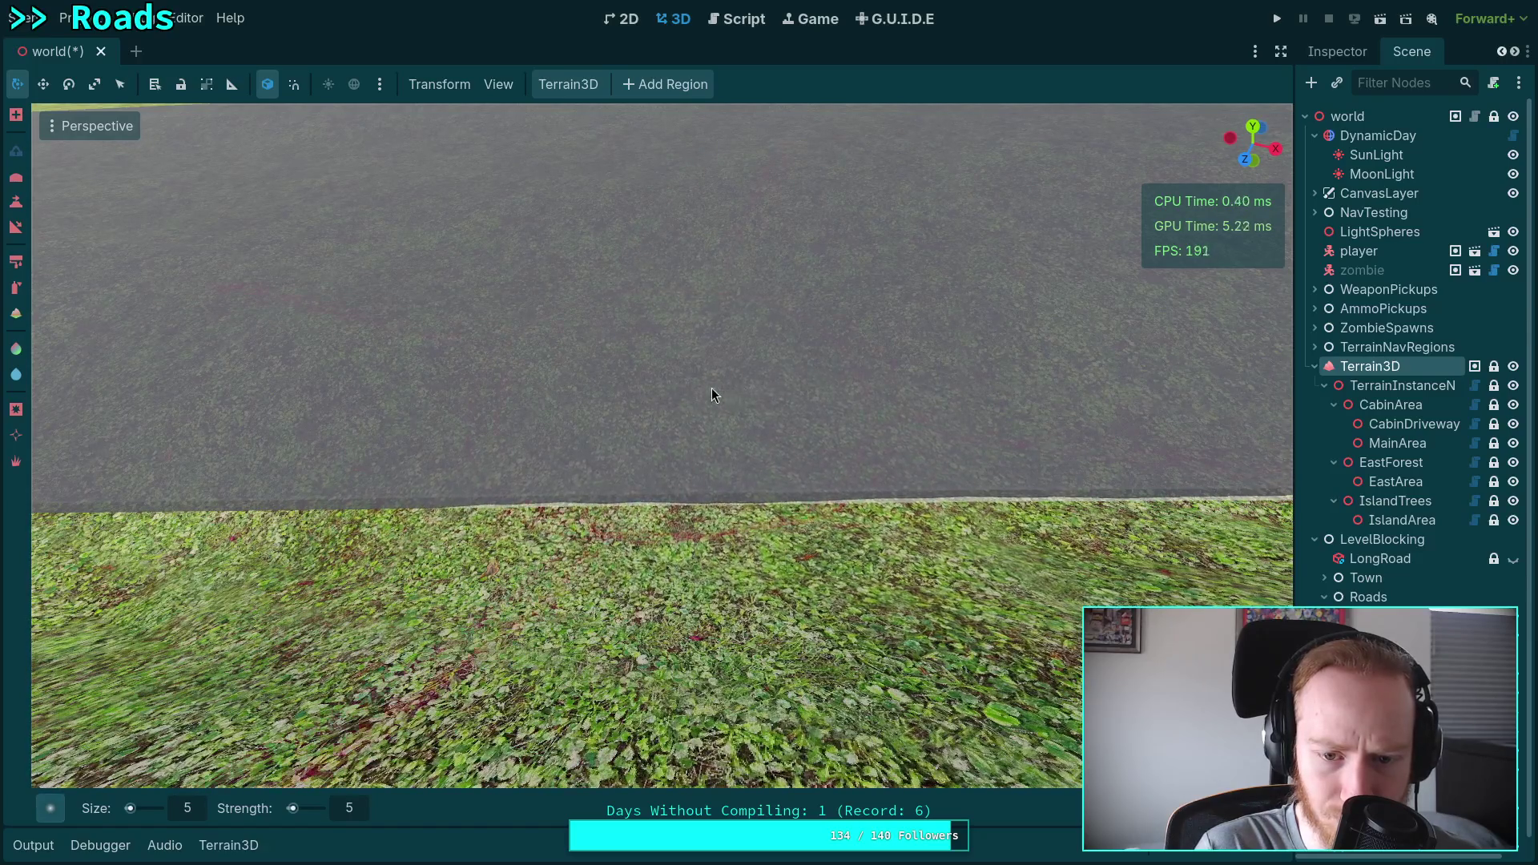
{"action": "scroll", "coordinate": [711, 389], "scroll_direction": "down", "scroll_amount": 2}
{"action": "scroll", "coordinate": [648, 381], "scroll_direction": "up", "scroll_amount": 2}
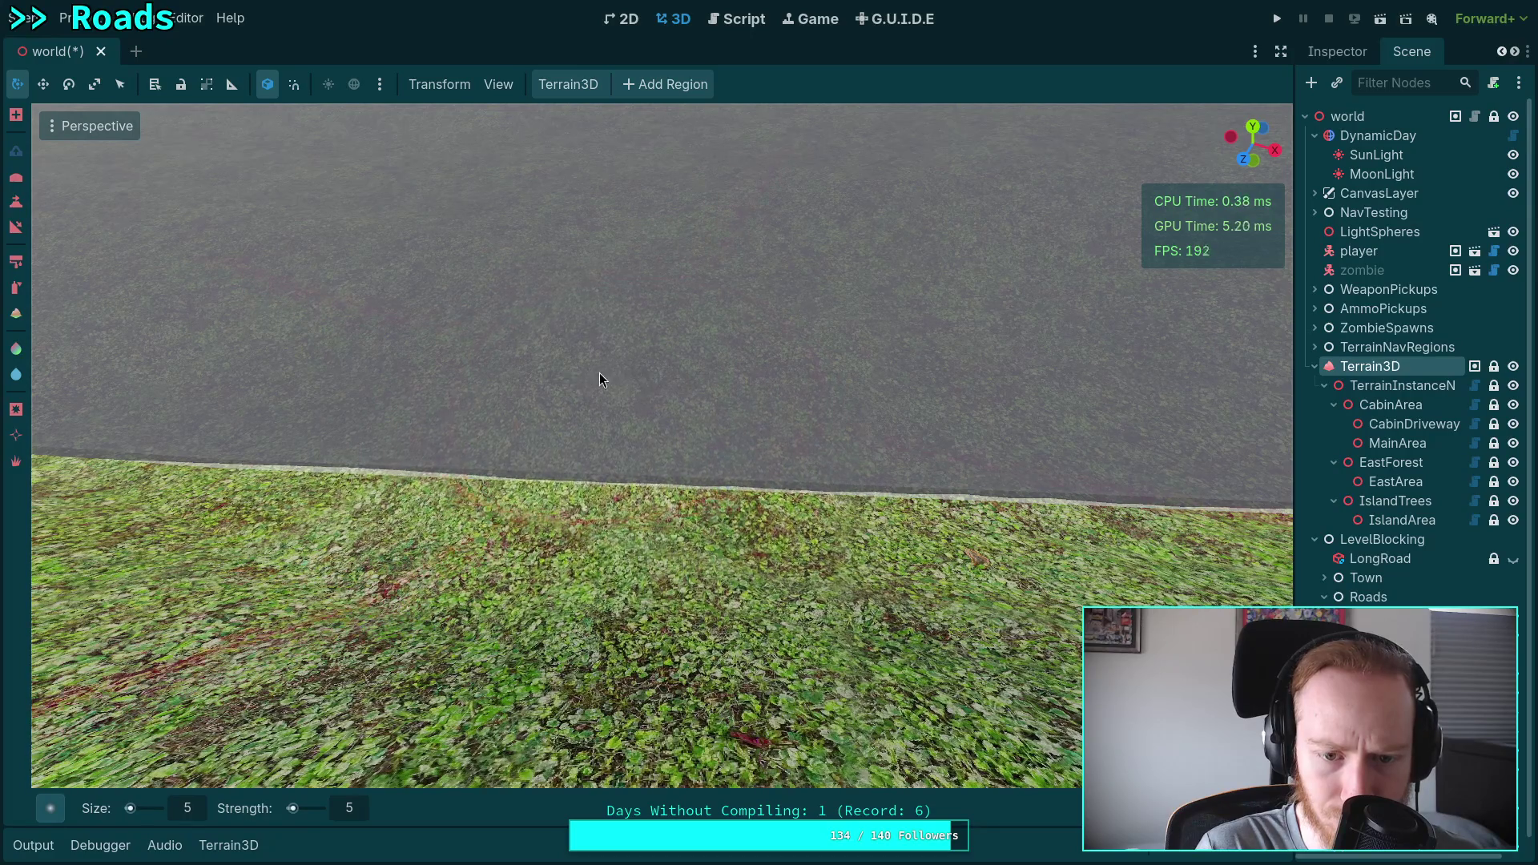
{"action": "scroll", "coordinate": [599, 373], "scroll_direction": "down", "scroll_amount": 2}
{"action": "scroll", "coordinate": [681, 441], "scroll_direction": "up", "scroll_amount": 2}
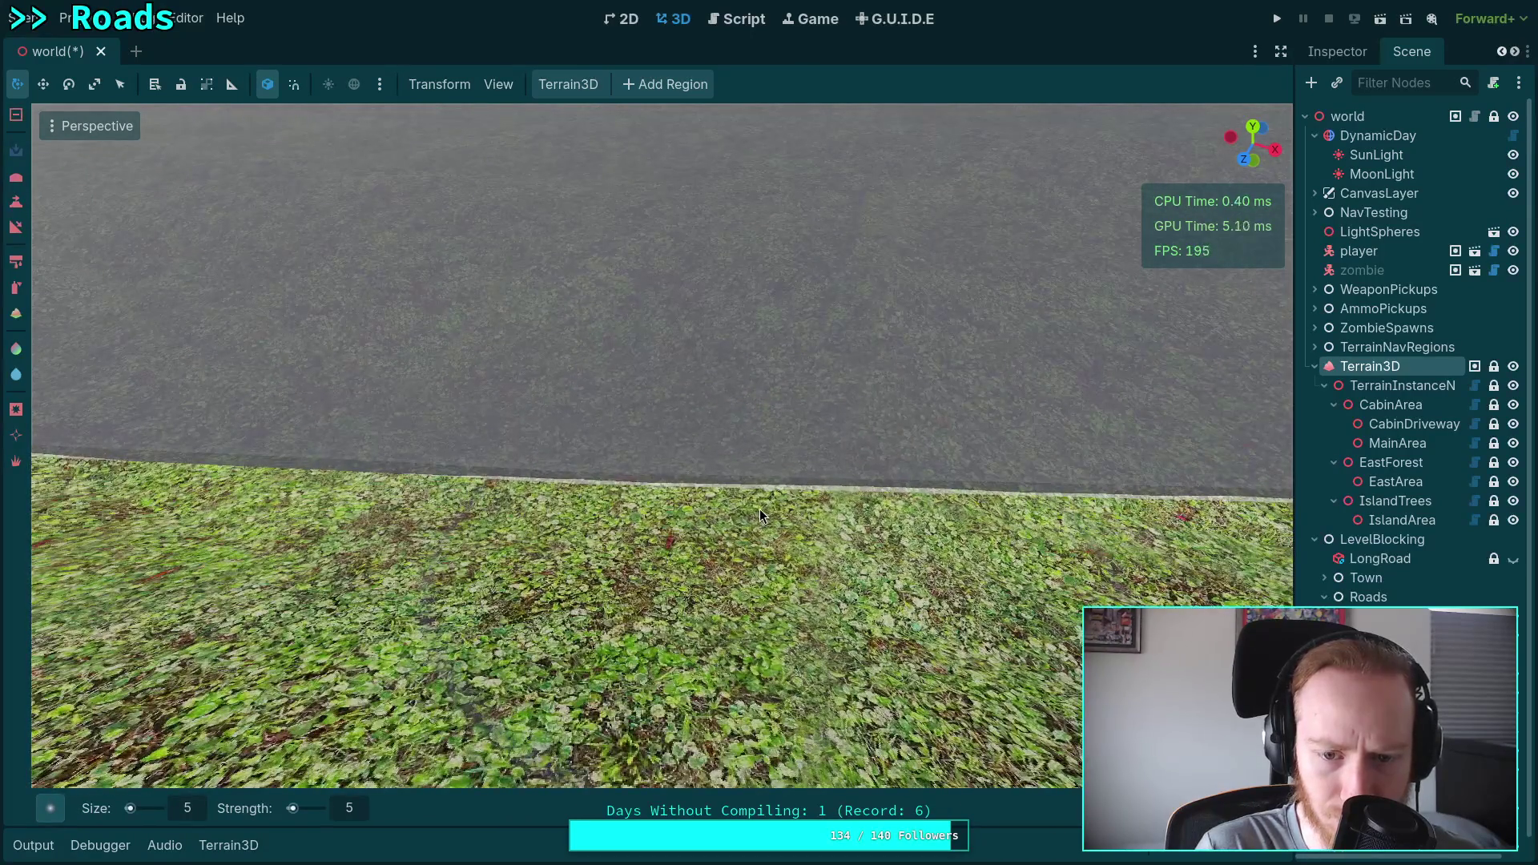
{"action": "scroll", "coordinate": [759, 508], "scroll_direction": "down", "scroll_amount": 2}
{"action": "scroll", "coordinate": [681, 418], "scroll_direction": "up", "scroll_amount": 2}
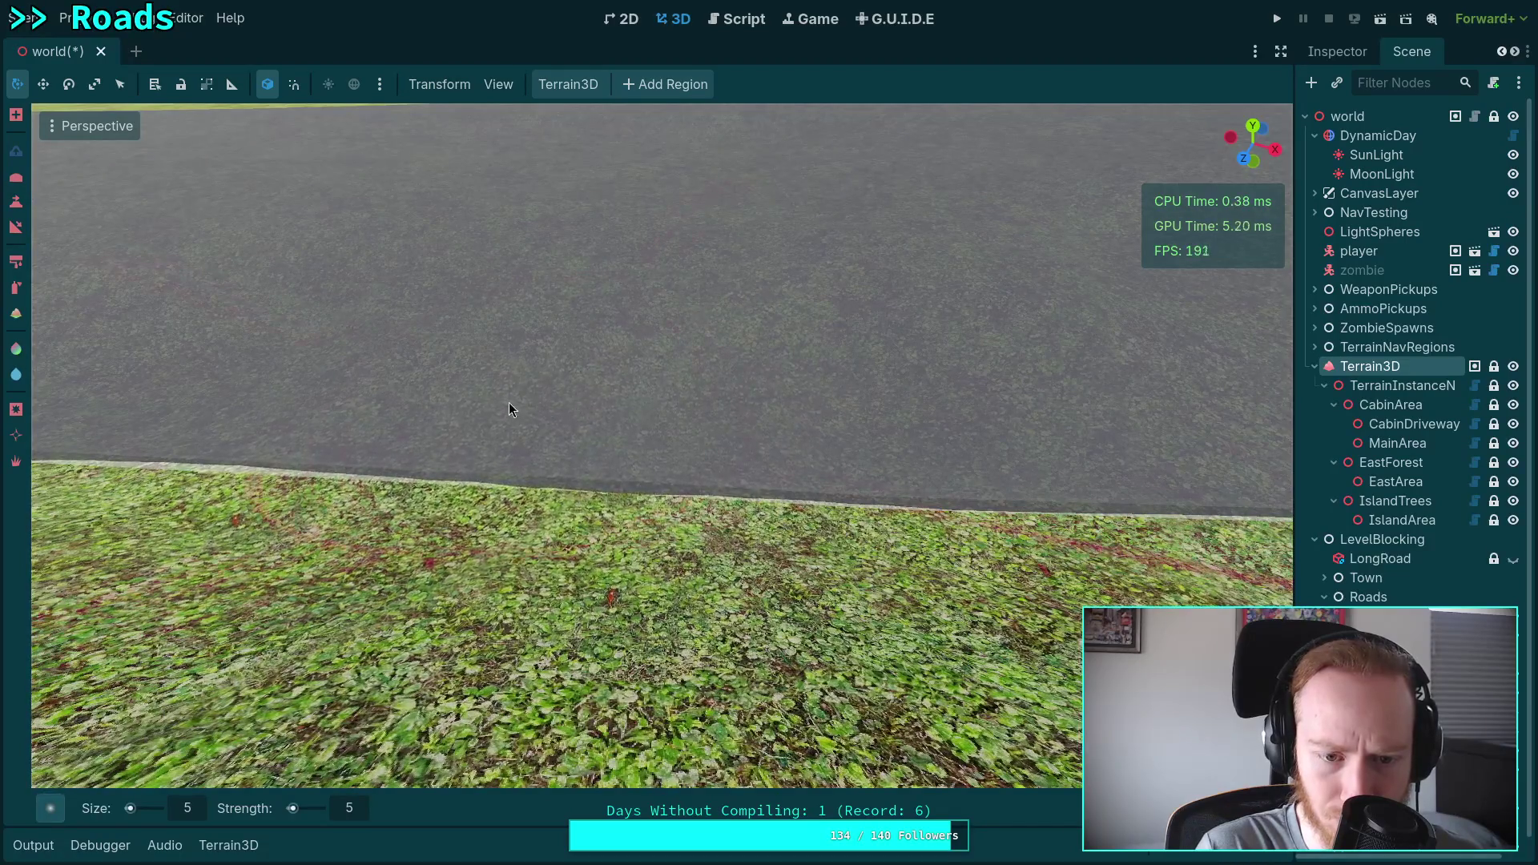
{"action": "scroll", "coordinate": [545, 406], "scroll_direction": "down", "scroll_amount": 2}
{"action": "scroll", "coordinate": [562, 423], "scroll_direction": "up", "scroll_amount": 2}
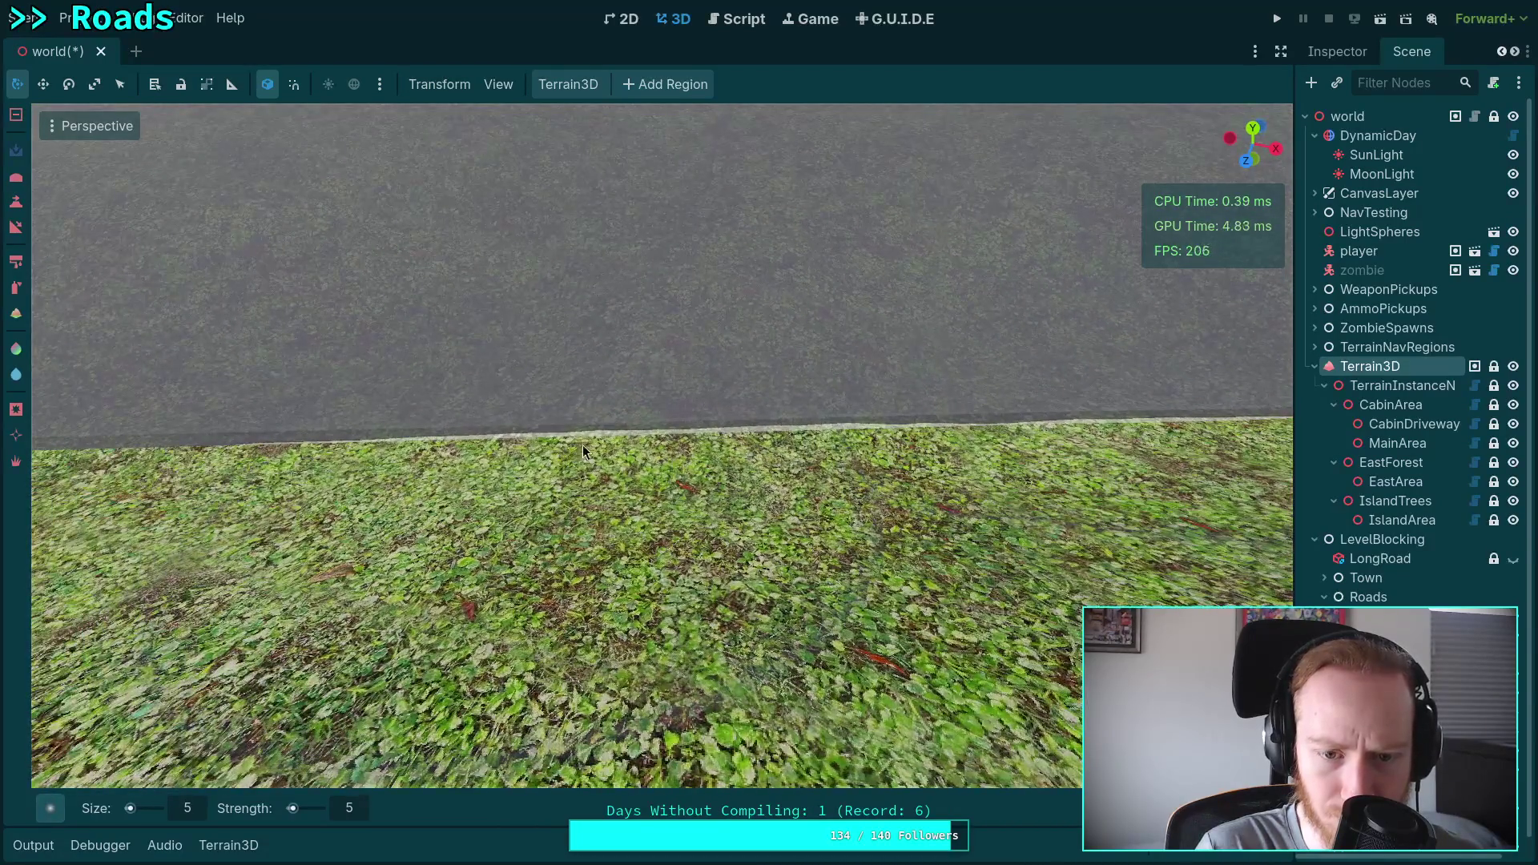
{"action": "scroll", "coordinate": [583, 445], "scroll_direction": "down", "scroll_amount": 2}
{"action": "scroll", "coordinate": [633, 424], "scroll_direction": "up", "scroll_amount": 2}
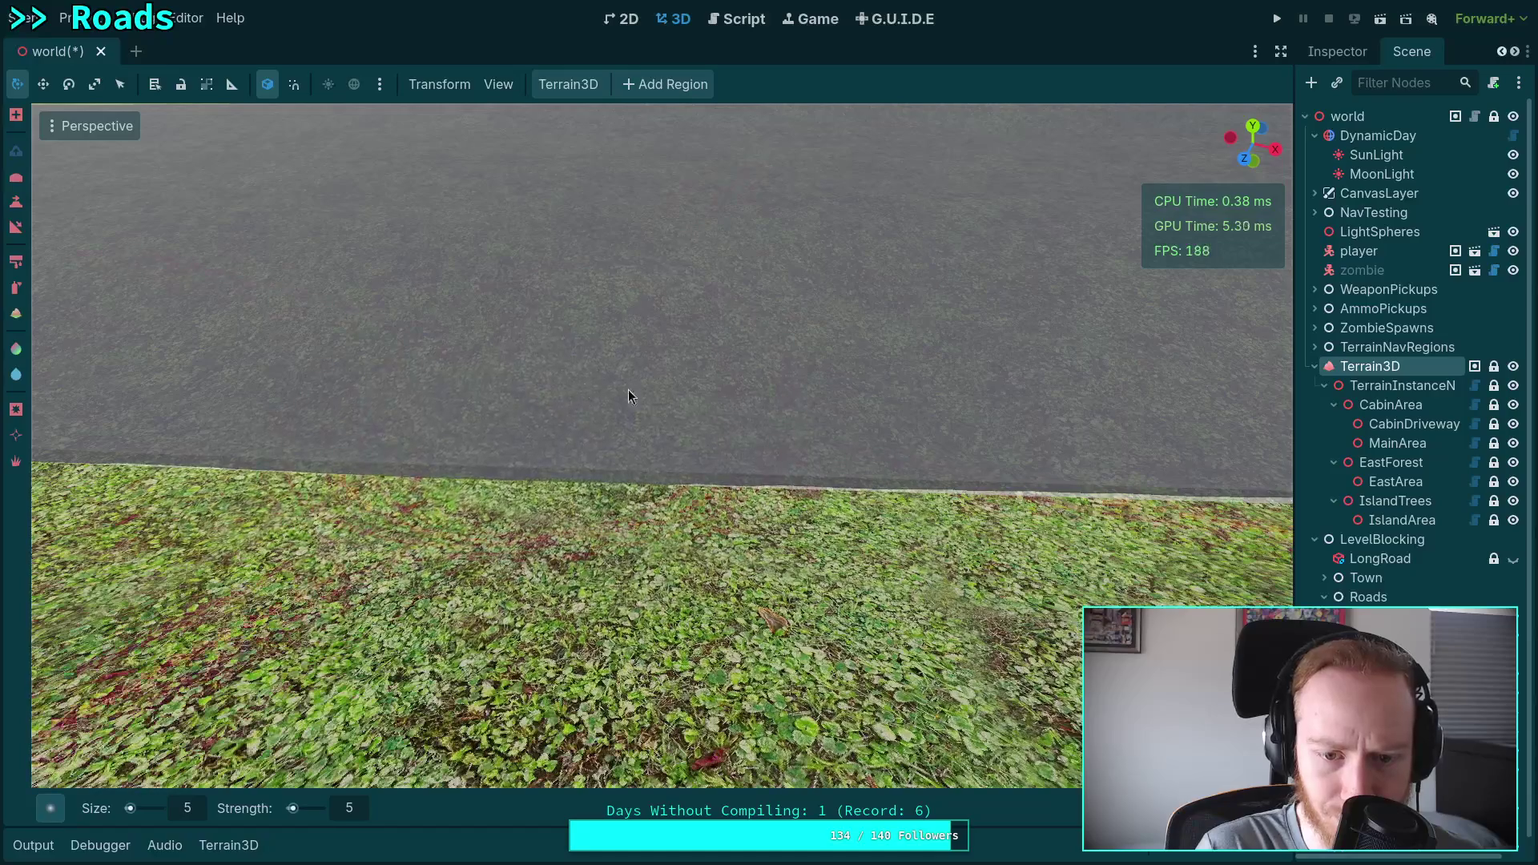
{"action": "scroll", "coordinate": [564, 403], "scroll_direction": "down", "scroll_amount": 2}
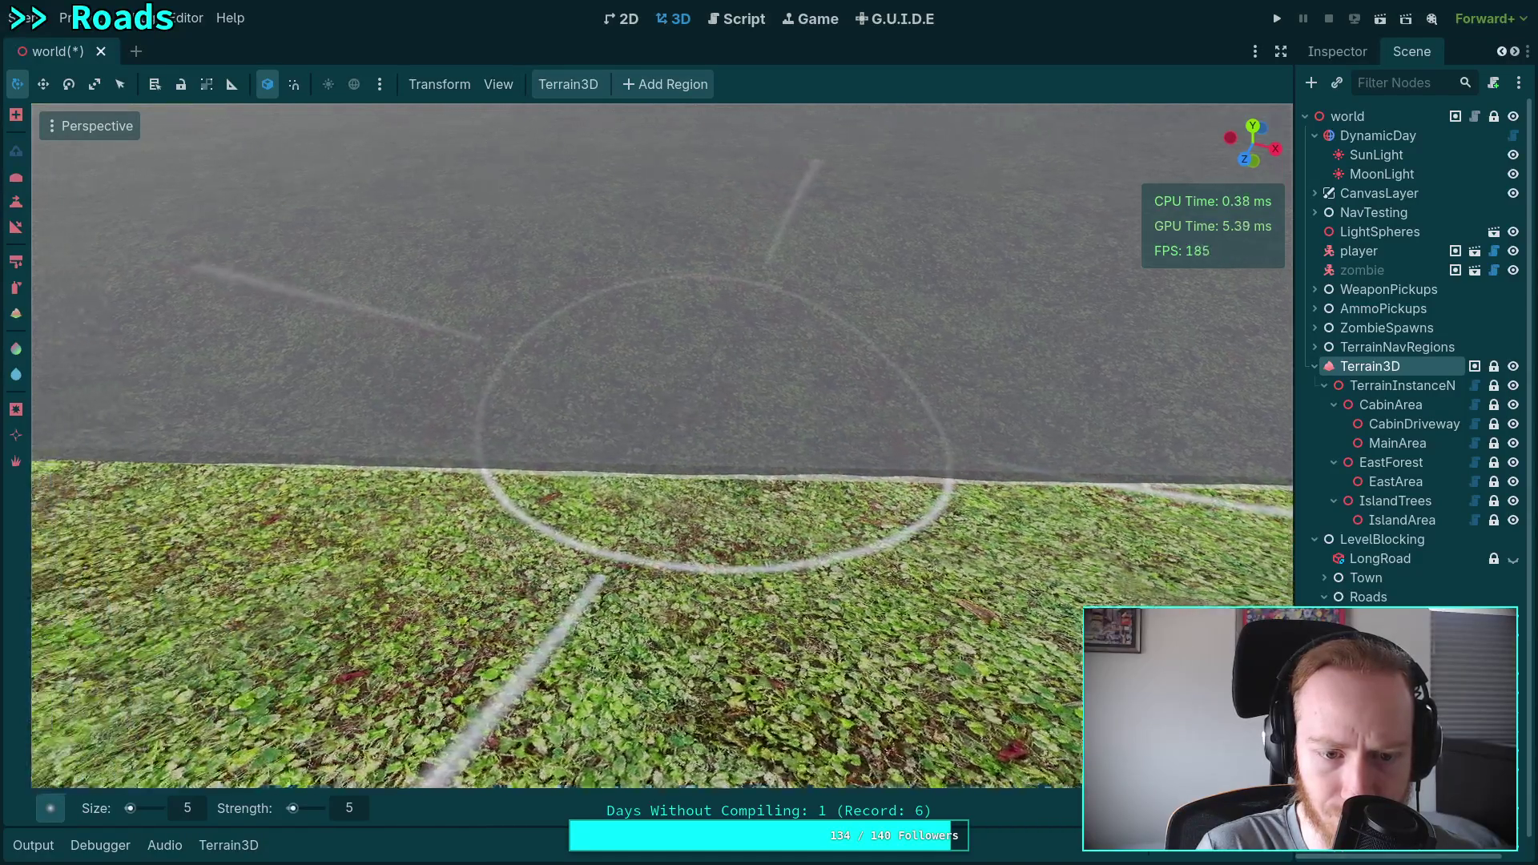
{"action": "scroll", "coordinate": [592, 404], "scroll_direction": "up", "scroll_amount": 2}
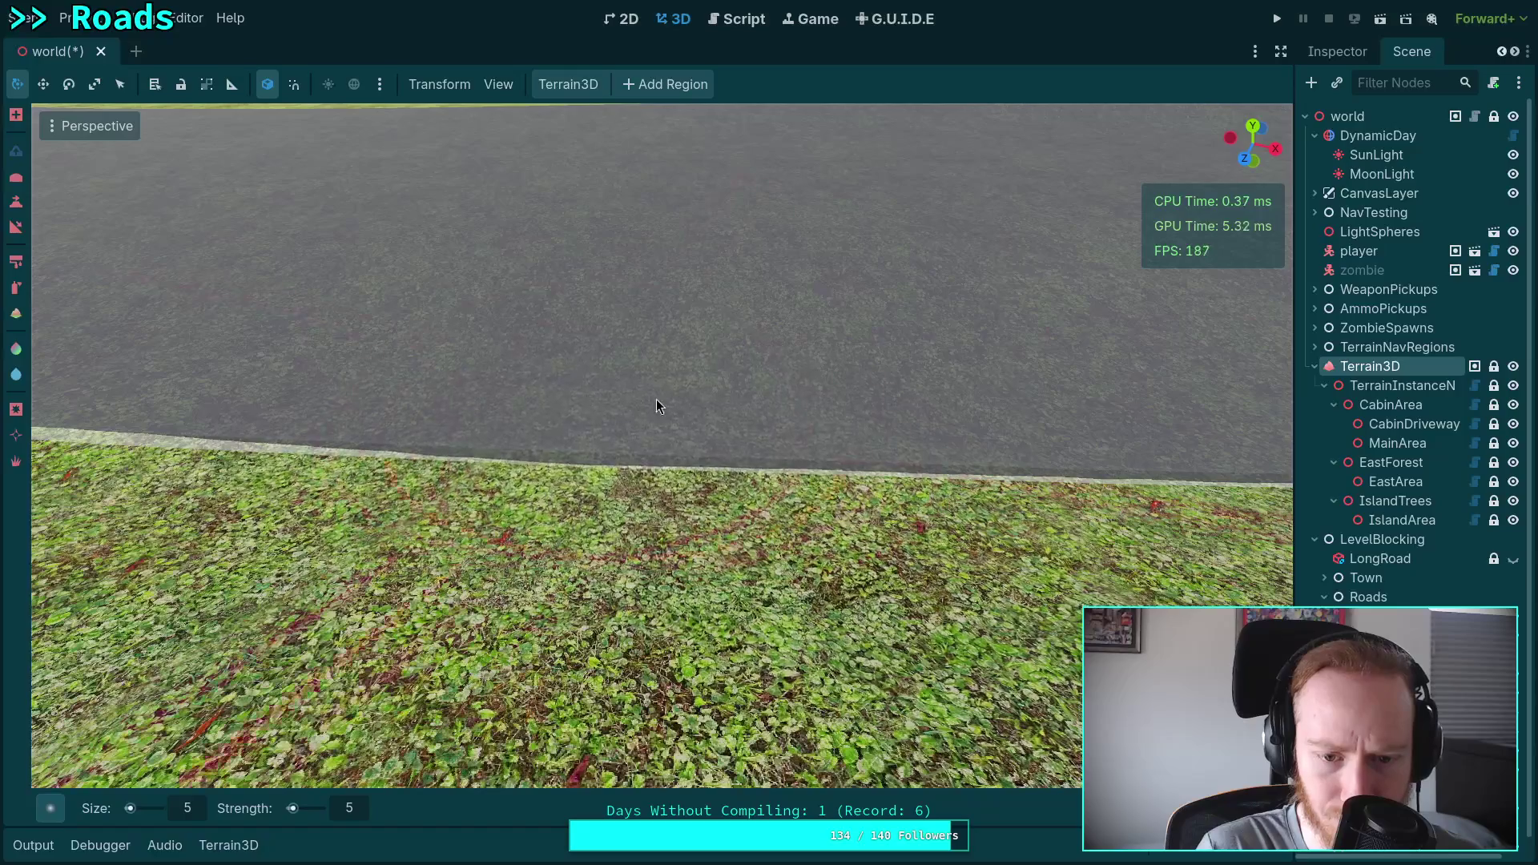
{"action": "scroll", "coordinate": [656, 399], "scroll_direction": "down", "scroll_amount": 2}
{"action": "scroll", "coordinate": [593, 449], "scroll_direction": "up", "scroll_amount": 2}
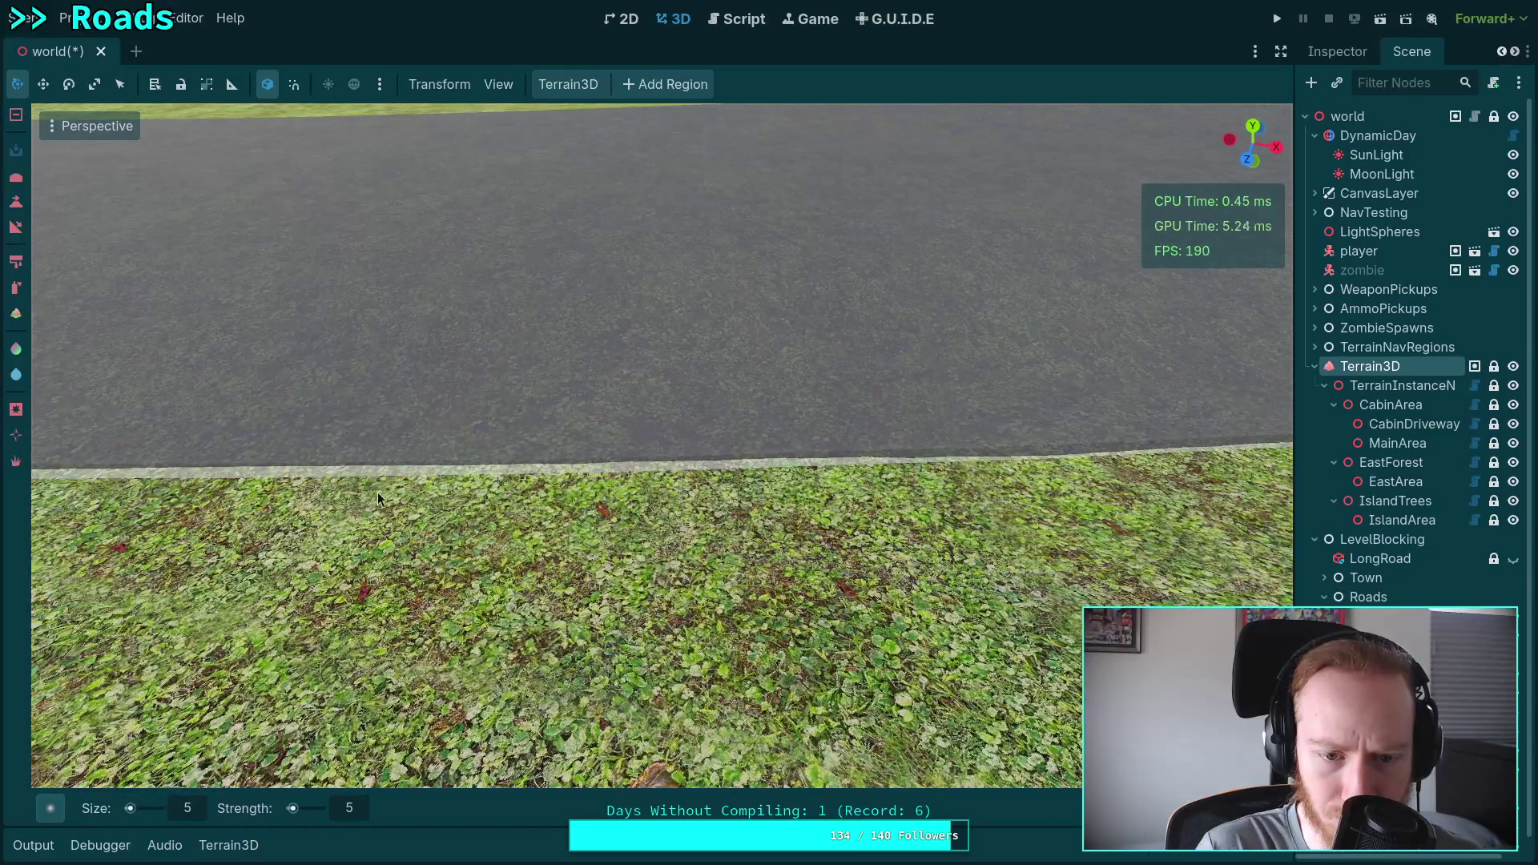
{"action": "scroll", "coordinate": [725, 474], "scroll_direction": "down", "scroll_amount": 2}
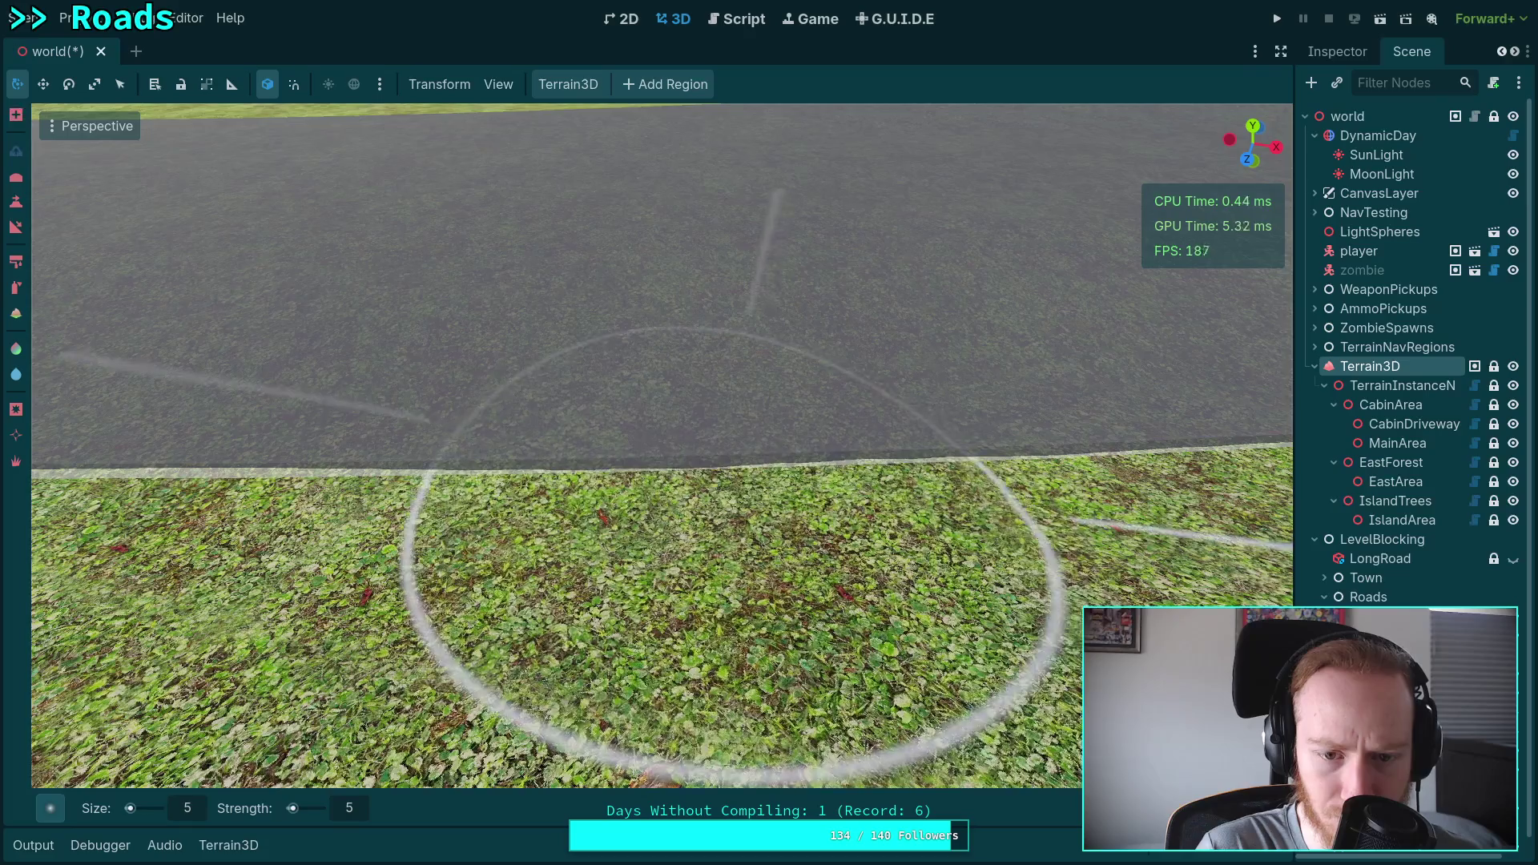
{"action": "scroll", "coordinate": [761, 409], "scroll_direction": "up", "scroll_amount": 2}
{"action": "scroll", "coordinate": [449, 369], "scroll_direction": "down", "scroll_amount": 2}
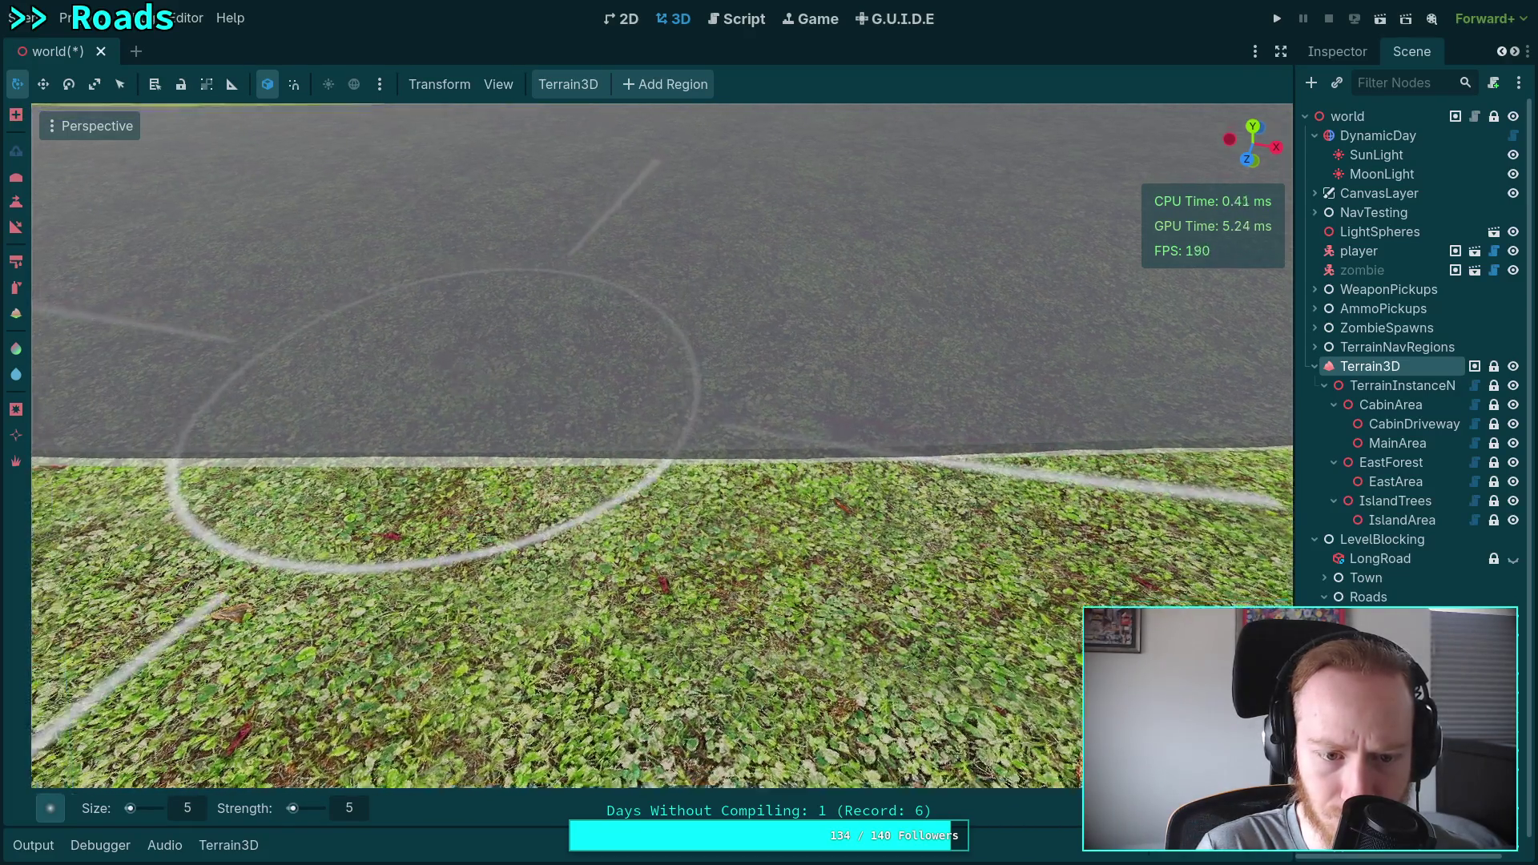
{"action": "scroll", "coordinate": [528, 450], "scroll_direction": "up", "scroll_amount": 2}
{"action": "scroll", "coordinate": [584, 279], "scroll_direction": "down", "scroll_amount": 1}
{"action": "scroll", "coordinate": [597, 318], "scroll_direction": "up", "scroll_amount": 2}
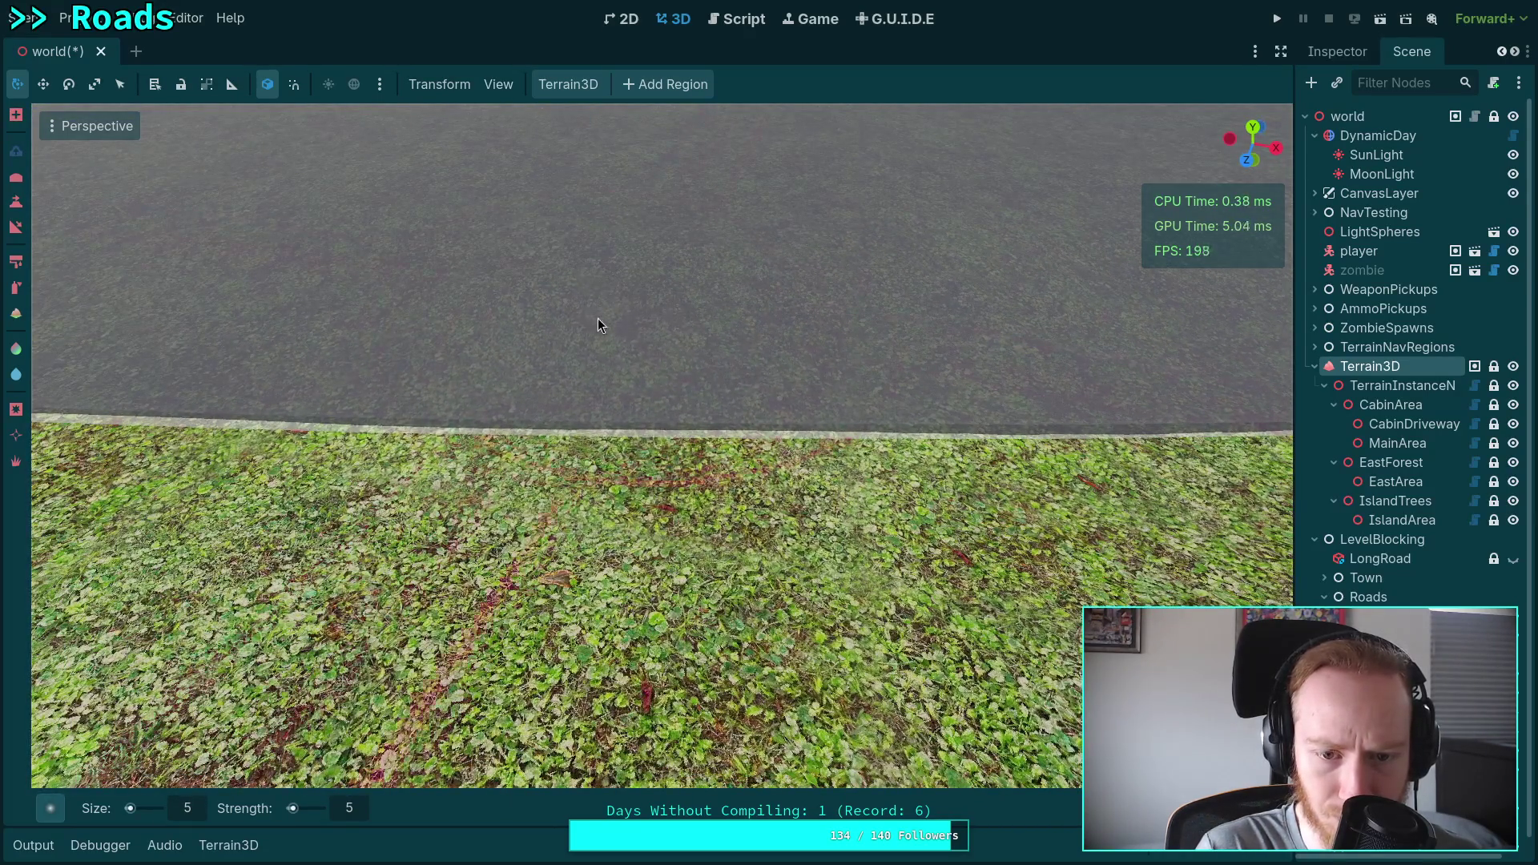
{"action": "scroll", "coordinate": [634, 361], "scroll_direction": "down", "scroll_amount": 2}
{"action": "scroll", "coordinate": [664, 400], "scroll_direction": "up", "scroll_amount": 2}
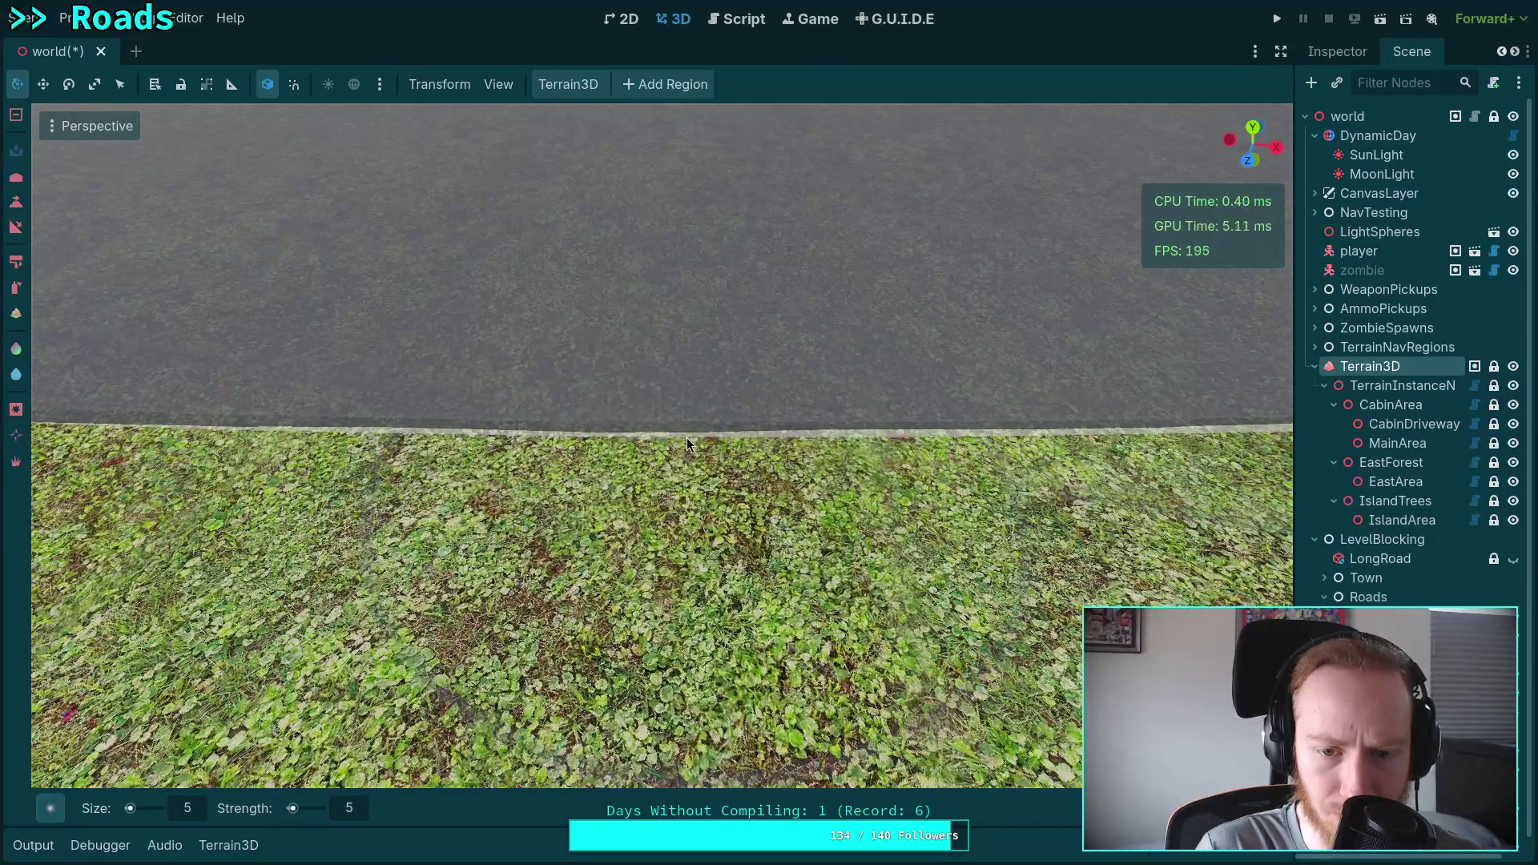
{"action": "scroll", "coordinate": [609, 304], "scroll_direction": "down", "scroll_amount": 2}
{"action": "scroll", "coordinate": [625, 321], "scroll_direction": "up", "scroll_amount": 2}
{"action": "scroll", "coordinate": [635, 330], "scroll_direction": "down", "scroll_amount": 2}
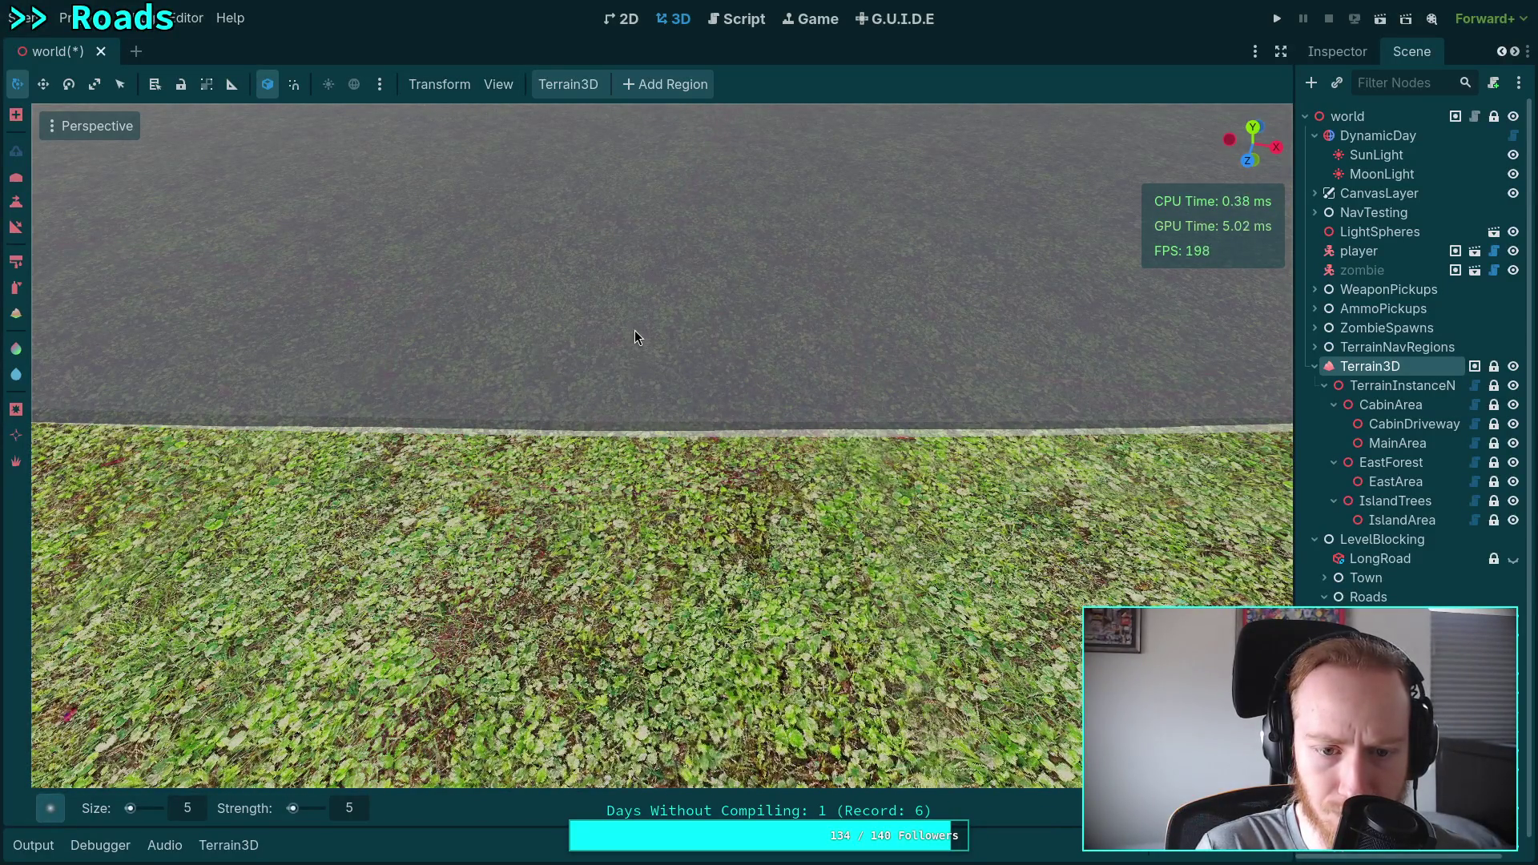
{"action": "scroll", "coordinate": [653, 451], "scroll_direction": "up", "scroll_amount": 2}
{"action": "scroll", "coordinate": [538, 440], "scroll_direction": "up", "scroll_amount": 2}
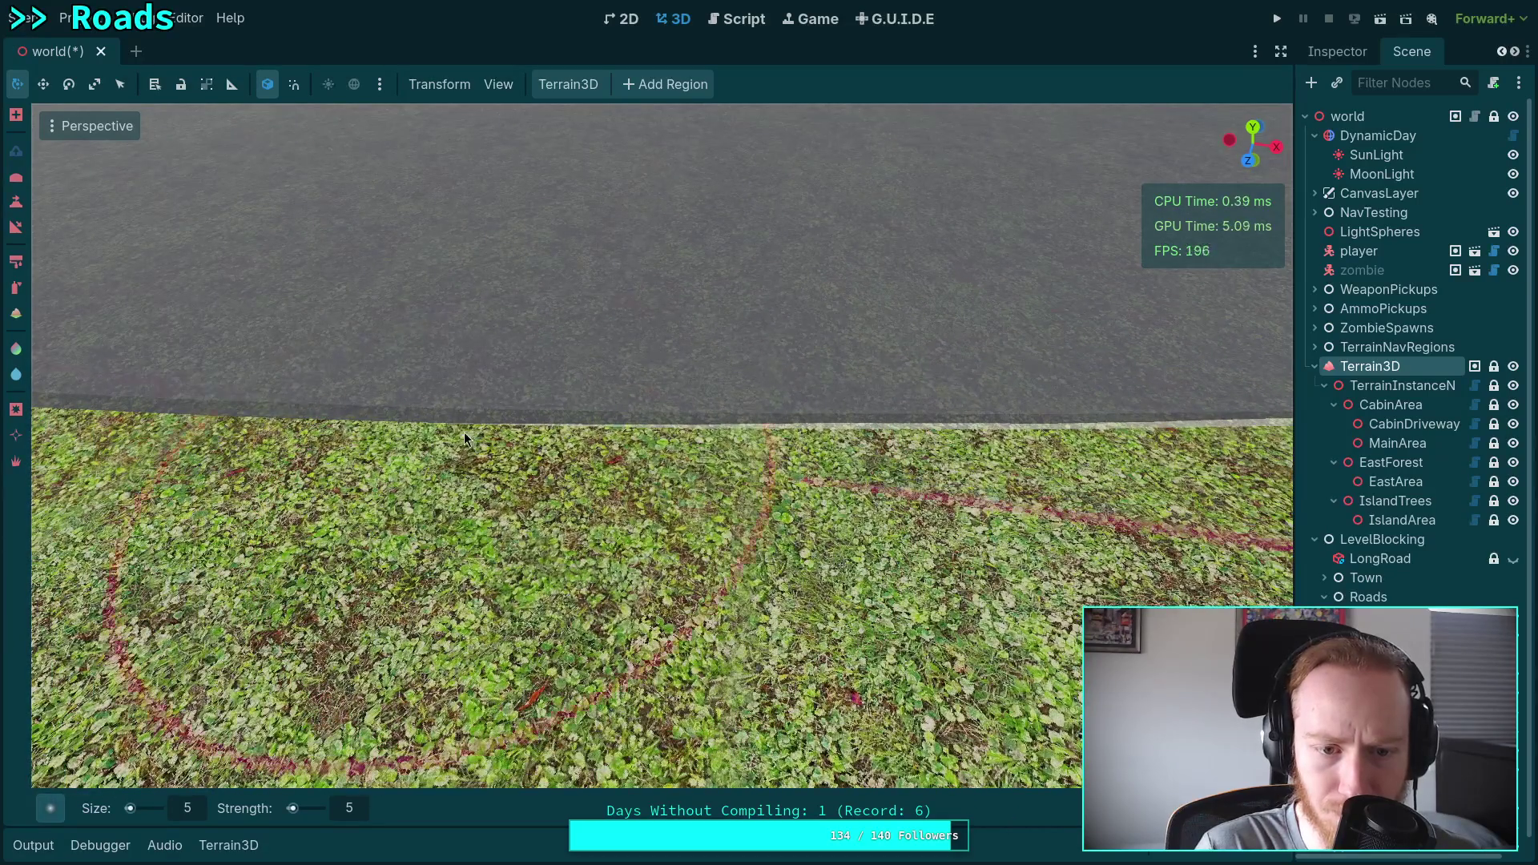
{"action": "scroll", "coordinate": [505, 419], "scroll_direction": "down", "scroll_amount": 2}
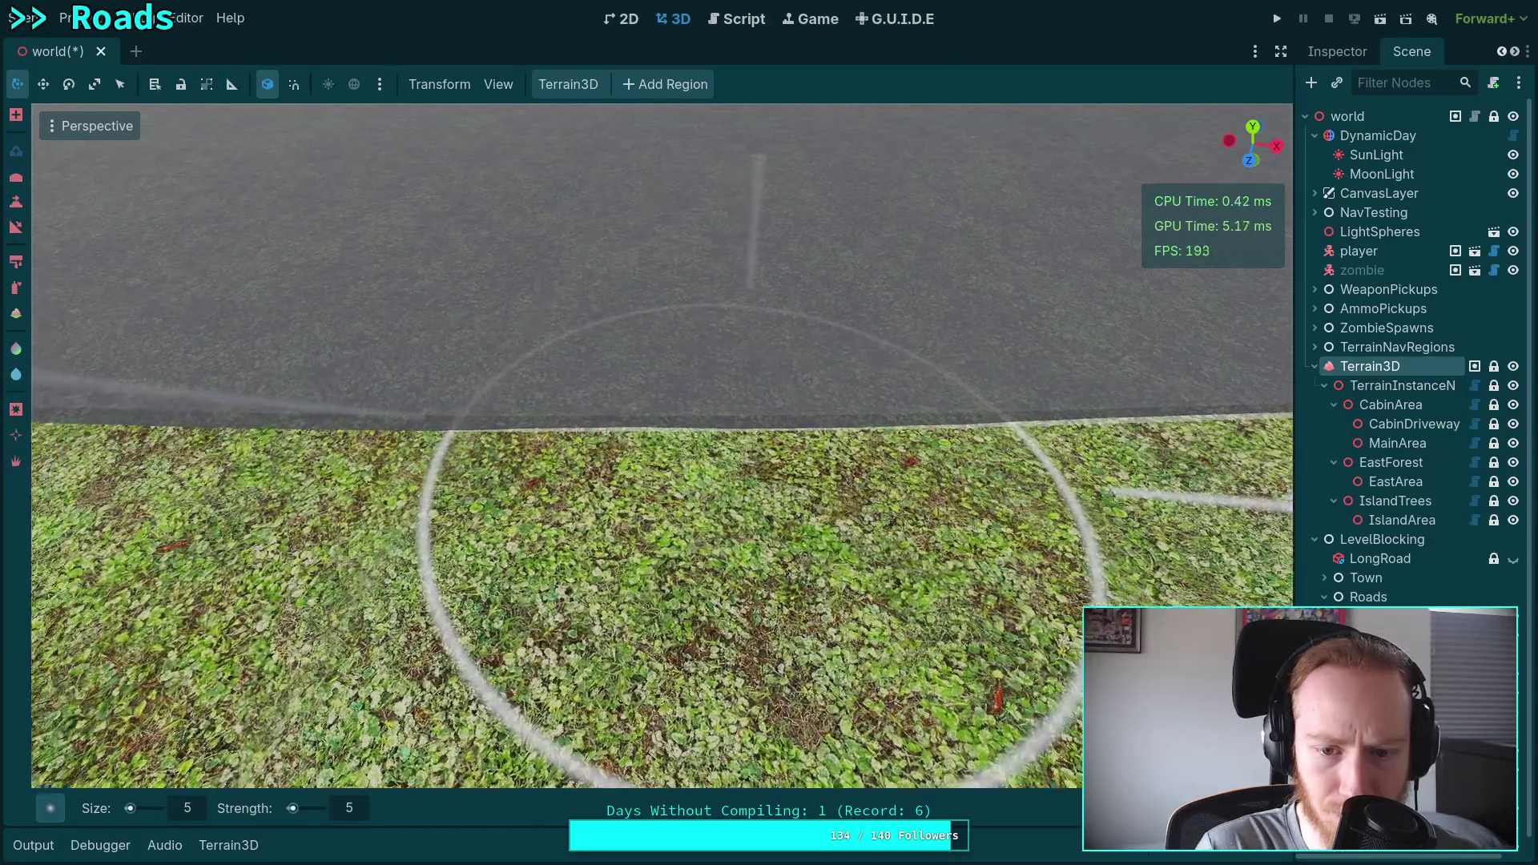
{"action": "scroll", "coordinate": [668, 453], "scroll_direction": "up", "scroll_amount": 2}
{"action": "scroll", "coordinate": [720, 455], "scroll_direction": "down", "scroll_amount": 2}
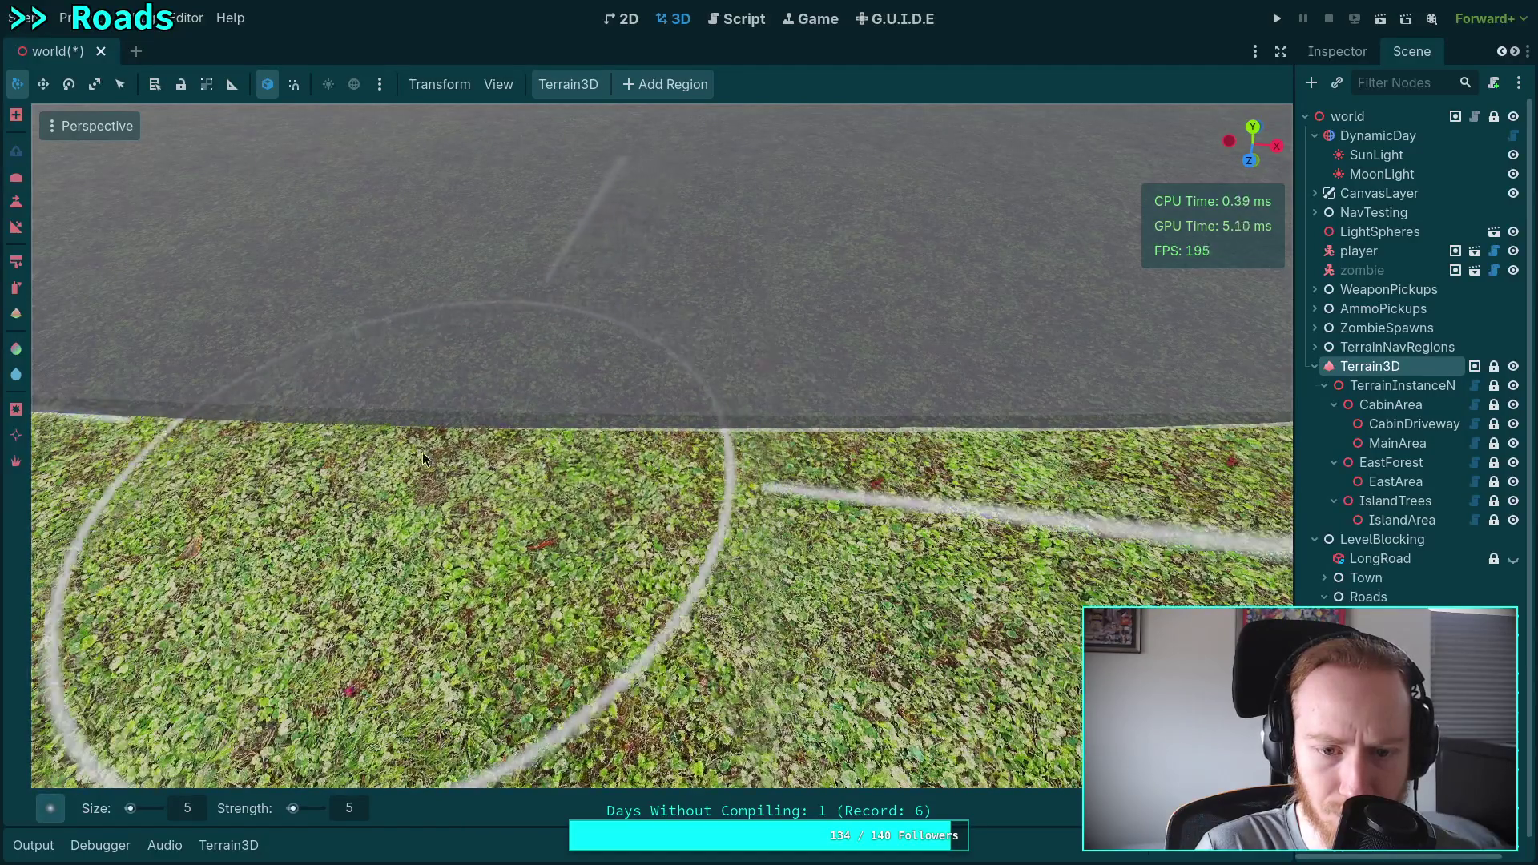
{"action": "scroll", "coordinate": [677, 348], "scroll_direction": "up", "scroll_amount": 2}
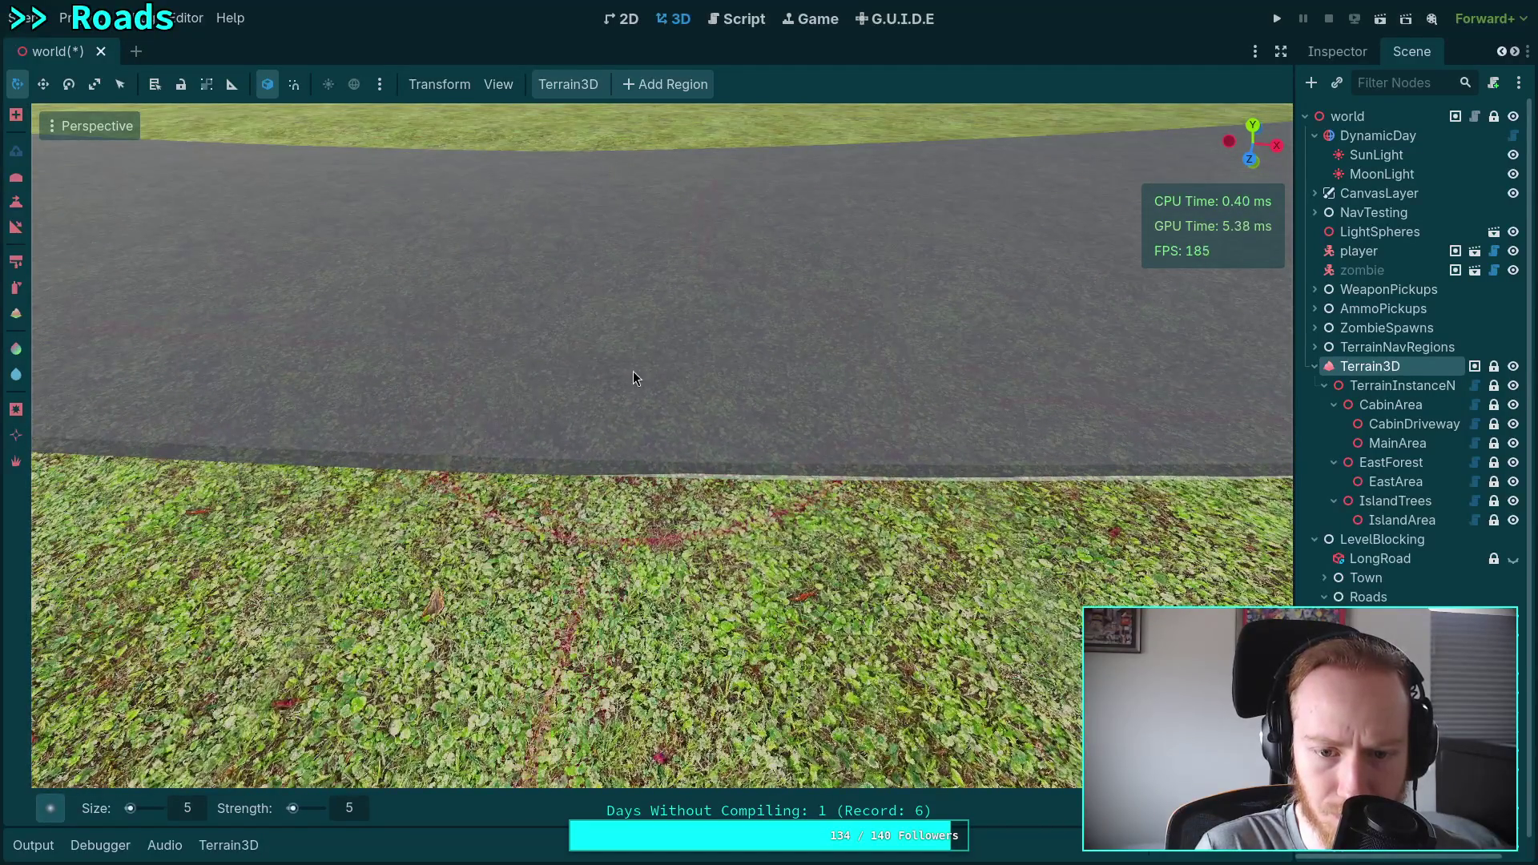
Raise and level the grass along this stretch up to the asphalt.
{"action": "scroll", "coordinate": [669, 366], "scroll_direction": "down", "scroll_amount": 2}
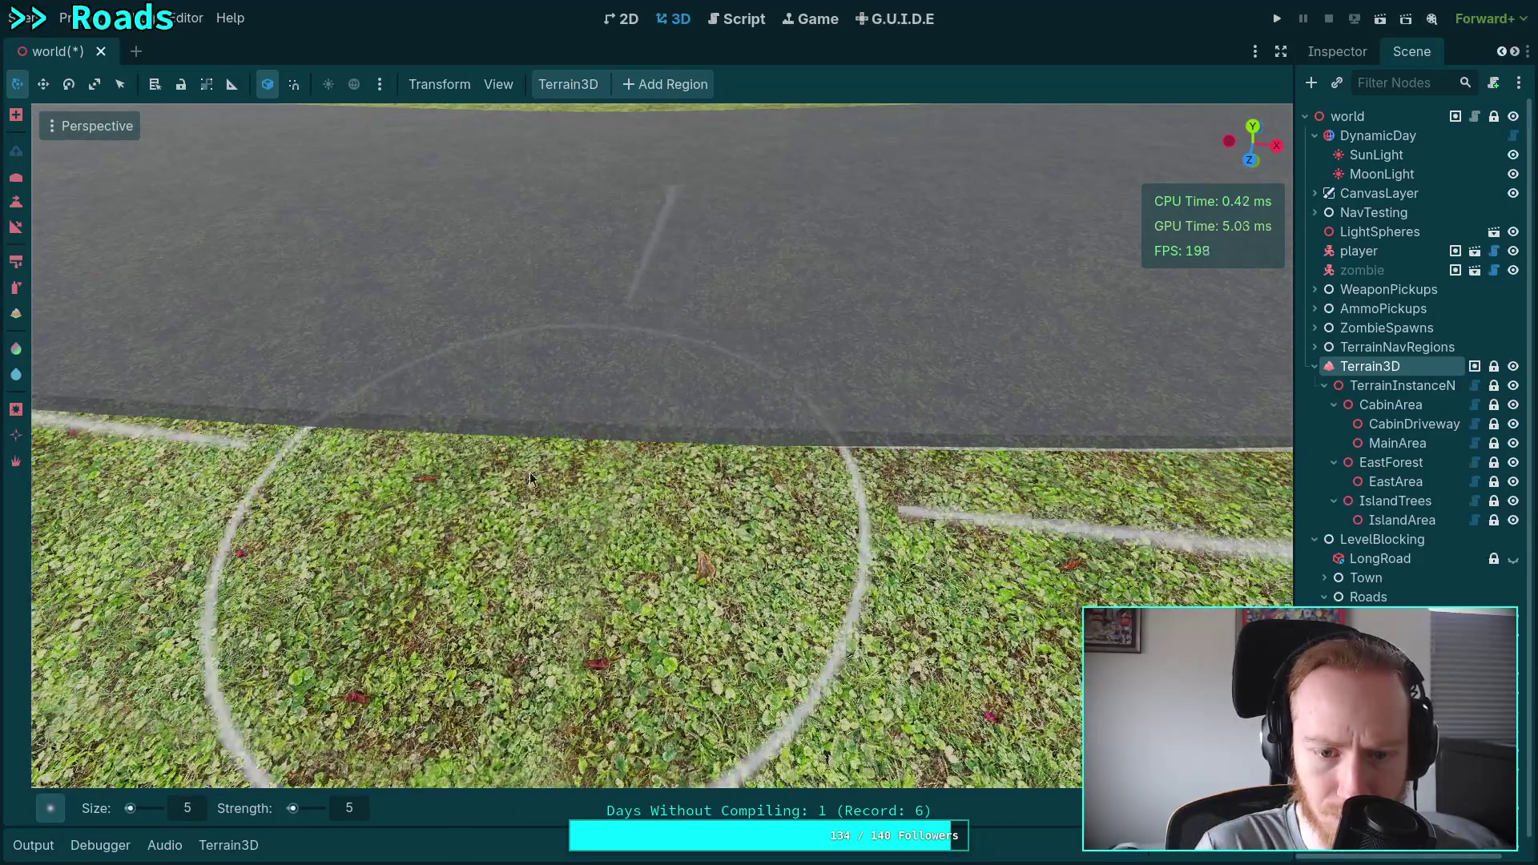
{"action": "left_click_drag", "start_coordinate": [768, 483], "coordinate": [699, 417]}
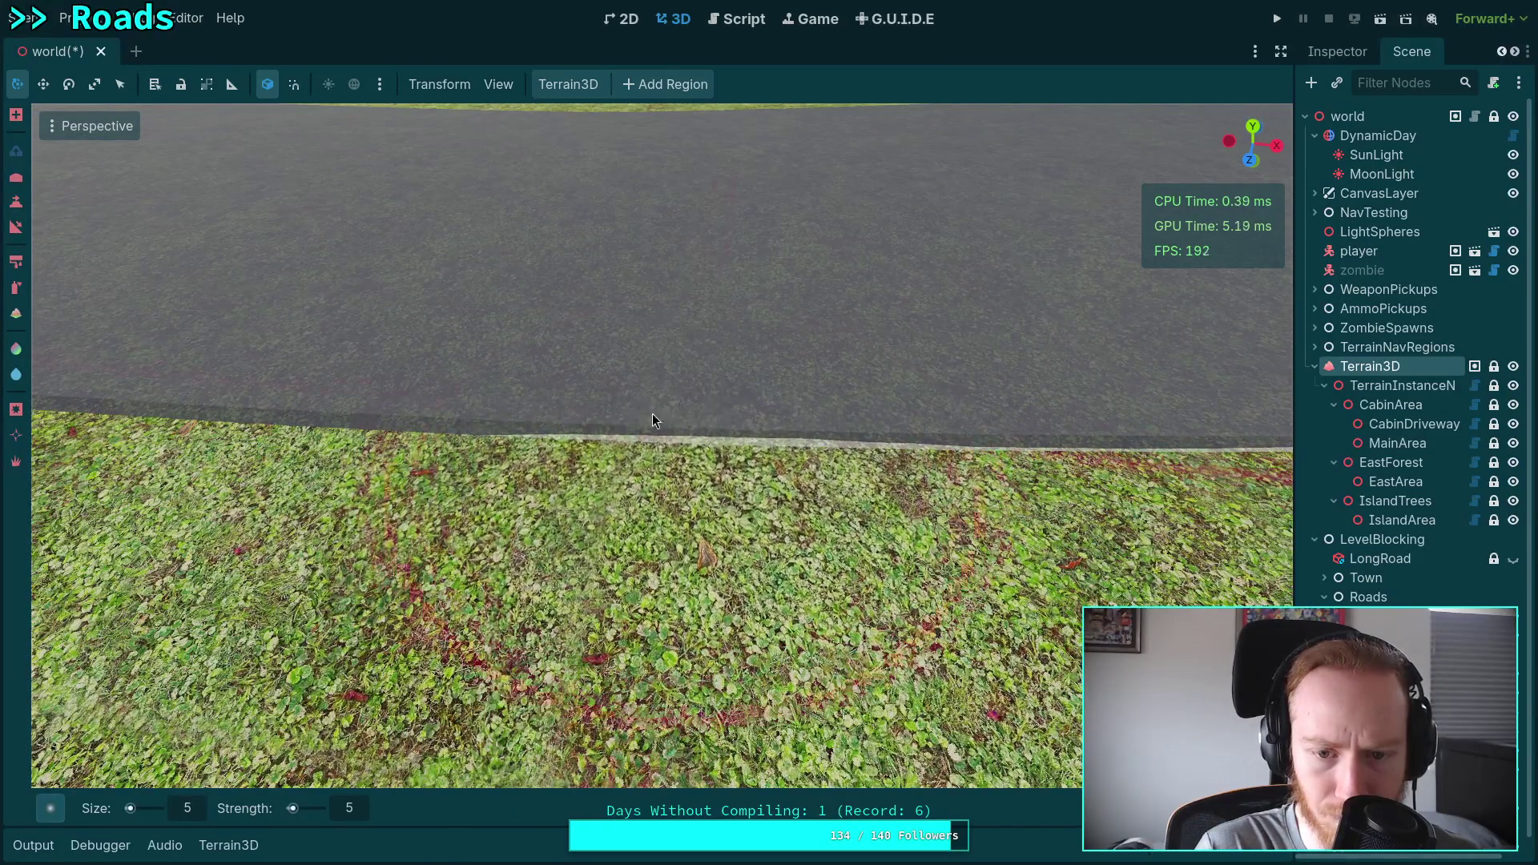
{"action": "scroll", "coordinate": [677, 418], "scroll_direction": "up", "scroll_amount": 3}
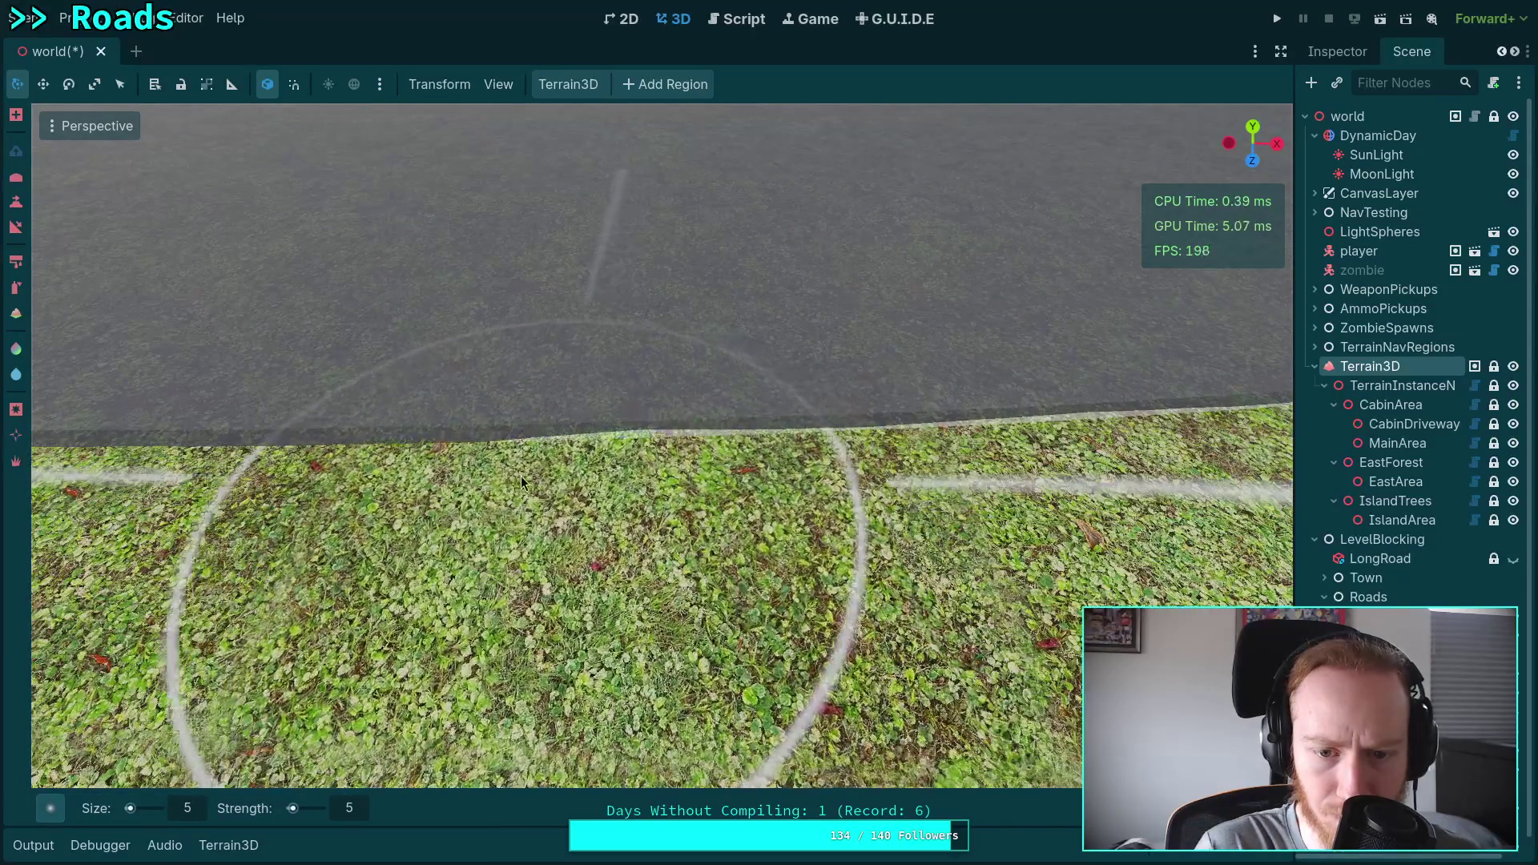
{"action": "mouse_move", "coordinate": [521, 476]}
{"action": "left_mouse_down"}
{"action": "mouse_move", "coordinate": [642, 401]}
{"action": "mouse_move", "coordinate": [598, 328]}
{"action": "left_mouse_up"}
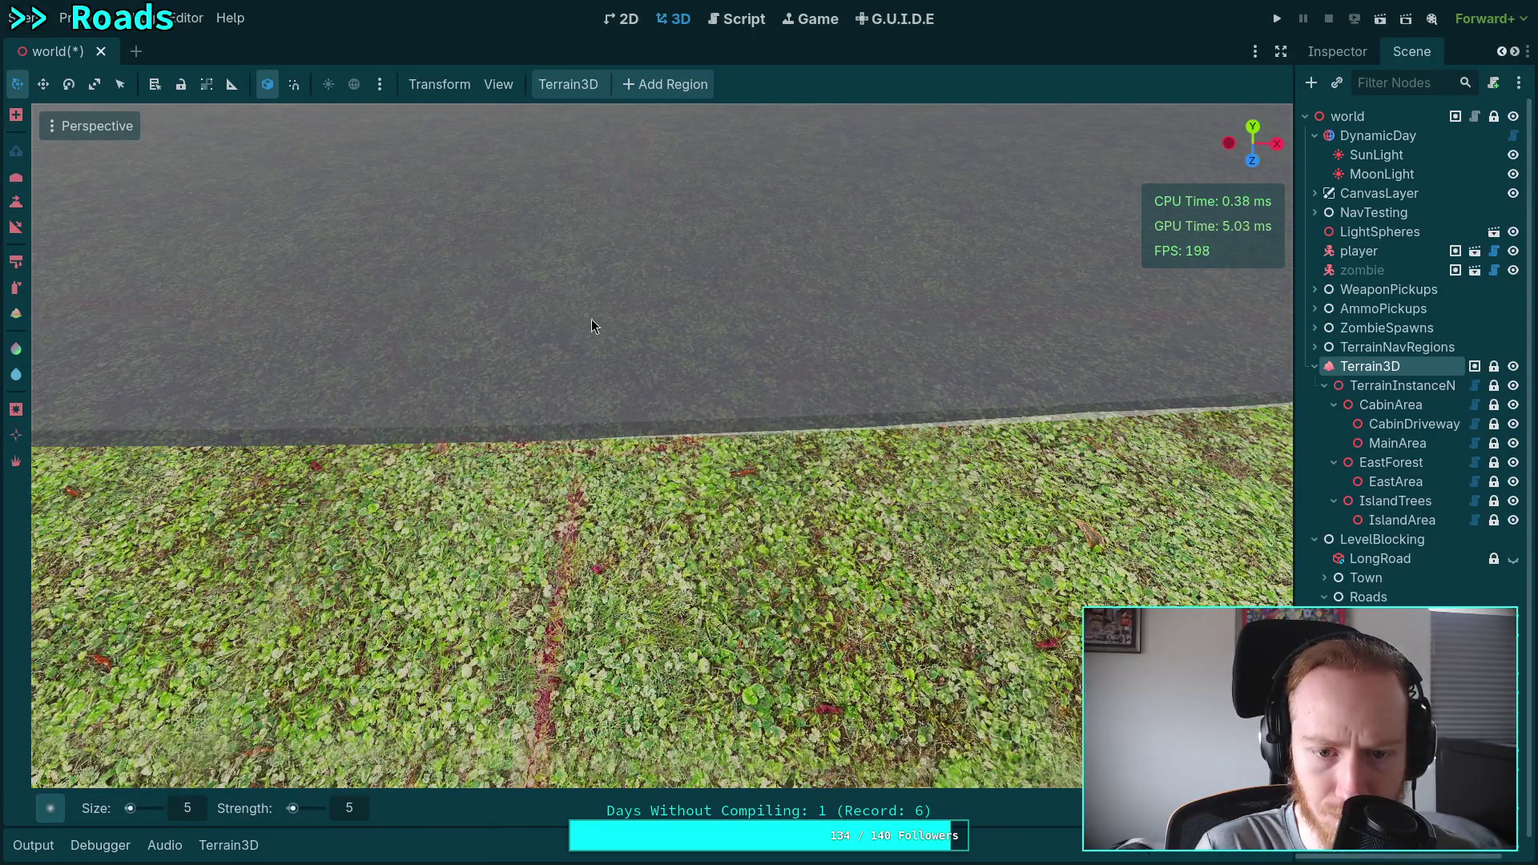
{"action": "scroll", "coordinate": [638, 340], "scroll_direction": "up", "scroll_amount": 2}
{"action": "mouse_move", "coordinate": [448, 453]}
{"action": "left_mouse_down"}
{"action": "mouse_move", "coordinate": [705, 451]}
{"action": "mouse_move", "coordinate": [689, 438]}
{"action": "left_mouse_up"}
{"action": "mouse_move", "coordinate": [702, 279]}
{"action": "left_mouse_down"}
{"action": "mouse_move", "coordinate": [668, 280]}
{"action": "mouse_move", "coordinate": [718, 291]}
{"action": "mouse_move", "coordinate": [698, 287]}
{"action": "mouse_move", "coordinate": [694, 353]}
{"action": "mouse_move", "coordinate": [1104, 509]}
{"action": "left_mouse_up"}
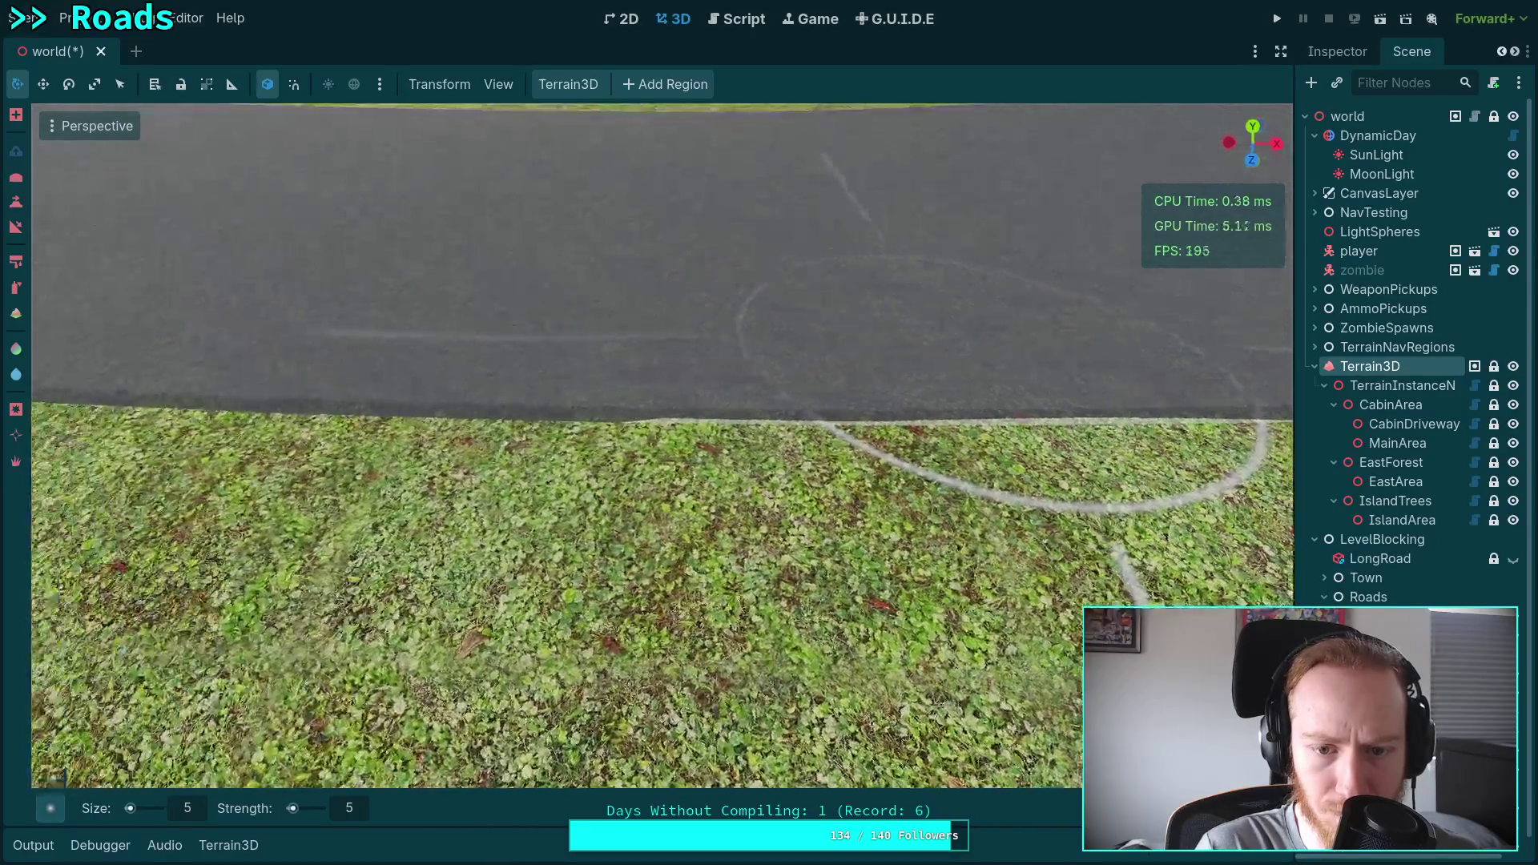
Move the view along the road to the next stretch of edge.
{"action": "mouse_move", "coordinate": [534, 416]}
{"action": "left_mouse_down"}
{"action": "mouse_move", "coordinate": [405, 445]}
{"action": "mouse_move", "coordinate": [384, 499]}
{"action": "mouse_move", "coordinate": [136, 463]}
{"action": "mouse_move", "coordinate": [412, 487]}
{"action": "left_mouse_up"}
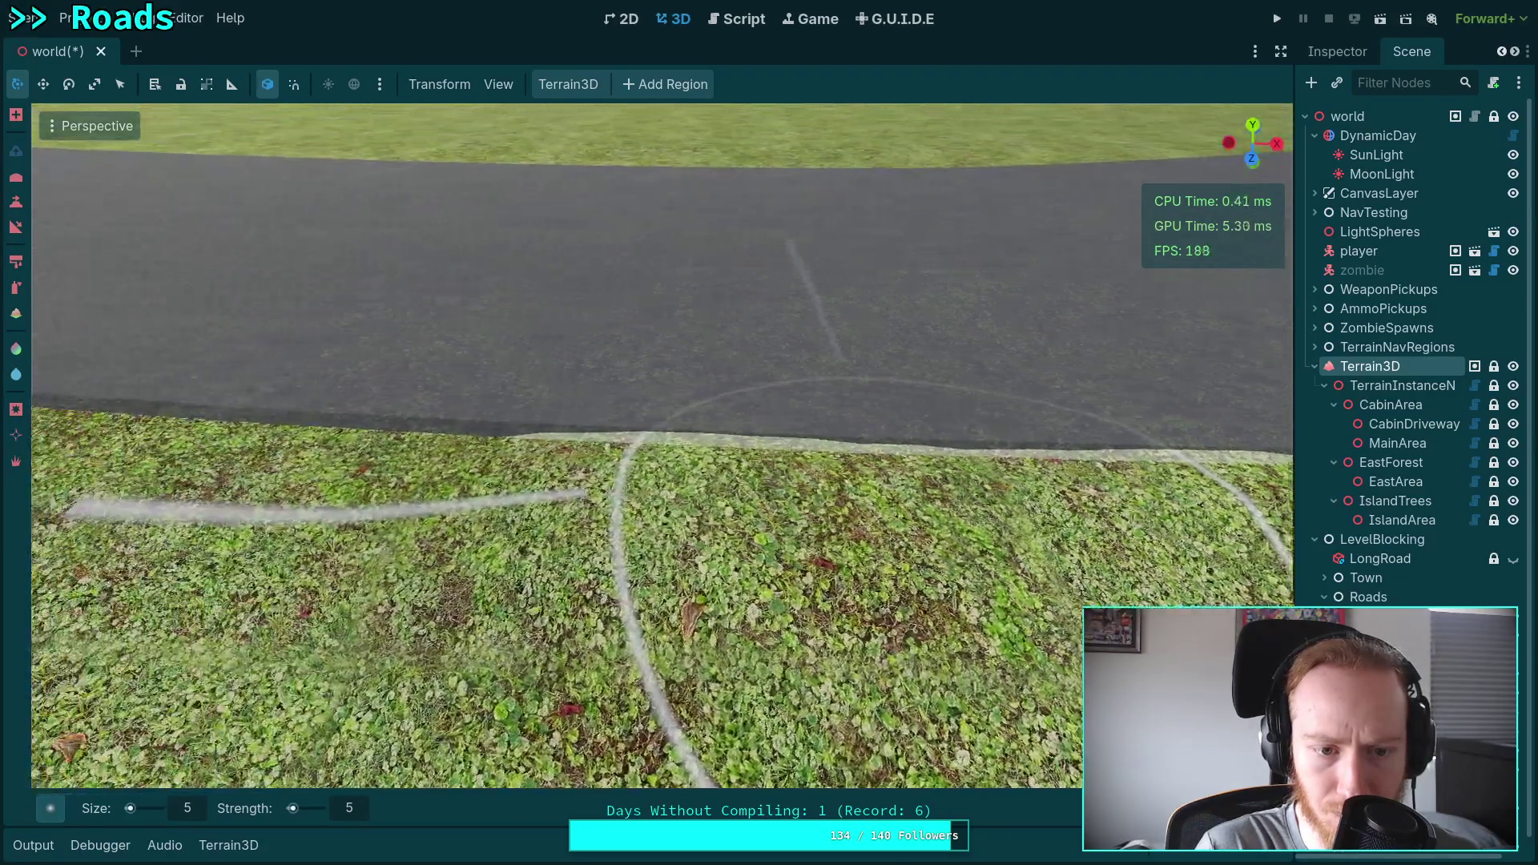
{"action": "mouse_move", "coordinate": [560, 513]}
{"action": "left_mouse_down"}
{"action": "mouse_move", "coordinate": [478, 471]}
{"action": "mouse_move", "coordinate": [241, 433]}
{"action": "mouse_move", "coordinate": [915, 425]}
{"action": "left_mouse_up"}
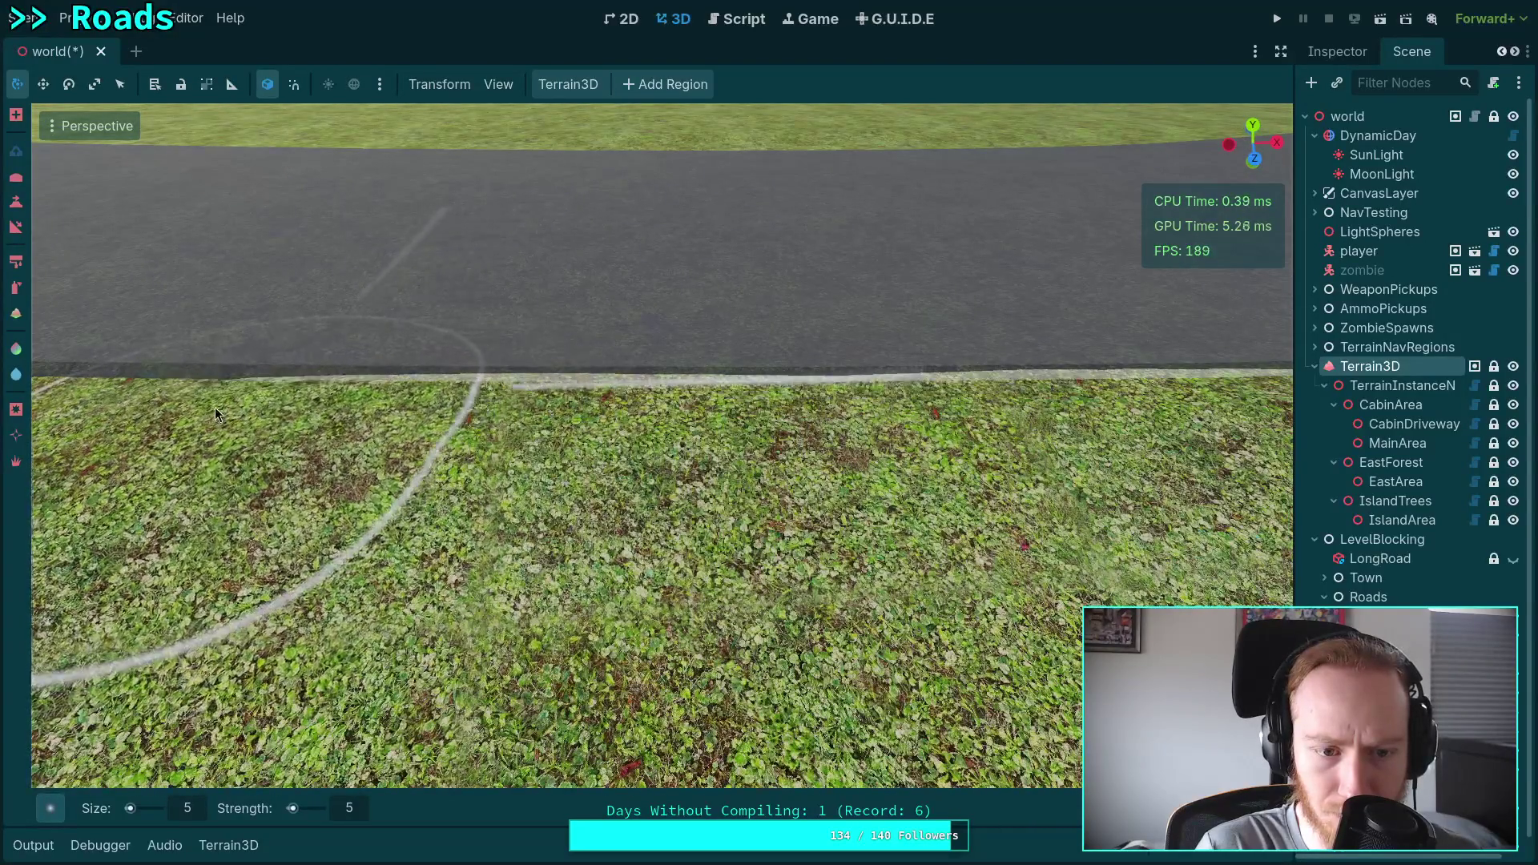
{"action": "mouse_move", "coordinate": [215, 407]}
{"action": "left_mouse_down"}
{"action": "mouse_move", "coordinate": [289, 385]}
{"action": "mouse_move", "coordinate": [641, 358]}
{"action": "mouse_move", "coordinate": [340, 345]}
{"action": "mouse_move", "coordinate": [385, 357]}
{"action": "left_mouse_up"}
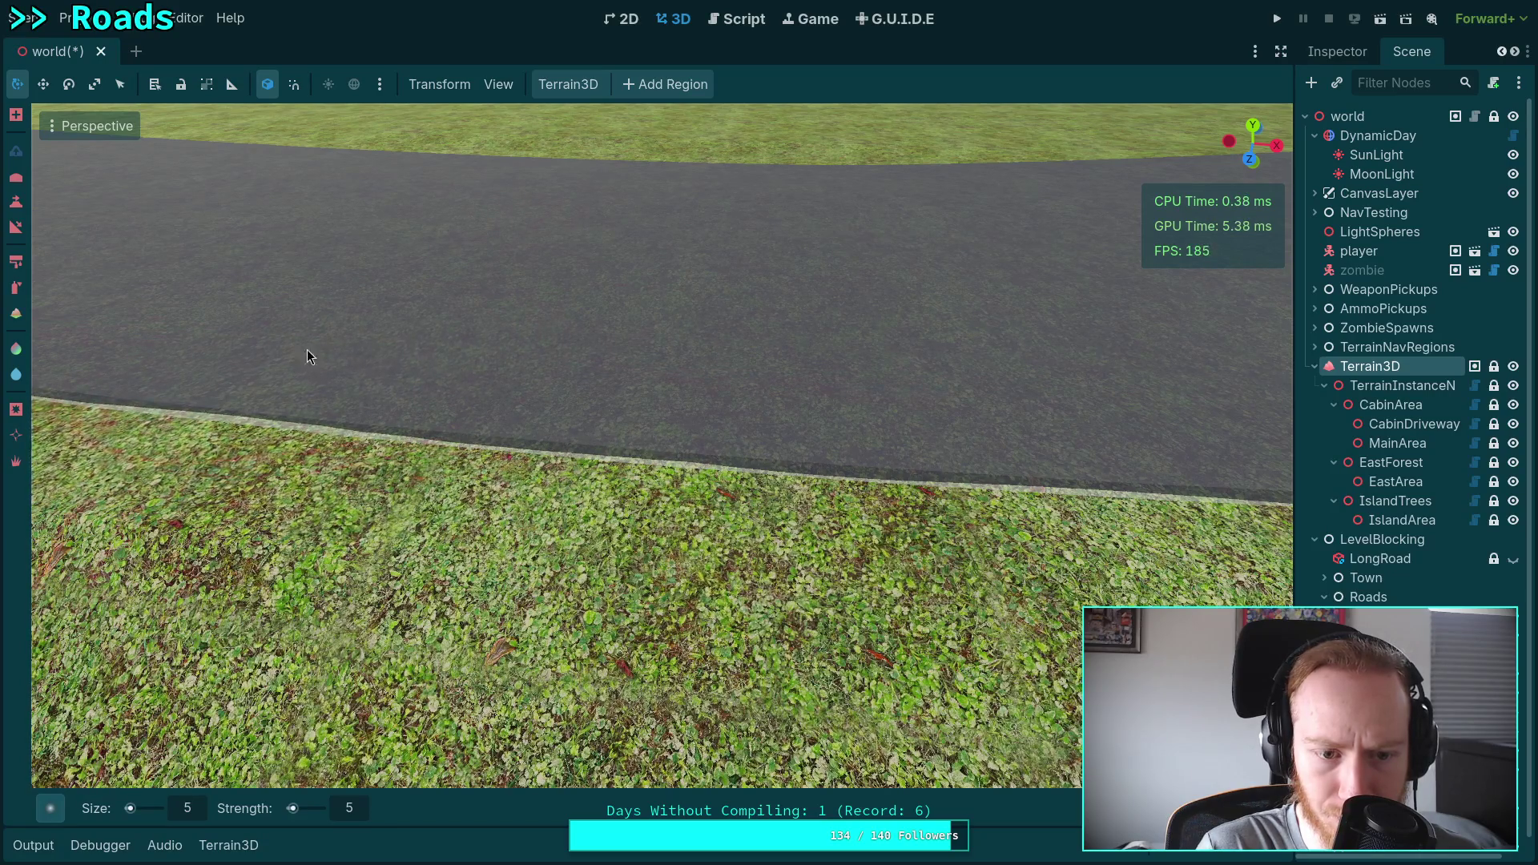
{"action": "scroll", "coordinate": [402, 345], "scroll_direction": "up", "scroll_amount": 2}
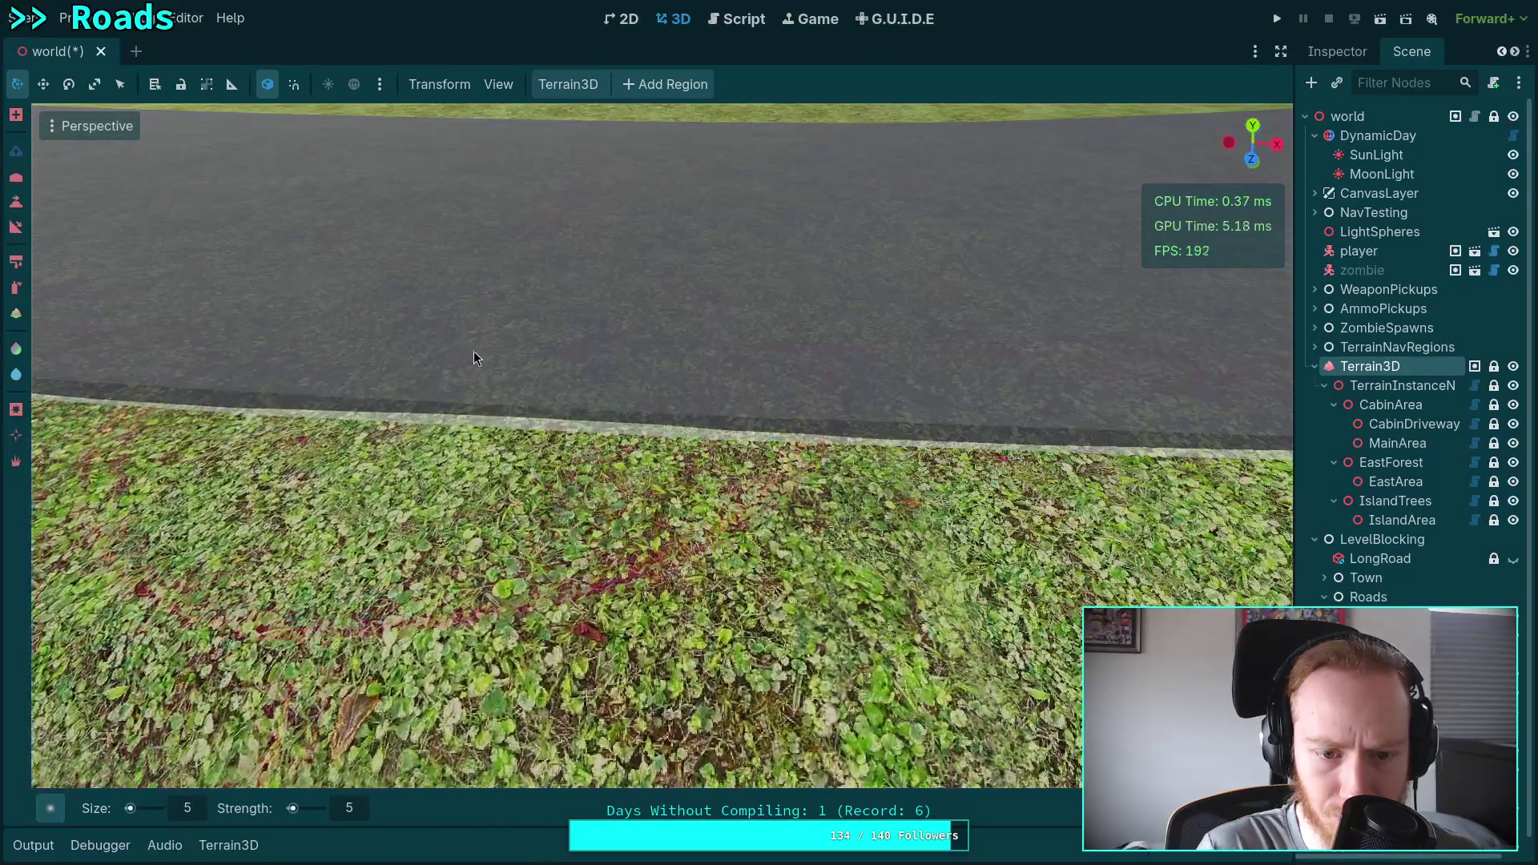
Sculpt and smooth away the grassy terrain poking through the road surface.
{"action": "scroll", "coordinate": [782, 436], "scroll_direction": "up", "scroll_amount": 3}
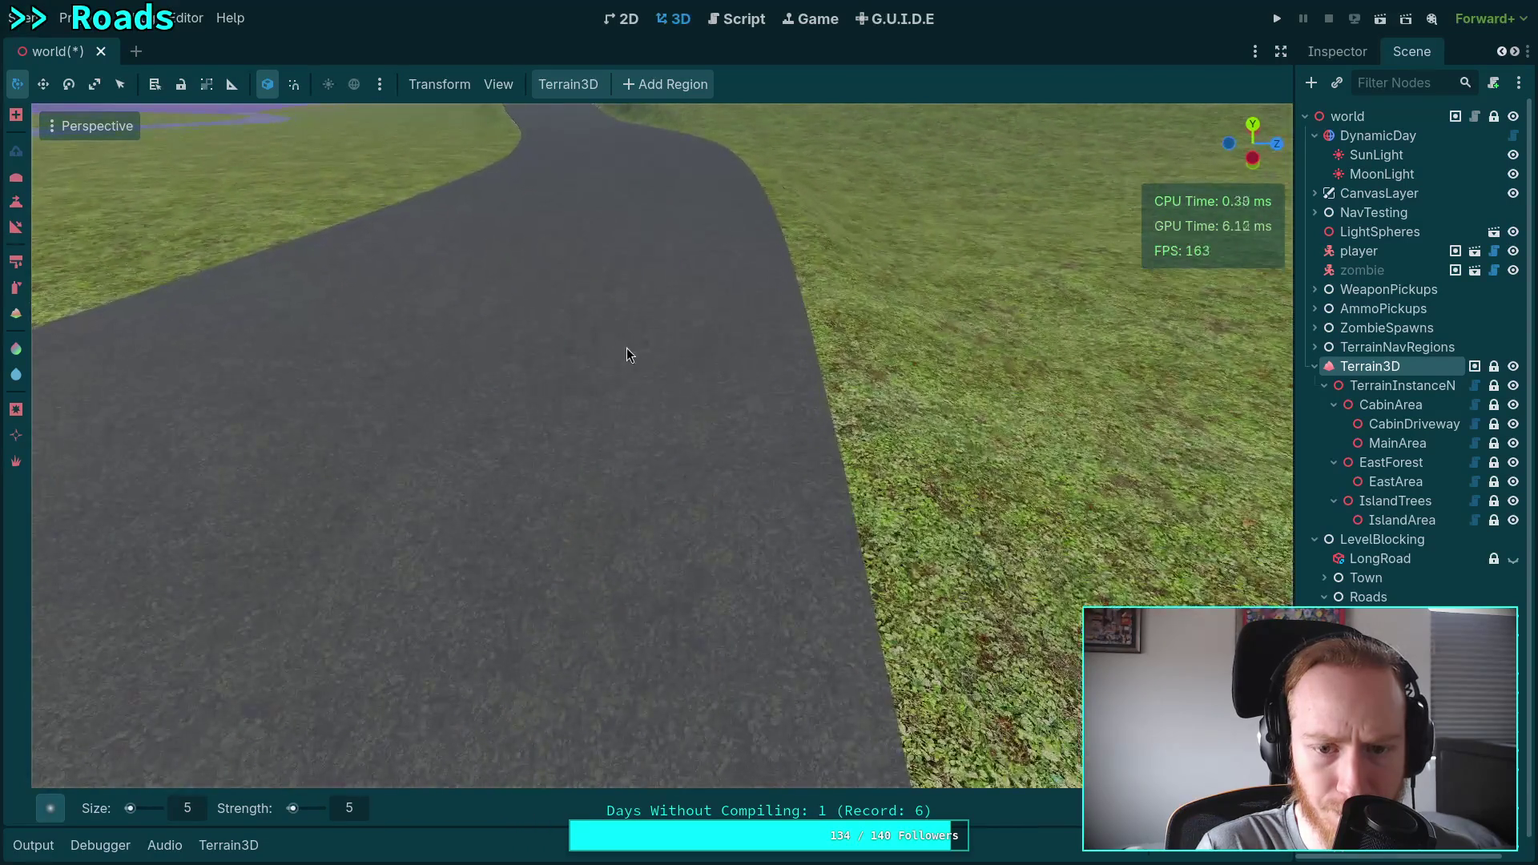
{"action": "mouse_move", "coordinate": [626, 347]}
{"action": "left_mouse_down"}
{"action": "mouse_move", "coordinate": [595, 459]}
{"action": "mouse_move", "coordinate": [627, 402]}
{"action": "mouse_move", "coordinate": [629, 434]}
{"action": "left_mouse_up"}
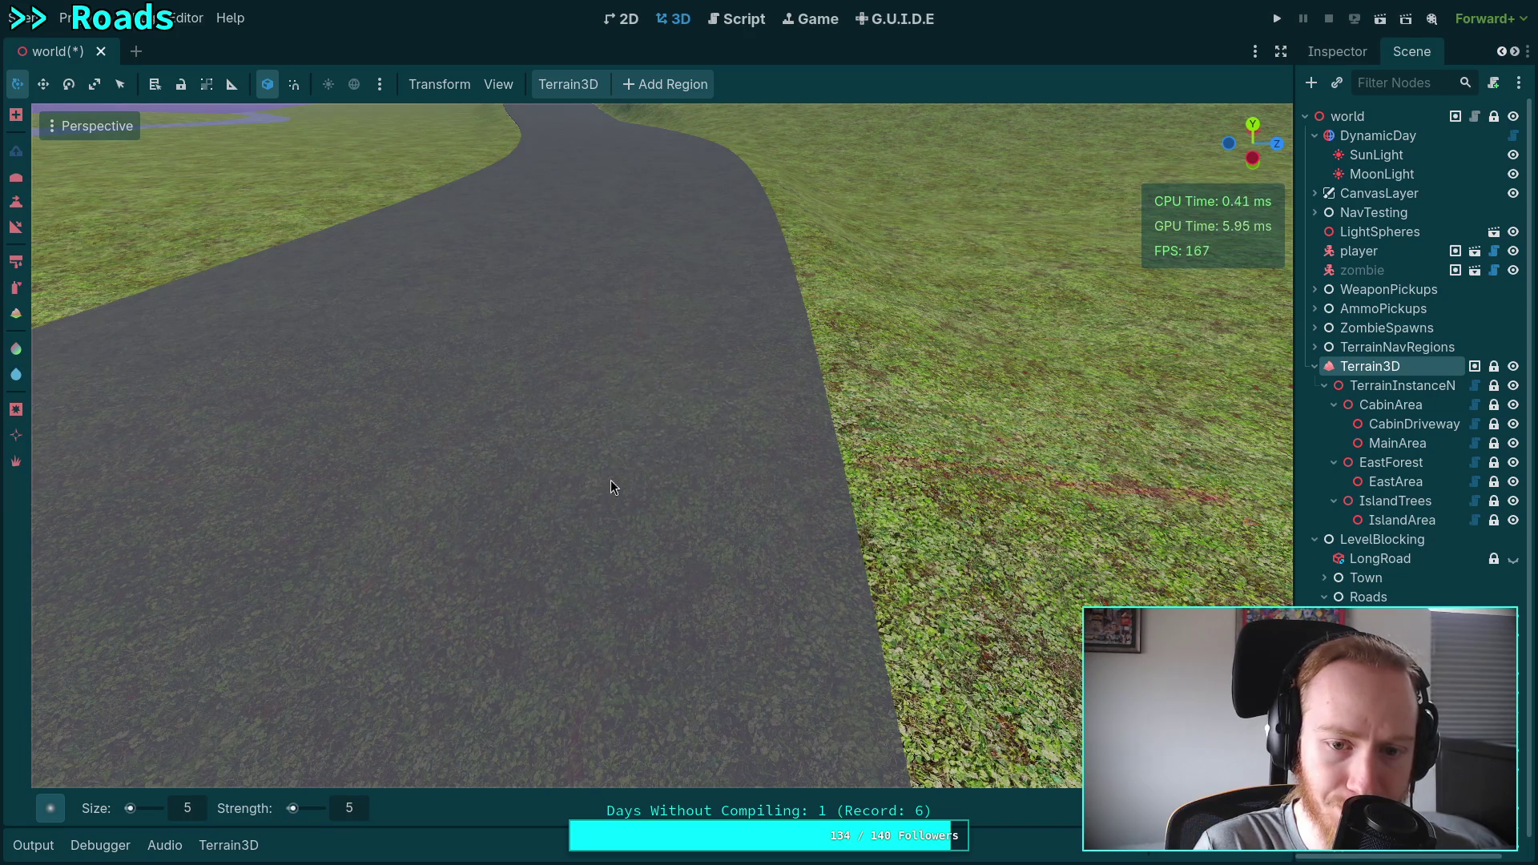
{"action": "scroll", "coordinate": [610, 487], "scroll_direction": "up", "scroll_amount": 2}
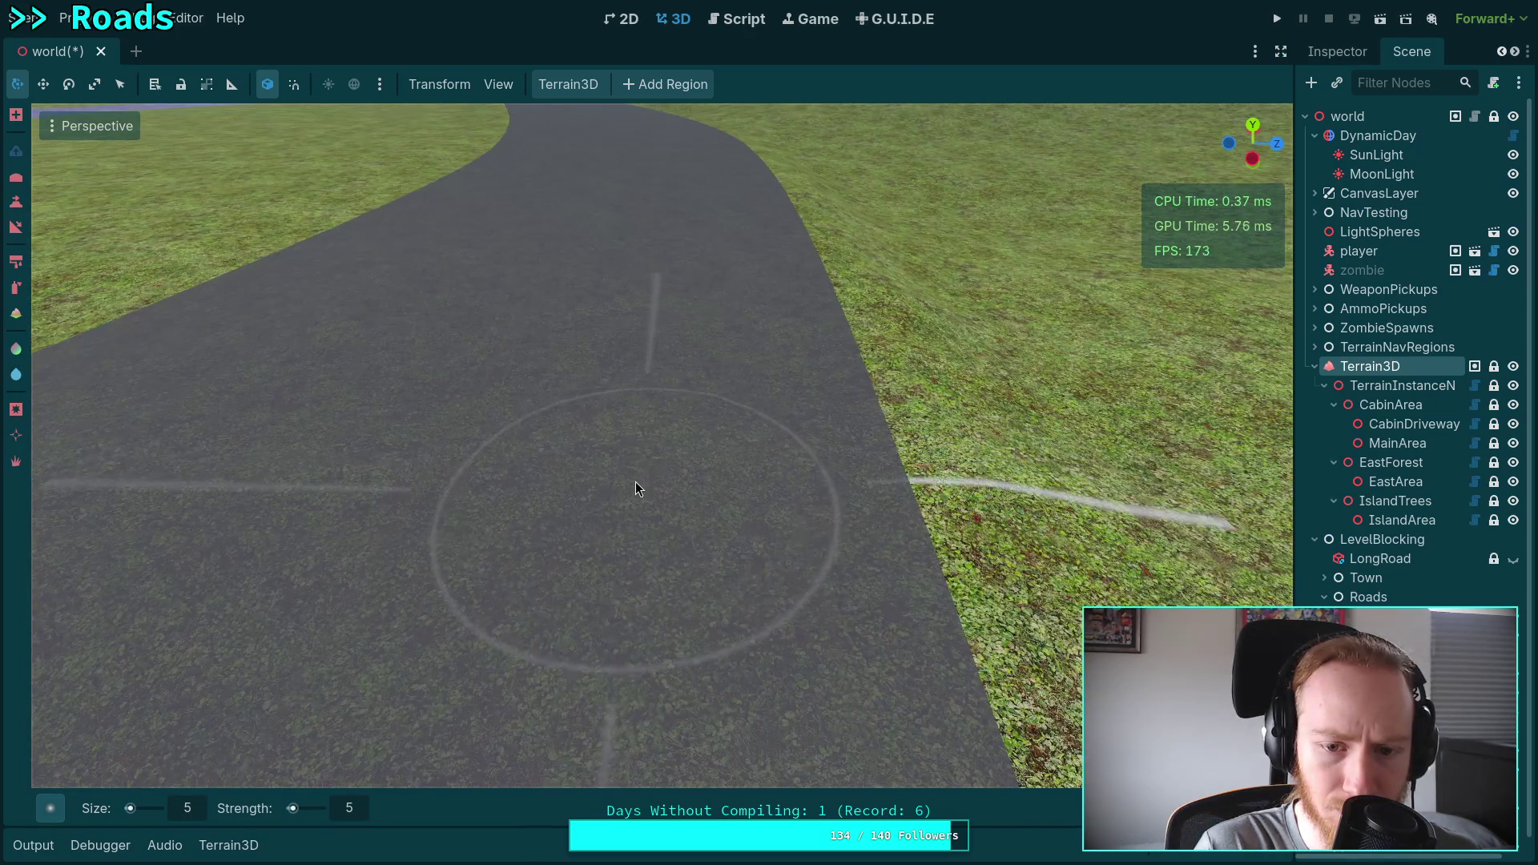
{"action": "left_click_drag", "start_coordinate": [679, 432], "coordinate": [684, 496]}
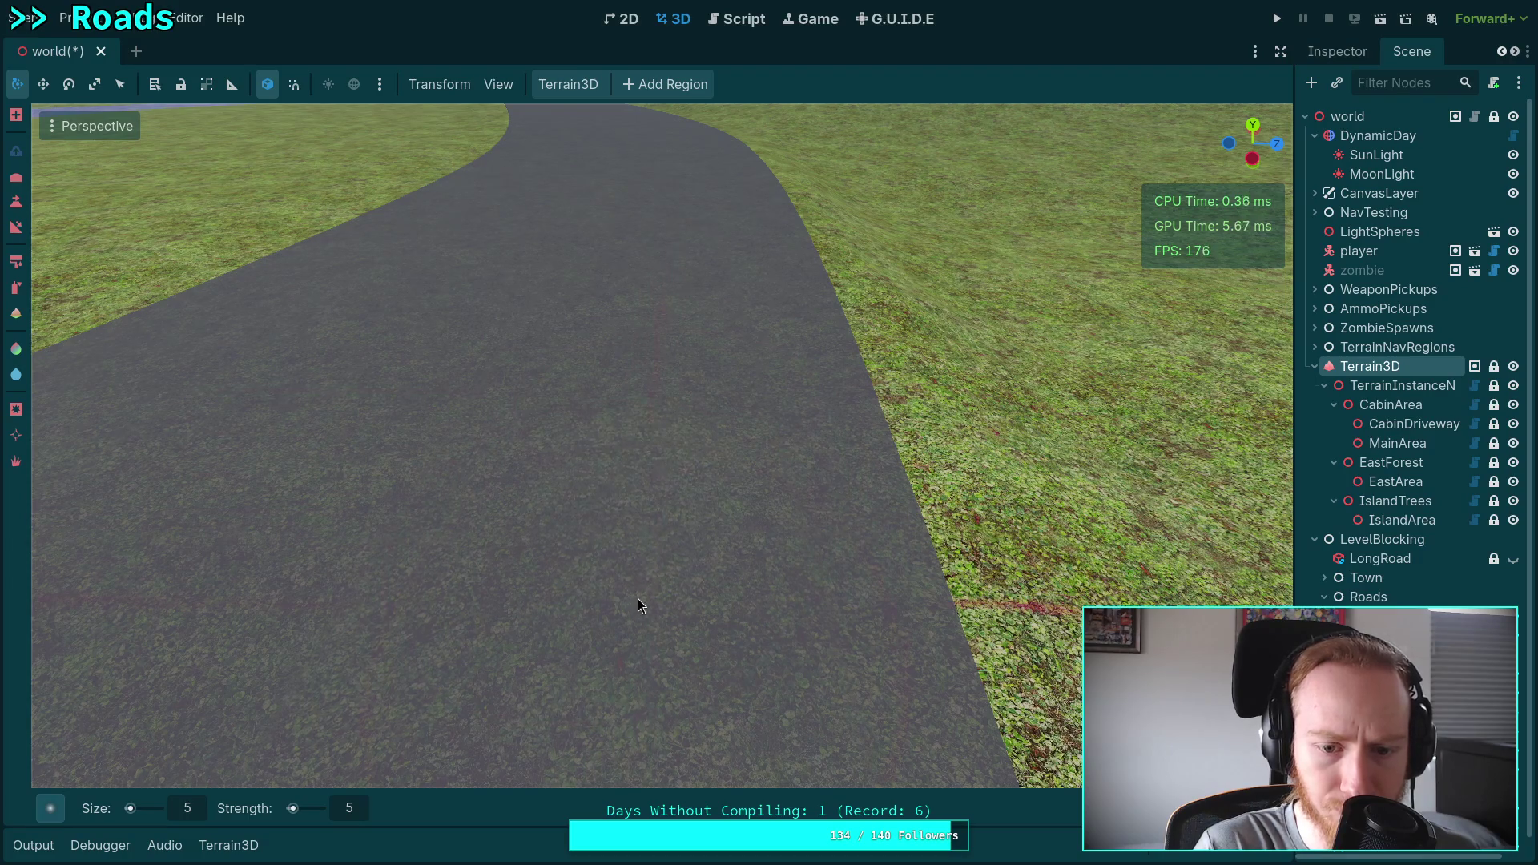
{"action": "scroll", "coordinate": [657, 561], "scroll_direction": "down", "scroll_amount": 5}
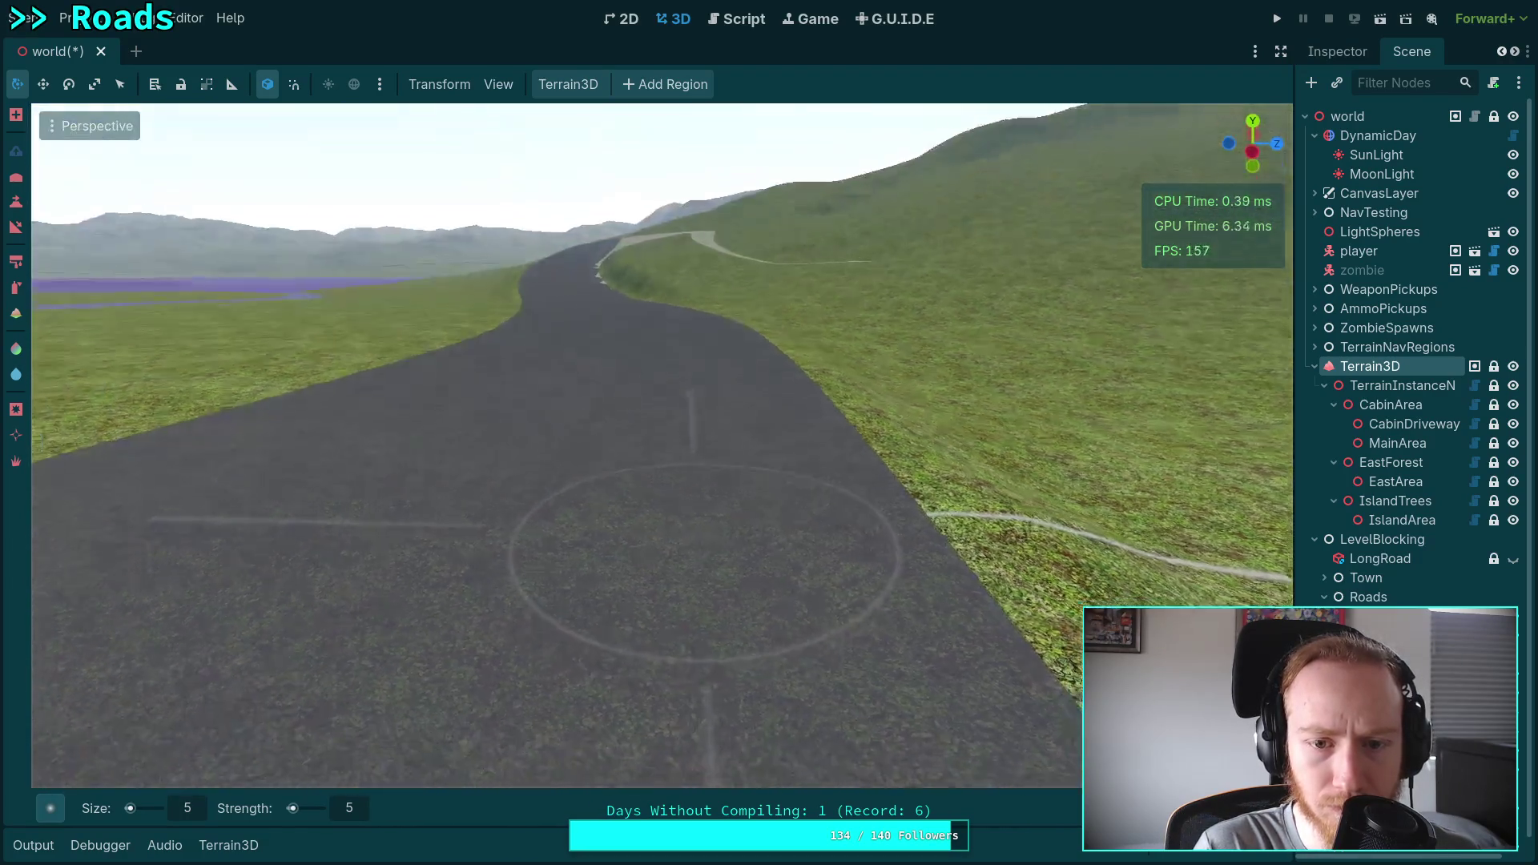
Remove the terrain spike at the road edge and flatten the grass verge flush with the asphalt.
{"action": "mouse_move", "coordinate": [705, 562]}
{"action": "left_mouse_down"}
{"action": "mouse_move", "coordinate": [673, 577]}
{"action": "mouse_move", "coordinate": [436, 562]}
{"action": "mouse_move", "coordinate": [712, 504]}
{"action": "left_mouse_up"}
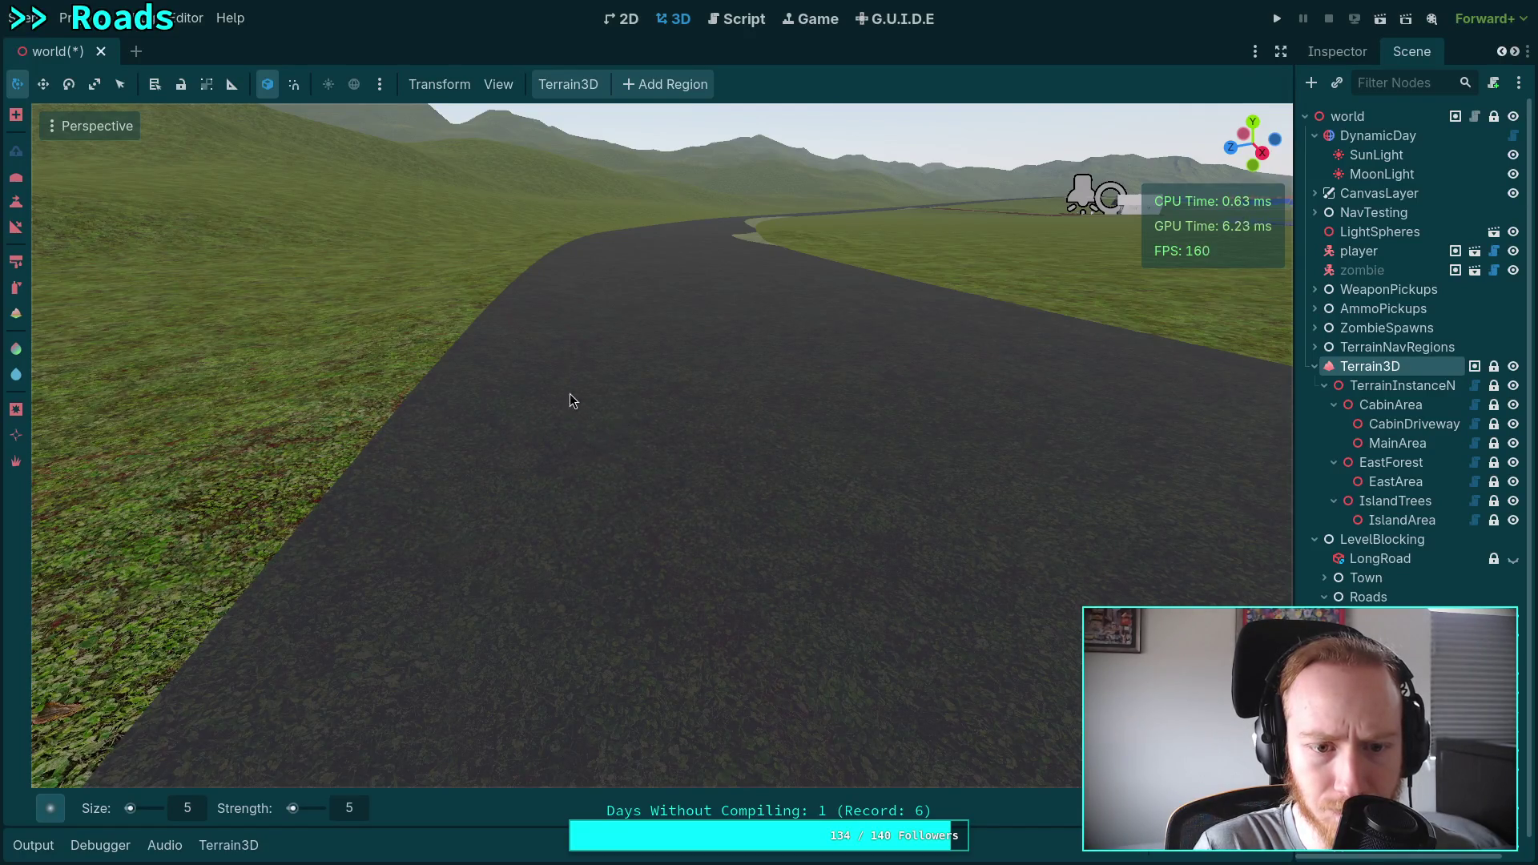
{"action": "mouse_move", "coordinate": [571, 392]}
{"action": "left_mouse_down"}
{"action": "mouse_move", "coordinate": [721, 441]}
{"action": "mouse_move", "coordinate": [539, 491]}
{"action": "left_mouse_up"}
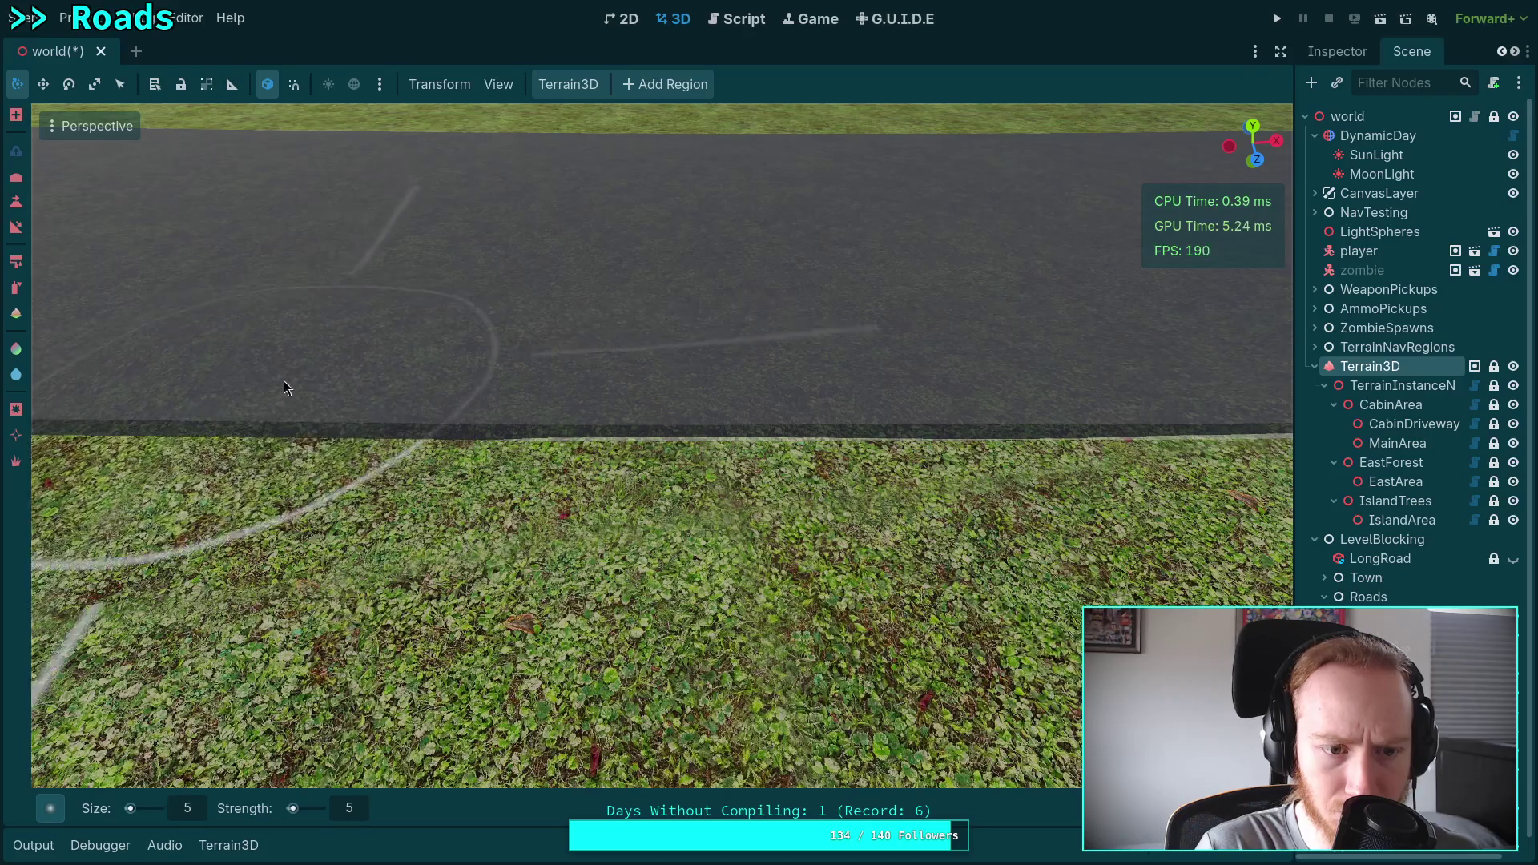
{"action": "mouse_move", "coordinate": [286, 383]}
{"action": "left_mouse_down"}
{"action": "mouse_move", "coordinate": [483, 429]}
{"action": "mouse_move", "coordinate": [537, 424]}
{"action": "mouse_move", "coordinate": [515, 453]}
{"action": "left_mouse_up"}
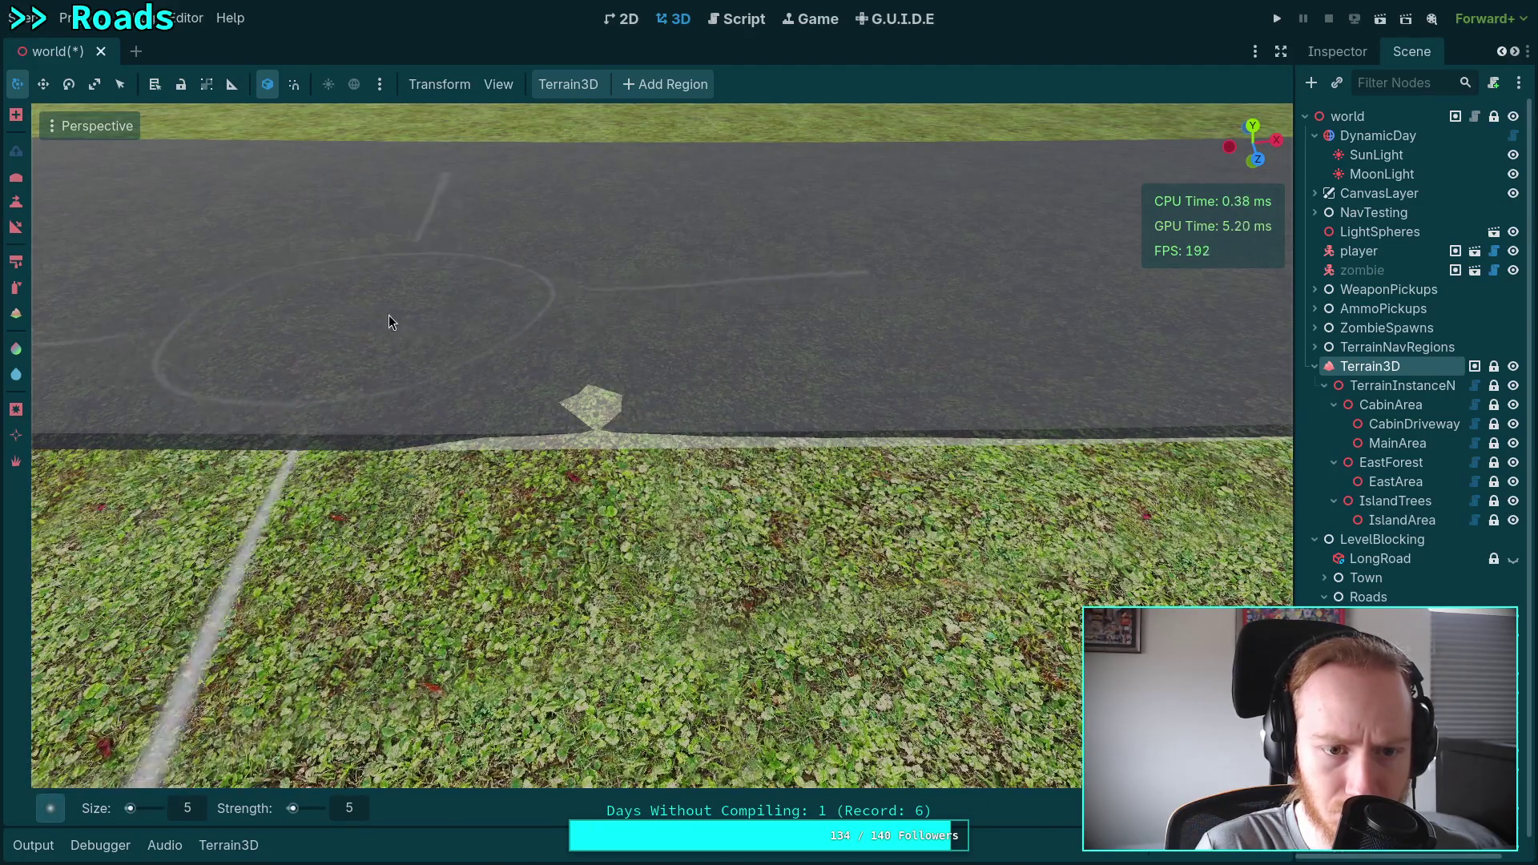
{"action": "mouse_move", "coordinate": [389, 321]}
{"action": "left_mouse_down"}
{"action": "mouse_move", "coordinate": [356, 338]}
{"action": "mouse_move", "coordinate": [501, 369]}
{"action": "mouse_move", "coordinate": [531, 417]}
{"action": "mouse_move", "coordinate": [644, 403]}
{"action": "mouse_move", "coordinate": [664, 379]}
{"action": "mouse_move", "coordinate": [573, 429]}
{"action": "left_mouse_up"}
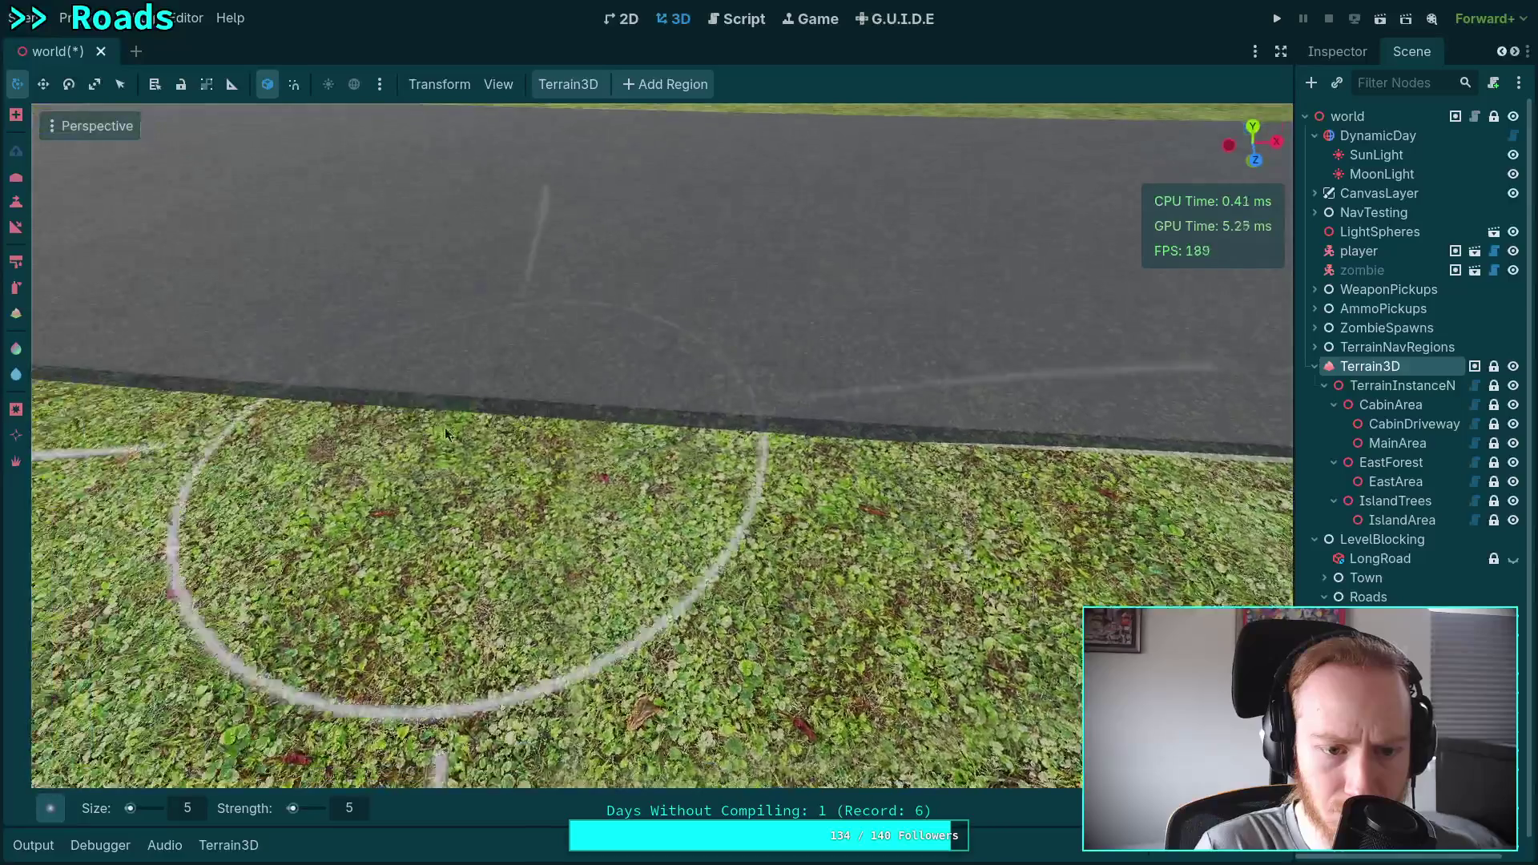
{"action": "left_click_drag", "start_coordinate": [701, 431], "coordinate": [416, 377]}
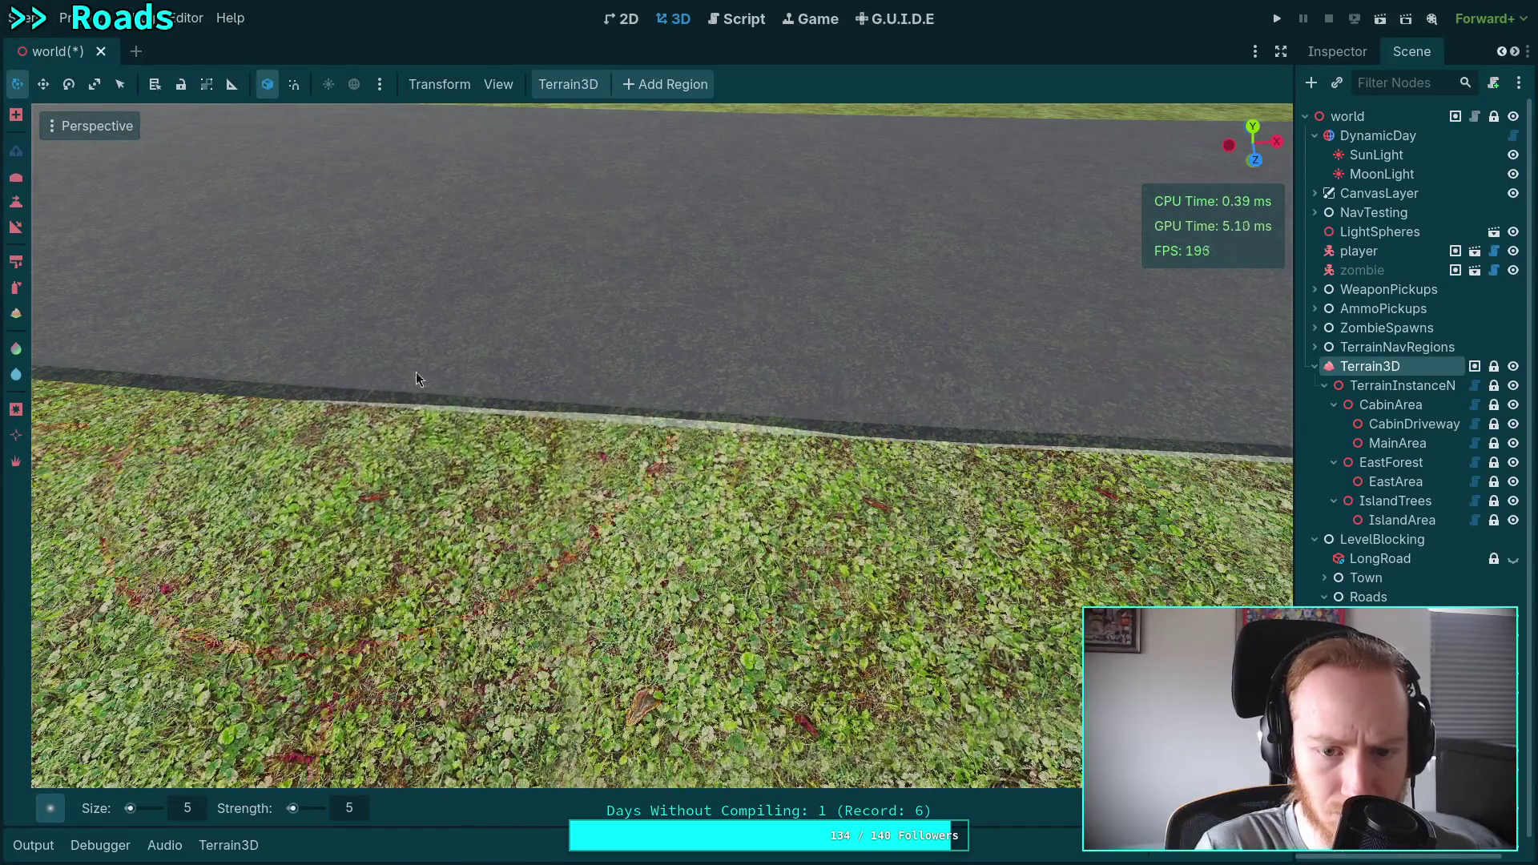
{"action": "scroll", "coordinate": [674, 368], "scroll_direction": "down", "scroll_amount": 3}
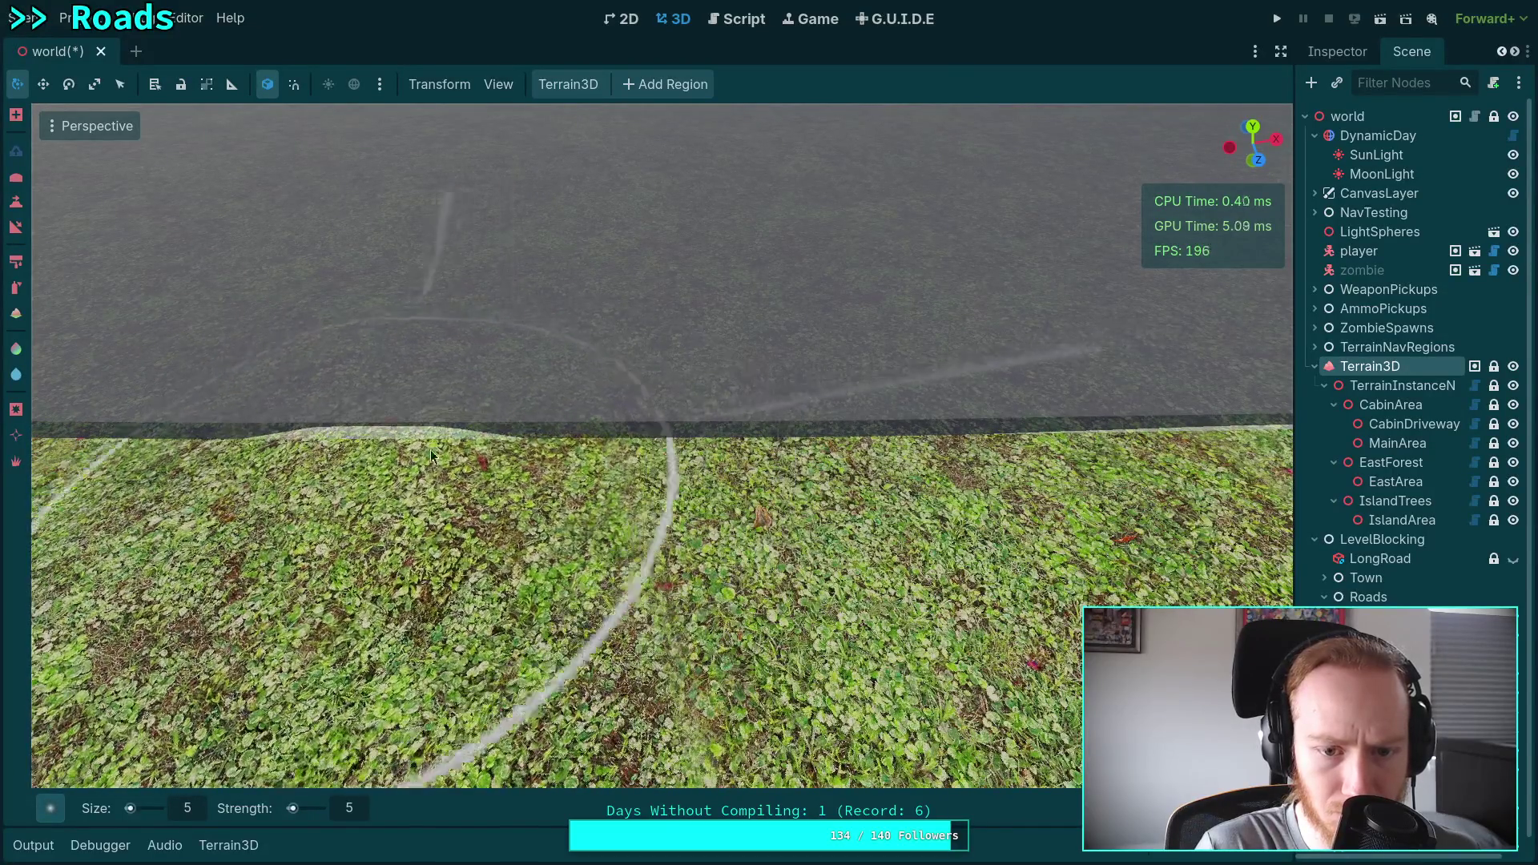
{"action": "left_click_drag", "start_coordinate": [856, 392], "coordinate": [604, 379]}
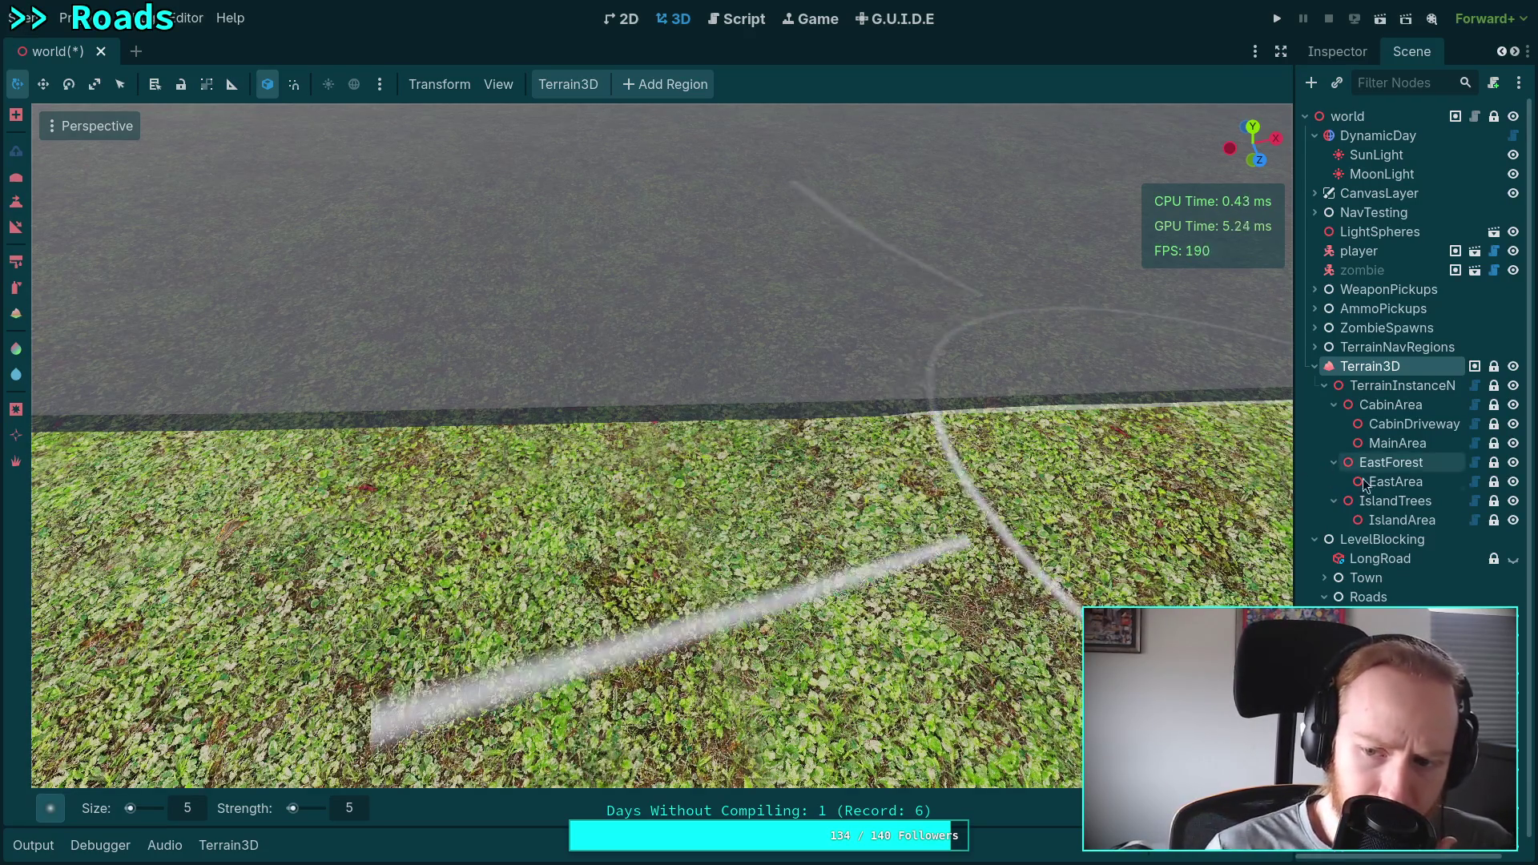
{"action": "left_click", "coordinate": [1378, 560]}
{"action": "left_click", "coordinate": [1346, 54]}
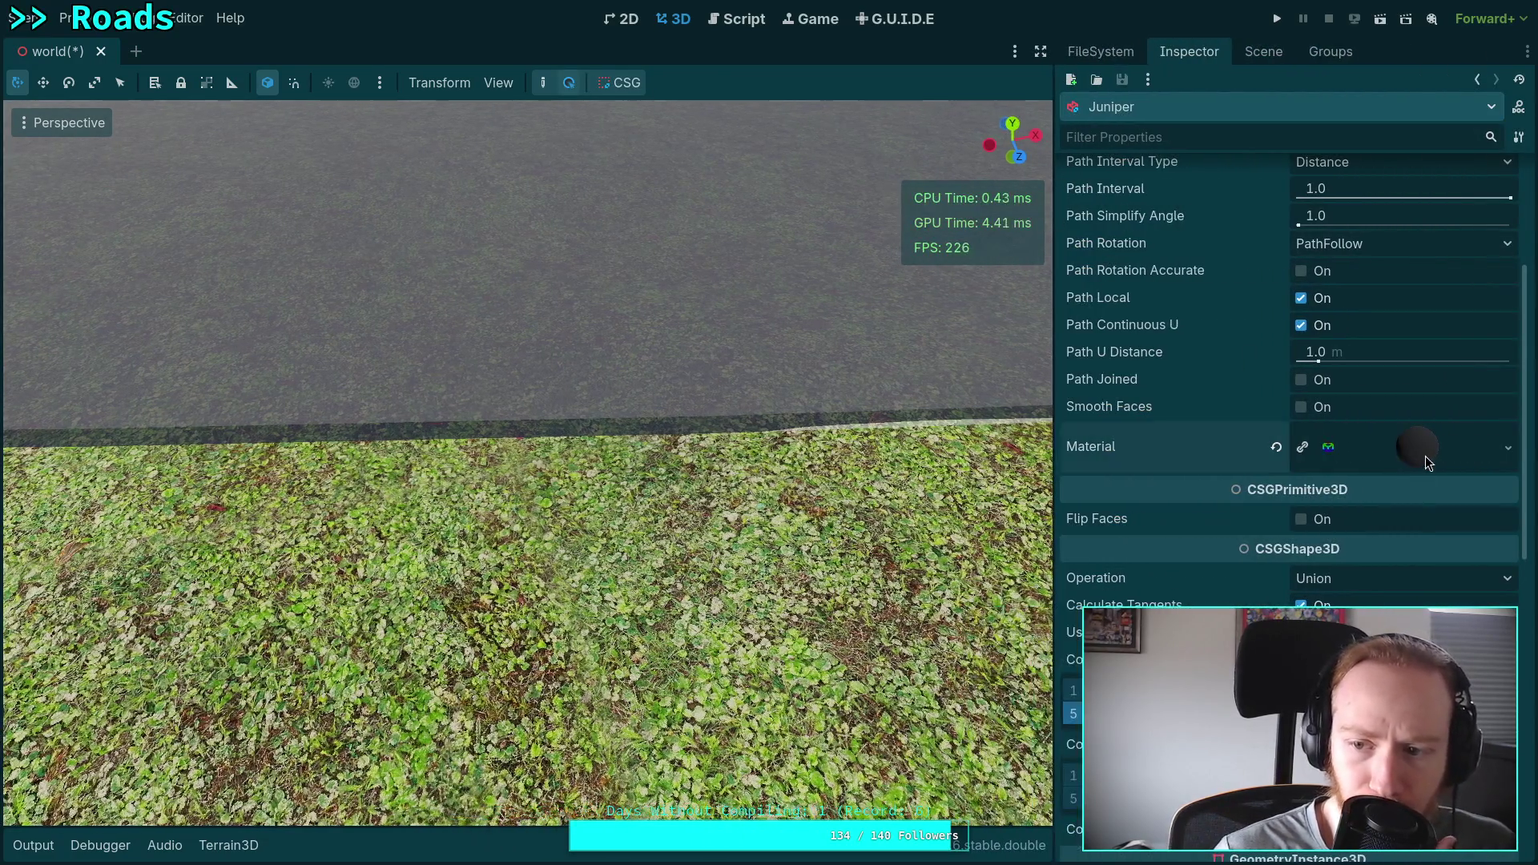
{"action": "left_click", "coordinate": [1425, 463]}
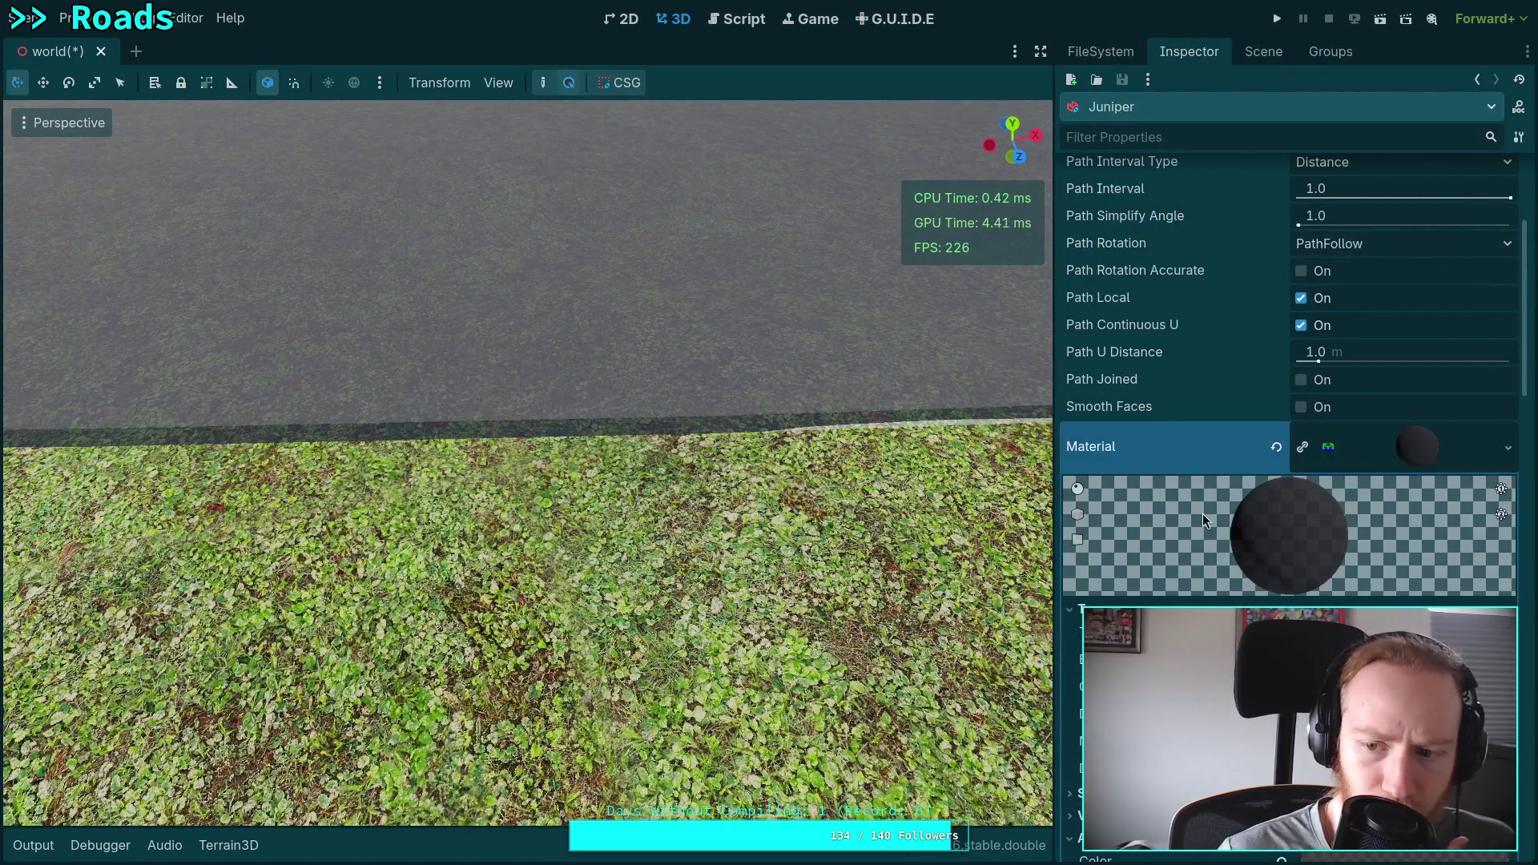
{"action": "scroll", "coordinate": [1213, 509], "scroll_direction": "down", "scroll_amount": 5}
{"action": "scroll", "coordinate": [1223, 501], "scroll_direction": "down", "scroll_amount": 4}
{"action": "scroll", "coordinate": [1228, 499], "scroll_direction": "down", "scroll_amount": 4}
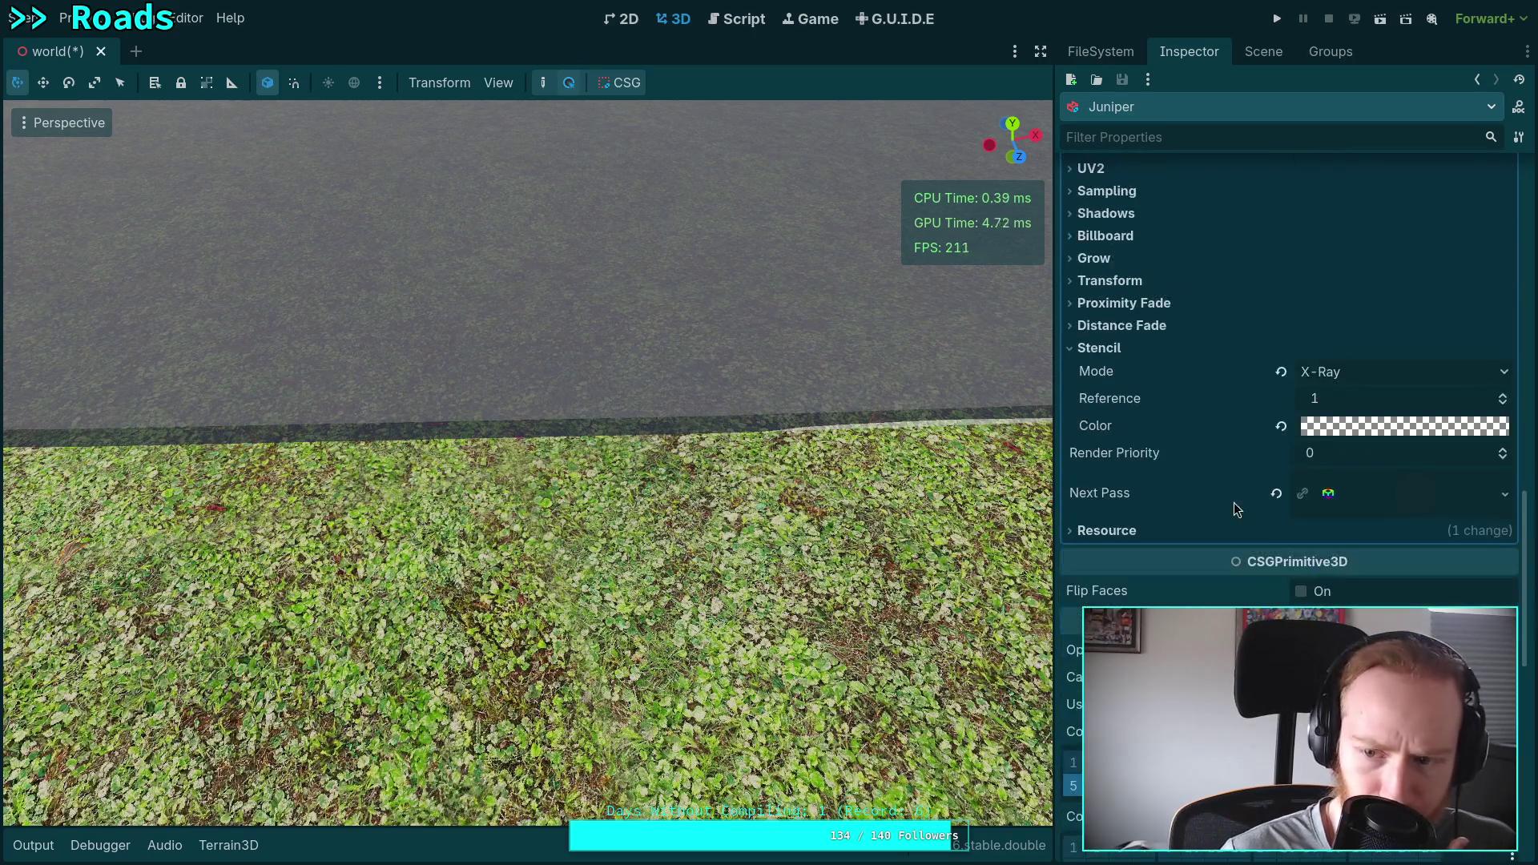
{"action": "left_click", "coordinate": [1354, 496]}
{"action": "scroll", "coordinate": [1349, 499], "scroll_direction": "down", "scroll_amount": 4}
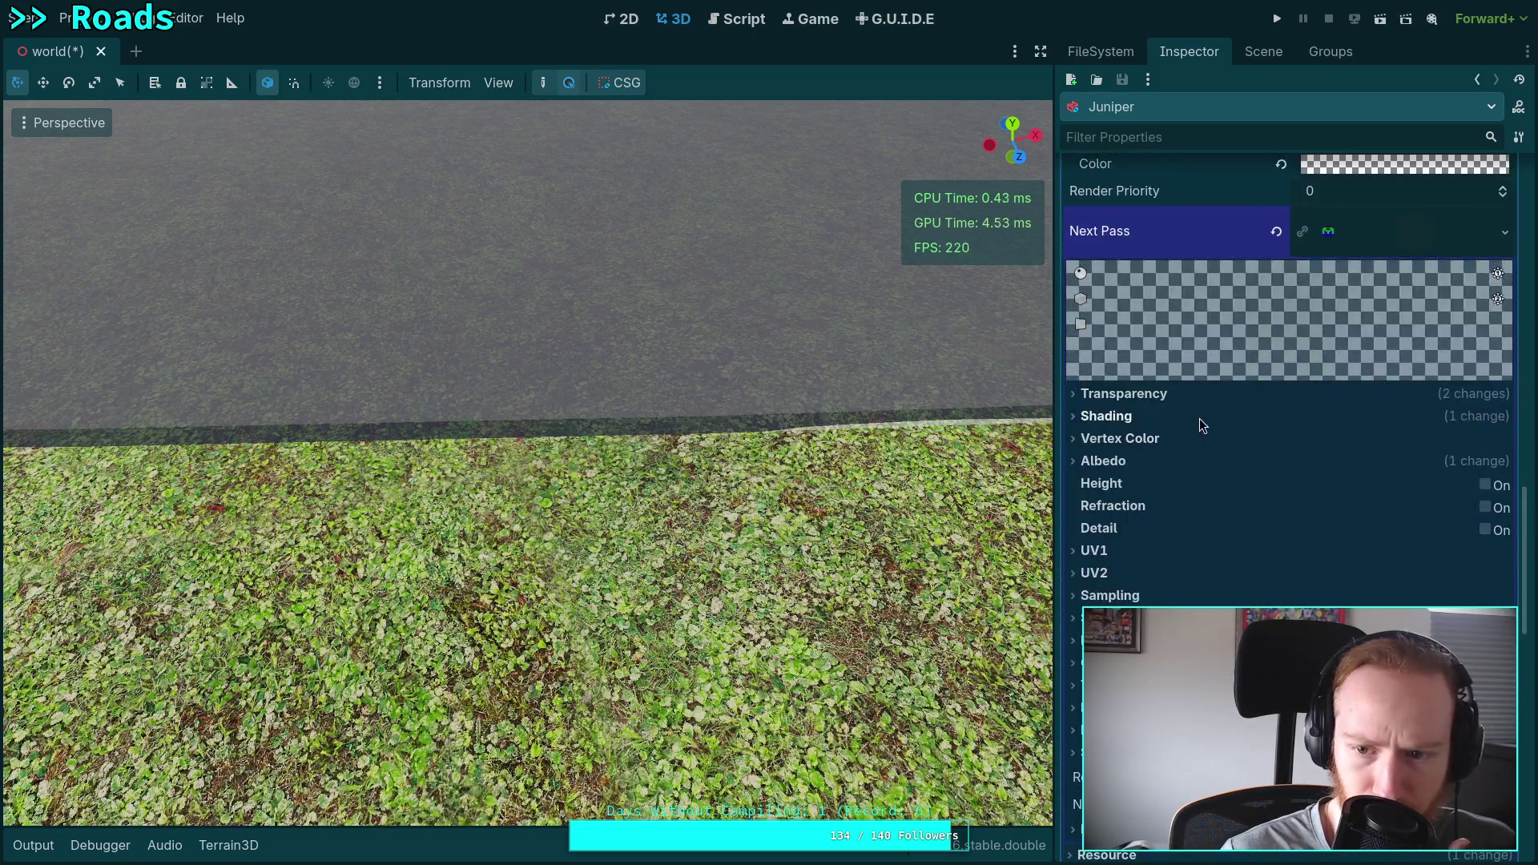
{"action": "left_click", "coordinate": [1195, 396]}
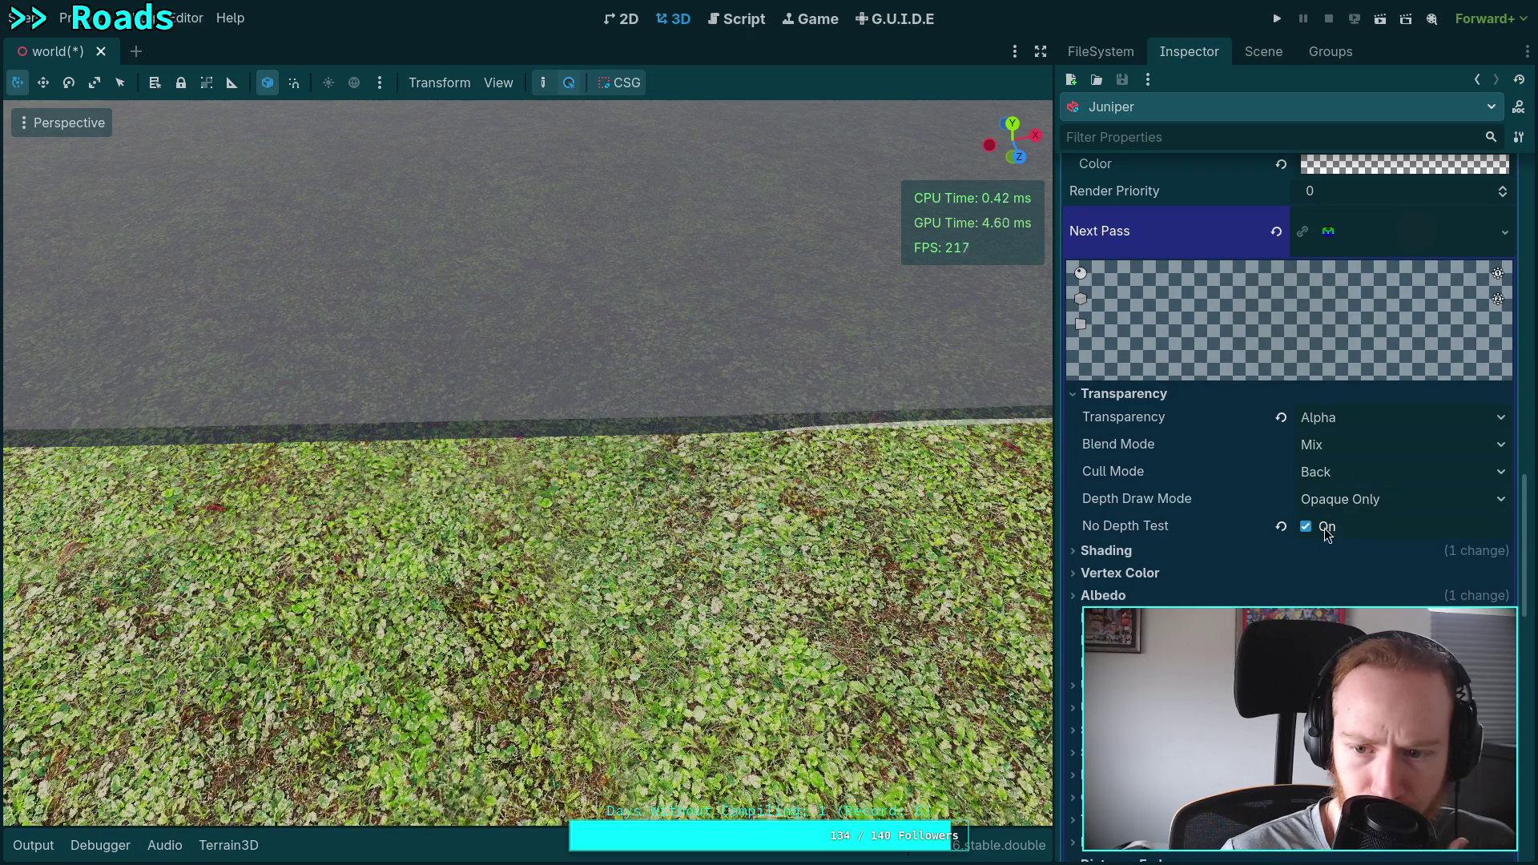
{"action": "left_click", "coordinate": [1335, 478]}
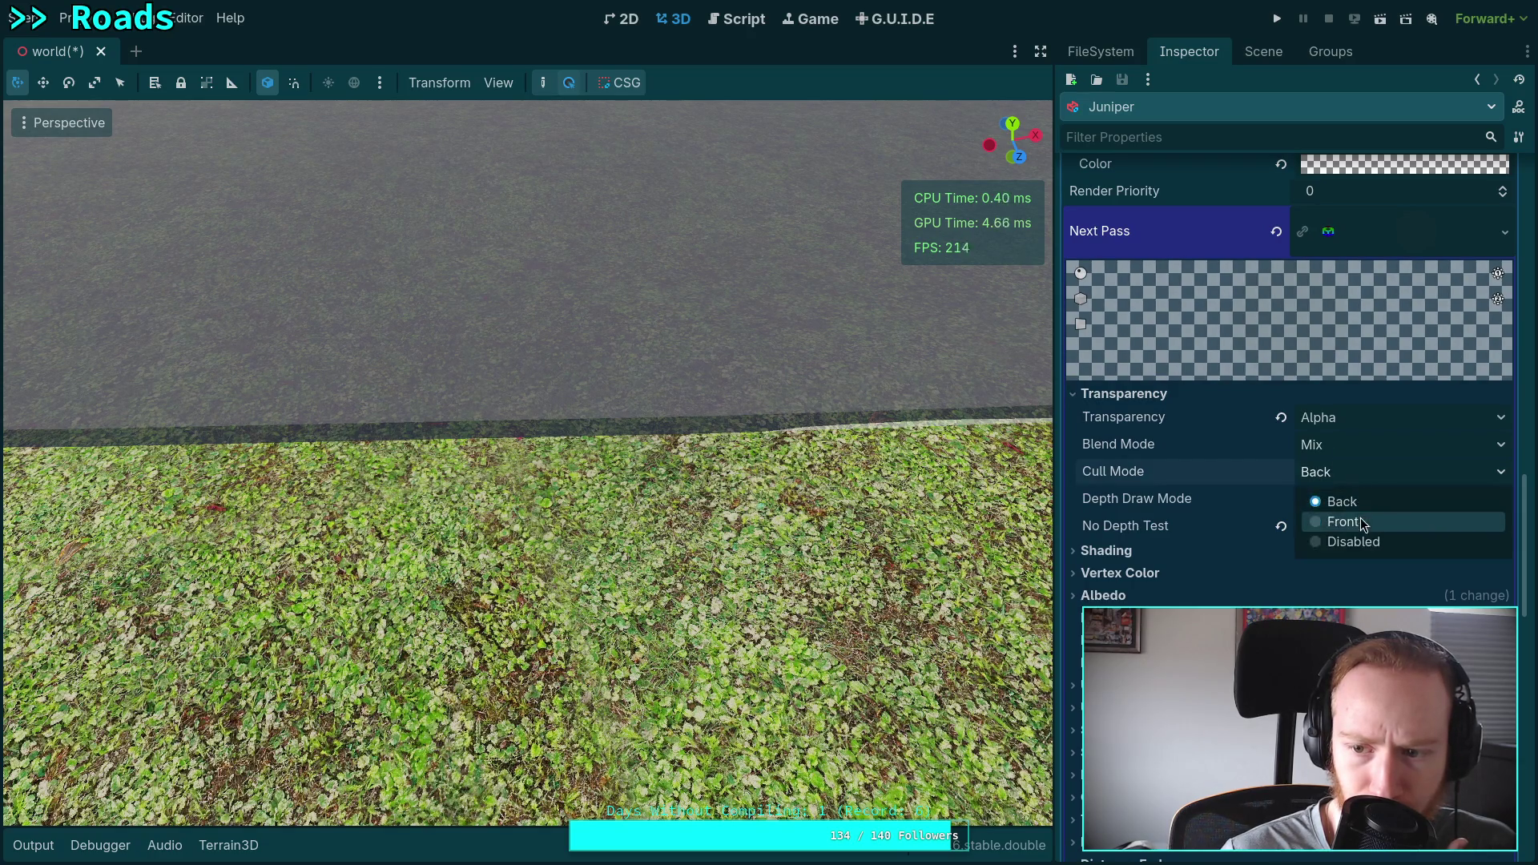
{"action": "left_click", "coordinate": [1360, 540]}
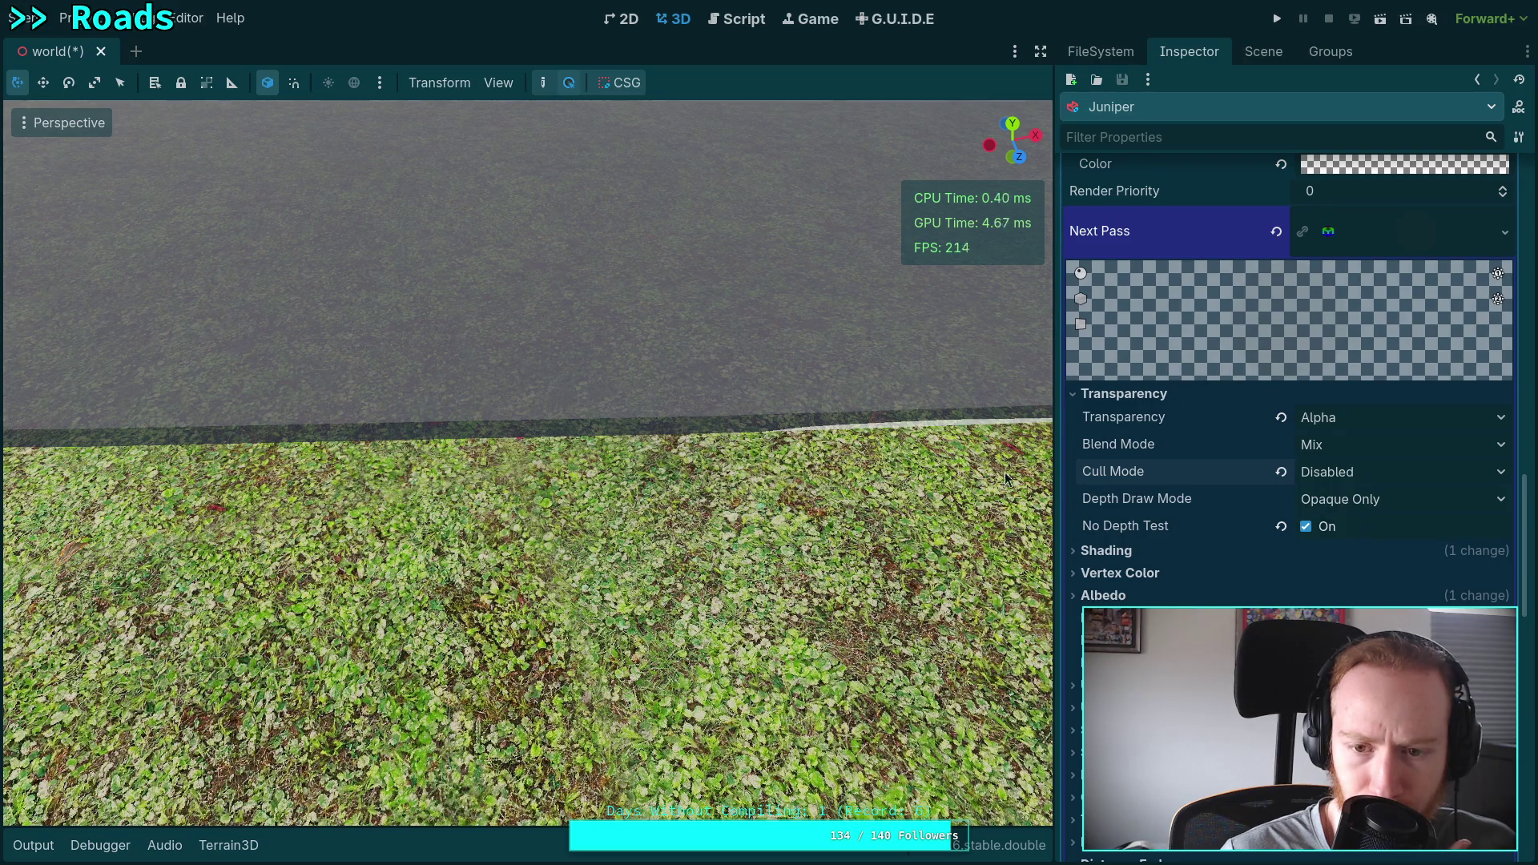
{"action": "left_click_drag", "start_coordinate": [1004, 473], "coordinate": [1005, 473]}
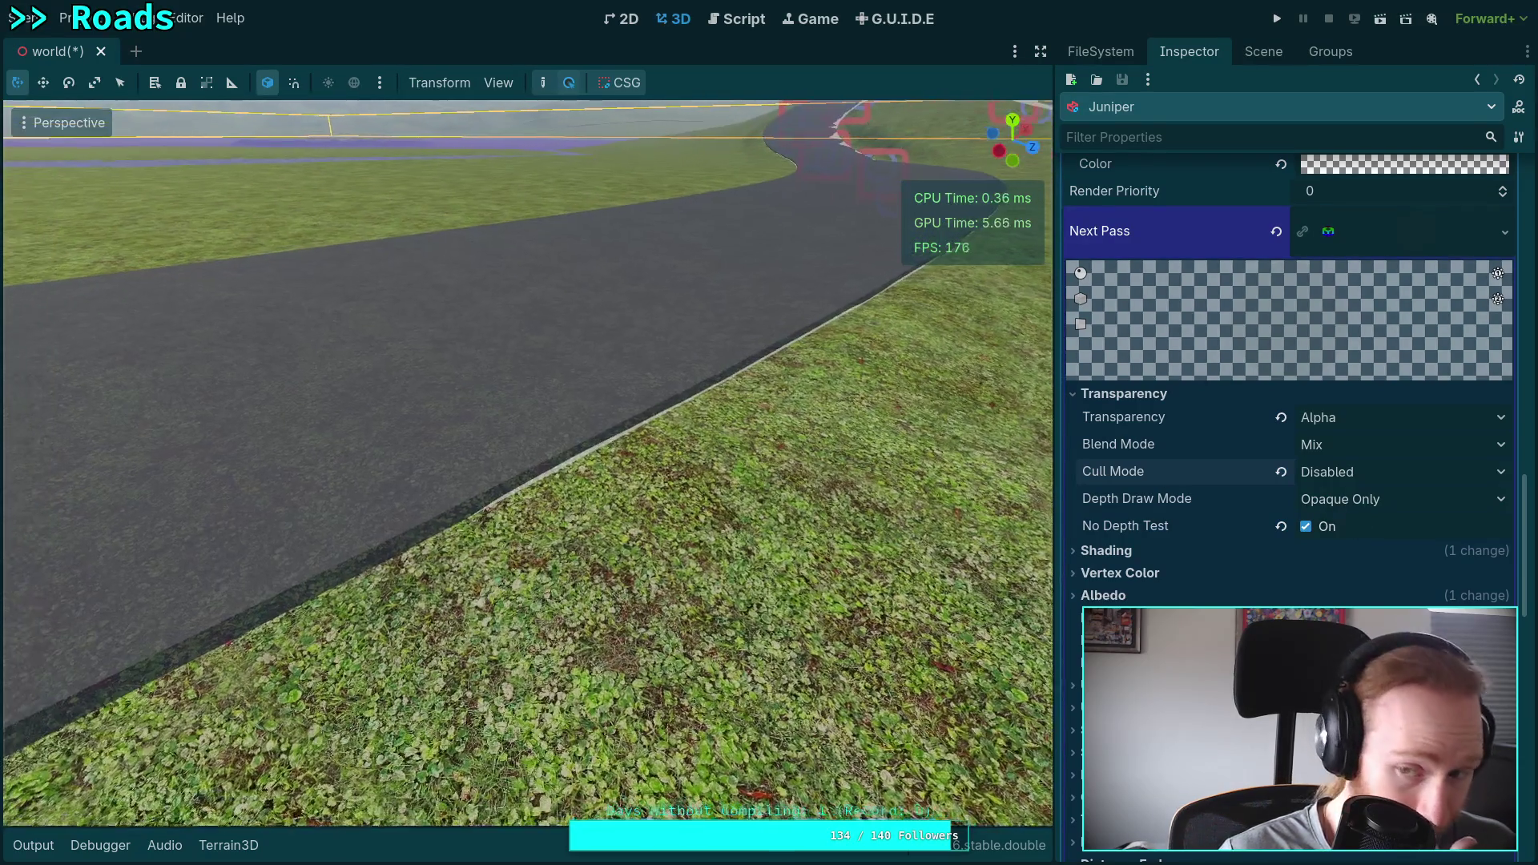
{"action": "left_click_drag", "start_coordinate": [869, 444], "coordinate": [869, 443]}
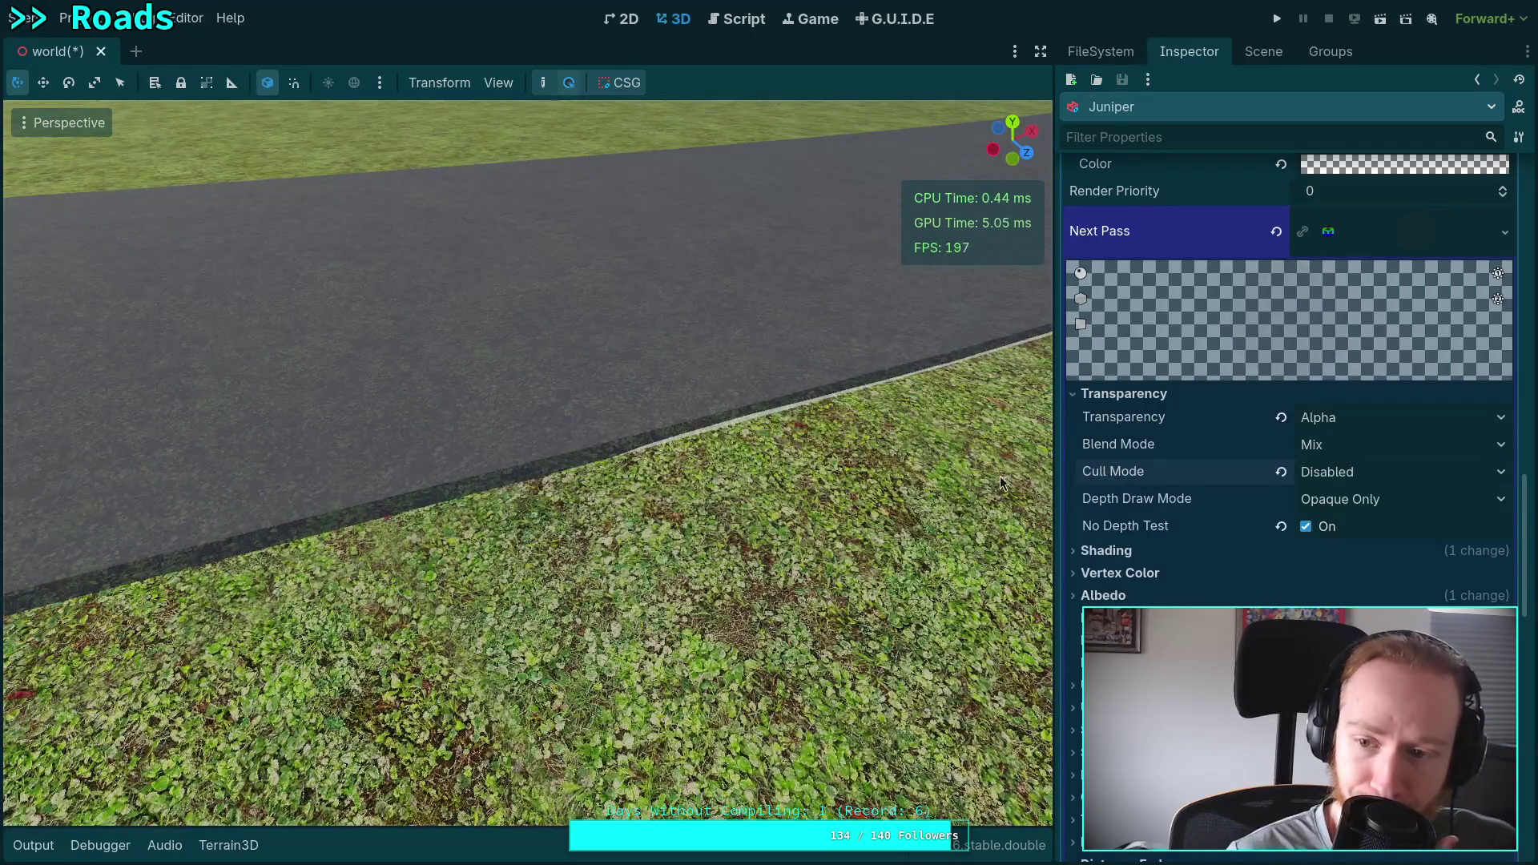
{"action": "left_click_drag", "start_coordinate": [770, 454], "coordinate": [770, 454]}
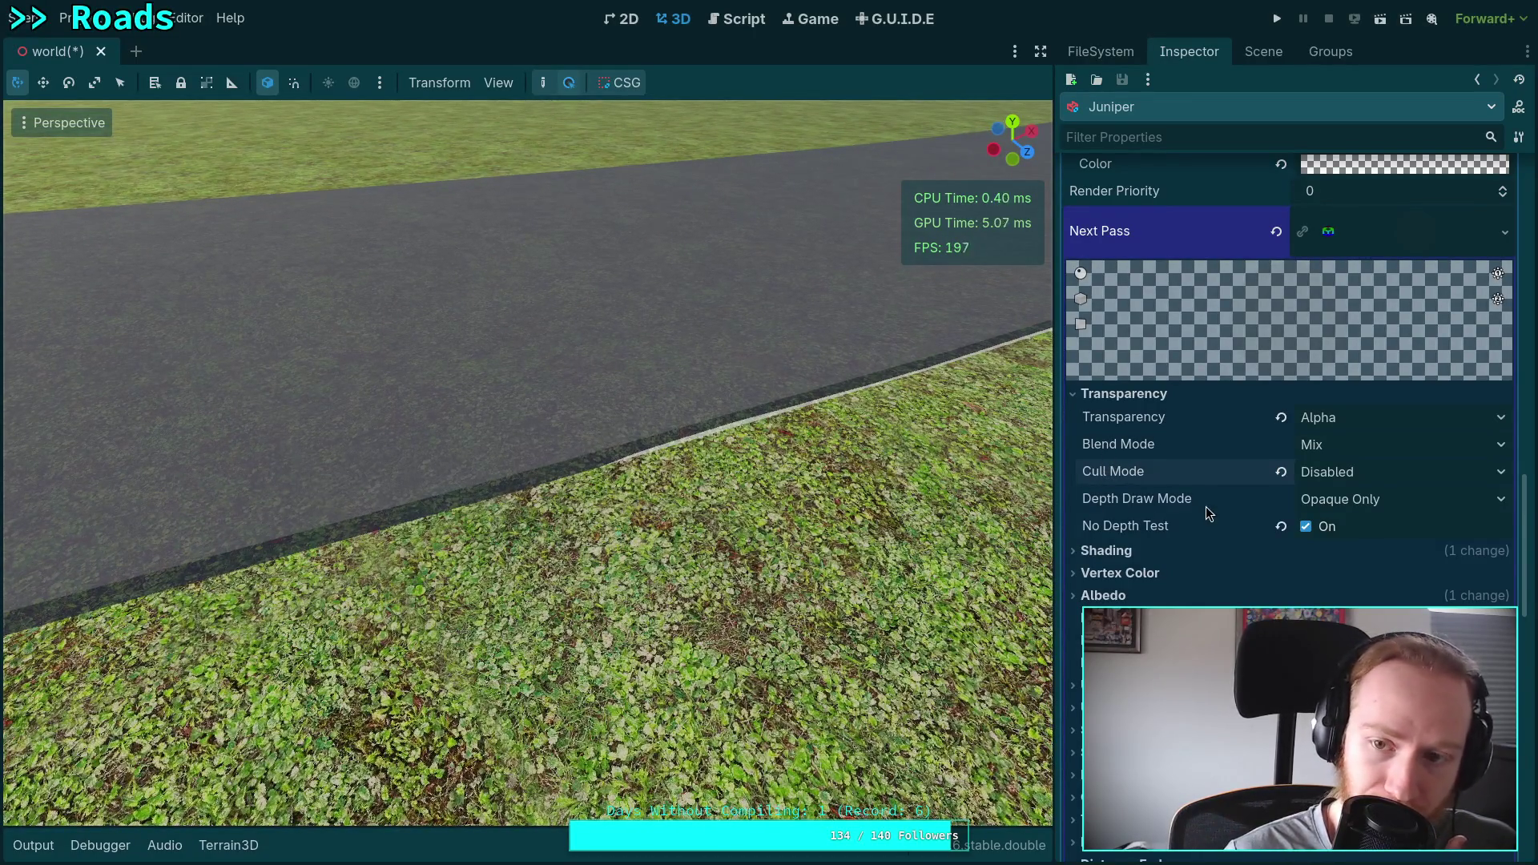
{"action": "scroll", "coordinate": [1207, 493], "scroll_direction": "up", "scroll_amount": 3}
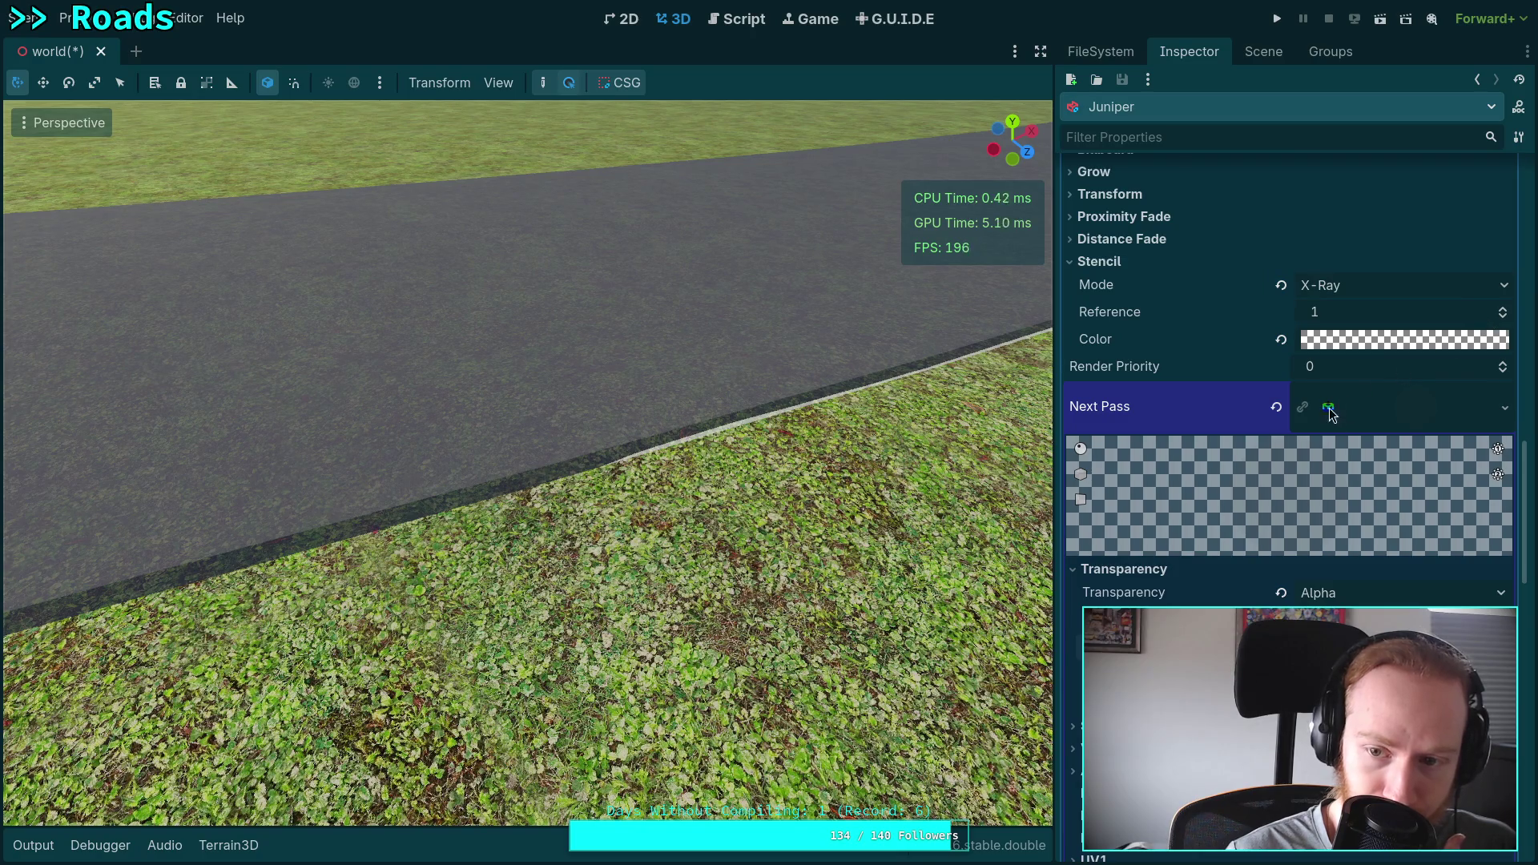
{"action": "scroll", "coordinate": [1218, 439], "scroll_direction": "up", "scroll_amount": 5}
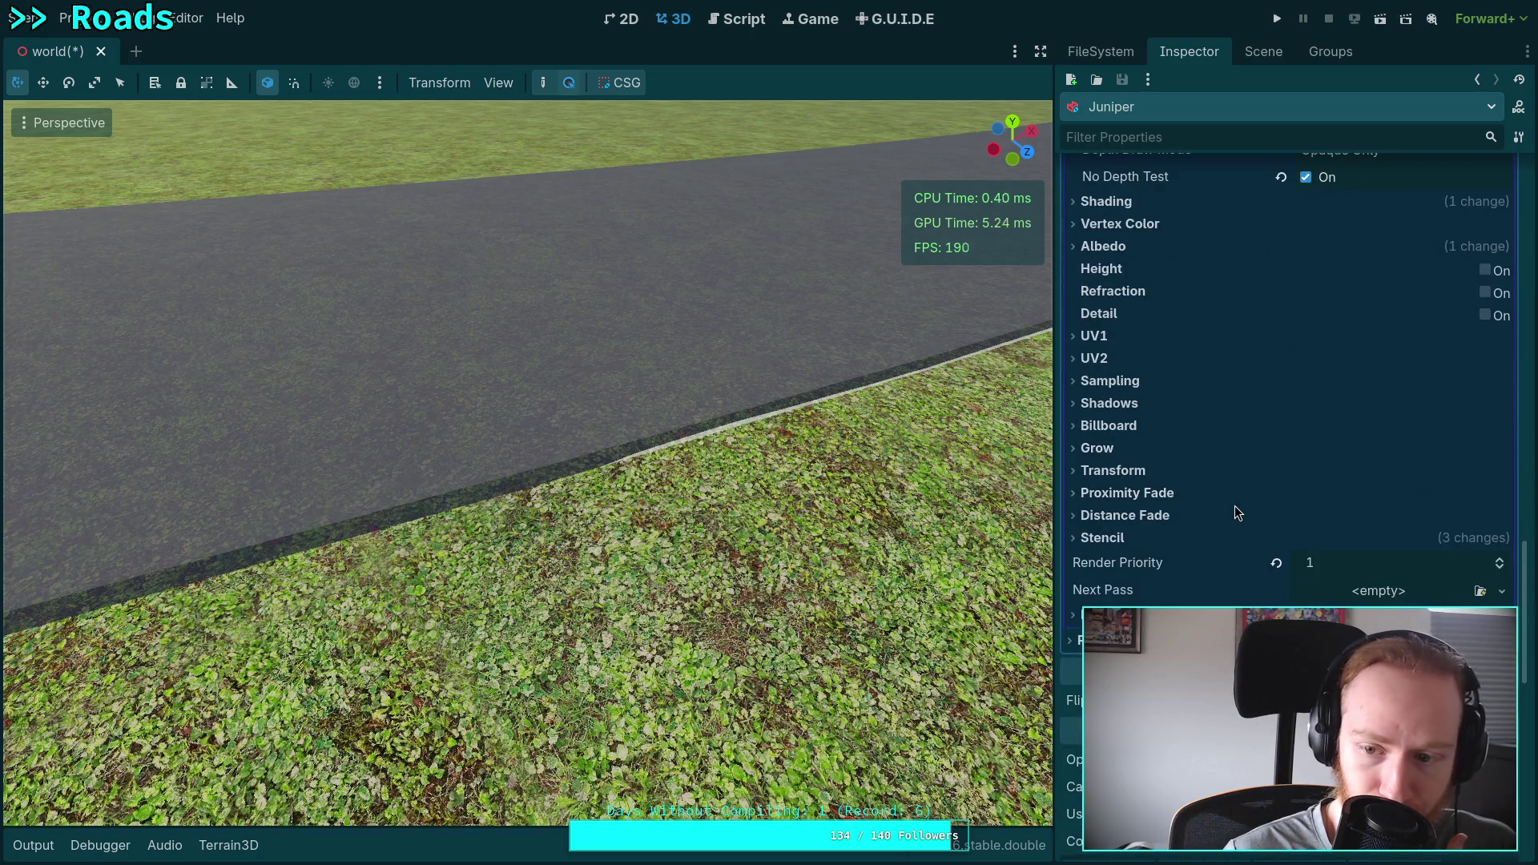
{"action": "left_click", "coordinate": [1177, 537]}
{"action": "left_click", "coordinate": [1177, 538]}
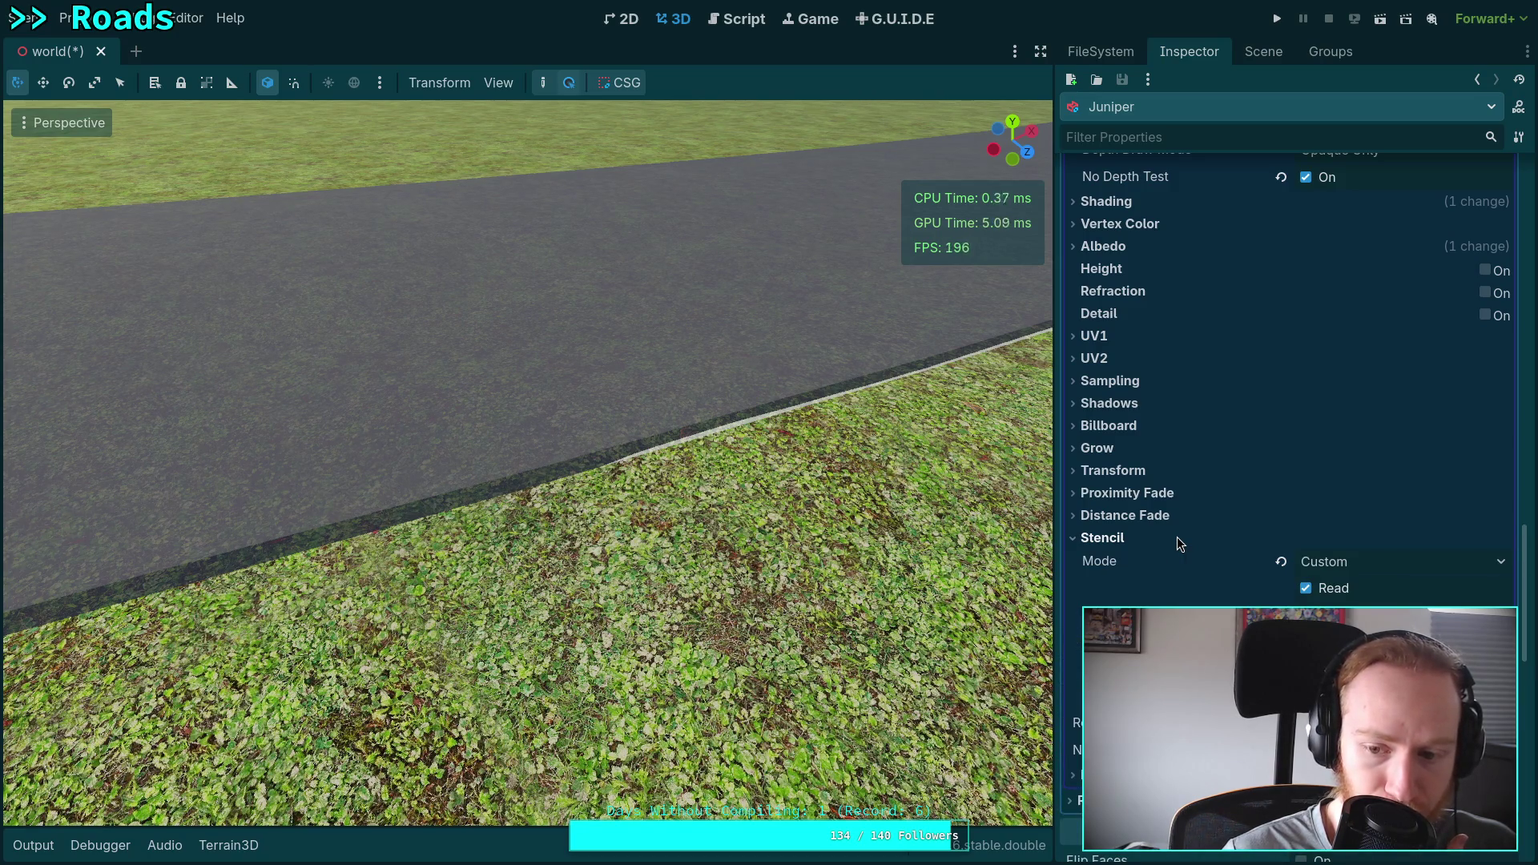
{"action": "left_click", "coordinate": [1176, 536]}
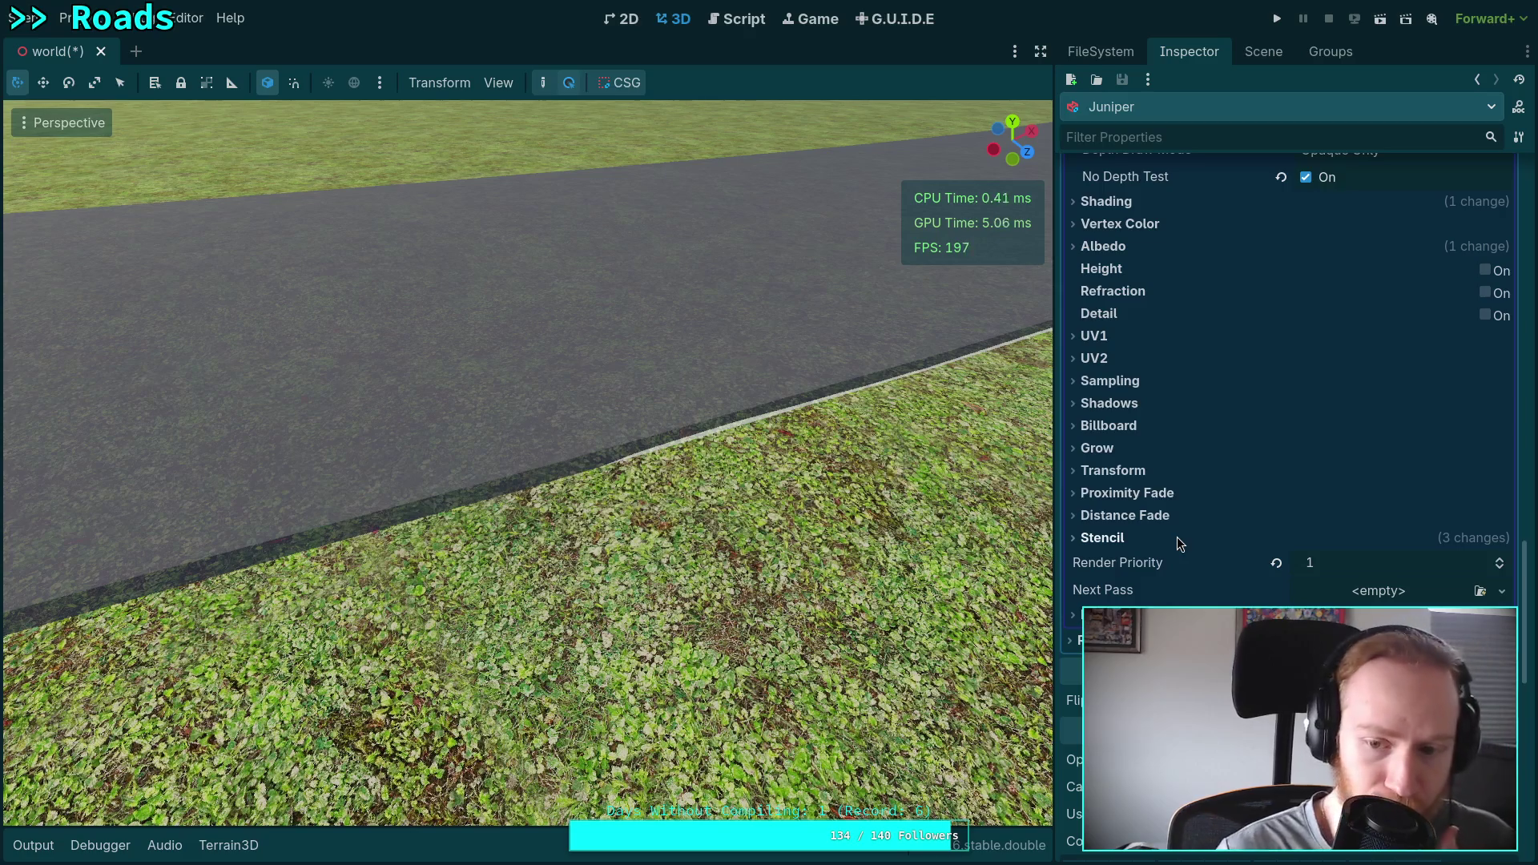
{"action": "scroll", "coordinate": [1176, 537], "scroll_direction": "up", "scroll_amount": 5}
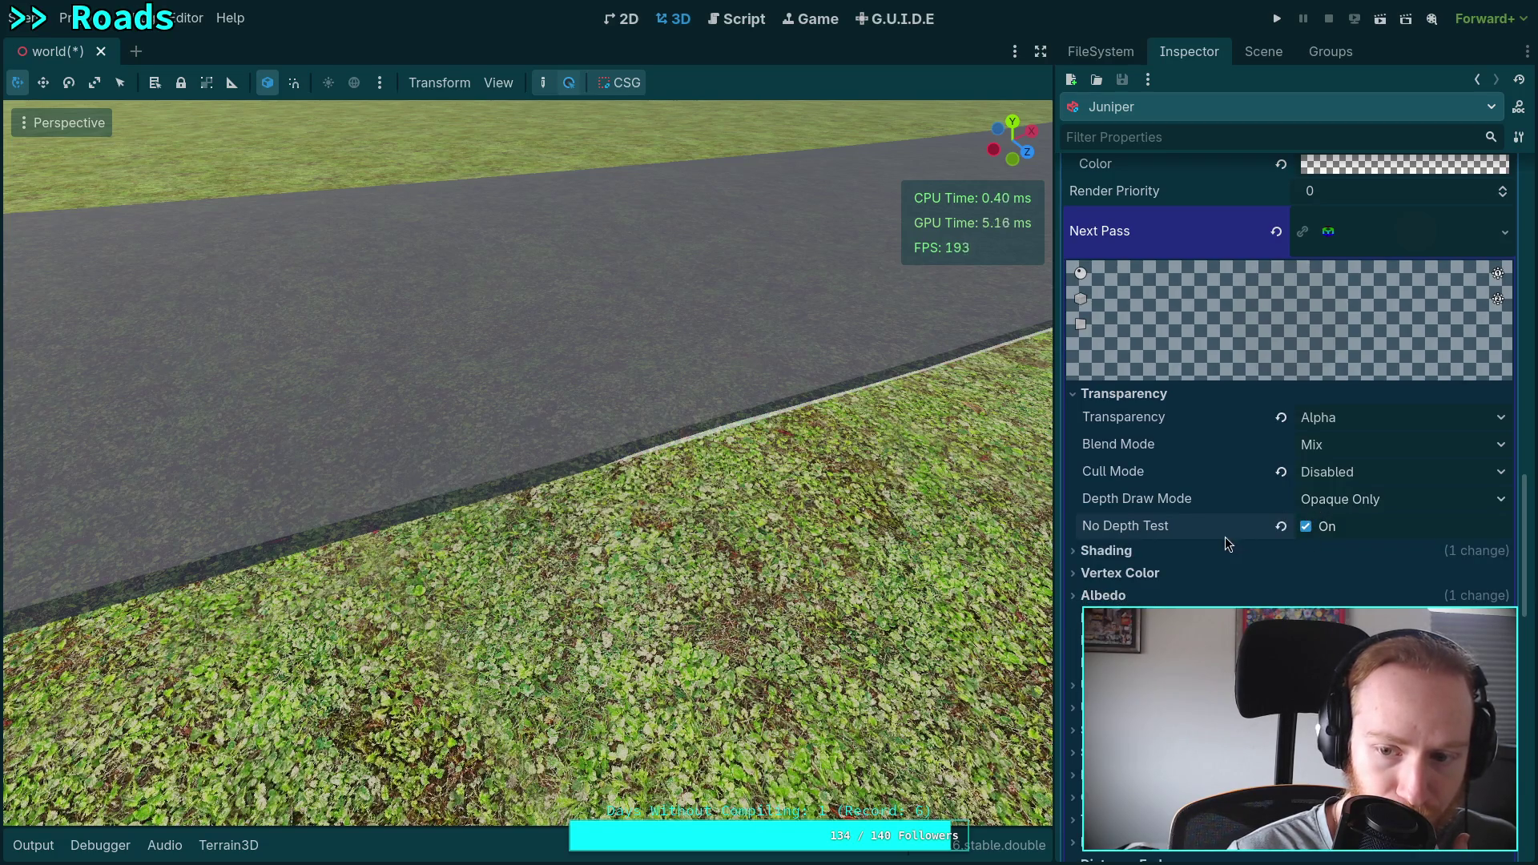
{"action": "left_click", "coordinate": [1360, 507]}
{"action": "left_click", "coordinate": [1359, 503]}
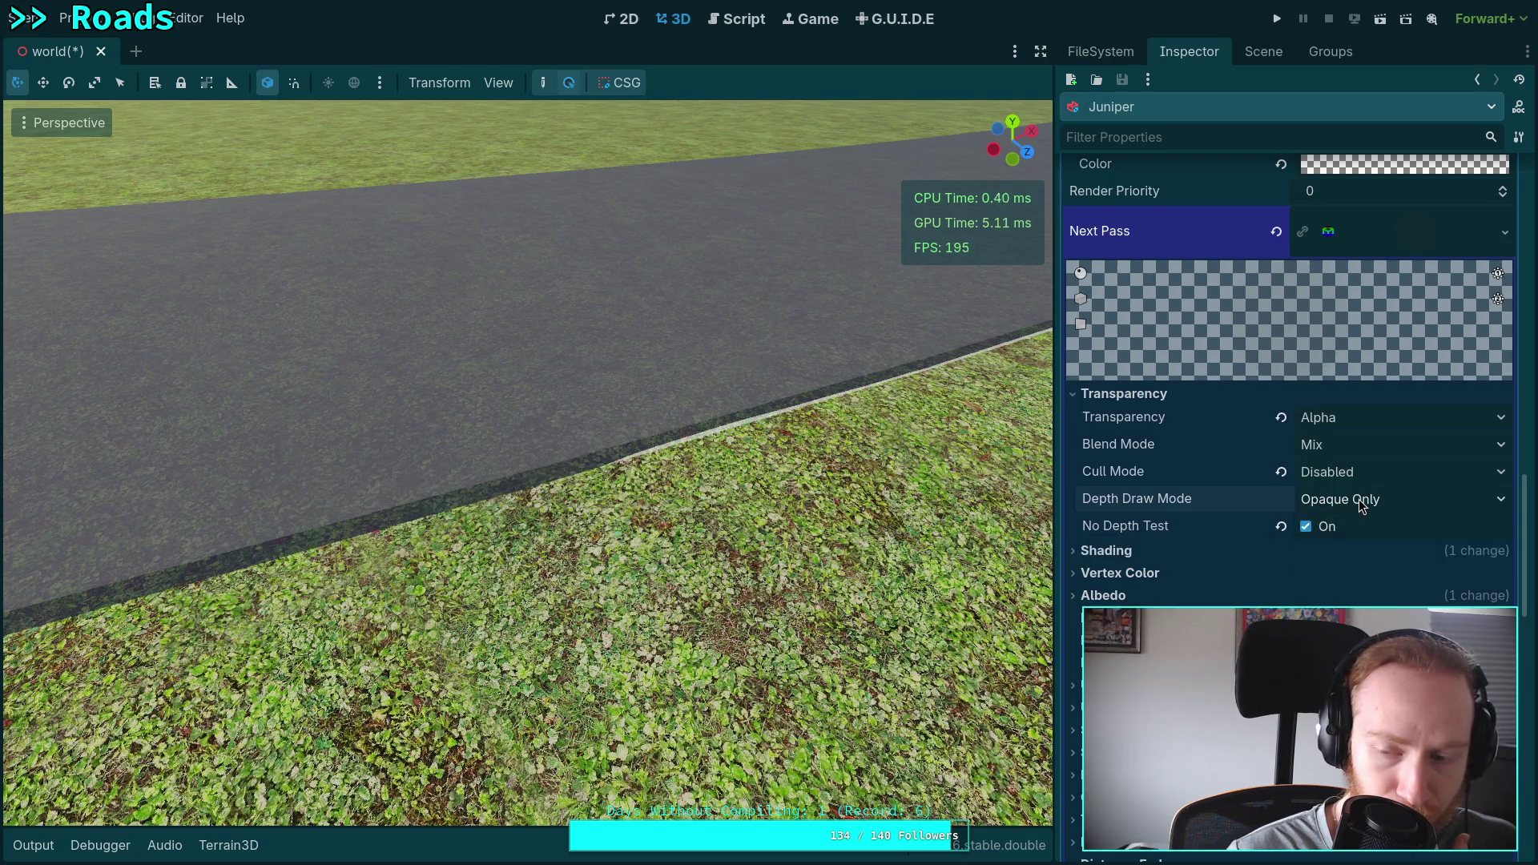
{"action": "left_click", "coordinate": [1144, 554]}
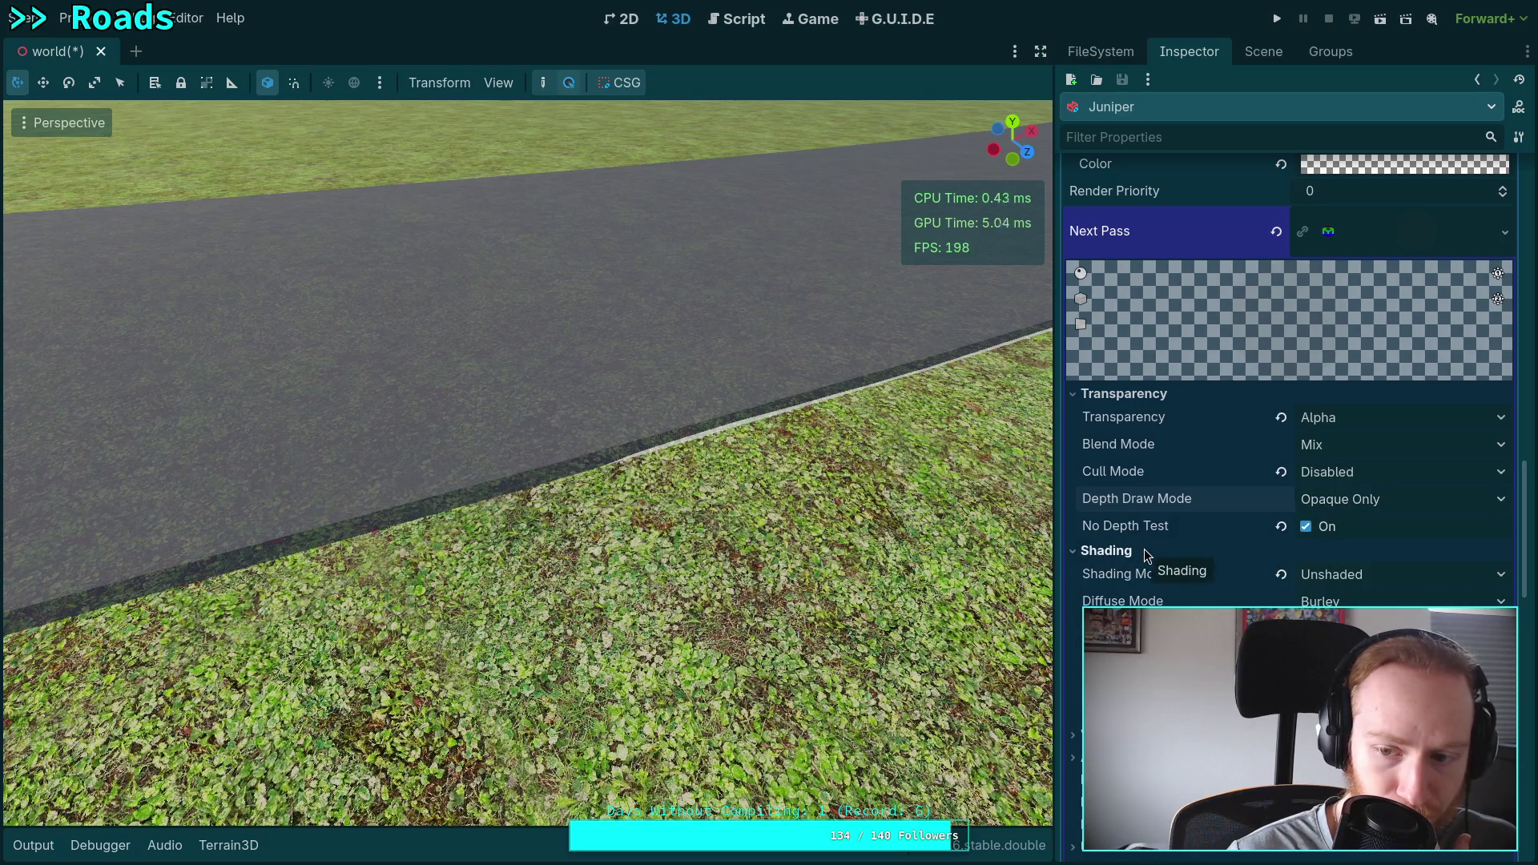
{"action": "left_click", "coordinate": [1146, 554]}
{"action": "left_click", "coordinate": [1121, 597]}
{"action": "left_click", "coordinate": [1121, 597]}
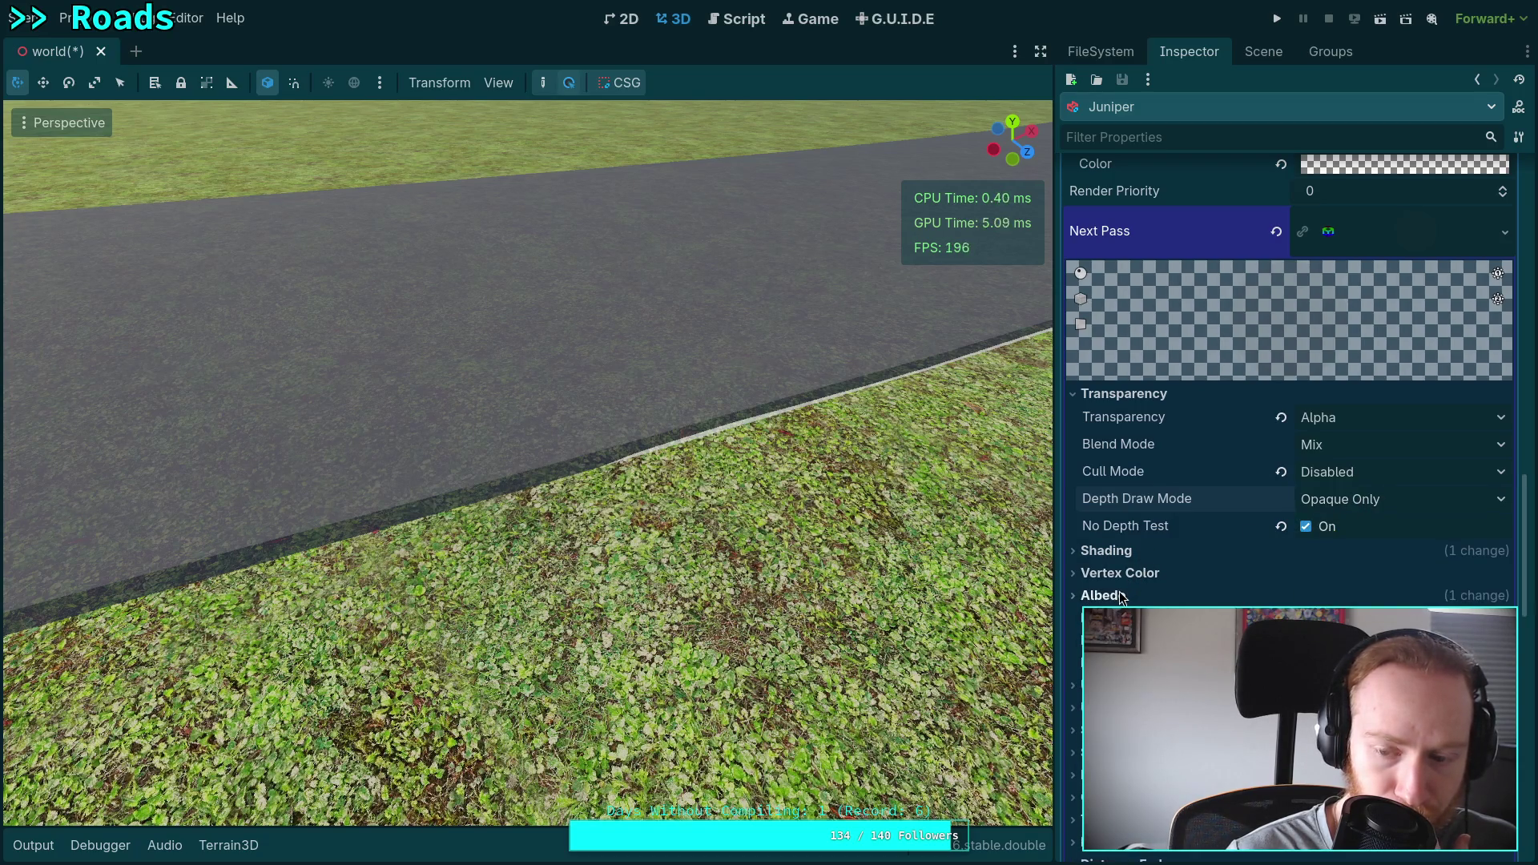
{"action": "scroll", "coordinate": [1121, 597], "scroll_direction": "up", "scroll_amount": 2}
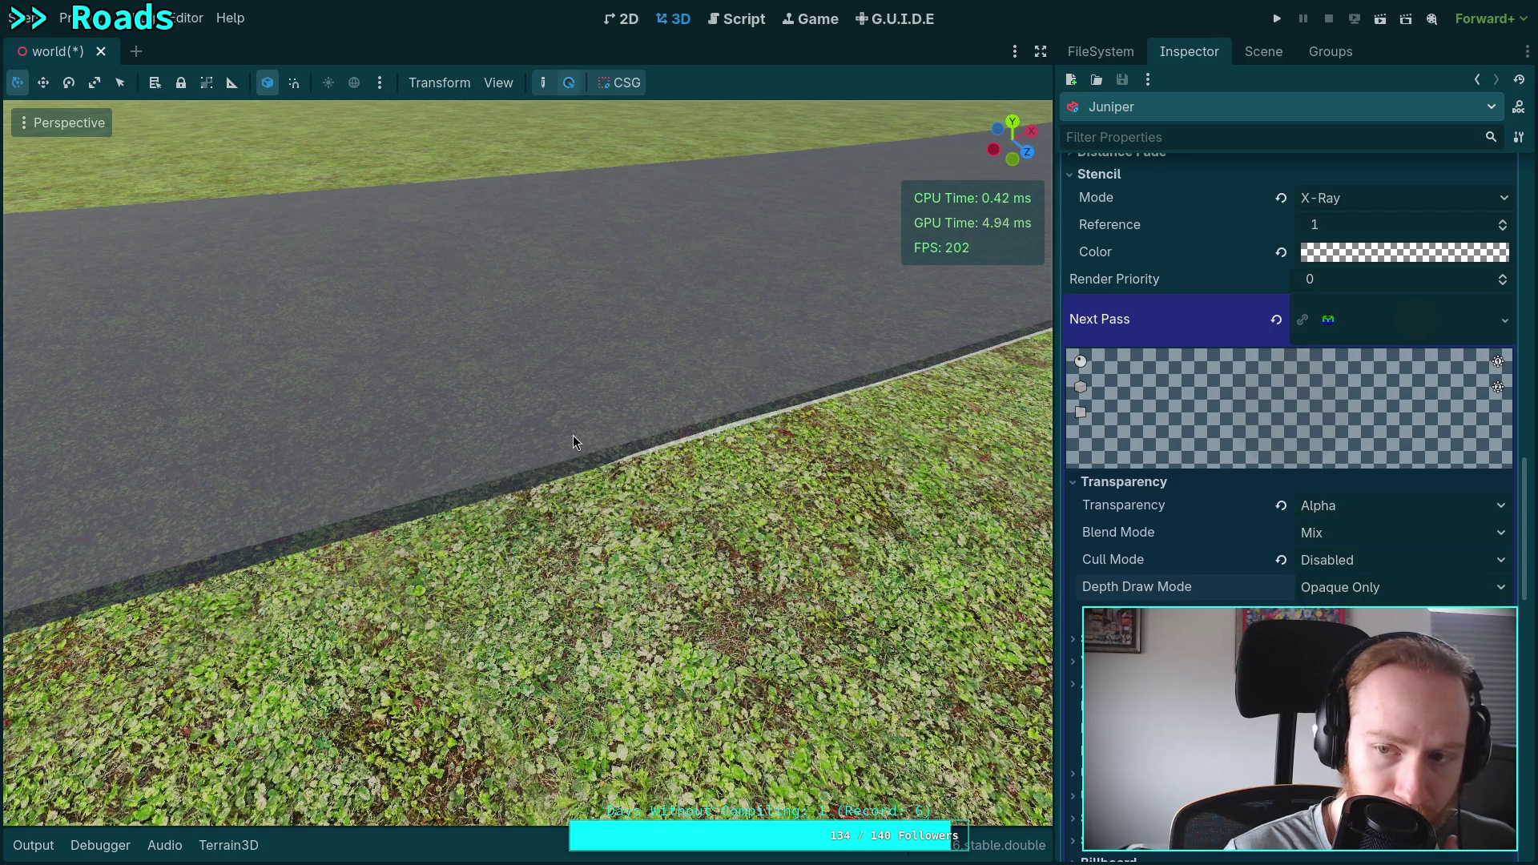
{"action": "scroll", "coordinate": [1246, 483], "scroll_direction": "up", "scroll_amount": 10}
{"action": "scroll", "coordinate": [1241, 483], "scroll_direction": "up", "scroll_amount": 6}
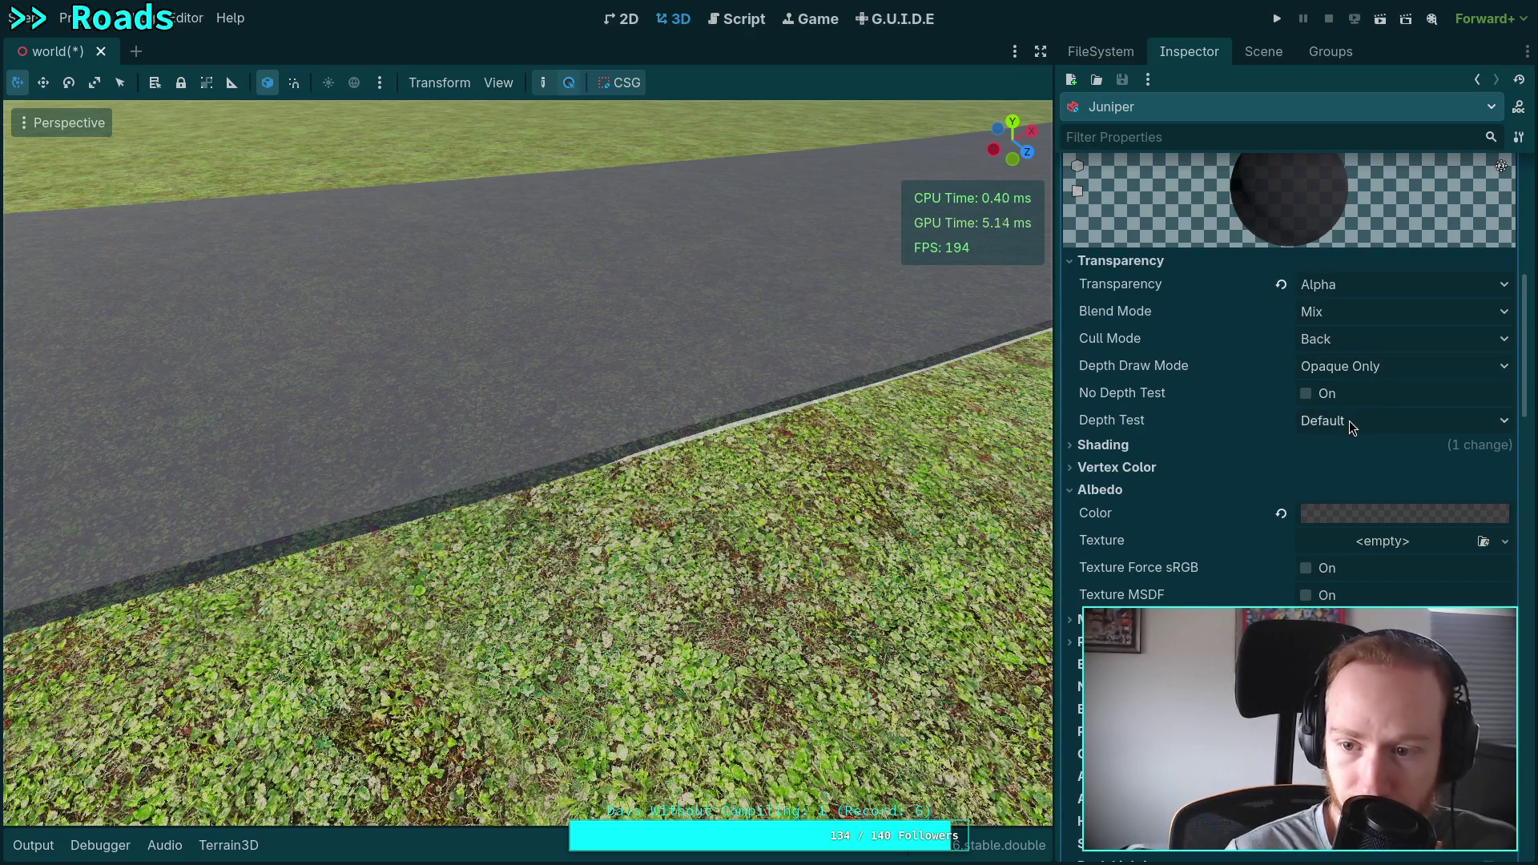
Leave the road material's depth test at Default and set its Cull Mode to Disabled.
{"action": "left_click", "coordinate": [1352, 422]}
{"action": "left_click", "coordinate": [1351, 426]}
{"action": "left_click", "coordinate": [1345, 340]}
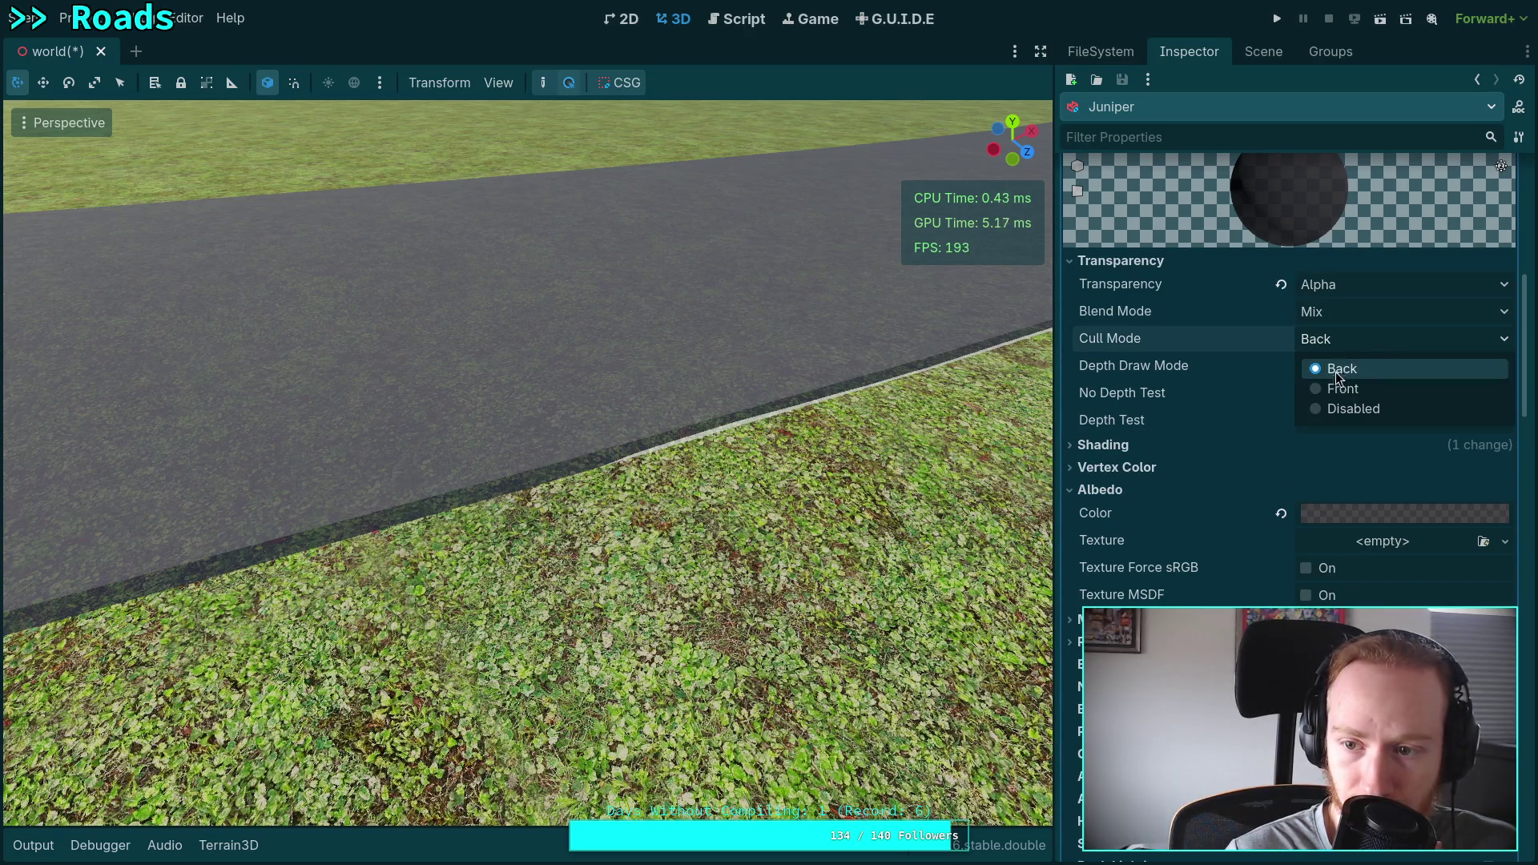
{"action": "left_click", "coordinate": [1342, 412]}
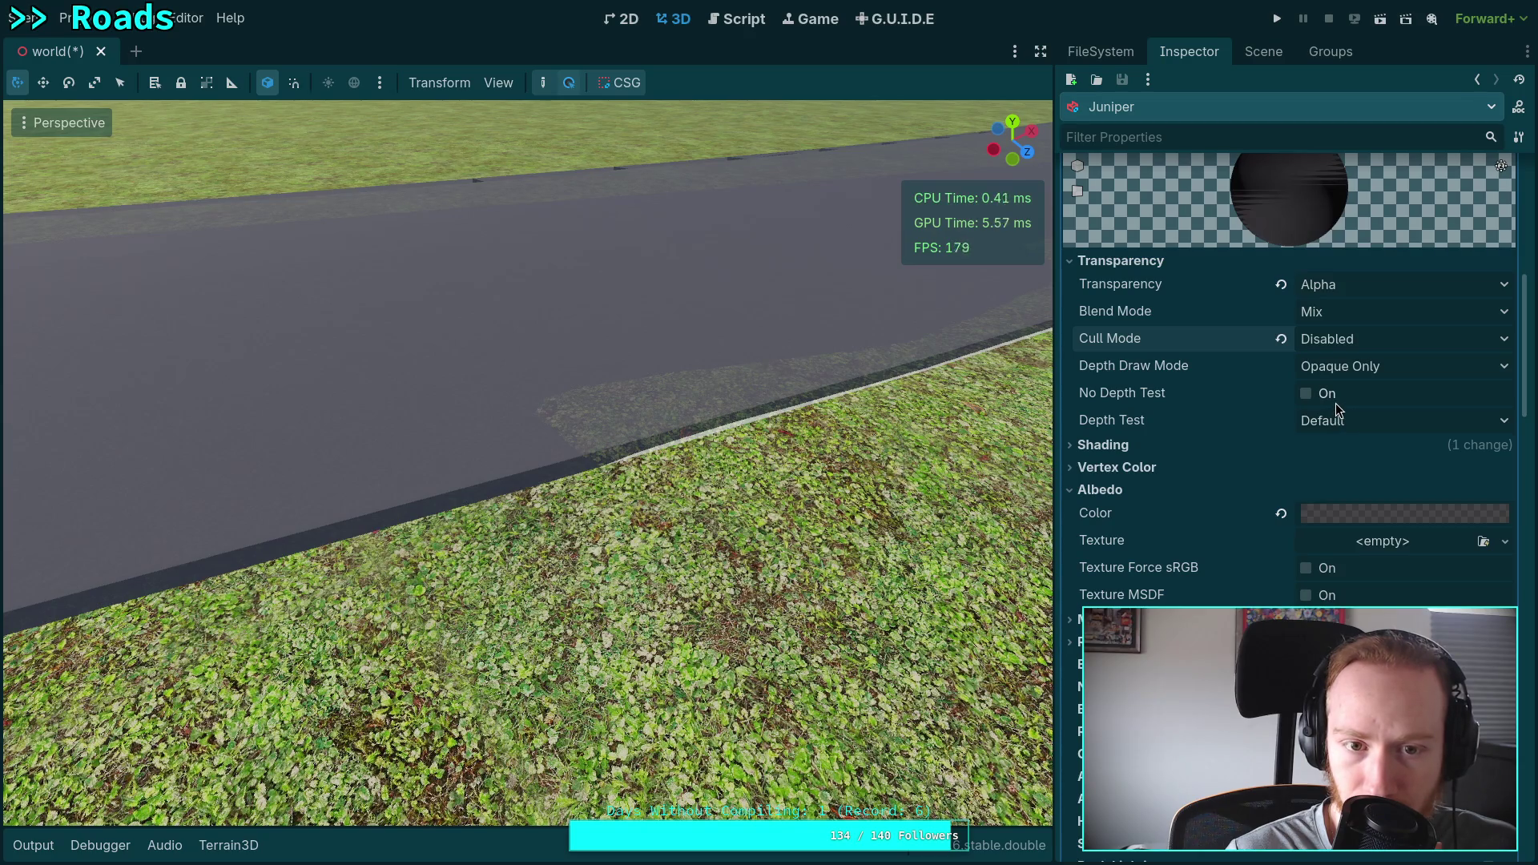
Try Back and Front culling on the next pass, then set its Cull Mode back to Disabled.
{"action": "scroll", "coordinate": [1199, 475], "scroll_direction": "down", "scroll_amount": 5}
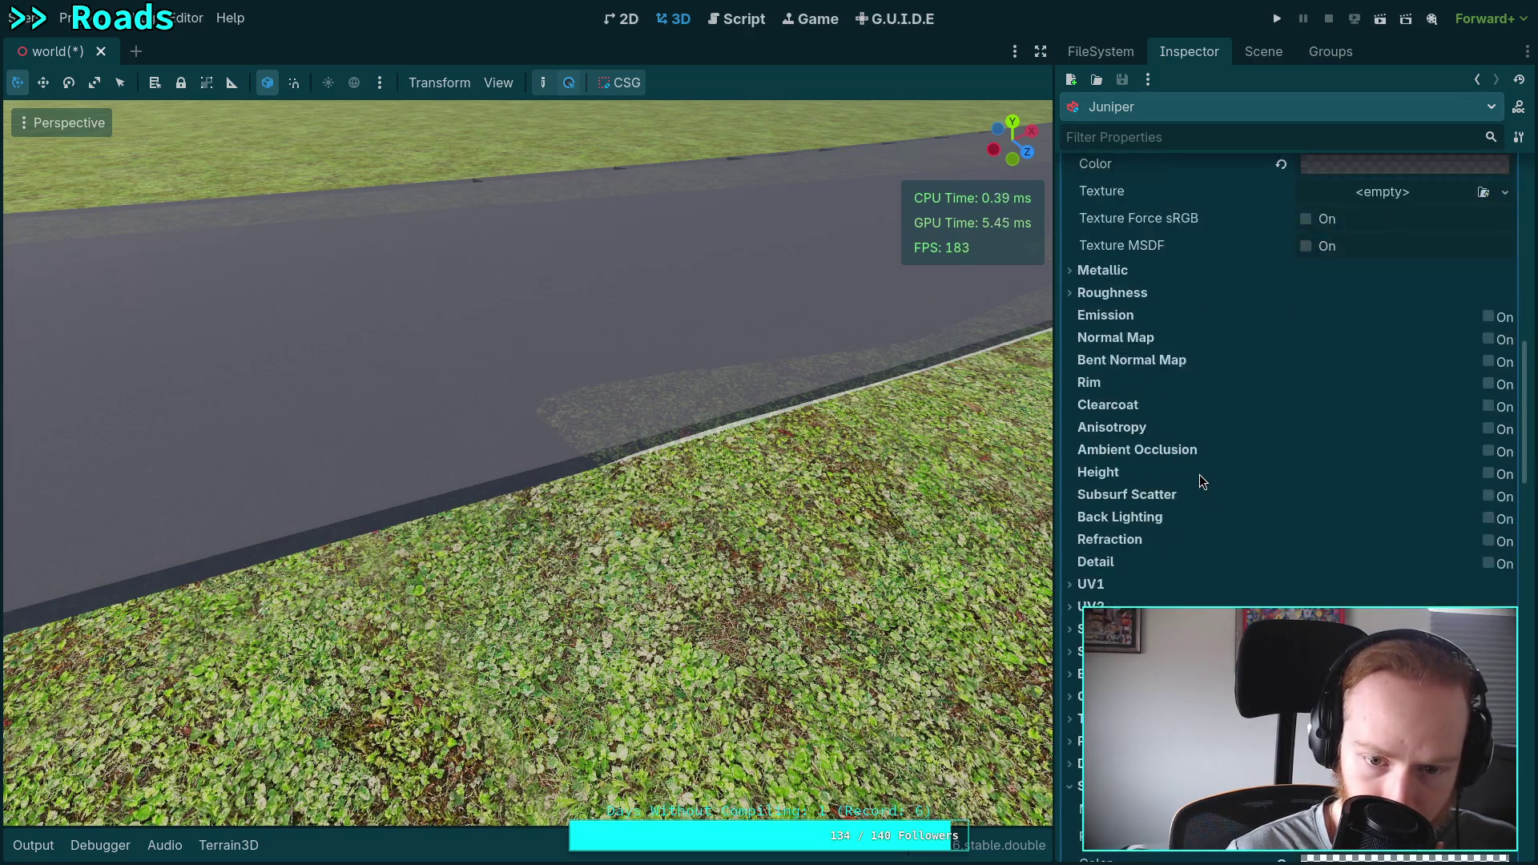
{"action": "scroll", "coordinate": [1200, 475], "scroll_direction": "down", "scroll_amount": 1}
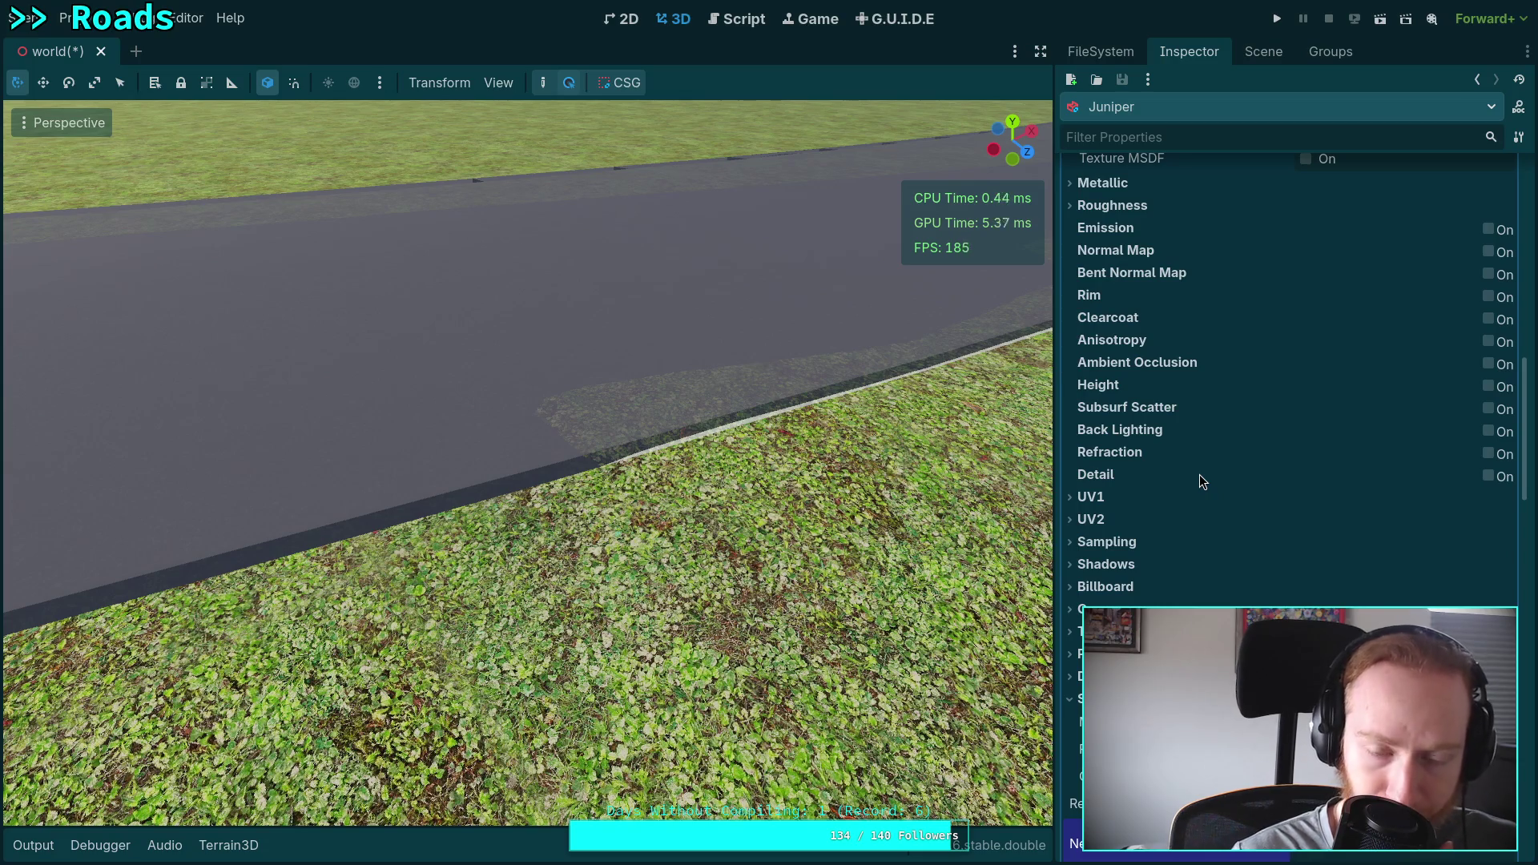
{"action": "scroll", "coordinate": [1199, 475], "scroll_direction": "down", "scroll_amount": 3}
{"action": "scroll", "coordinate": [1199, 480], "scroll_direction": "down", "scroll_amount": 2}
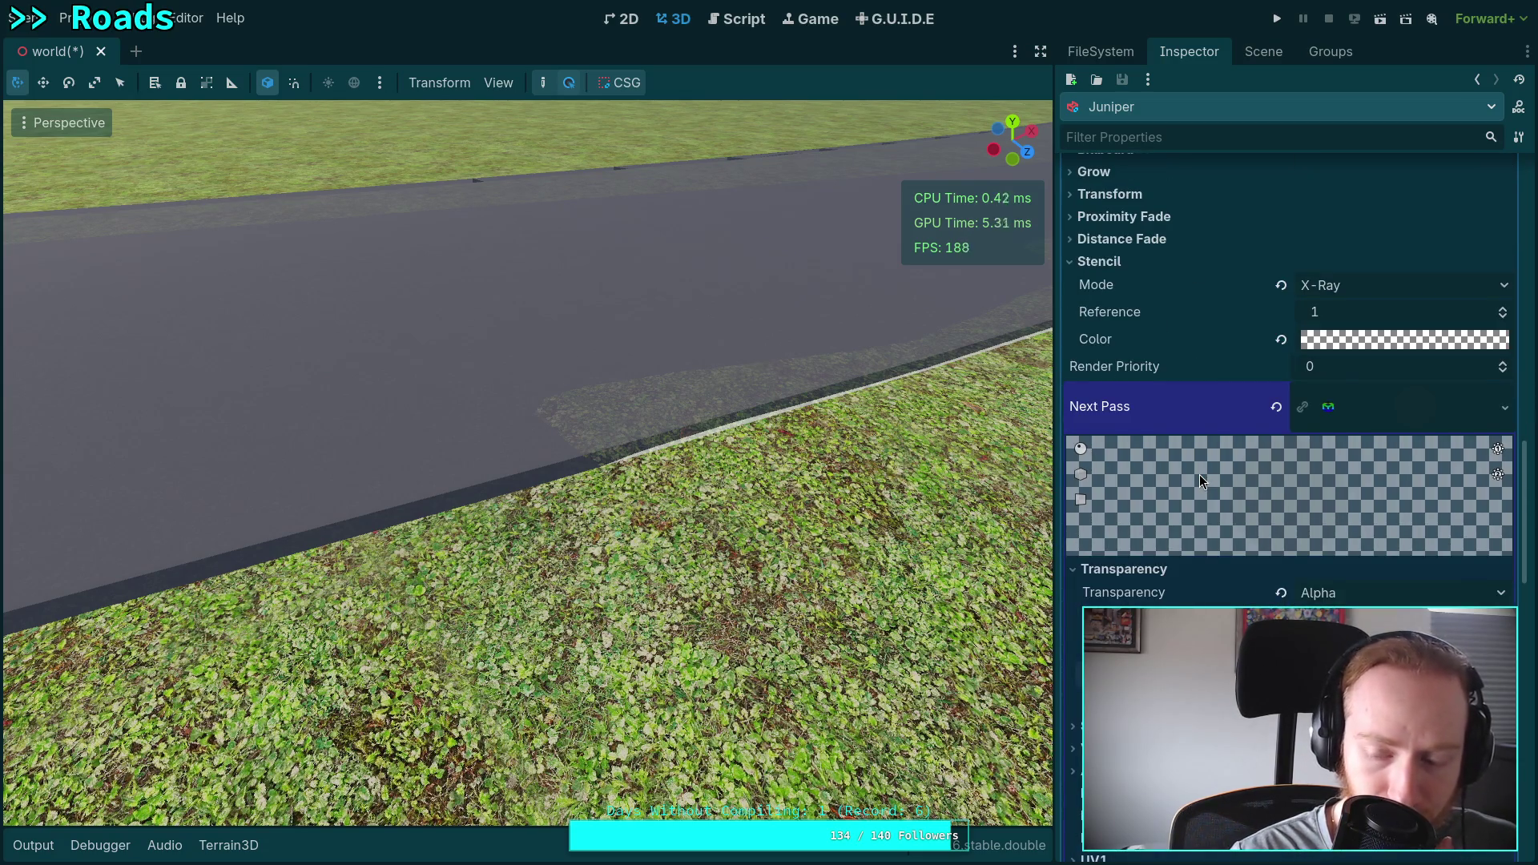
{"action": "scroll", "coordinate": [1199, 483], "scroll_direction": "down", "scroll_amount": 1}
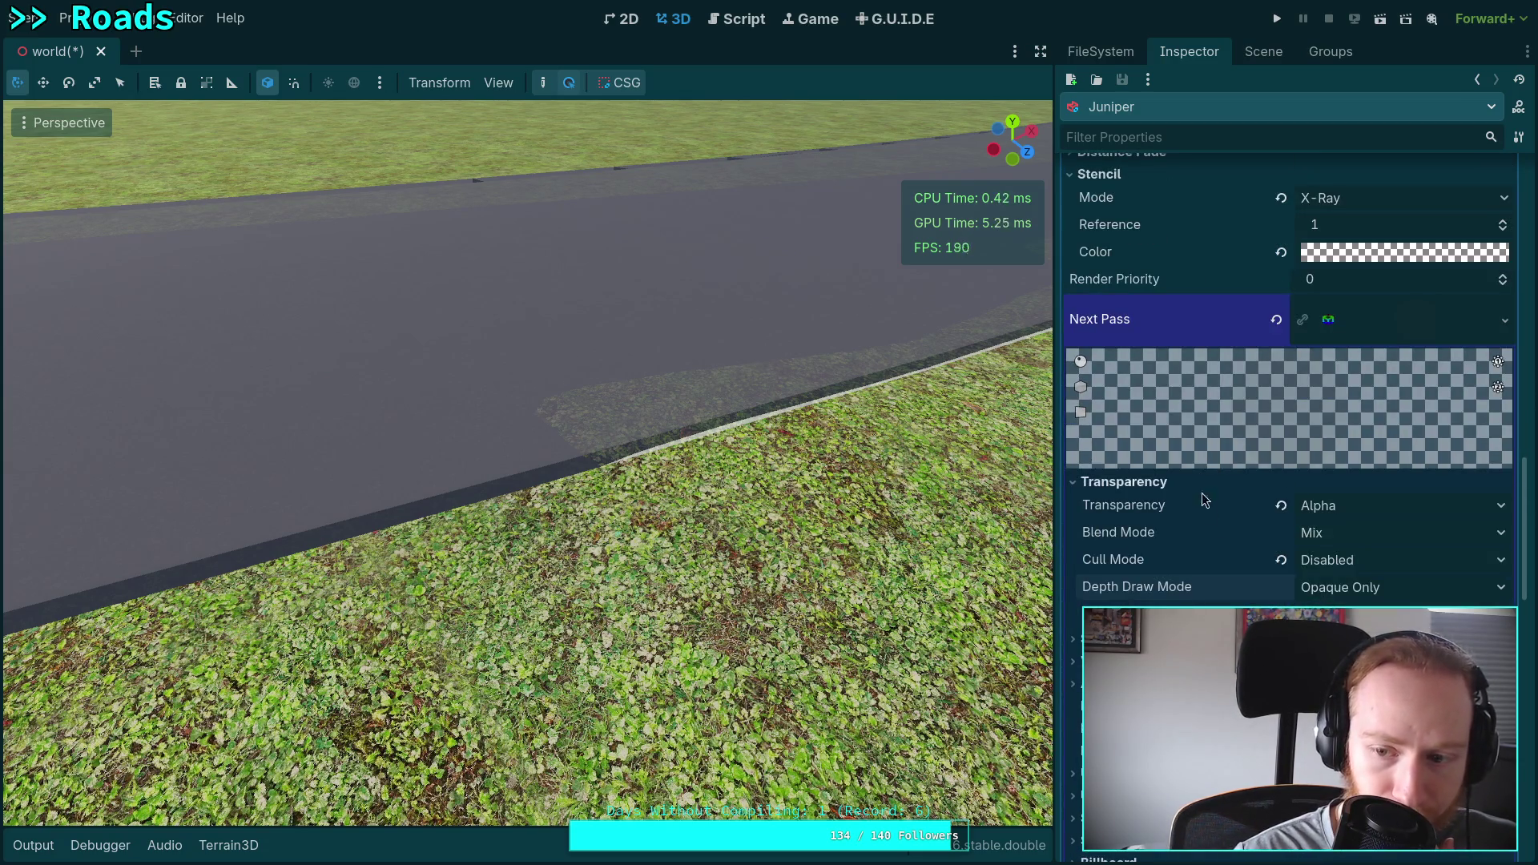
{"action": "left_click", "coordinate": [1327, 561]}
{"action": "left_click", "coordinate": [1331, 591]}
{"action": "left_click", "coordinate": [1336, 561]}
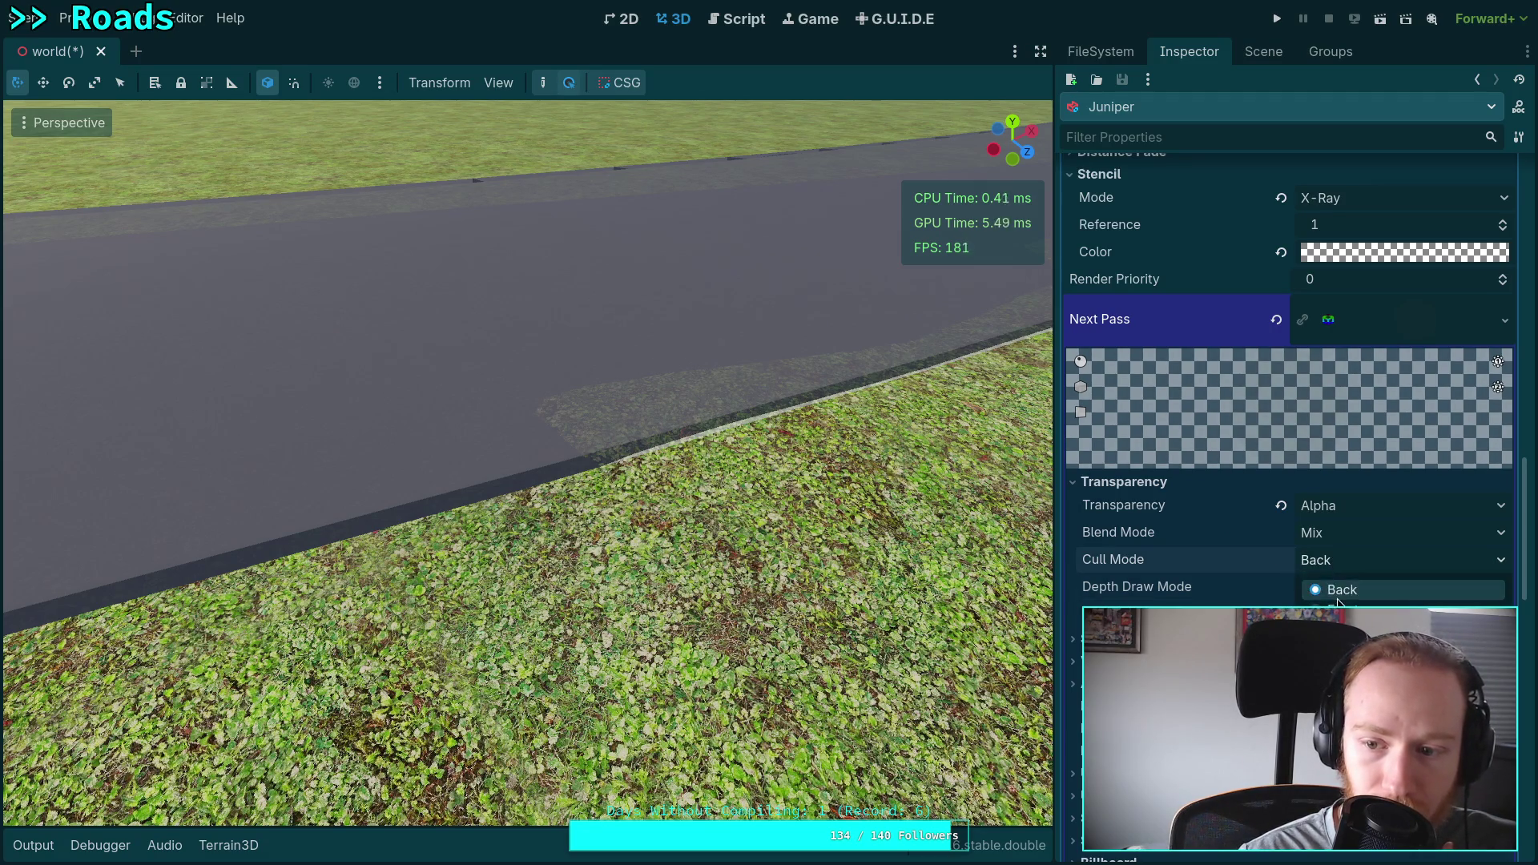
{"action": "left_click", "coordinate": [1336, 616]}
{"action": "left_click", "coordinate": [1352, 558]}
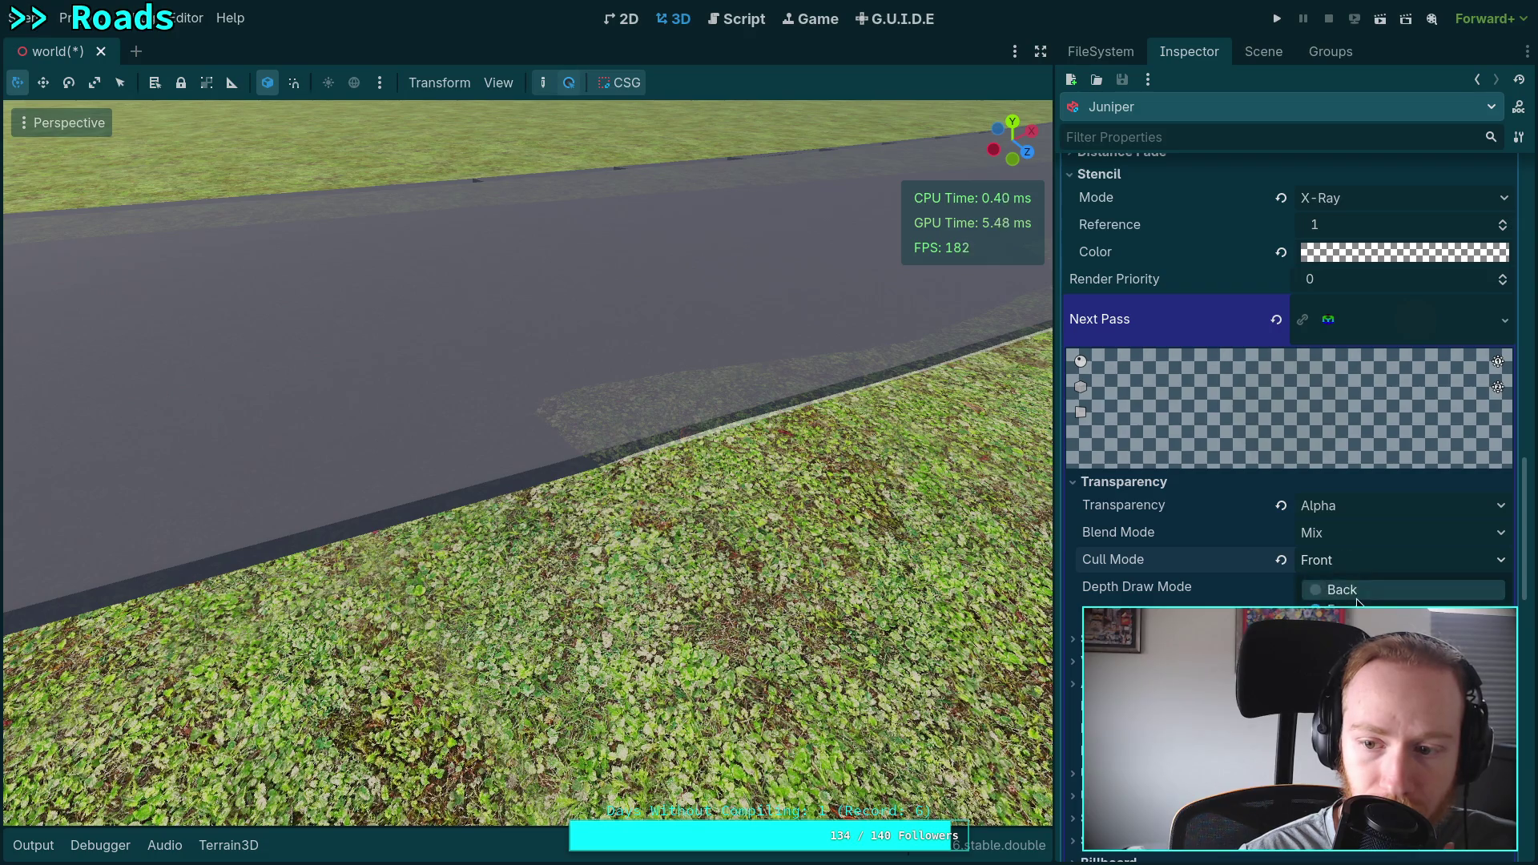
{"action": "left_click", "coordinate": [1336, 642]}
{"action": "scroll", "coordinate": [1204, 556], "scroll_direction": "down", "scroll_amount": 5}
{"action": "scroll", "coordinate": [1205, 550], "scroll_direction": "up", "scroll_amount": 3}
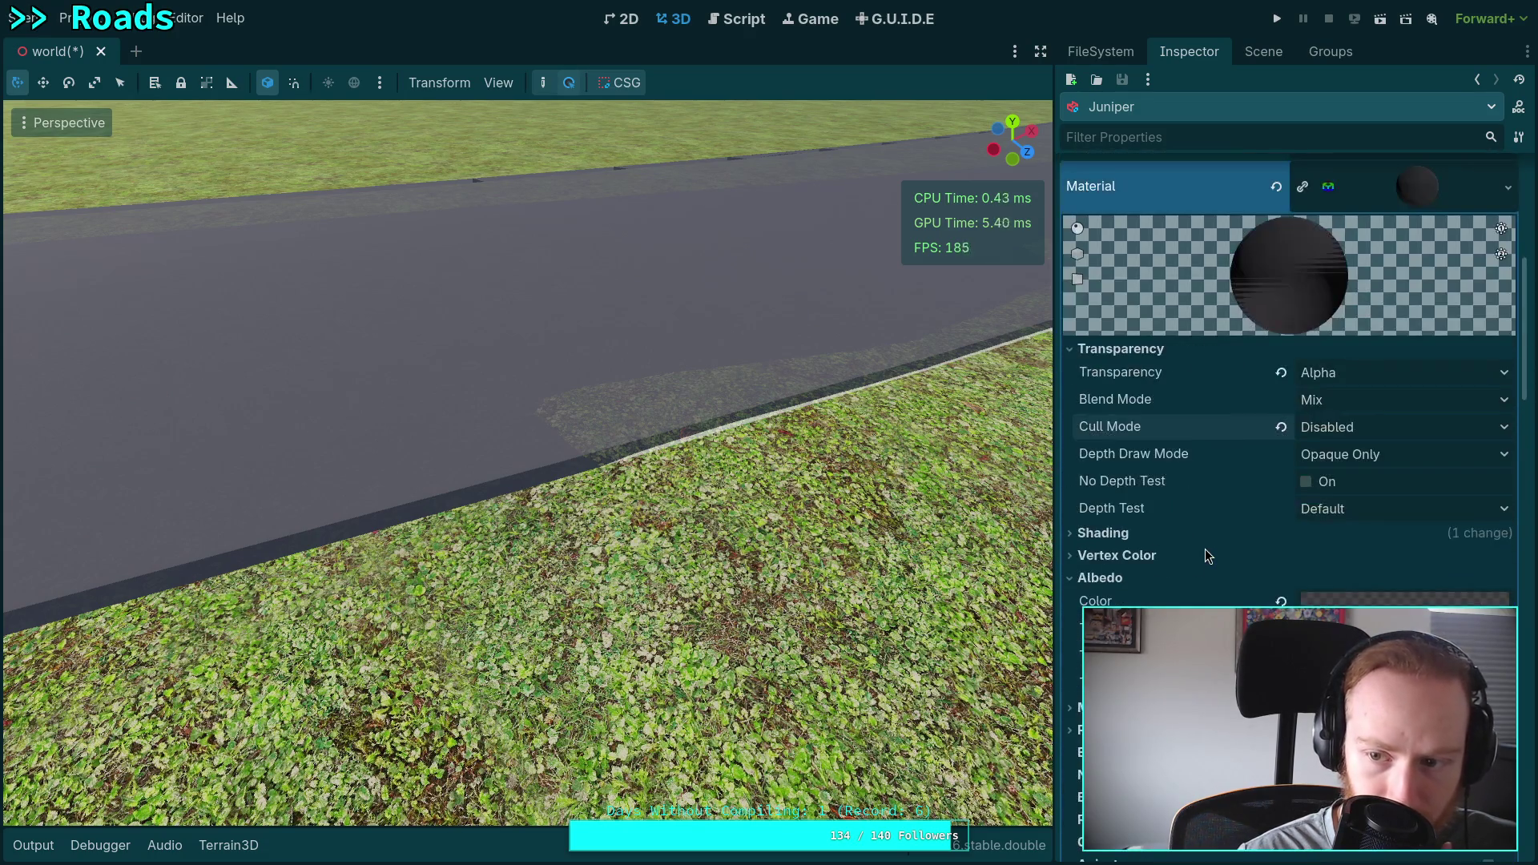
Try Never, Always and Opaque Only depth draw modes, toggling No Depth Test on and off.
{"action": "left_click", "coordinate": [1377, 461]}
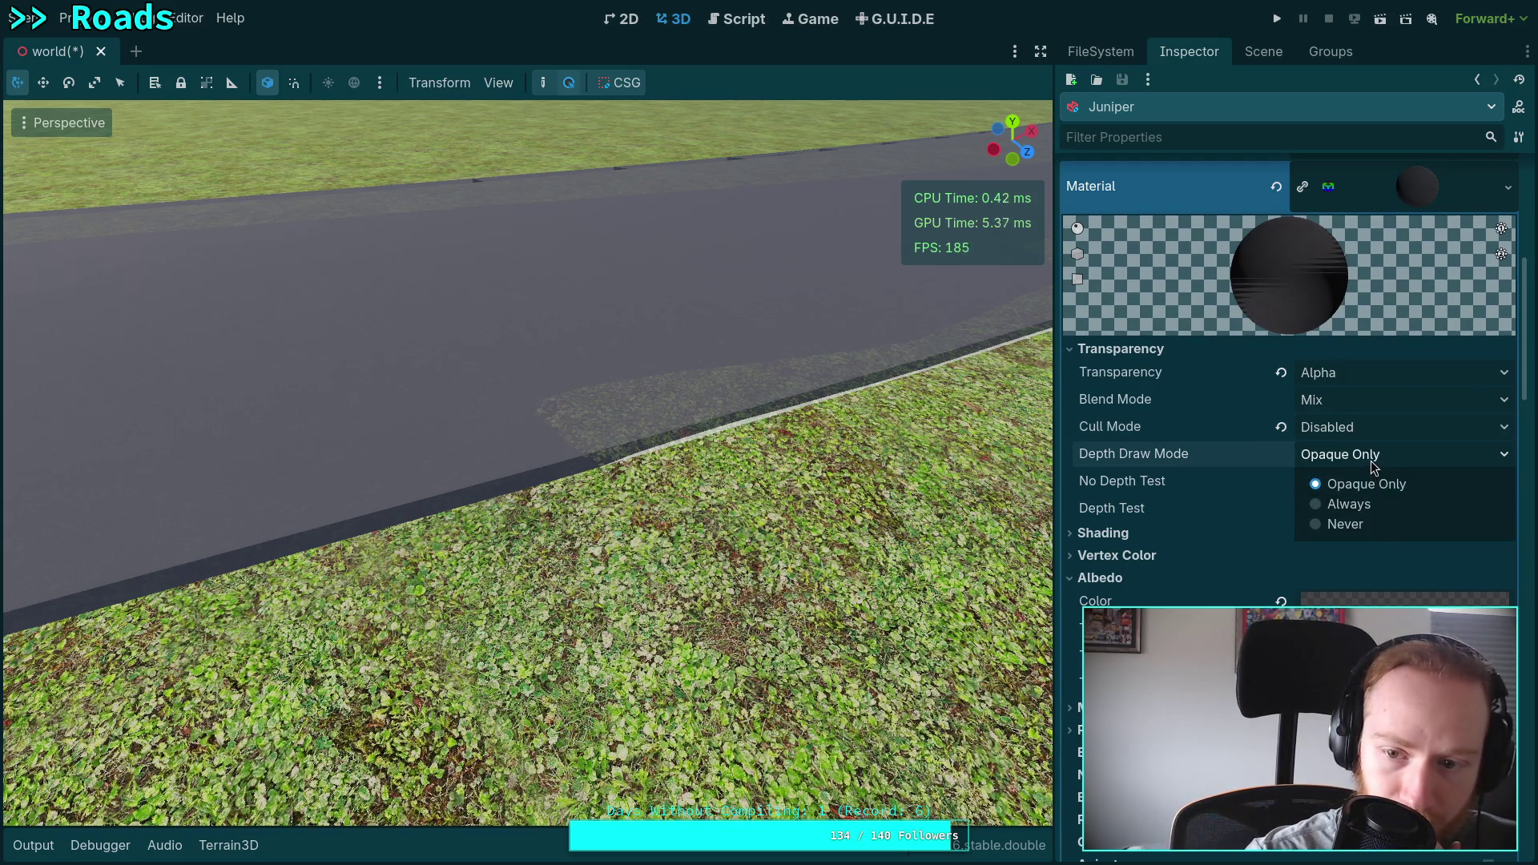
{"action": "left_click", "coordinate": [1371, 525]}
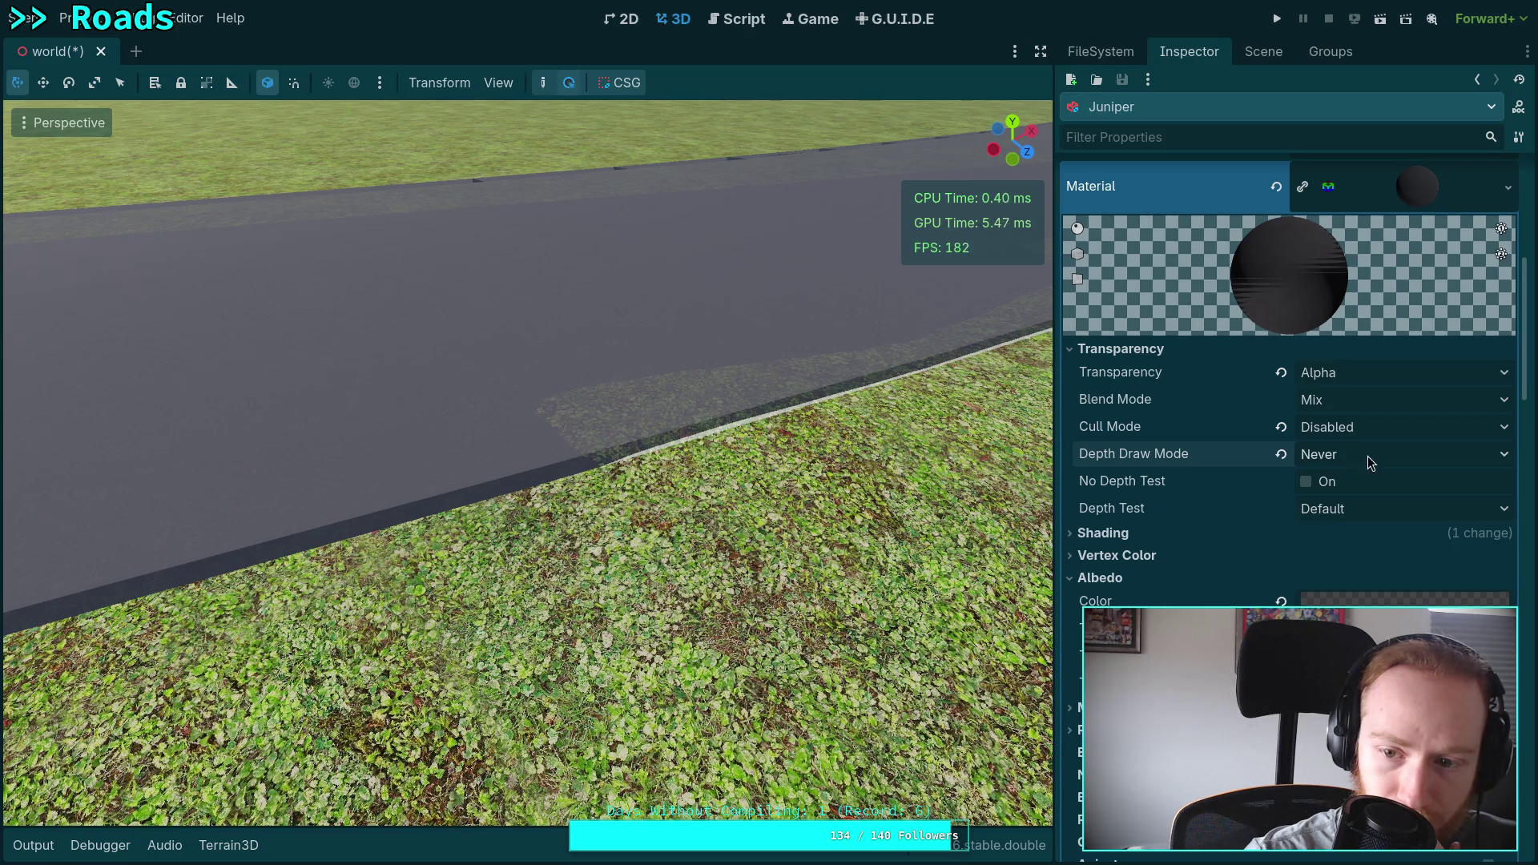
{"action": "left_click", "coordinate": [1308, 483]}
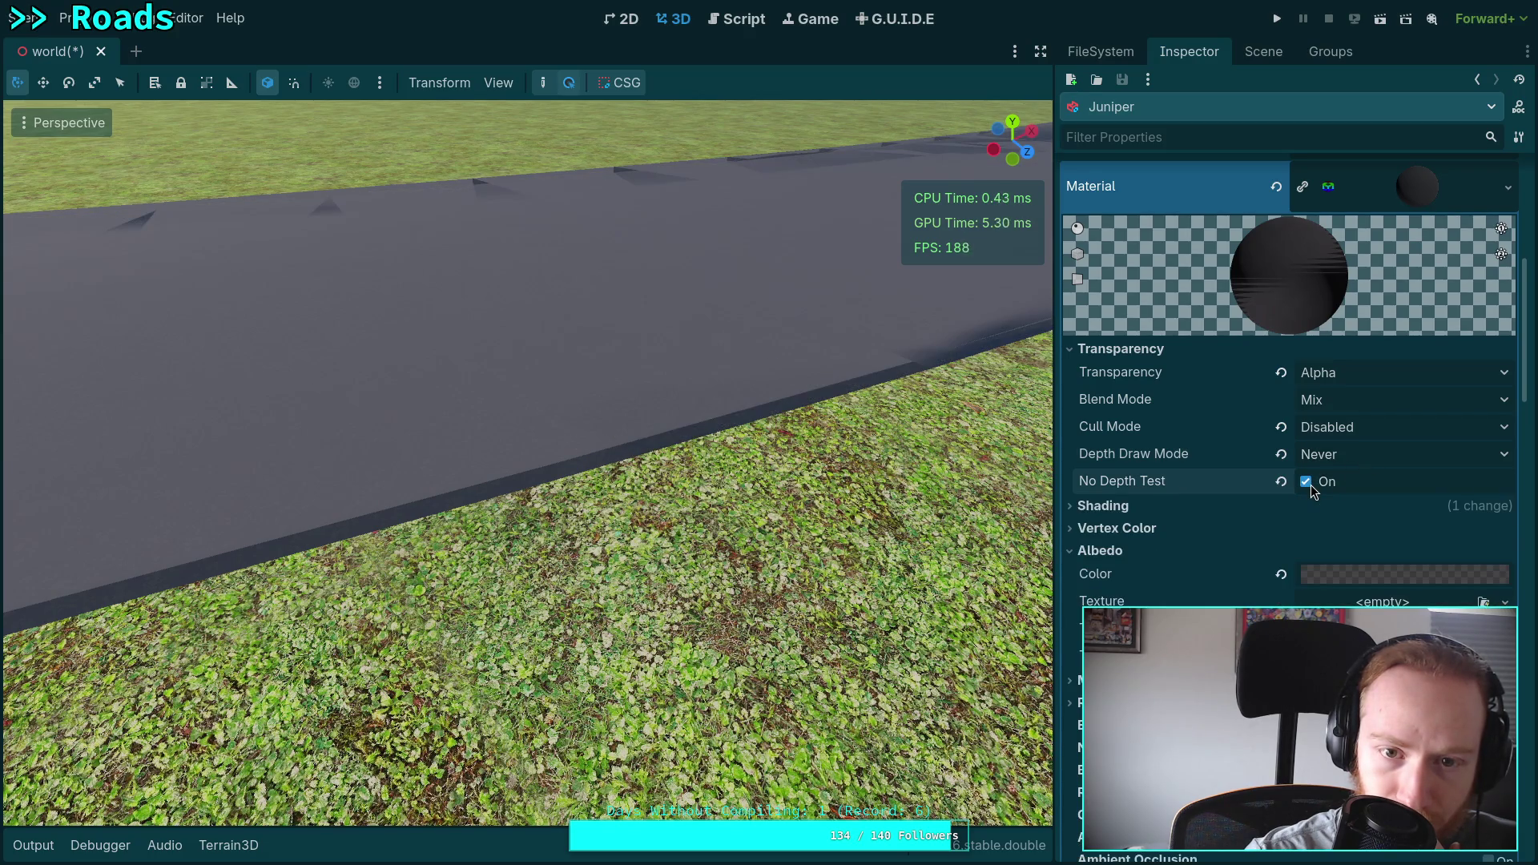
{"action": "left_click", "coordinate": [1308, 482]}
{"action": "left_click", "coordinate": [1344, 462]}
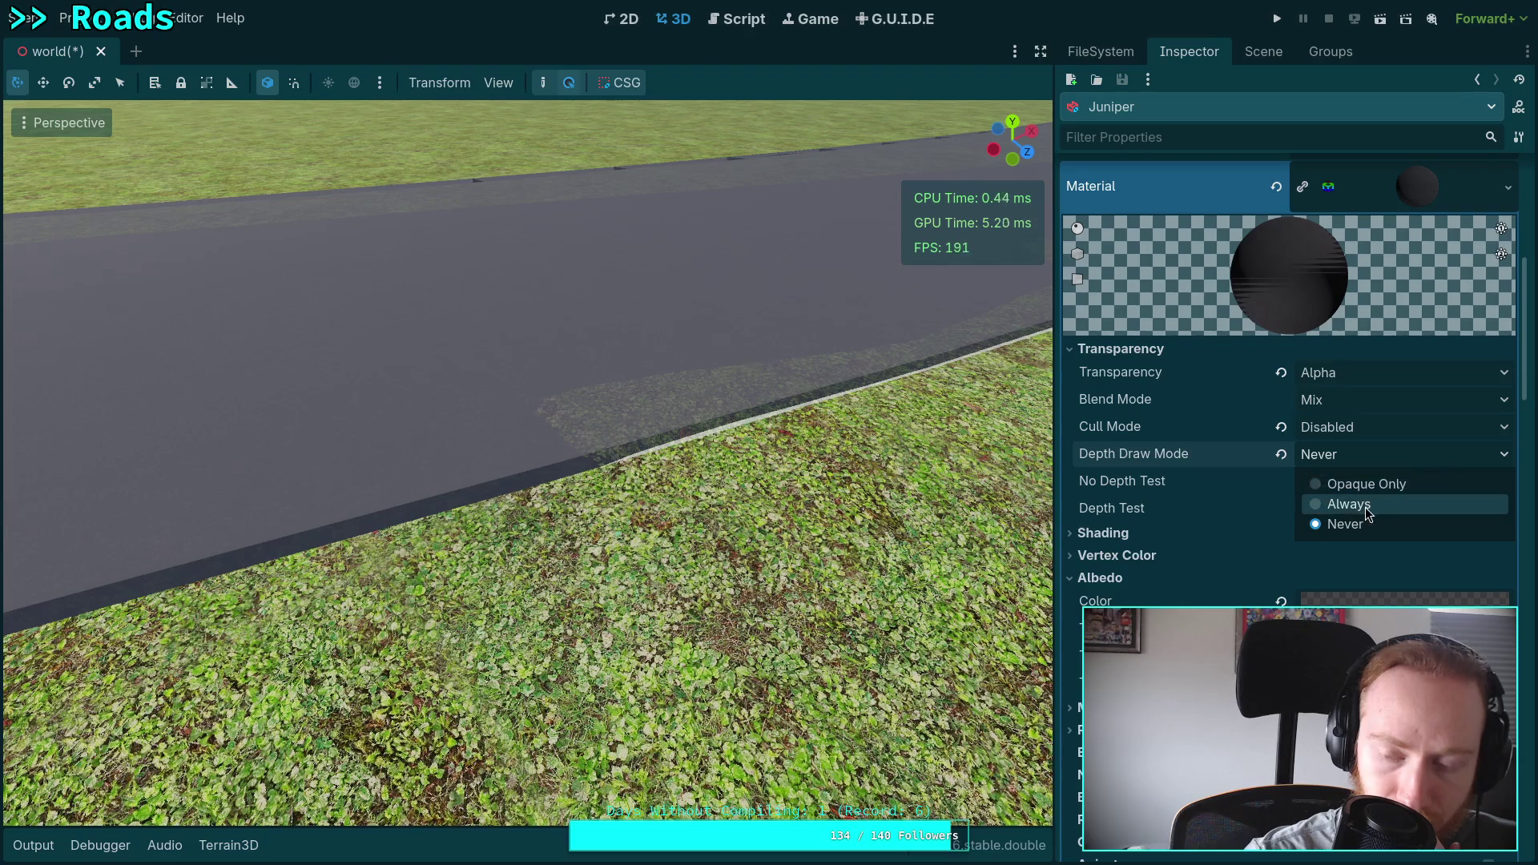
{"action": "left_click", "coordinate": [1365, 506]}
{"action": "left_click", "coordinate": [1362, 455]}
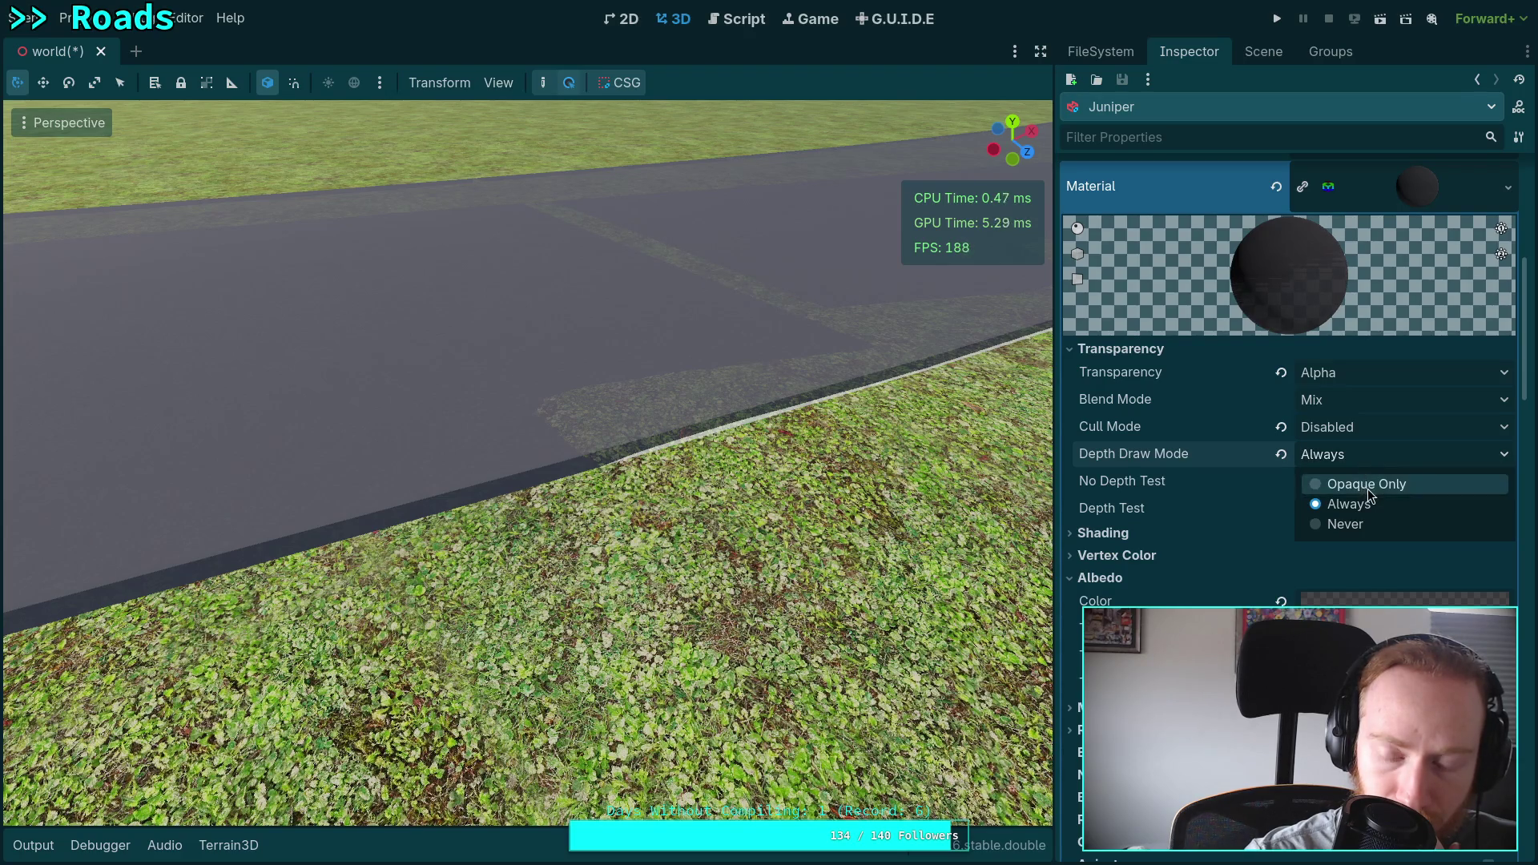
{"action": "left_click", "coordinate": [1358, 503]}
Revisit the depth draw mode and depth test choices, leaving Opaque Only depth drawing.
{"action": "left_click", "coordinate": [1357, 454]}
{"action": "left_click", "coordinate": [1358, 487]}
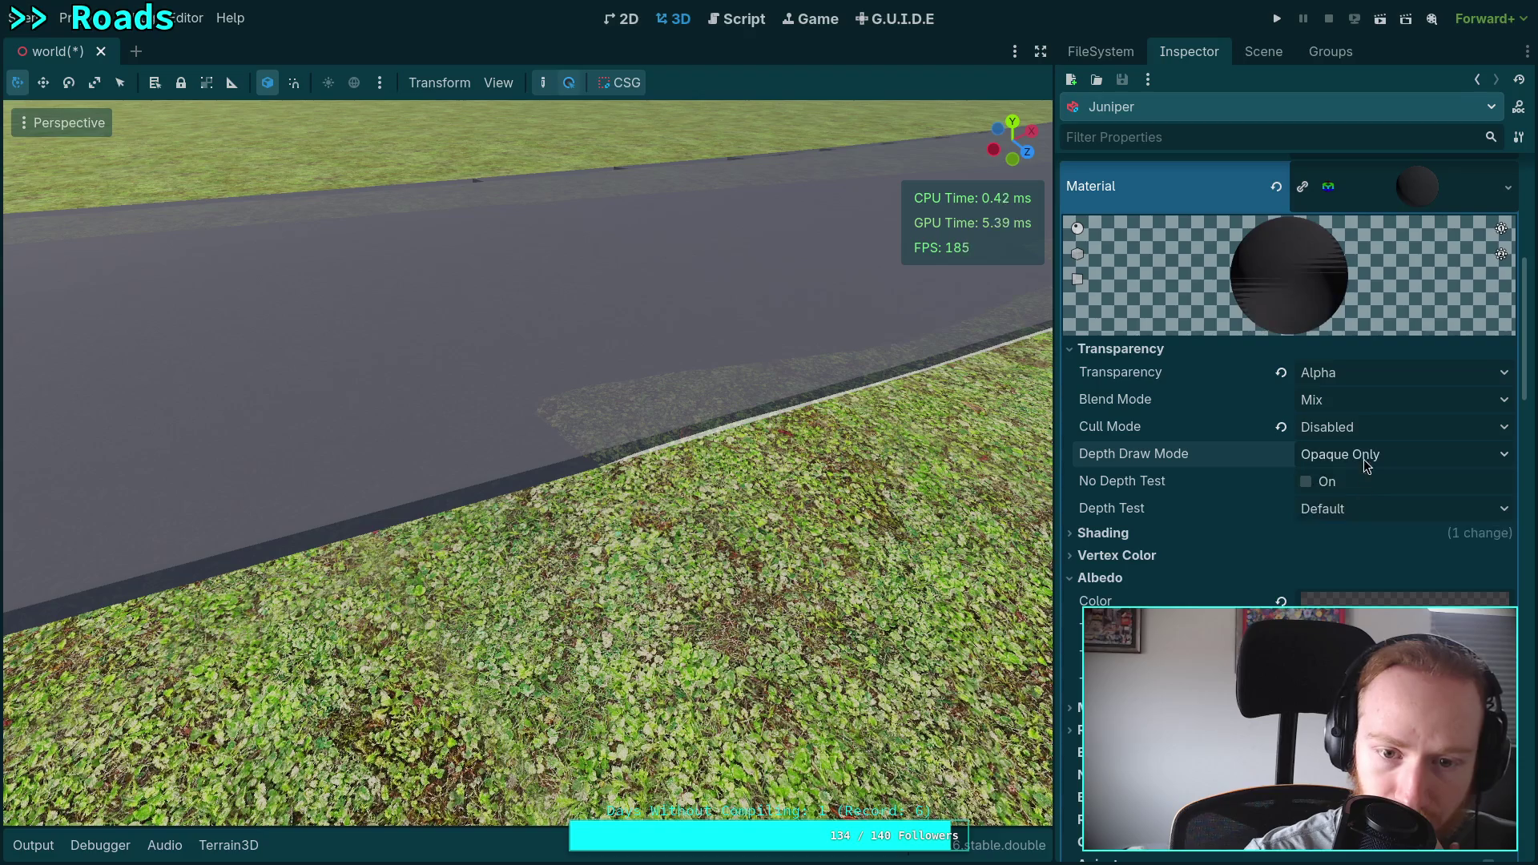
{"action": "left_click", "coordinate": [1364, 459]}
{"action": "left_click", "coordinate": [1358, 502]}
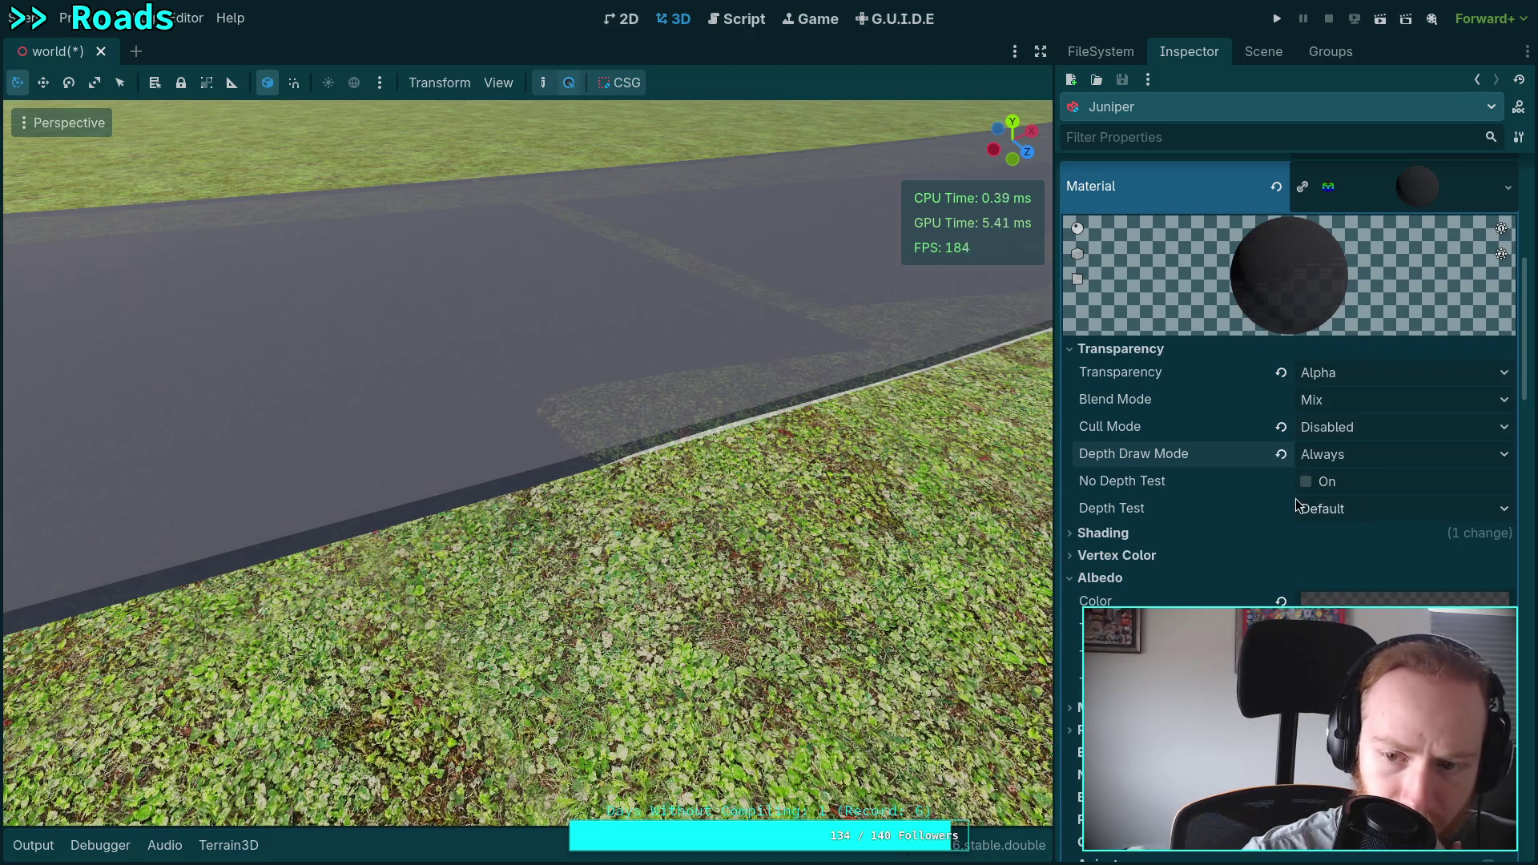
{"action": "left_click", "coordinate": [1325, 510]}
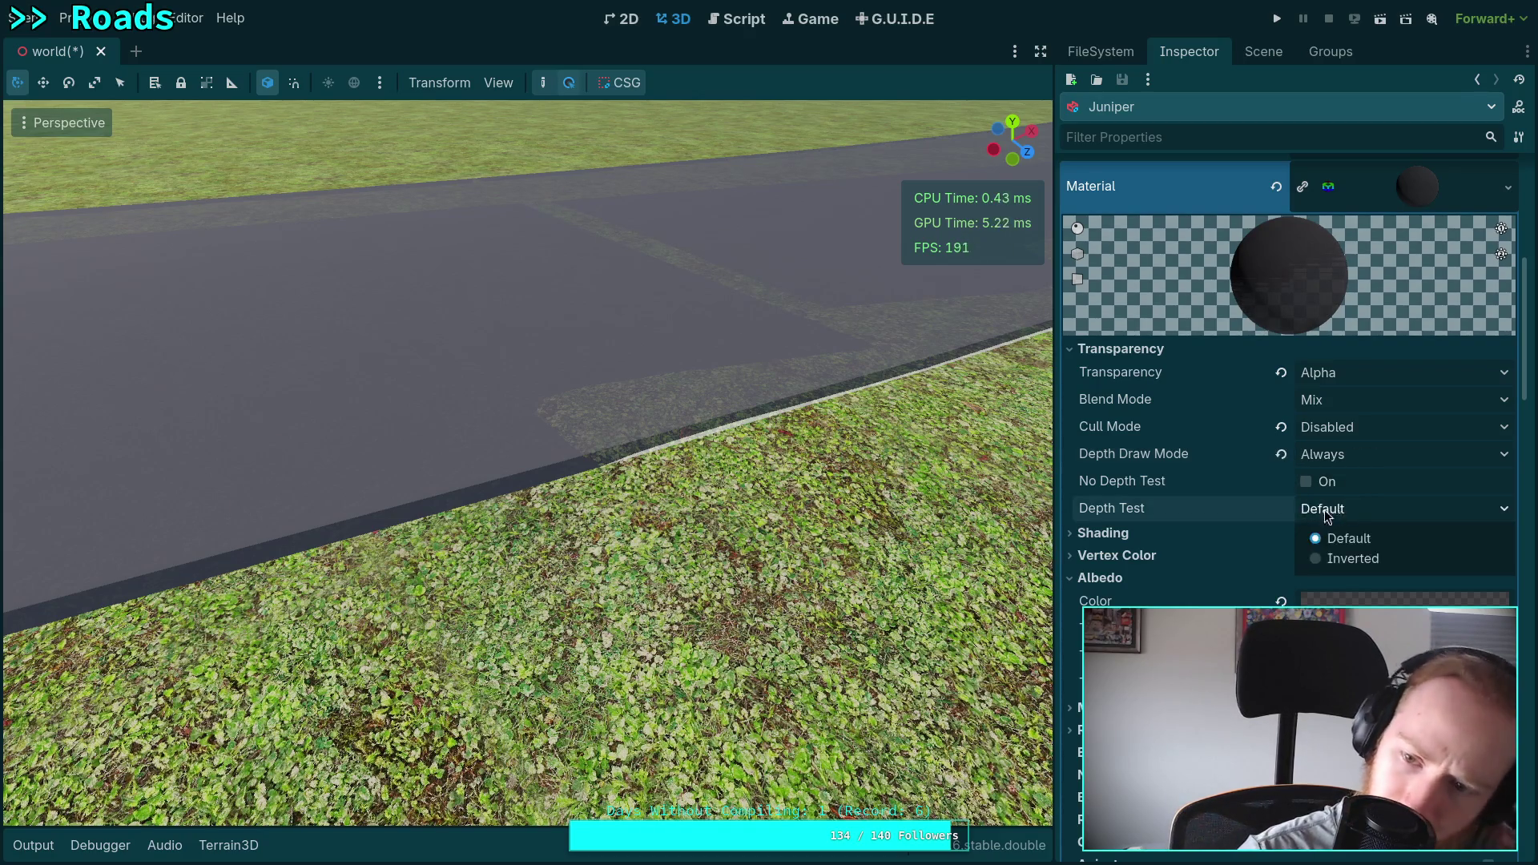
{"action": "scroll", "coordinate": [1200, 503], "scroll_direction": "down", "scroll_amount": 10}
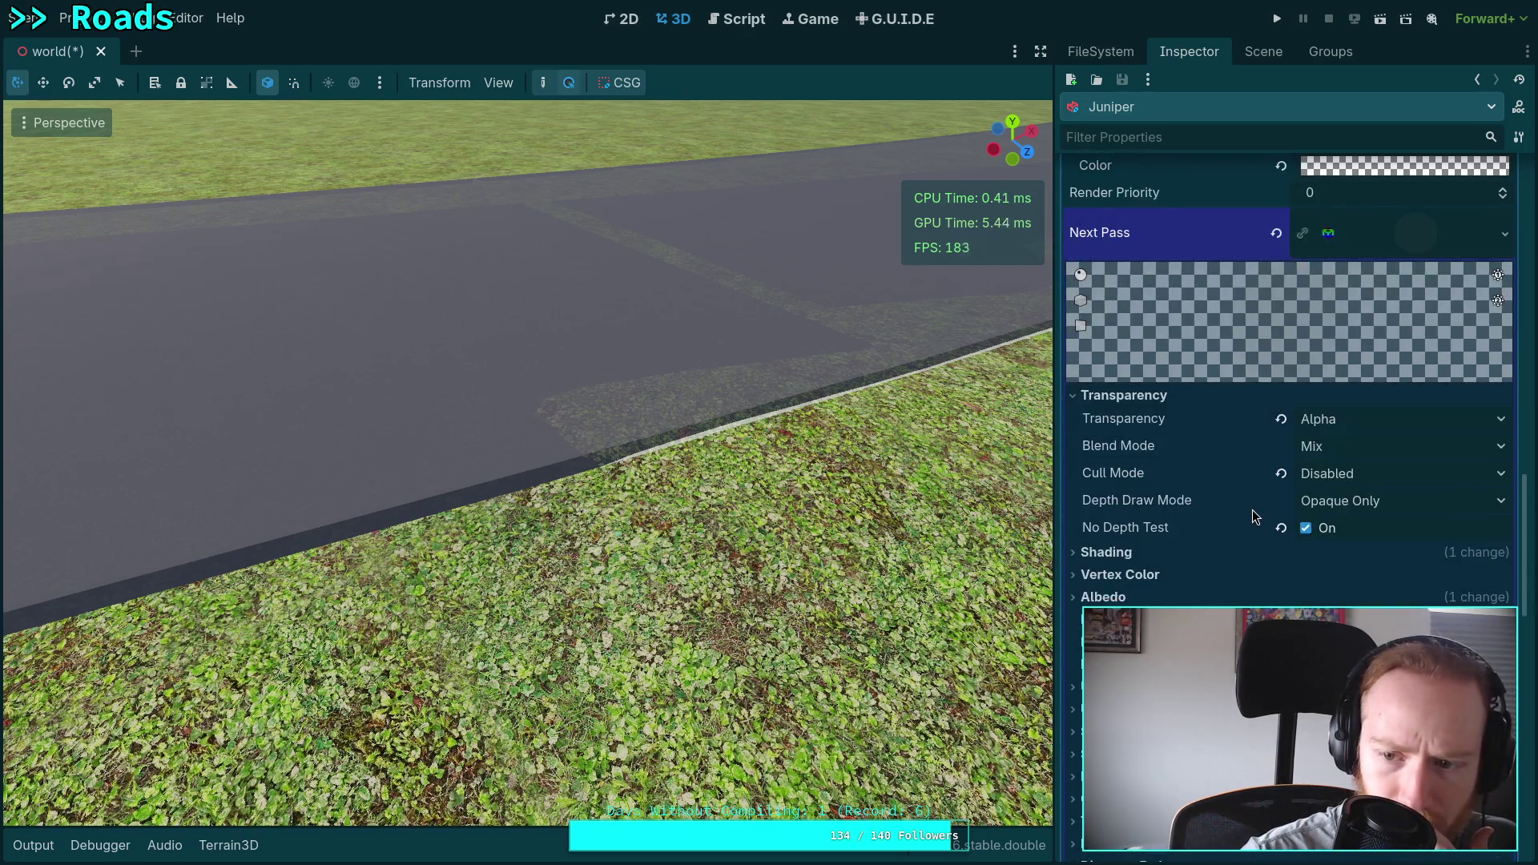
Invert the next pass's depth test and try Never, then Always depth drawing.
{"action": "left_click", "coordinate": [1319, 504]}
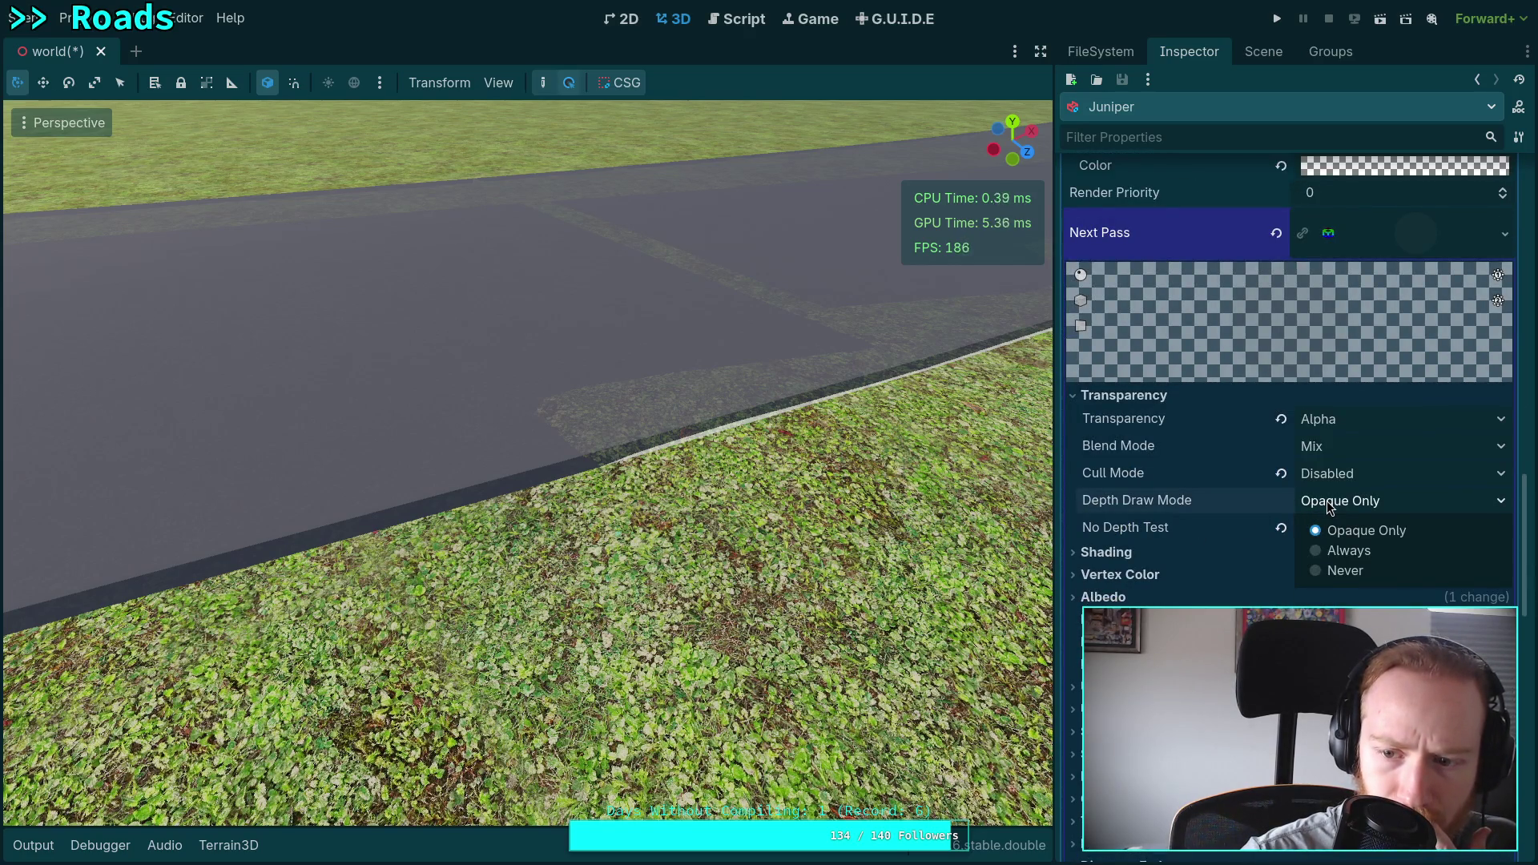
{"action": "left_click", "coordinate": [1328, 507]}
{"action": "left_click", "coordinate": [1326, 530]}
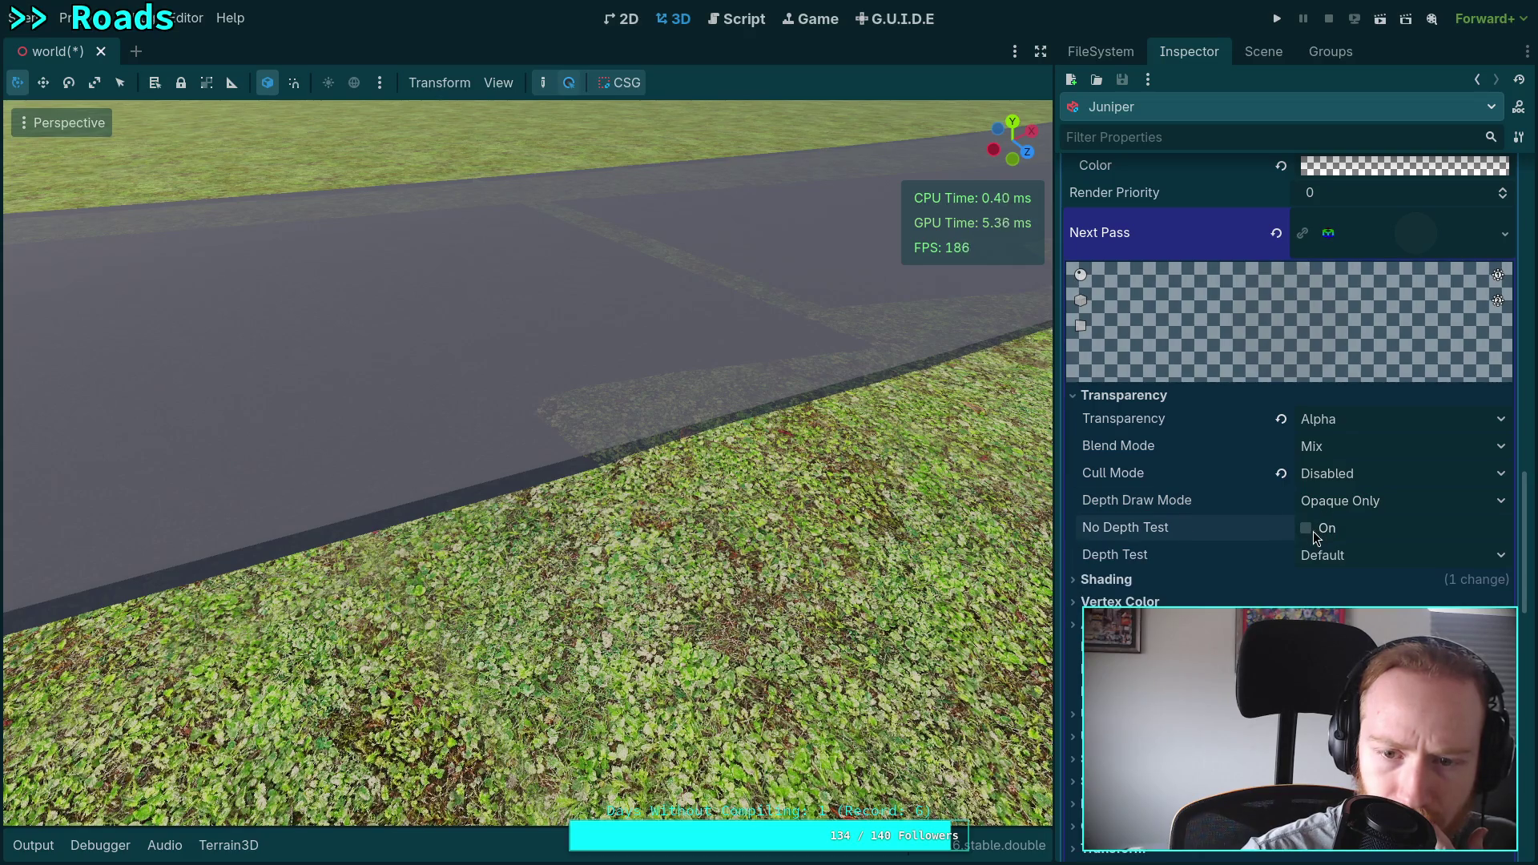
{"action": "left_click", "coordinate": [1322, 556]}
{"action": "left_click", "coordinate": [1353, 607]}
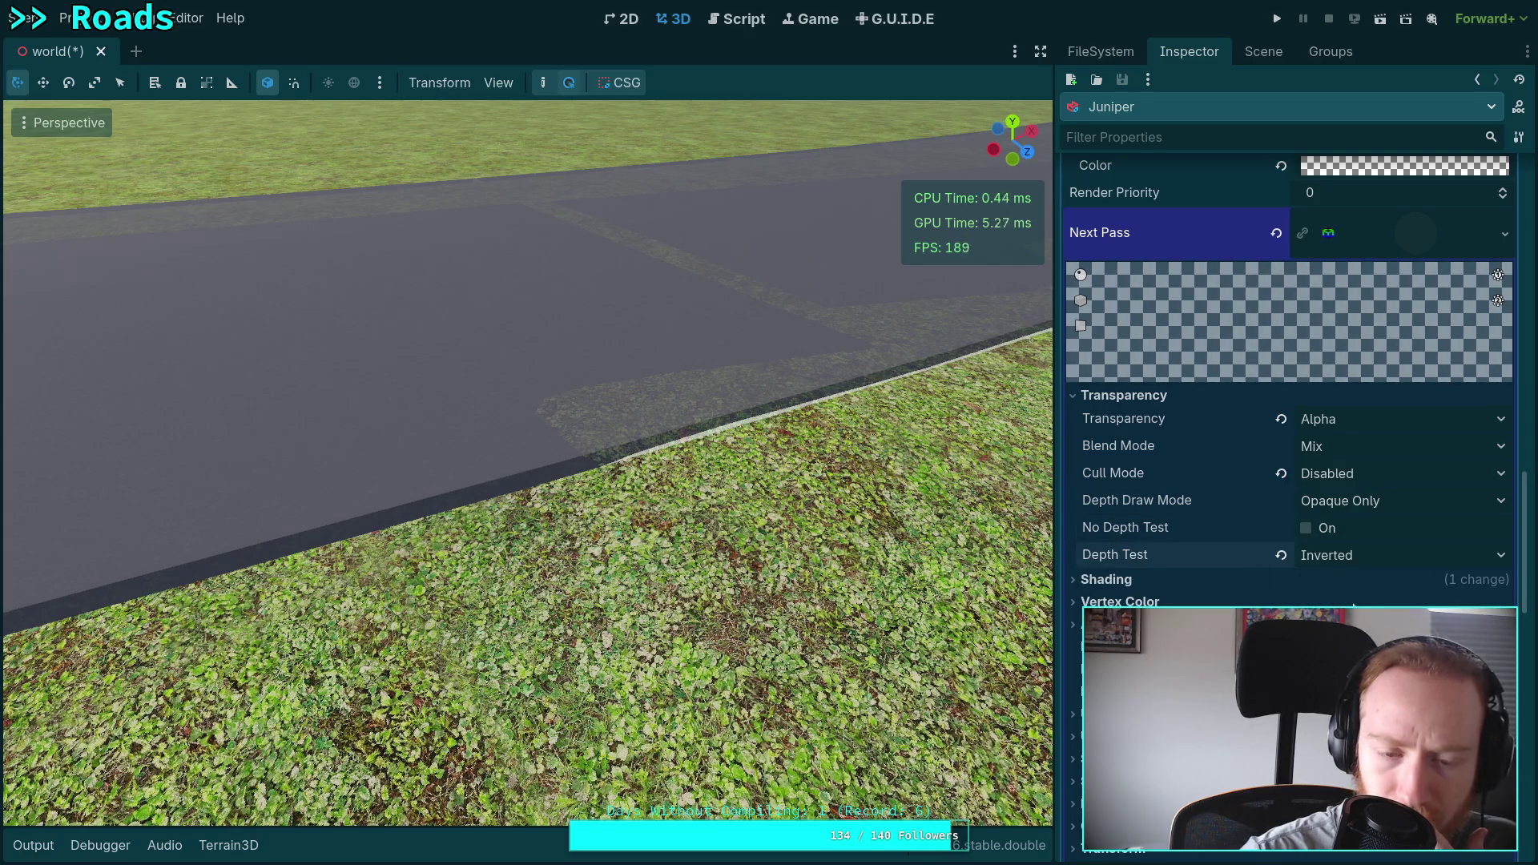
{"action": "left_click", "coordinate": [1337, 503]}
{"action": "left_click", "coordinate": [1345, 577]}
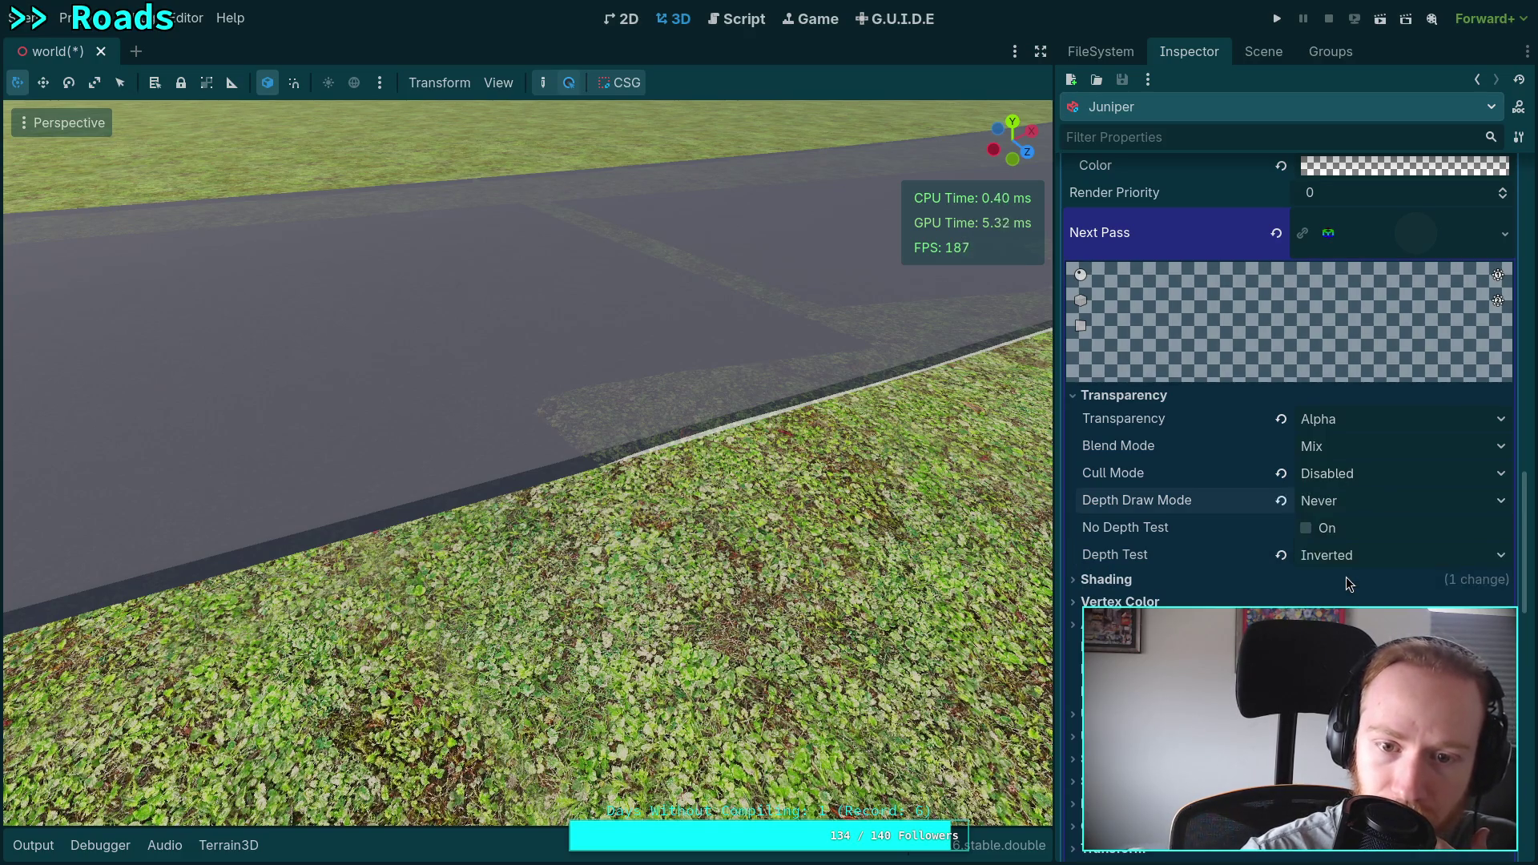
{"action": "left_click", "coordinate": [1356, 499]}
{"action": "left_click", "coordinate": [1364, 554]}
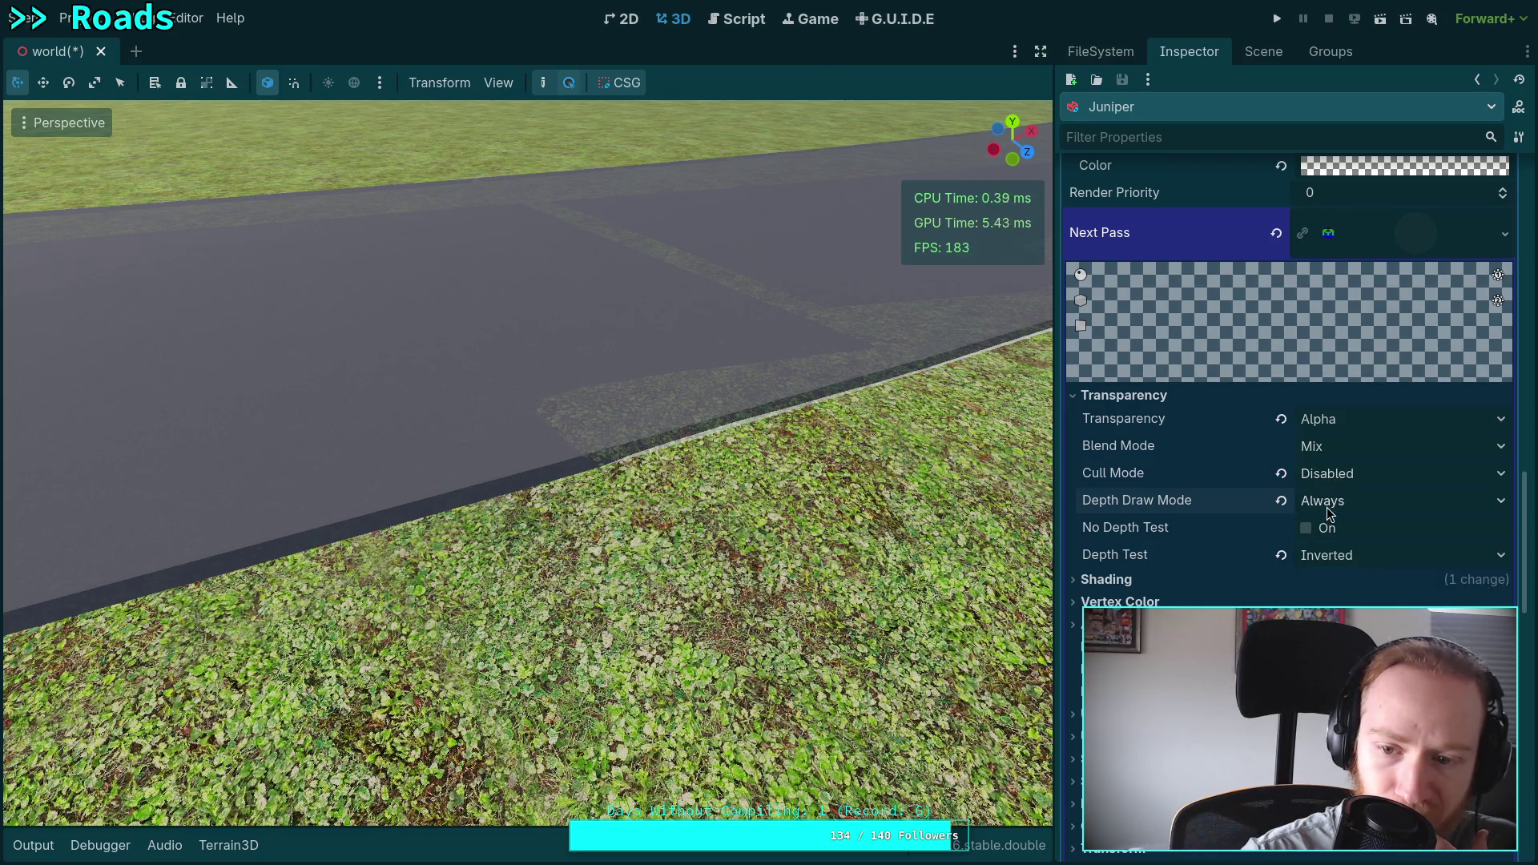
Cycle the next pass's Cull Mode through Back and Front, ending at Disabled.
{"action": "left_click", "coordinate": [1351, 481]}
{"action": "left_click", "coordinate": [1354, 503]}
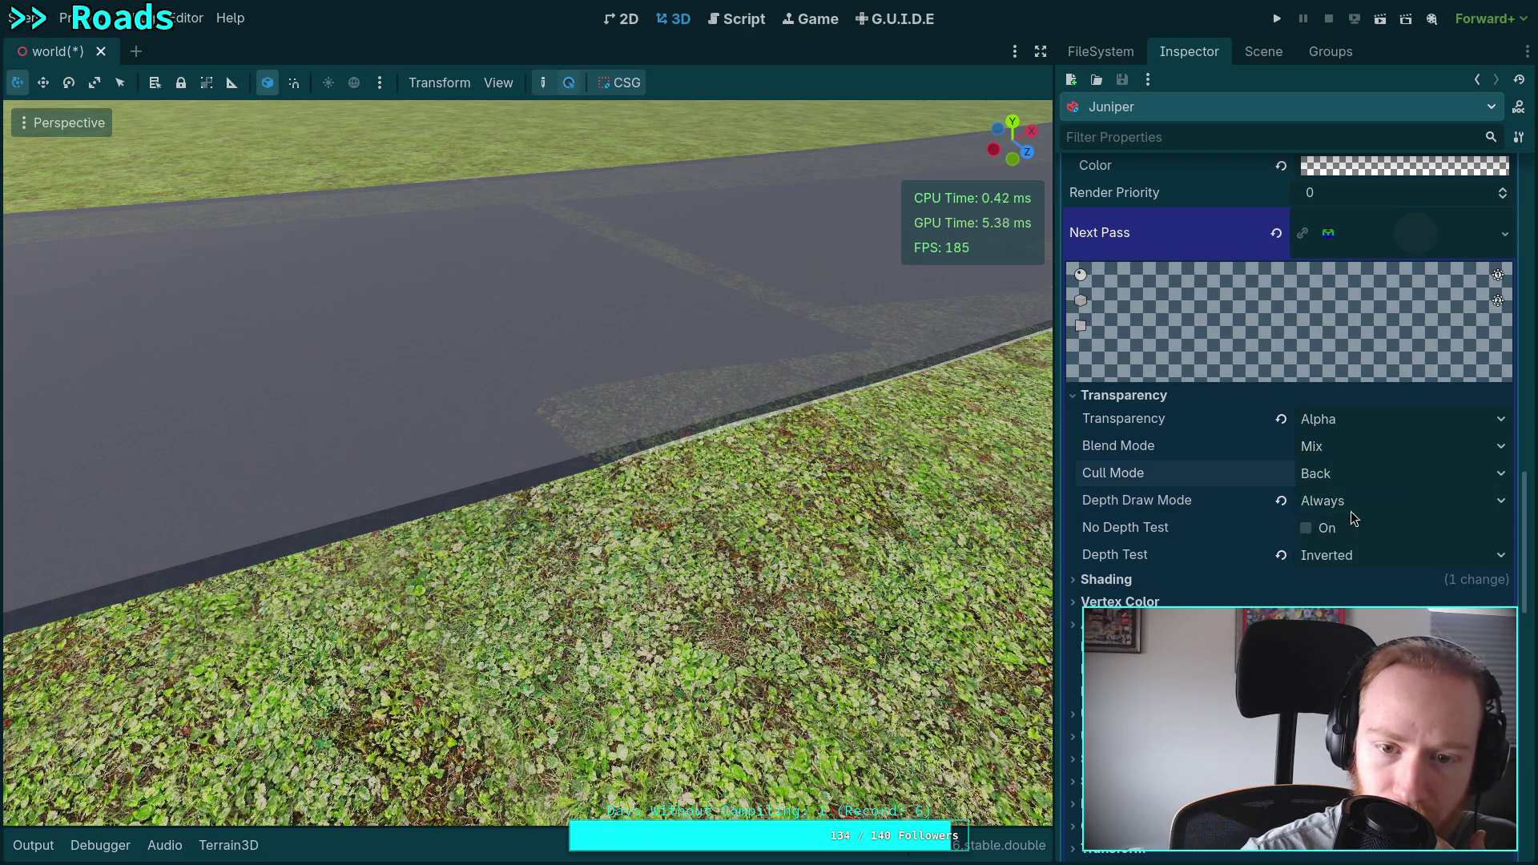
{"action": "left_click", "coordinate": [1356, 477]}
{"action": "left_click", "coordinate": [1346, 526]}
{"action": "left_click", "coordinate": [1350, 481]}
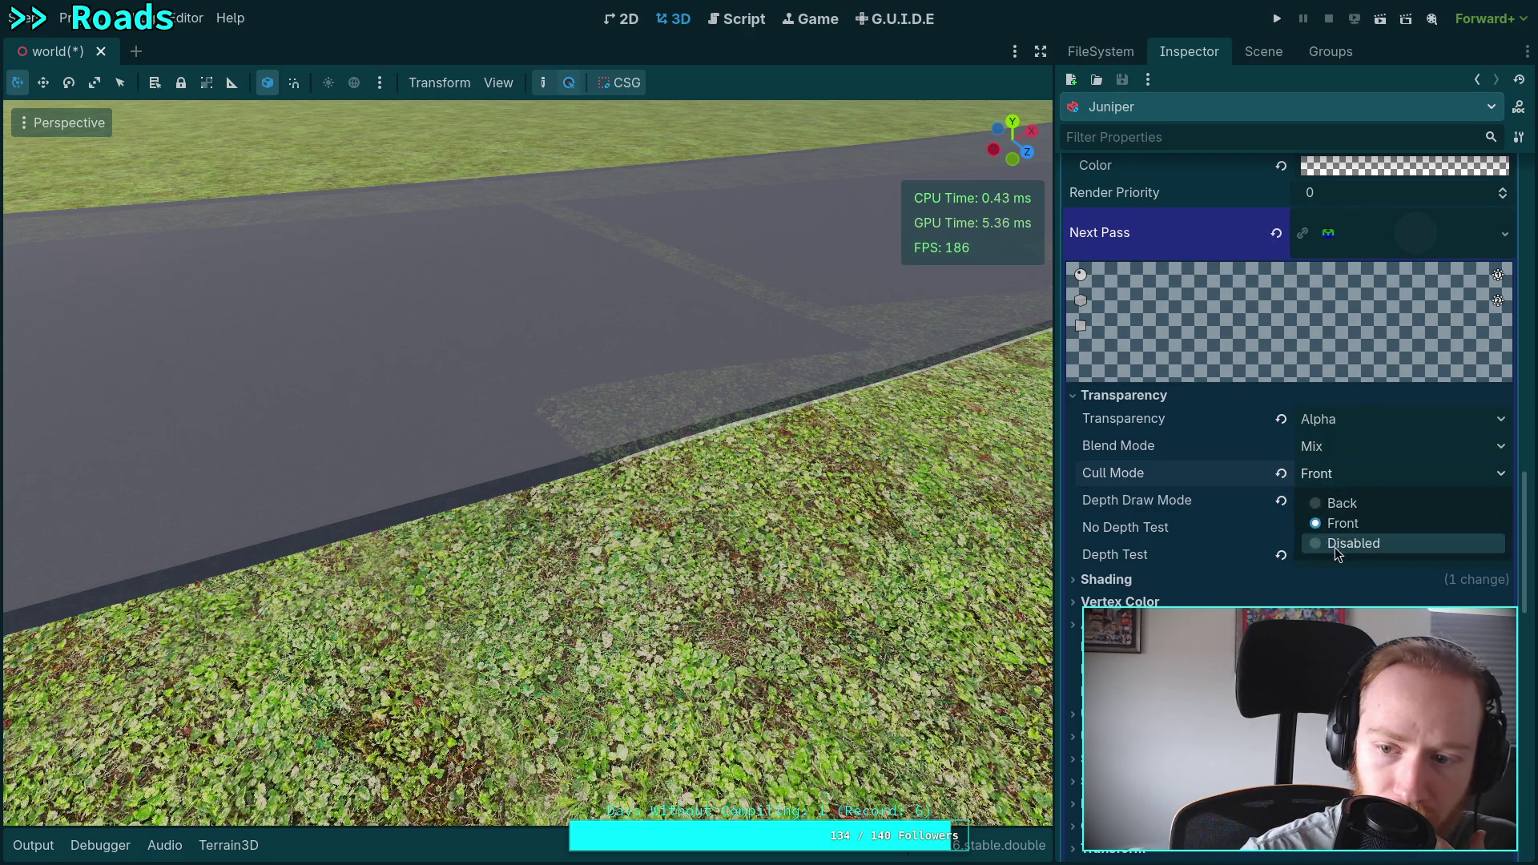
{"action": "left_click", "coordinate": [1335, 546]}
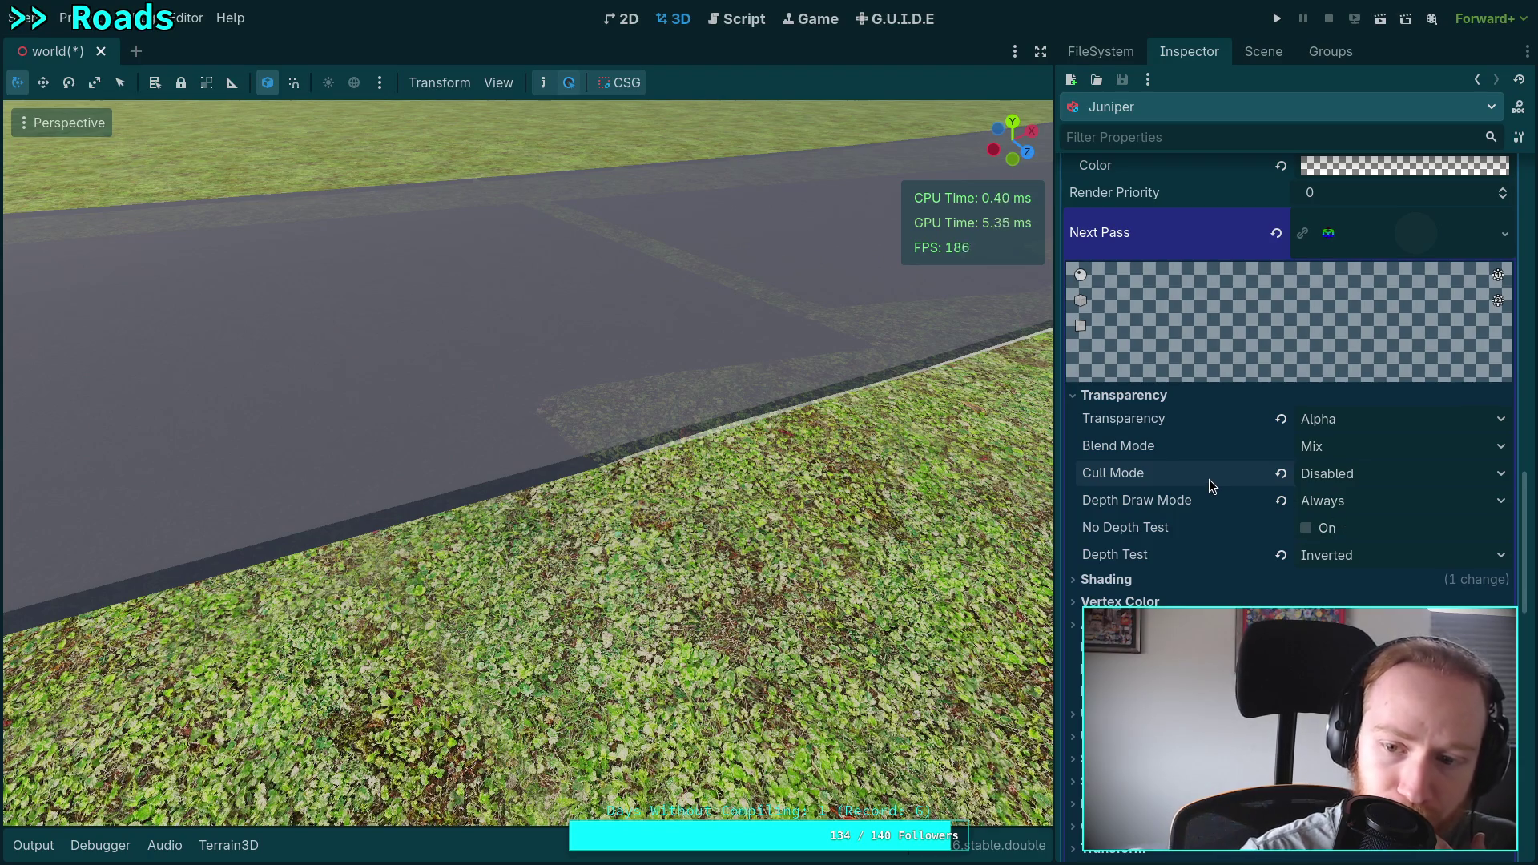
Try Multiply and Add blend modes on the overlay pass, then return it to Mix.
{"action": "mouse_move", "coordinate": [1210, 480]}
{"action": "left_click", "coordinate": [1354, 445]}
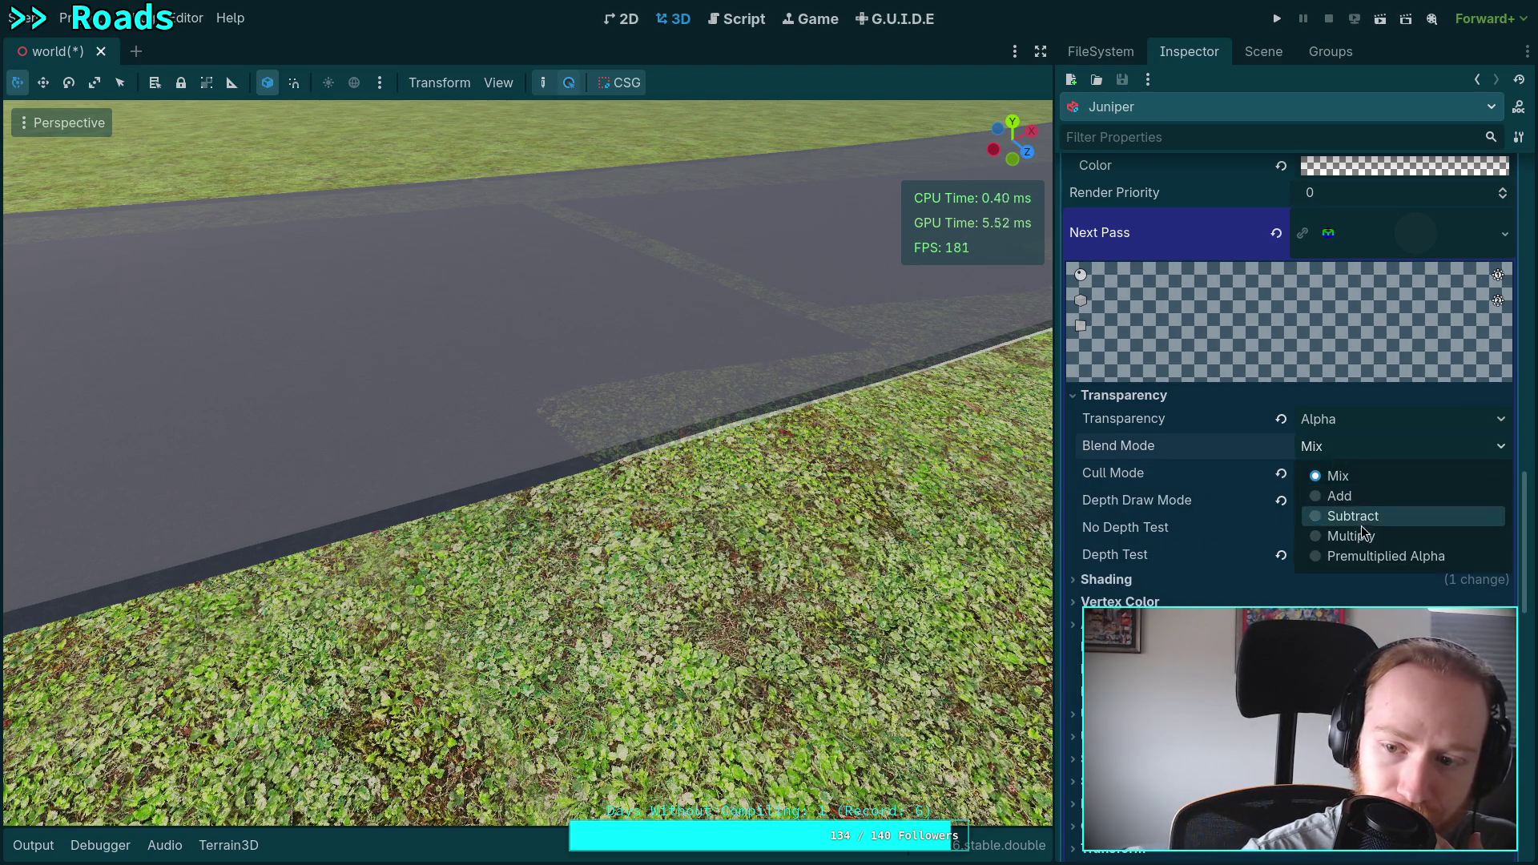
{"action": "left_click", "coordinate": [1366, 533]}
{"action": "left_click", "coordinate": [1371, 448]}
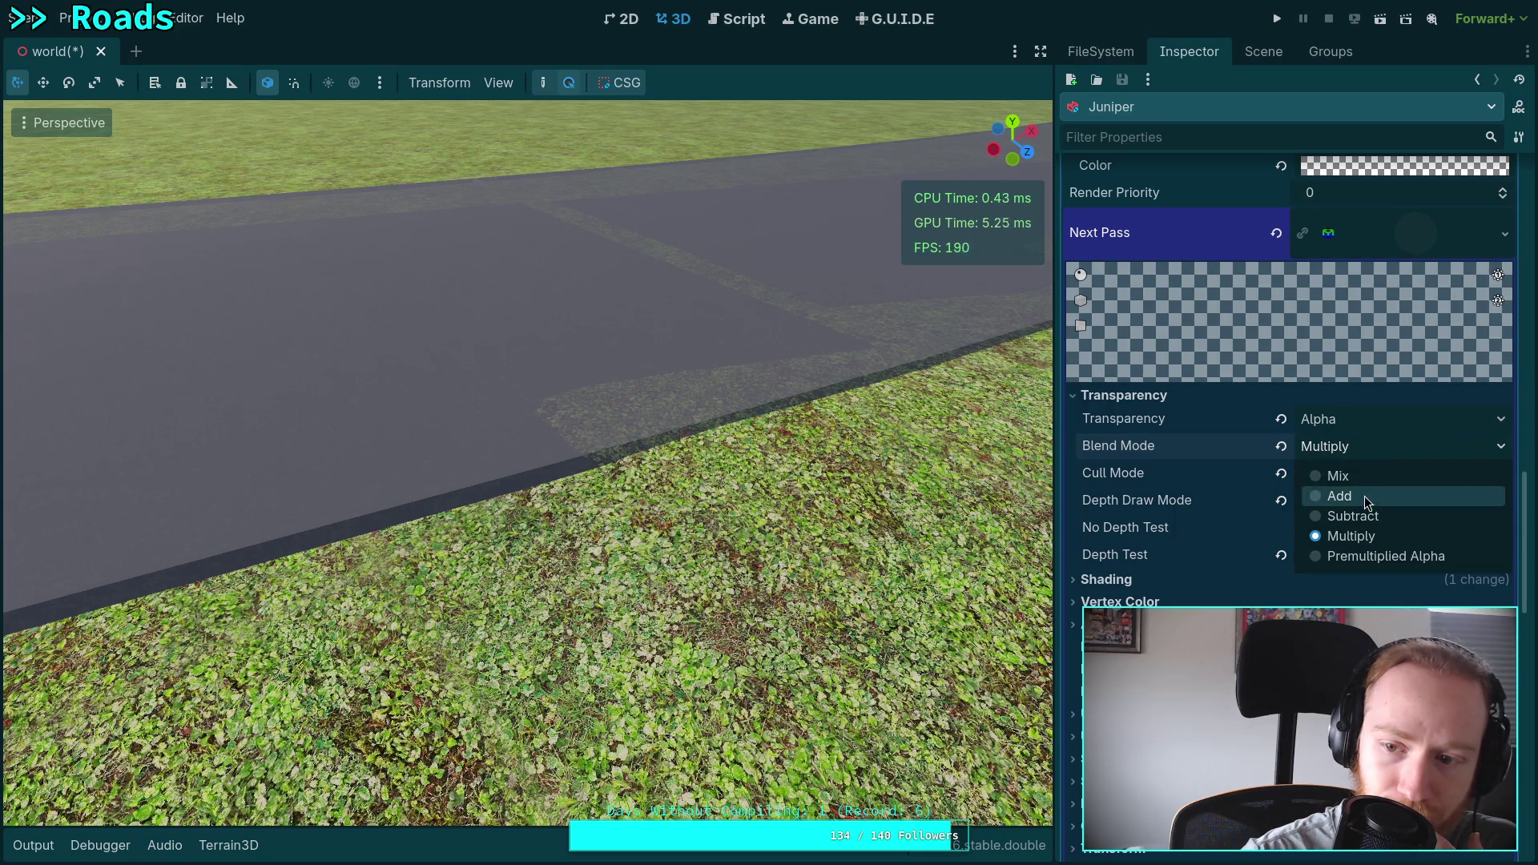
{"action": "left_click", "coordinate": [1364, 496]}
{"action": "left_click", "coordinate": [1381, 456]}
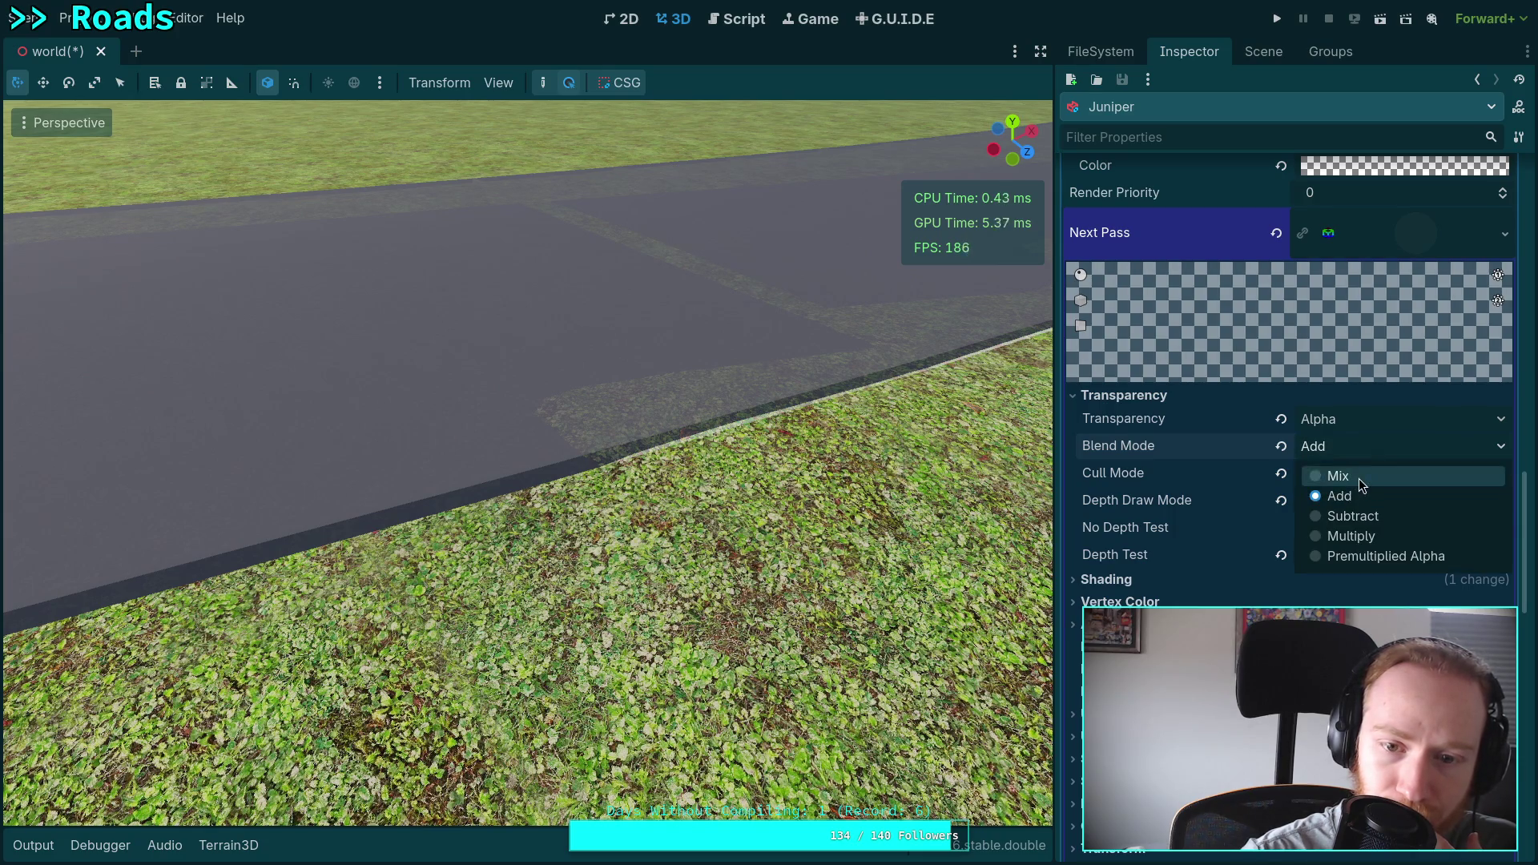
{"action": "left_click", "coordinate": [1360, 479]}
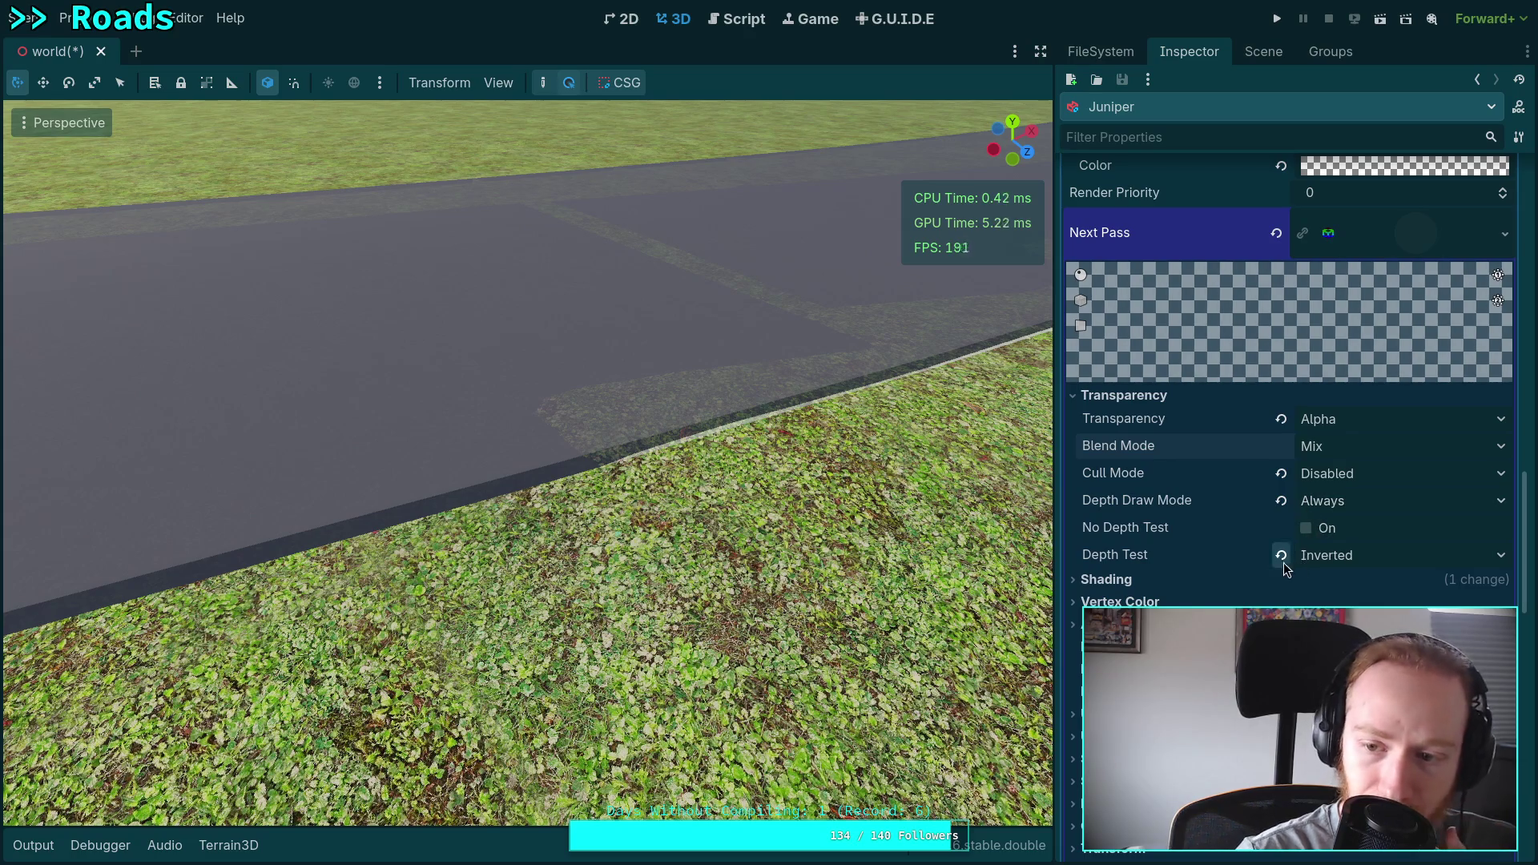
Set the overlay pass to Inverted depth test, Opaque Only depth drawing and Back culling.
{"action": "left_click", "coordinate": [1282, 554]}
{"action": "left_click", "coordinate": [1323, 561]}
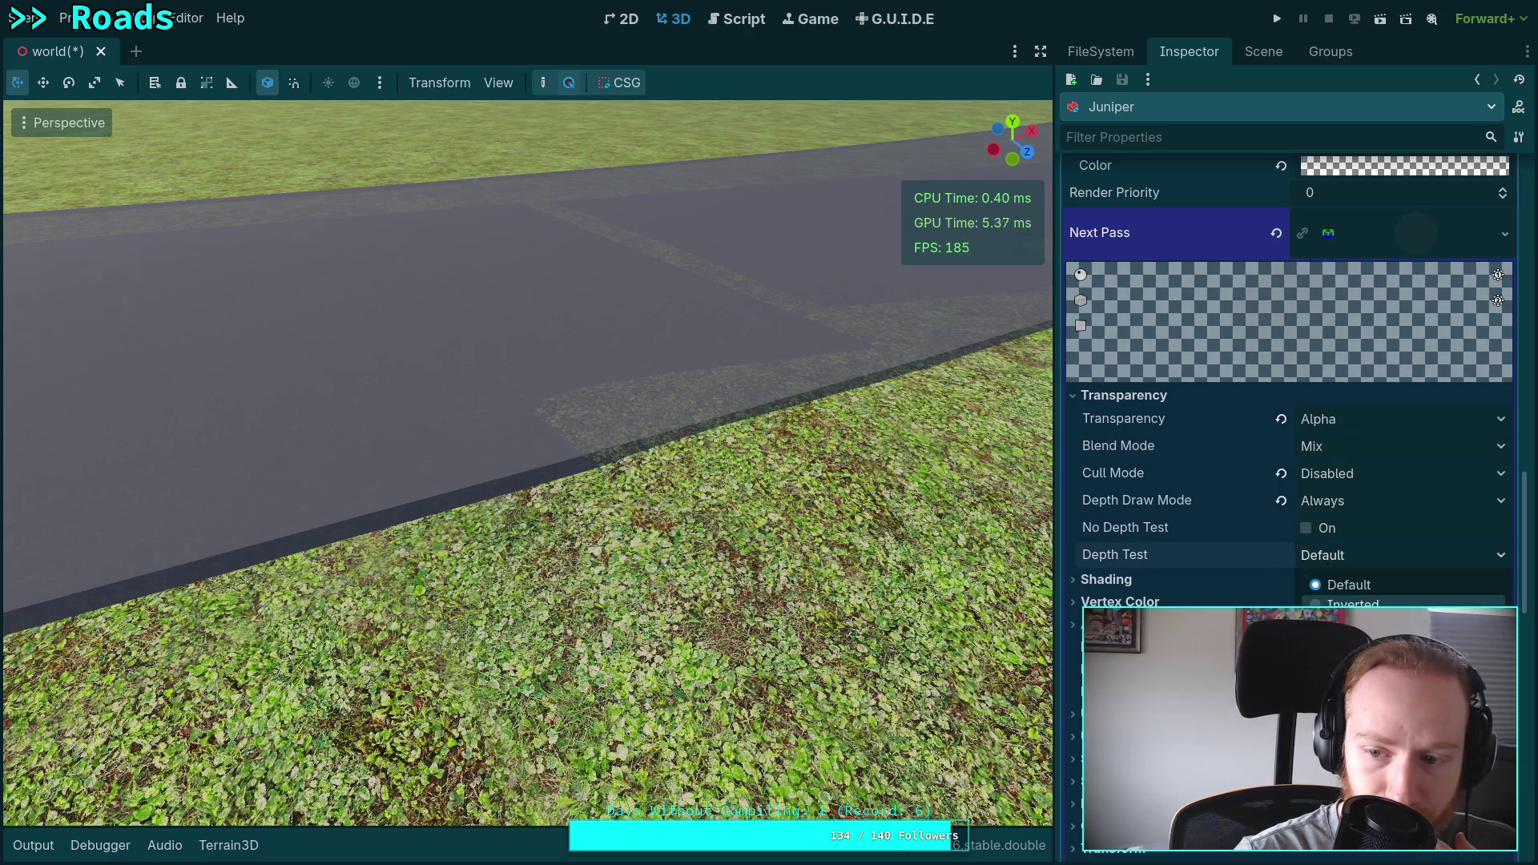
{"action": "left_click", "coordinate": [1334, 600]}
{"action": "left_click", "coordinate": [1355, 500]}
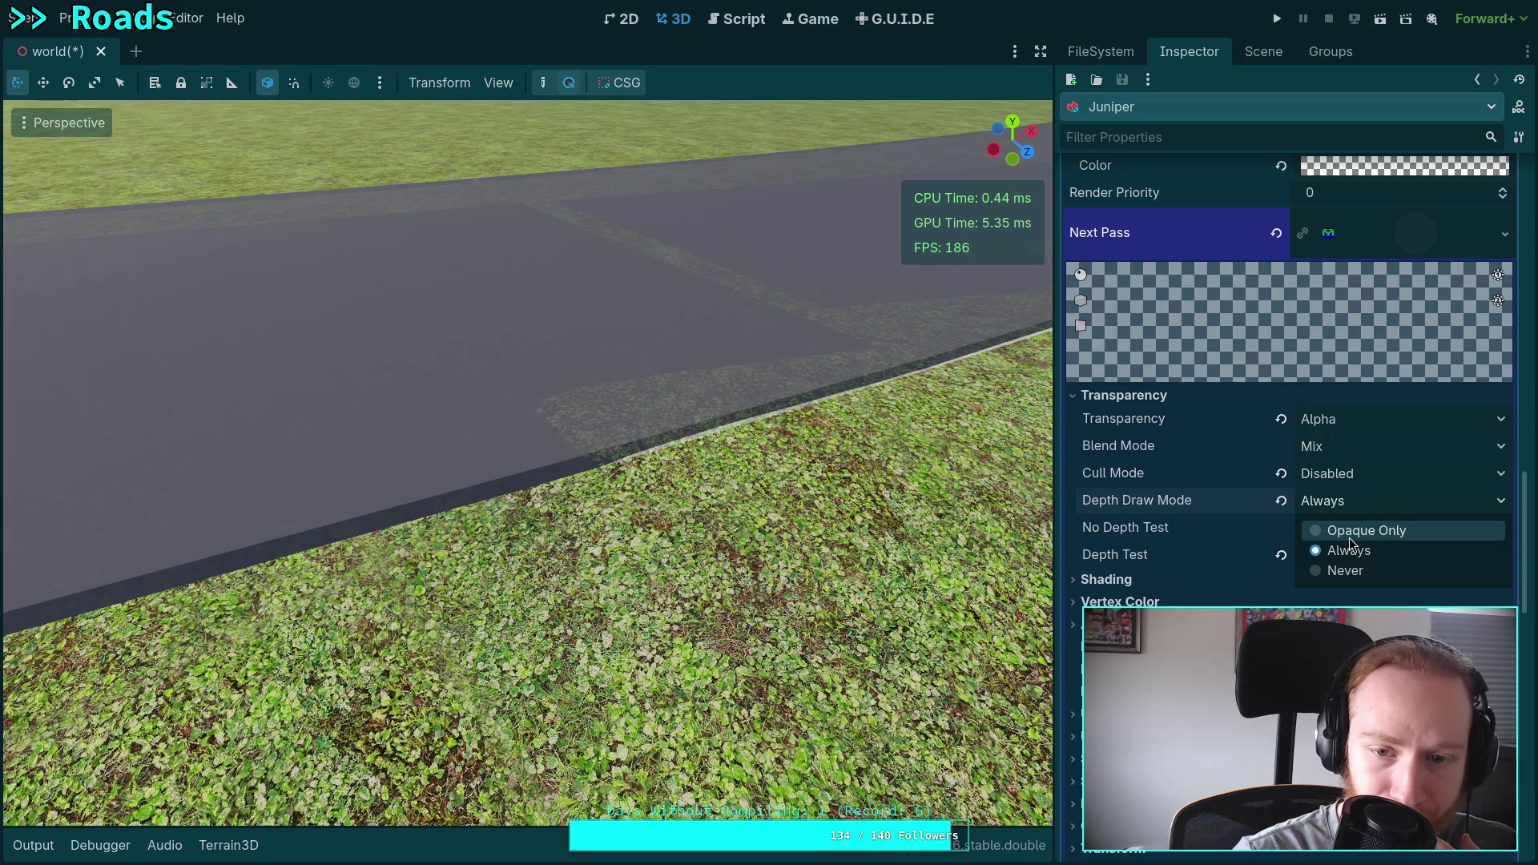
{"action": "left_click", "coordinate": [1349, 537]}
{"action": "scroll", "coordinate": [1334, 504], "scroll_direction": "up", "scroll_amount": 2}
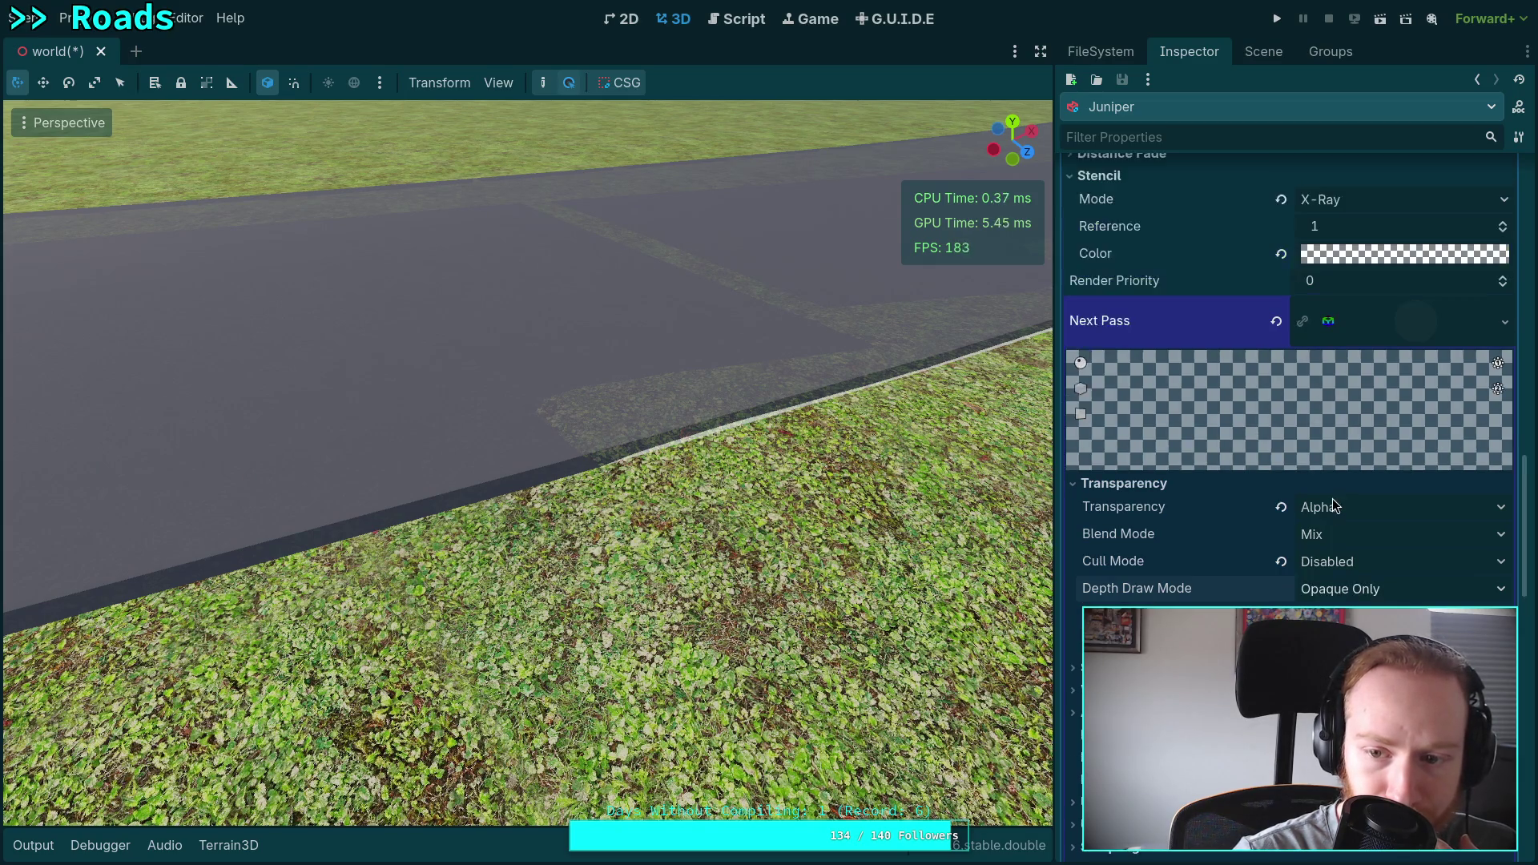
{"action": "left_click", "coordinate": [1324, 559]}
{"action": "left_click", "coordinate": [1341, 598]}
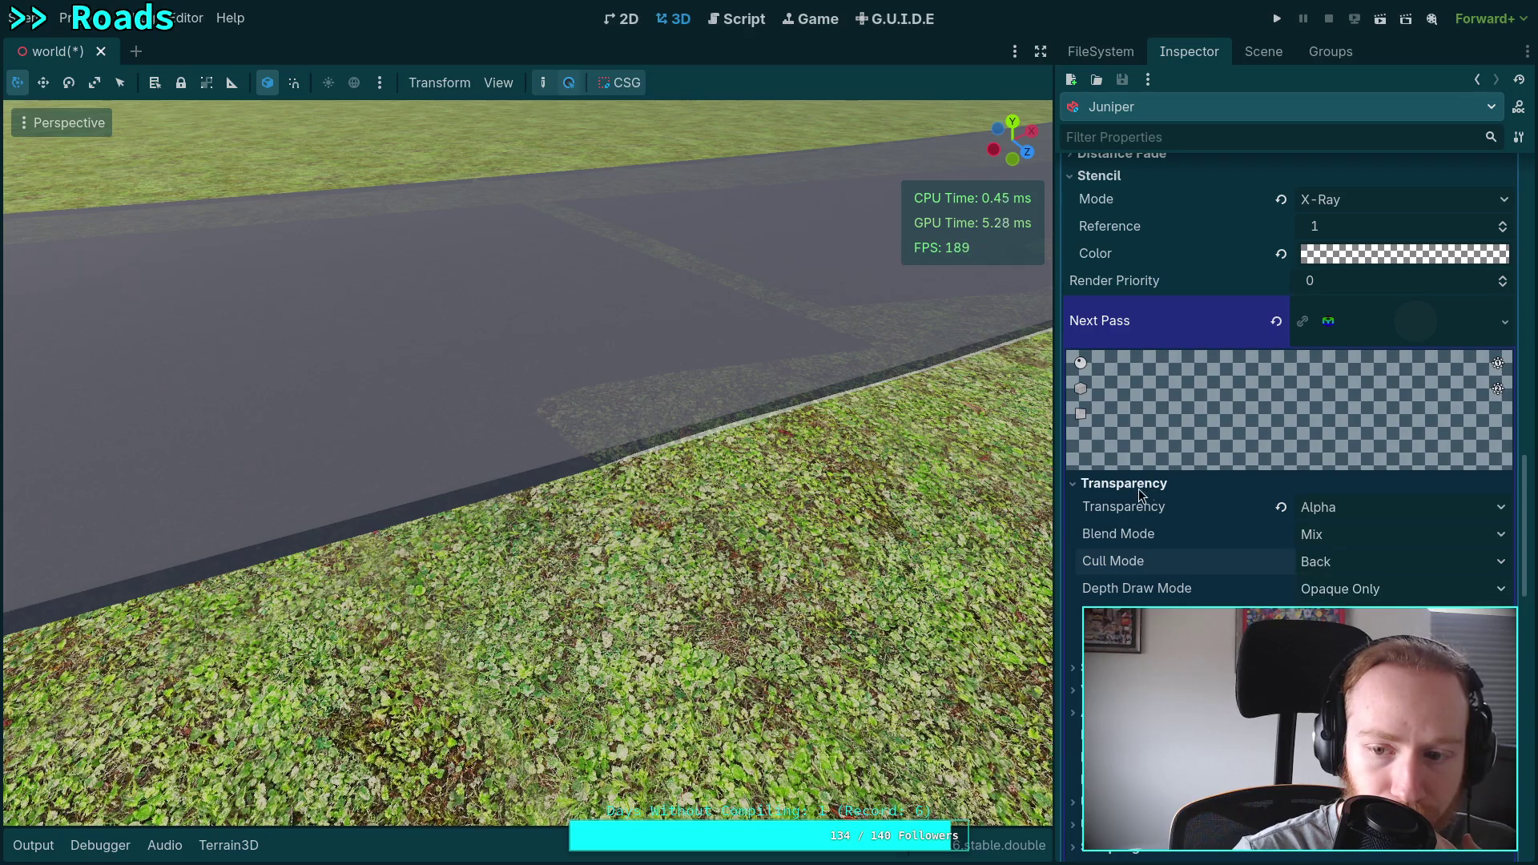
Set the road material's Cull Mode to Back after comparing it with Disabled in the viewport.
{"action": "left_click", "coordinate": [1154, 485]}
{"action": "scroll", "coordinate": [1390, 499], "scroll_direction": "up", "scroll_amount": 10}
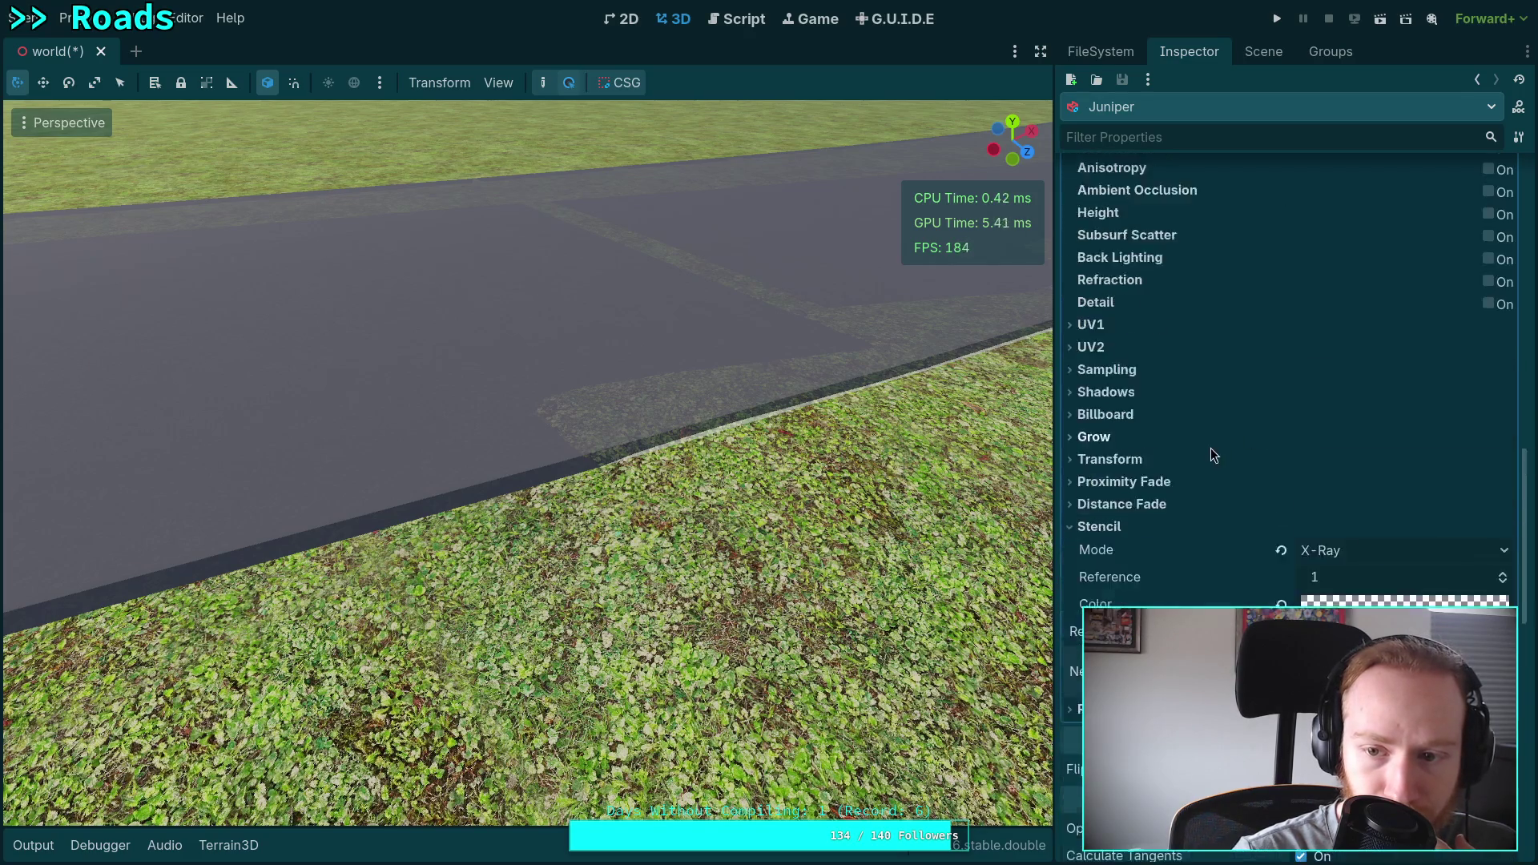
{"action": "scroll", "coordinate": [1243, 417], "scroll_direction": "up", "scroll_amount": 3}
{"action": "left_click", "coordinate": [1353, 428]}
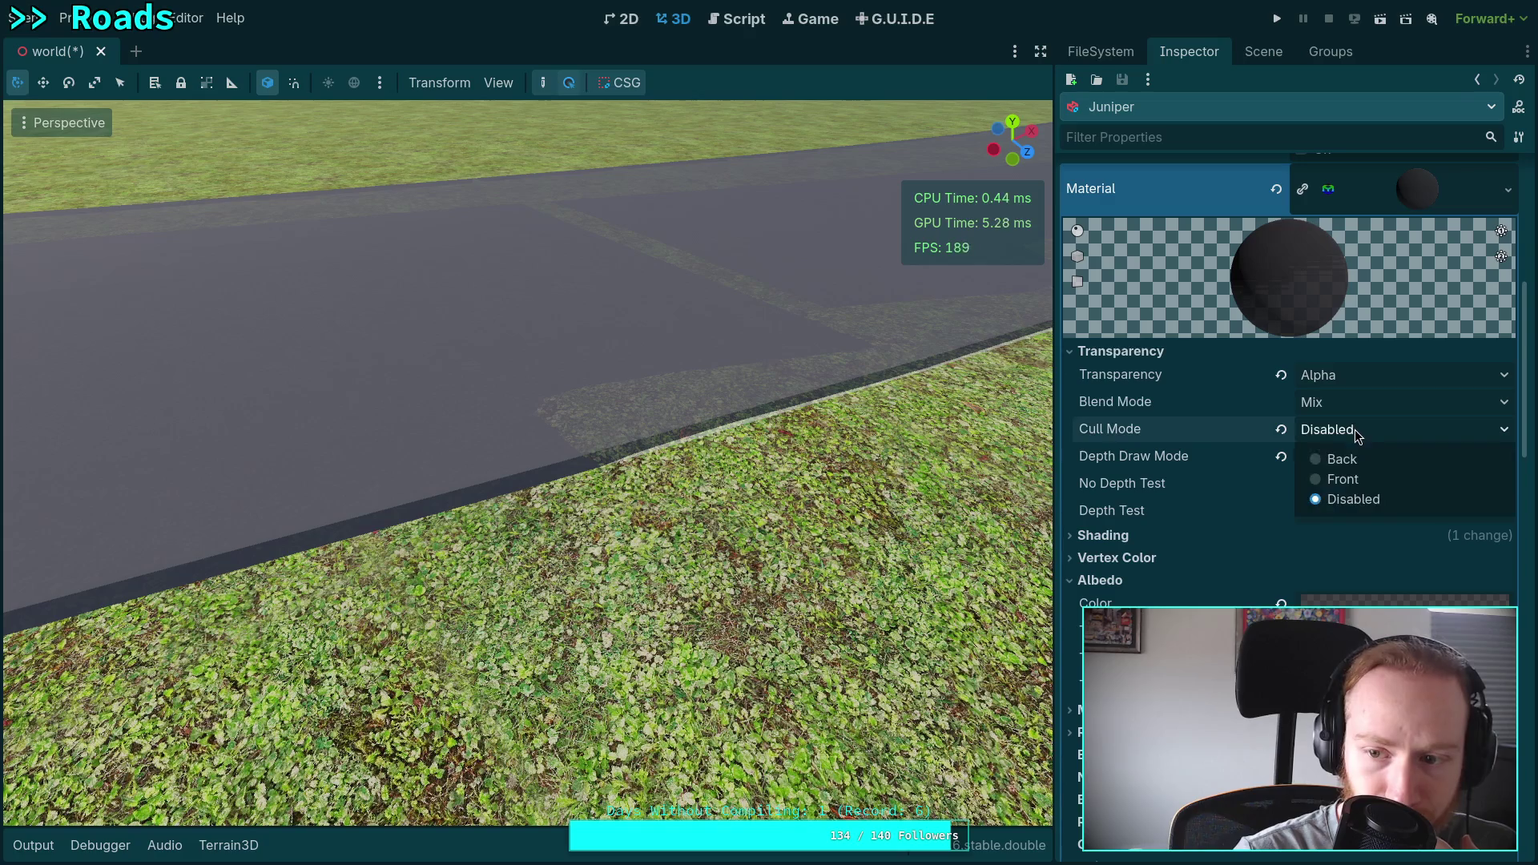
{"action": "left_click", "coordinate": [1356, 460]}
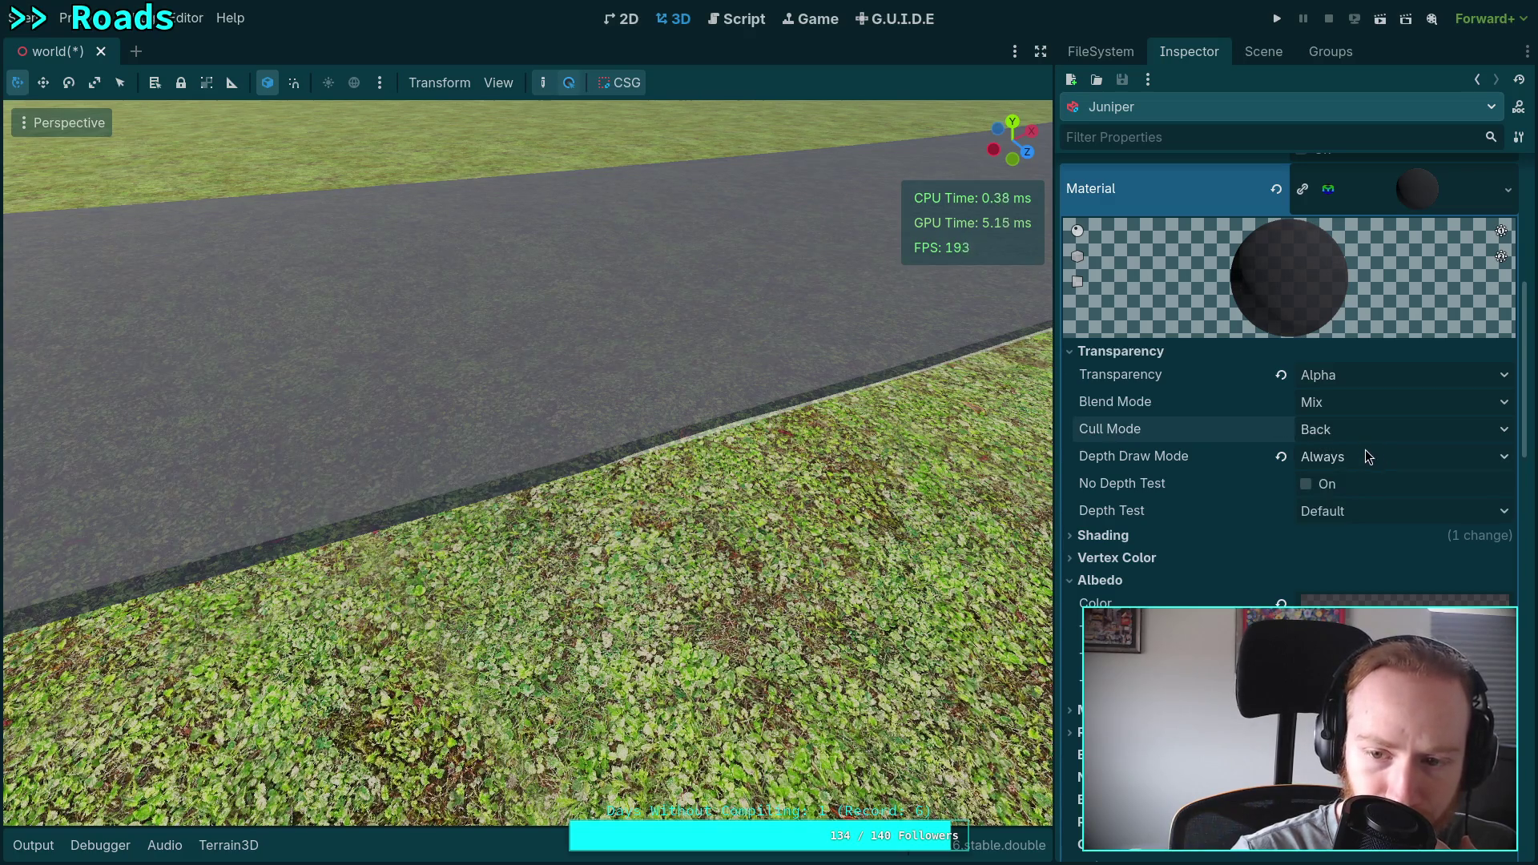
{"action": "left_click", "coordinate": [1387, 462]}
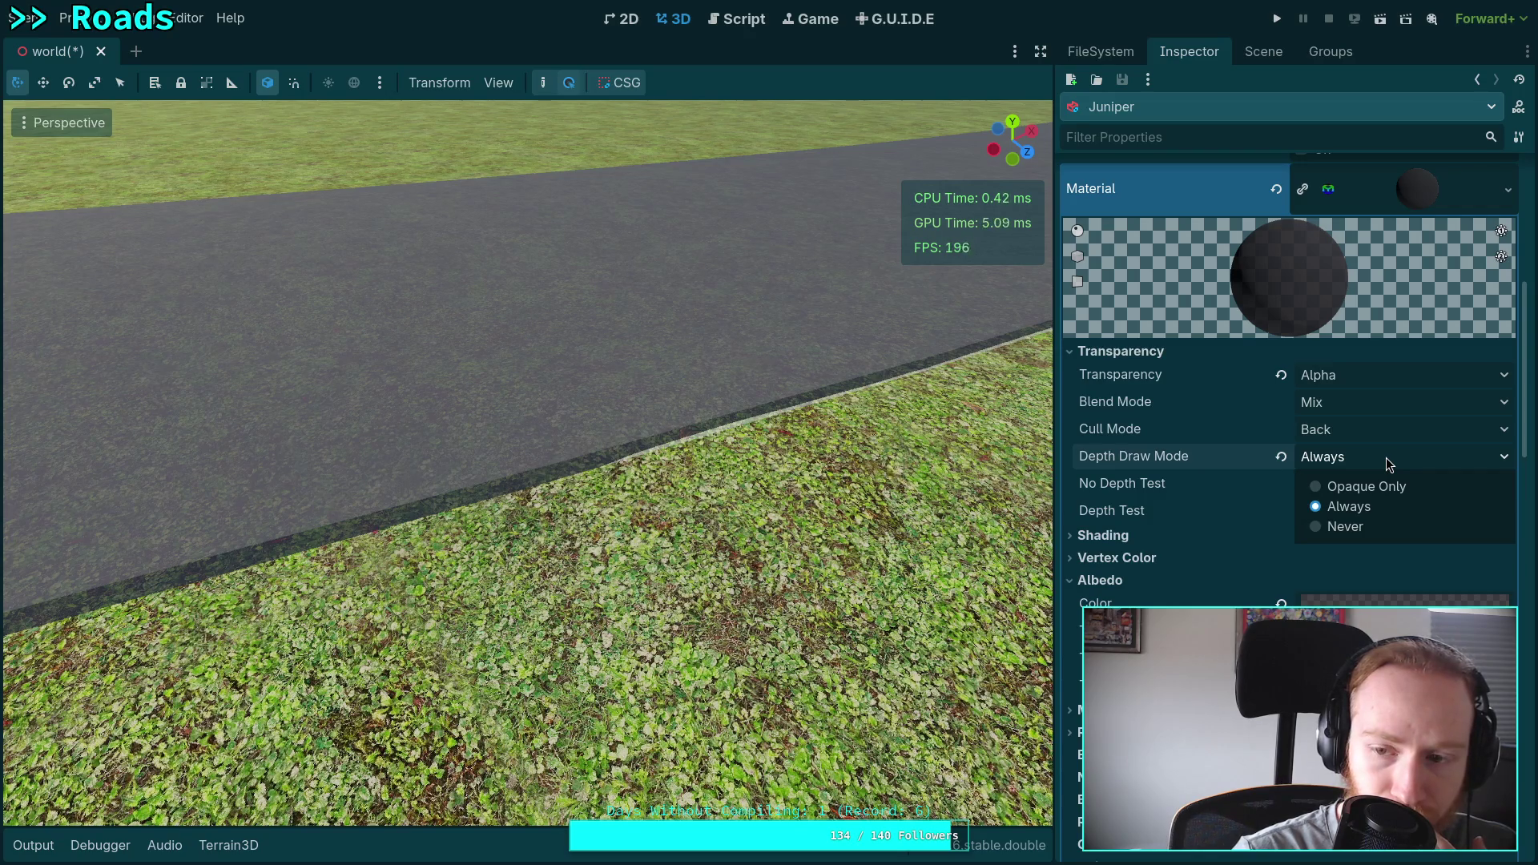
{"action": "left_click", "coordinate": [1352, 437]}
{"action": "left_click", "coordinate": [1347, 498]}
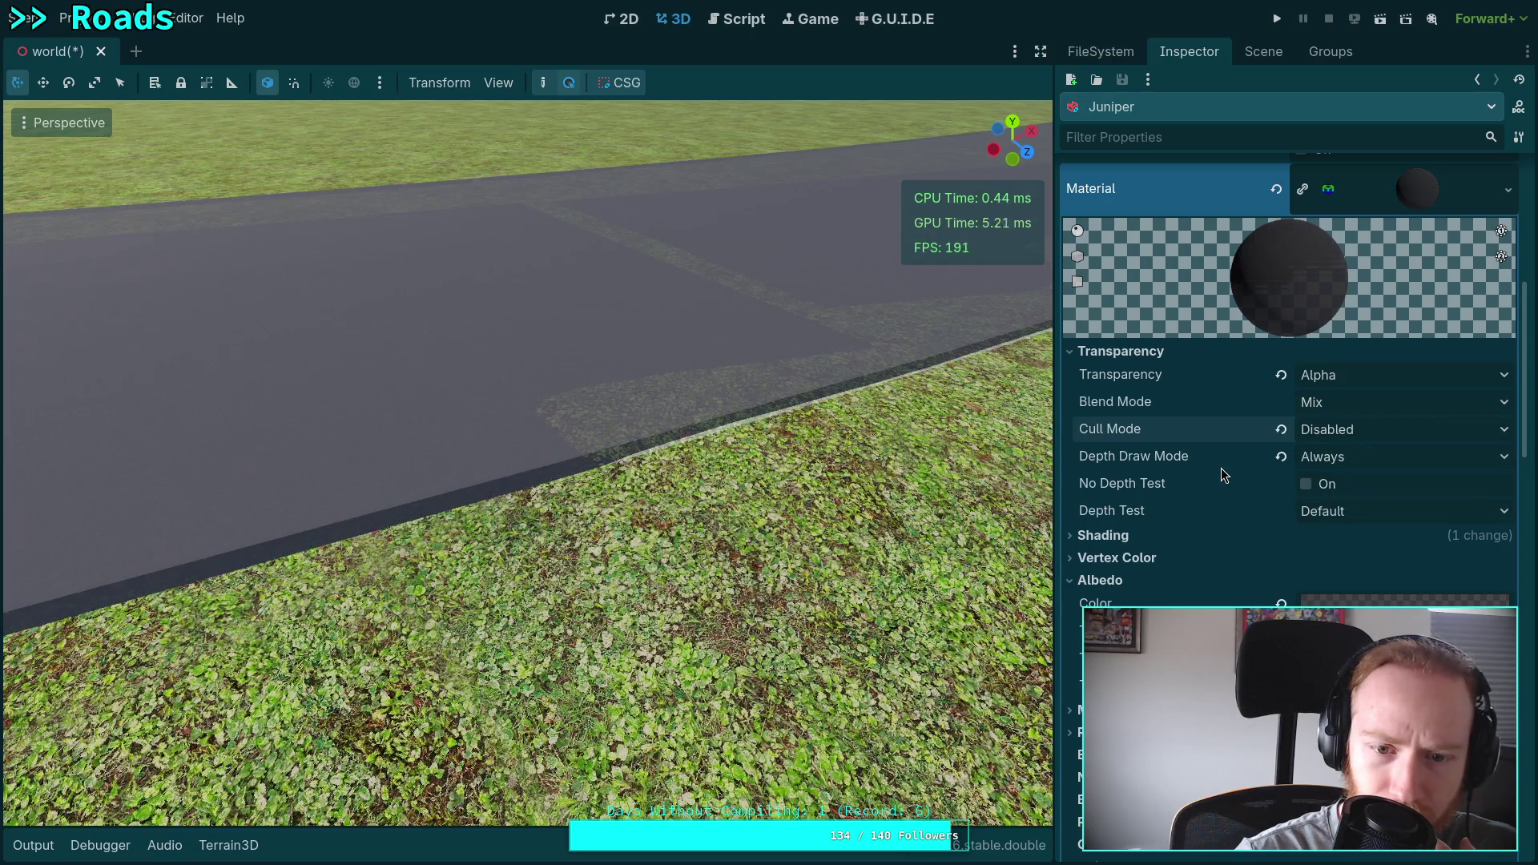
{"action": "mouse_move", "coordinate": [666, 388]}
{"action": "left_mouse_down"}
{"action": "mouse_move", "coordinate": [549, 321]}
{"action": "mouse_move", "coordinate": [619, 424]}
{"action": "mouse_move", "coordinate": [690, 399]}
{"action": "mouse_move", "coordinate": [693, 368]}
{"action": "mouse_move", "coordinate": [647, 384]}
{"action": "mouse_move", "coordinate": [562, 241]}
{"action": "mouse_move", "coordinate": [462, 165]}
{"action": "mouse_move", "coordinate": [677, 417]}
{"action": "mouse_move", "coordinate": [1058, 492]}
{"action": "left_mouse_up"}
{"action": "left_click", "coordinate": [1398, 438]}
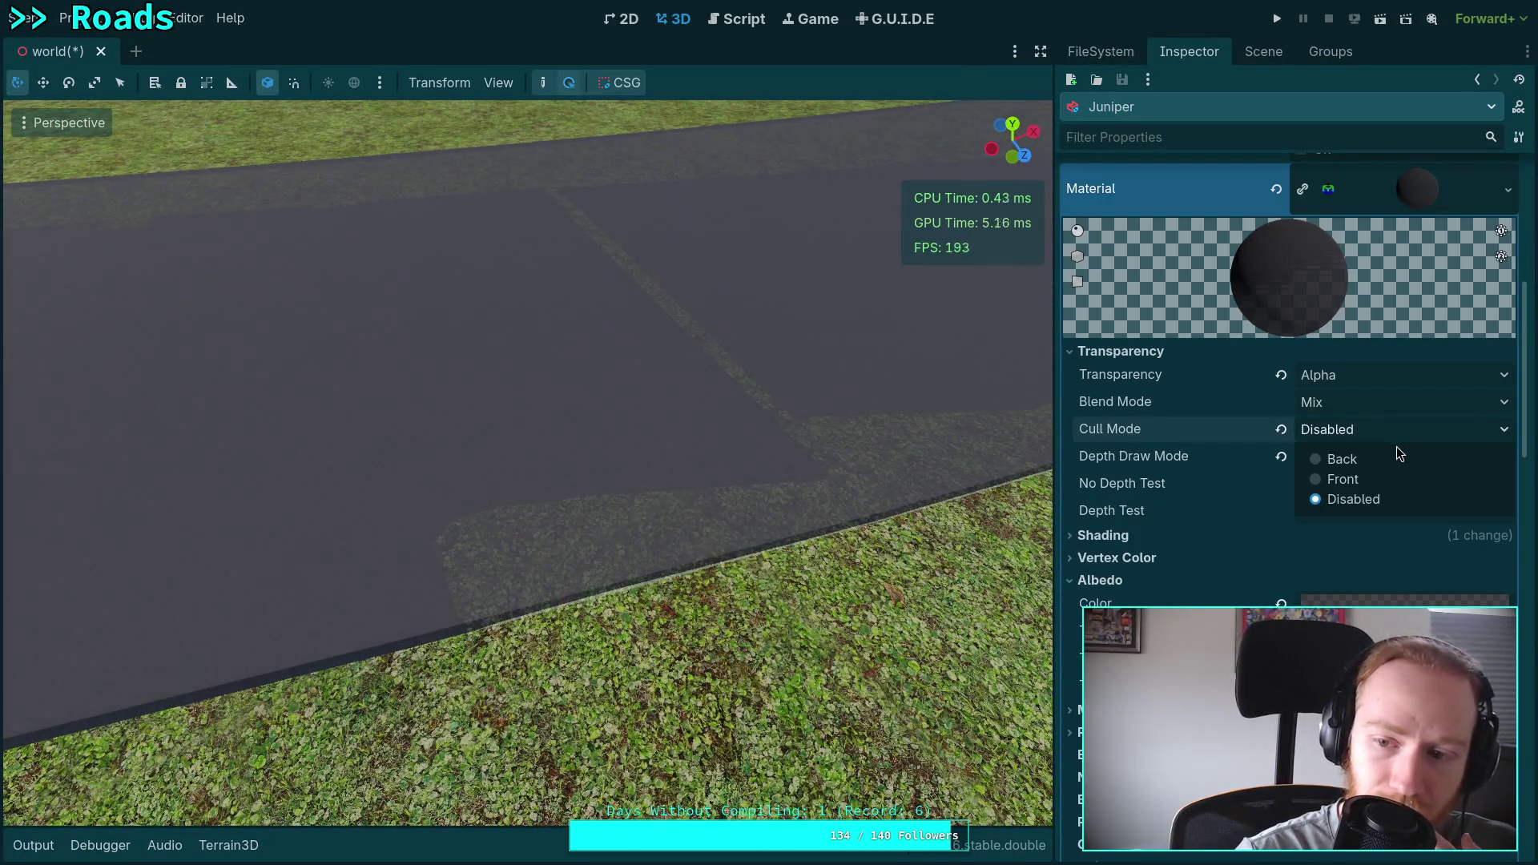
{"action": "left_click", "coordinate": [1380, 459]}
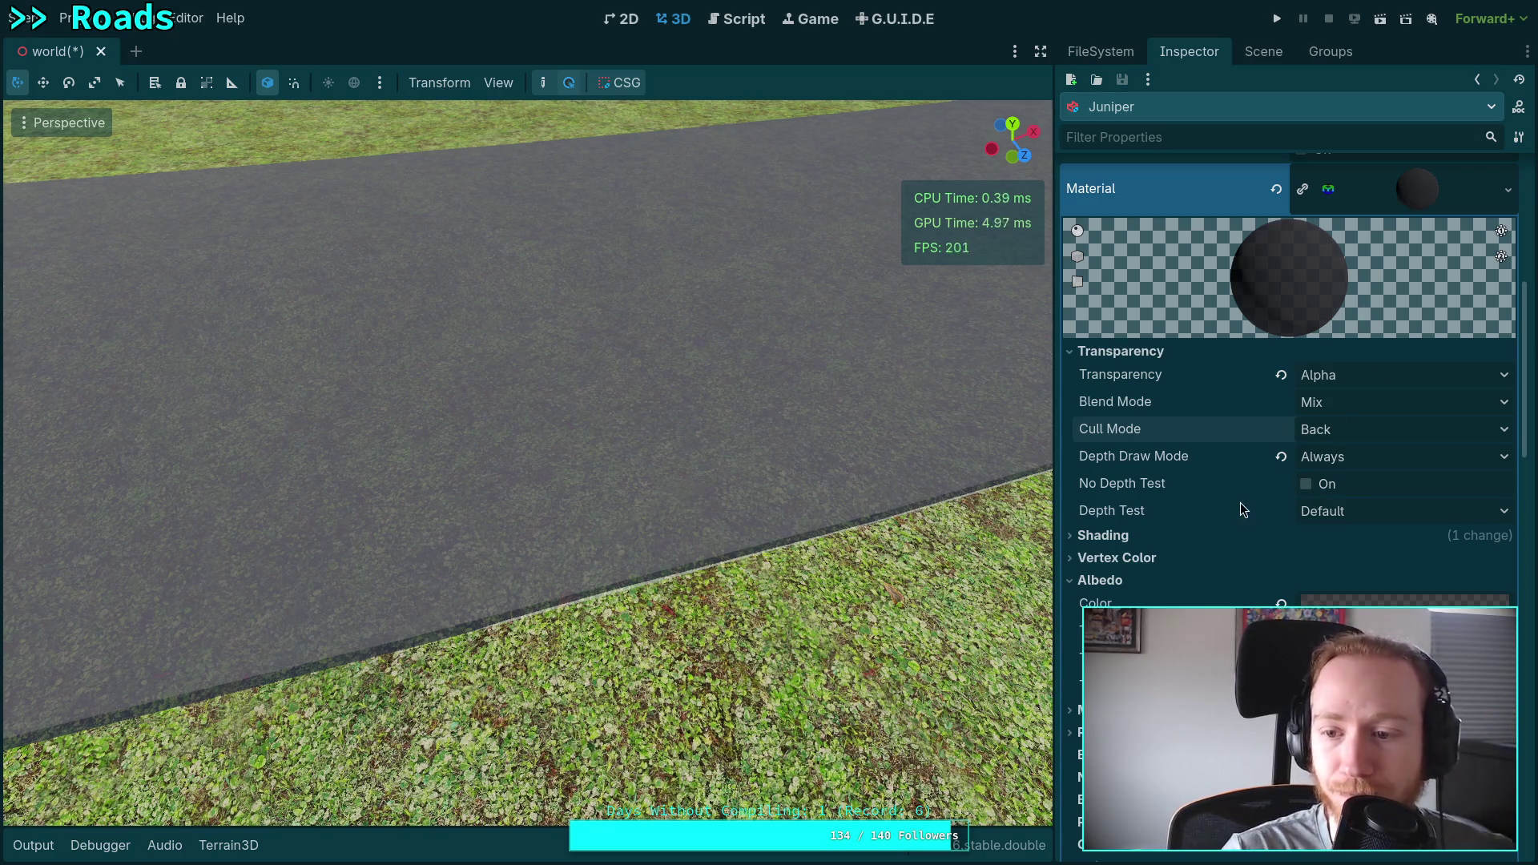
Set the road material's depth drawing to Opaque Only and keep Stencil Mode X-Ray after trying Outline.
{"action": "scroll", "coordinate": [1240, 504], "scroll_direction": "down", "scroll_amount": 3}
{"action": "left_click", "coordinate": [1361, 281]}
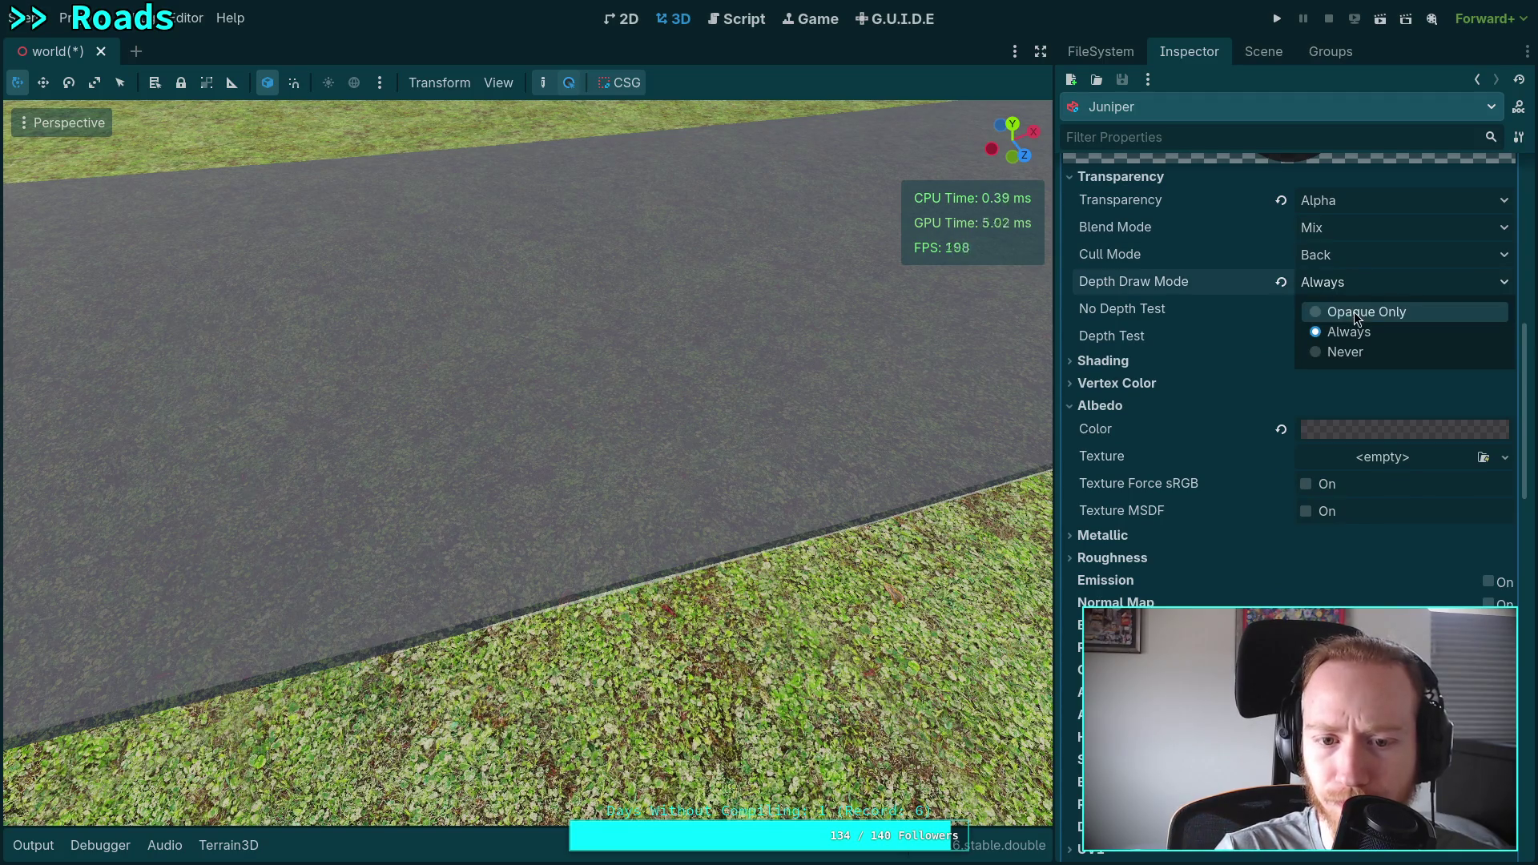
{"action": "left_click", "coordinate": [1353, 311]}
{"action": "scroll", "coordinate": [1281, 309], "scroll_direction": "up", "scroll_amount": 3}
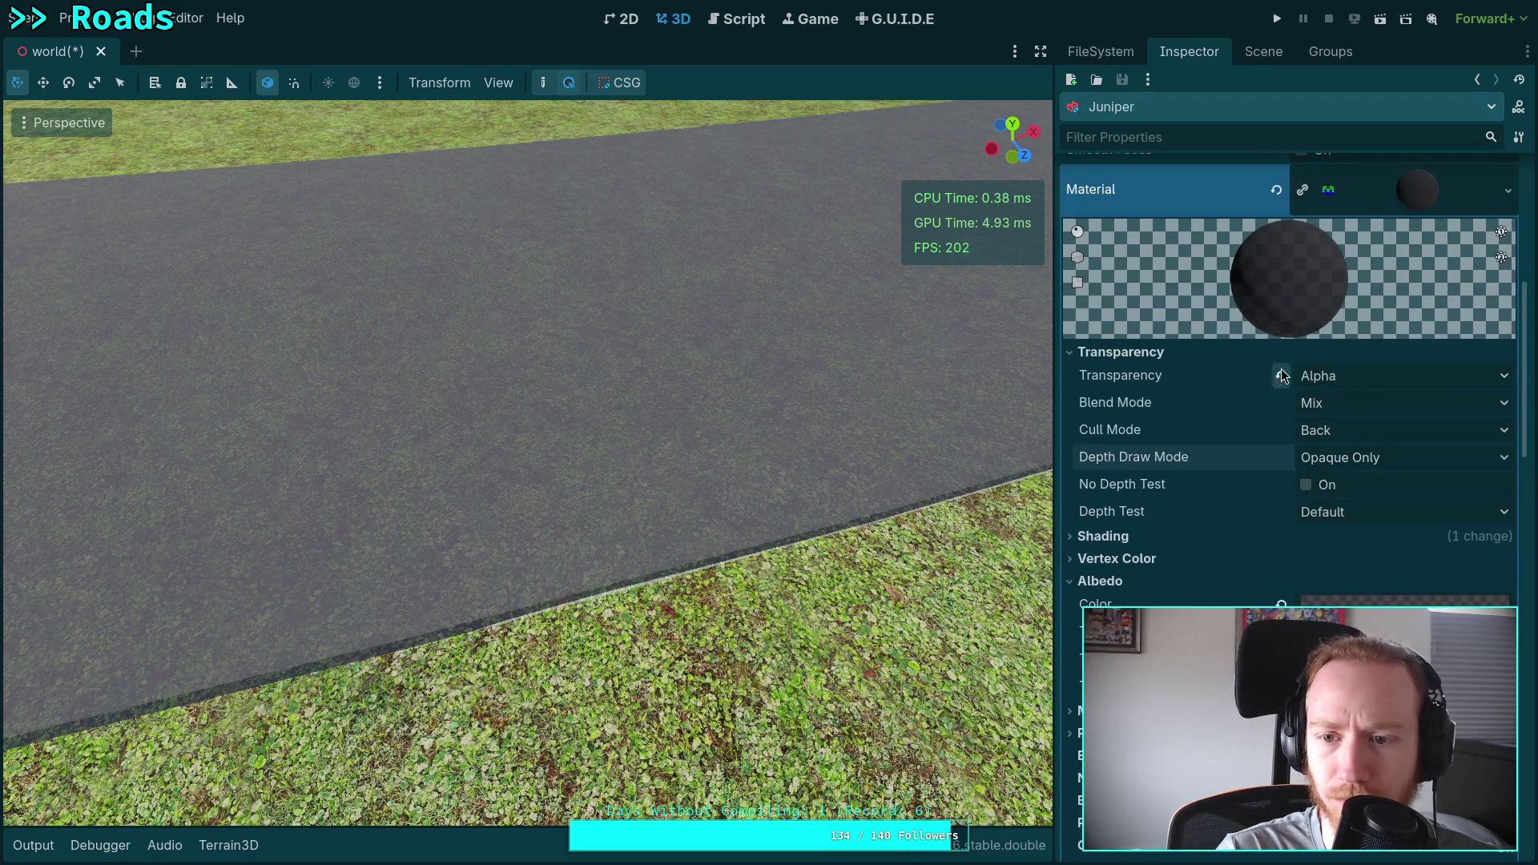
{"action": "scroll", "coordinate": [1188, 406], "scroll_direction": "down", "scroll_amount": 15}
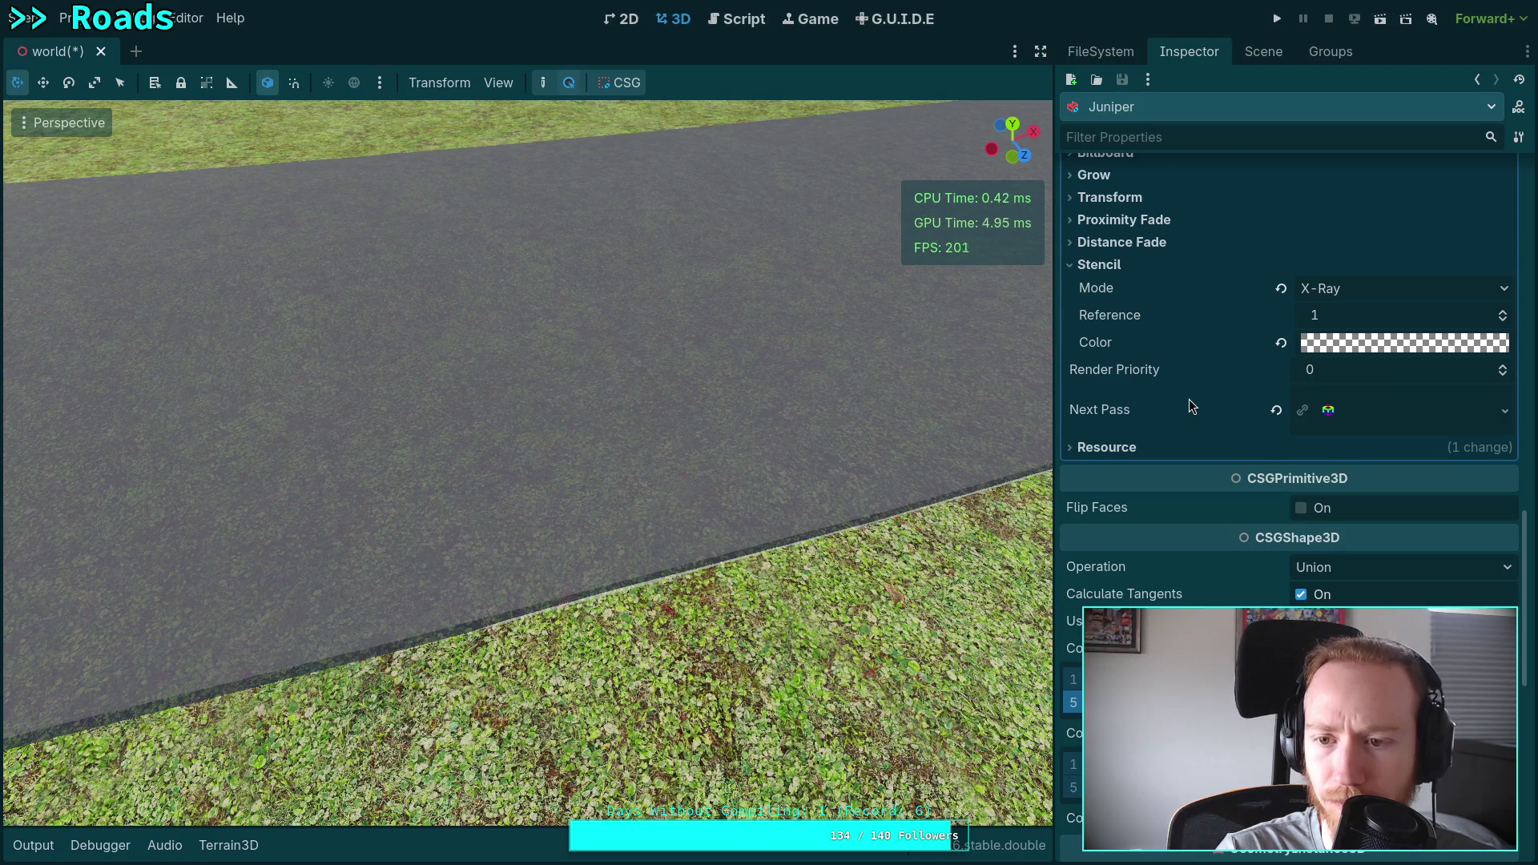
{"action": "left_click", "coordinate": [1386, 290]}
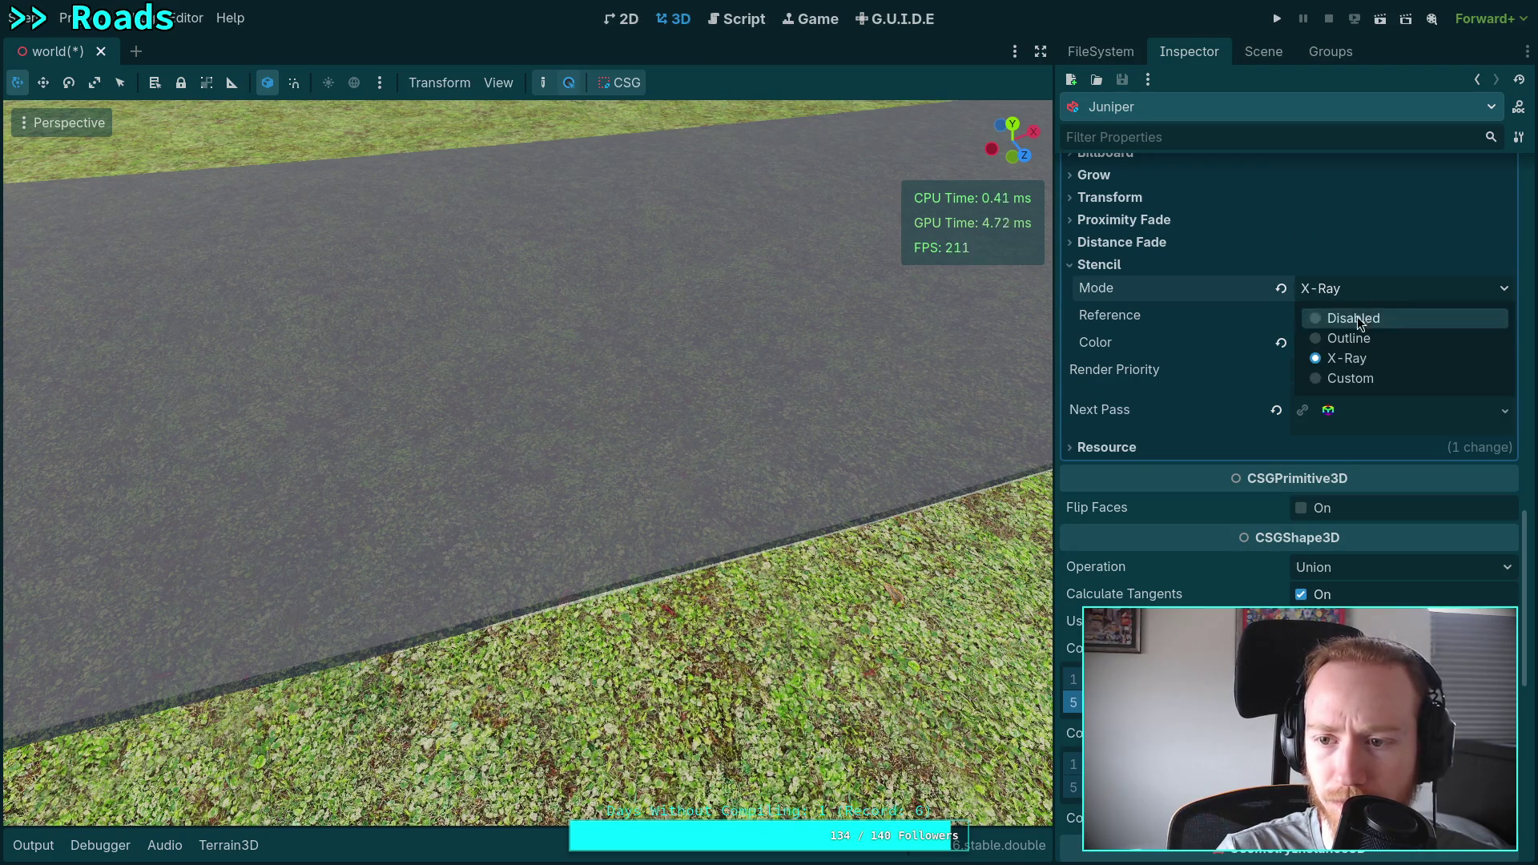
{"action": "left_click", "coordinate": [1369, 342]}
{"action": "left_click", "coordinate": [1361, 290]}
{"action": "left_click", "coordinate": [1340, 359]}
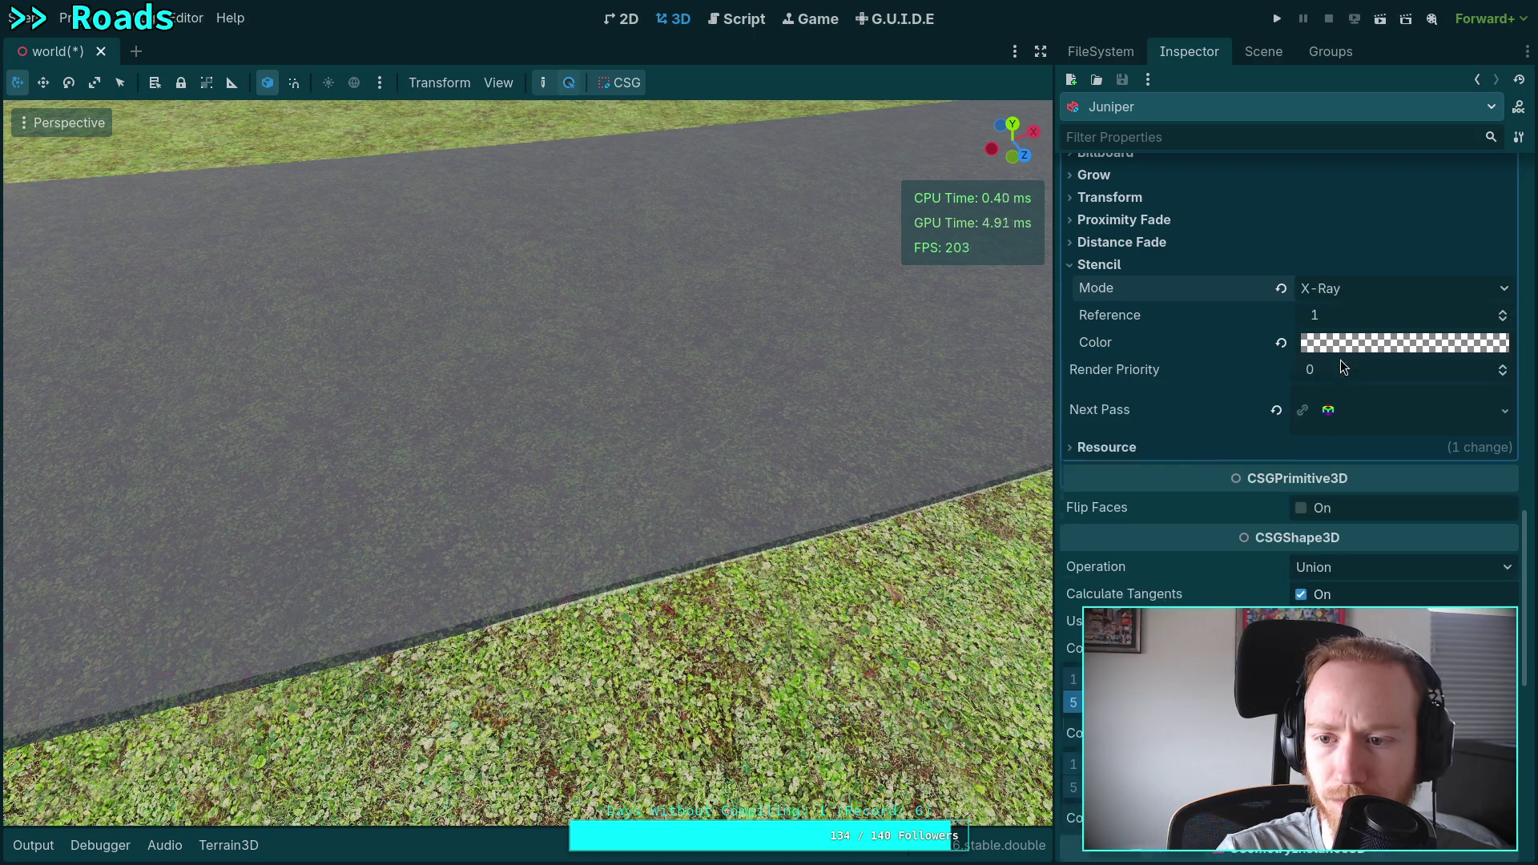
{"action": "scroll", "coordinate": [1210, 350], "scroll_direction": "up", "scroll_amount": 10}
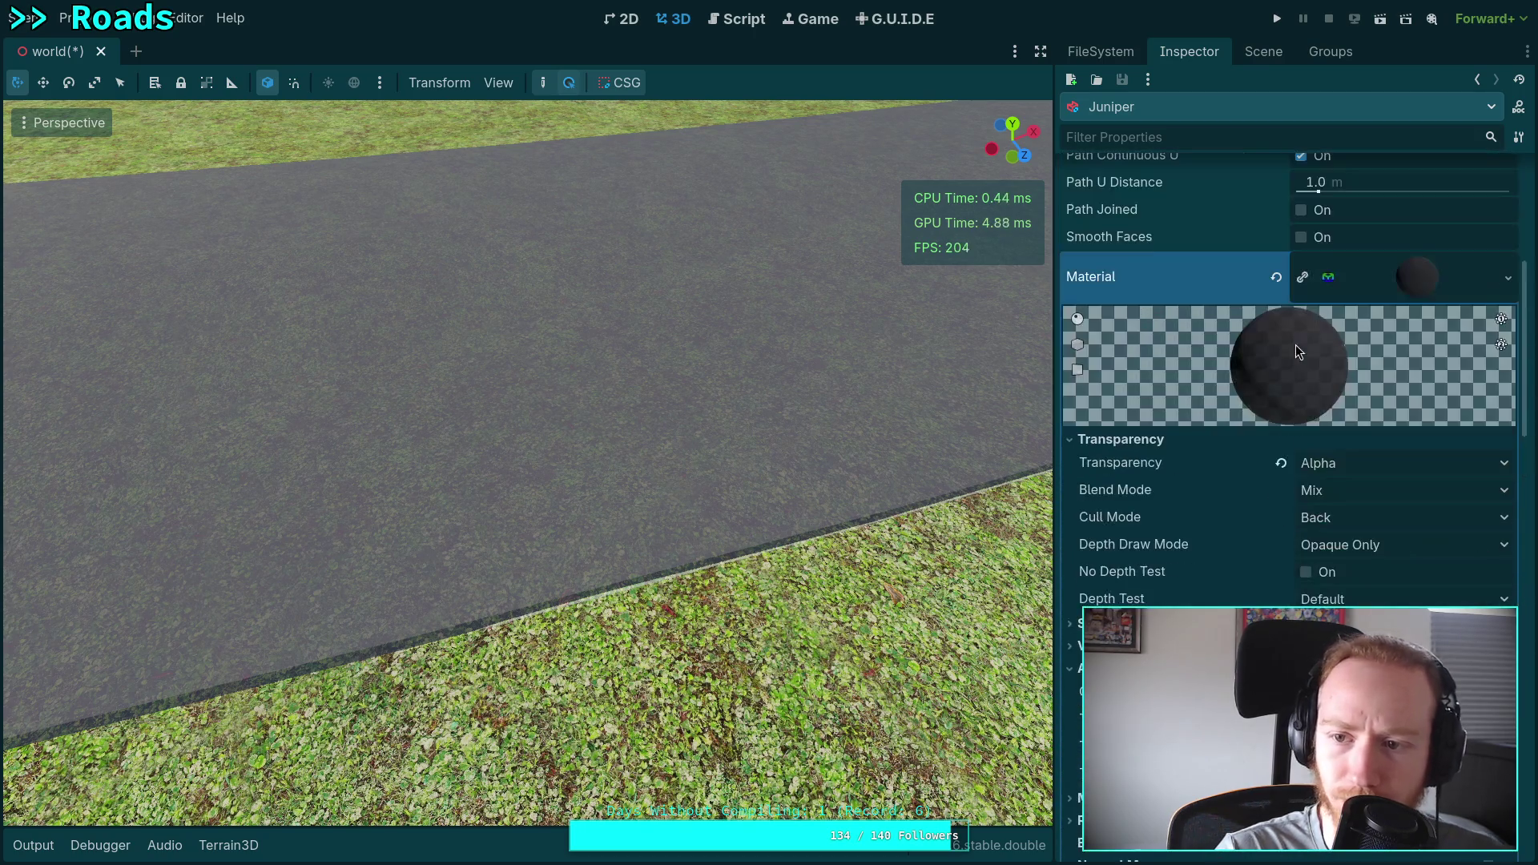
{"action": "left_click", "coordinate": [1422, 277]}
Select the Terrain3D node, widen the viewport and undo a stray test stroke on the road.
{"action": "left_click", "coordinate": [1250, 49]}
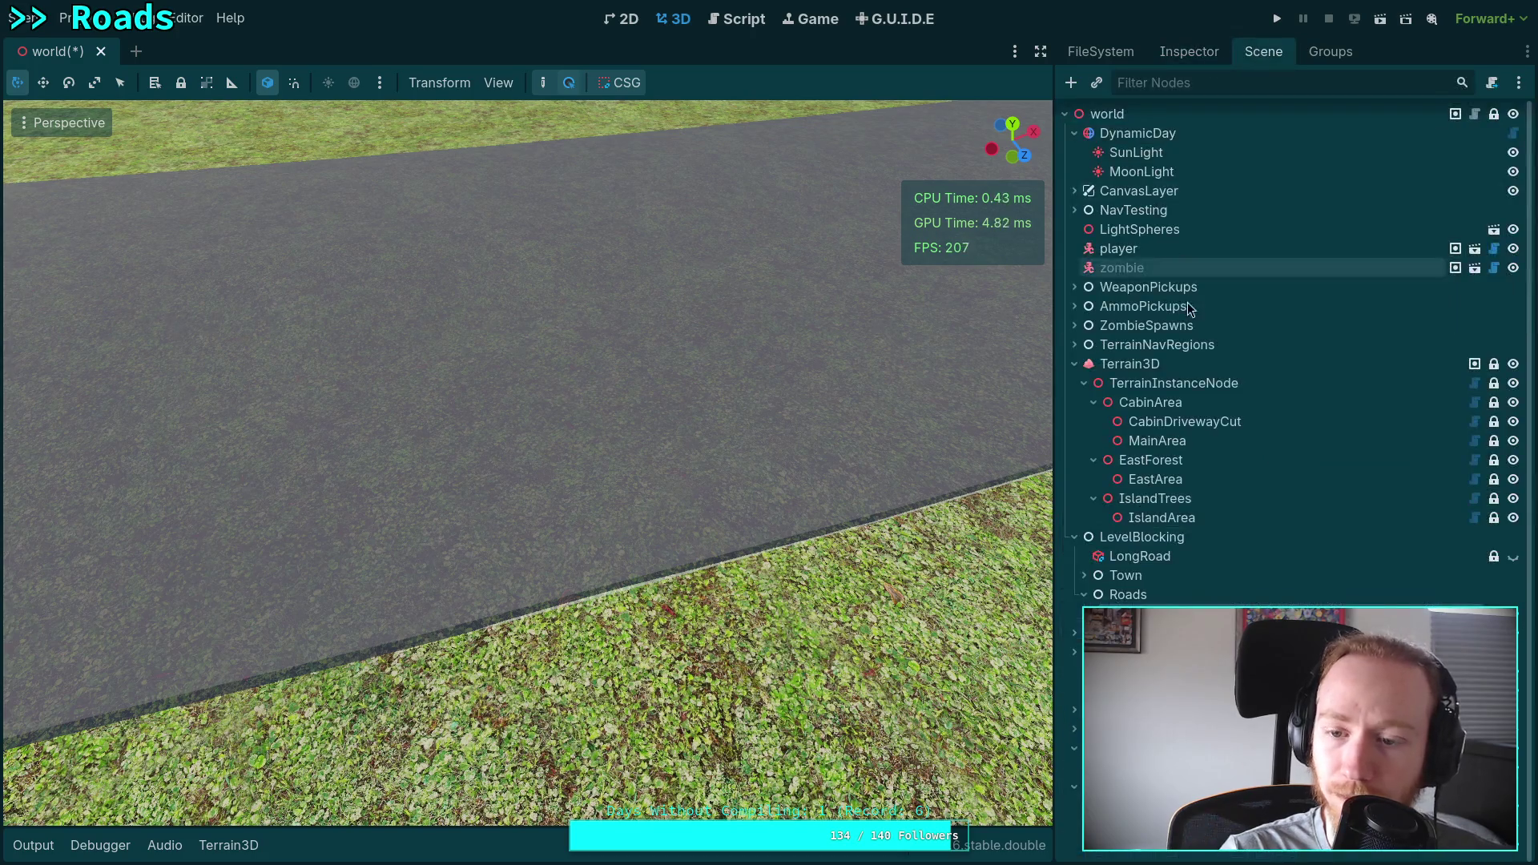
{"action": "left_click", "coordinate": [1135, 362]}
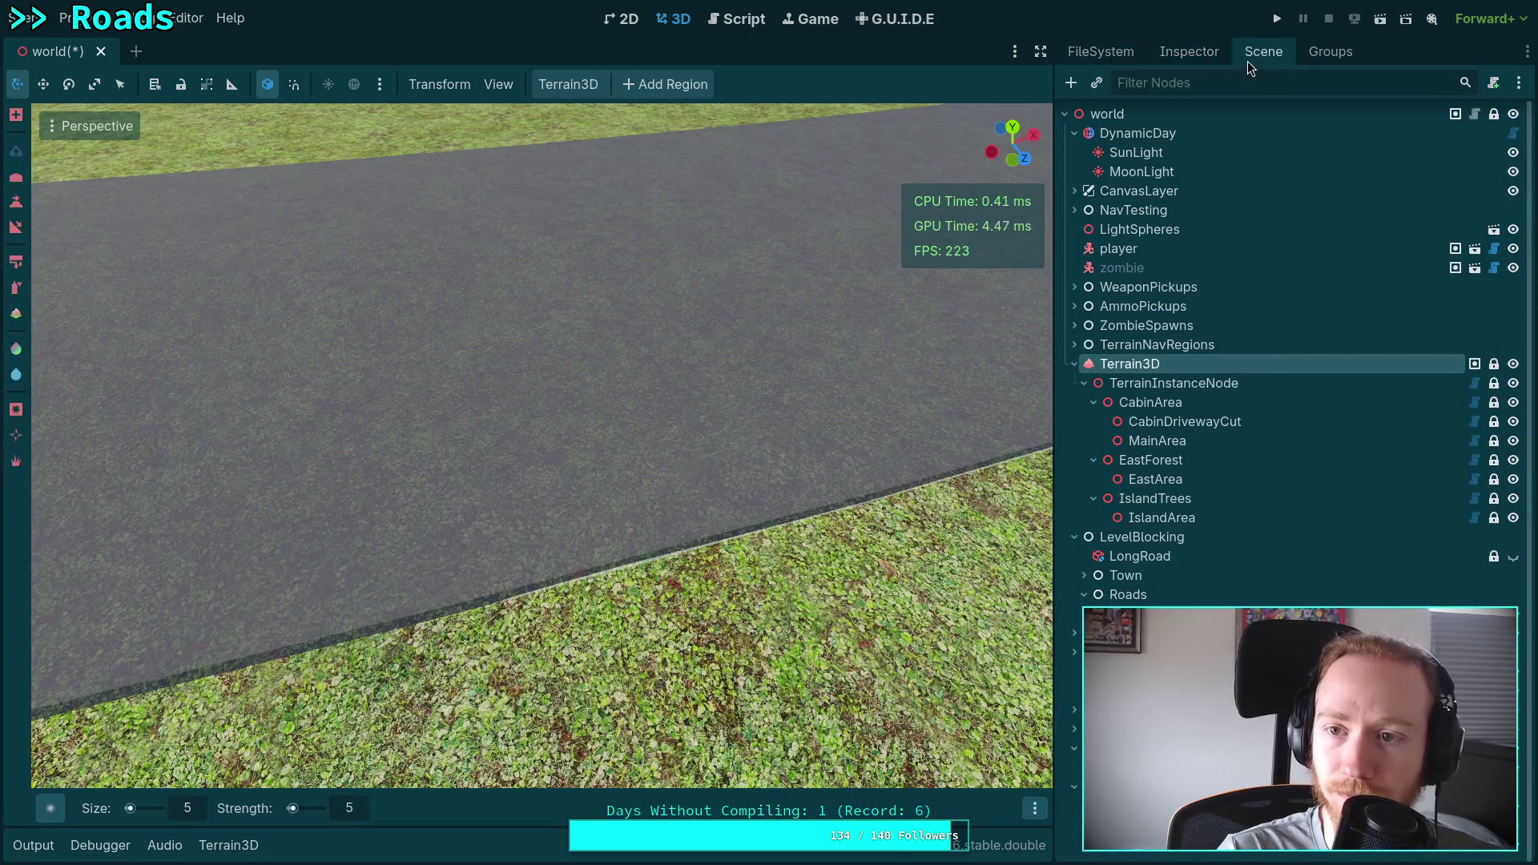
{"action": "left_click", "coordinate": [1188, 52]}
{"action": "left_click_drag", "start_coordinate": [1054, 198], "coordinate": [1215, 197]}
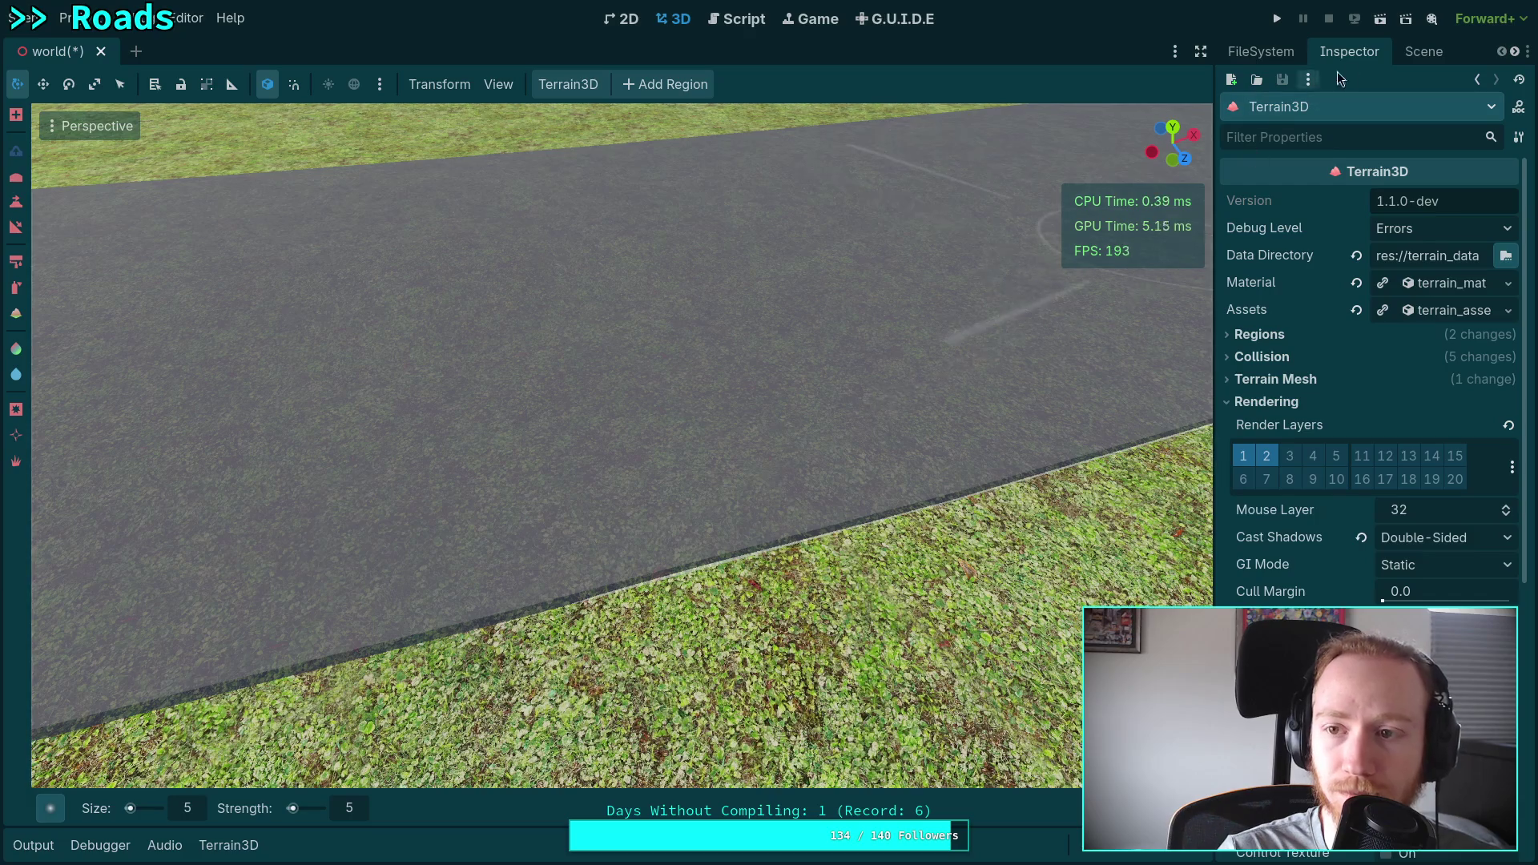
{"action": "left_click", "coordinate": [1408, 56]}
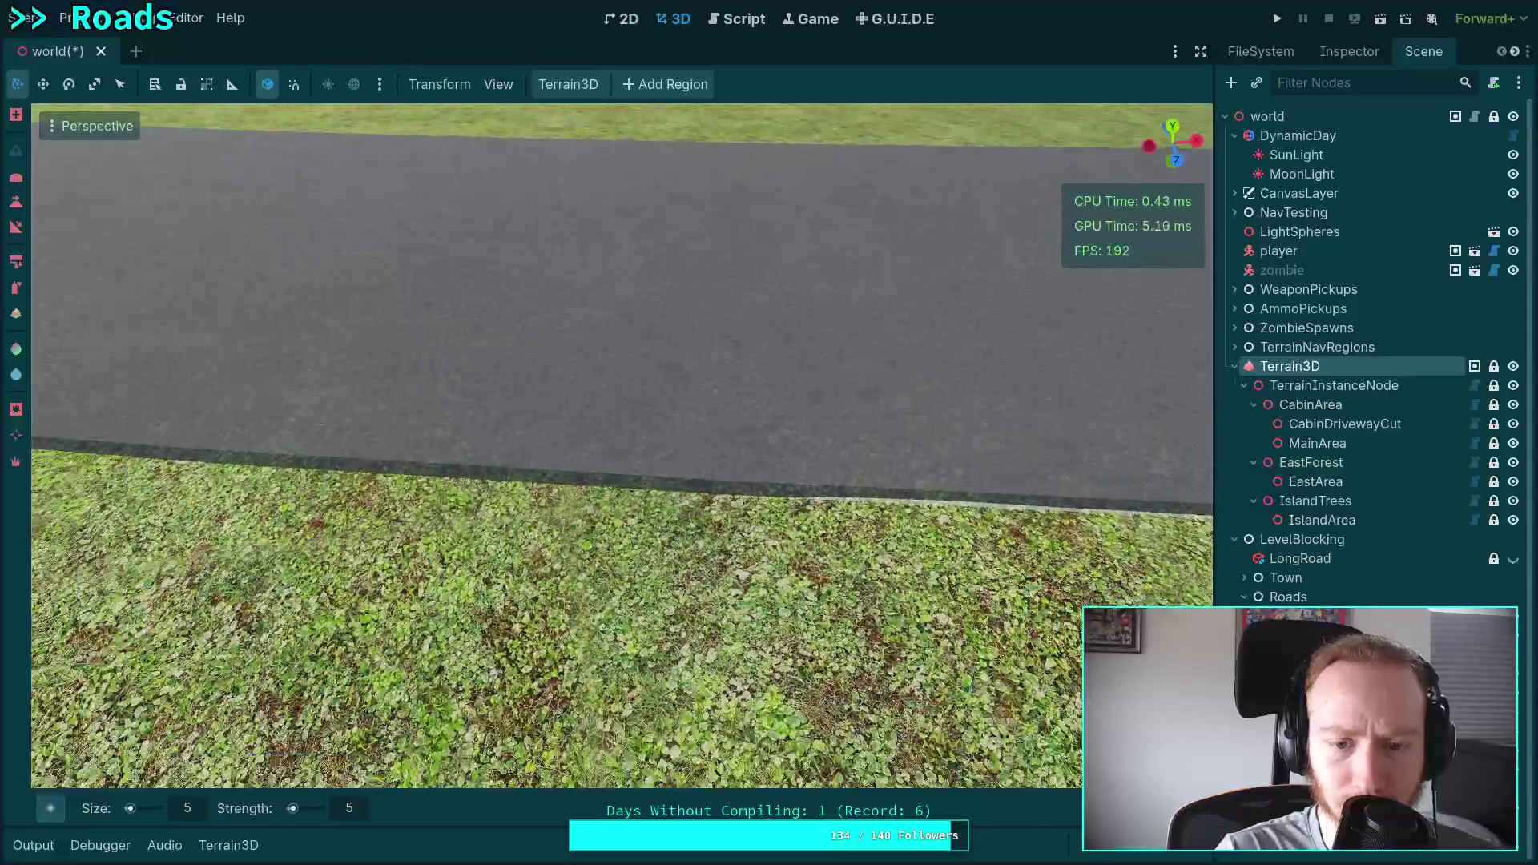
{"action": "left_click", "coordinate": [653, 375]}
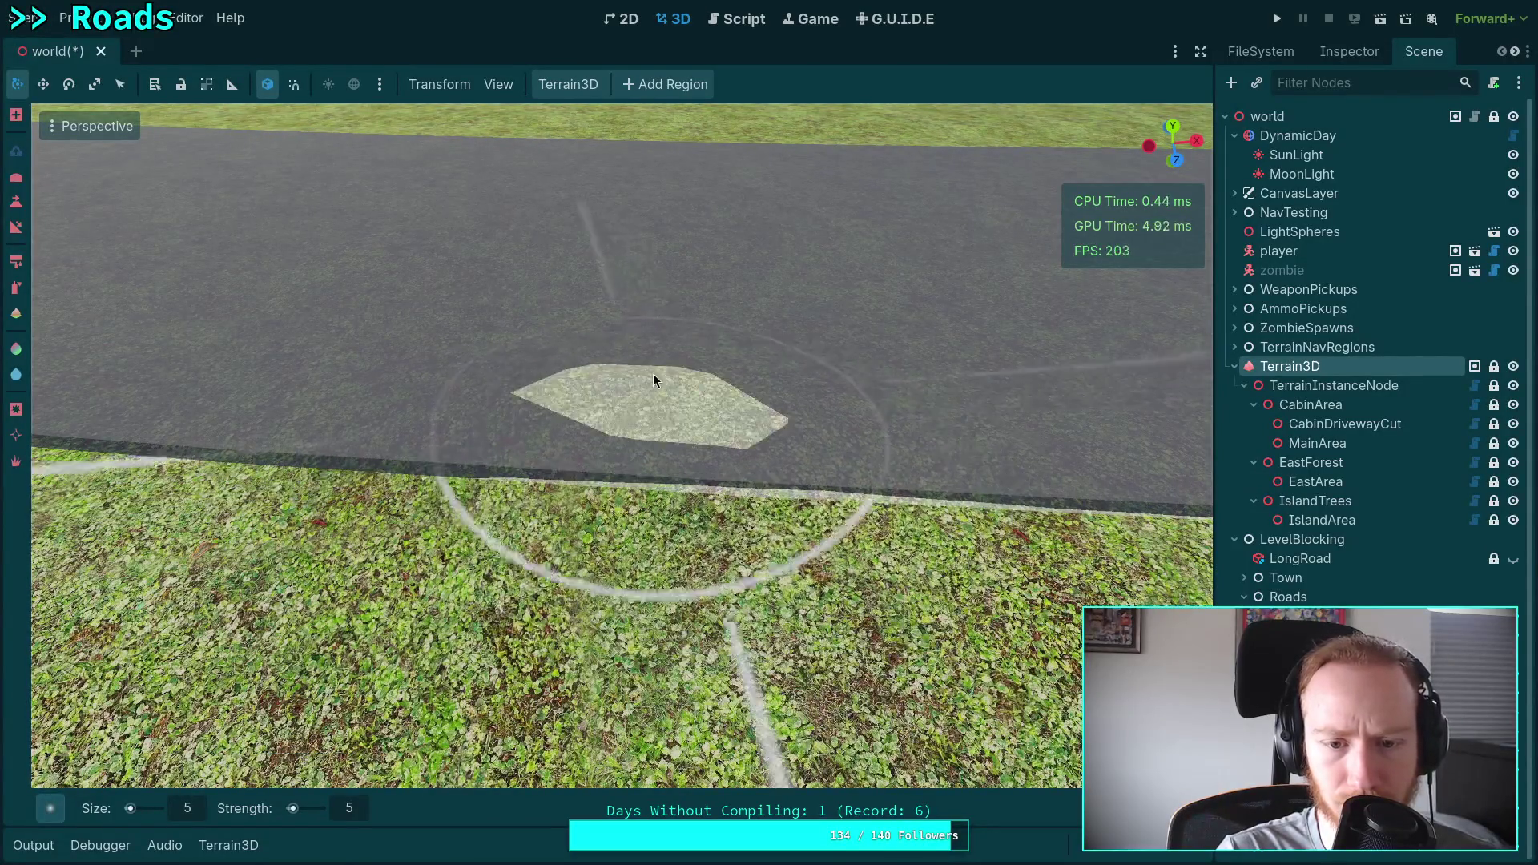
{"action": "key", "text": "ctrl+z"}
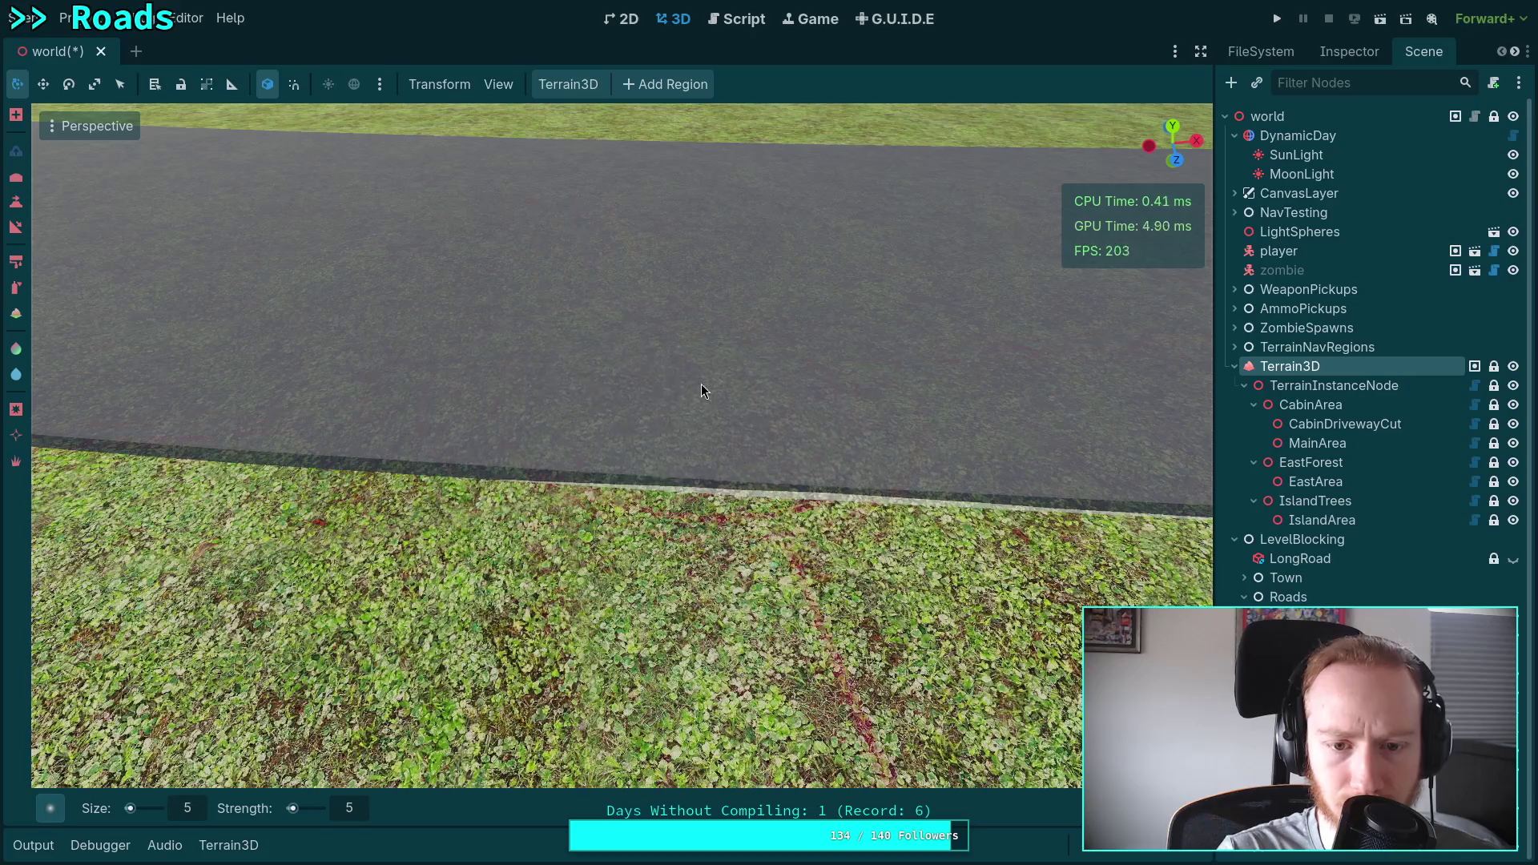
Reshape the grass edge along the road with leftward sculpt strokes.
{"action": "scroll", "coordinate": [528, 385], "scroll_direction": "up", "scroll_amount": 2}
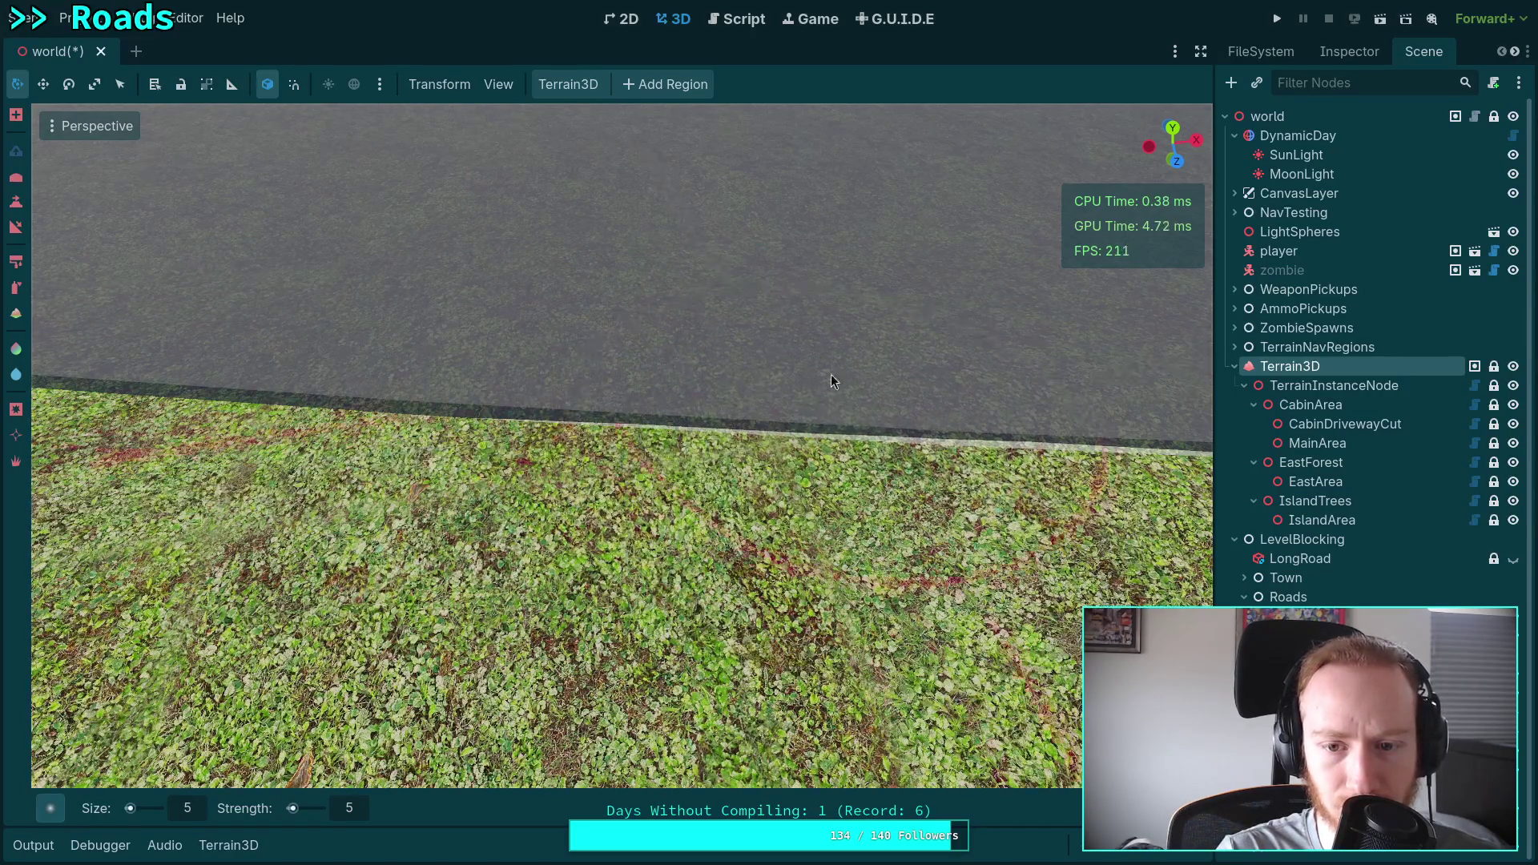
{"action": "scroll", "coordinate": [740, 386], "scroll_direction": "down", "scroll_amount": 2}
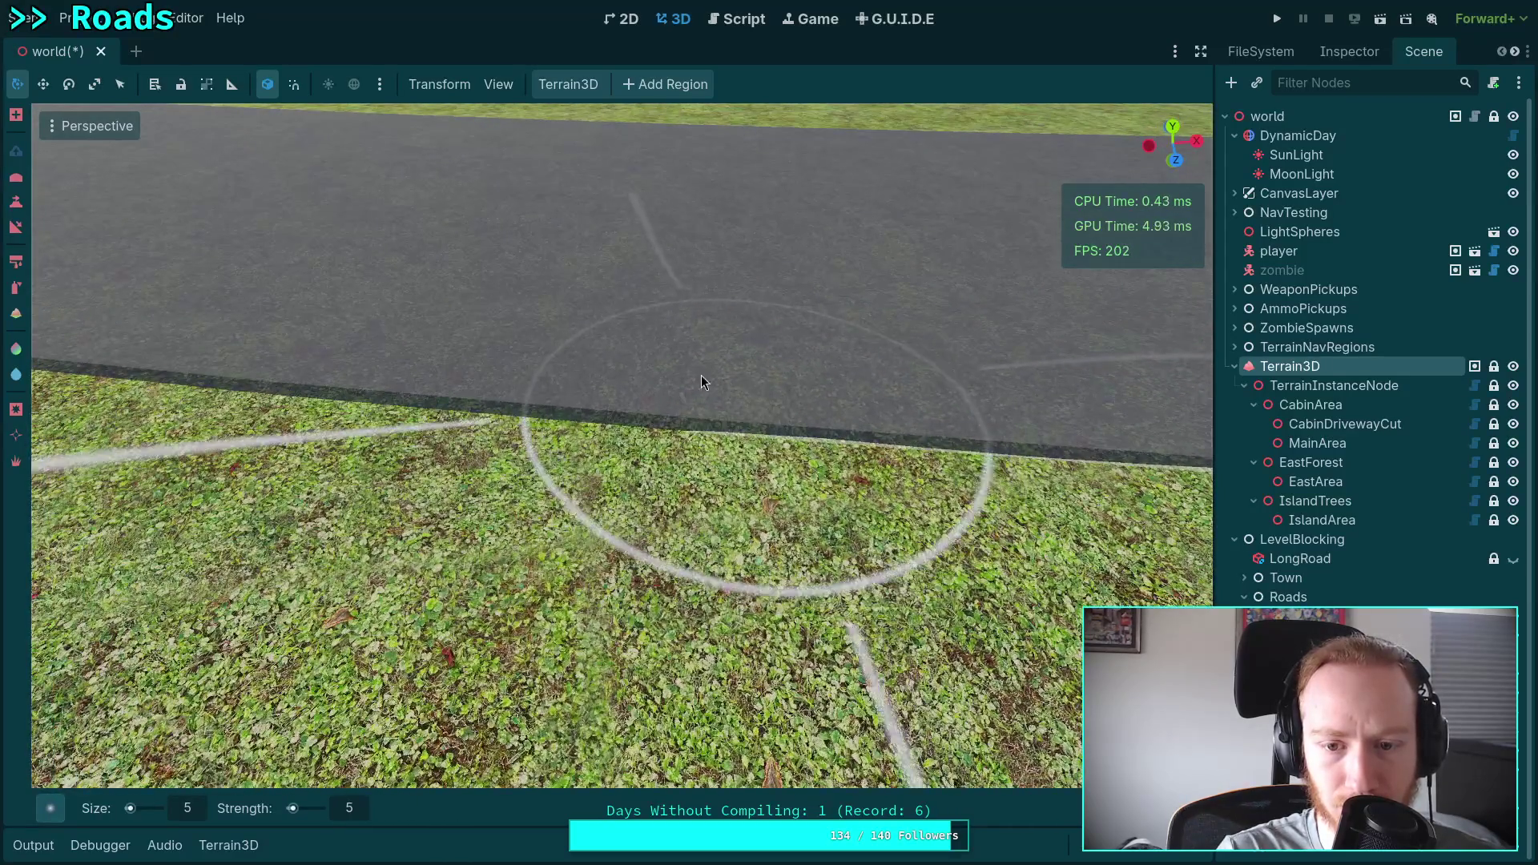
{"action": "mouse_move", "coordinate": [504, 398]}
{"action": "left_mouse_down"}
{"action": "mouse_move", "coordinate": [562, 383]}
{"action": "mouse_move", "coordinate": [421, 375]}
{"action": "mouse_move", "coordinate": [474, 429]}
{"action": "mouse_move", "coordinate": [452, 342]}
{"action": "left_mouse_up"}
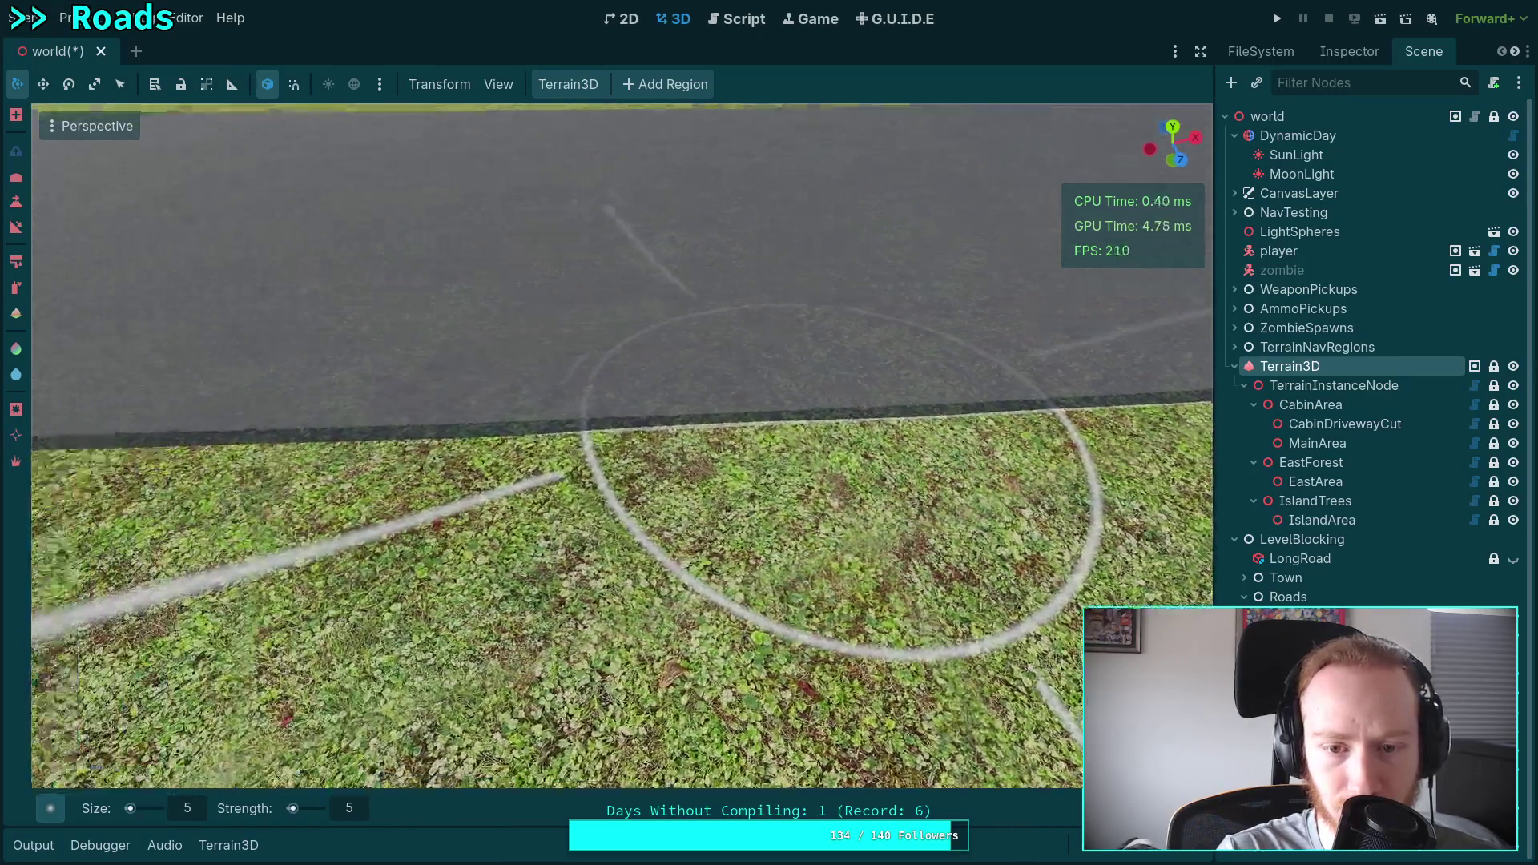
{"action": "scroll", "coordinate": [624, 413], "scroll_direction": "up", "scroll_amount": 2}
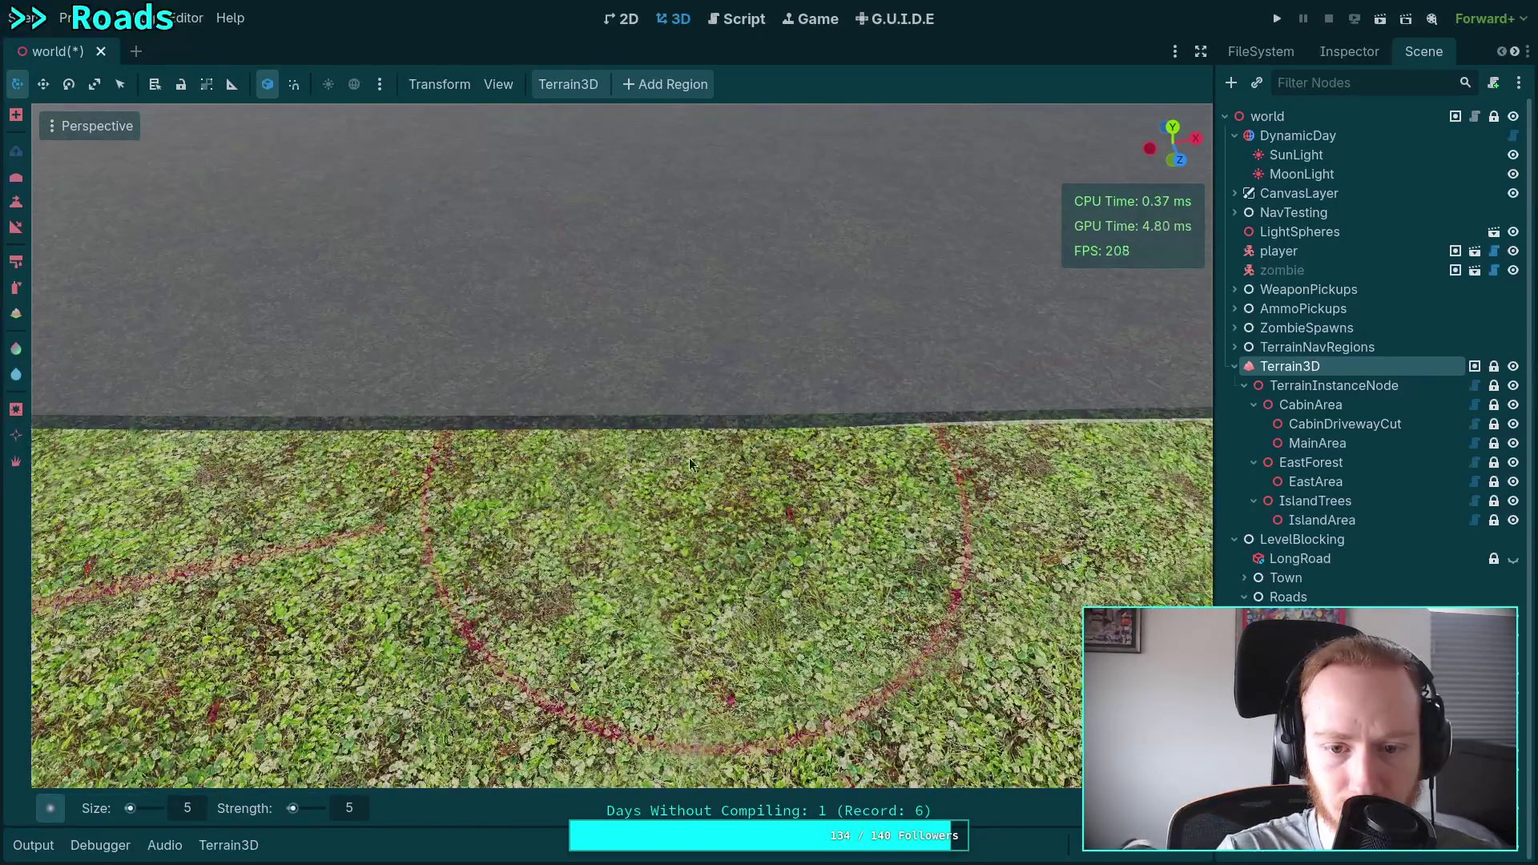
{"action": "mouse_move", "coordinate": [691, 462]}
{"action": "left_mouse_down"}
{"action": "mouse_move", "coordinate": [263, 449]}
{"action": "mouse_move", "coordinate": [217, 432]}
{"action": "mouse_move", "coordinate": [240, 437]}
{"action": "left_mouse_up"}
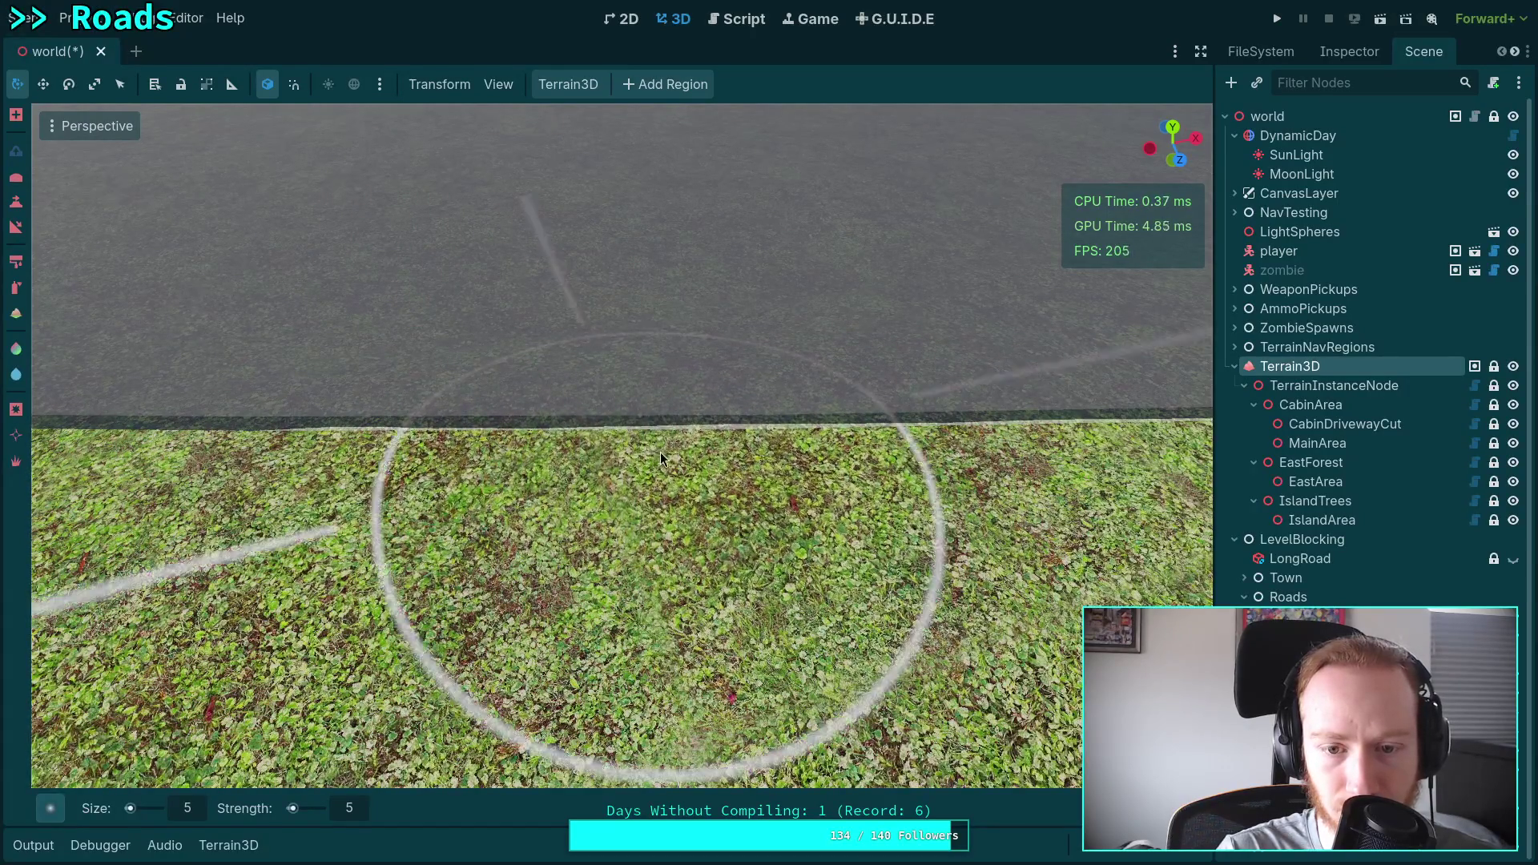
{"action": "scroll", "coordinate": [661, 458], "scroll_direction": "down", "scroll_amount": 5}
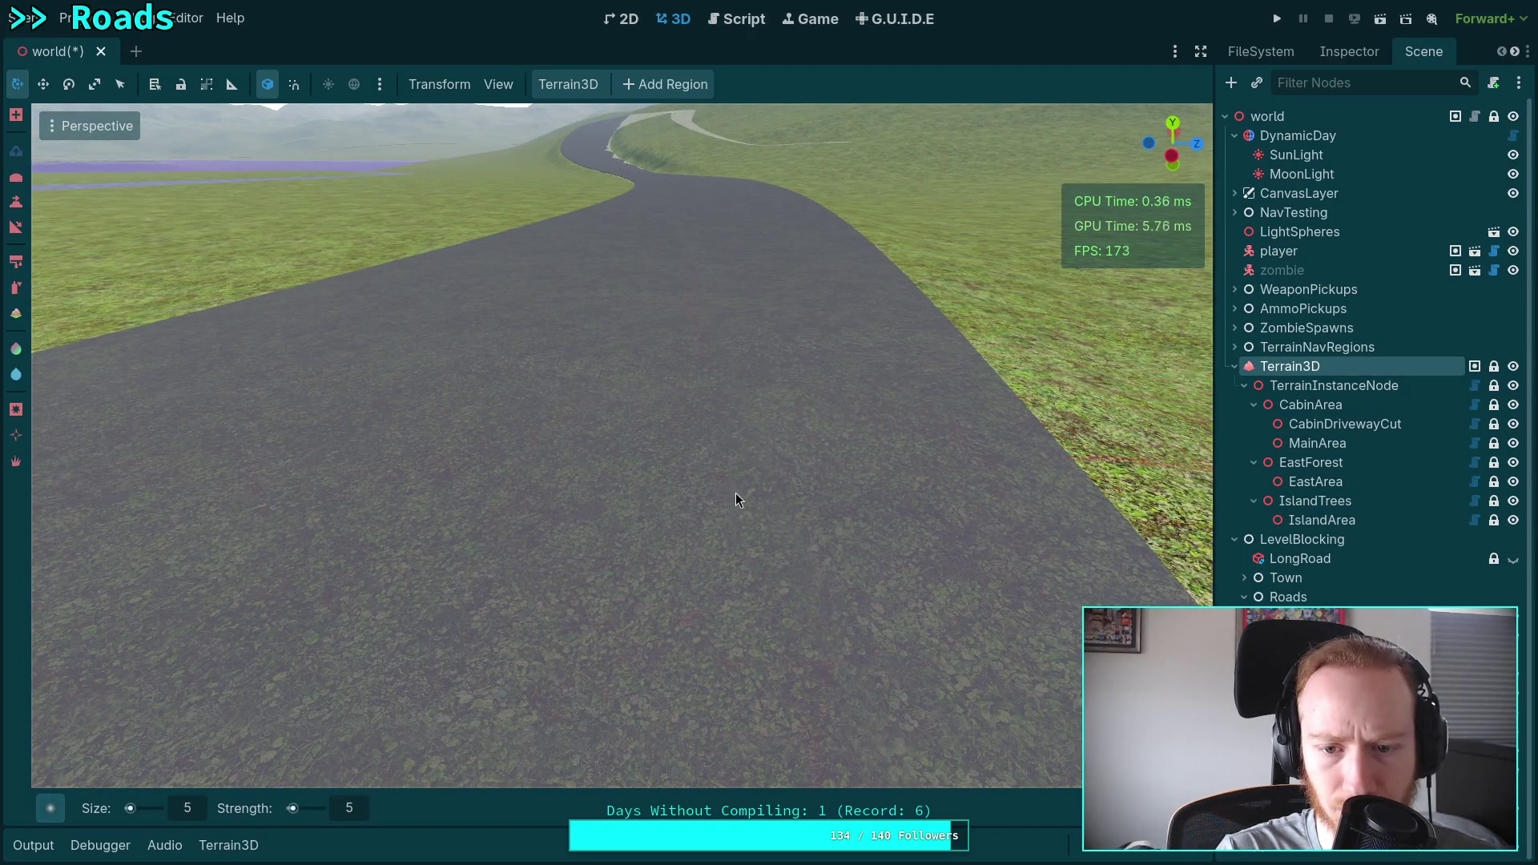
{"action": "scroll", "coordinate": [669, 554], "scroll_direction": "down", "scroll_amount": 3}
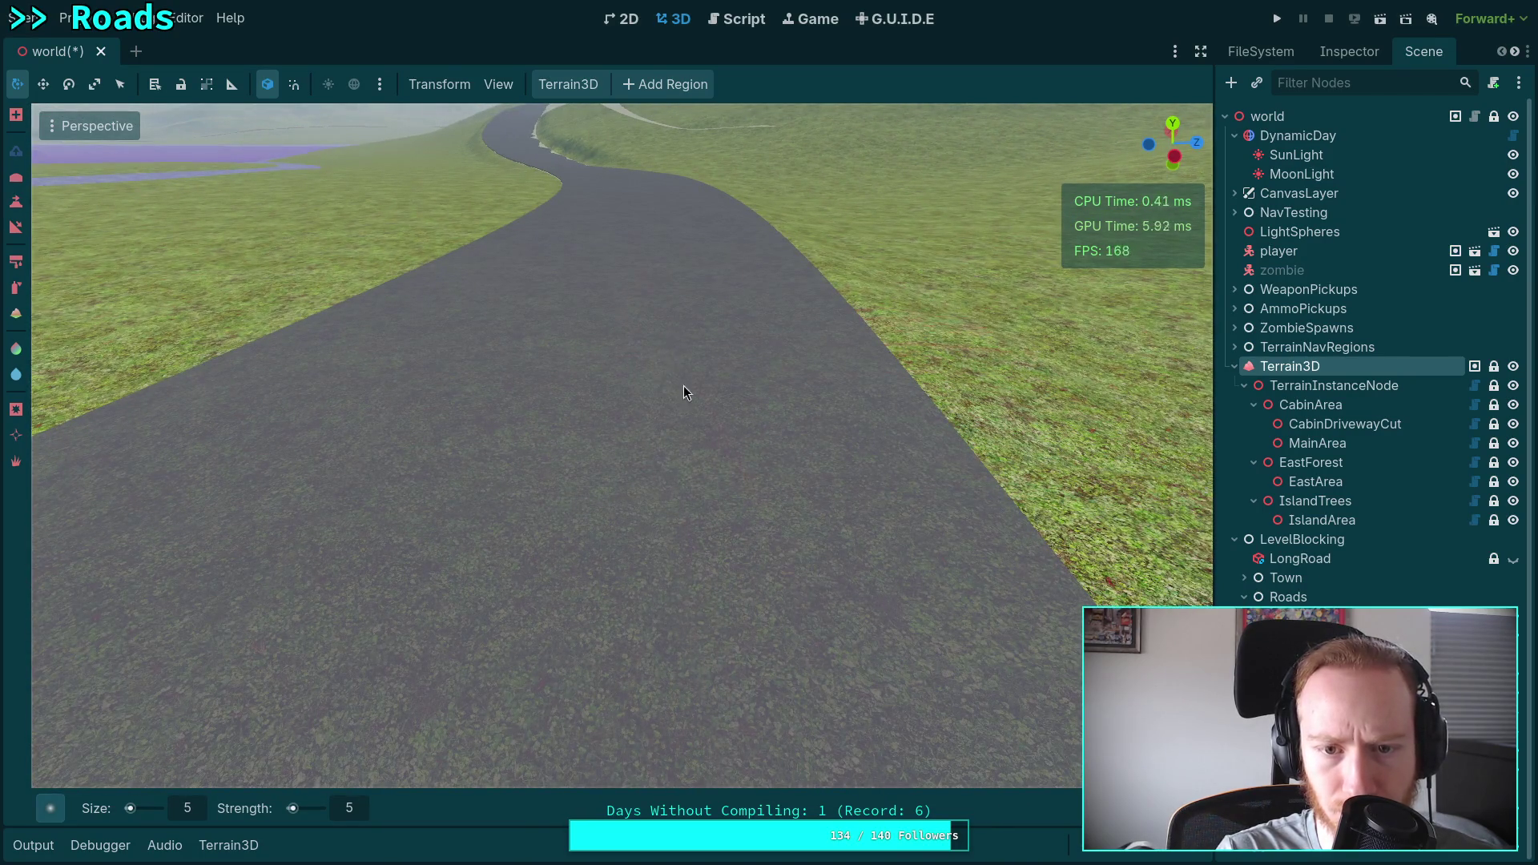
{"action": "left_click_drag", "start_coordinate": [684, 393], "coordinate": [723, 429]}
Raise a band of grass beside the road with the size 5, strength 5 brush.
{"action": "scroll", "coordinate": [705, 383], "scroll_direction": "up", "scroll_amount": 3}
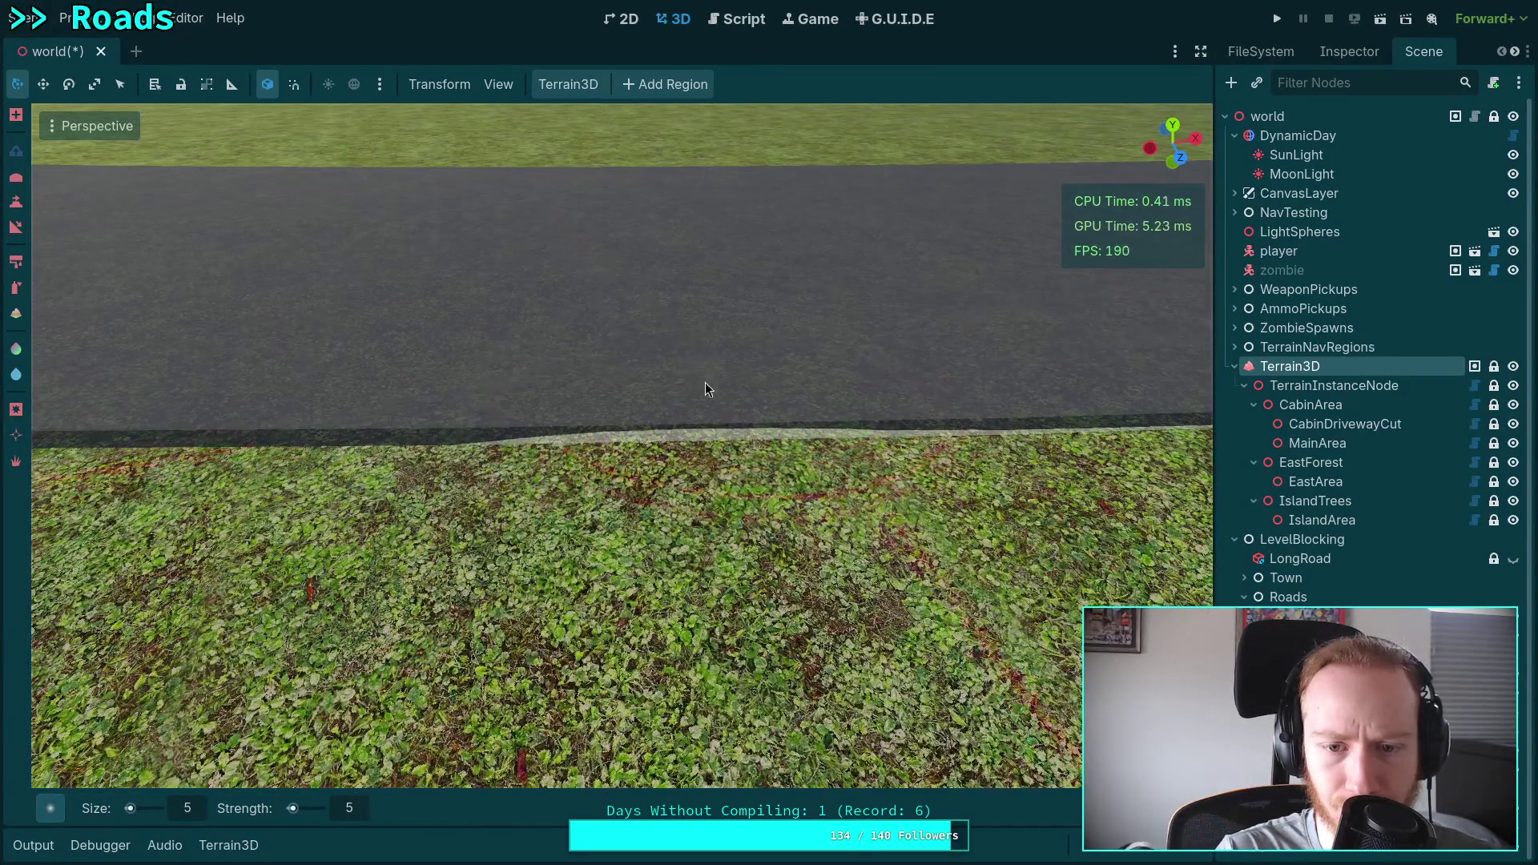
{"action": "scroll", "coordinate": [687, 417], "scroll_direction": "down", "scroll_amount": 3}
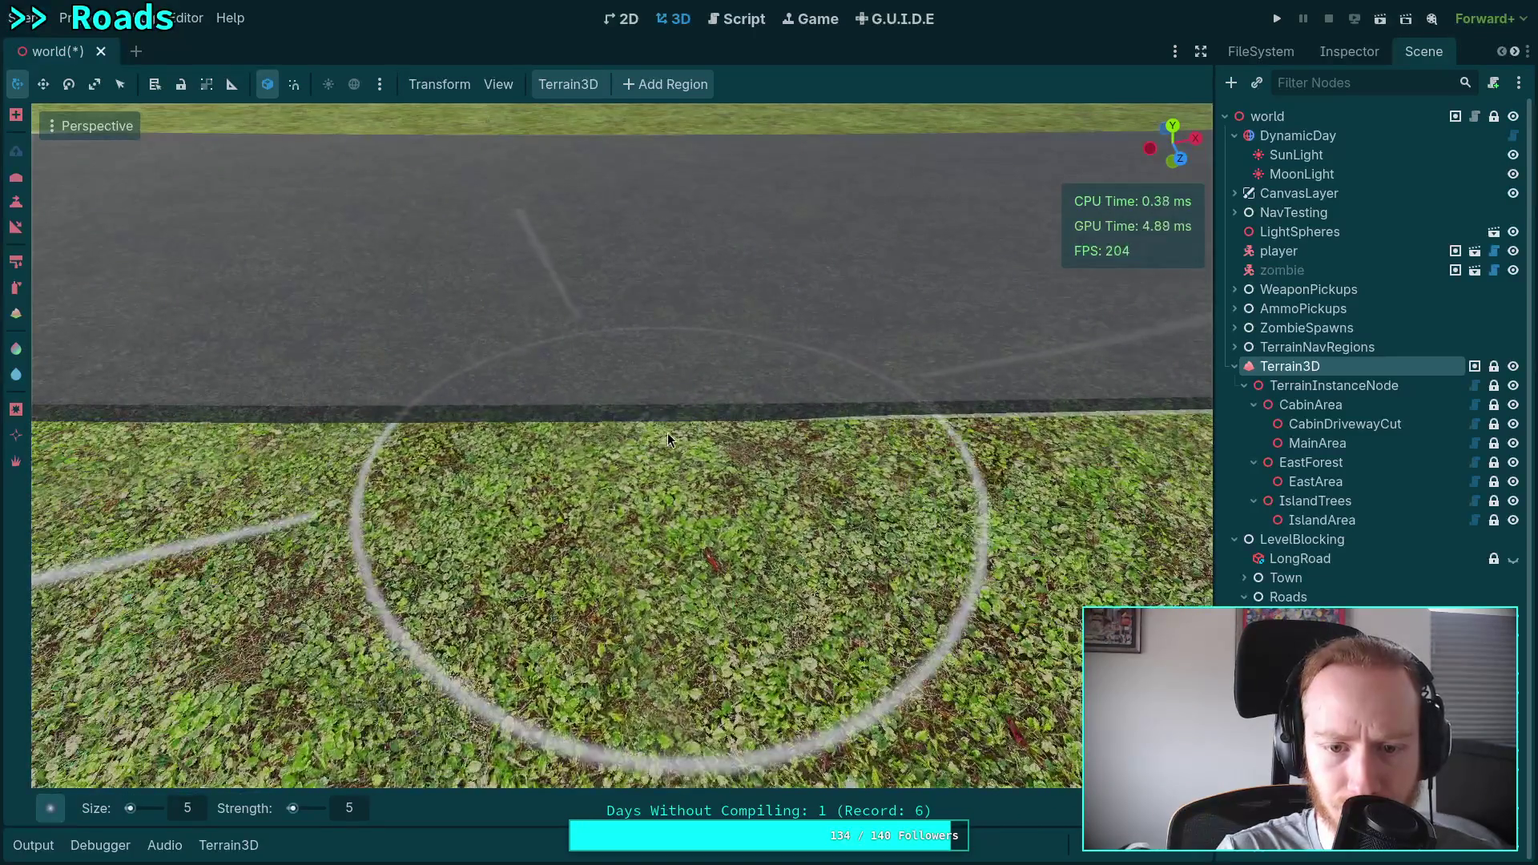
{"action": "scroll", "coordinate": [668, 425], "scroll_direction": "down", "scroll_amount": 1}
{"action": "scroll", "coordinate": [392, 440], "scroll_direction": "down", "scroll_amount": 1}
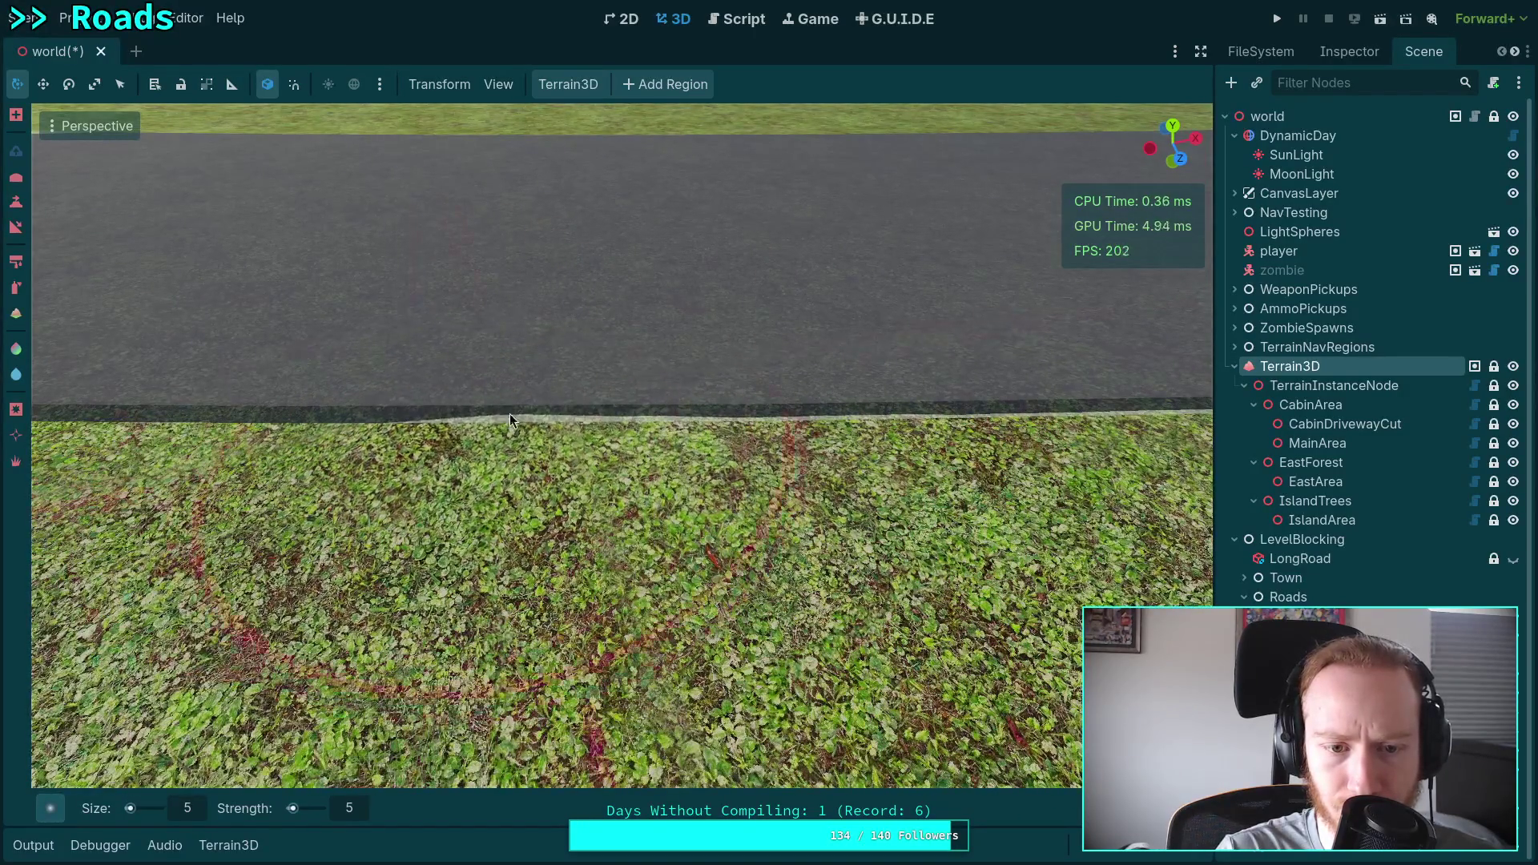
{"action": "scroll", "coordinate": [529, 412], "scroll_direction": "down", "scroll_amount": 1}
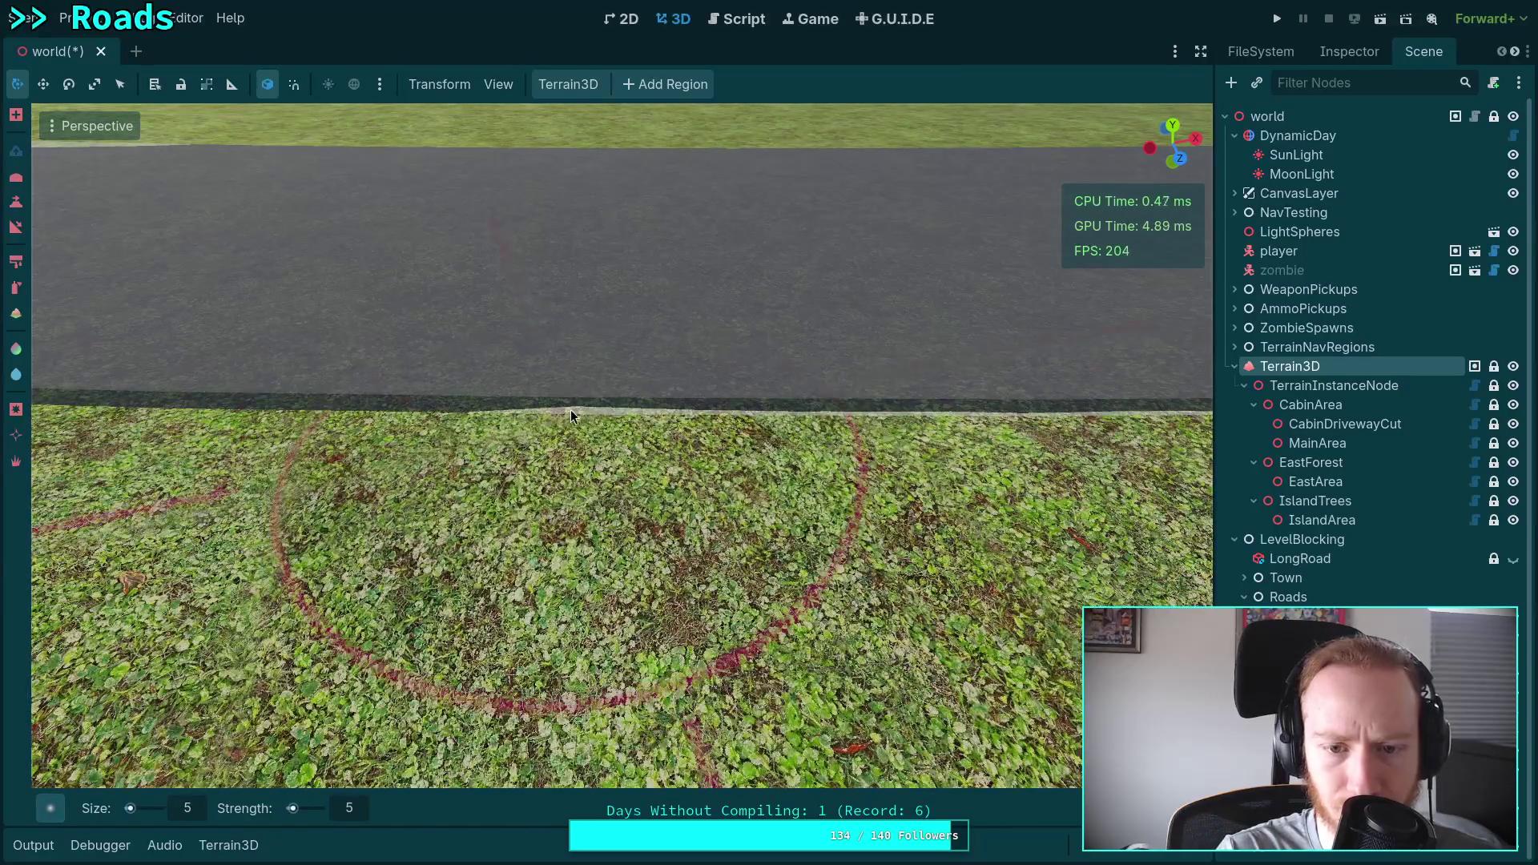
{"action": "scroll", "coordinate": [552, 409], "scroll_direction": "up", "scroll_amount": 2}
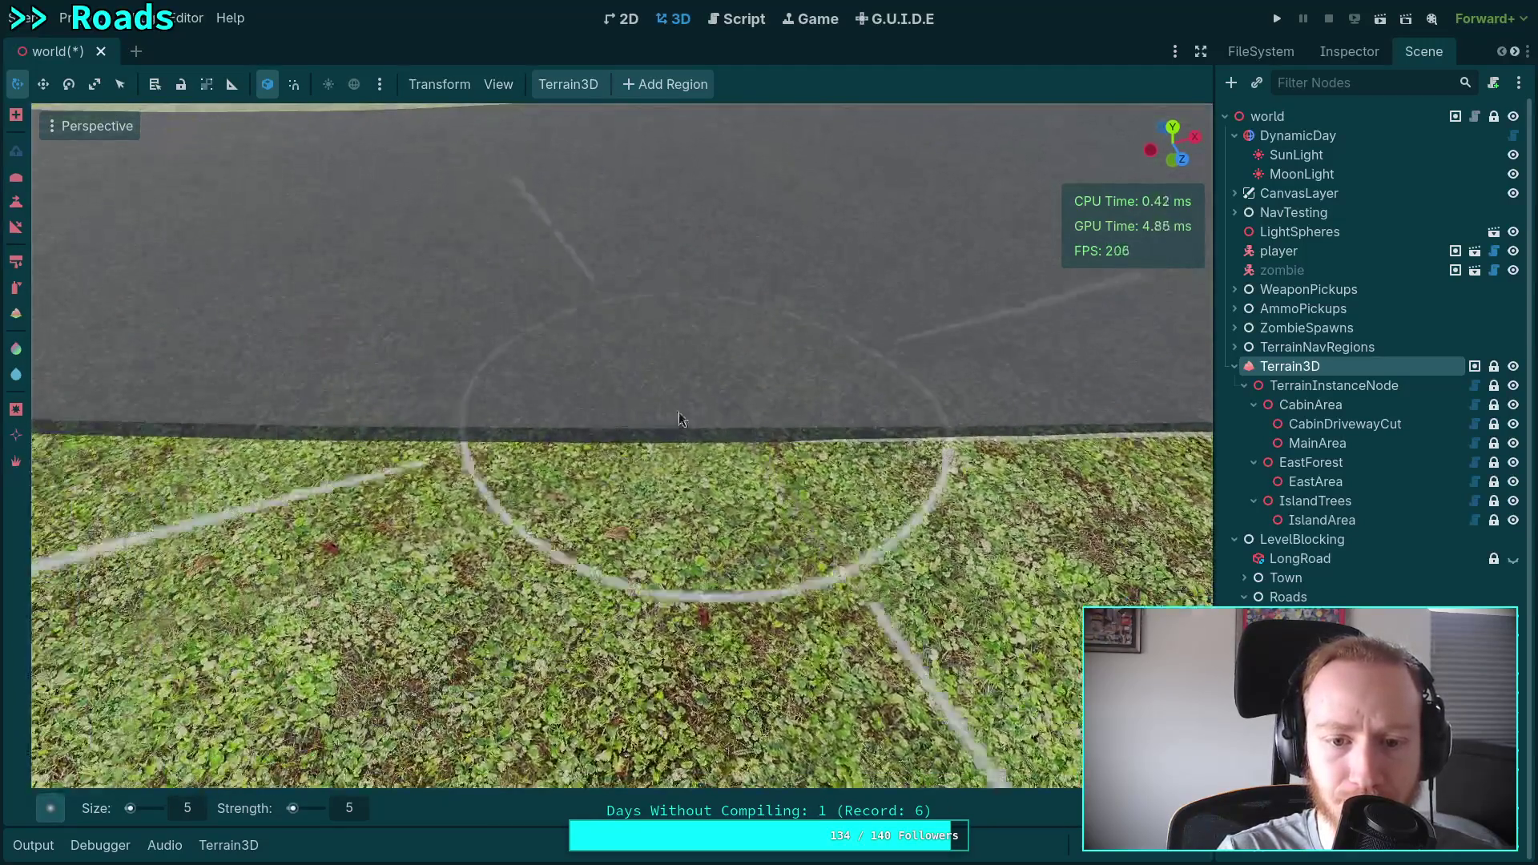
{"action": "mouse_move", "coordinate": [678, 413]}
{"action": "left_mouse_down"}
{"action": "mouse_move", "coordinate": [583, 435]}
{"action": "mouse_move", "coordinate": [415, 434]}
{"action": "left_mouse_up"}
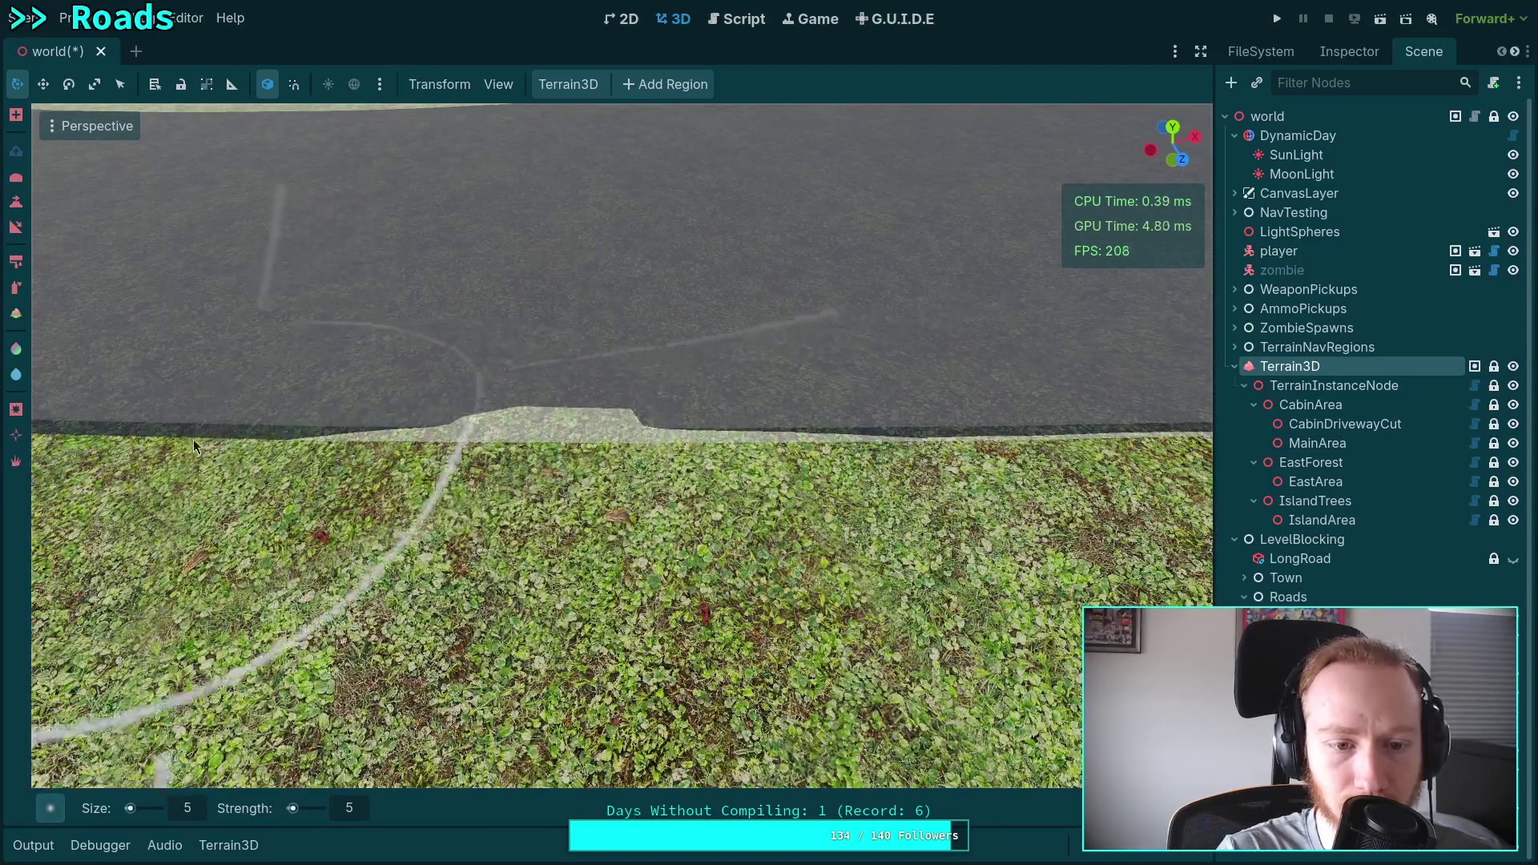
{"action": "mouse_move", "coordinate": [281, 429]}
{"action": "left_mouse_down"}
{"action": "mouse_move", "coordinate": [667, 427]}
{"action": "mouse_move", "coordinate": [589, 429]}
{"action": "left_mouse_up"}
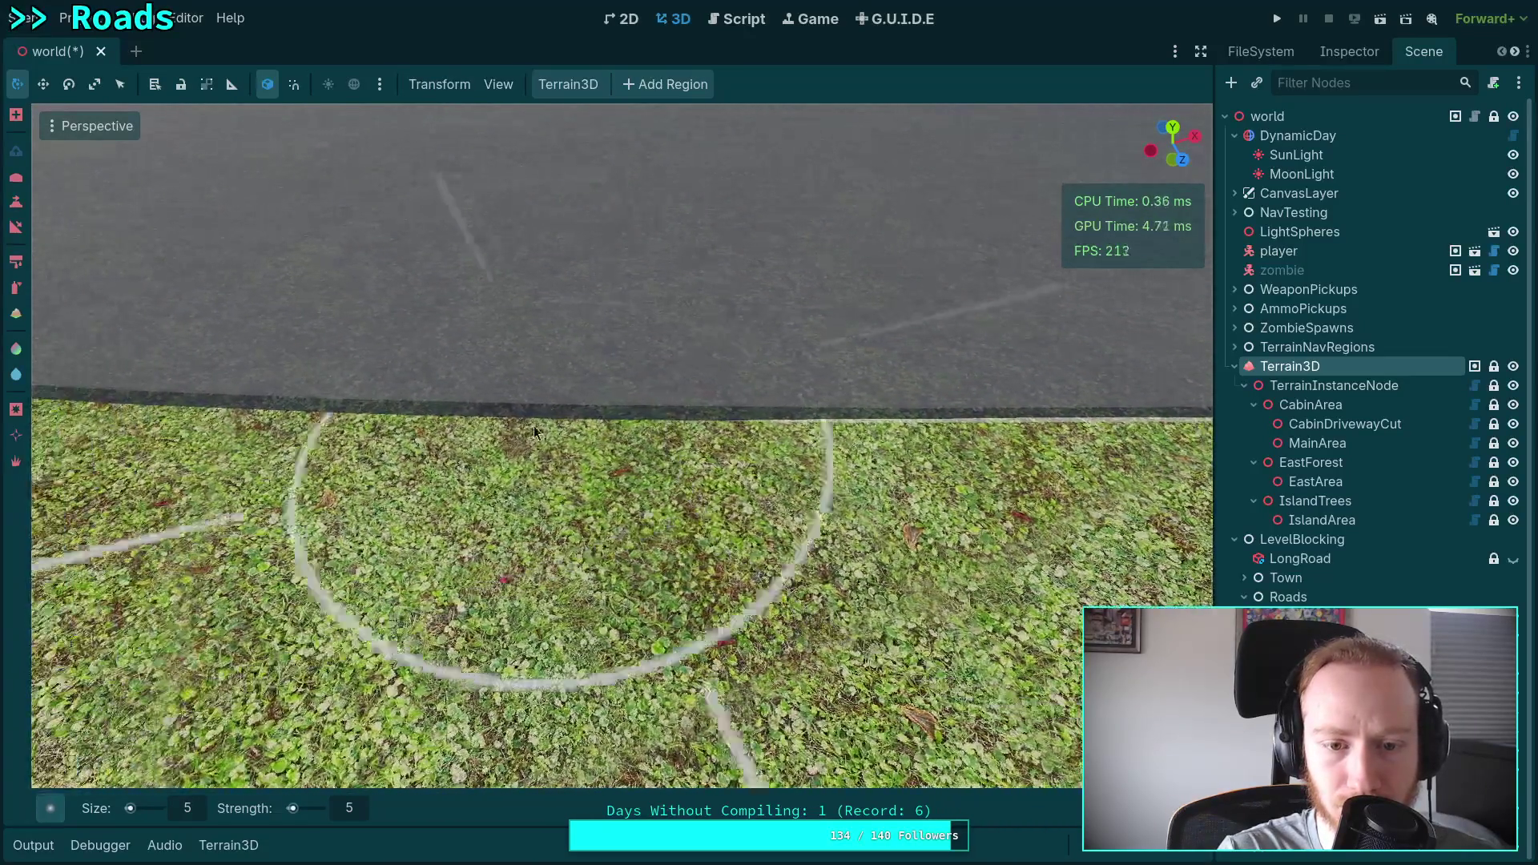
{"action": "mouse_move", "coordinate": [534, 433]}
{"action": "left_mouse_down"}
{"action": "mouse_move", "coordinate": [323, 410]}
{"action": "mouse_move", "coordinate": [158, 416]}
{"action": "left_mouse_up"}
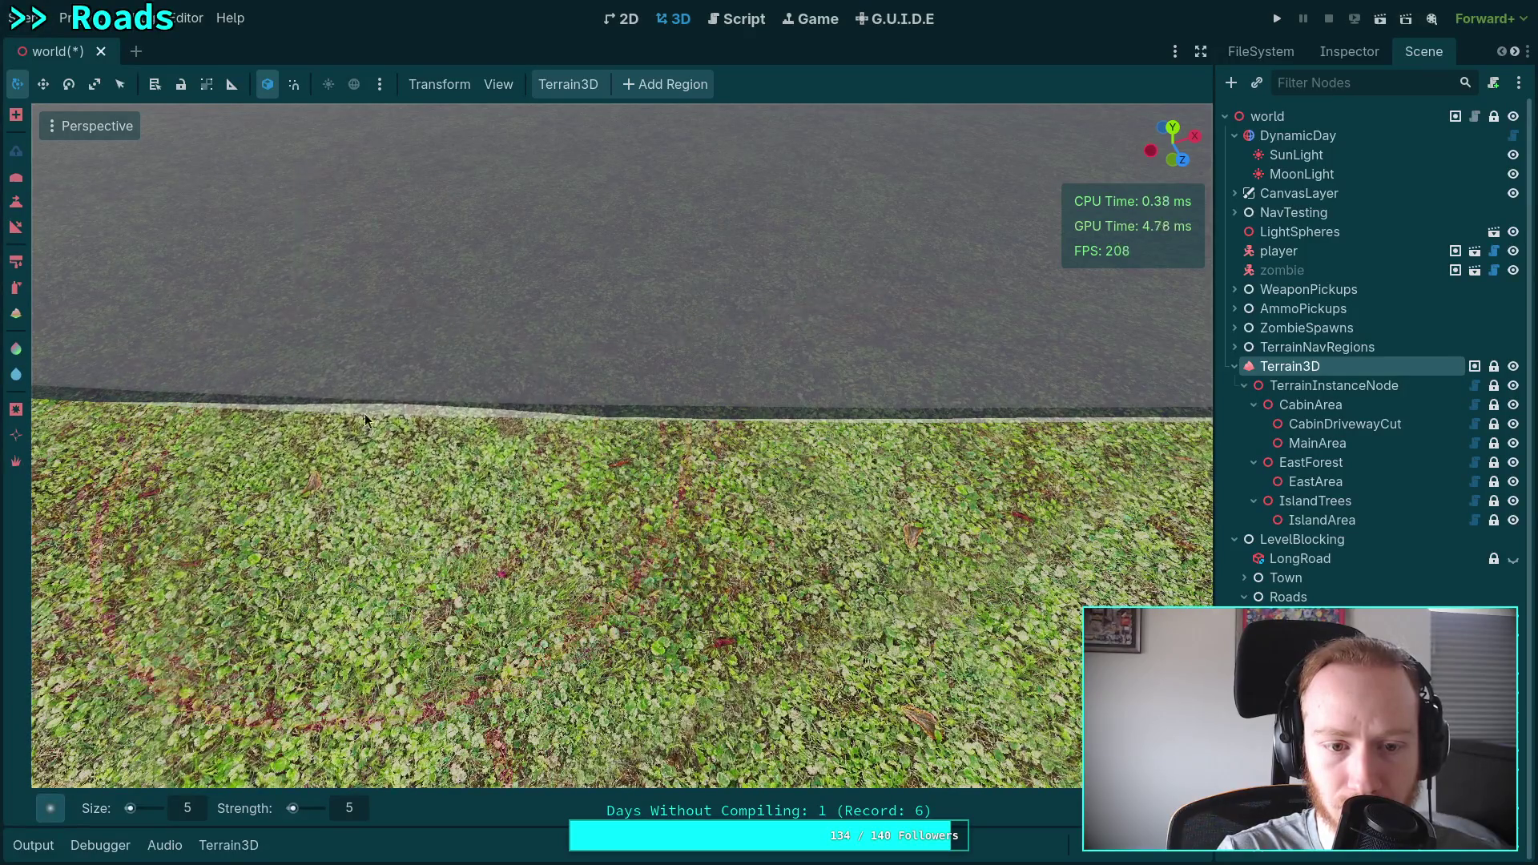
{"action": "mouse_move", "coordinate": [473, 427]}
{"action": "left_mouse_down"}
{"action": "mouse_move", "coordinate": [636, 425]}
{"action": "mouse_move", "coordinate": [542, 403]}
{"action": "mouse_move", "coordinate": [633, 408]}
{"action": "mouse_move", "coordinate": [572, 408]}
{"action": "left_mouse_up"}
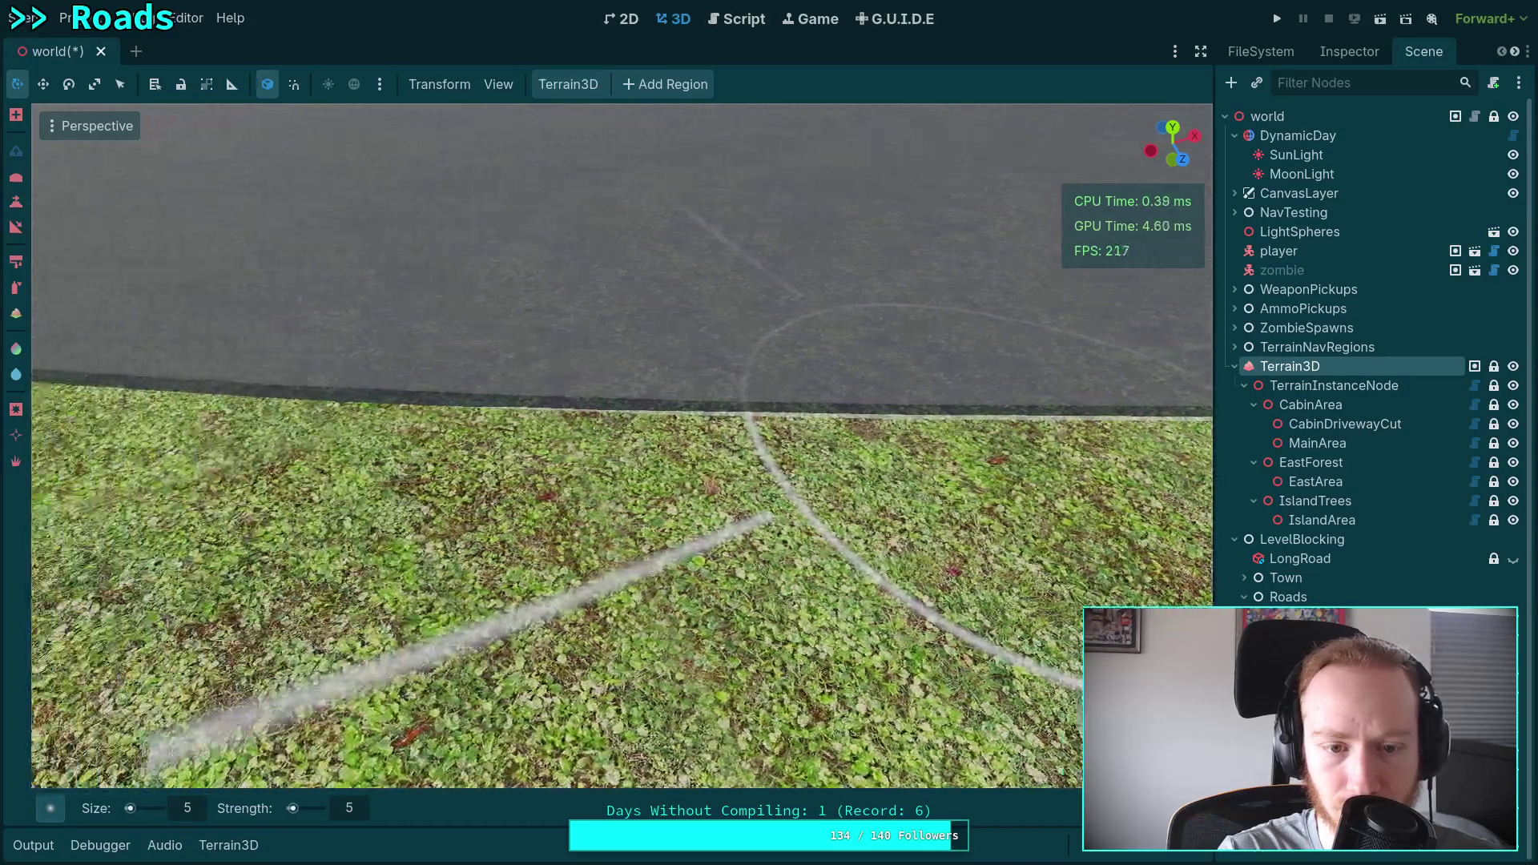
Extend the raised strip left and right until the grass sits flush with the asphalt.
{"action": "left_click", "coordinate": [573, 406]}
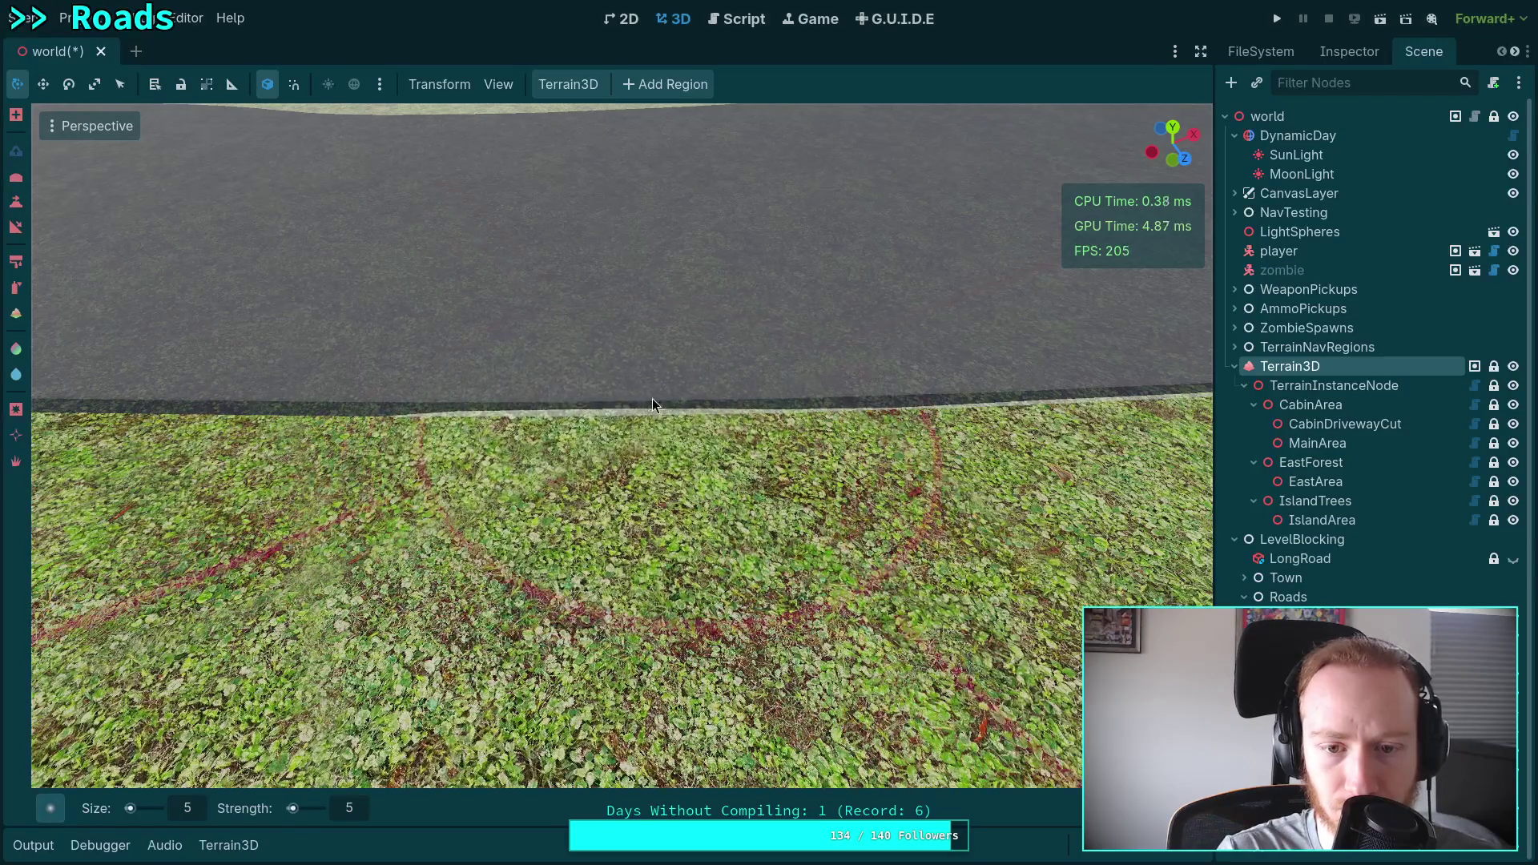
{"action": "left_click_drag", "start_coordinate": [724, 425], "coordinate": [309, 409]}
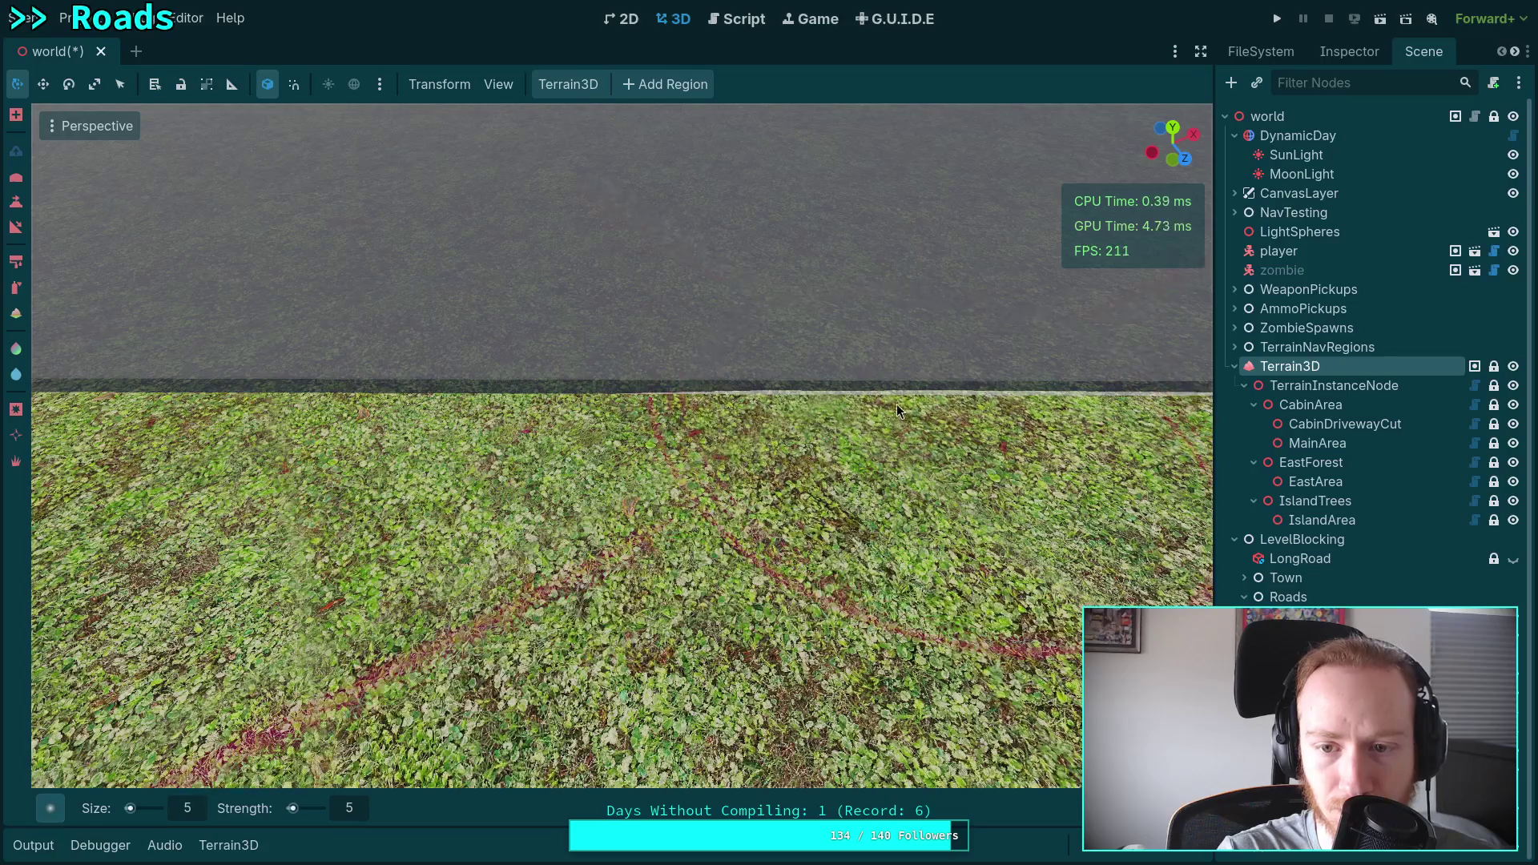
{"action": "mouse_move", "coordinate": [632, 411]}
{"action": "left_mouse_down"}
{"action": "mouse_move", "coordinate": [181, 422]}
{"action": "mouse_move", "coordinate": [215, 408]}
{"action": "left_mouse_up"}
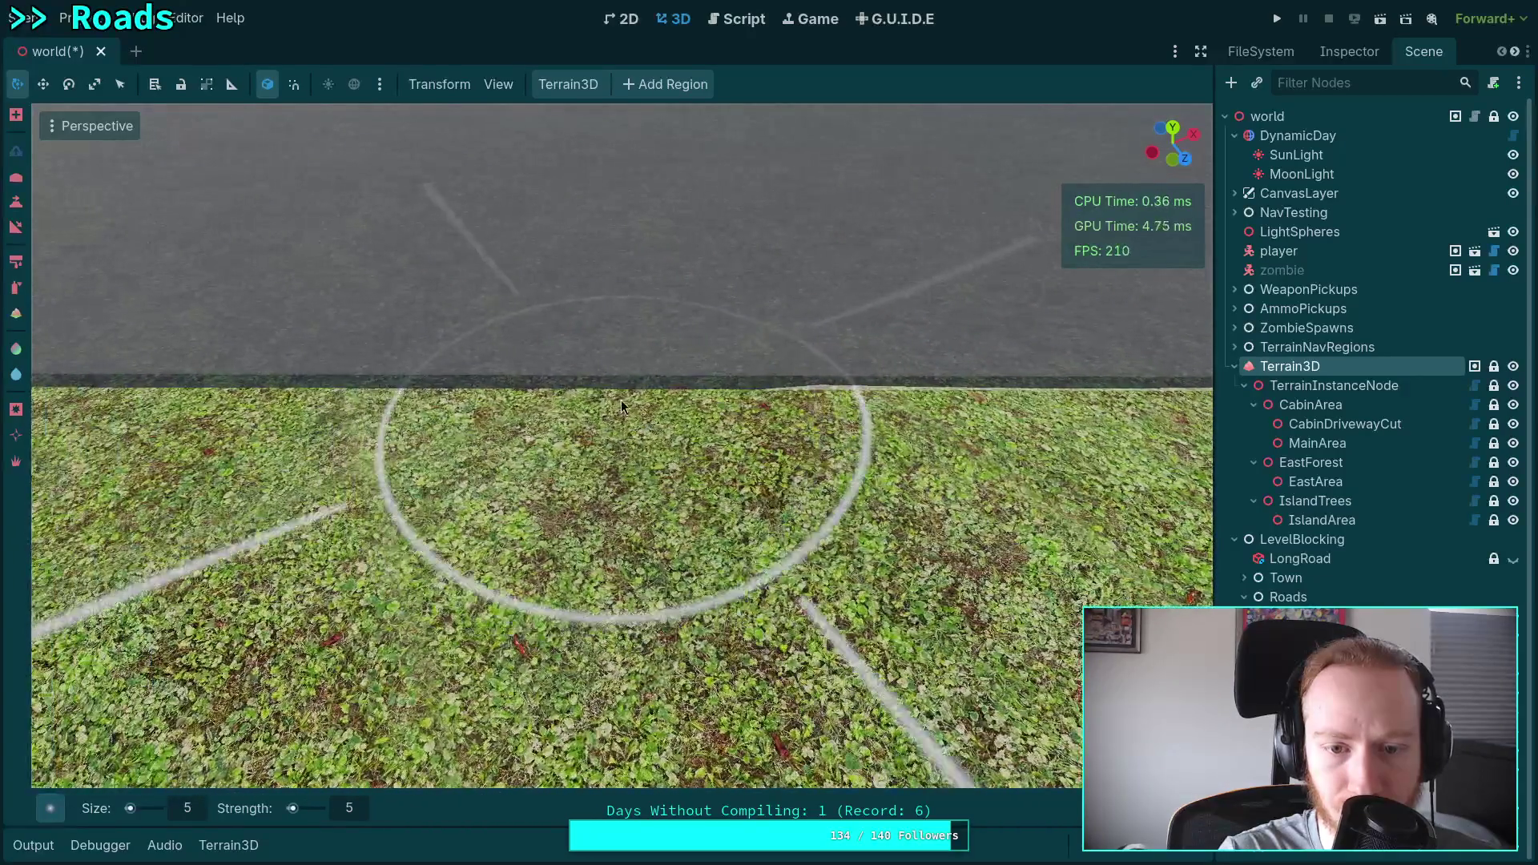
{"action": "mouse_move", "coordinate": [428, 407]}
{"action": "left_mouse_down"}
{"action": "mouse_move", "coordinate": [655, 419]}
{"action": "mouse_move", "coordinate": [619, 383]}
{"action": "left_mouse_up"}
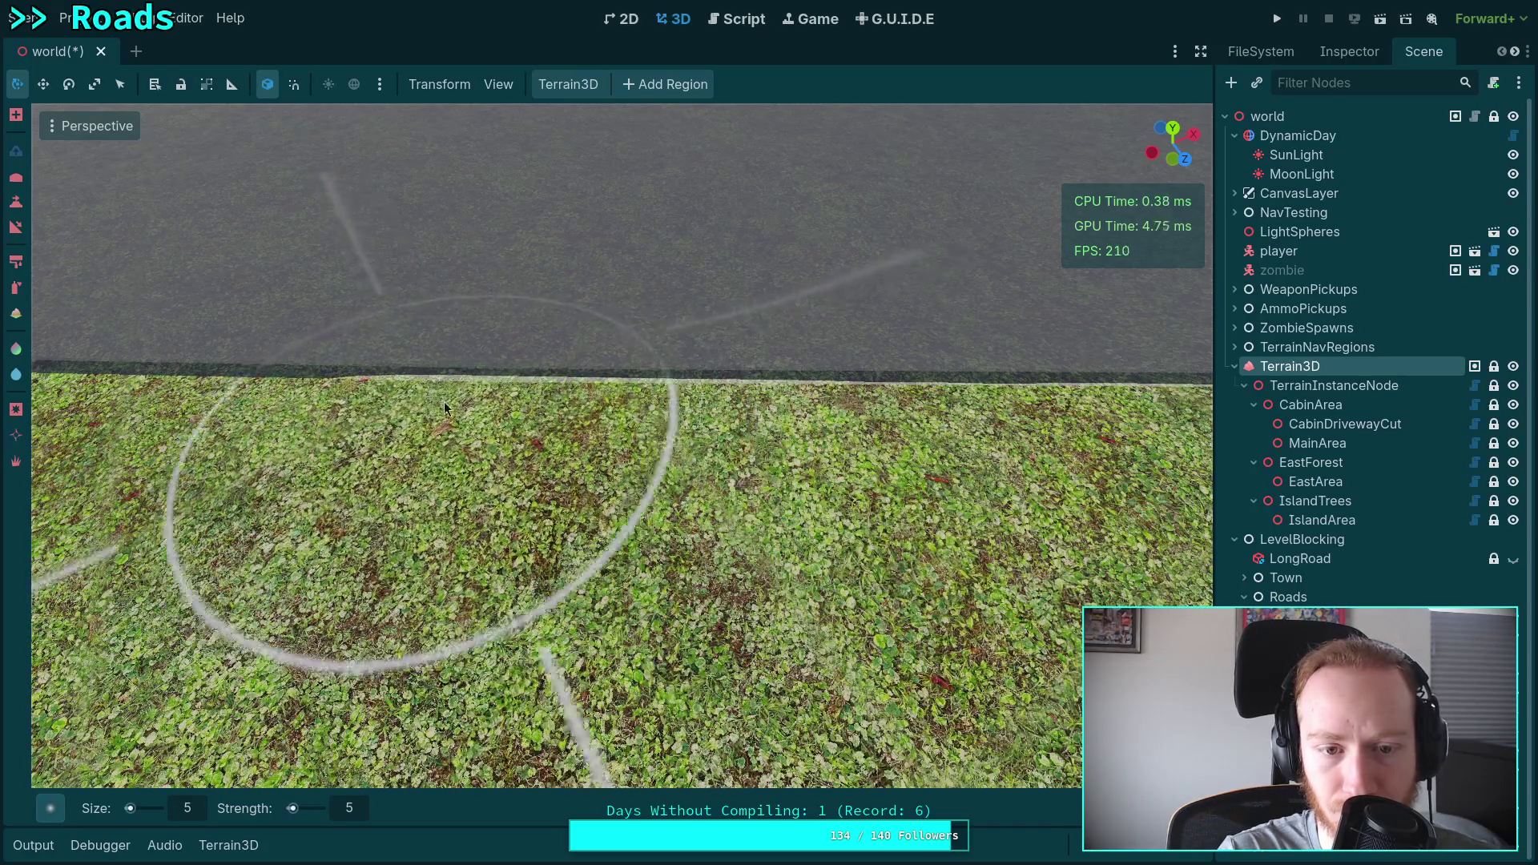
{"action": "scroll", "coordinate": [540, 403], "scroll_direction": "up", "scroll_amount": 5}
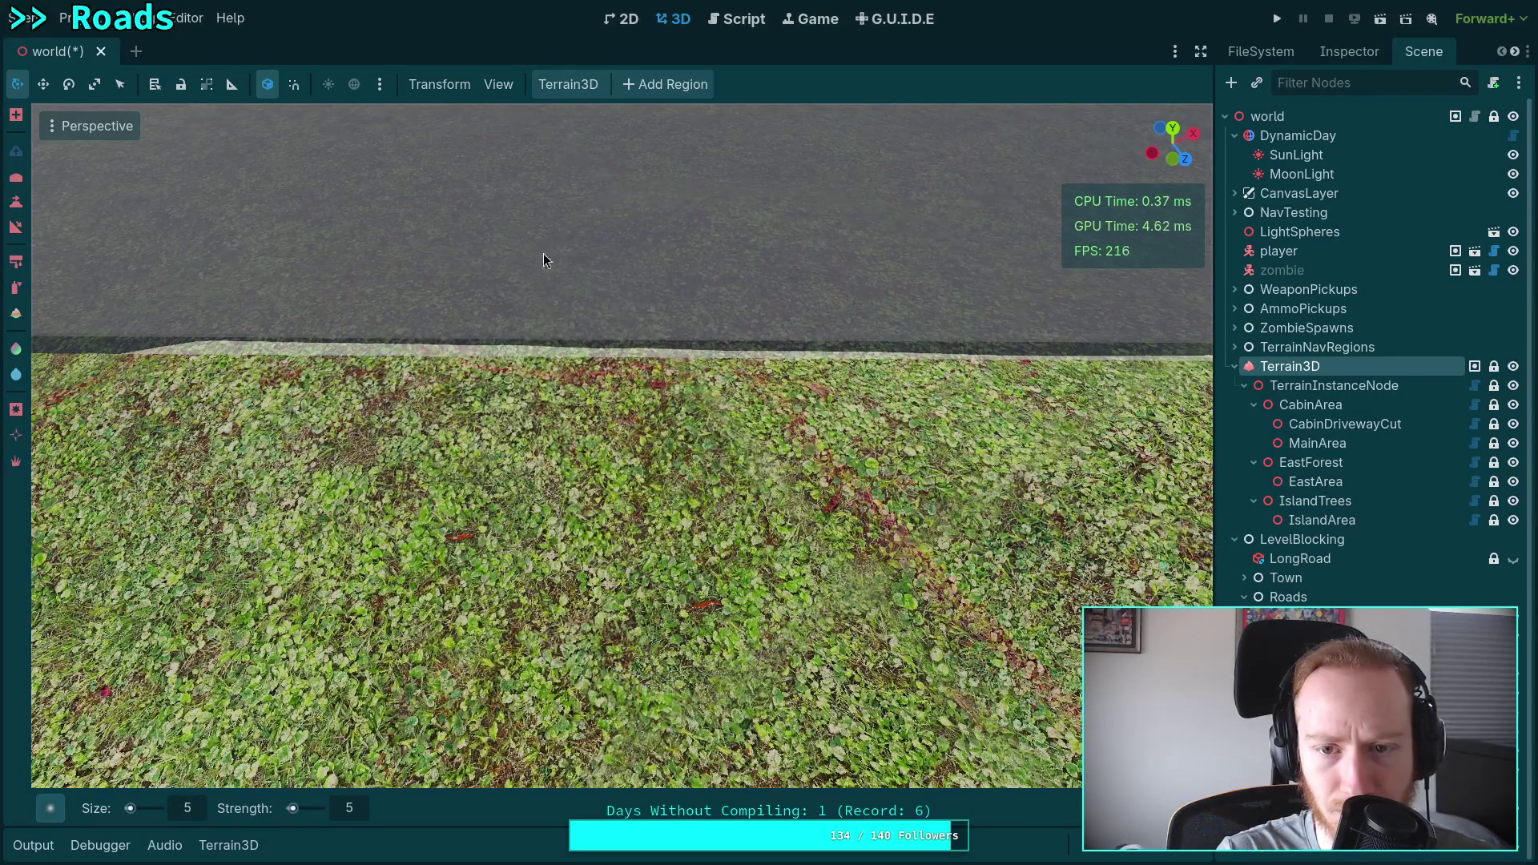
Move to the next winding stretch and raise the near-edge grass to the asphalt's level.
{"action": "left_click_drag", "start_coordinate": [652, 446], "coordinate": [413, 417]}
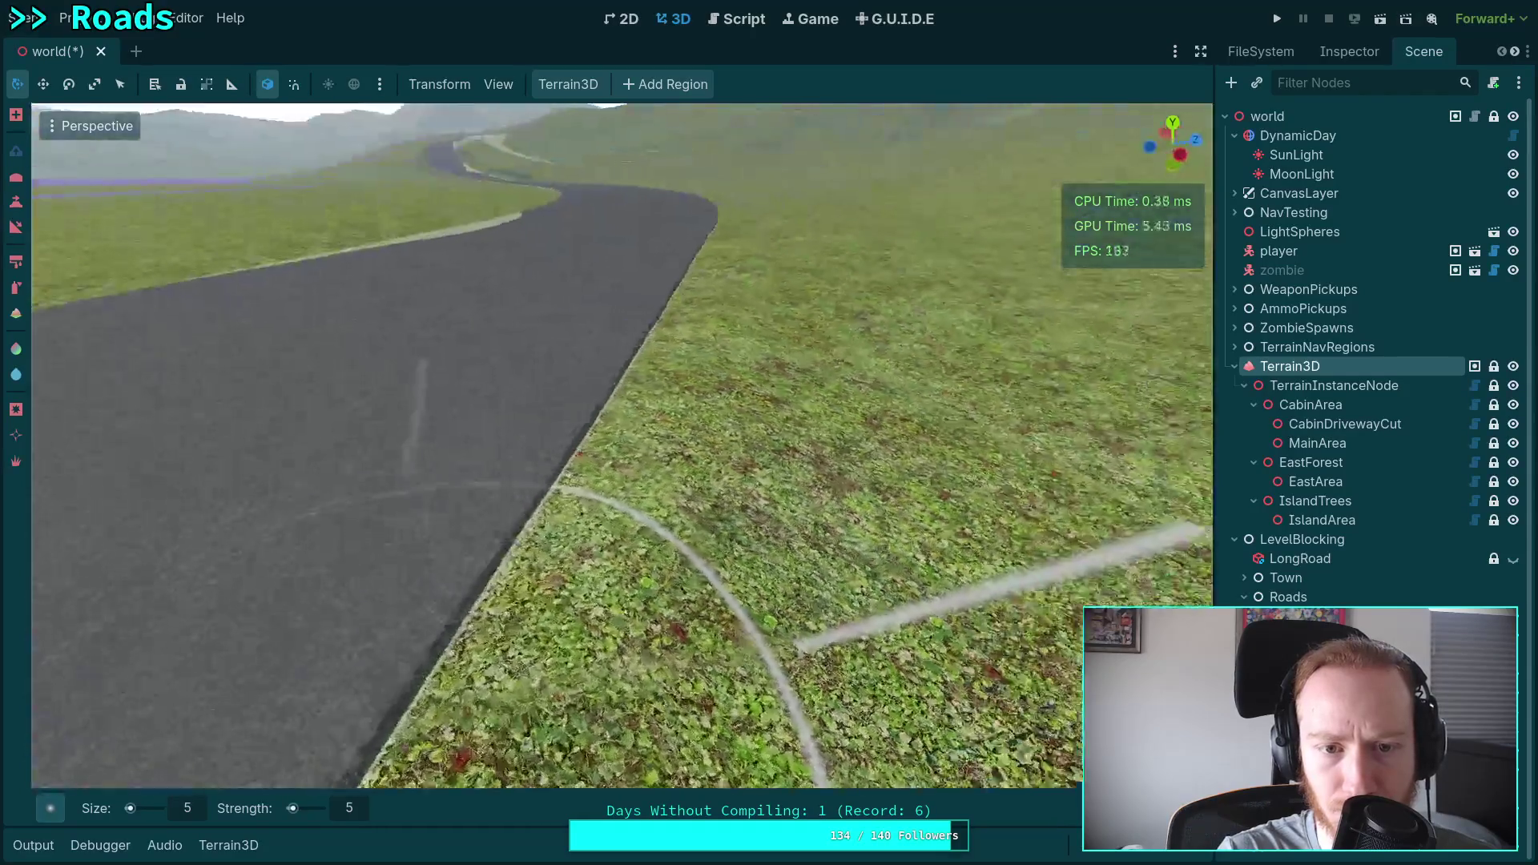
{"action": "scroll", "coordinate": [664, 346], "scroll_direction": "up", "scroll_amount": 3}
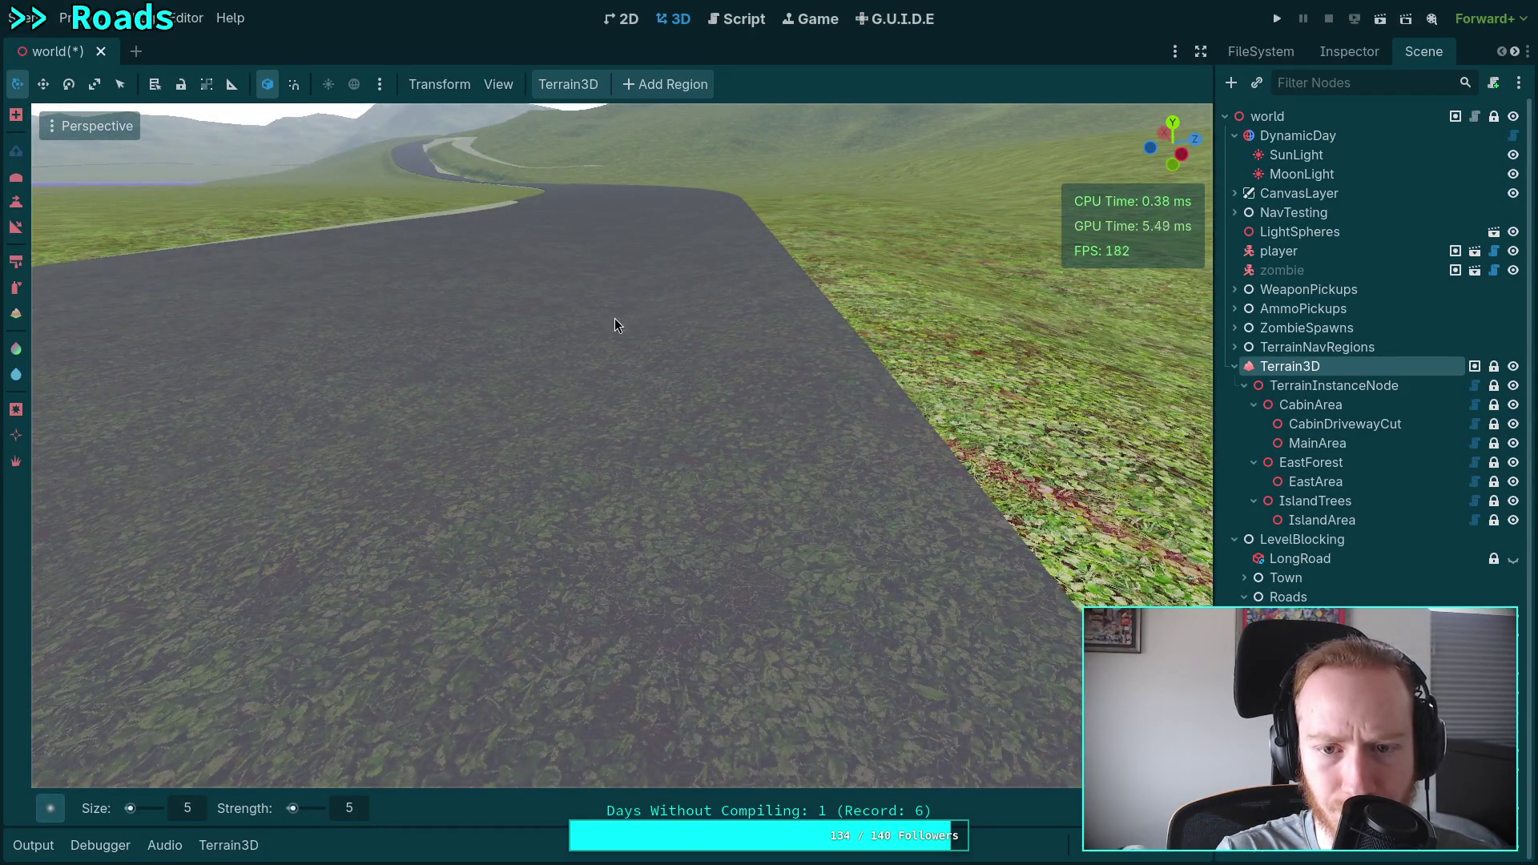
{"action": "mouse_move", "coordinate": [653, 324]}
{"action": "left_mouse_down"}
{"action": "mouse_move", "coordinate": [514, 357]}
{"action": "mouse_move", "coordinate": [812, 464]}
{"action": "left_mouse_up"}
{"action": "mouse_move", "coordinate": [694, 449]}
{"action": "left_mouse_down"}
{"action": "mouse_move", "coordinate": [826, 449]}
{"action": "mouse_move", "coordinate": [584, 414]}
{"action": "mouse_move", "coordinate": [114, 418]}
{"action": "mouse_move", "coordinate": [535, 432]}
{"action": "mouse_move", "coordinate": [562, 331]}
{"action": "mouse_move", "coordinate": [620, 375]}
{"action": "mouse_move", "coordinate": [581, 389]}
{"action": "mouse_move", "coordinate": [576, 372]}
{"action": "mouse_move", "coordinate": [636, 391]}
{"action": "left_mouse_up"}
{"action": "mouse_move", "coordinate": [503, 426]}
{"action": "left_mouse_down"}
{"action": "mouse_move", "coordinate": [263, 417]}
{"action": "mouse_move", "coordinate": [435, 412]}
{"action": "mouse_move", "coordinate": [508, 364]}
{"action": "mouse_move", "coordinate": [593, 406]}
{"action": "mouse_move", "coordinate": [517, 363]}
{"action": "mouse_move", "coordinate": [485, 379]}
{"action": "mouse_move", "coordinate": [554, 355]}
{"action": "mouse_move", "coordinate": [599, 381]}
{"action": "mouse_move", "coordinate": [453, 419]}
{"action": "mouse_move", "coordinate": [204, 422]}
{"action": "mouse_move", "coordinate": [448, 385]}
{"action": "mouse_move", "coordinate": [317, 399]}
{"action": "mouse_move", "coordinate": [318, 434]}
{"action": "mouse_move", "coordinate": [104, 379]}
{"action": "mouse_move", "coordinate": [164, 401]}
{"action": "mouse_move", "coordinate": [812, 435]}
{"action": "mouse_move", "coordinate": [624, 404]}
{"action": "mouse_move", "coordinate": [704, 409]}
{"action": "left_mouse_up"}
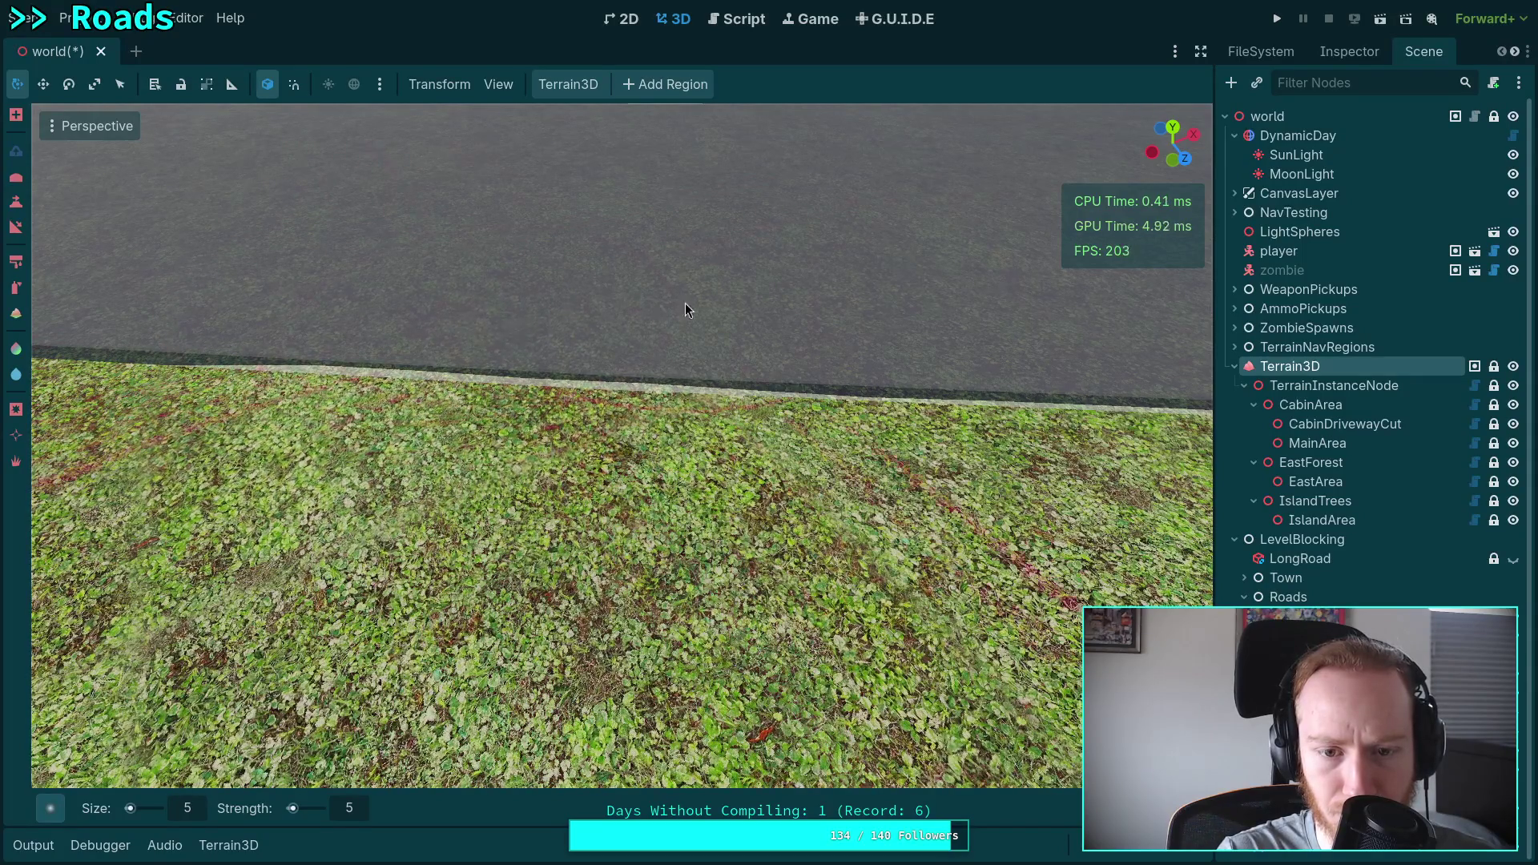
{"action": "scroll", "coordinate": [681, 333], "scroll_direction": "up", "scroll_amount": 3}
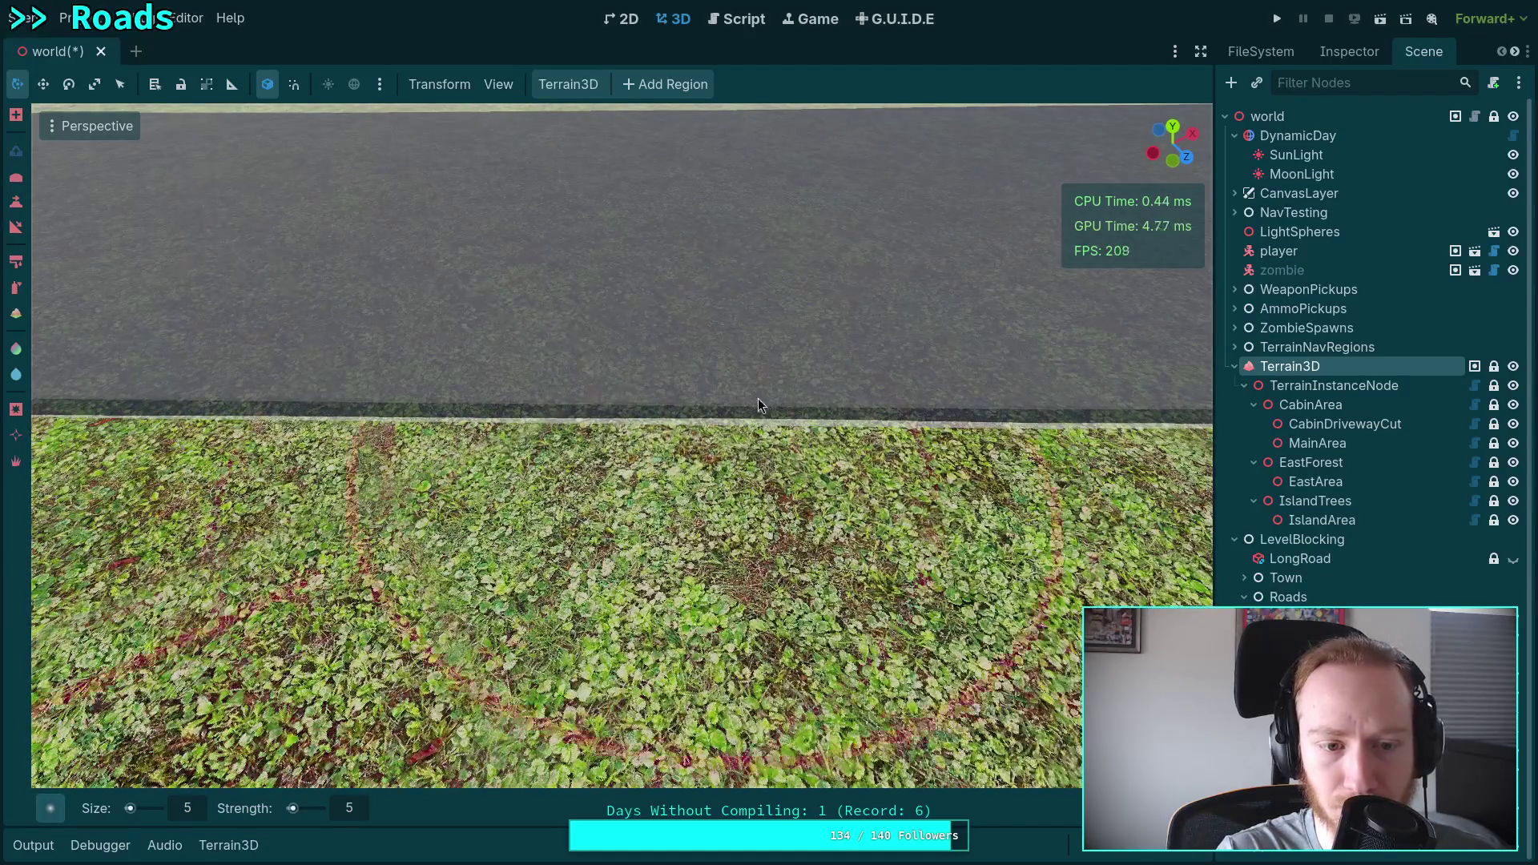
{"action": "scroll", "coordinate": [680, 430], "scroll_direction": "down", "scroll_amount": 5}
{"action": "scroll", "coordinate": [506, 518], "scroll_direction": "up", "scroll_amount": 5}
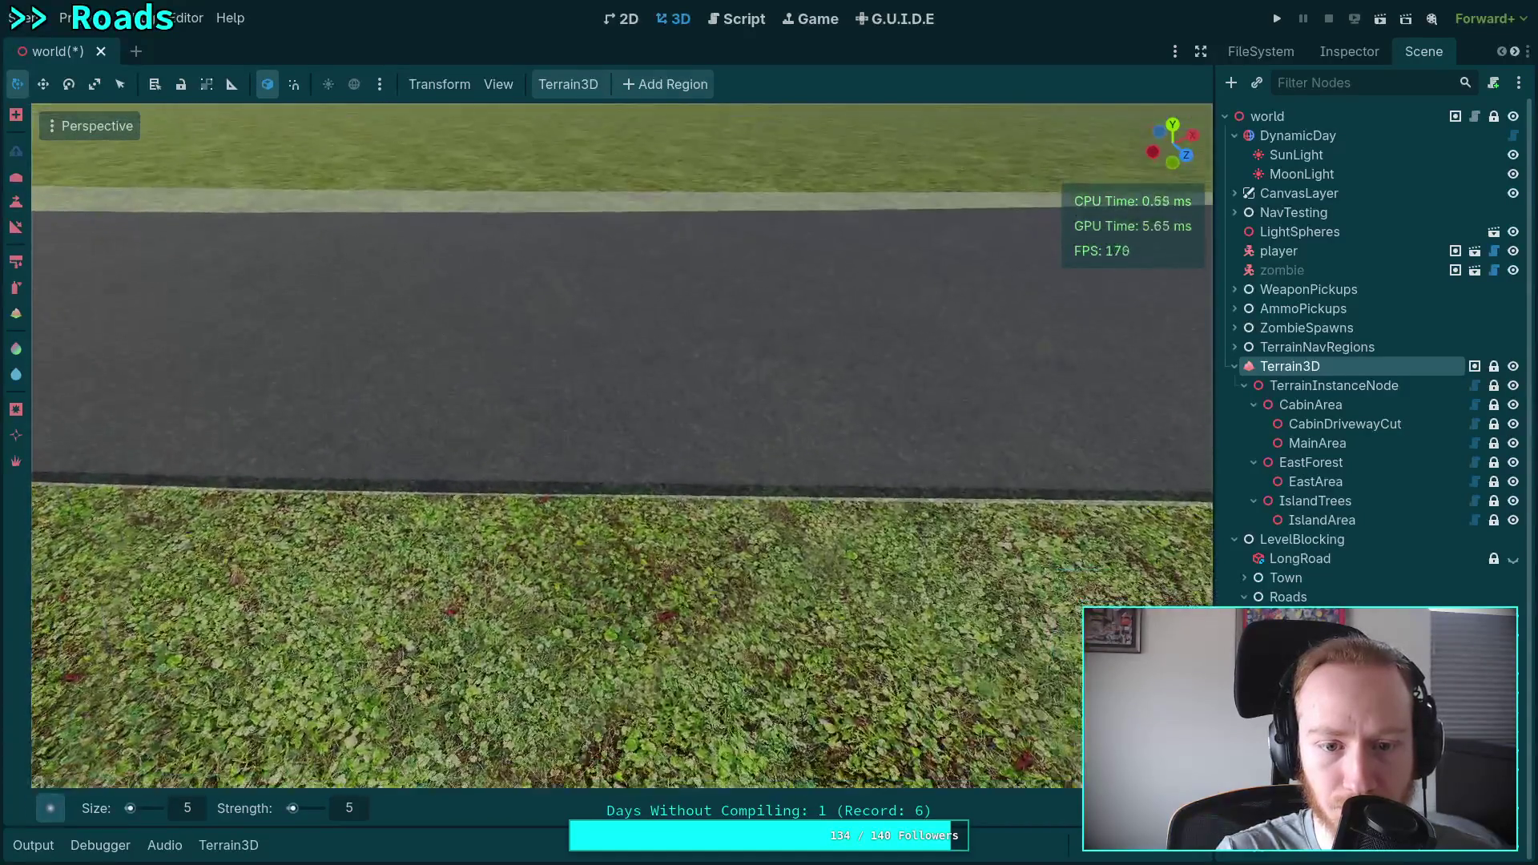
Fly along the road to a straight stretch up the valley and save the world scene.
{"action": "scroll", "coordinate": [405, 508], "scroll_direction": "down", "scroll_amount": 5}
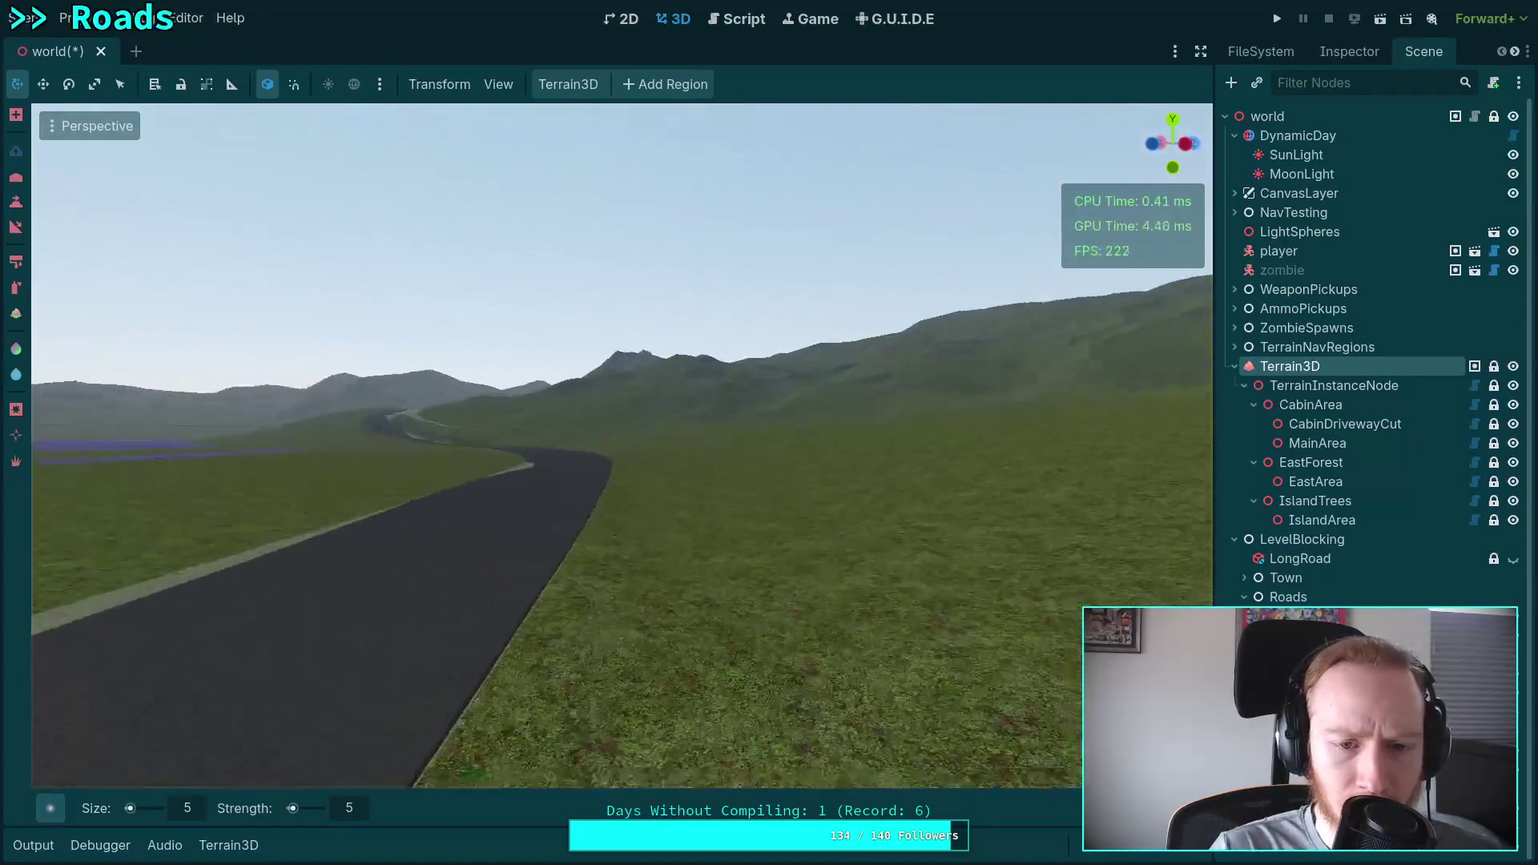
{"action": "scroll", "coordinate": [622, 446], "scroll_direction": "up", "scroll_amount": 2}
{"action": "key", "text": "w"}
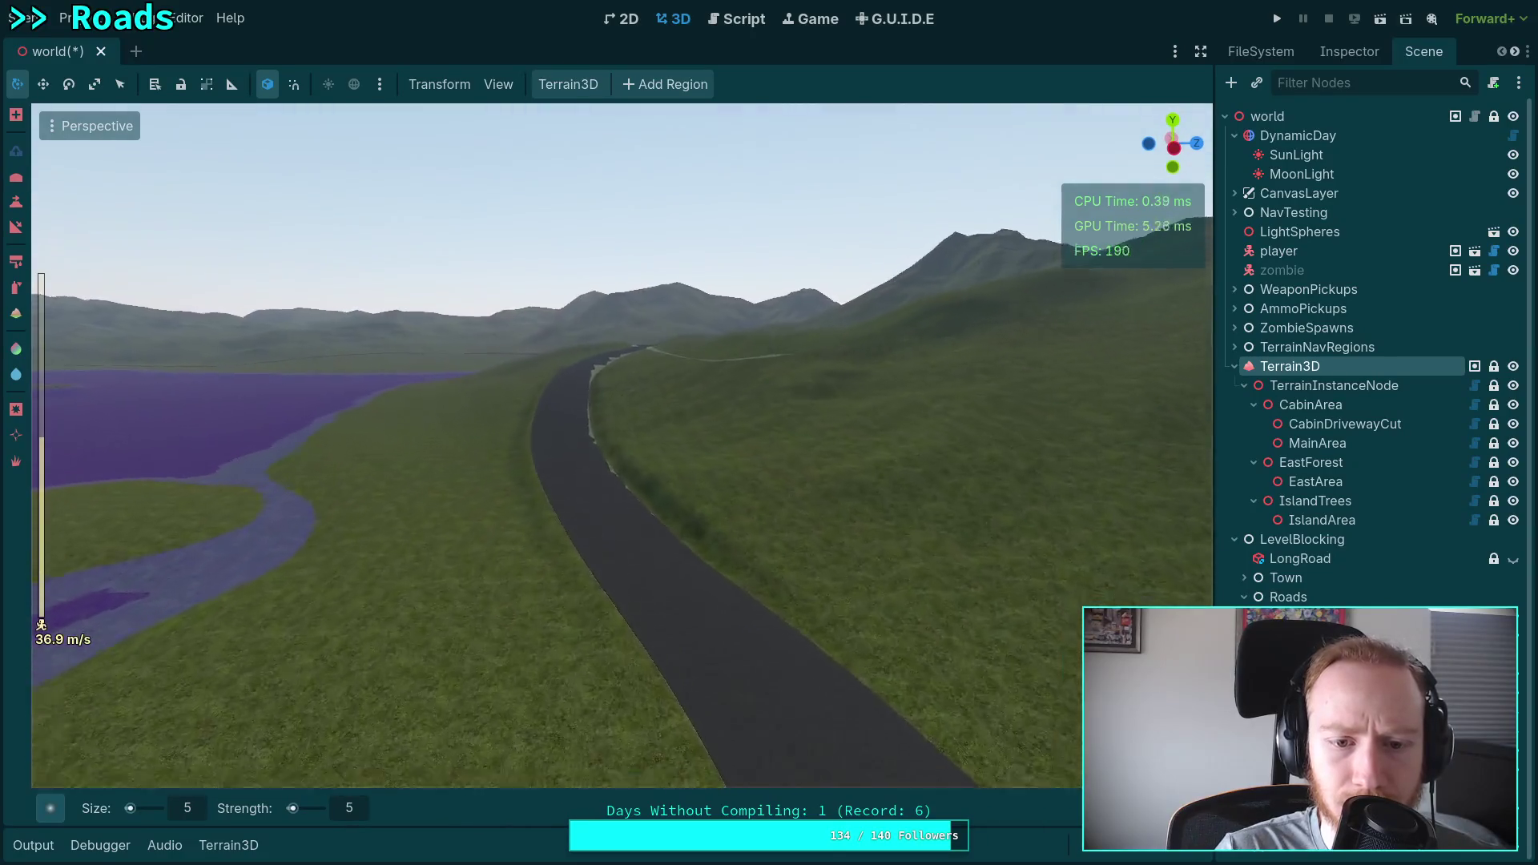
{"action": "key", "text": "w"}
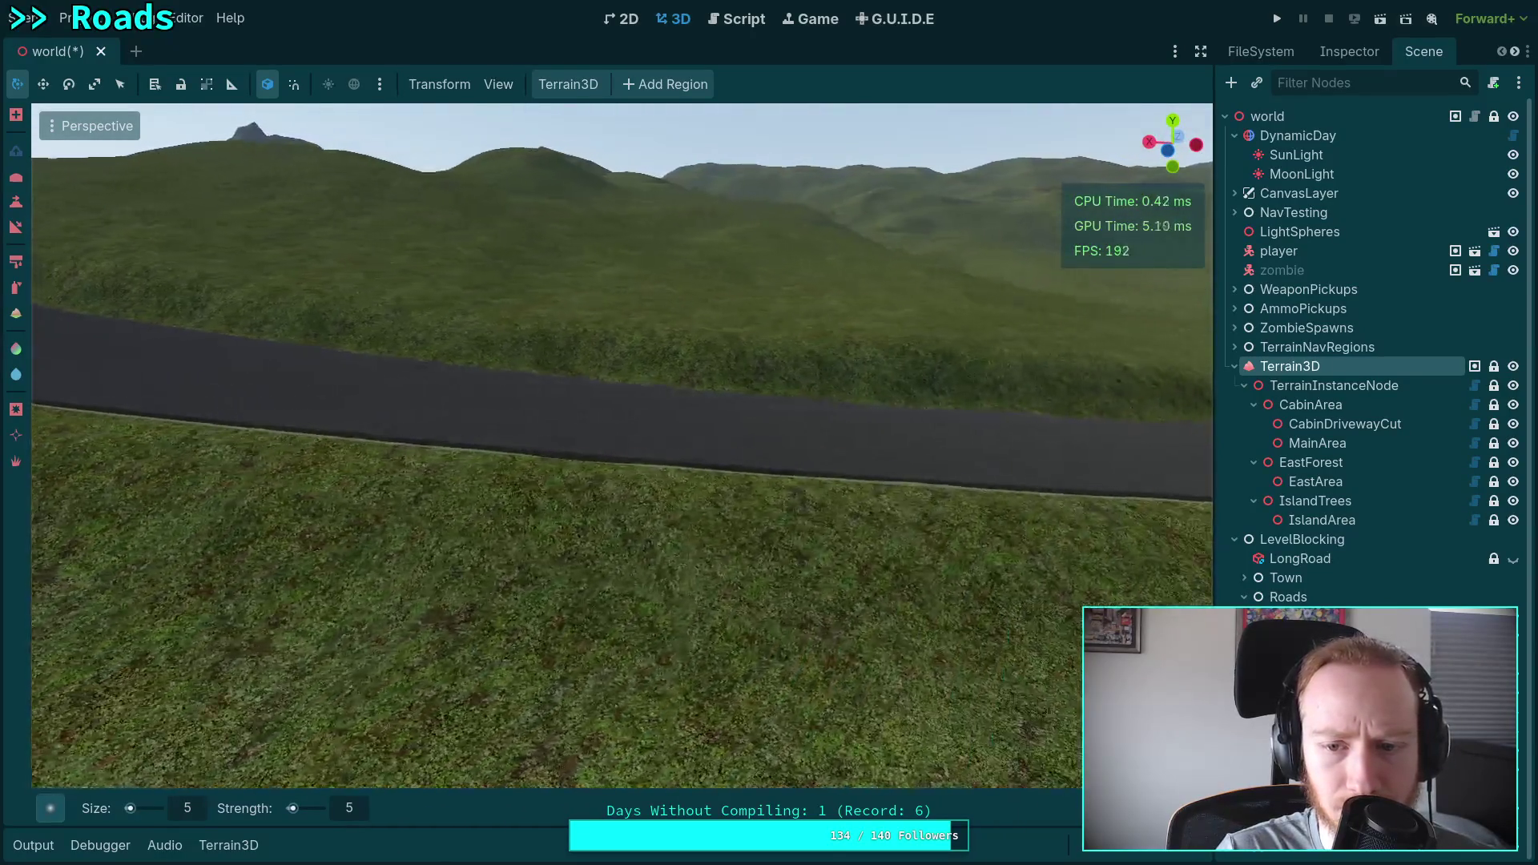
{"action": "key", "text": "s"}
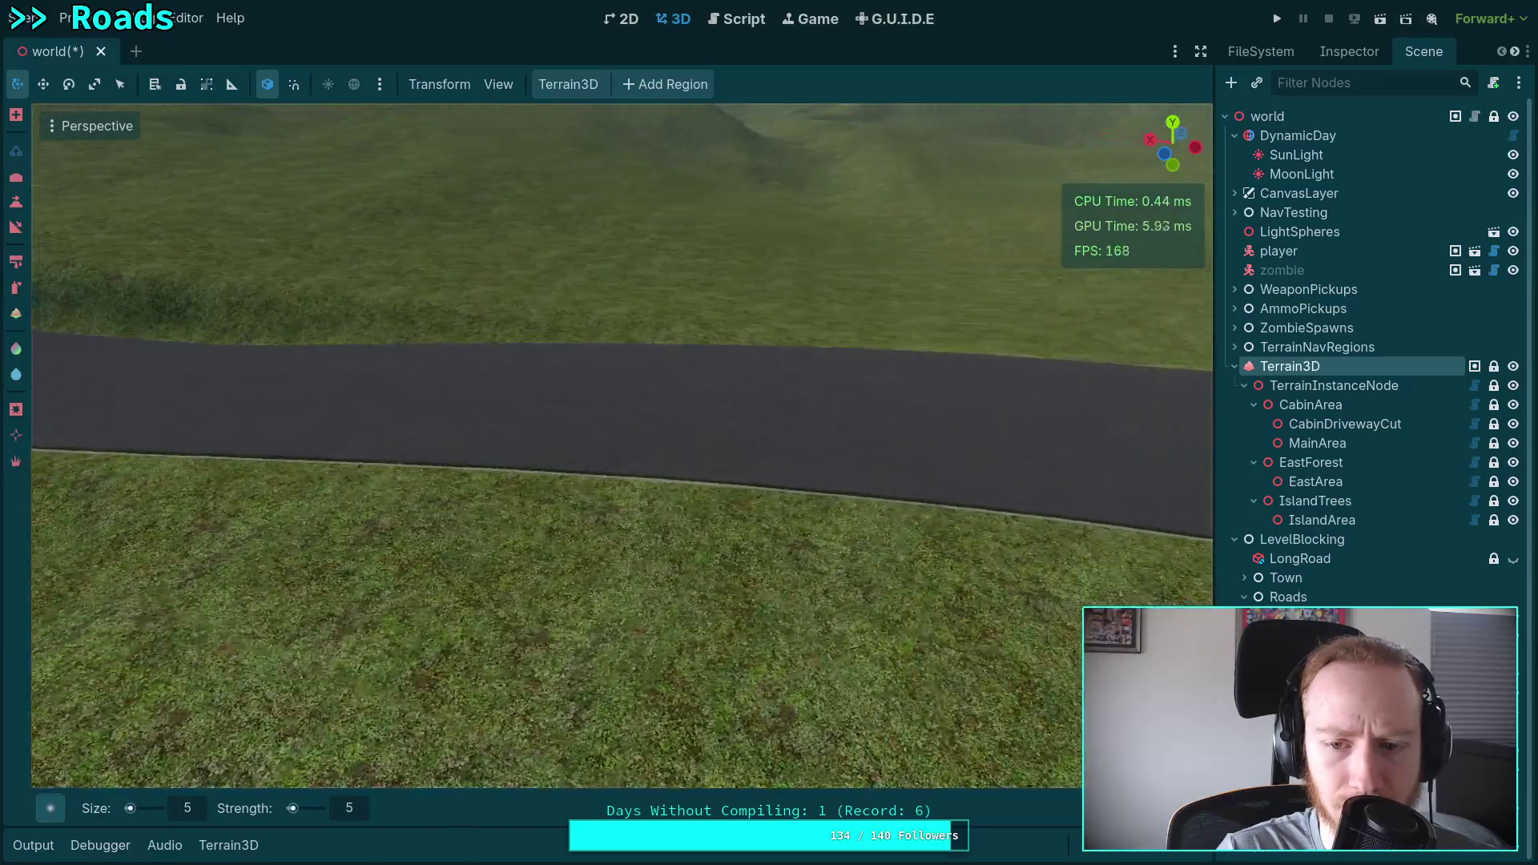
{"action": "key", "text": "s"}
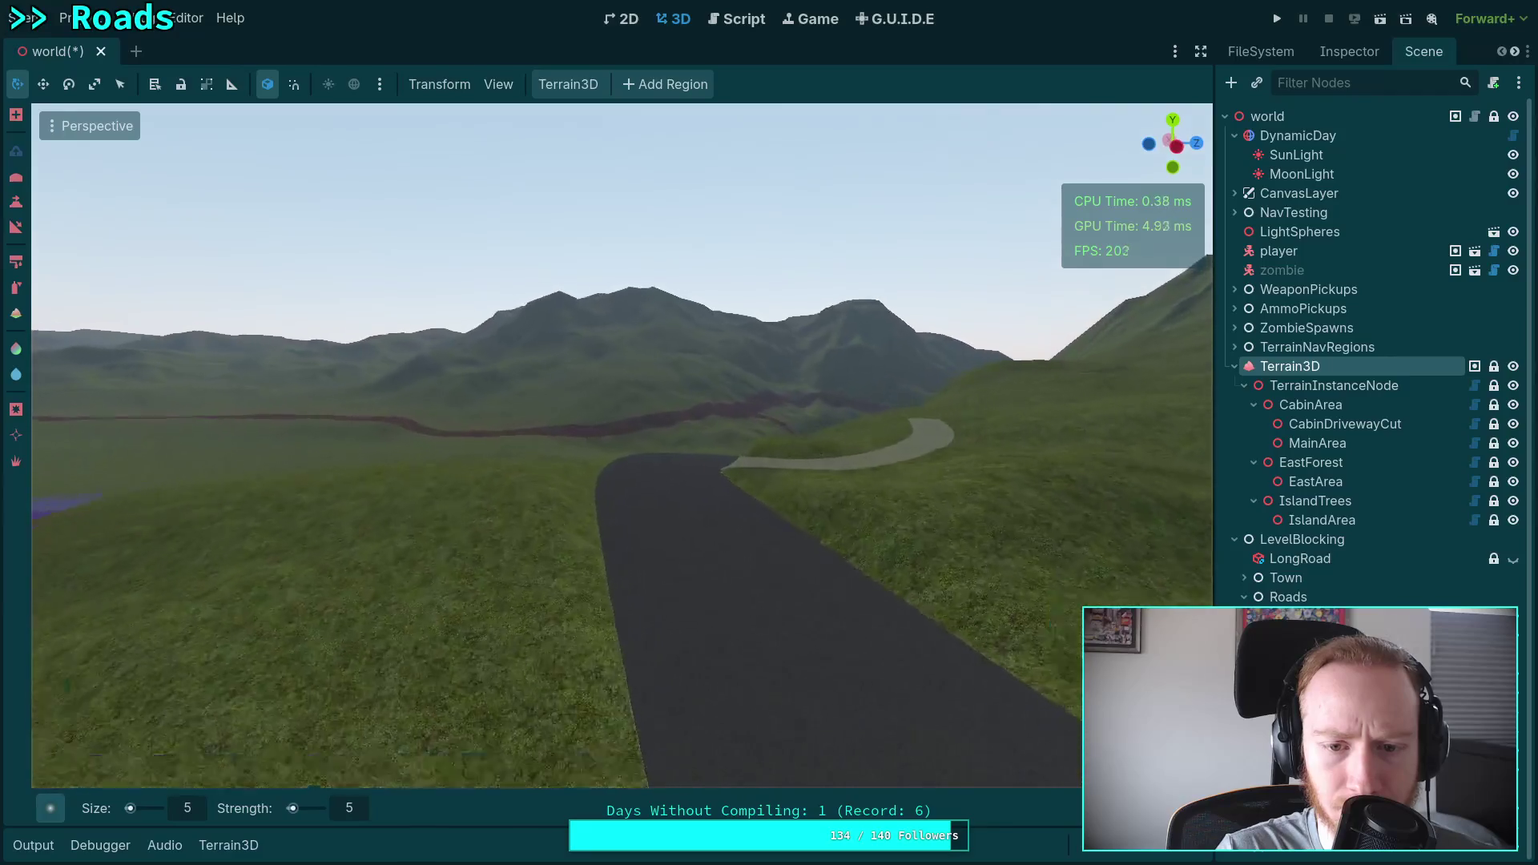
{"action": "key", "text": "w"}
{"action": "key", "text": "w"}
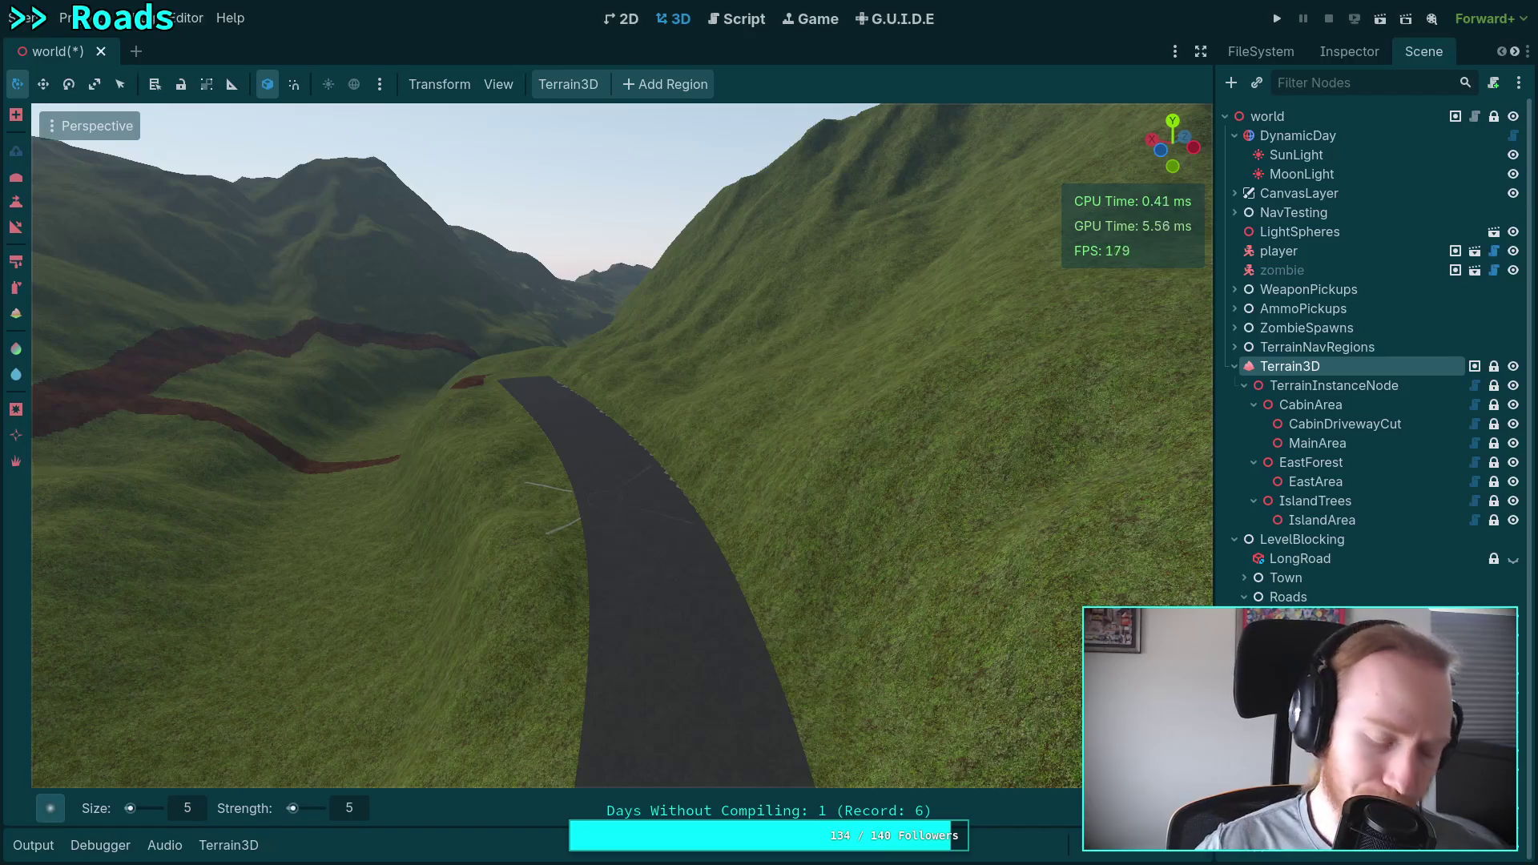
{"action": "key", "text": "ctrl+s"}
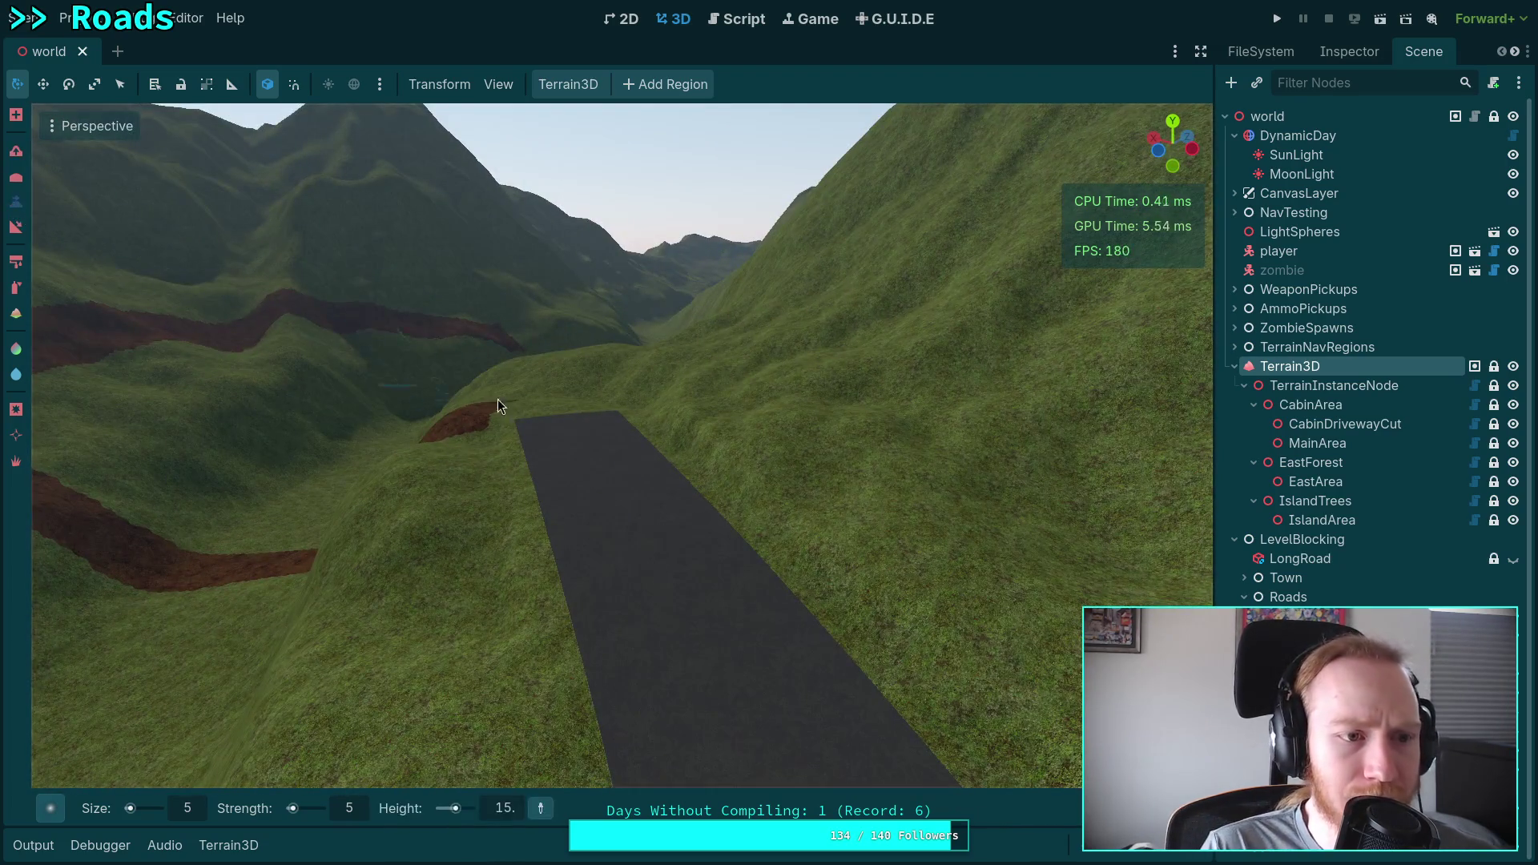
Save again, then sculpt the grass slope beside the road up against the curb.
{"action": "key", "text": "ctrl+s"}
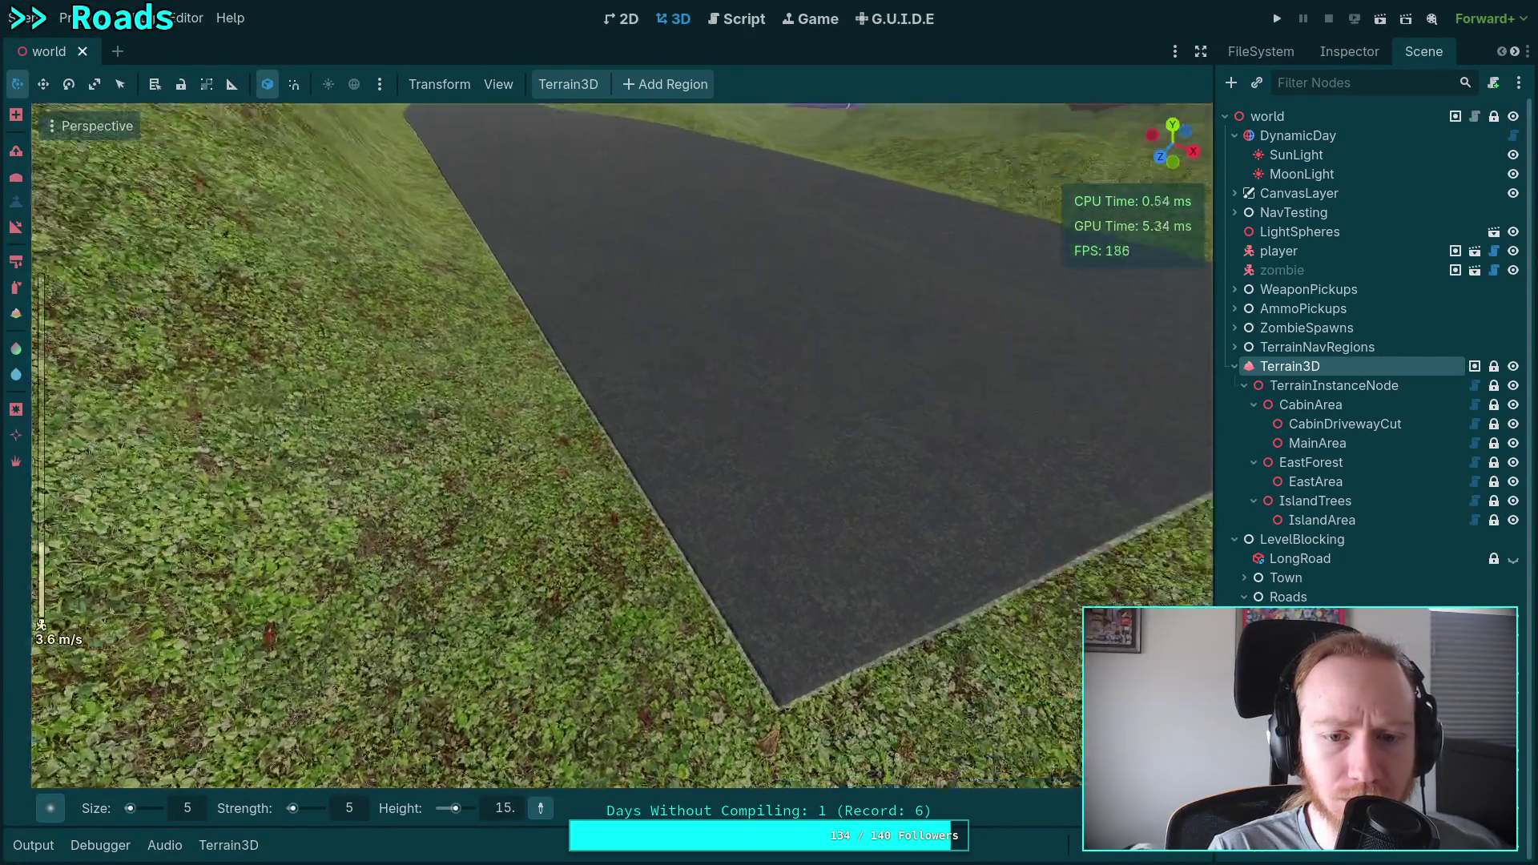
{"action": "mouse_move", "coordinate": [683, 376]}
{"action": "left_mouse_down"}
{"action": "mouse_move", "coordinate": [658, 391]}
{"action": "mouse_move", "coordinate": [681, 459]}
{"action": "mouse_move", "coordinate": [648, 467]}
{"action": "mouse_move", "coordinate": [537, 369]}
{"action": "left_mouse_up"}
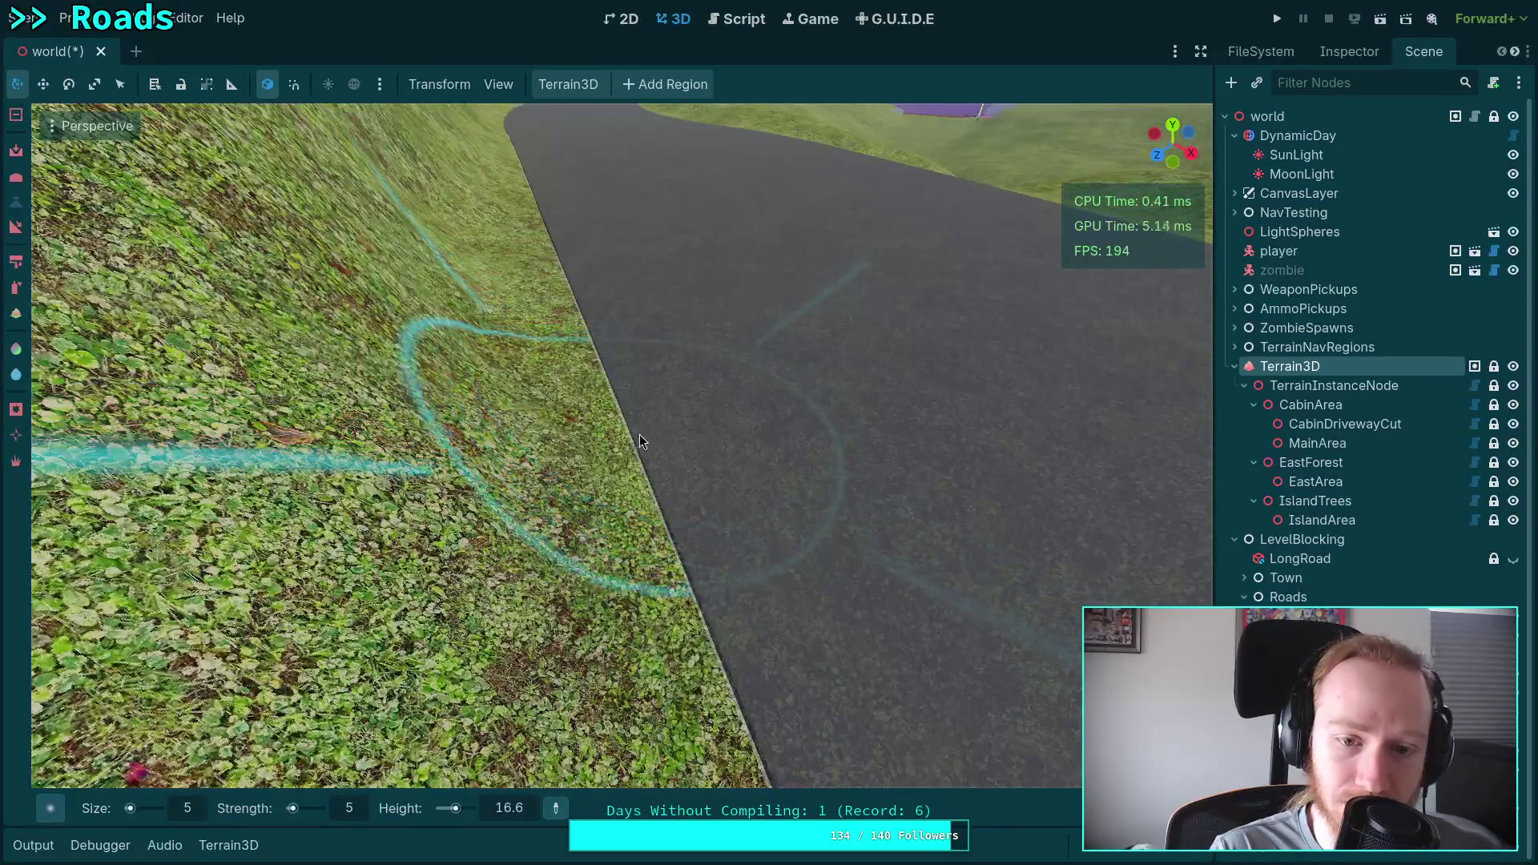
{"action": "left_click_drag", "start_coordinate": [640, 434], "coordinate": [603, 374]}
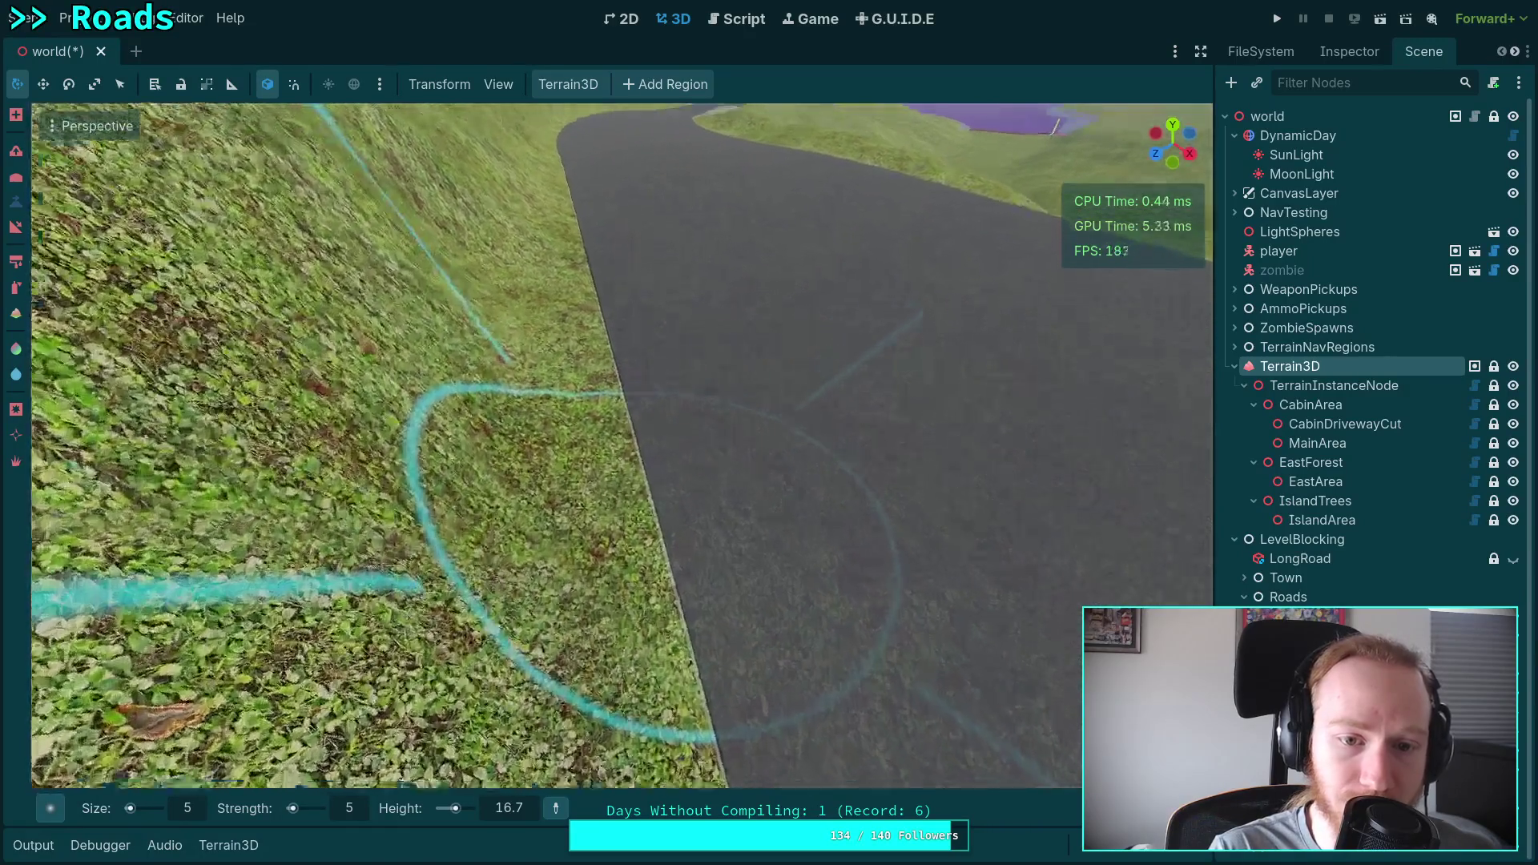
{"action": "mouse_move", "coordinate": [635, 394]}
{"action": "left_mouse_down"}
{"action": "mouse_move", "coordinate": [611, 396]}
{"action": "mouse_move", "coordinate": [616, 371]}
{"action": "mouse_move", "coordinate": [616, 387]}
{"action": "left_mouse_up"}
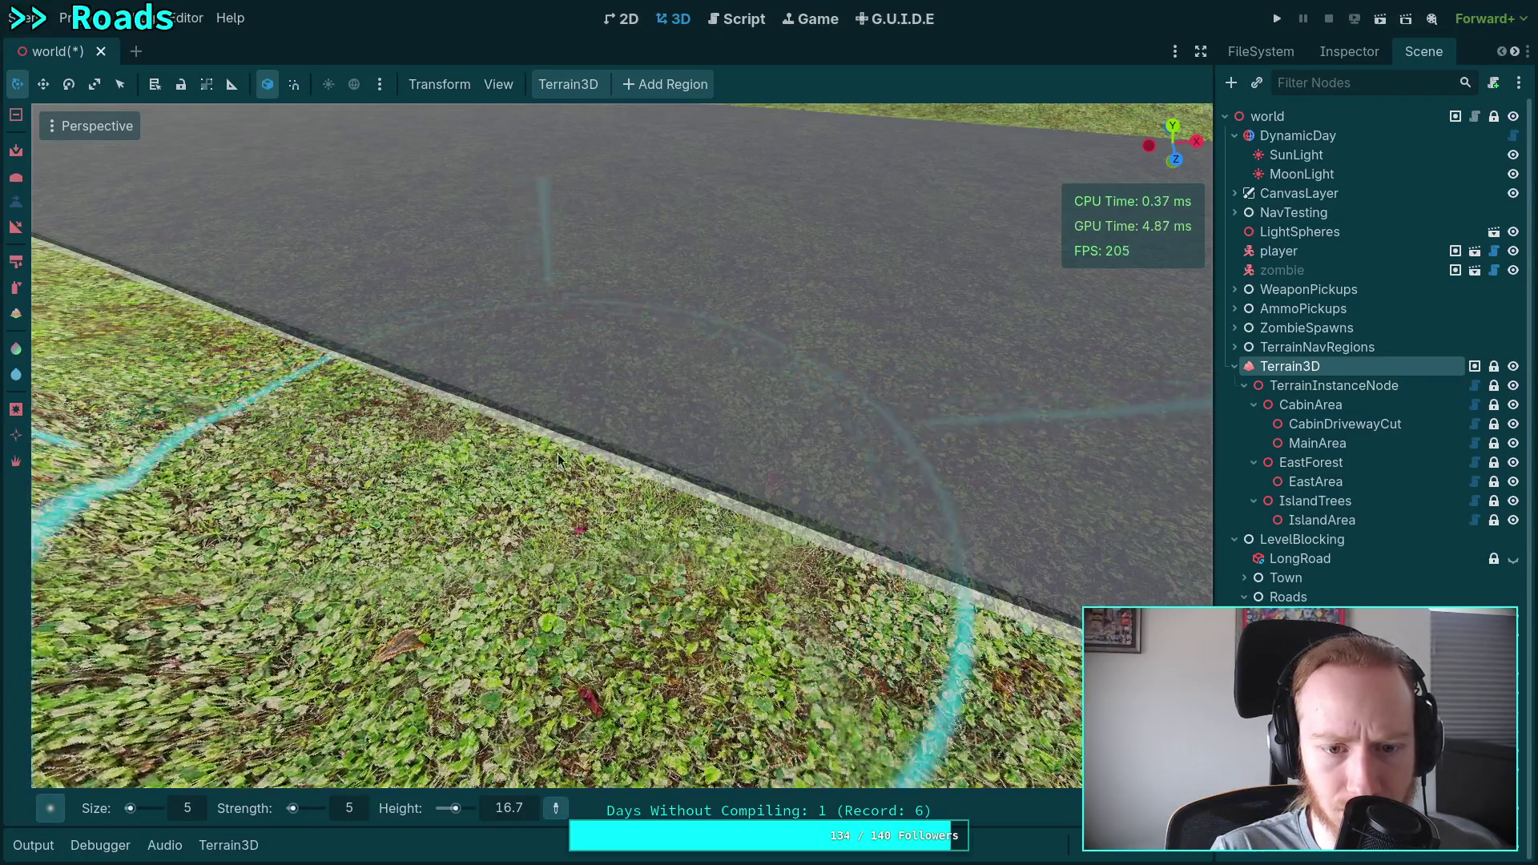
{"action": "mouse_move", "coordinate": [739, 513]}
{"action": "left_mouse_down"}
{"action": "mouse_move", "coordinate": [465, 404]}
{"action": "mouse_move", "coordinate": [537, 445]}
{"action": "mouse_move", "coordinate": [467, 394]}
{"action": "mouse_move", "coordinate": [540, 443]}
{"action": "mouse_move", "coordinate": [497, 424]}
{"action": "mouse_move", "coordinate": [571, 437]}
{"action": "left_mouse_up"}
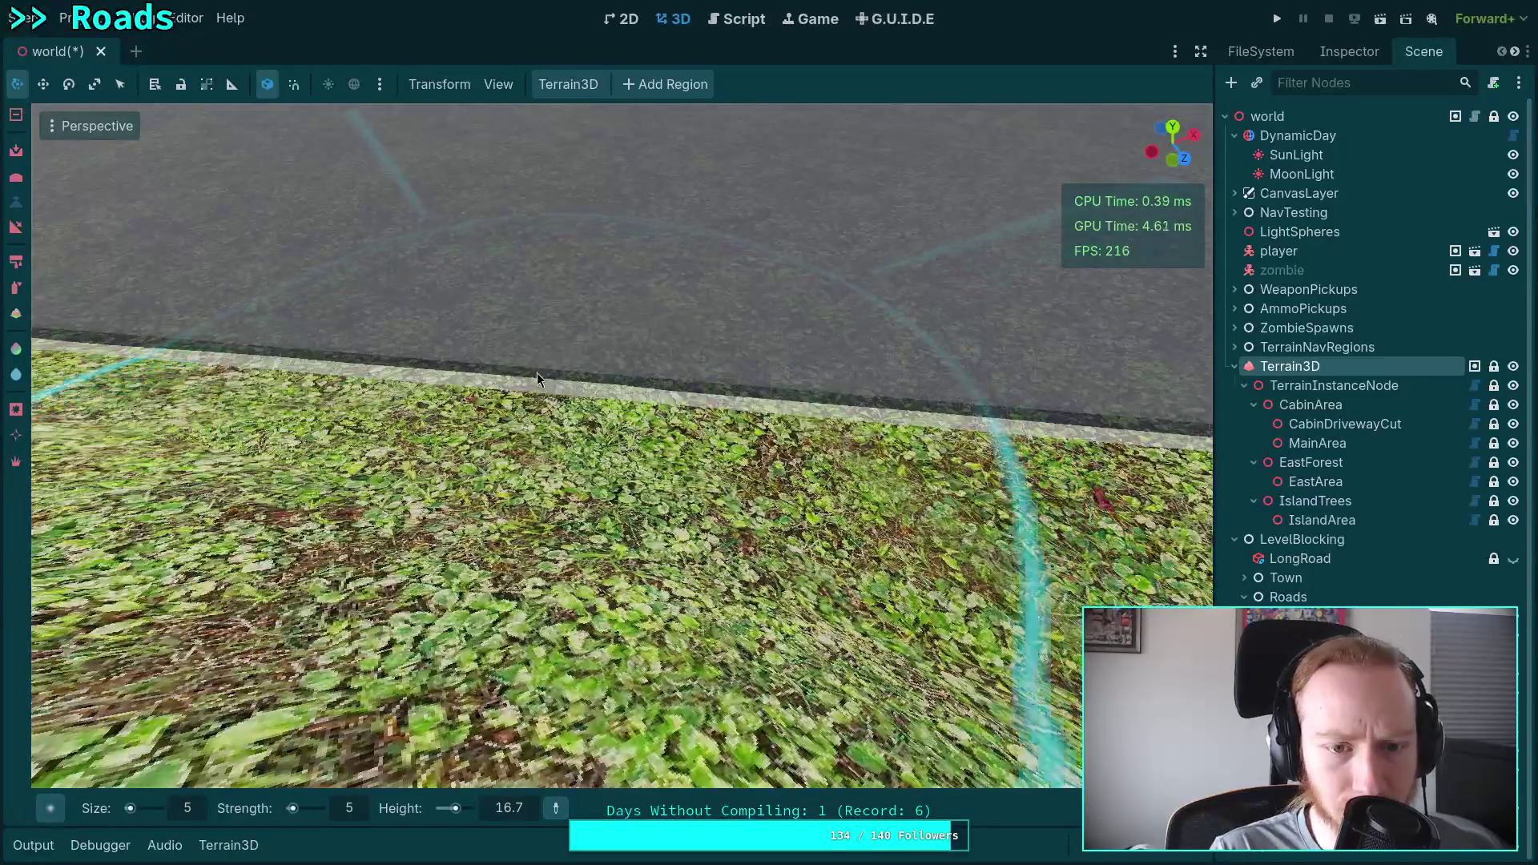
{"action": "mouse_move", "coordinate": [531, 367]}
{"action": "left_mouse_down"}
{"action": "mouse_move", "coordinate": [760, 383]}
{"action": "mouse_move", "coordinate": [690, 387]}
{"action": "left_mouse_up"}
Move along the curb toward the bend and raise the brush strength to 10.
{"action": "key", "text": "s"}
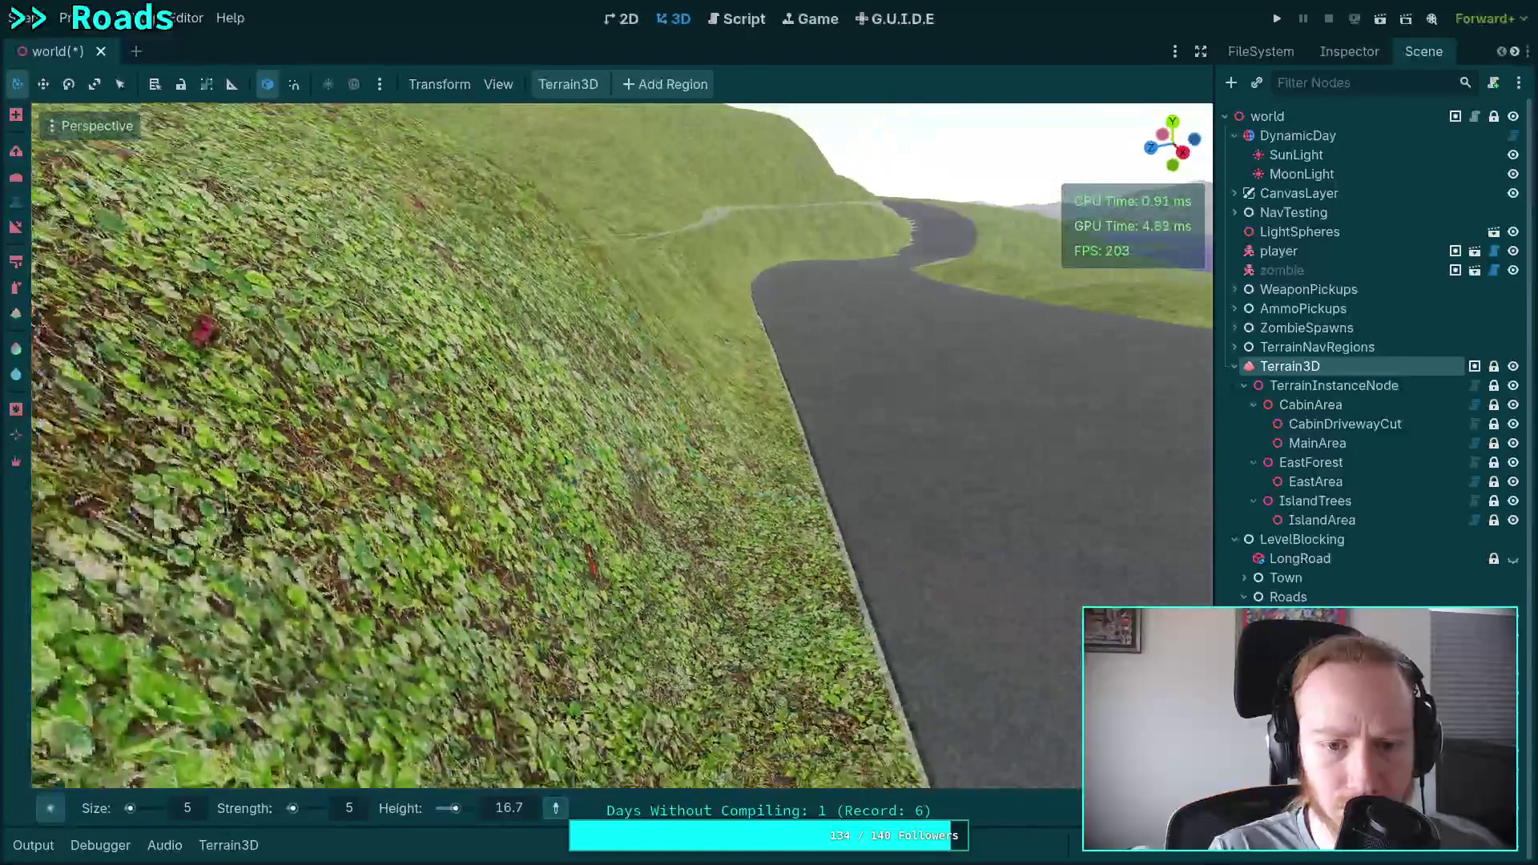
{"action": "key", "text": "w"}
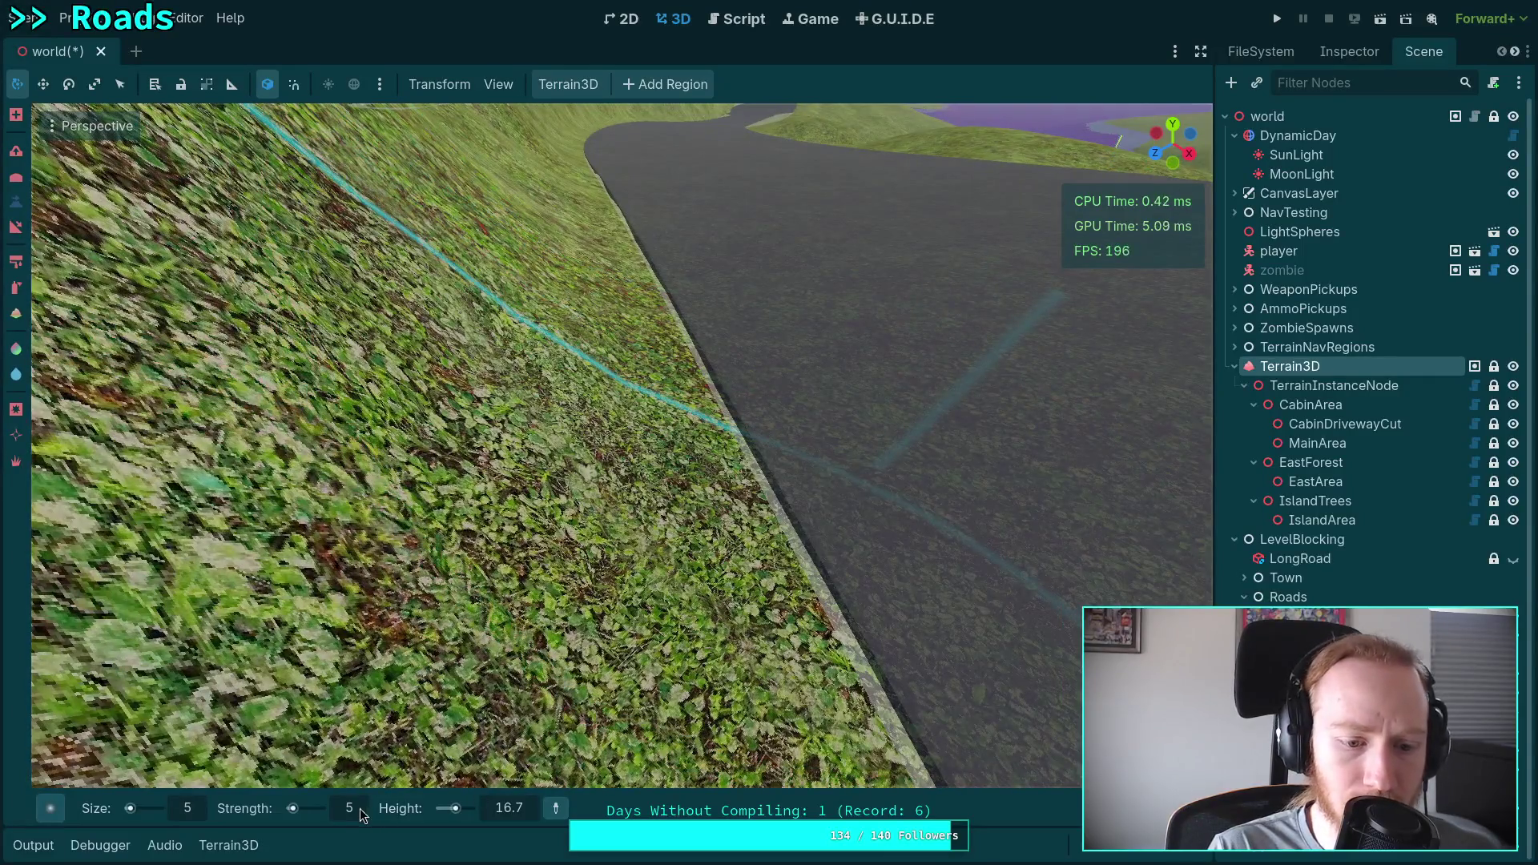
{"action": "left_click", "coordinate": [362, 807]}
{"action": "type", "text": "10"}
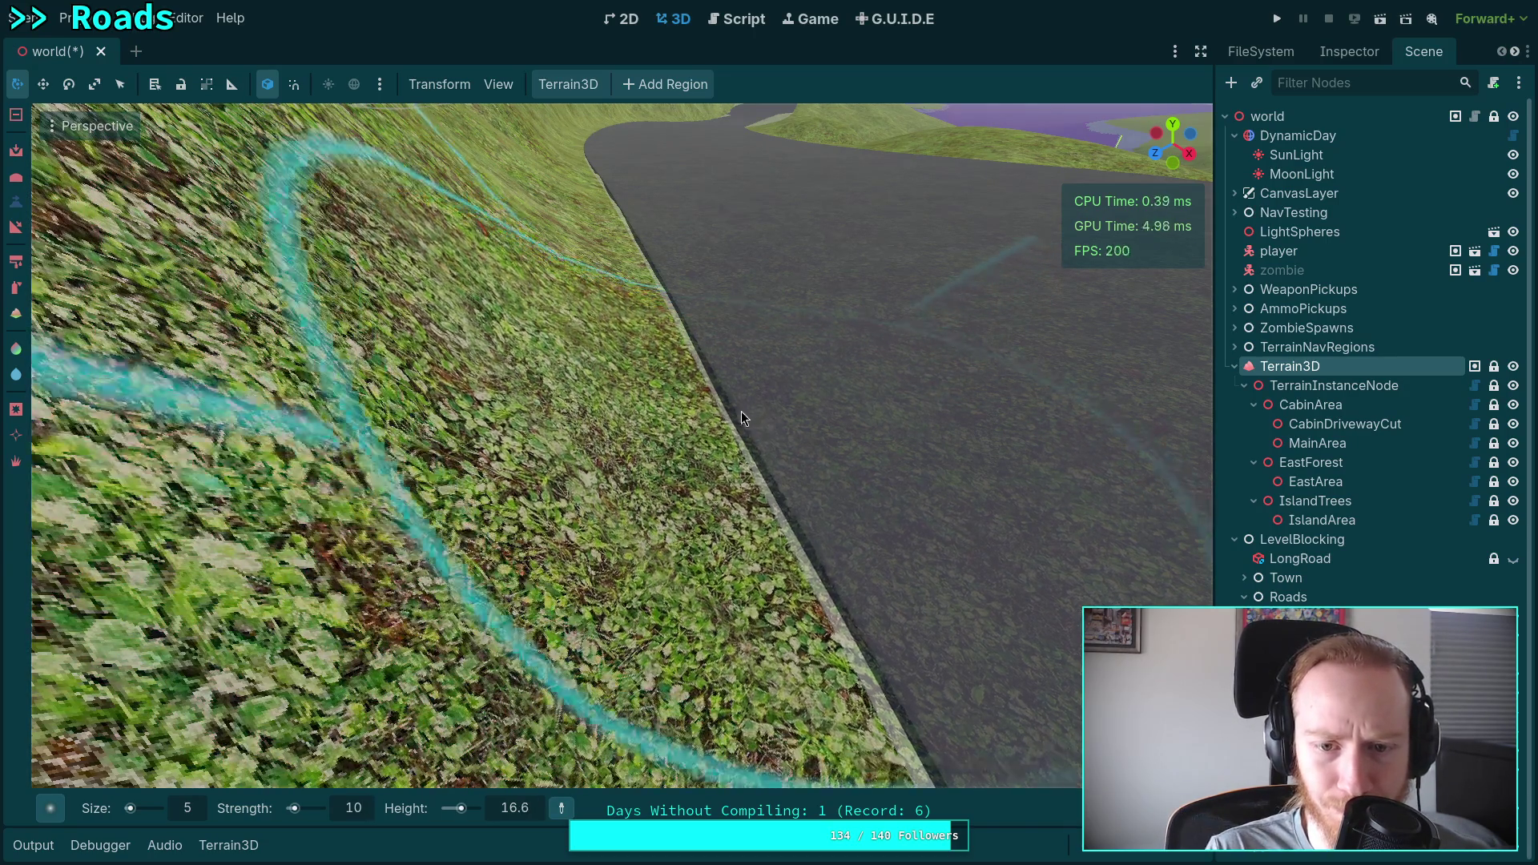
Fly forward along the road and sample the road-edge height (16.3) for the brush.
{"action": "key", "text": "w"}
{"action": "key", "text": "w"}
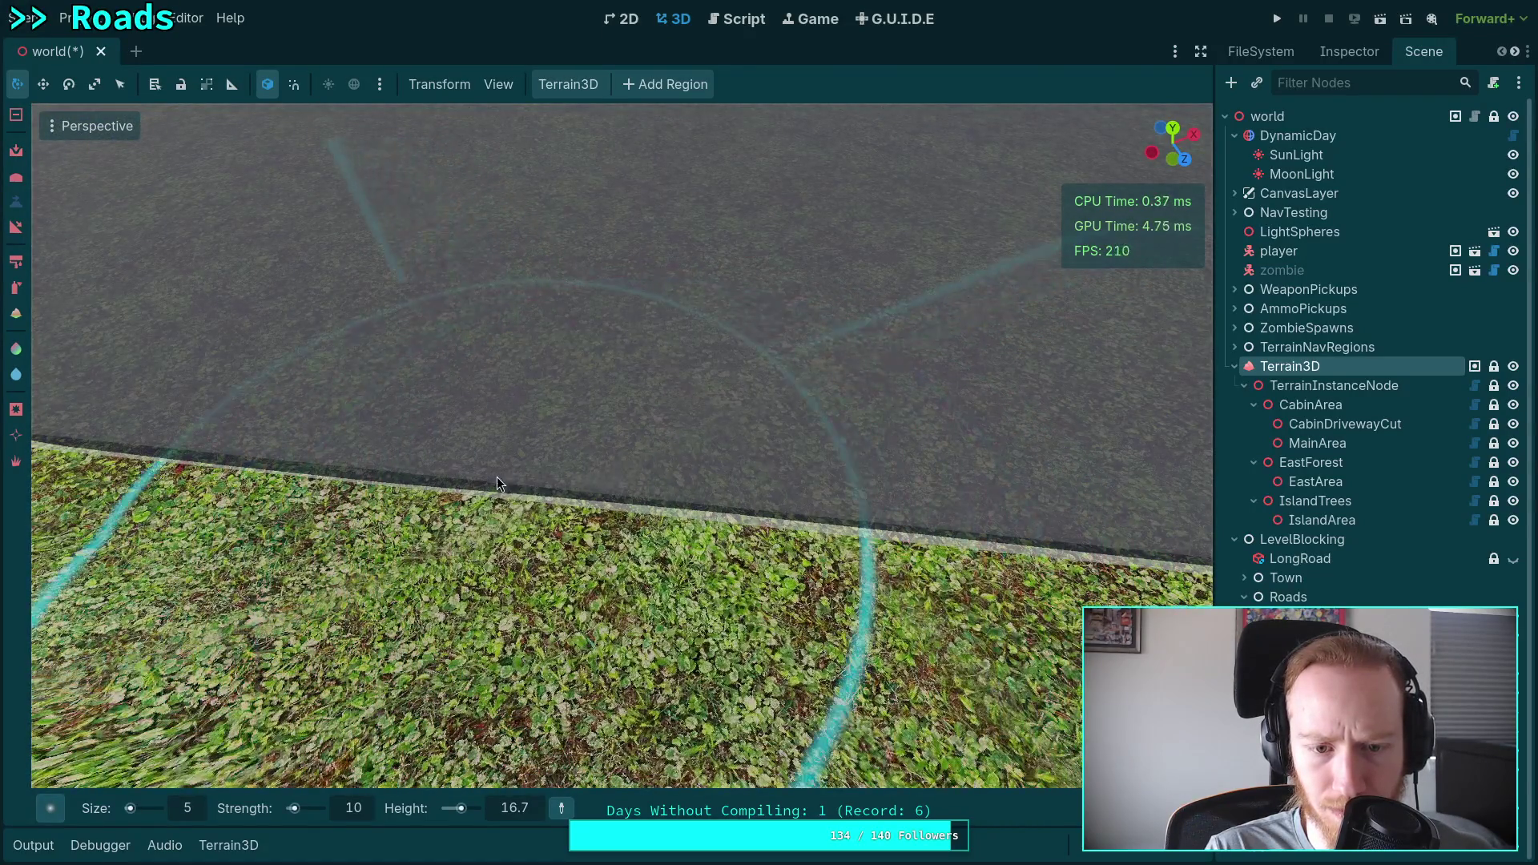
{"action": "key", "text": "w"}
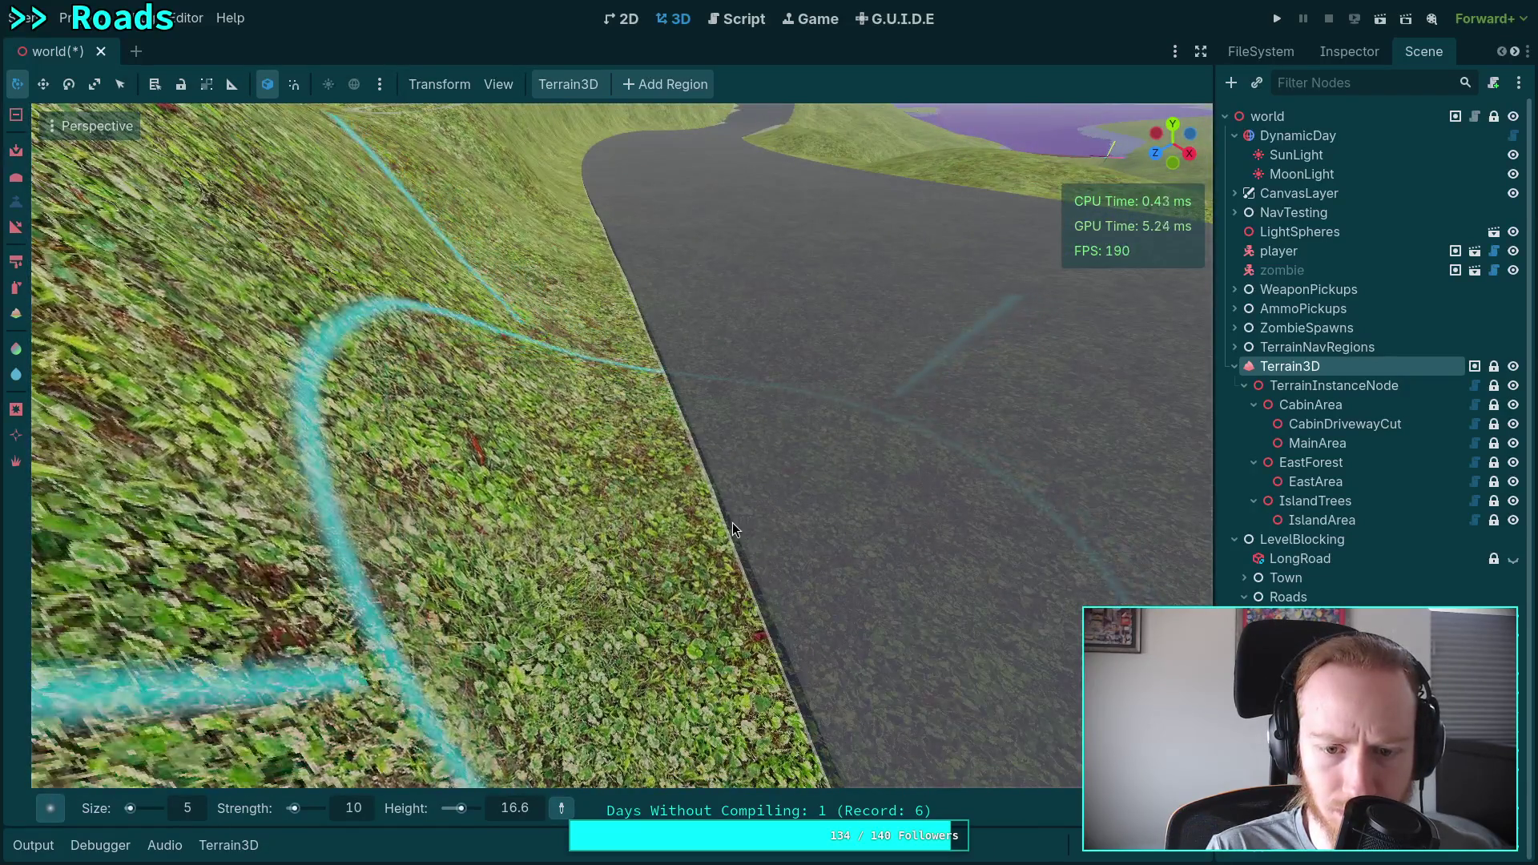
{"action": "key", "text": "w"}
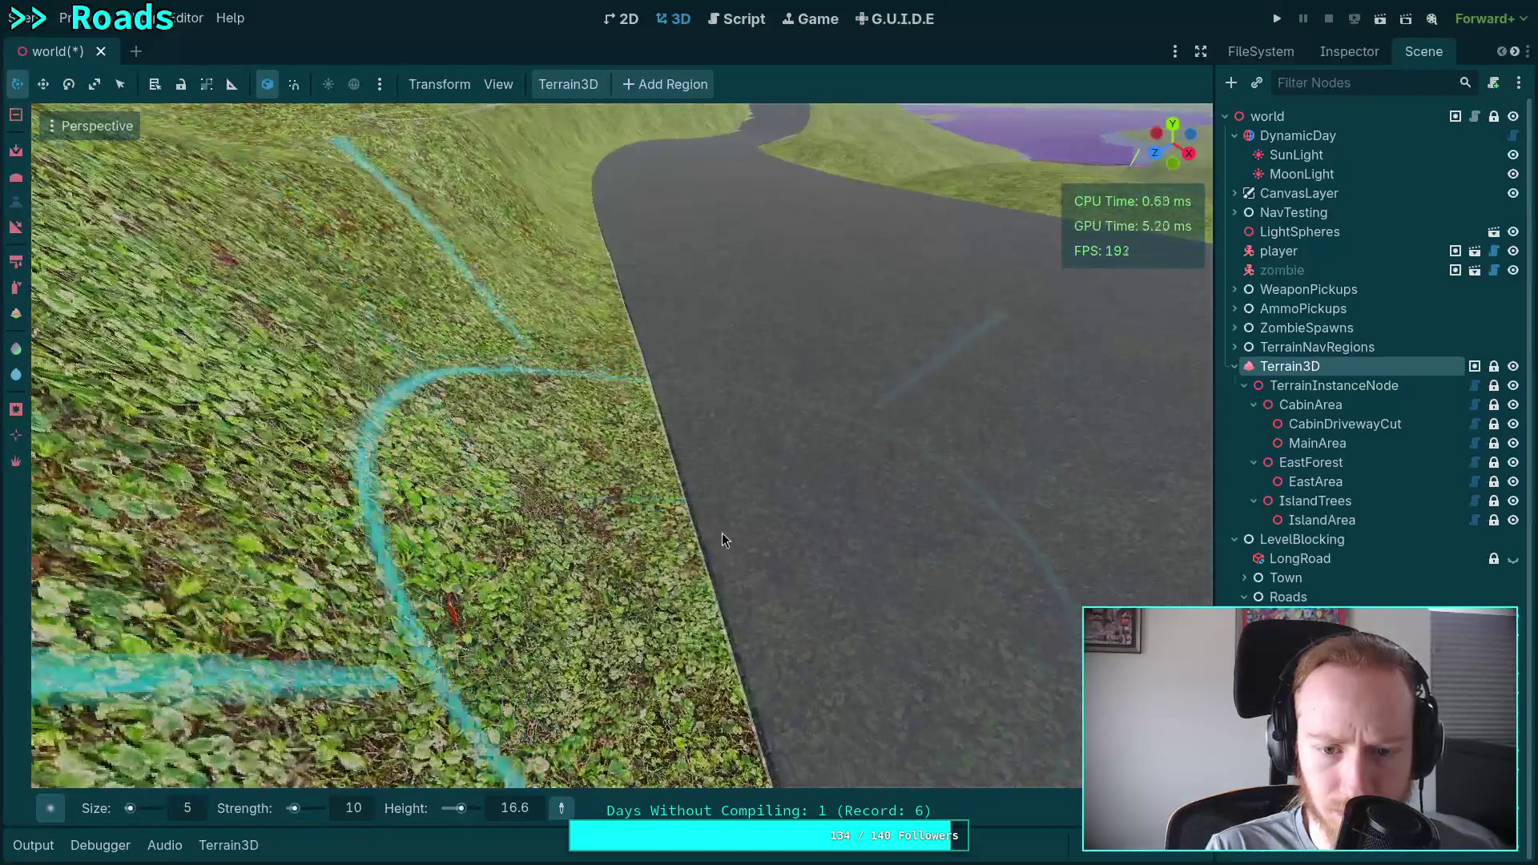
{"action": "key", "text": "w"}
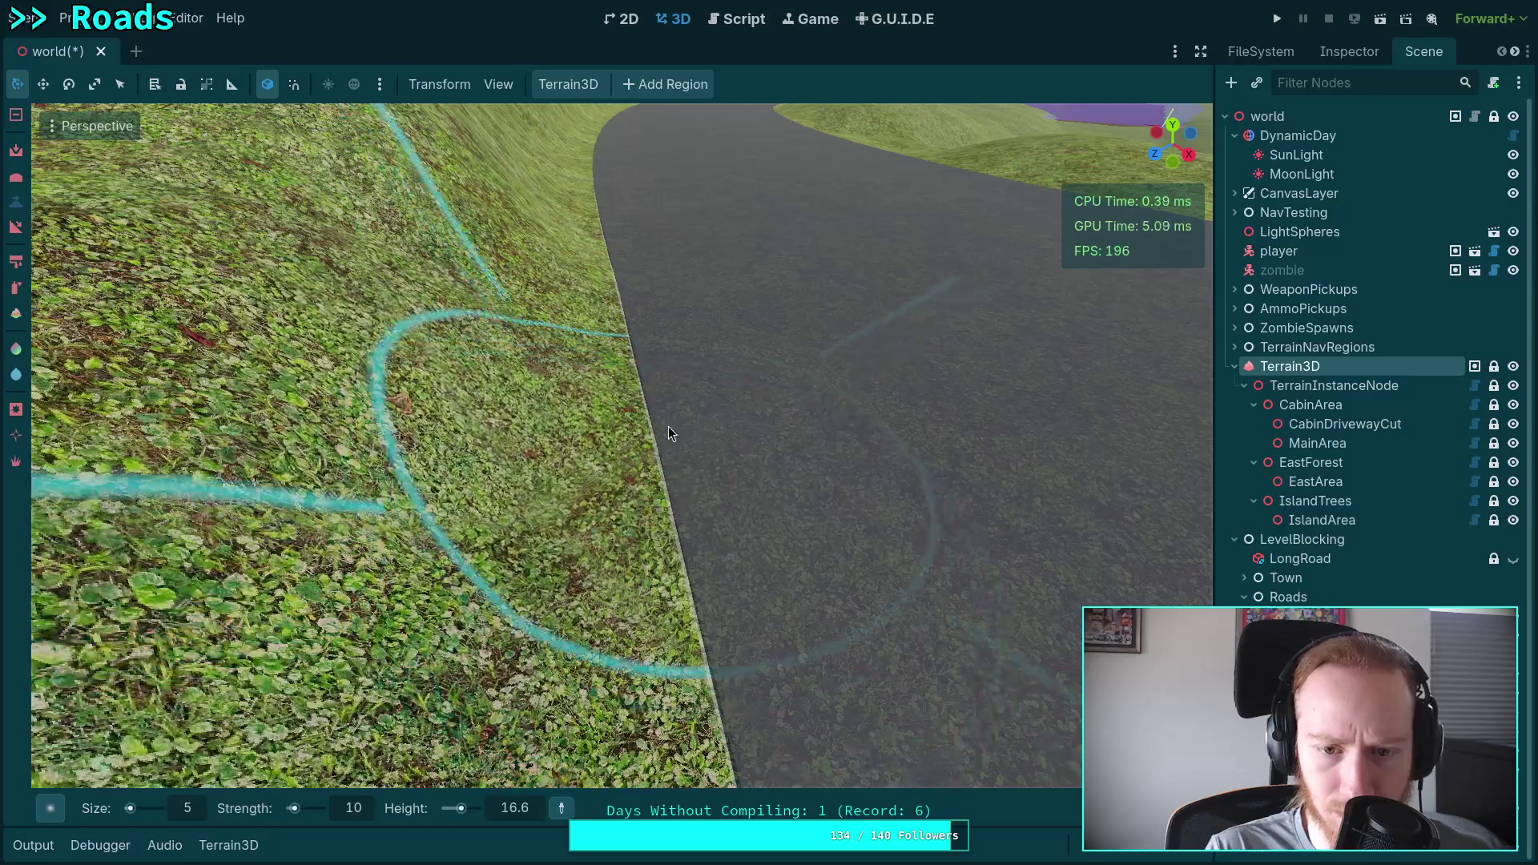
{"action": "key", "text": "w"}
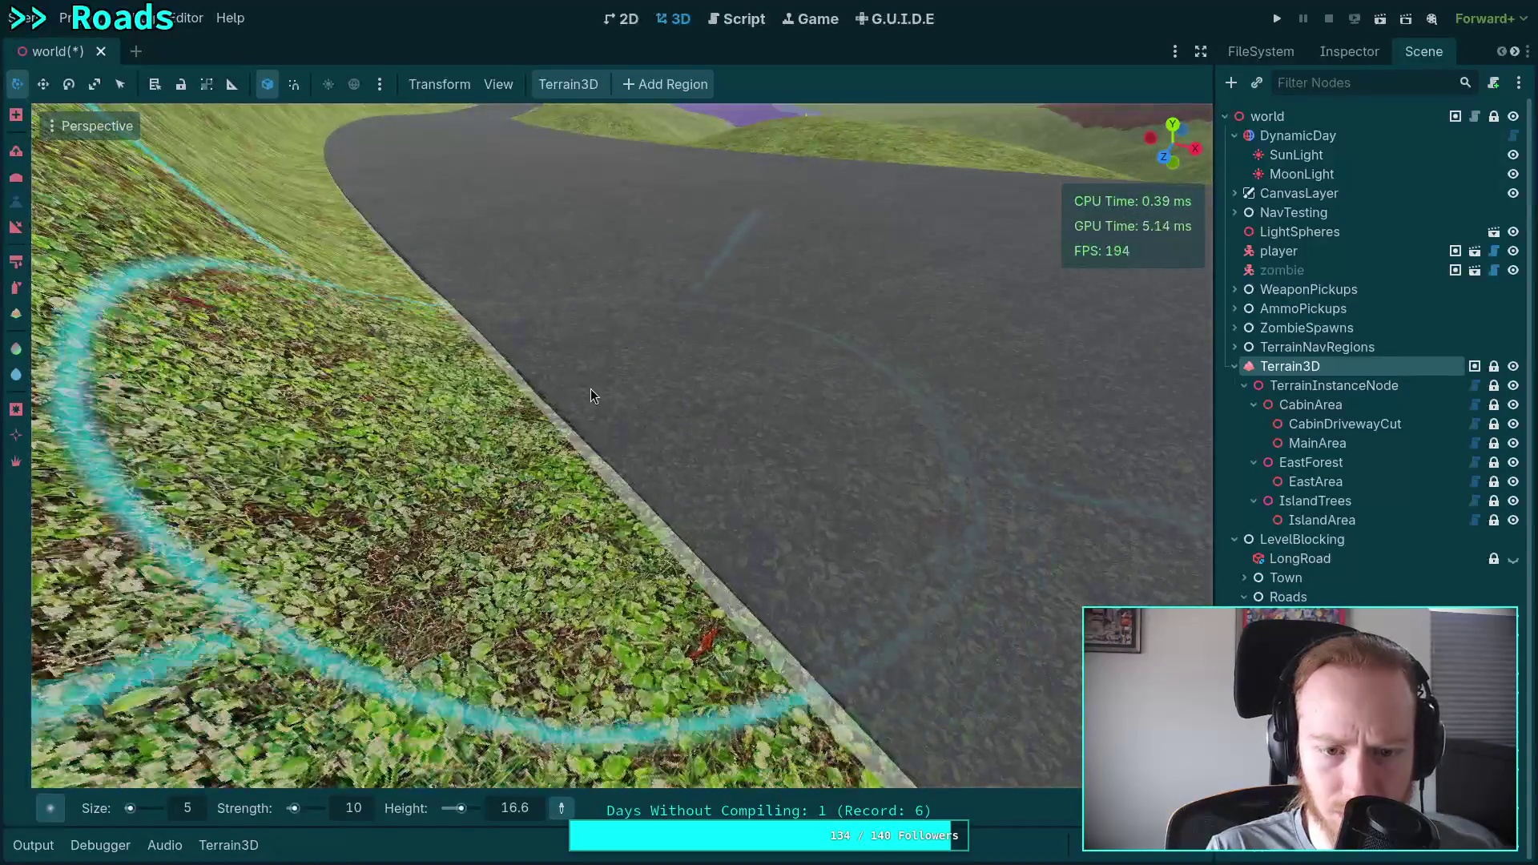
{"action": "mouse_move", "coordinate": [541, 367]}
{"action": "left_mouse_down"}
{"action": "mouse_move", "coordinate": [726, 494]}
{"action": "mouse_move", "coordinate": [717, 463]}
{"action": "left_mouse_up"}
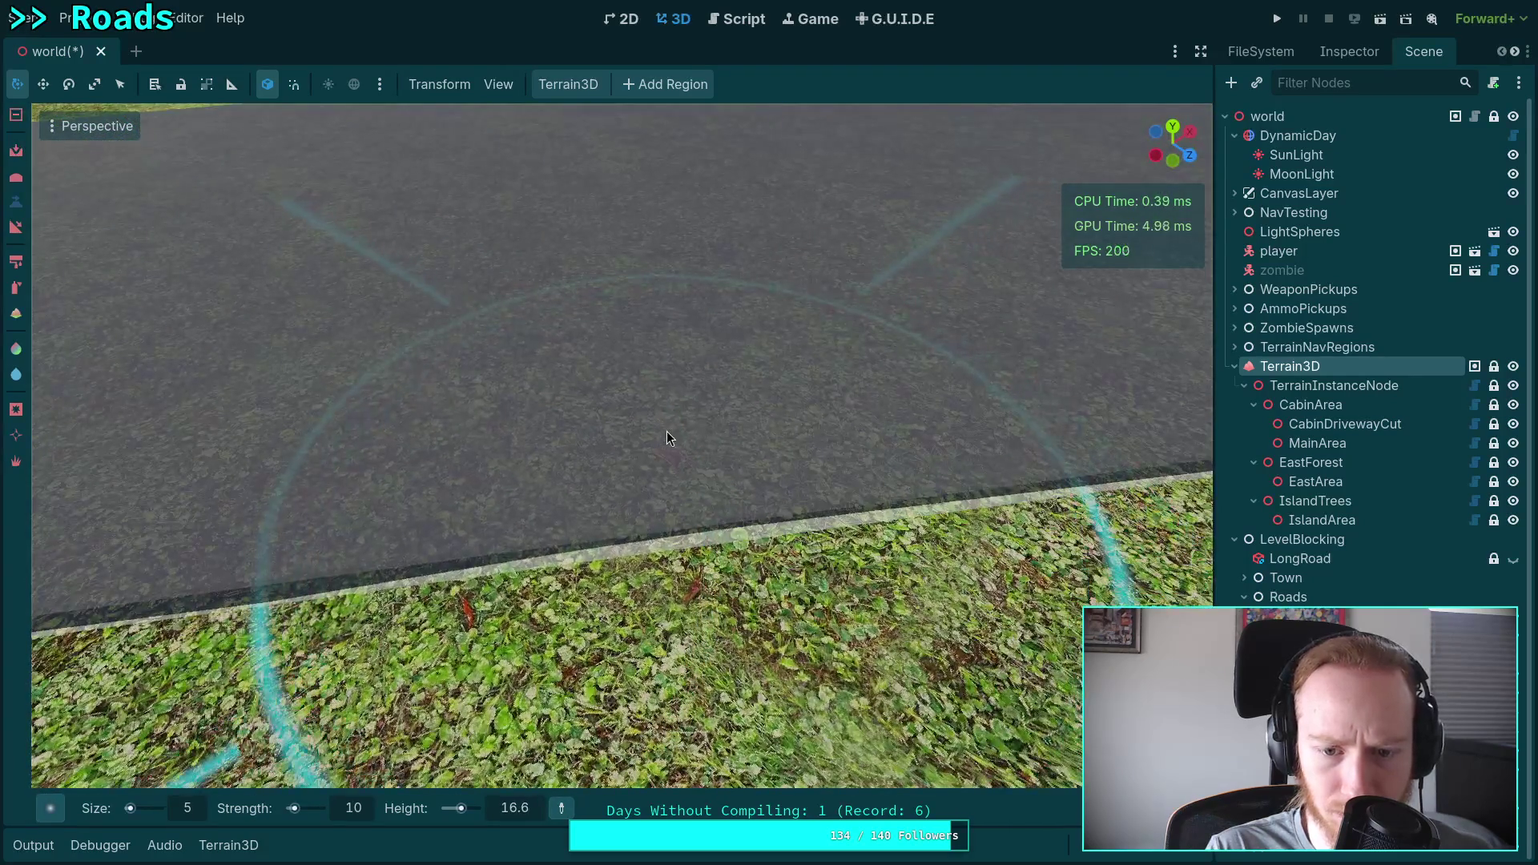
{"action": "left_click", "coordinate": [792, 390], "text": "ctrl"}
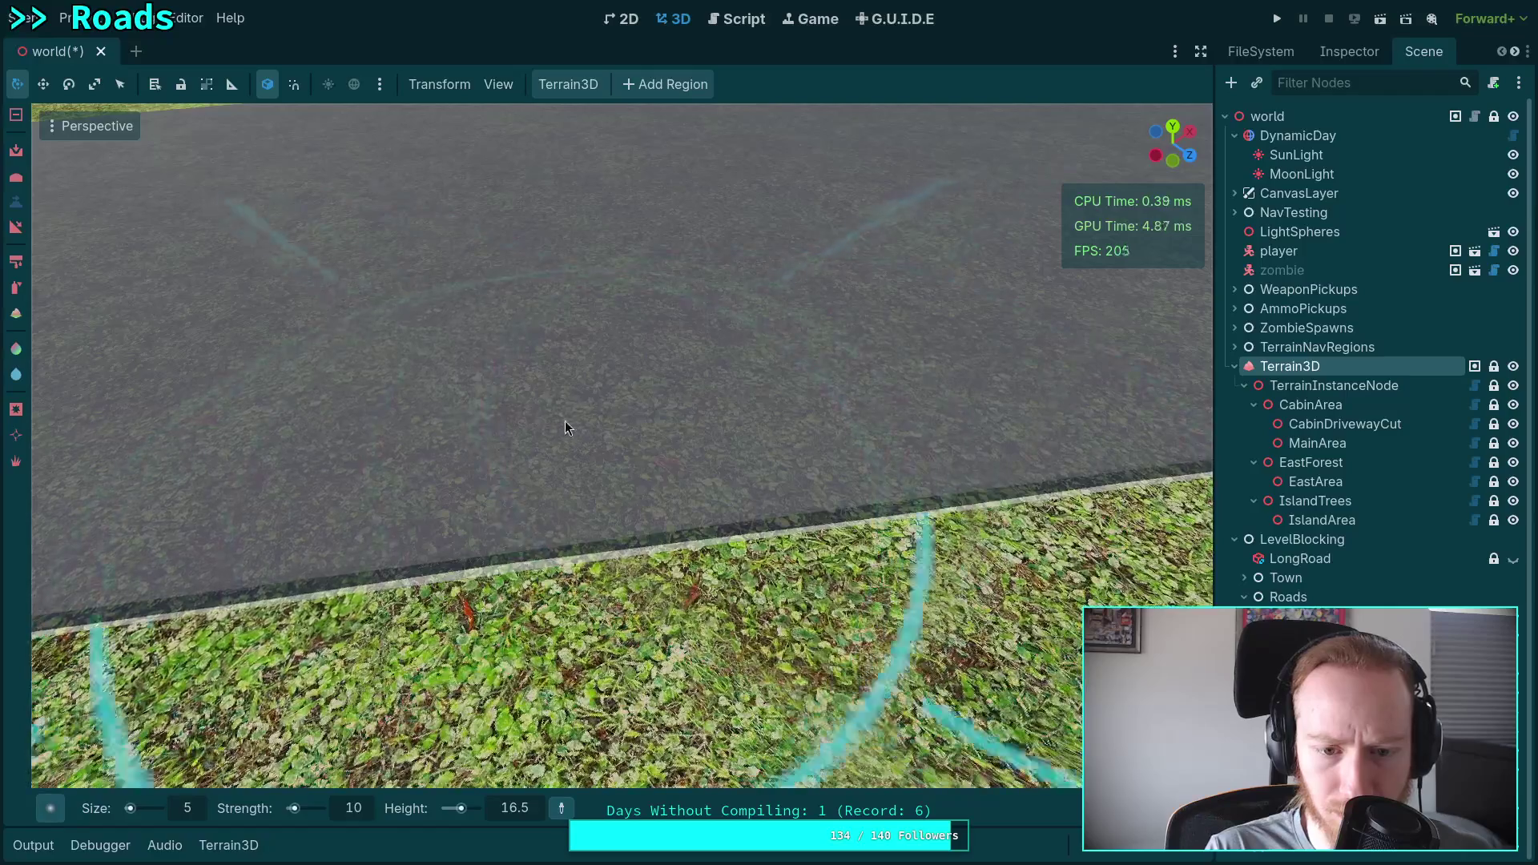
Level the grass beside the road curve up to the road's height.
{"action": "left_click_drag", "start_coordinate": [564, 422], "coordinate": [715, 403]}
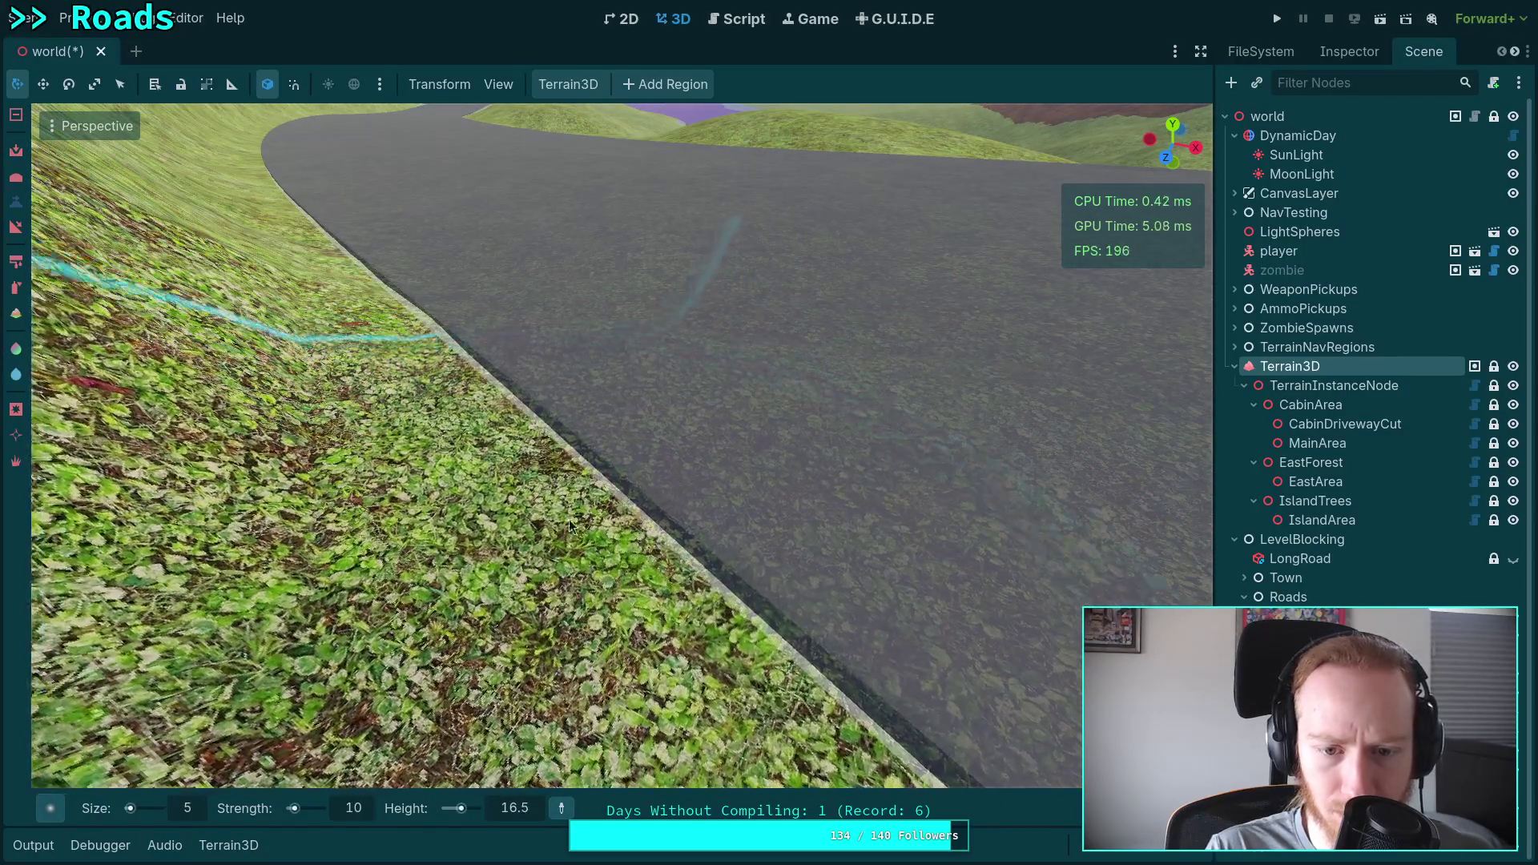
{"action": "scroll", "coordinate": [664, 409], "scroll_direction": "down", "scroll_amount": 5}
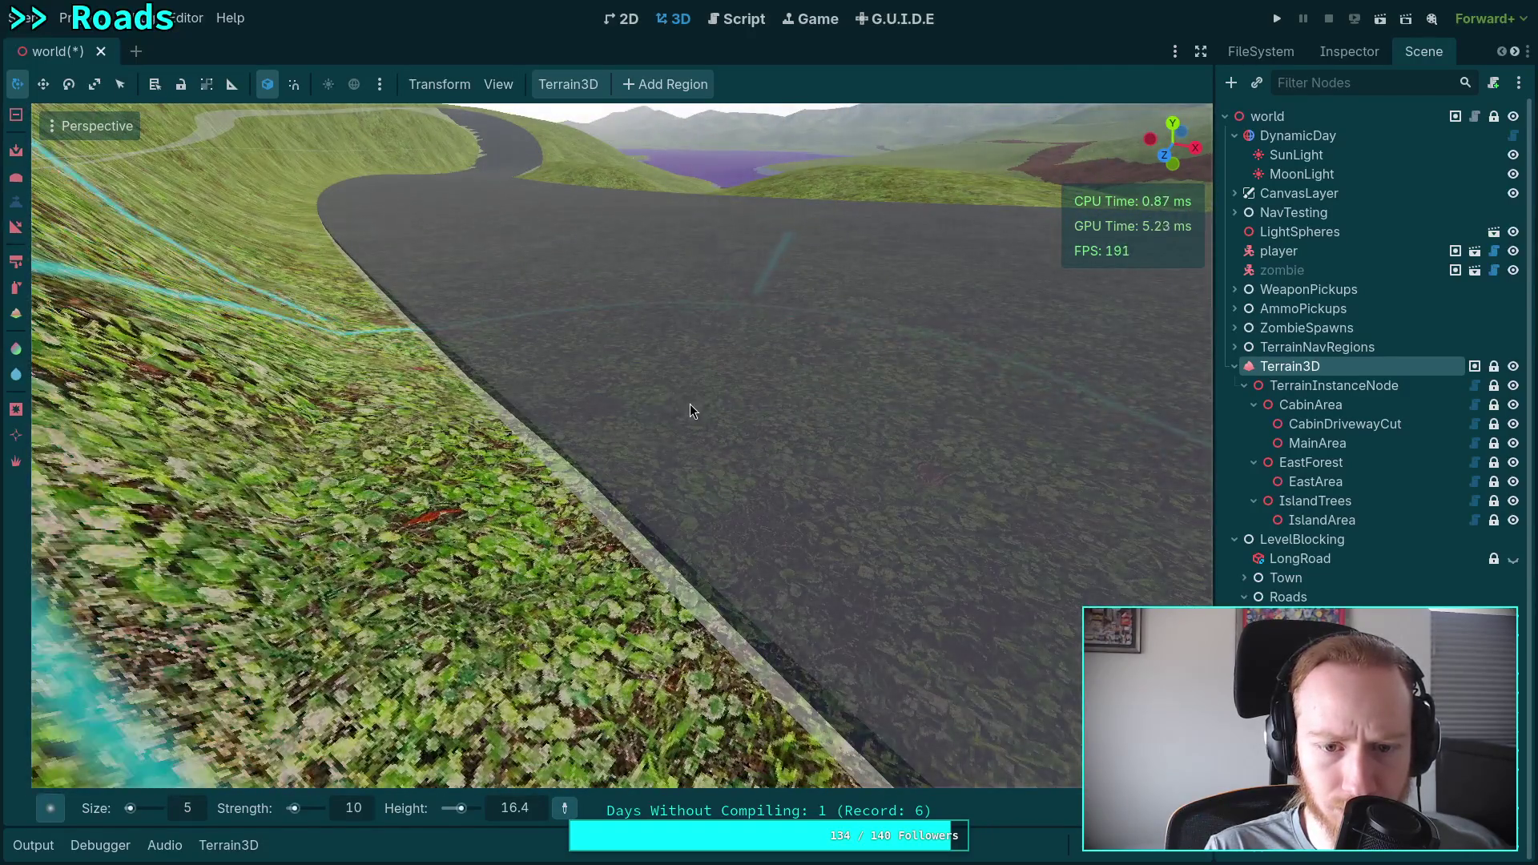
{"action": "mouse_move", "coordinate": [665, 429]}
{"action": "left_mouse_down"}
{"action": "mouse_move", "coordinate": [642, 445]}
{"action": "mouse_move", "coordinate": [576, 410]}
{"action": "mouse_move", "coordinate": [641, 497]}
{"action": "left_mouse_up"}
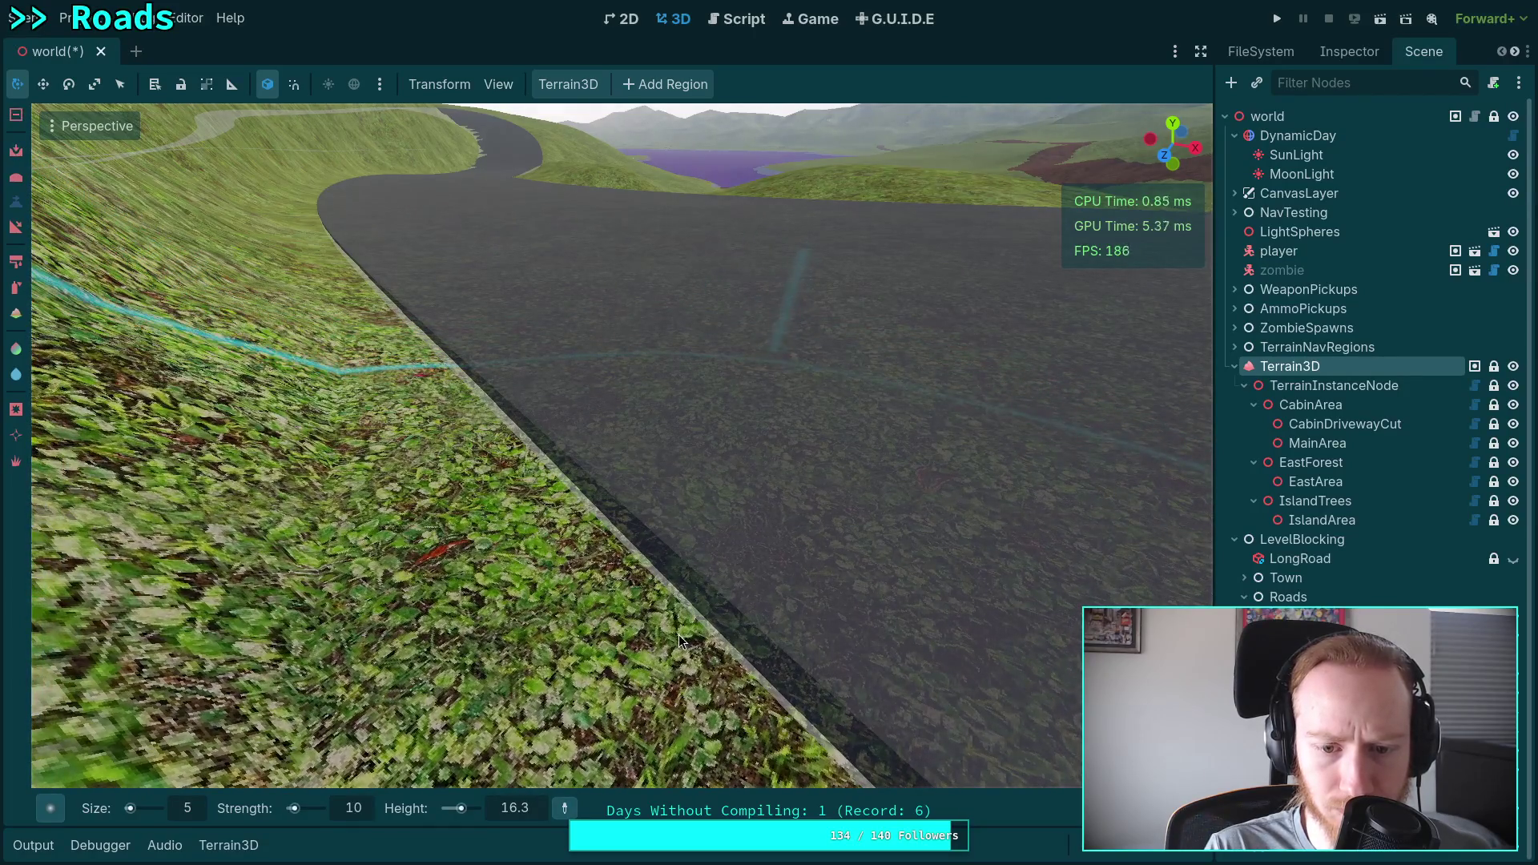
{"action": "mouse_move", "coordinate": [679, 636]}
{"action": "left_mouse_down"}
{"action": "mouse_move", "coordinate": [782, 519]}
{"action": "mouse_move", "coordinate": [745, 503]}
{"action": "mouse_move", "coordinate": [637, 570]}
{"action": "mouse_move", "coordinate": [562, 473]}
{"action": "left_mouse_up"}
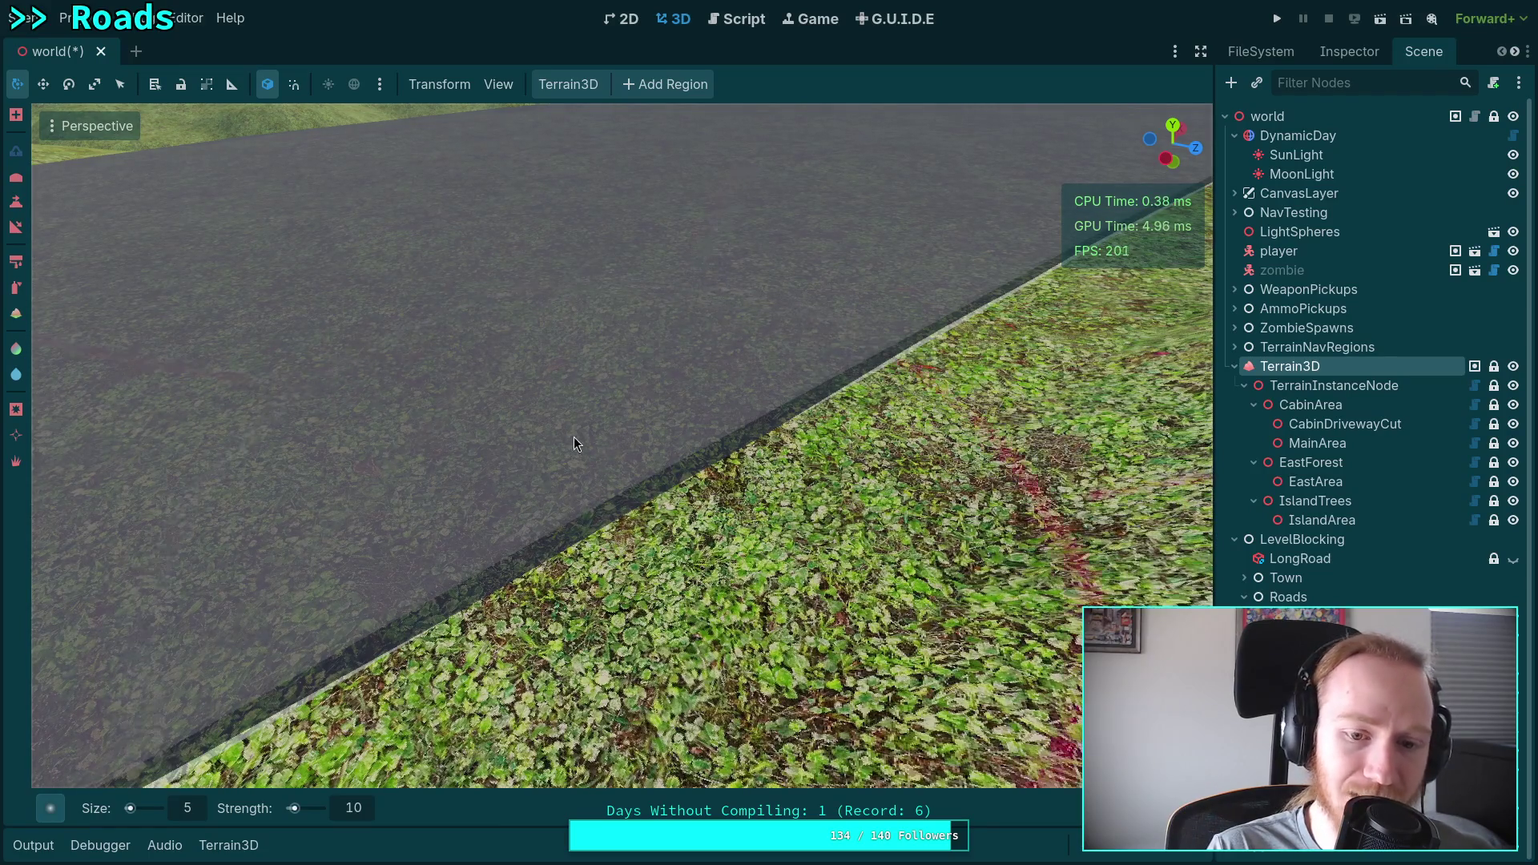
Sculpt the grass flush with the pale curb edge further toward the bend.
{"action": "left_click_drag", "start_coordinate": [583, 374], "coordinate": [482, 385]}
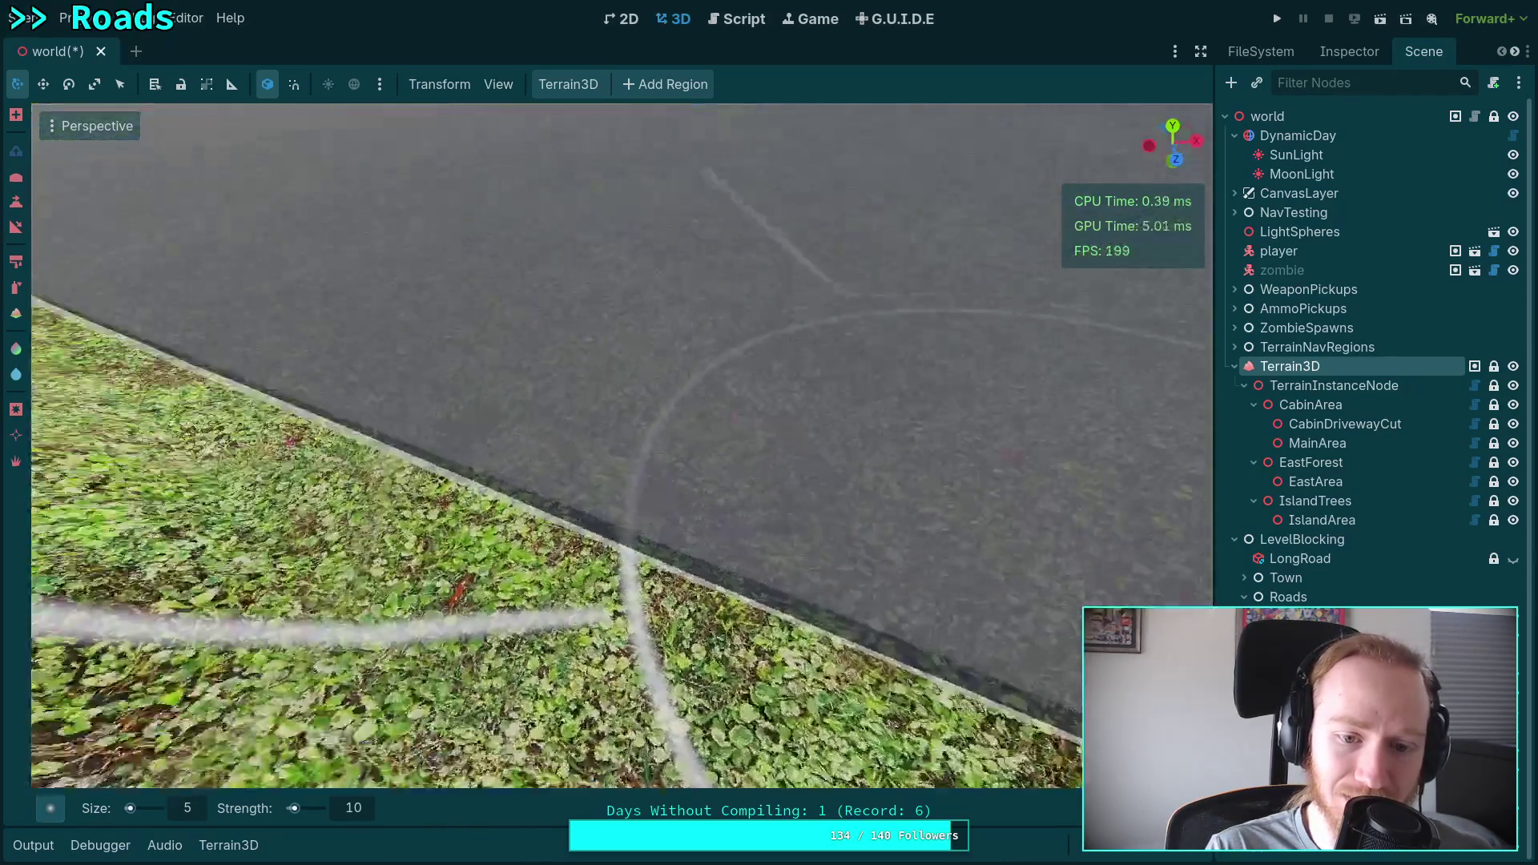
{"action": "scroll", "coordinate": [621, 446], "scroll_direction": "down", "scroll_amount": 5}
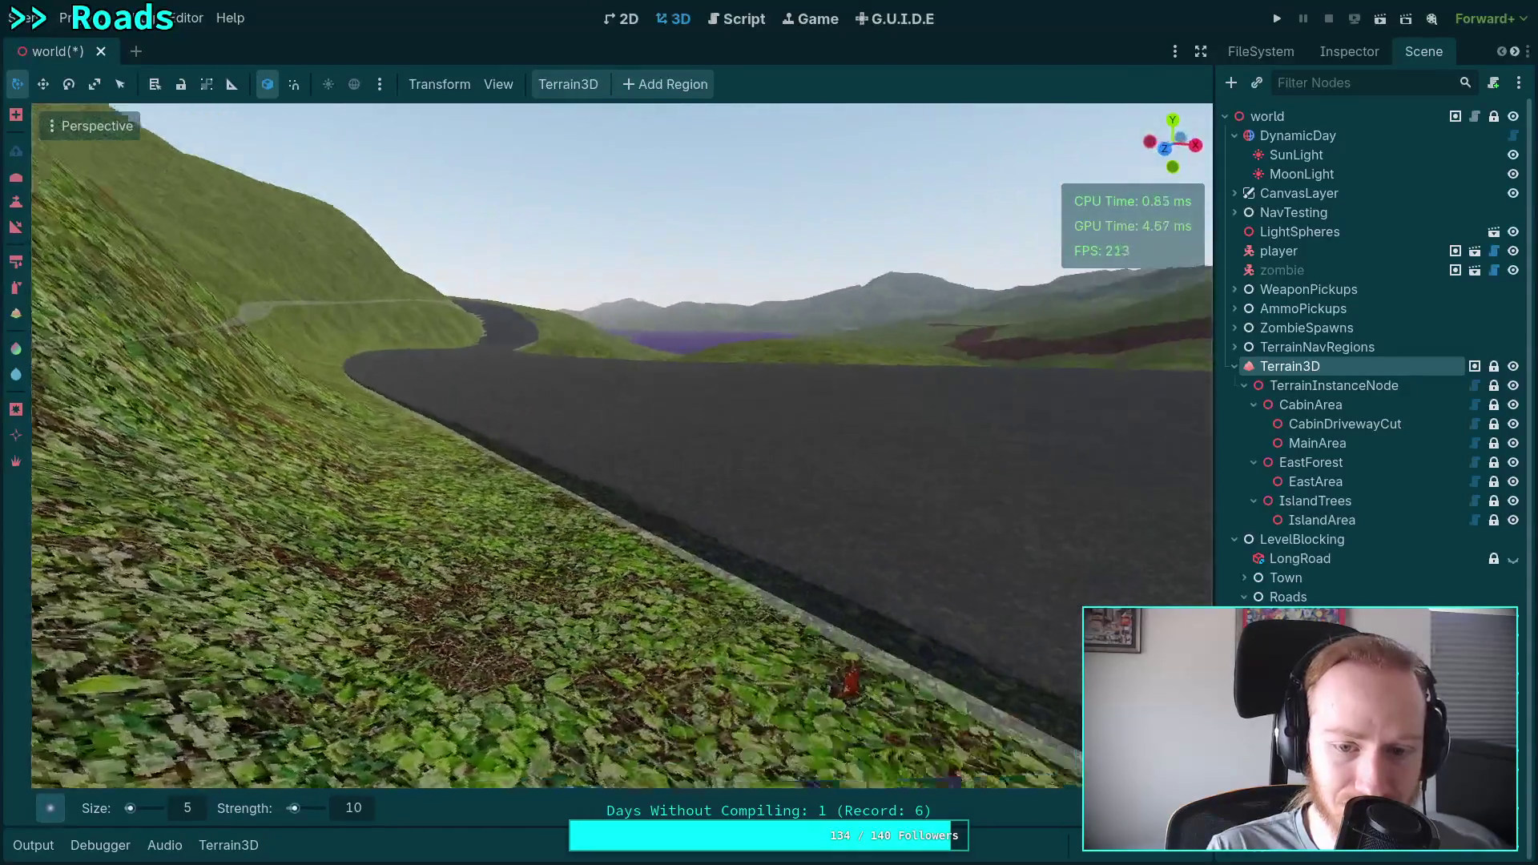
{"action": "scroll", "coordinate": [628, 370], "scroll_direction": "up", "scroll_amount": 5}
{"action": "scroll", "coordinate": [708, 396], "scroll_direction": "up", "scroll_amount": 3}
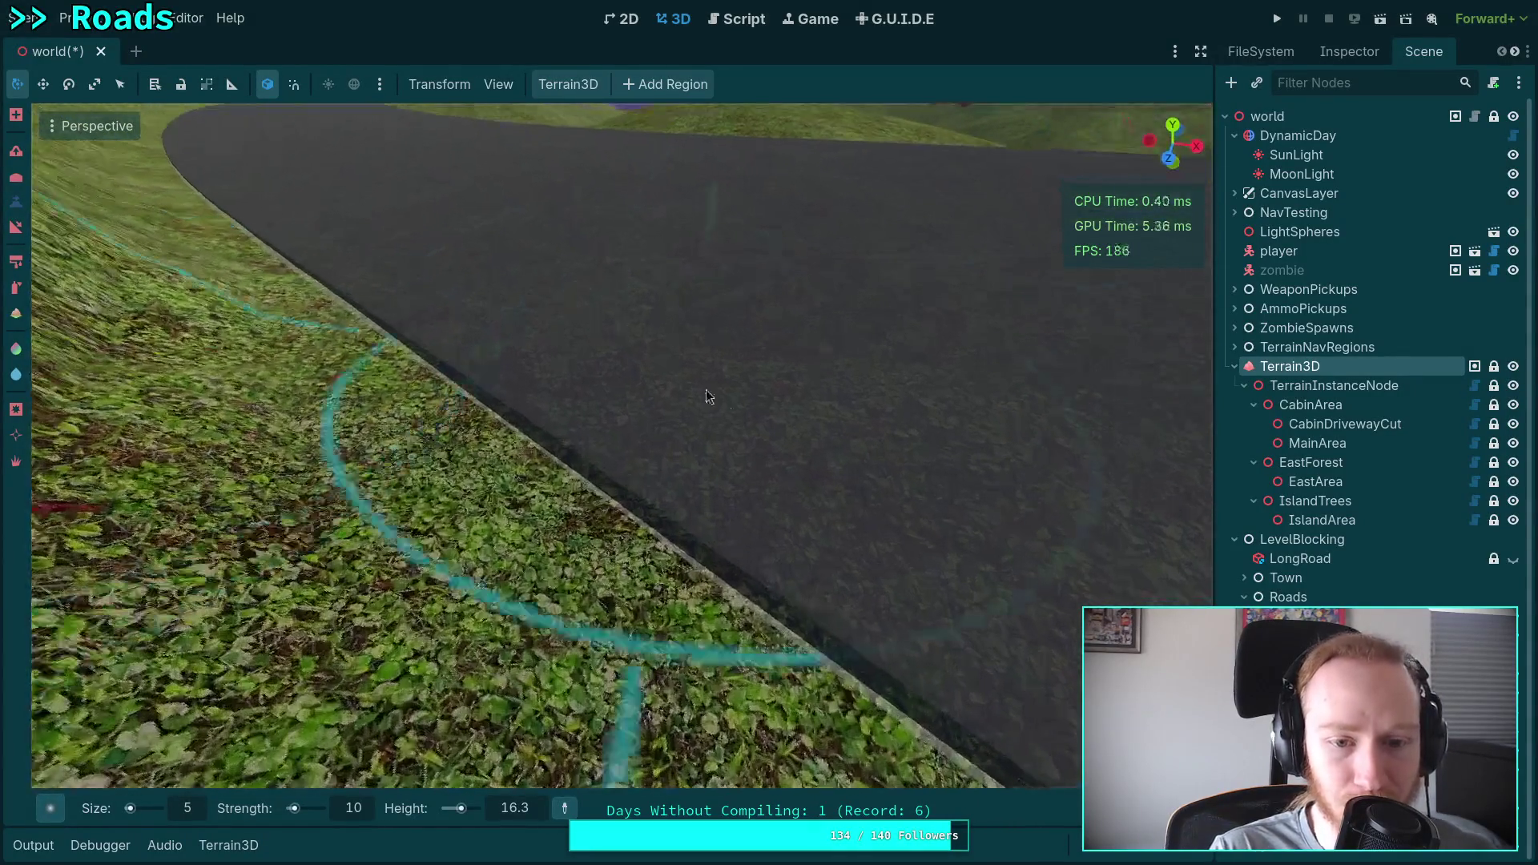
{"action": "left_click_drag", "start_coordinate": [708, 397], "coordinate": [592, 501]}
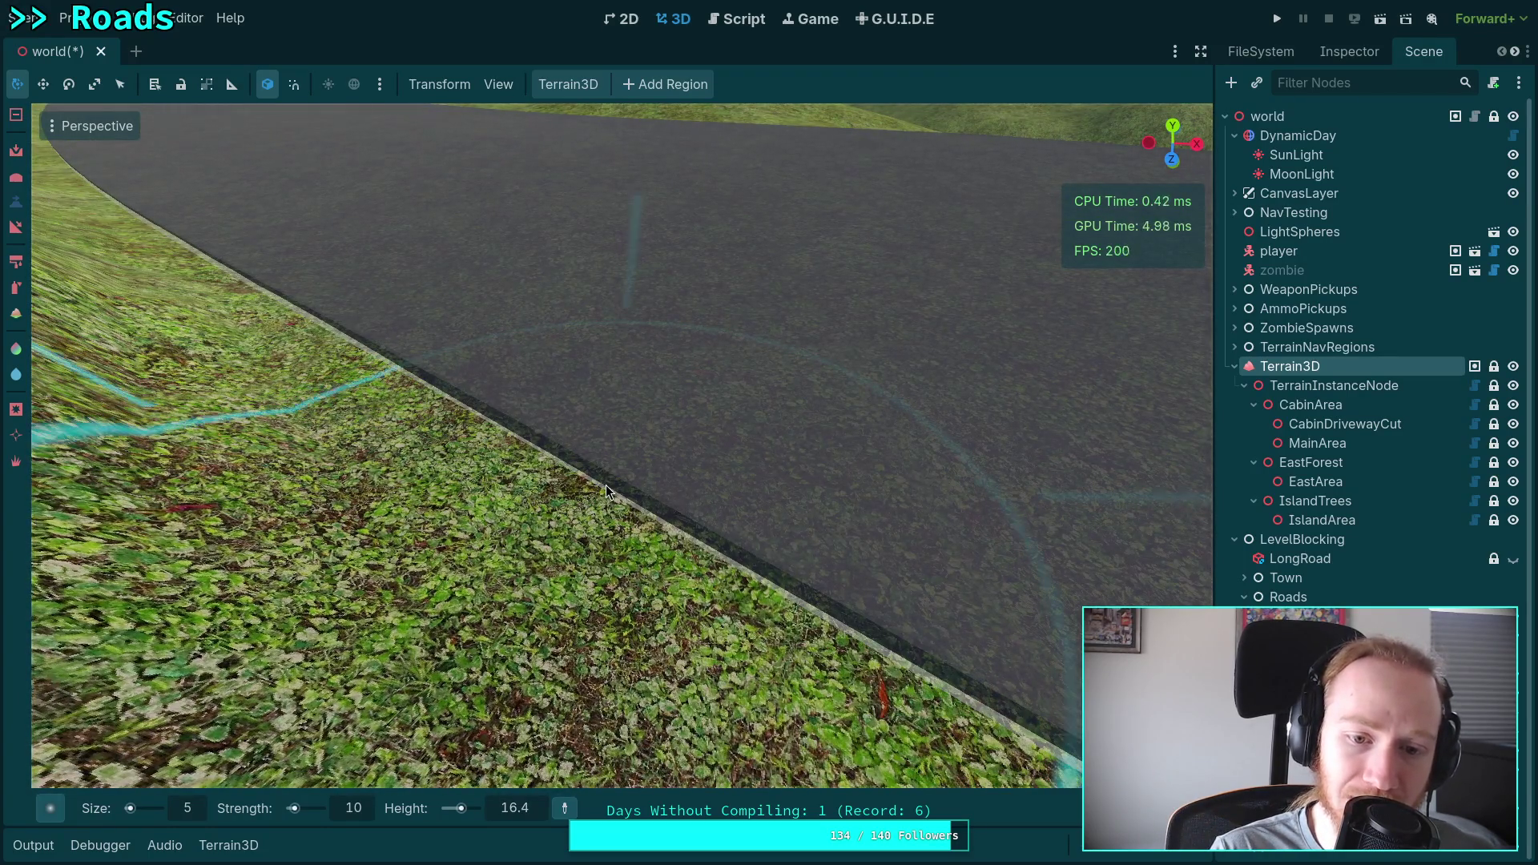
{"action": "mouse_move", "coordinate": [608, 491]}
{"action": "left_mouse_down"}
{"action": "mouse_move", "coordinate": [677, 513]}
{"action": "mouse_move", "coordinate": [447, 457]}
{"action": "left_mouse_up"}
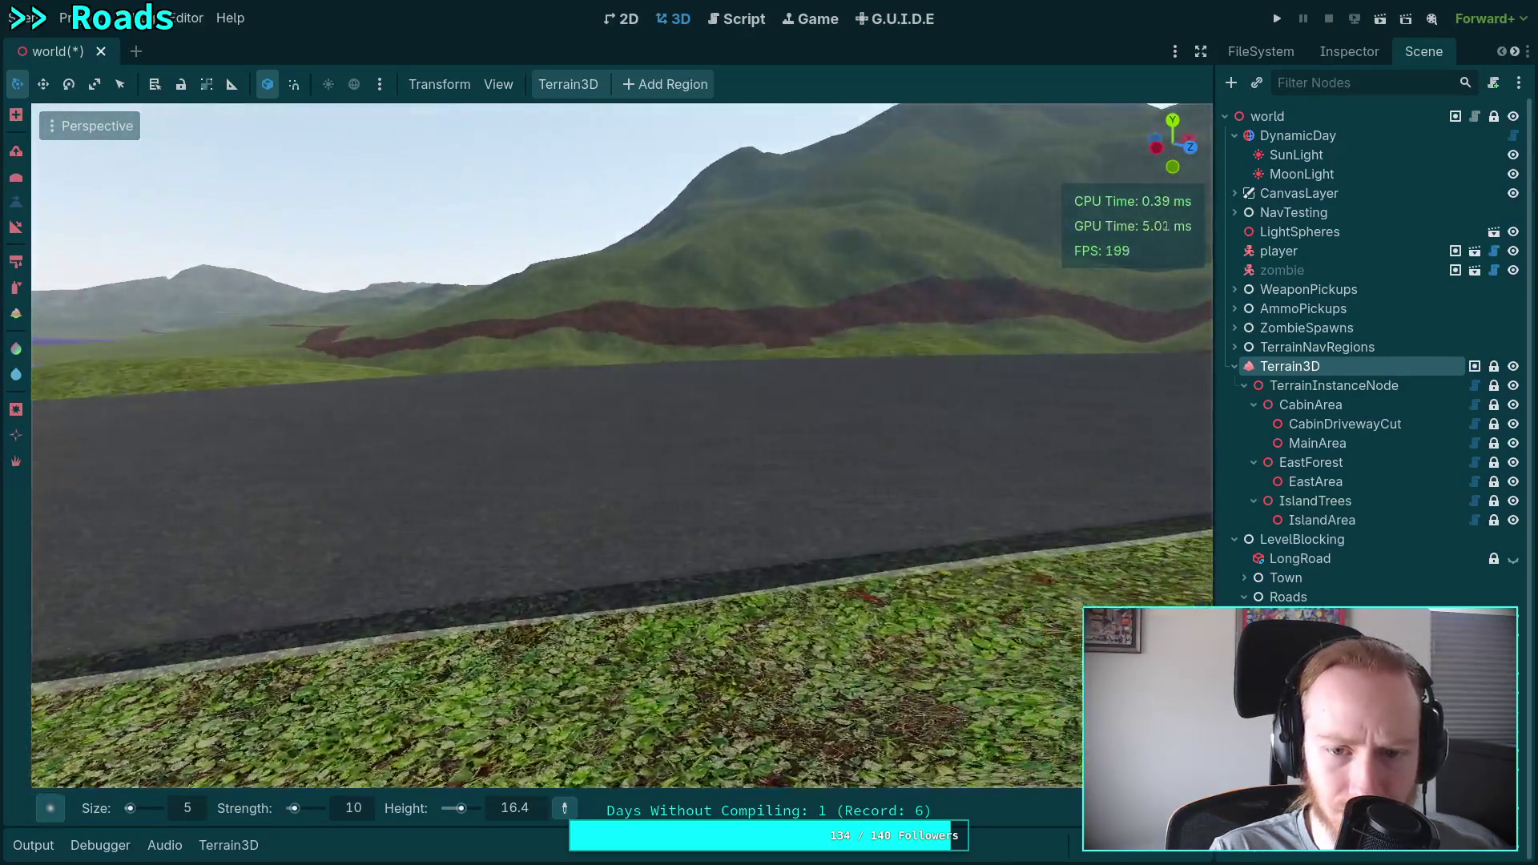
{"action": "left_click_drag", "start_coordinate": [708, 456], "coordinate": [709, 479]}
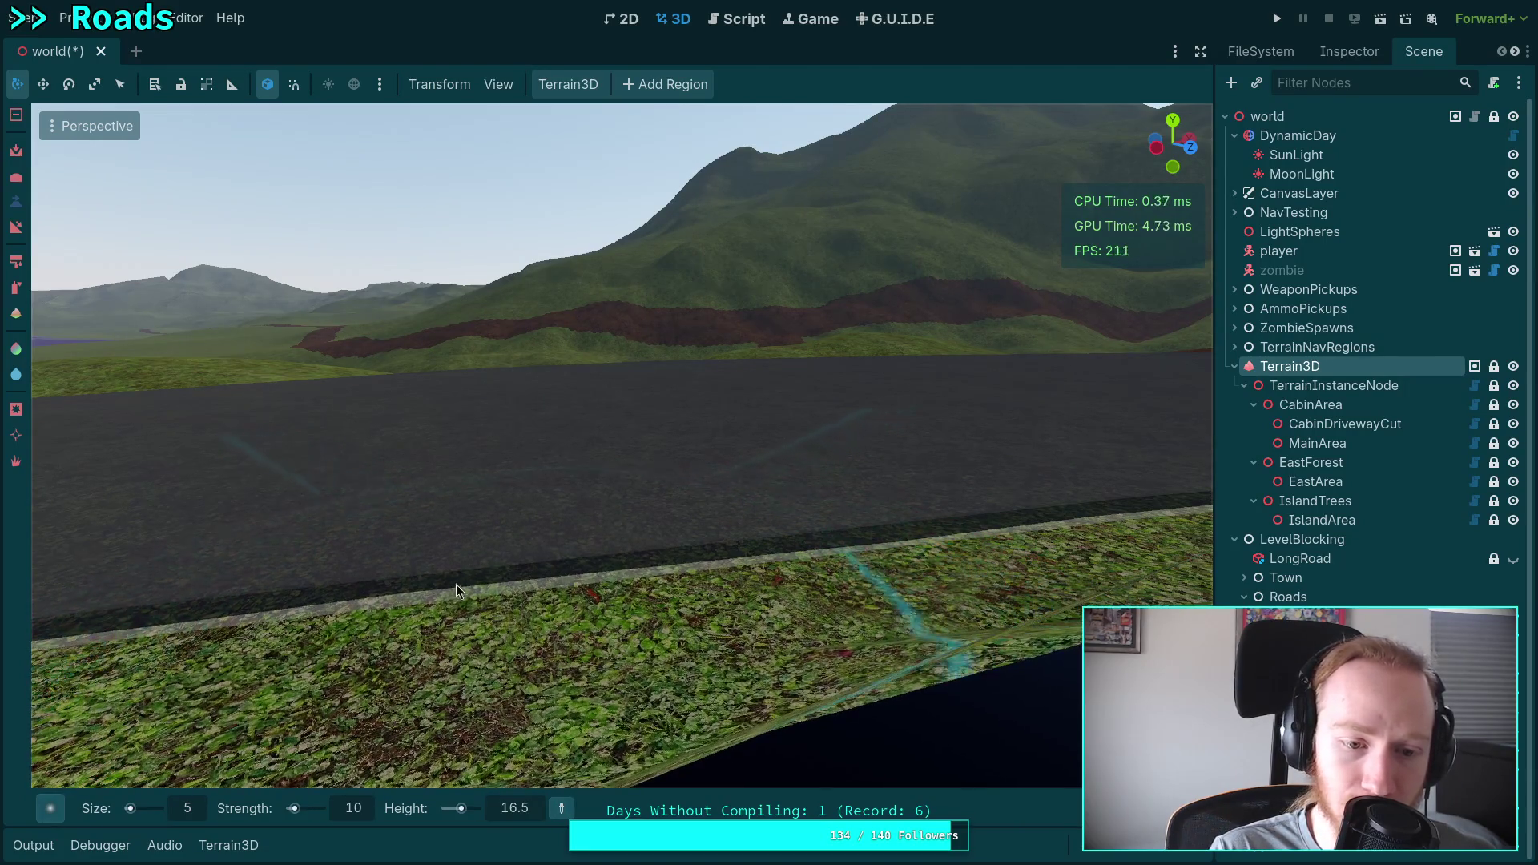
{"action": "mouse_move", "coordinate": [346, 610]}
{"action": "left_mouse_down"}
{"action": "mouse_move", "coordinate": [304, 613]}
{"action": "mouse_move", "coordinate": [531, 578]}
{"action": "left_mouse_up"}
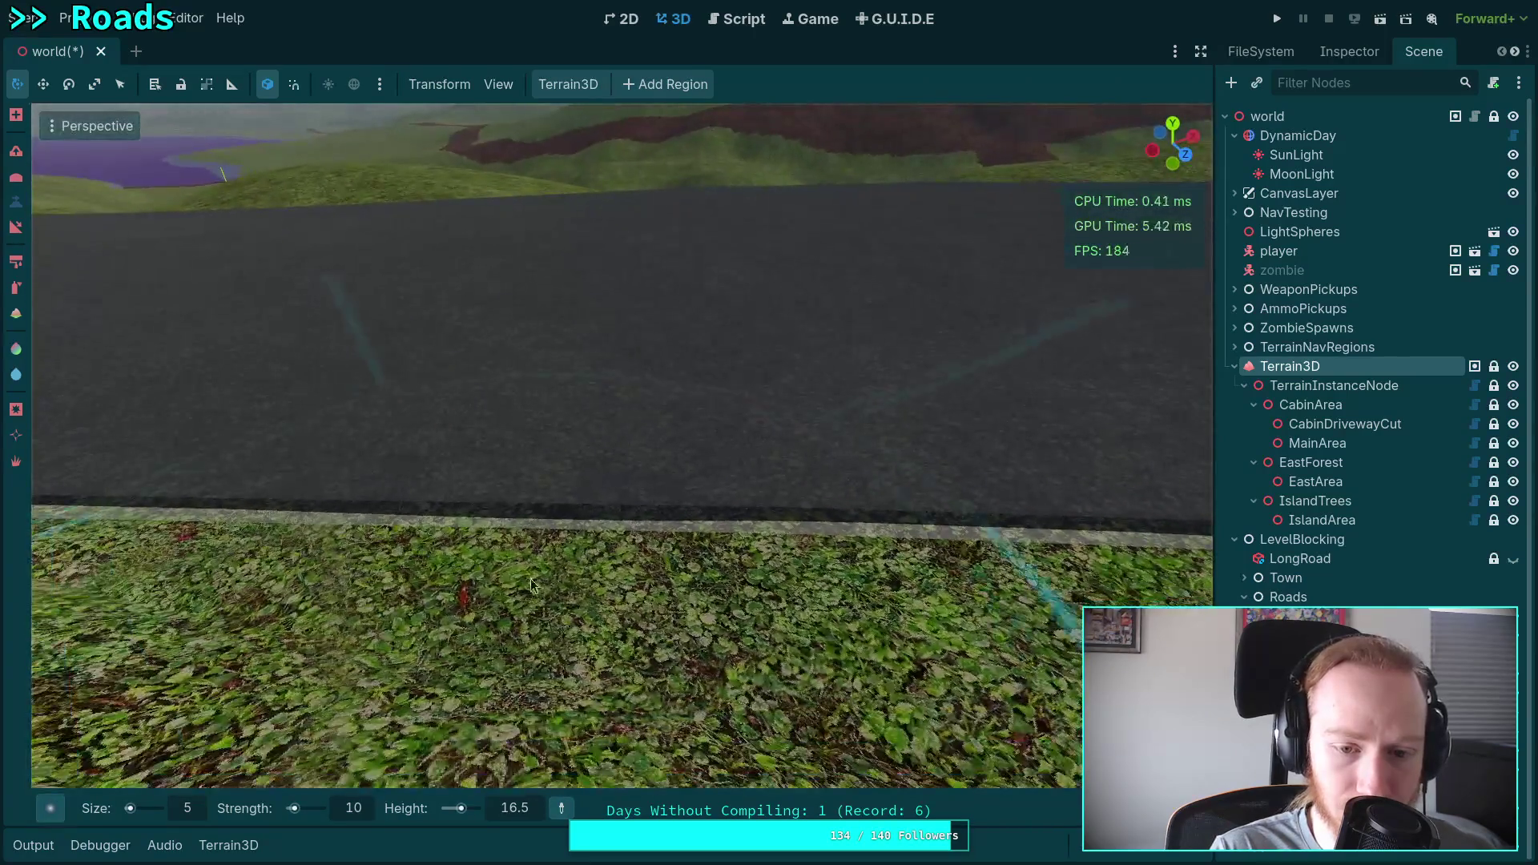
{"action": "mouse_move", "coordinate": [586, 504]}
{"action": "left_mouse_down"}
{"action": "mouse_move", "coordinate": [429, 487]}
{"action": "mouse_move", "coordinate": [449, 487]}
{"action": "left_mouse_up"}
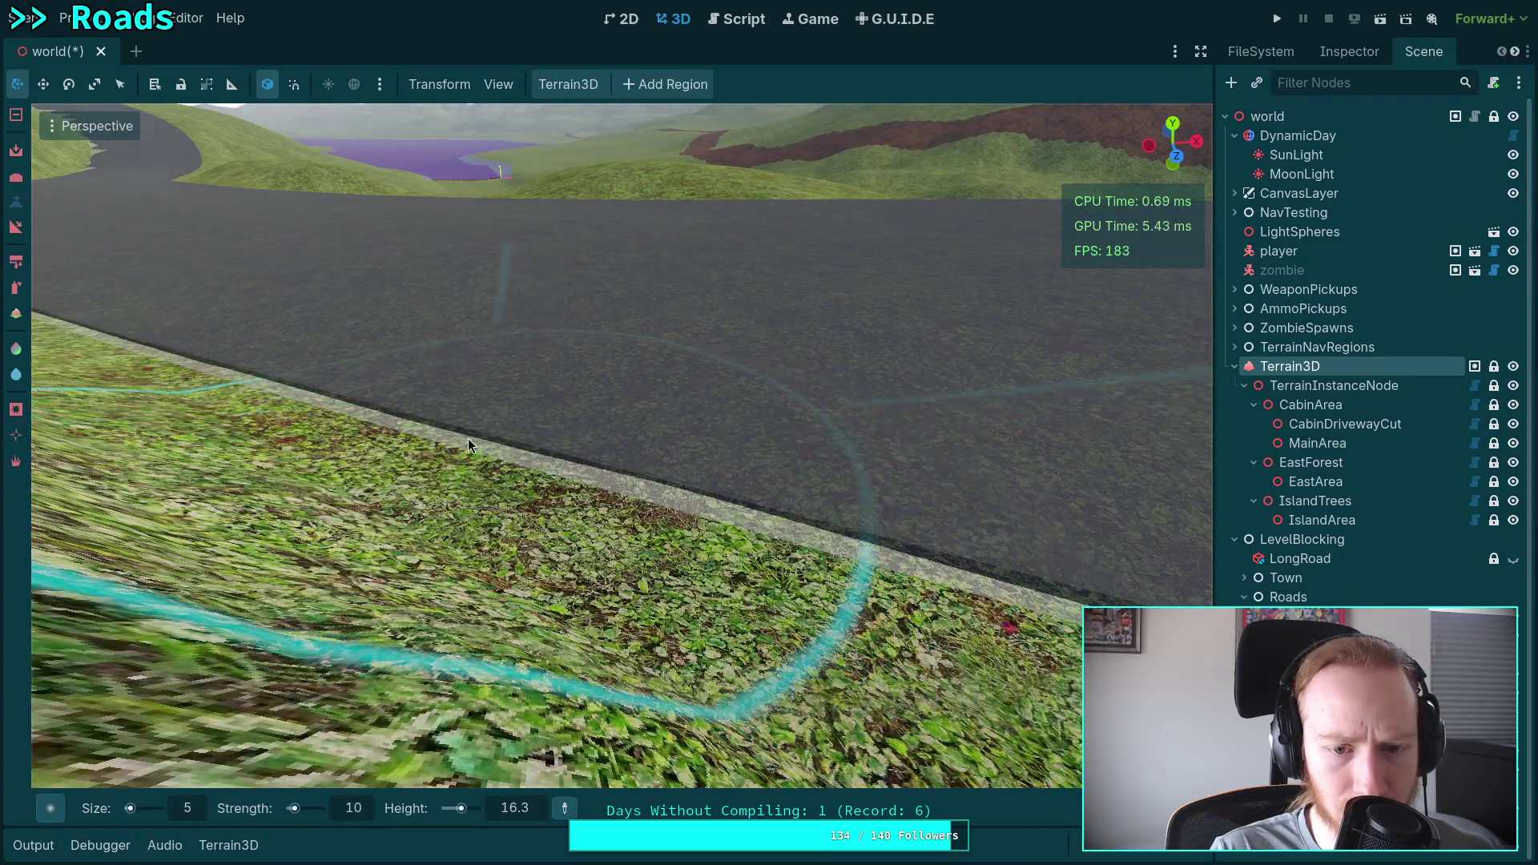